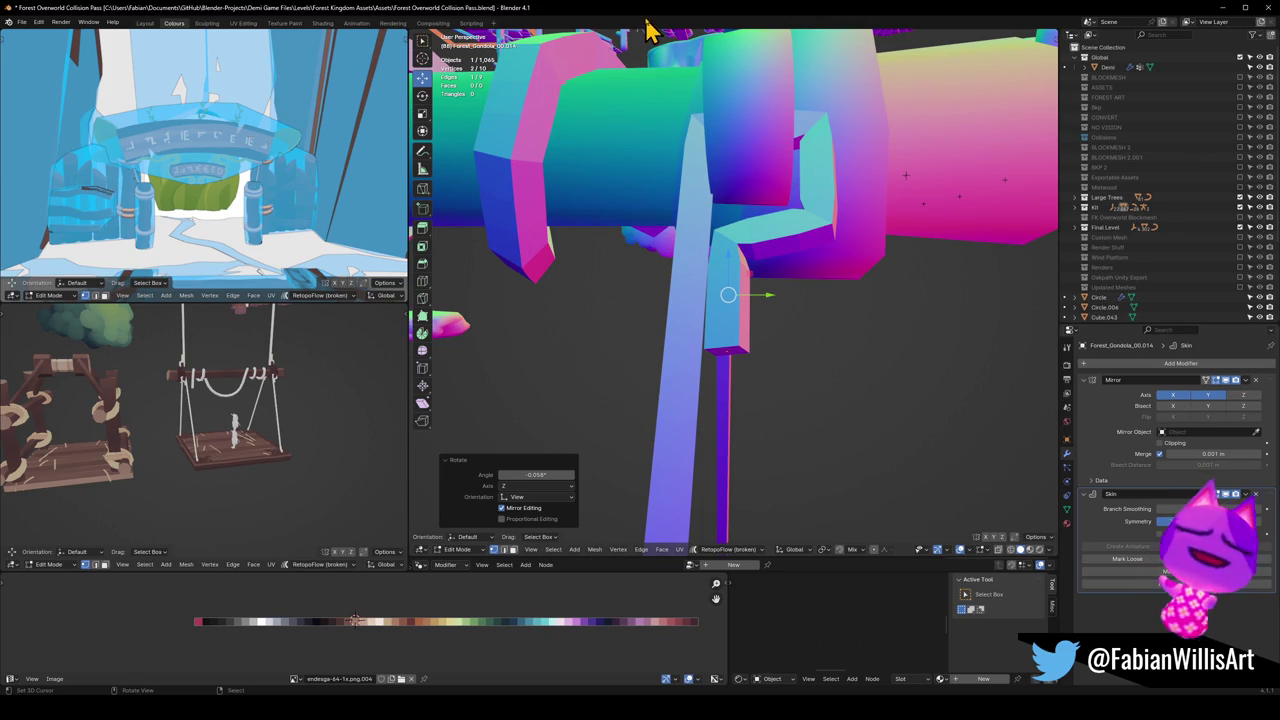
# Step: Move two hanger-strip vertices so the strip bends toward the top bar
pyautogui.moveTo(509, 305)
pyautogui.mouseDown(button='middle')
pyautogui.moveTo(737, 251)
pyautogui.moveTo(766, 297)
pyautogui.moveTo(722, 260)
pyautogui.mouseUp(button='middle')
pyautogui.press('g')
pyautogui.click(729, 297)
pyautogui.moveTo(731, 183)
pyautogui.mouseDown(button='middle')
pyautogui.moveTo(797, 244)
pyautogui.moveTo(814, 231)
pyautogui.moveTo(737, 289)
pyautogui.moveTo(757, 289)
pyautogui.mouseUp(button='middle')
pyautogui.press('g')
pyautogui.click(797, 244)
pyautogui.click(722, 305)
# Step: Reposition a hidden hanger-strip vertex using the see-through display
pyautogui.click(722, 305)
pyautogui.press('g')
pyautogui.click(677, 297)
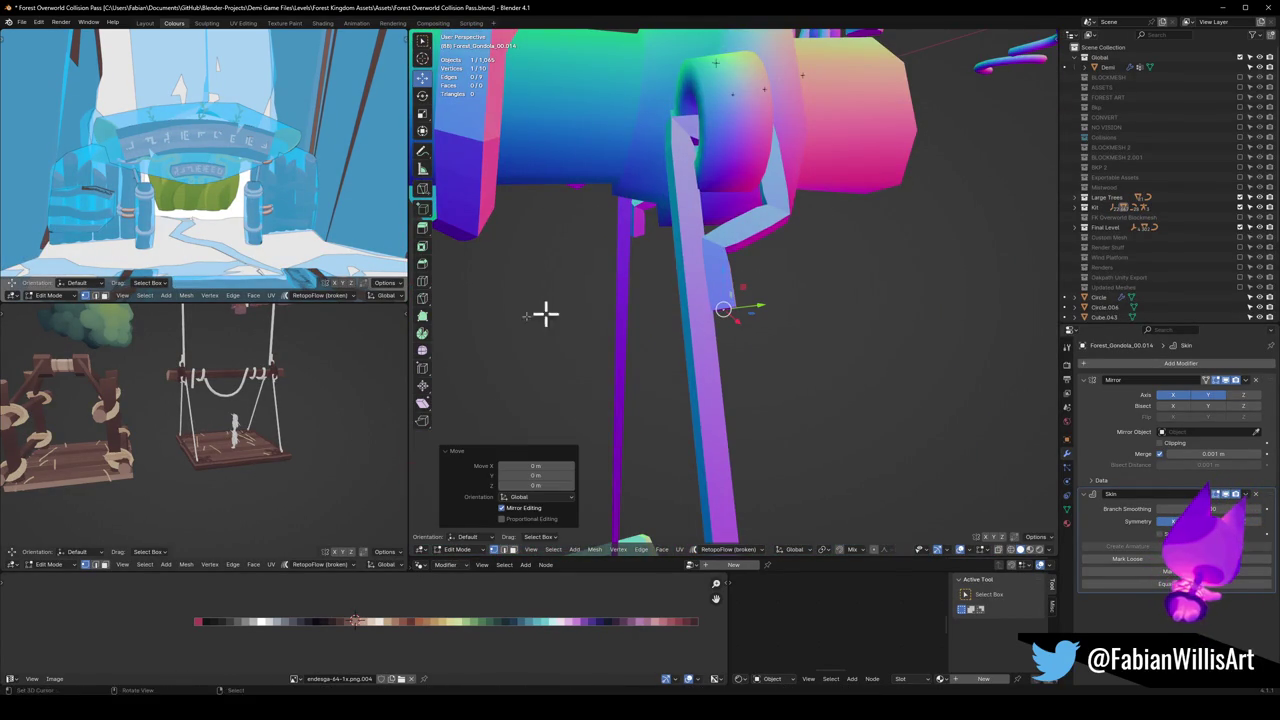
pyautogui.scroll(3, 340, 363)
pyautogui.scroll(3, 335, 366)
pyautogui.moveTo(323, 371)
pyautogui.mouseDown(button='middle')
pyautogui.moveTo(127, 376)
pyautogui.moveTo(249, 371)
pyautogui.moveTo(577, 314)
pyautogui.moveTo(676, 376)
pyautogui.mouseUp(button='middle')
pyautogui.moveTo(713, 306)
pyautogui.mouseDown(button='middle')
pyautogui.moveTo(771, 289)
pyautogui.moveTo(774, 320)
pyautogui.moveTo(737, 297)
pyautogui.moveTo(782, 292)
pyautogui.moveTo(794, 197)
pyautogui.mouseUp(button='middle')
pyautogui.hotkey('alt', 'z')
pyautogui.press('g')
pyautogui.click(680, 280)
pyautogui.hotkey('alt', 'z')
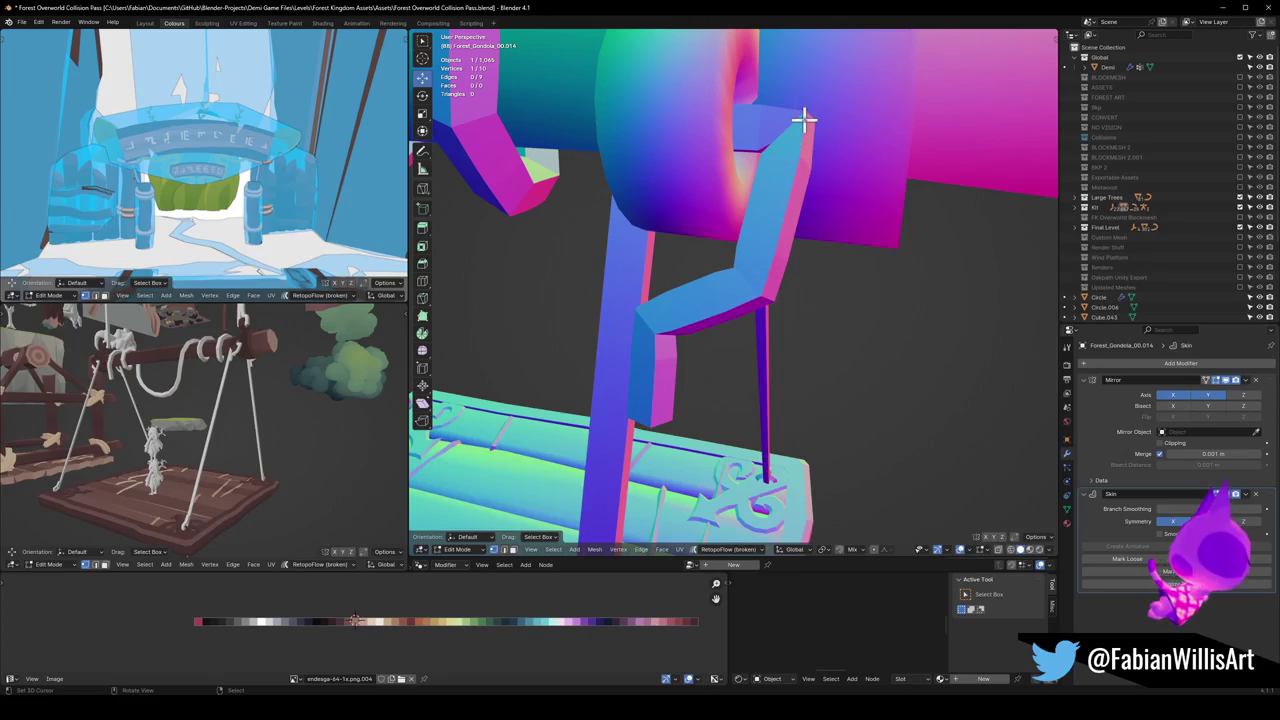
# Step: Bevel two corners of the hanger strip and adjust a bend vertex so the hook wraps the bar
pyautogui.hotkey('ctrl', 'shift', 'b')
pyautogui.click(848, 206)
pyautogui.moveTo(848, 206)
pyautogui.mouseDown(button='middle')
pyautogui.moveTo(649, 220)
pyautogui.moveTo(686, 217)
pyautogui.moveTo(686, 191)
pyautogui.moveTo(679, 208)
pyautogui.moveTo(737, 223)
pyautogui.moveTo(708, 366)
pyautogui.mouseUp(button='middle')
pyautogui.hotkey('ctrl', 'b')
pyautogui.click(723, 194)
pyautogui.moveTo(708, 366); pyautogui.dragTo(793, 336)
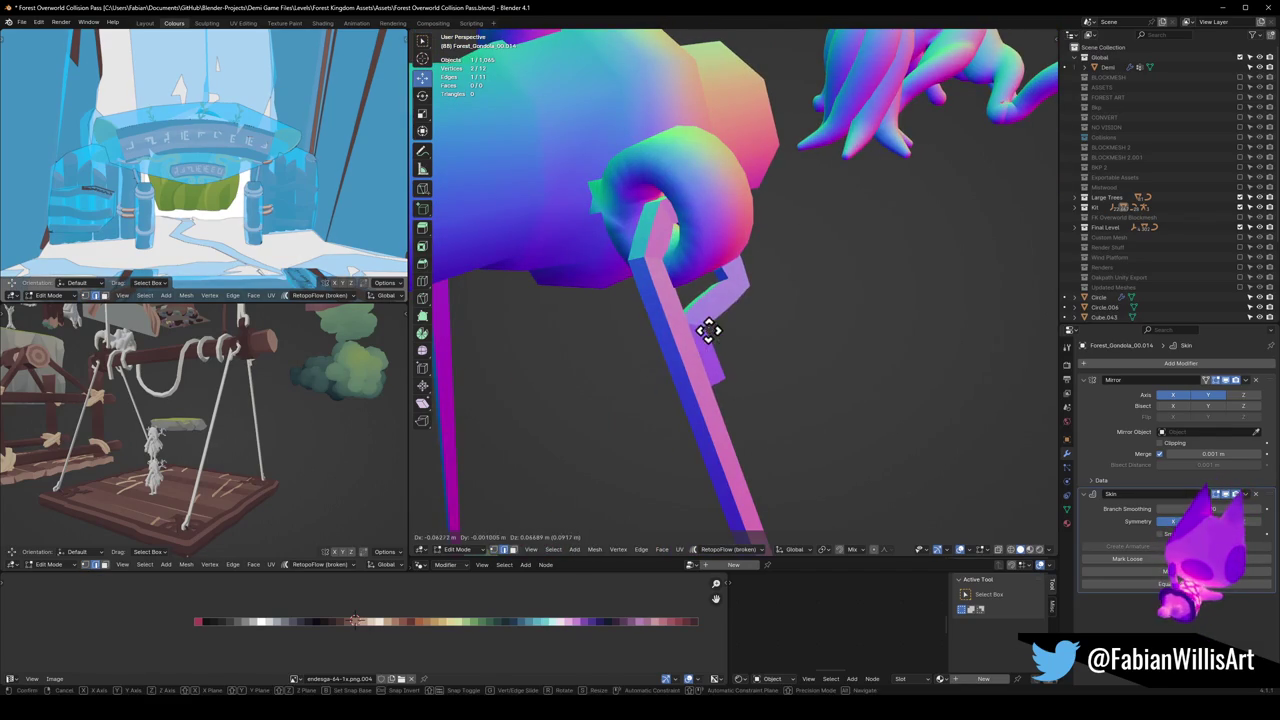
pyautogui.moveTo(793, 336); pyautogui.dragTo(737, 329, button='middle')
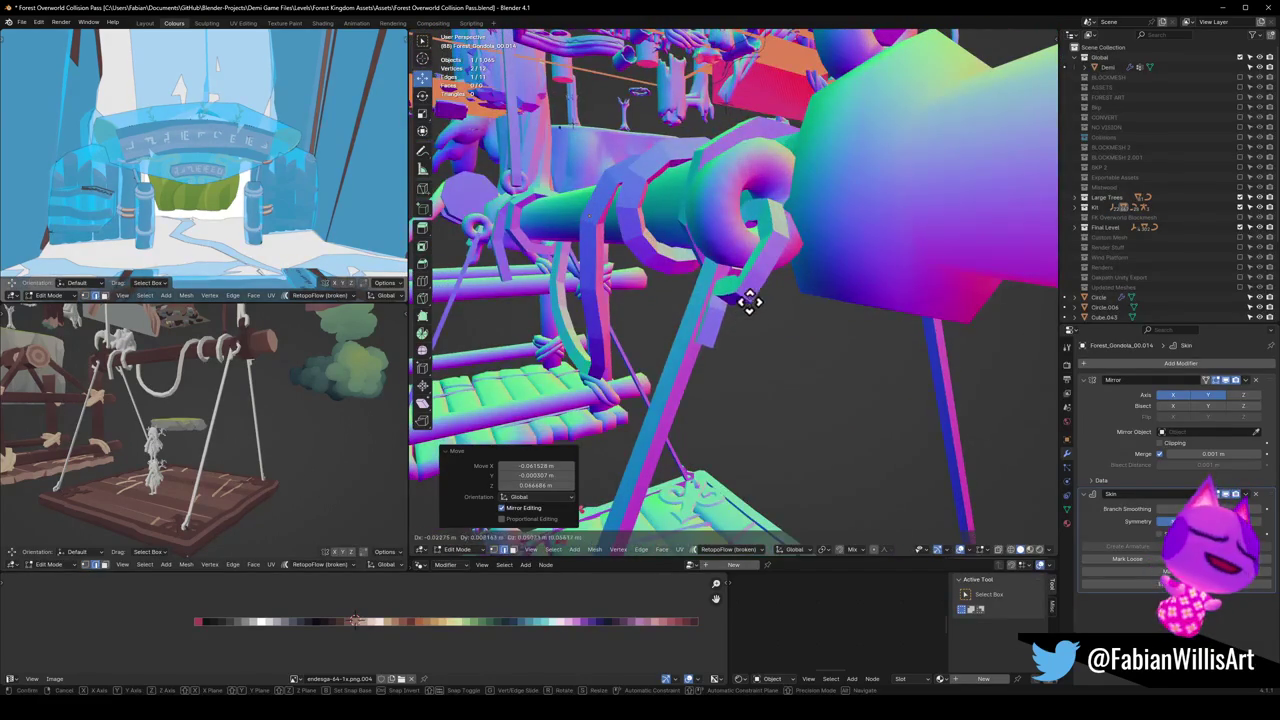
pyautogui.moveTo(745, 297); pyautogui.dragTo(760, 282)
pyautogui.moveTo(760, 282)
pyautogui.mouseDown(button='middle')
pyautogui.moveTo(694, 286)
pyautogui.moveTo(728, 300)
pyautogui.moveTo(760, 289)
pyautogui.moveTo(729, 303)
pyautogui.moveTo(749, 223)
pyautogui.moveTo(754, 288)
pyautogui.mouseUp(button='middle')
pyautogui.click(725, 305)
# Step: Save the blend file, return to Object Mode and save again
pyautogui.hotkey('ctrl', 's')
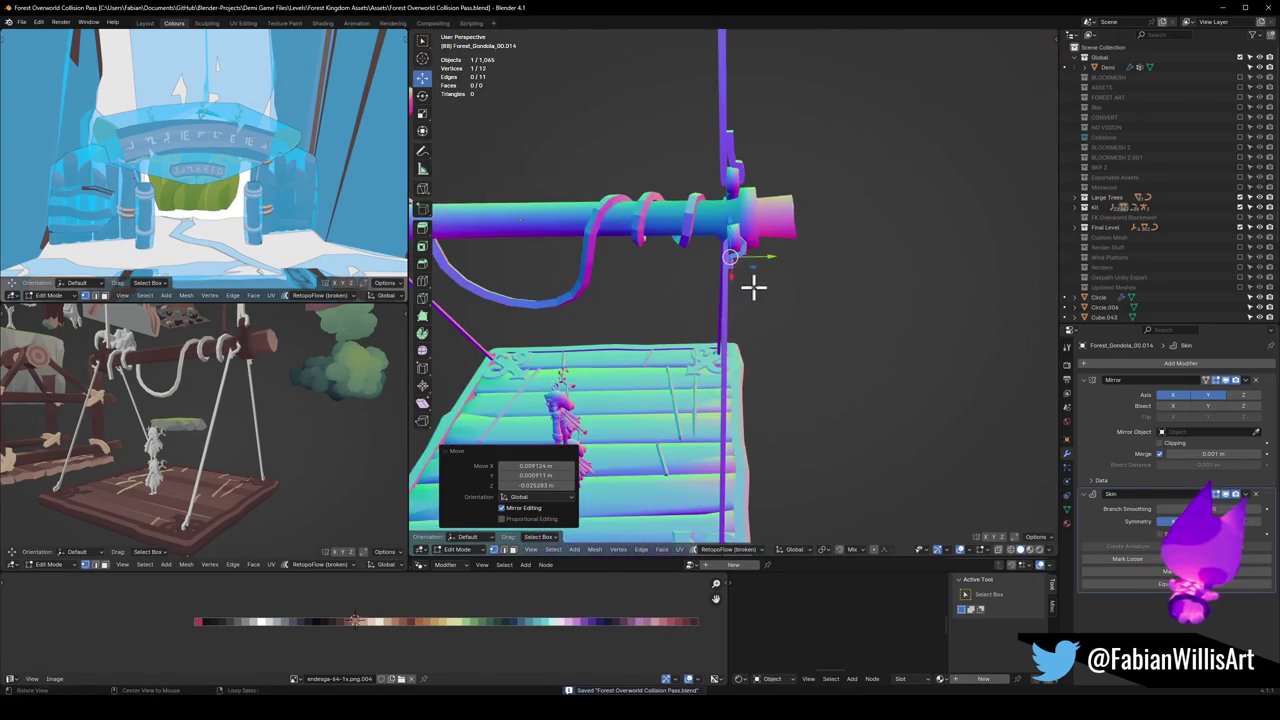
pyautogui.scroll(3, 754, 288)
pyautogui.press('s')
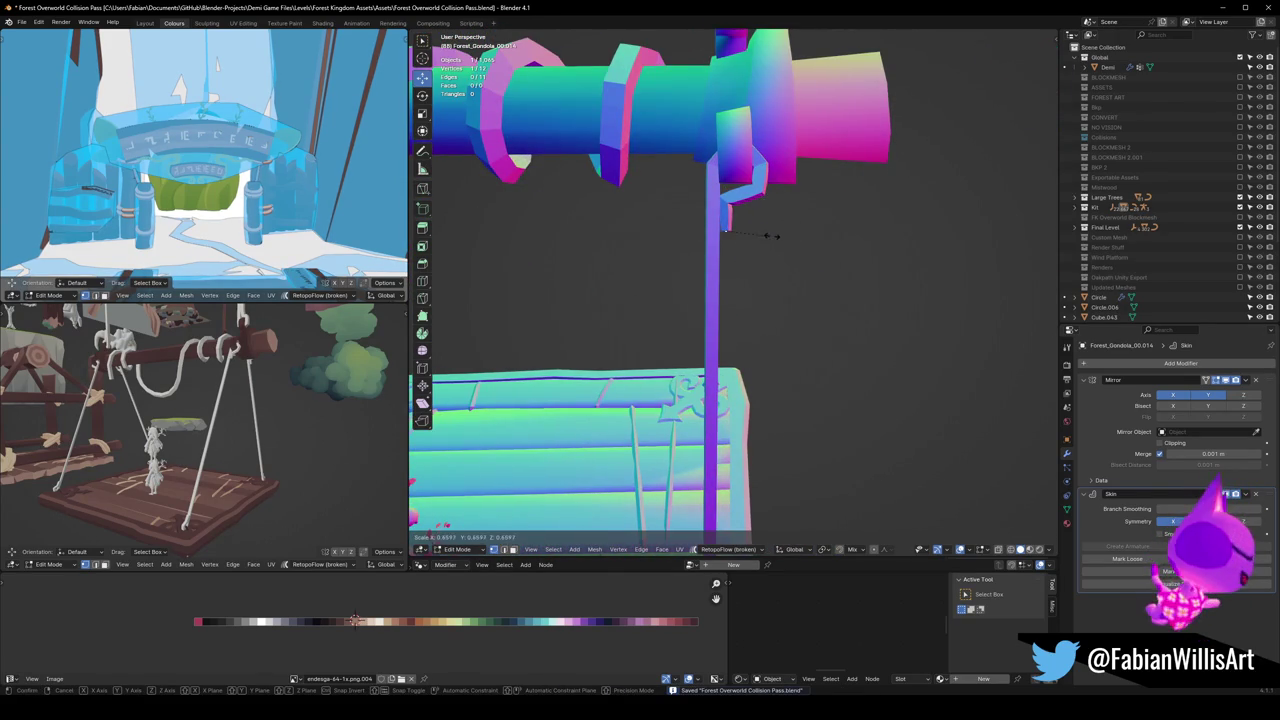
pyautogui.rightClick(765, 236)
pyautogui.scroll(-3, 757, 229)
pyautogui.moveTo(757, 229)
pyautogui.mouseDown(button='middle')
pyautogui.moveTo(786, 229)
pyautogui.moveTo(781, 265)
pyautogui.moveTo(823, 243)
pyautogui.moveTo(803, 271)
pyautogui.moveTo(813, 290)
pyautogui.moveTo(803, 269)
pyautogui.moveTo(800, 323)
pyautogui.moveTo(777, 297)
pyautogui.moveTo(780, 371)
pyautogui.moveTo(727, 324)
pyautogui.moveTo(686, 343)
pyautogui.moveTo(827, 328)
pyautogui.moveTo(780, 323)
pyautogui.moveTo(871, 329)
pyautogui.moveTo(712, 330)
pyautogui.moveTo(766, 326)
pyautogui.moveTo(766, 283)
pyautogui.moveTo(720, 245)
pyautogui.moveTo(718, 258)
pyautogui.mouseUp(button='middle')
pyautogui.scroll(-3, 737, 289)
pyautogui.press('Tab')
pyautogui.scroll(-2, 778, 298)
pyautogui.scroll(2, 786, 391)
pyautogui.hotkey('ctrl', 's')
# Step: Hide the sagging rope loop object, then bring it back
pyautogui.scroll(2, 771, 263)
pyautogui.scroll(-3, 712, 331)
pyautogui.moveTo(230, 372)
pyautogui.mouseDown(button='middle')
pyautogui.moveTo(246, 400)
pyautogui.moveTo(220, 397)
pyautogui.moveTo(257, 434)
pyautogui.moveTo(300, 434)
pyautogui.moveTo(269, 434)
pyautogui.mouseUp(button='middle')
pyautogui.hotkey('ctrl', 'z')
pyautogui.hotkey('ctrl', 'shift', 'z')
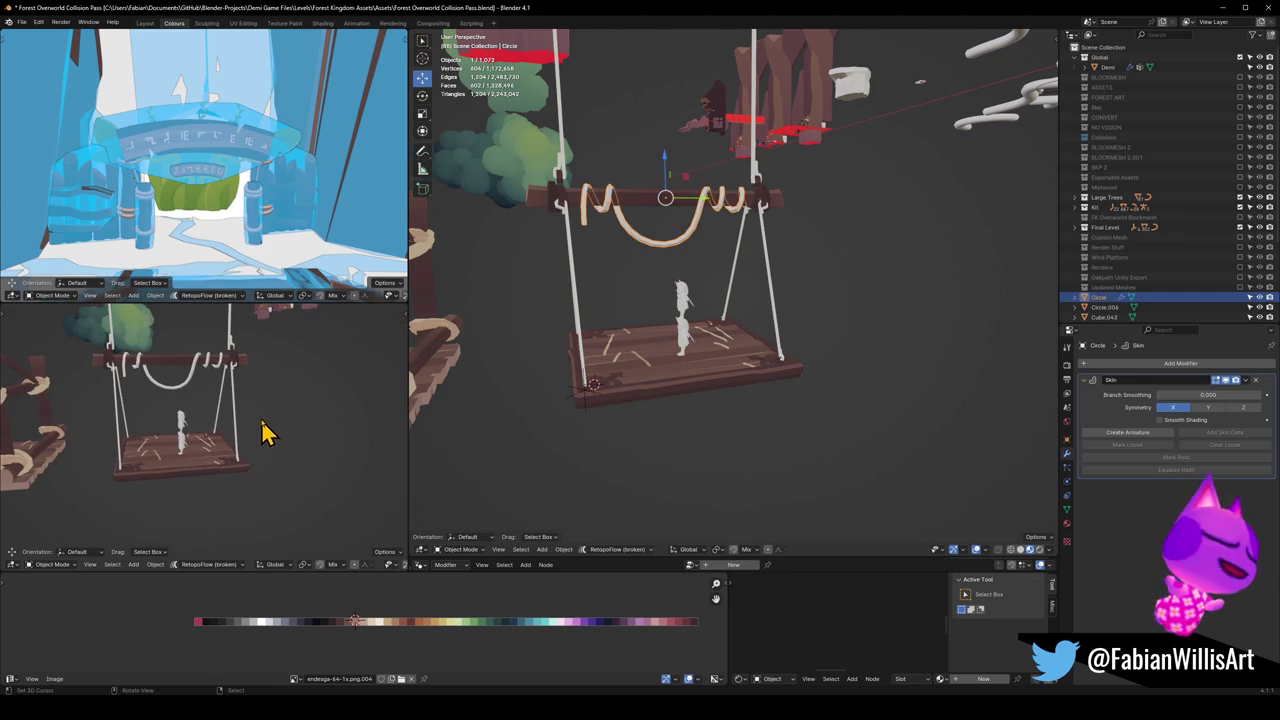
# Step: Extrude a new vertex at the side rope's bottom end to form a hooked end at the deck
pyautogui.scroll(3, 800, 300)
pyautogui.click(805, 275)
pyautogui.moveTo(805, 275)
pyautogui.mouseDown(button='middle')
pyautogui.moveTo(806, 263)
pyautogui.moveTo(749, 297)
pyautogui.mouseUp(button='middle')
pyautogui.press('Tab')
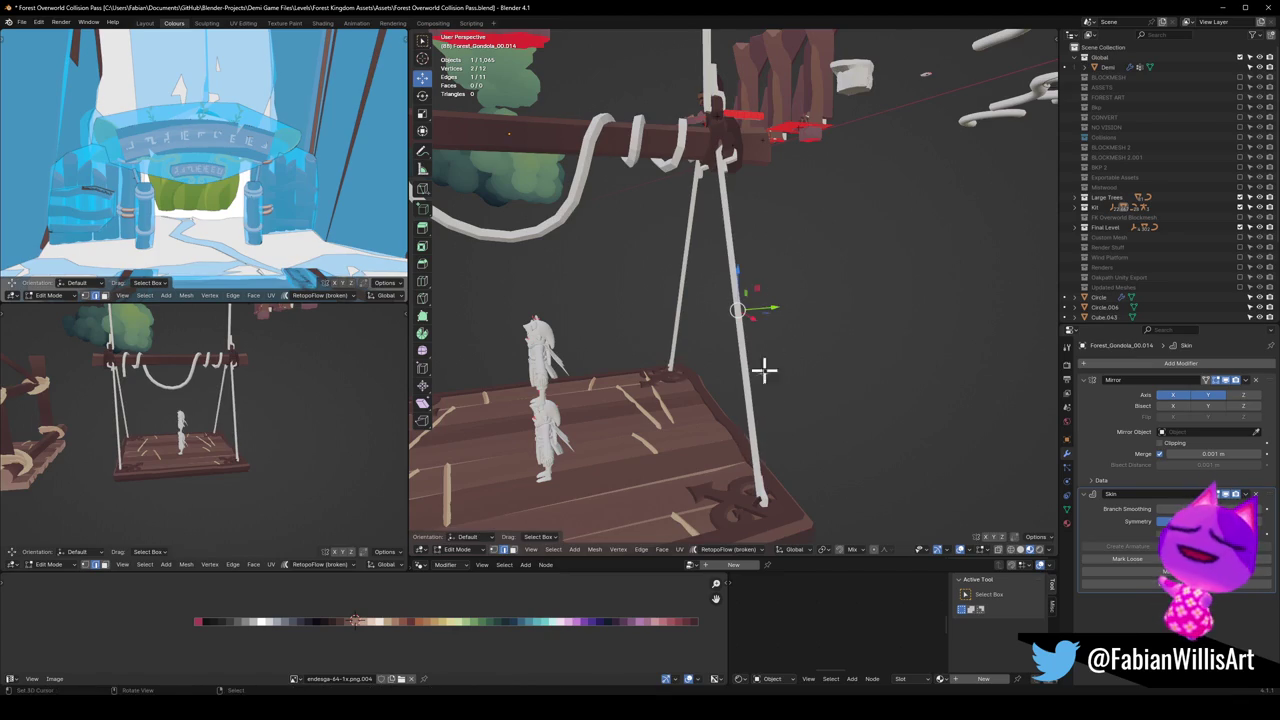
pyautogui.click(766, 466)
pyautogui.scroll(3, 774, 451)
pyautogui.scroll(3, 750, 380)
pyautogui.moveTo(736, 345); pyautogui.dragTo(766, 378, button='middle')
pyautogui.keyDown('ctrl'); pyautogui.rightClick(768, 384); pyautogui.keyUp('ctrl')
pyautogui.moveTo(794, 434); pyautogui.dragTo(754, 355, button='middle')
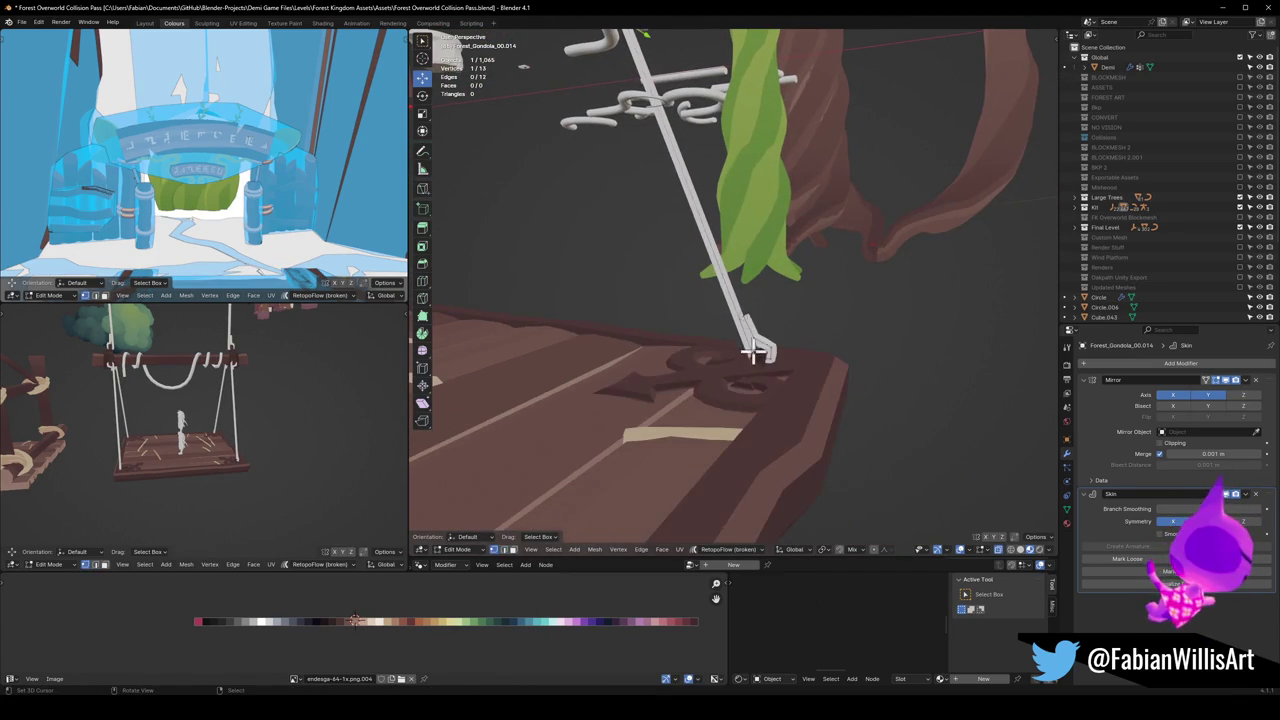
pyautogui.press('g')
pyautogui.press('g')
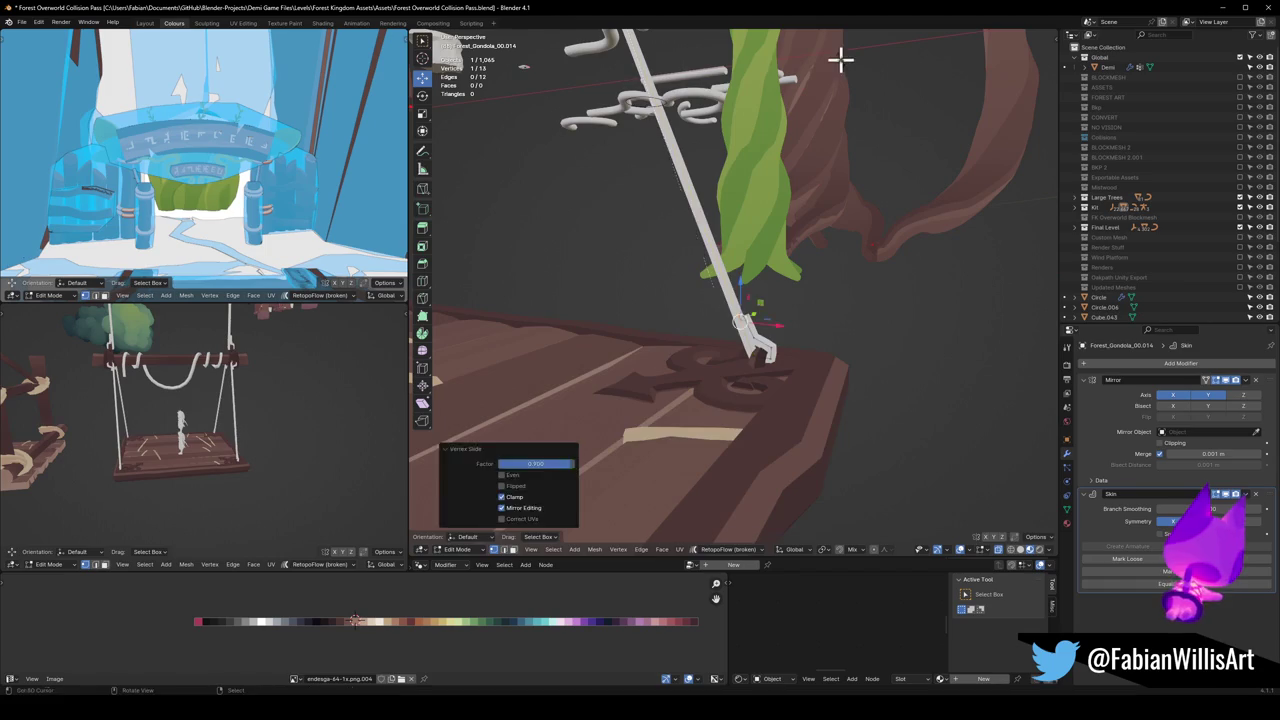
pyautogui.moveTo(840, 60); pyautogui.dragTo(611, 180, button='middle')
pyautogui.click(612, 181)
# Step: Add a point partway up the rope, slid to 0.637 and skin-resized to 1.225
pyautogui.press('g')
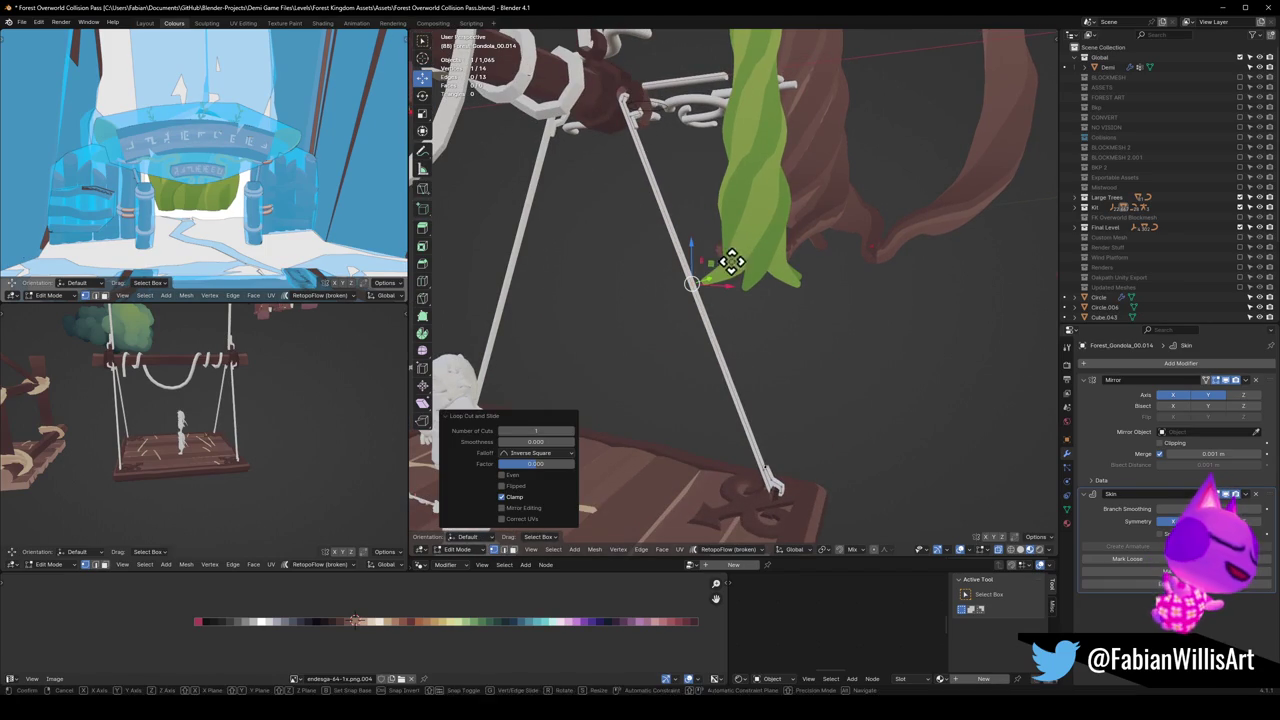
pyautogui.press('g')
pyautogui.click(675, 112)
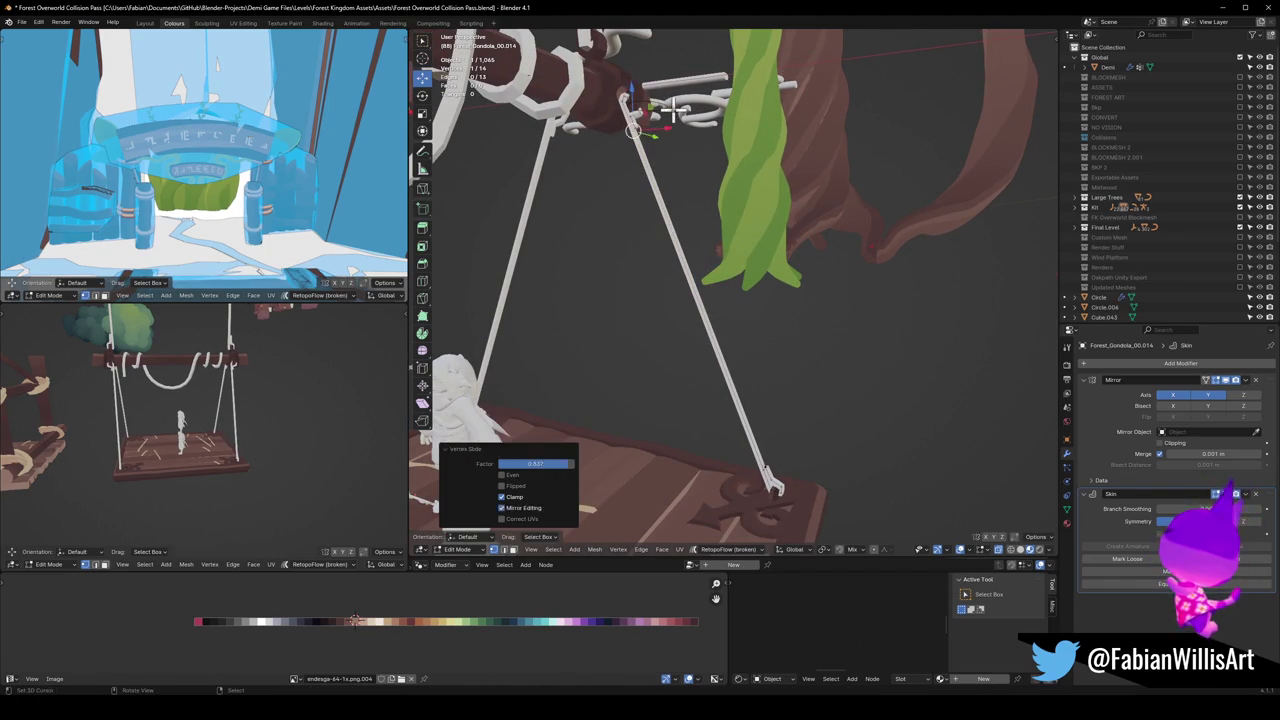
pyautogui.click(679, 240)
pyautogui.click(705, 235)
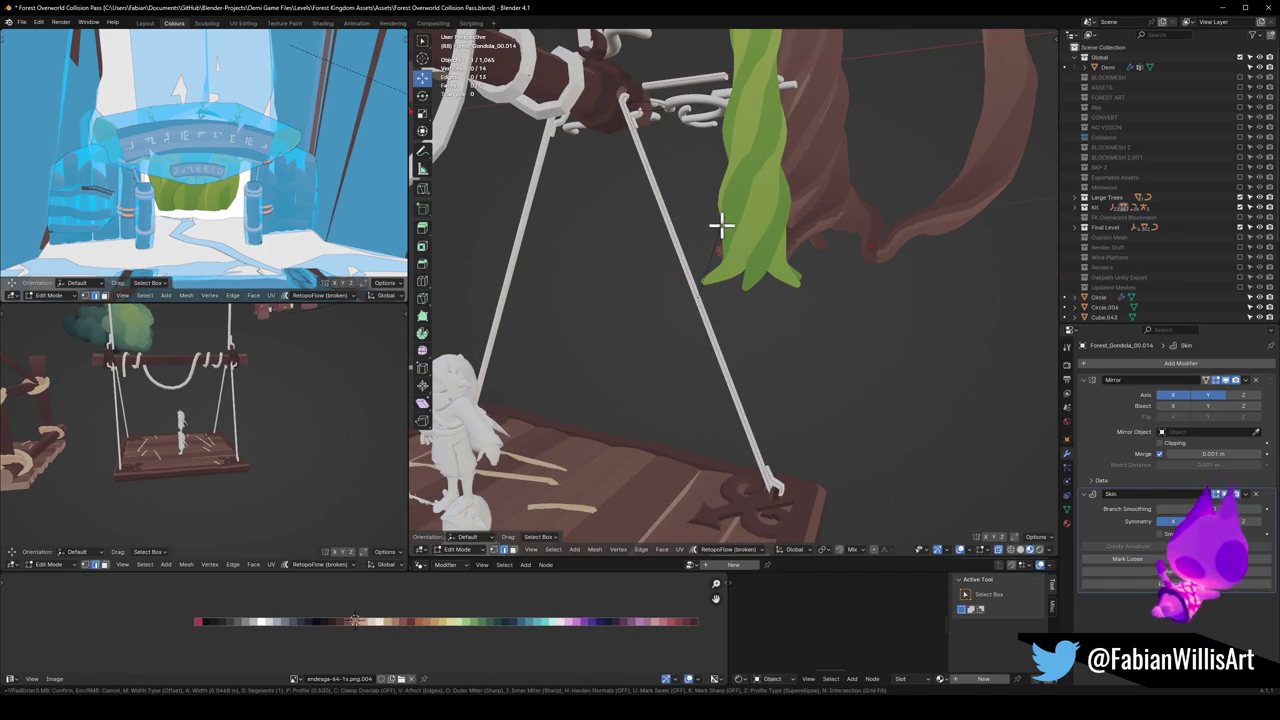
pyautogui.press('s')
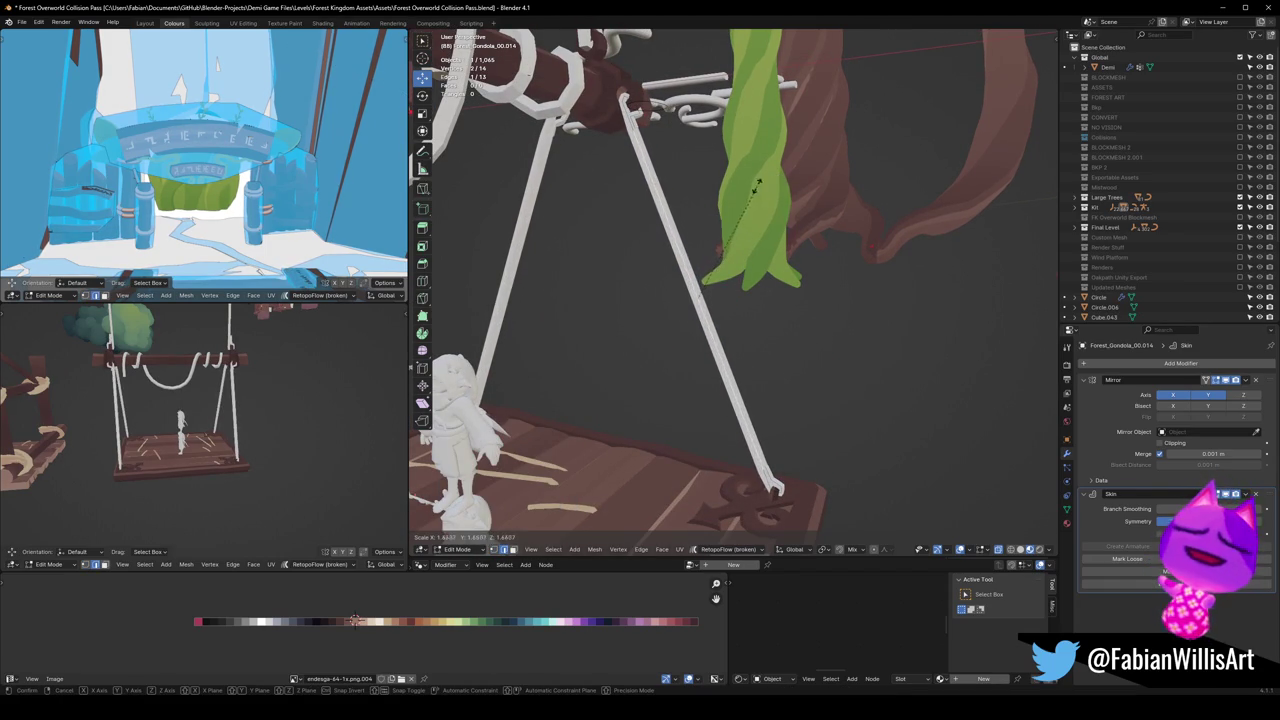
pyautogui.click(709, 206)
pyautogui.click(789, 306)
pyautogui.moveTo(766, 291)
pyautogui.mouseDown(button='middle')
pyautogui.moveTo(646, 246)
pyautogui.moveTo(742, 257)
pyautogui.moveTo(780, 277)
pyautogui.moveTo(930, 268)
pyautogui.moveTo(723, 266)
pyautogui.mouseUp(button='middle')
pyautogui.press('Tab')
# Step: Select the rope loop object Circle and enter Edit Mode
pyautogui.scroll(-3, 742, 257)
pyautogui.scroll(3, 723, 266)
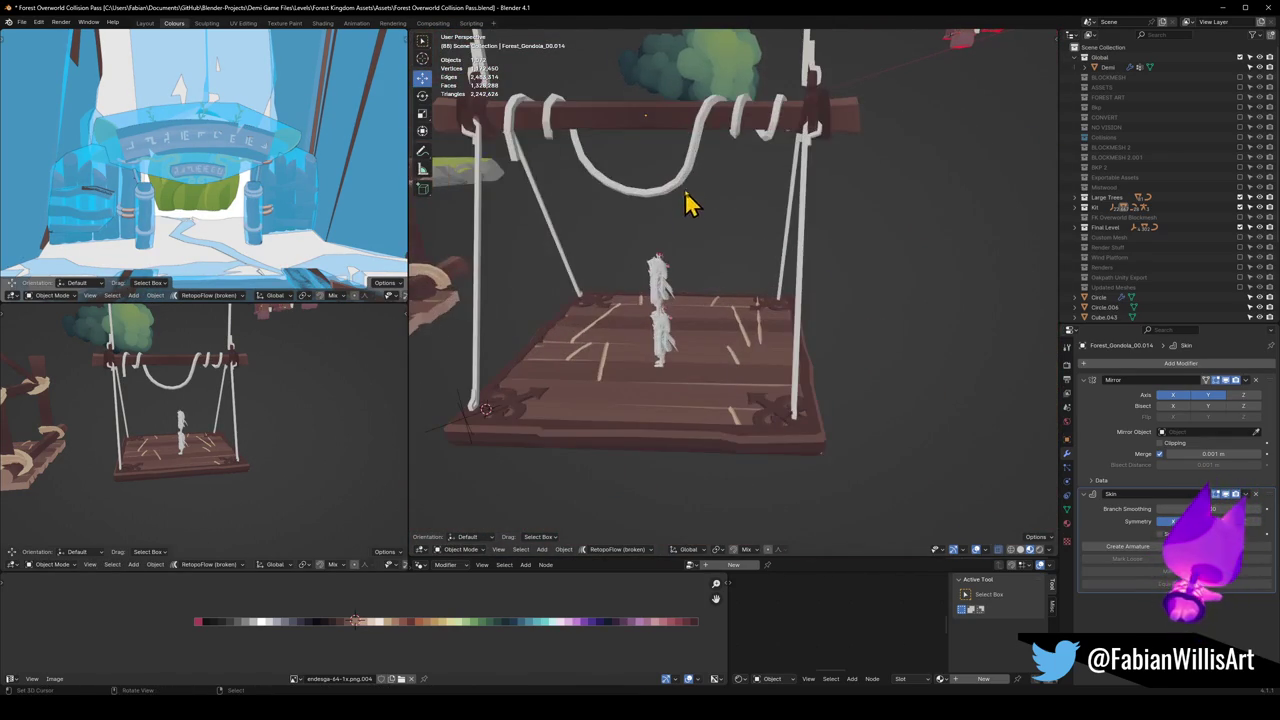
pyautogui.click(687, 186)
pyautogui.press('Tab')
# Step: Select the left rope coil, try sliding it along the bar, then undo
pyautogui.click(684, 191)
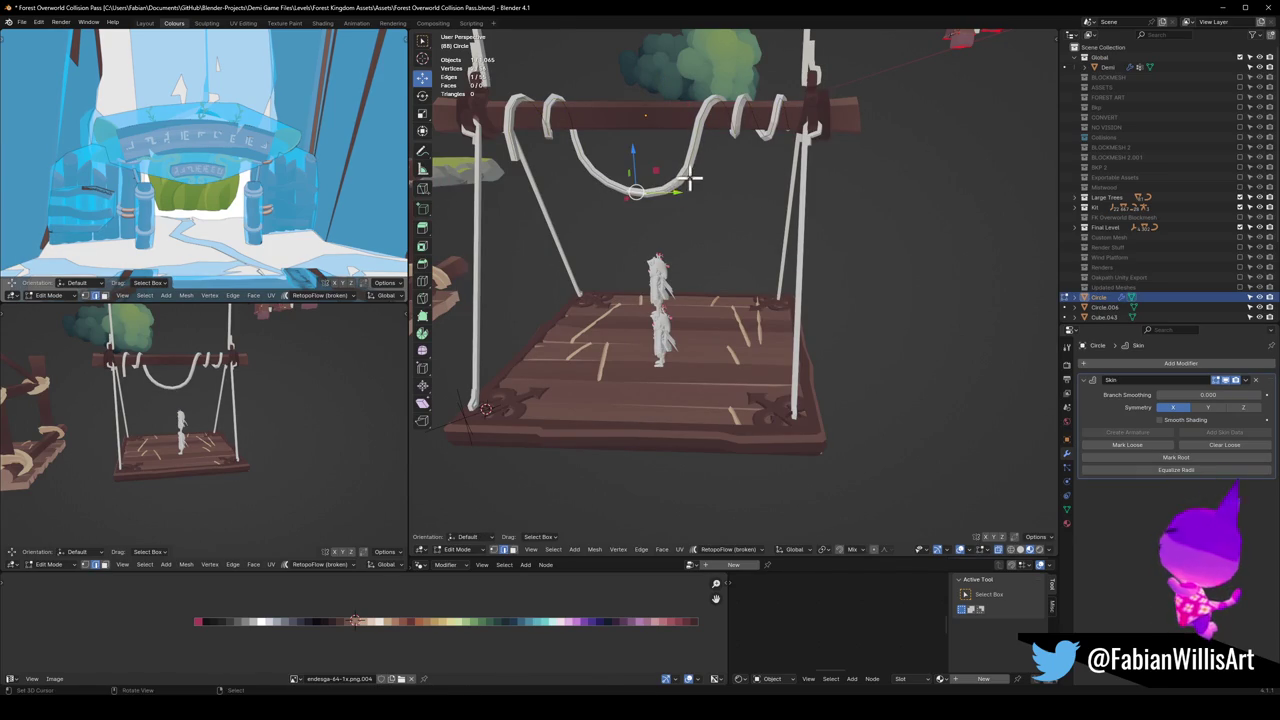
pyautogui.click(512, 145)
pyautogui.moveTo(543, 143); pyautogui.dragTo(571, 143)
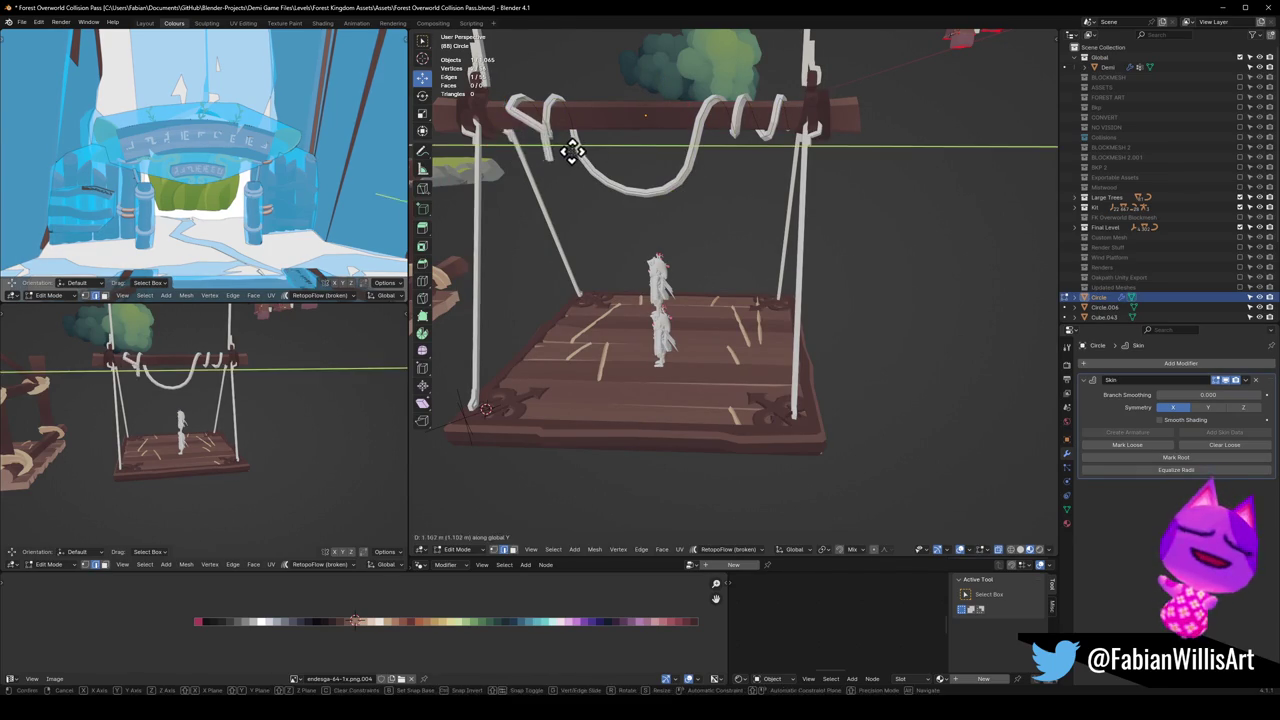
pyautogui.rightClick(571, 143)
pyautogui.press('g')
pyautogui.press('y')
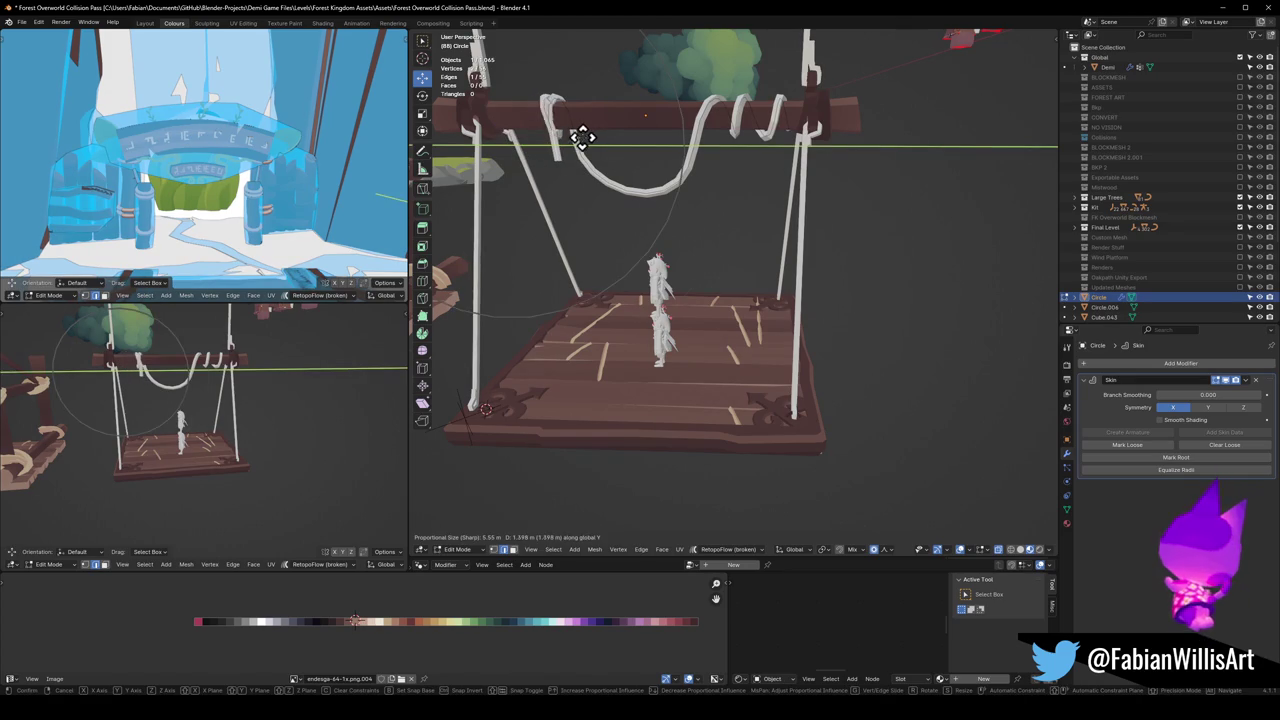
pyautogui.scroll(-7, 655, 136)
pyautogui.click(640, 127)
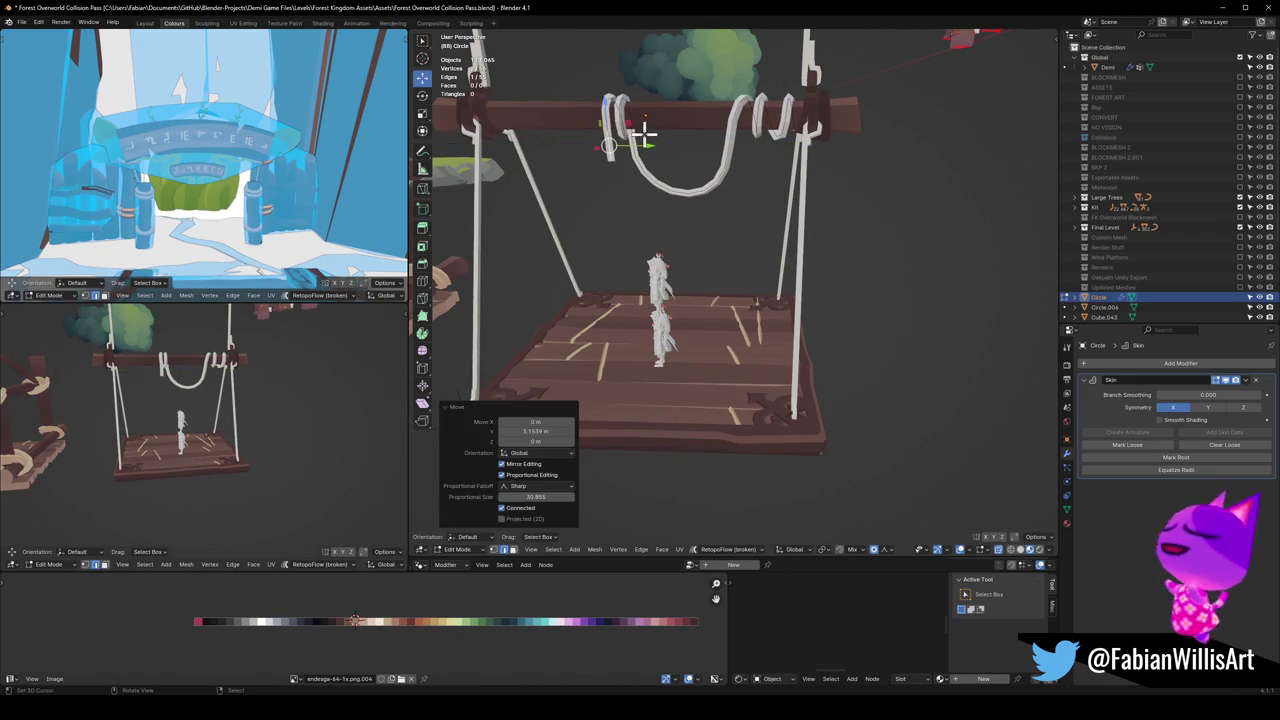
pyautogui.hotkey('ctrl', 'z')
# Step: Squash the rope loop along the bar's Y direction and shift it along the bar
pyautogui.press('s')
pyautogui.press('y')
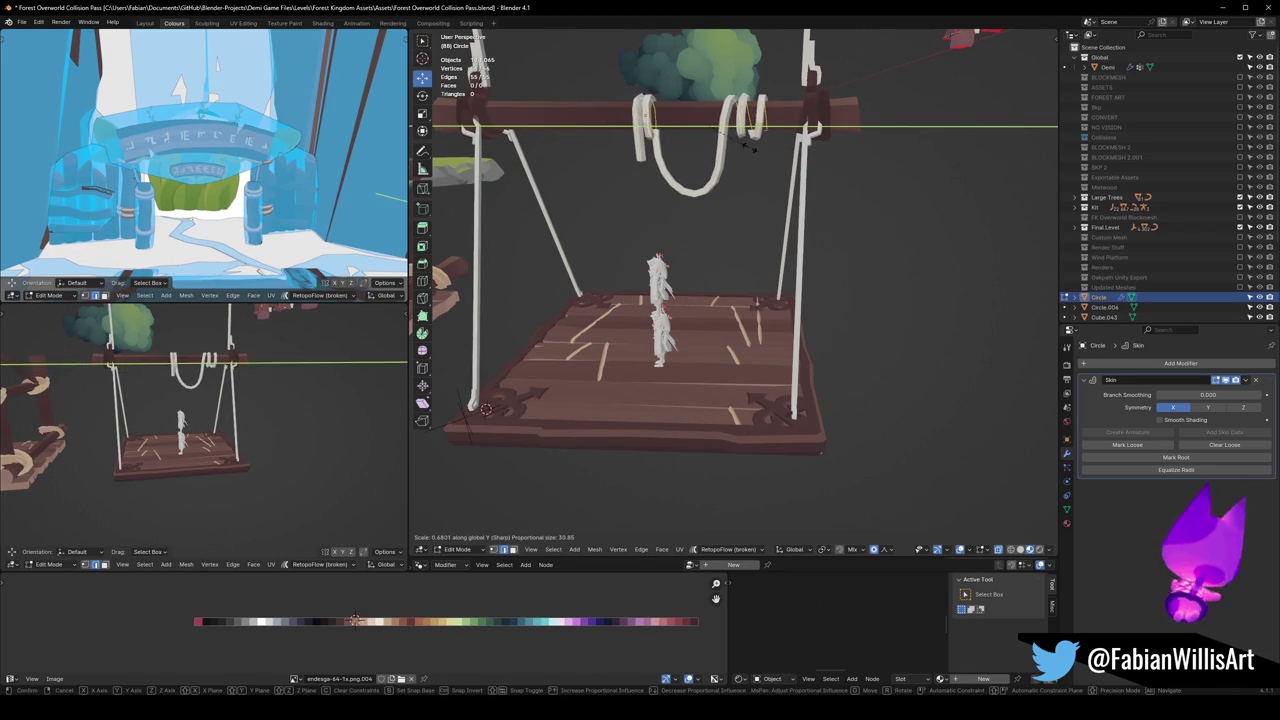
pyautogui.click(773, 148)
pyautogui.press('g')
pyautogui.press('y')
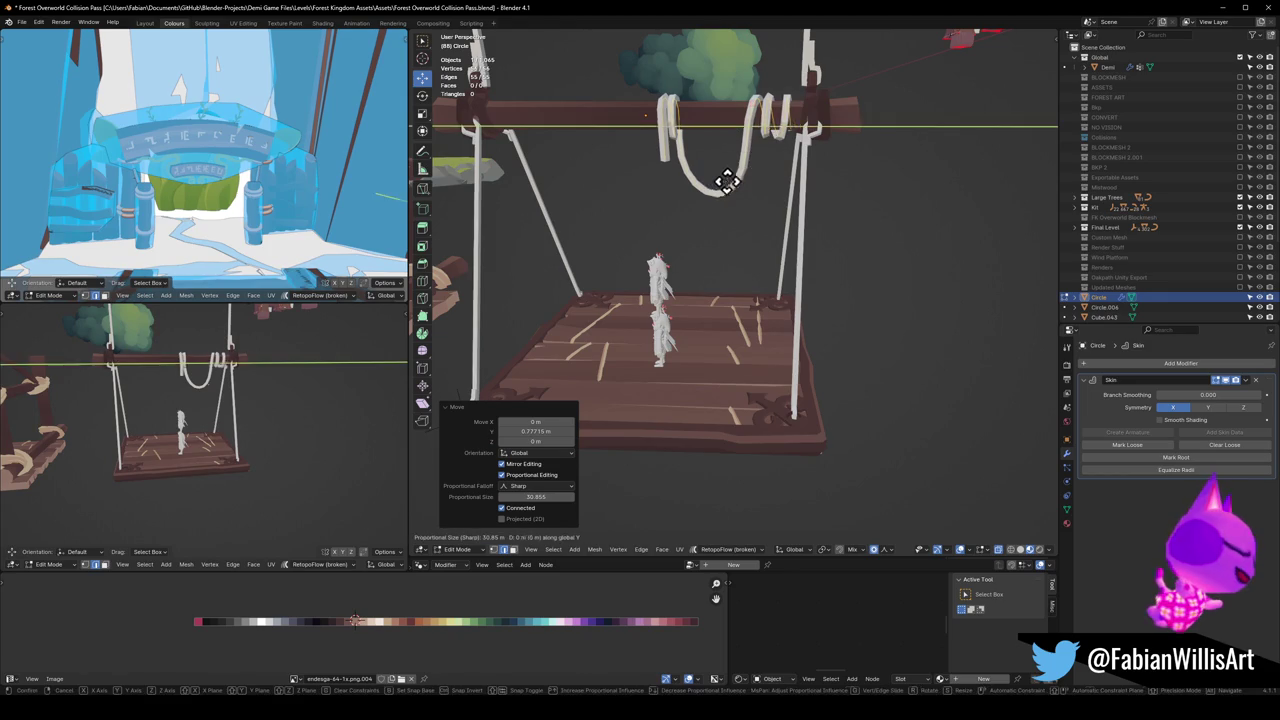
pyautogui.click(730, 172)
pyautogui.hotkey('alt', 'a')
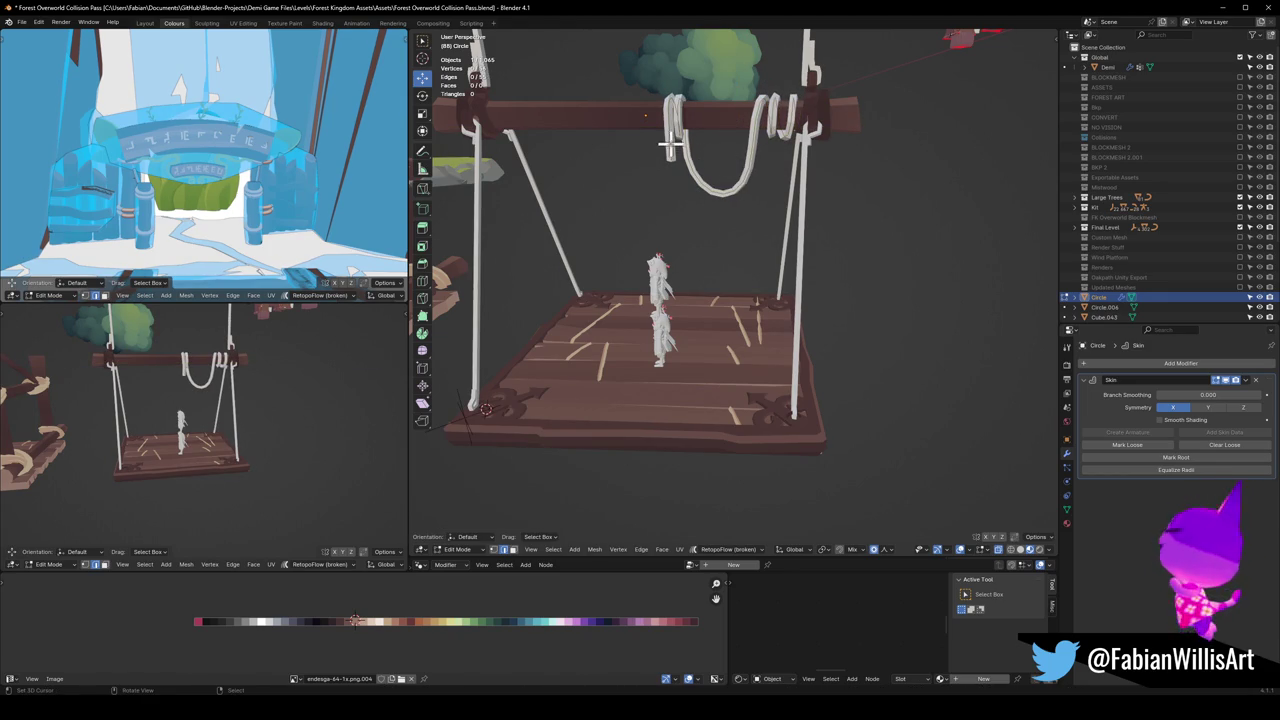
# Step: Nudge the coil vertices along the bar with soft proportional moves
pyautogui.press('g')
pyautogui.press('y')
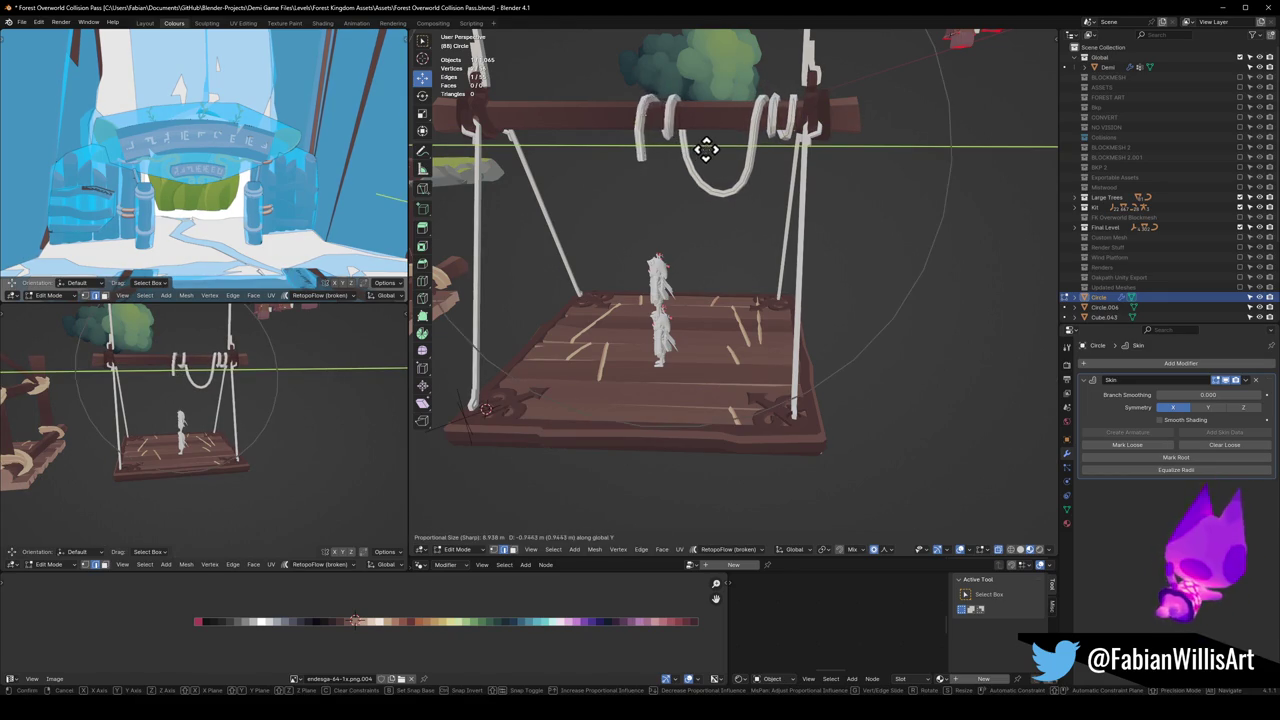
pyautogui.click(705, 150)
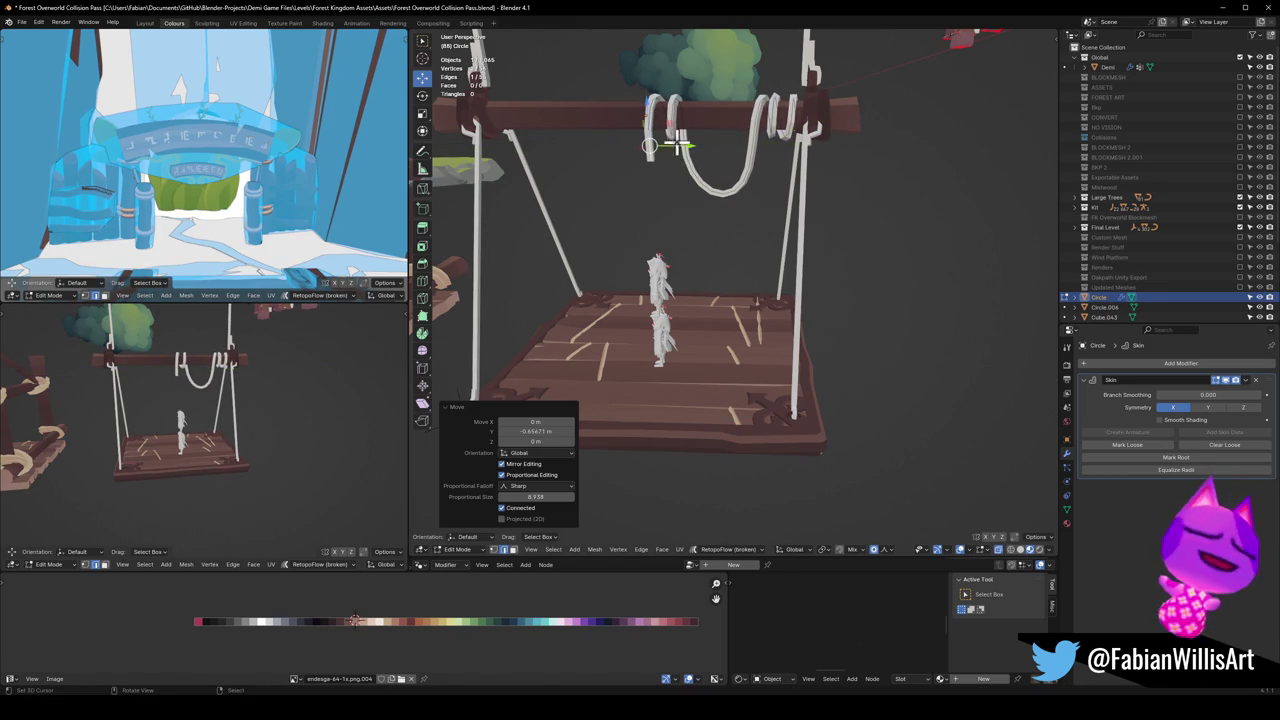
pyautogui.keyDown('shift'); pyautogui.rightClick(485, 408); pyautogui.keyUp('shift')
pyautogui.press('g')
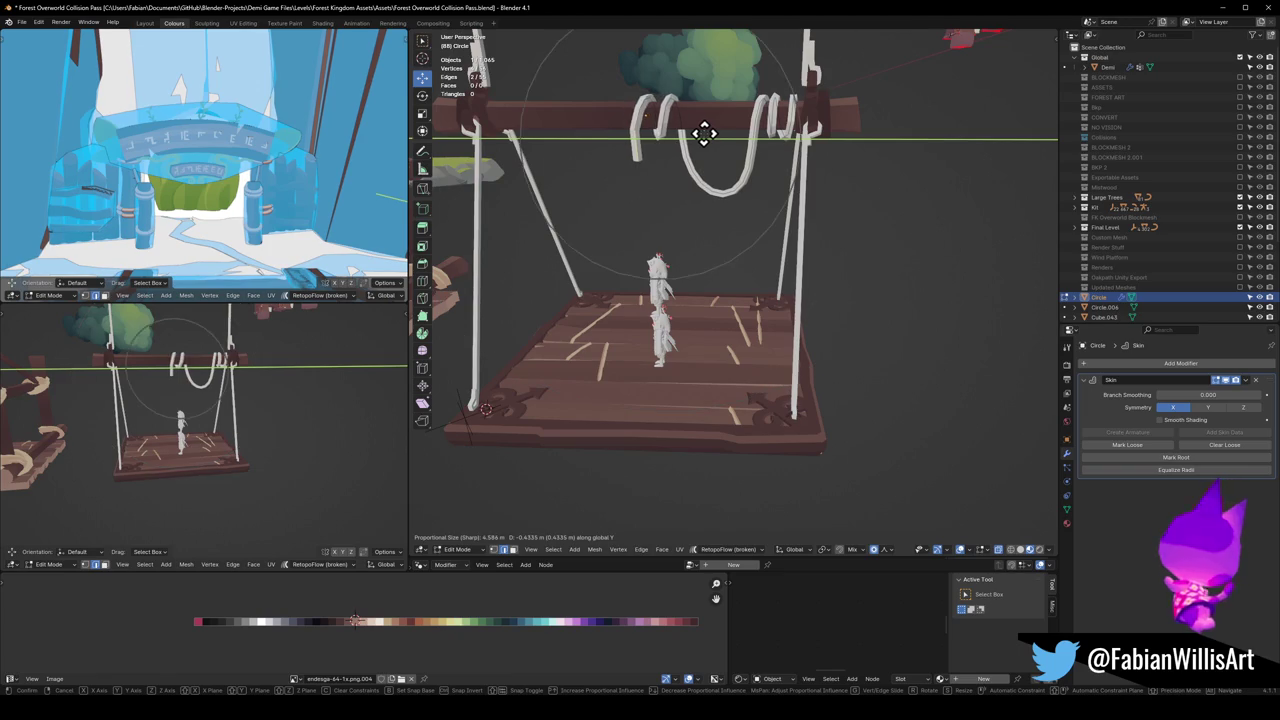
pyautogui.click(697, 148)
pyautogui.press('g')
pyautogui.press('y')
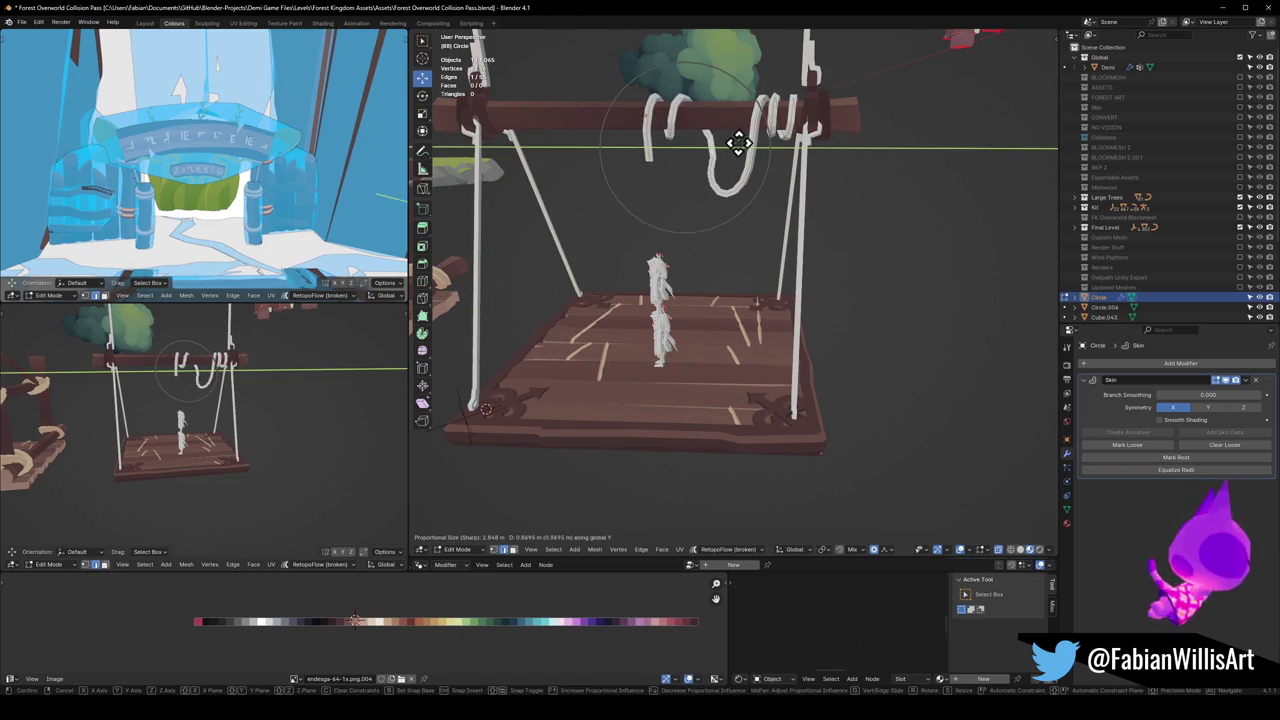
pyautogui.click(726, 145)
pyautogui.moveTo(222, 397)
pyautogui.mouseDown(button='middle')
pyautogui.moveTo(268, 375)
pyautogui.moveTo(206, 423)
pyautogui.mouseUp(button='middle')
# Step: Select all the rope loops, scale them thinner and save
pyautogui.click(647, 250)
pyautogui.press('l')
pyautogui.press('s')
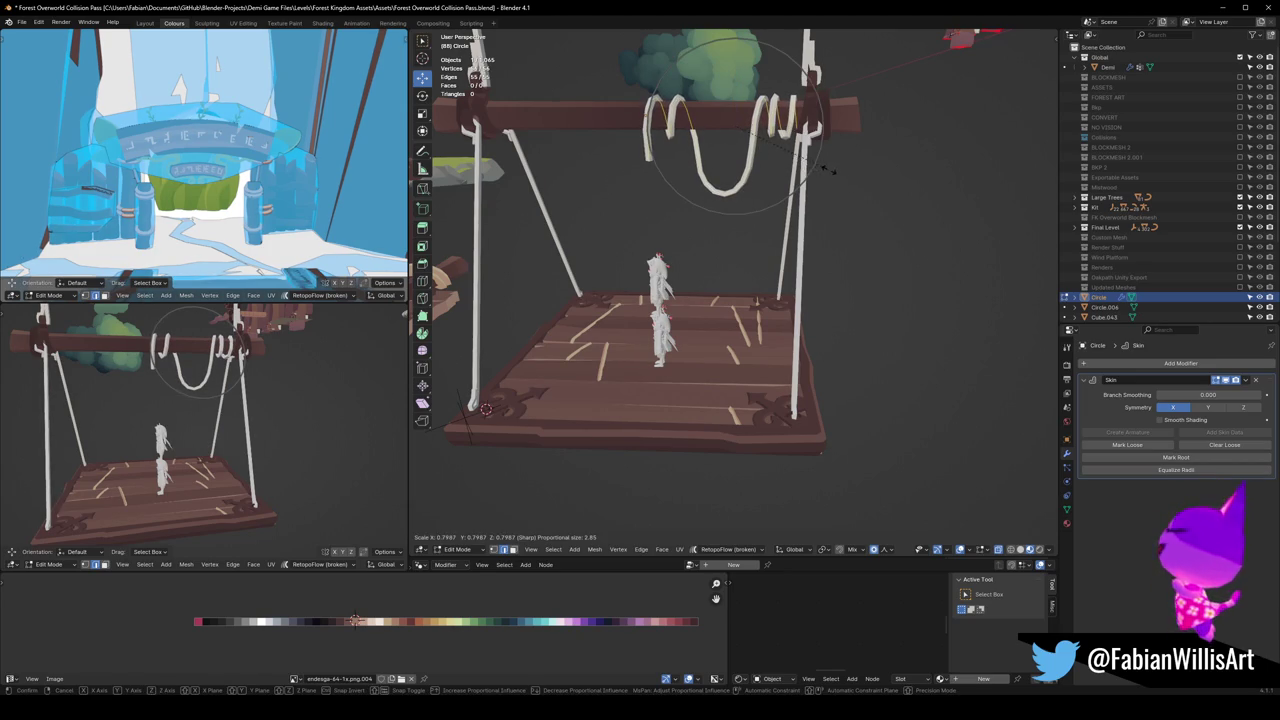
pyautogui.click(840, 170)
pyautogui.scroll(-5, 269, 420)
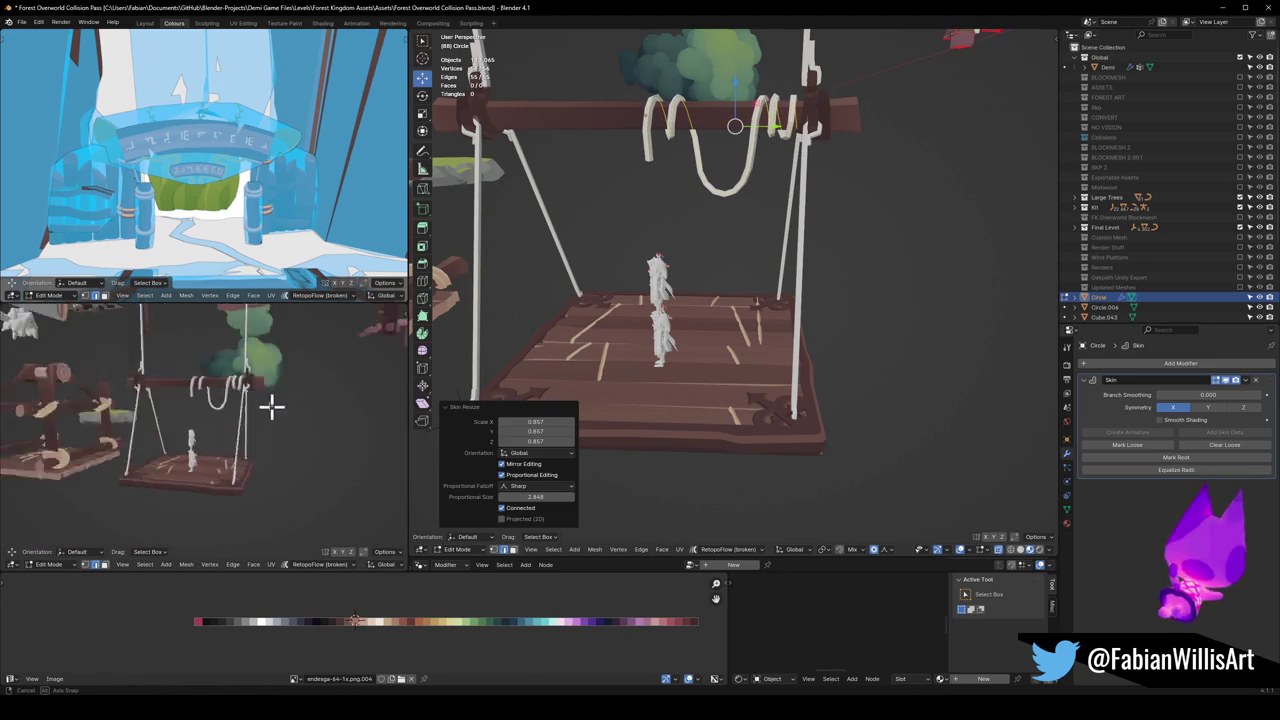
pyautogui.moveTo(243, 400)
pyautogui.mouseDown(button='middle')
pyautogui.moveTo(100, 400)
pyautogui.moveTo(234, 420)
pyautogui.mouseUp(button='middle')
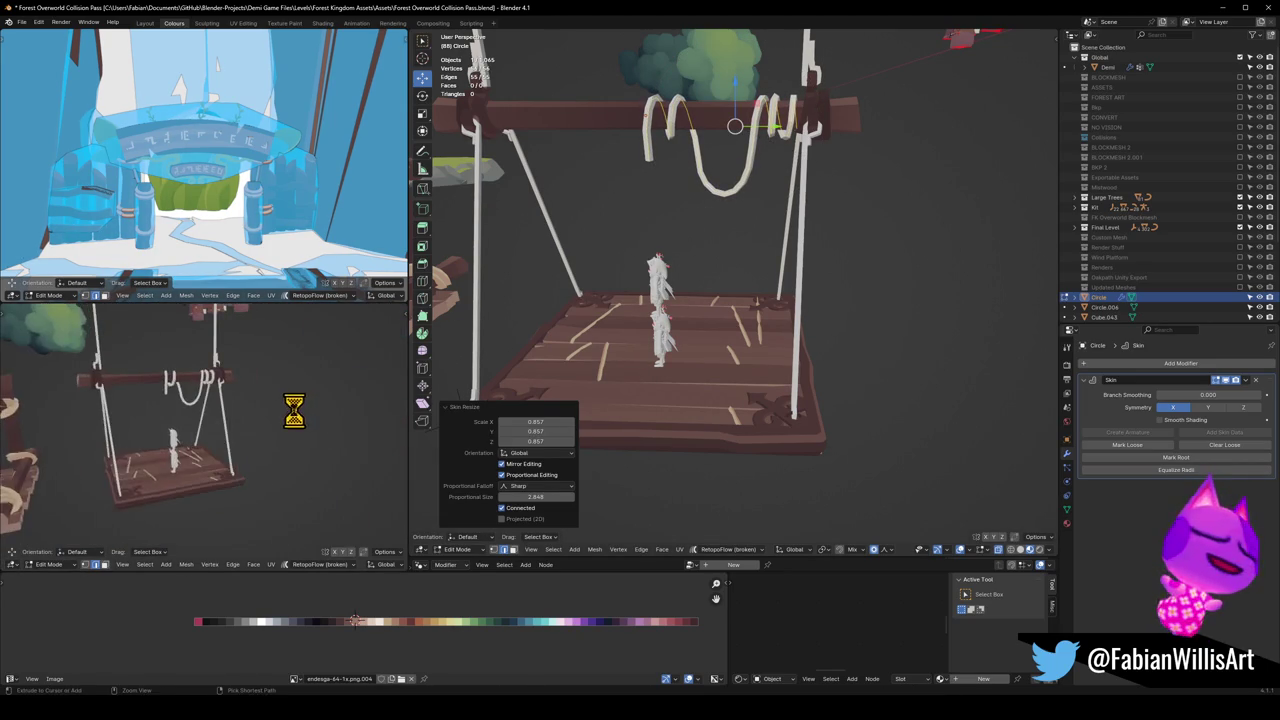
pyautogui.hotkey('ctrl', 's')
pyautogui.scroll(3, 234, 420)
# Step: Lower the rope loops by 0.224 m along Z with a proportional move
pyautogui.hotkey('ctrl', 'a')
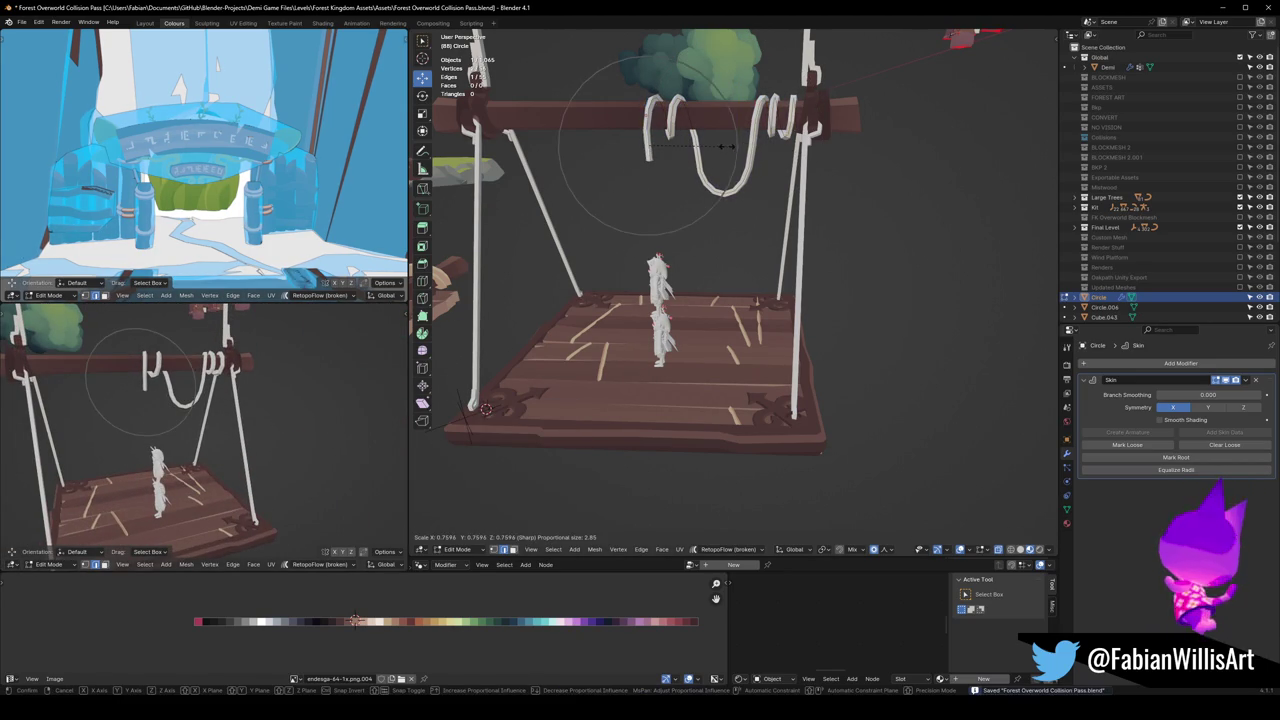
pyautogui.scroll(-8, 712, 148)
pyautogui.scroll(-7, 712, 148)
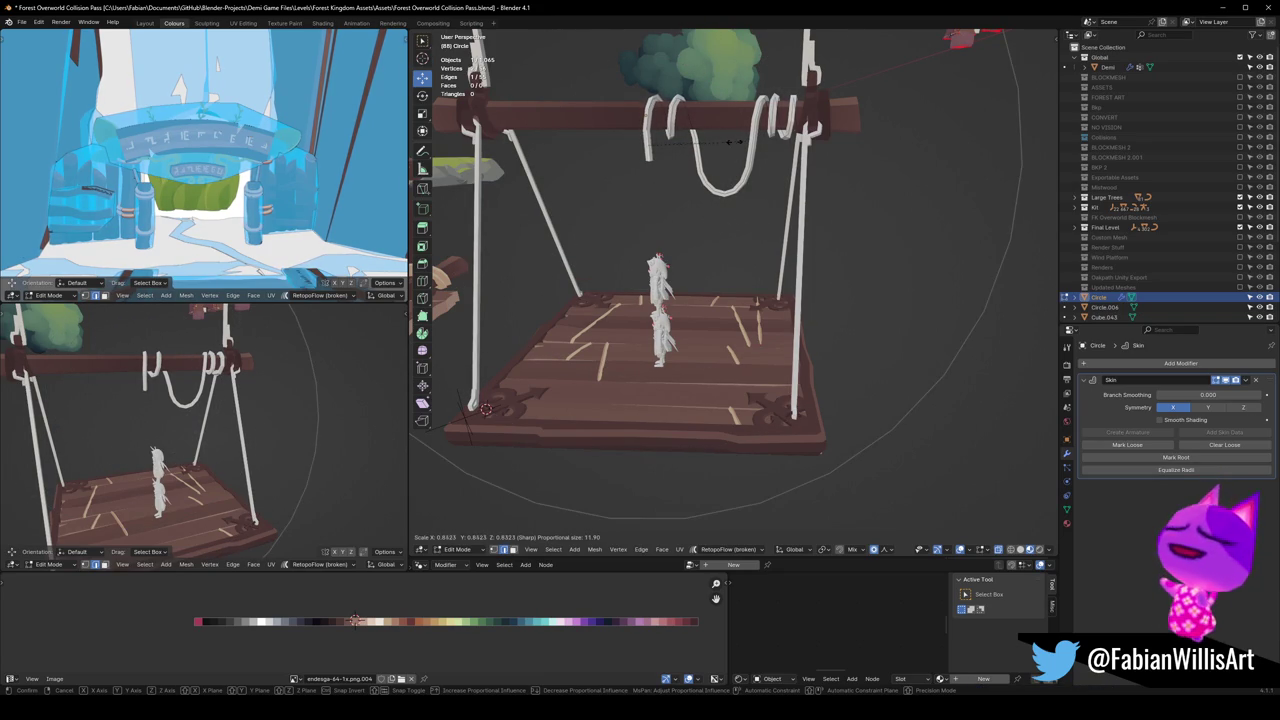
pyautogui.scroll(1, 722, 159)
pyautogui.scroll(1, 728, 158)
pyautogui.press('g')
pyautogui.press('z')
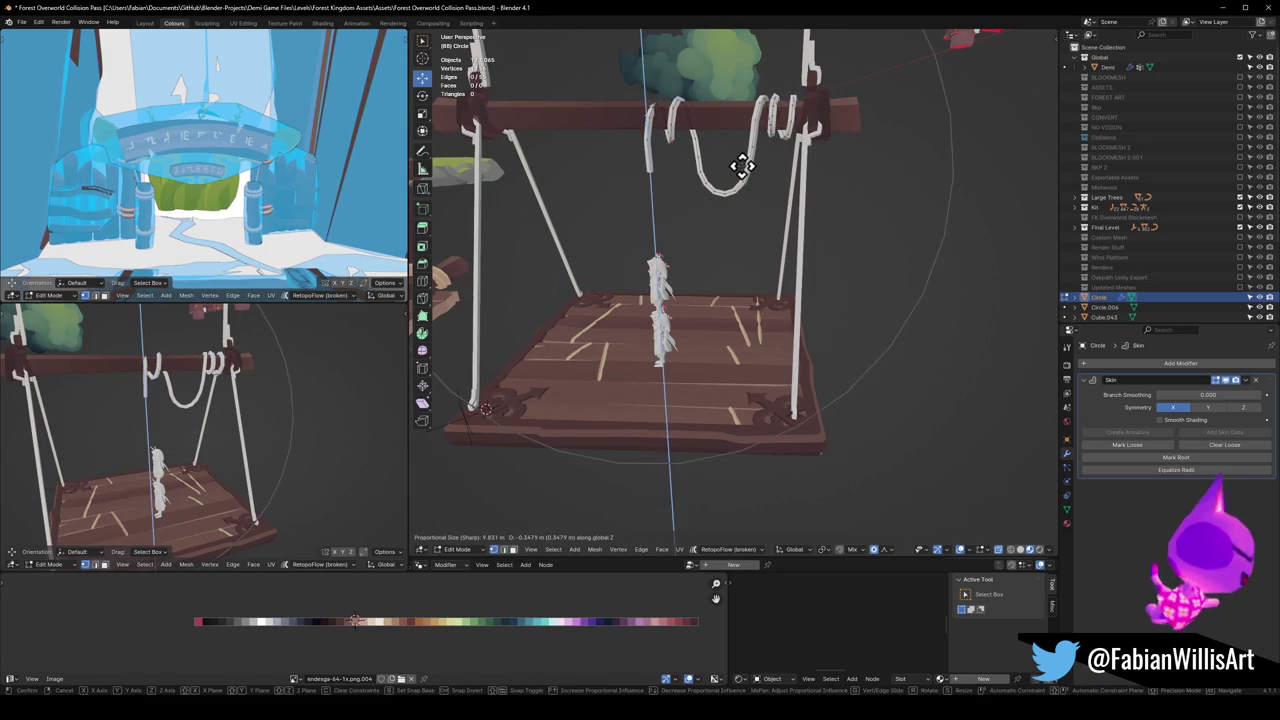
pyautogui.scroll(10, 742, 165)
pyautogui.scroll(10, 742, 165)
pyautogui.scroll(7, 742, 165)
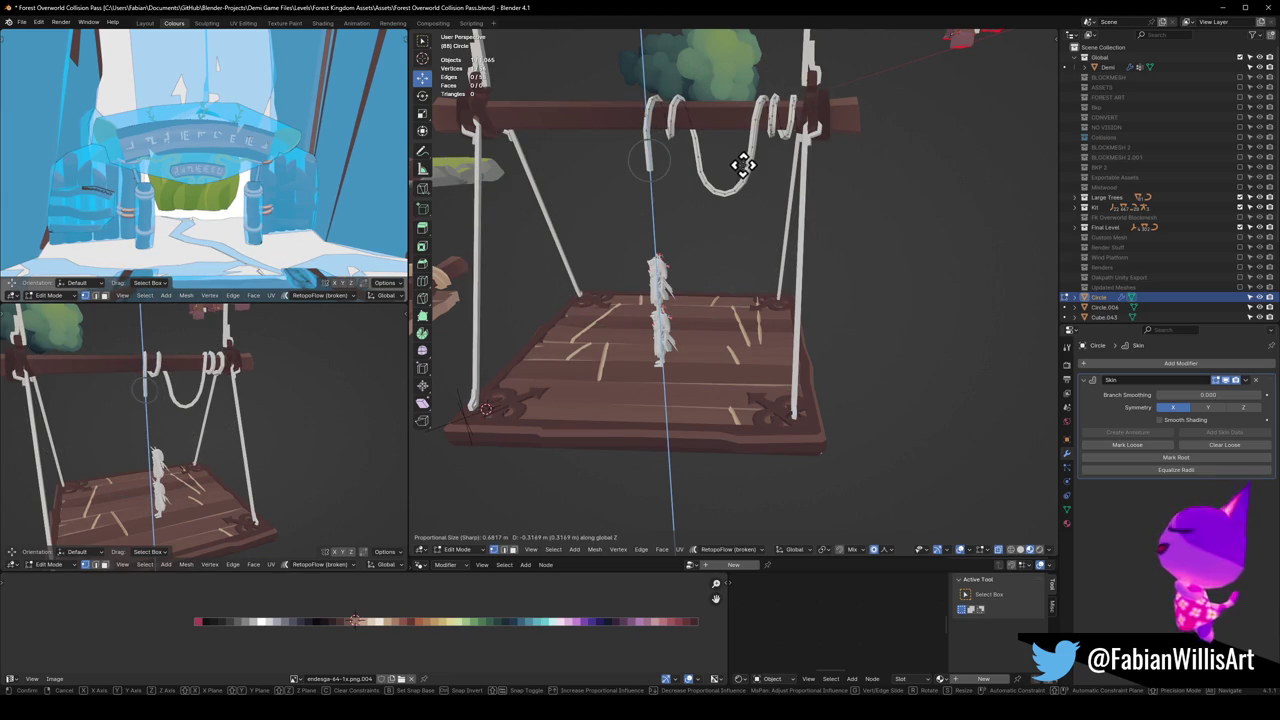
pyautogui.click(745, 166)
# Step: Return to Object Mode, save the file and select the rope loop object on the beam
pyautogui.scroll(-3, 177, 357)
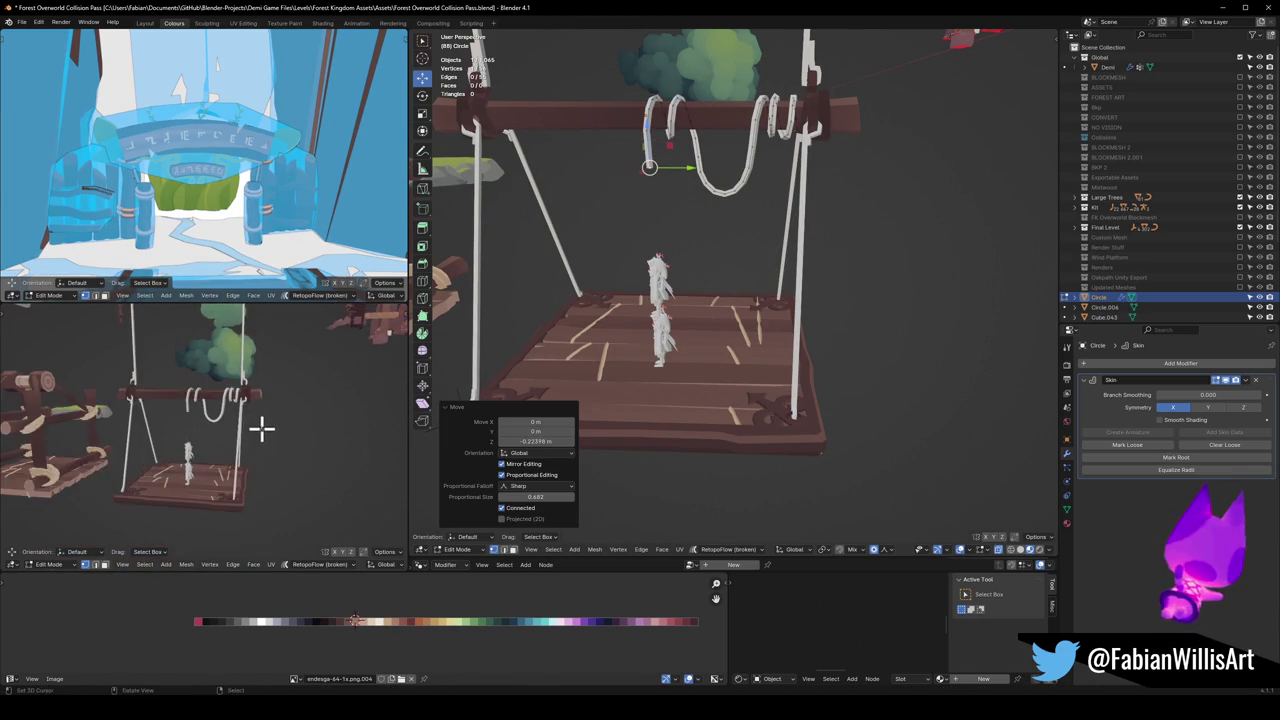
pyautogui.scroll(-2, 263, 420)
pyautogui.moveTo(722, 358)
pyautogui.mouseDown(button='middle')
pyautogui.moveTo(648, 308)
pyautogui.moveTo(737, 251)
pyautogui.moveTo(790, 290)
pyautogui.mouseUp(button='middle')
pyautogui.press('Tab')
pyautogui.hotkey('ctrl', 's')
pyautogui.keyDown('shift'); pyautogui.click(788, 290); pyautogui.keyUp('shift')
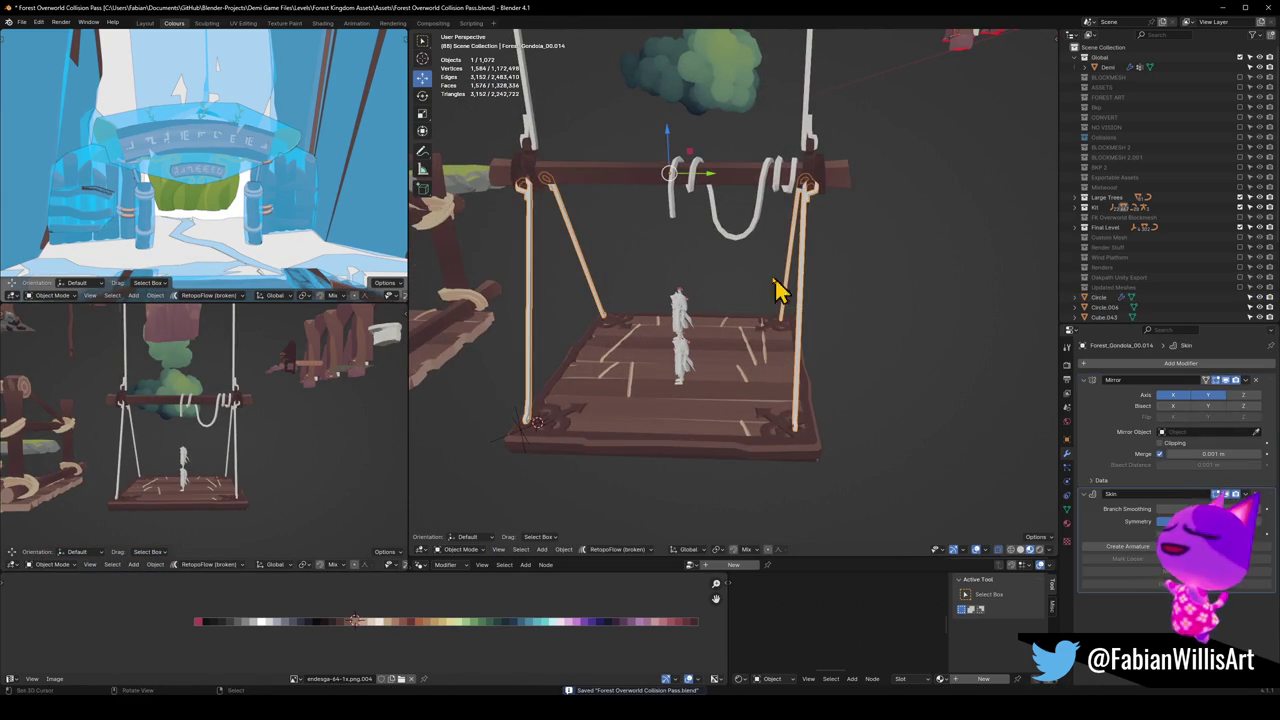
# Step: Add the side rope to the selection and run a Quick Favorites command on the ropes
pyautogui.keyDown('shift'); pyautogui.click(808, 125); pyautogui.keyUp('shift')
pyautogui.moveTo(814, 157); pyautogui.dragTo(760, 232, button='middle')
pyautogui.rightClick(740, 227)
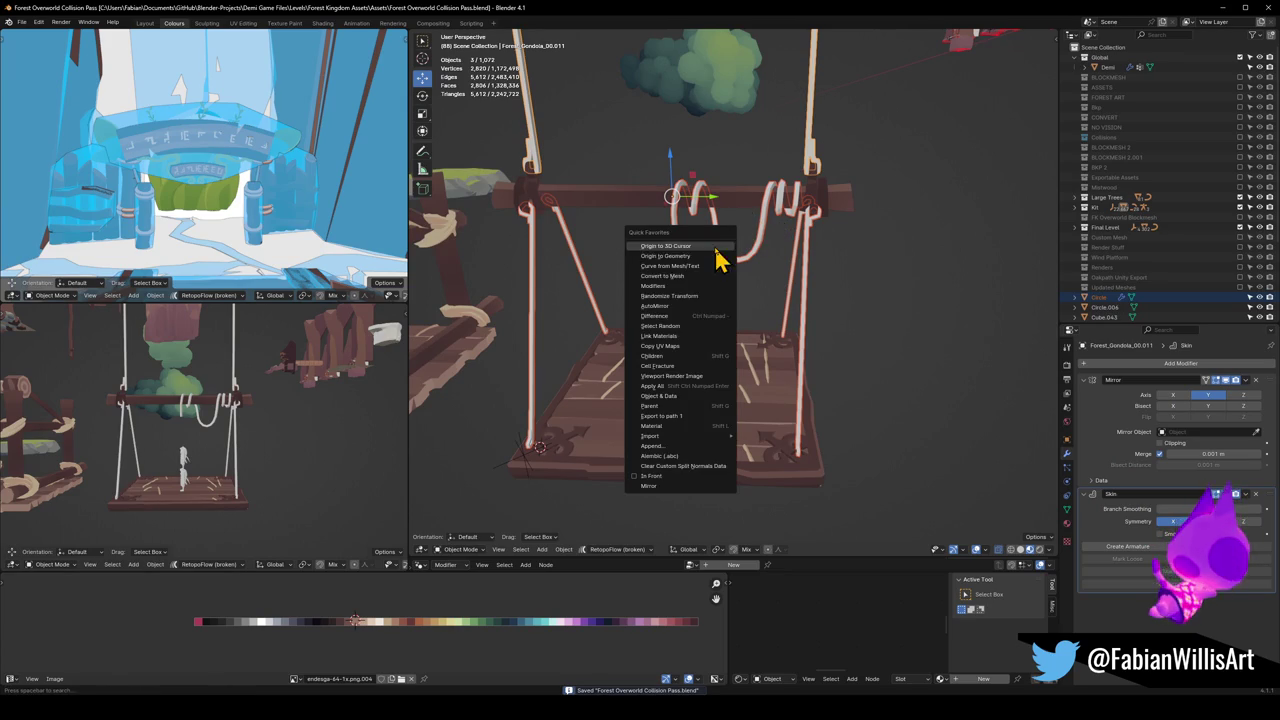
pyautogui.click(686, 286)
# Step: Apply one rope's Skin modifier and inspect the resulting mesh in Edit Mode
pyautogui.click(810, 295)
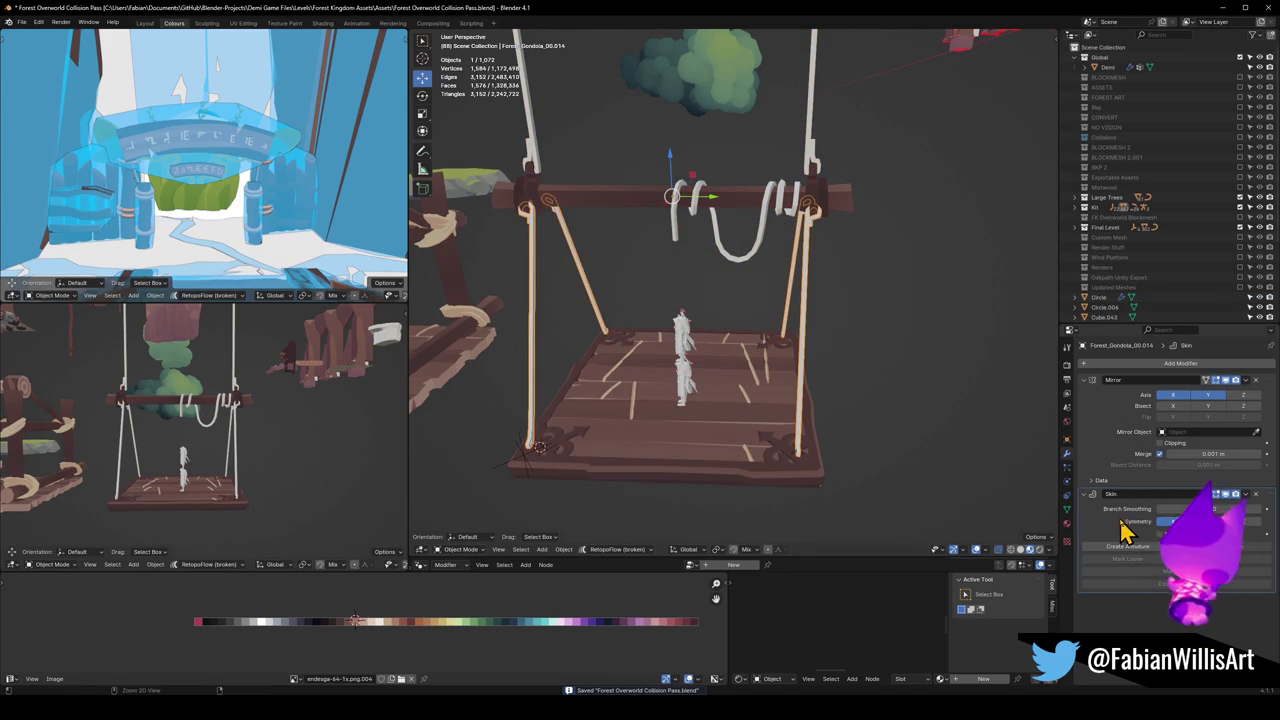
pyautogui.hotkey('ctrl', 'a')
pyautogui.press('Tab')
pyautogui.scroll(3, 808, 308)
pyautogui.moveTo(674, 349); pyautogui.dragTo(726, 314, button='middle')
pyautogui.press('Tab')
pyautogui.scroll(2, 729, 323)
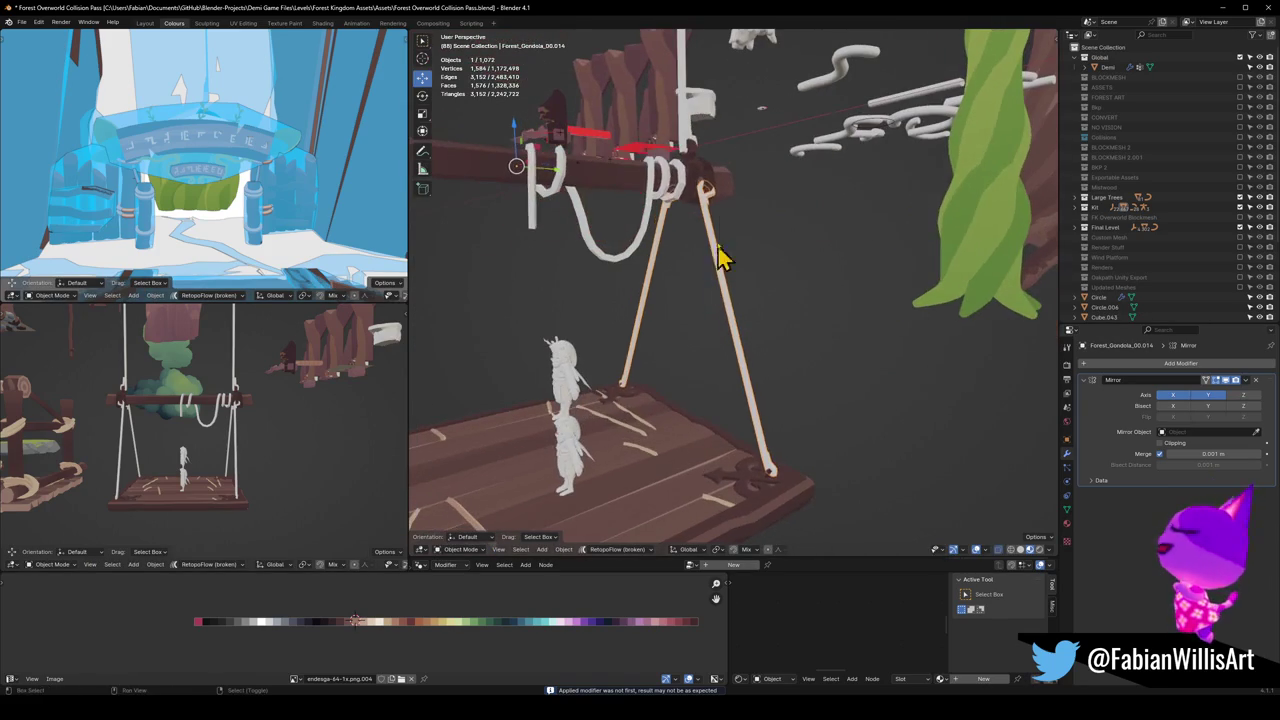
# Step: Copy the beam's UV maps onto the rope
pyautogui.keyDown('shift'); pyautogui.click(727, 197); pyautogui.keyUp('shift')
pyautogui.press('q')
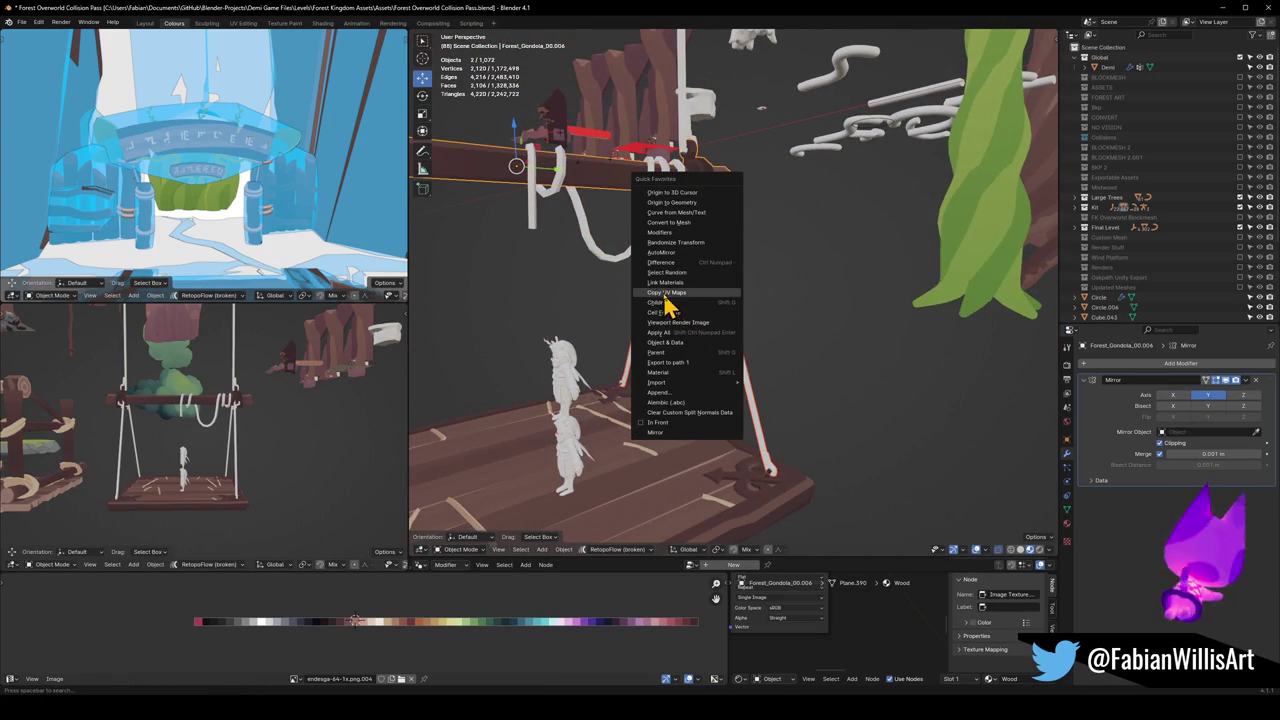
pyautogui.press('Escape')
pyautogui.click(727, 326)
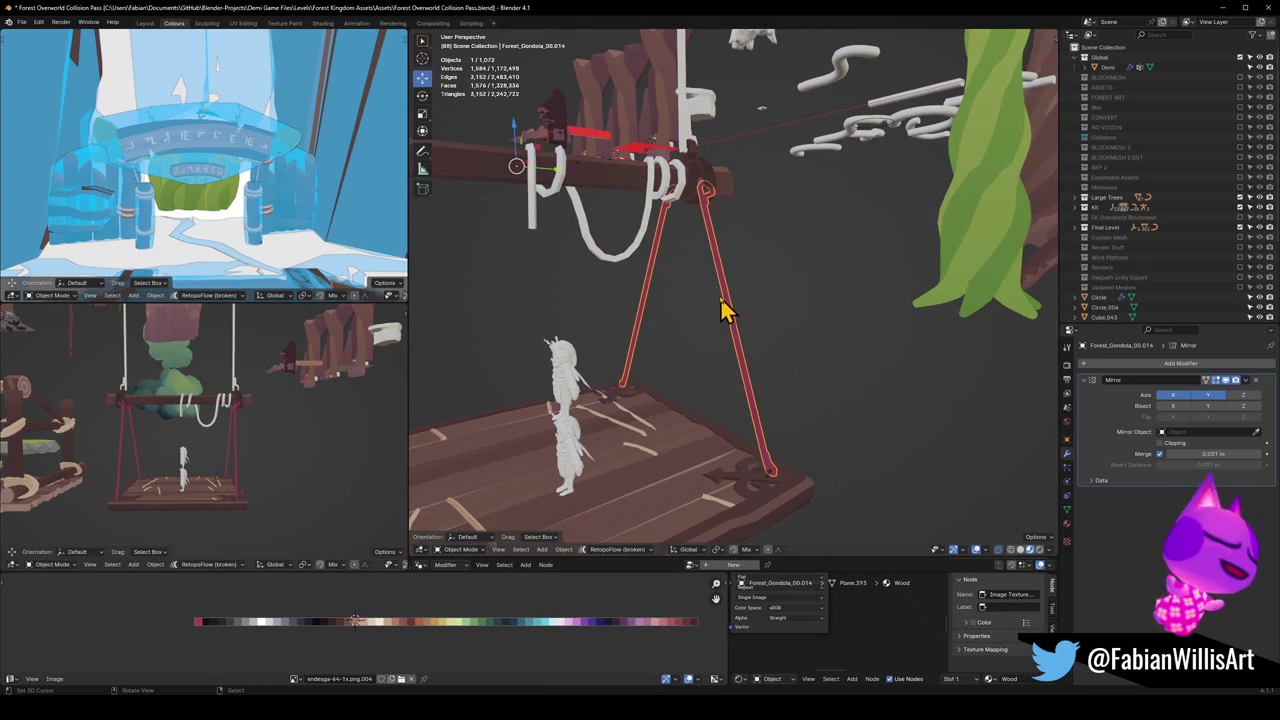
# Step: Apply the Skin modifier on the white U-shaped rope loop
pyautogui.click(662, 234)
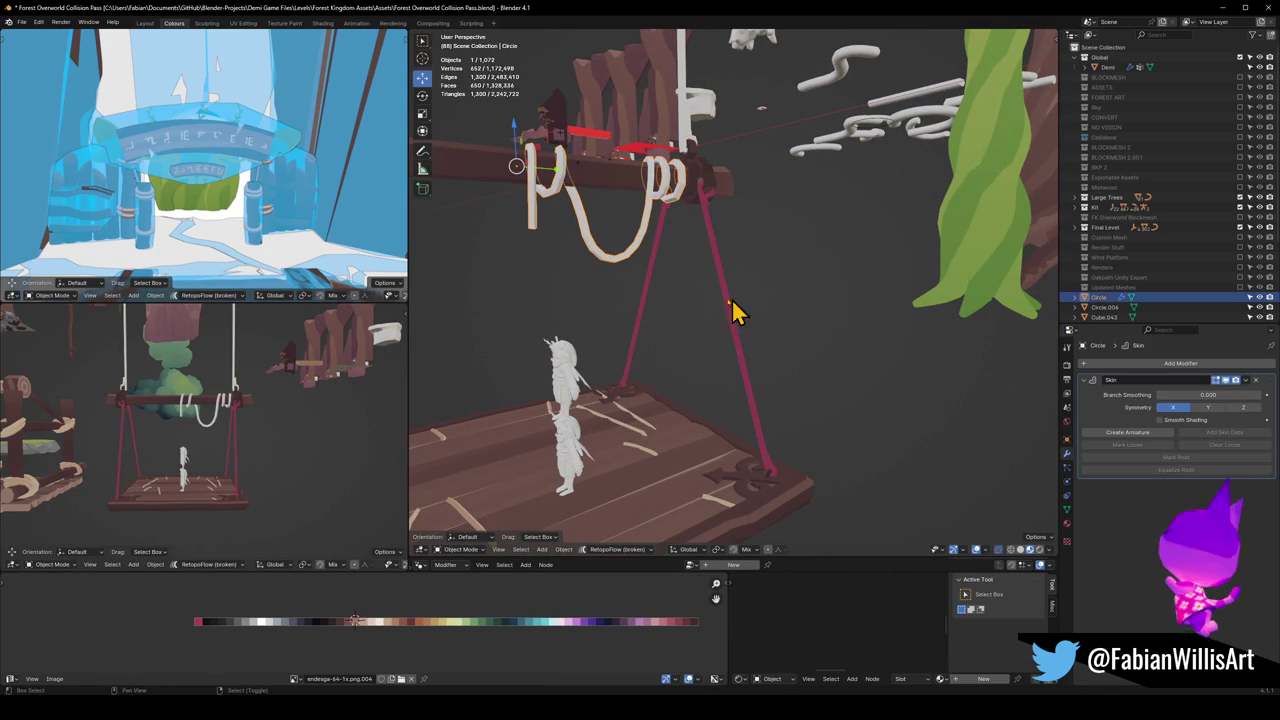
pyautogui.keyDown('shift'); pyautogui.click(646, 296); pyautogui.keyUp('shift')
pyautogui.click(639, 252)
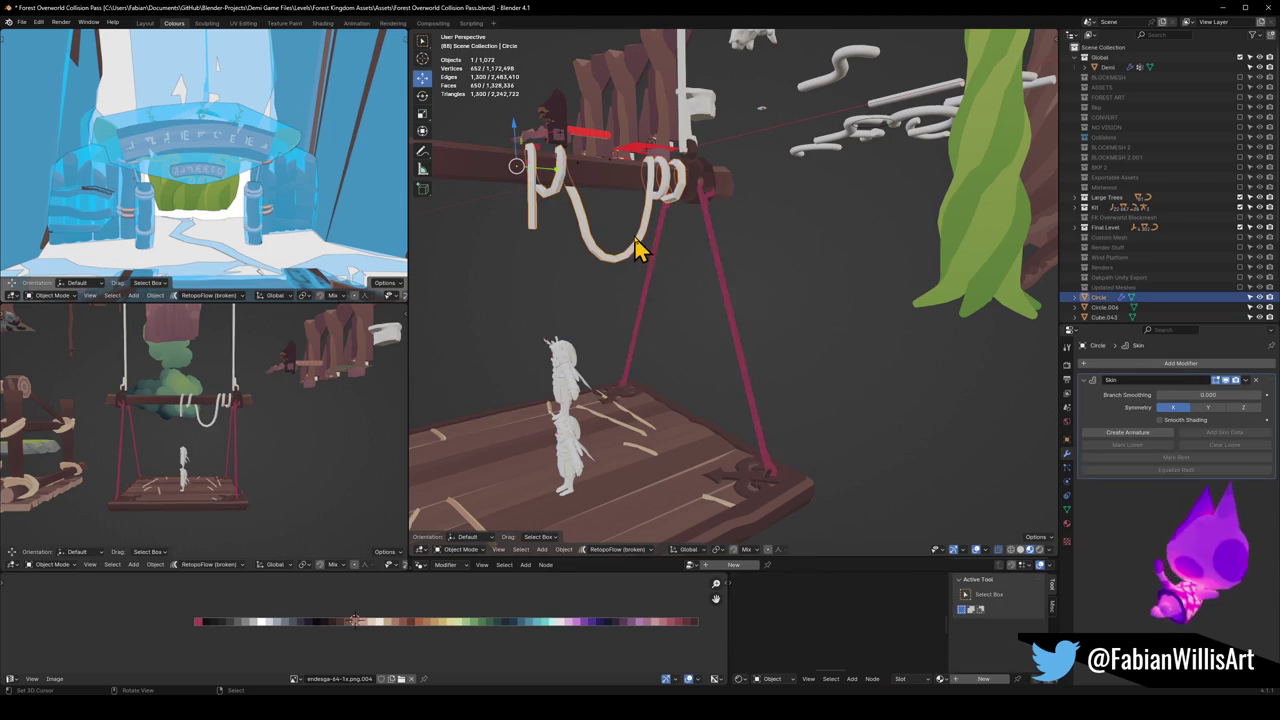
pyautogui.hotkey('ctrl', 'a')
# Step: Run a context-menu command on the mirrored rope
pyautogui.click(657, 286)
pyautogui.rightClick(657, 286)
pyautogui.click(651, 272)
pyautogui.hotkey('alt', 'a')
# Step: Apply the Skin modifier on side rope Forest_Gondola_00.011 and run its menu command
pyautogui.click(695, 160)
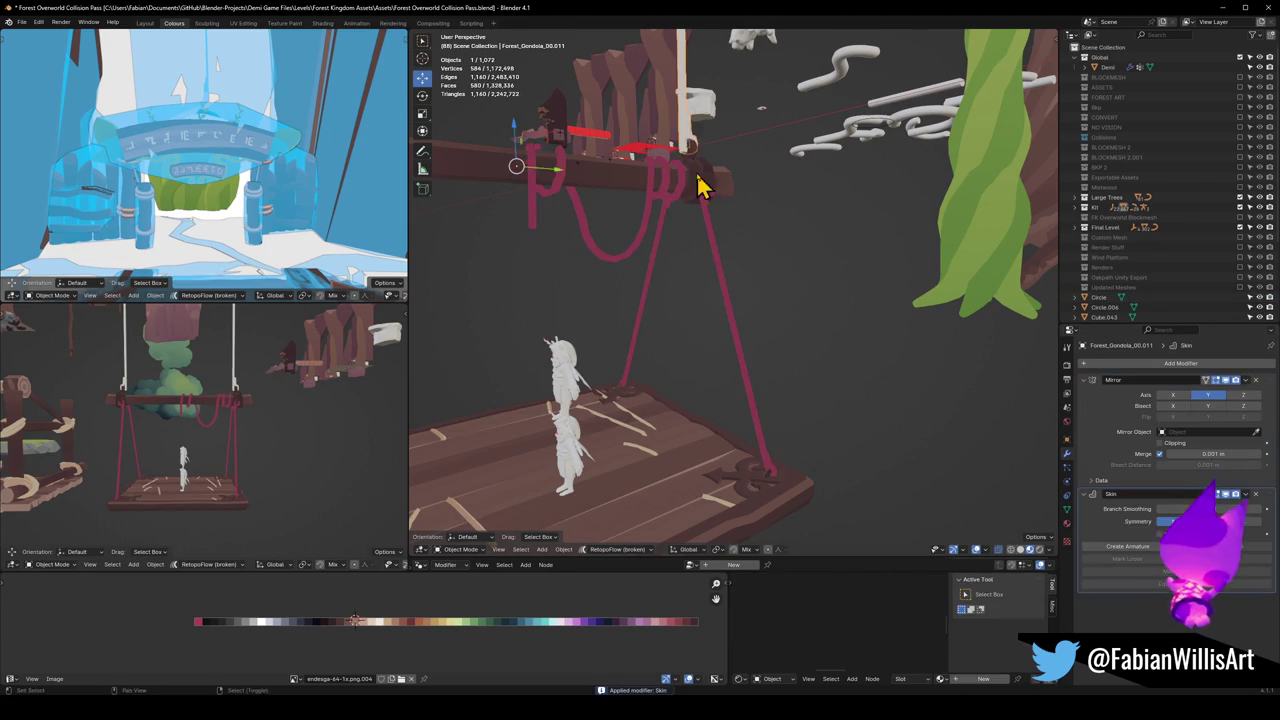
pyautogui.keyDown('shift'); pyautogui.moveTo(700, 177); pyautogui.dragTo(708, 318, button='middle'); pyautogui.keyUp('shift')
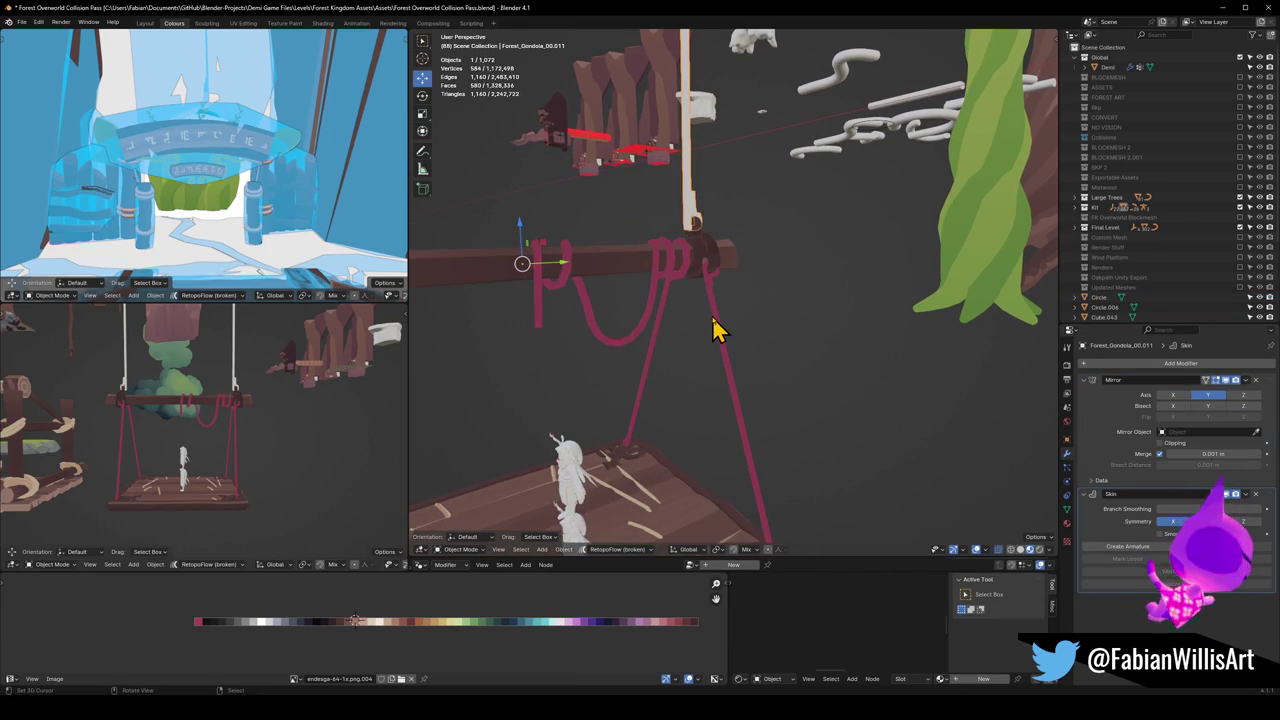
pyautogui.hotkey('ctrl', 'a')
pyautogui.rightClick(727, 374)
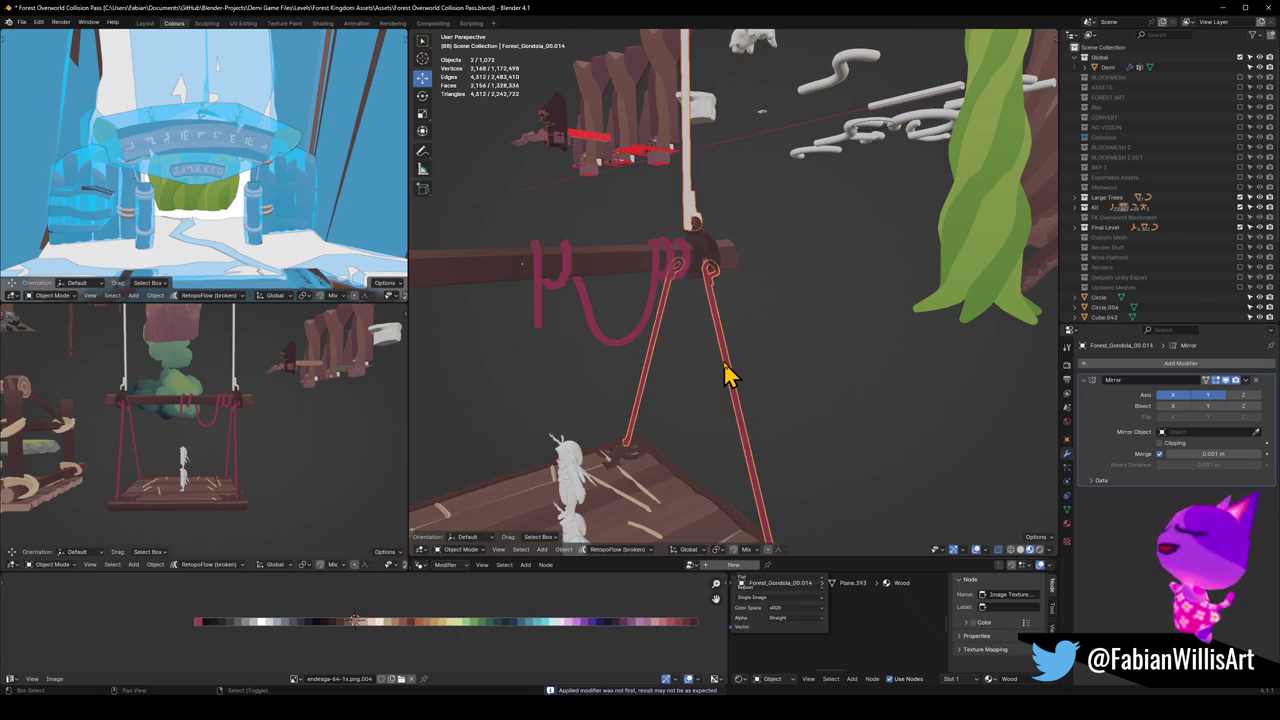
pyautogui.click(715, 360)
# Step: Isolate the right rope and open its mesh for editing
pyautogui.click(698, 320)
pyautogui.click(691, 222)
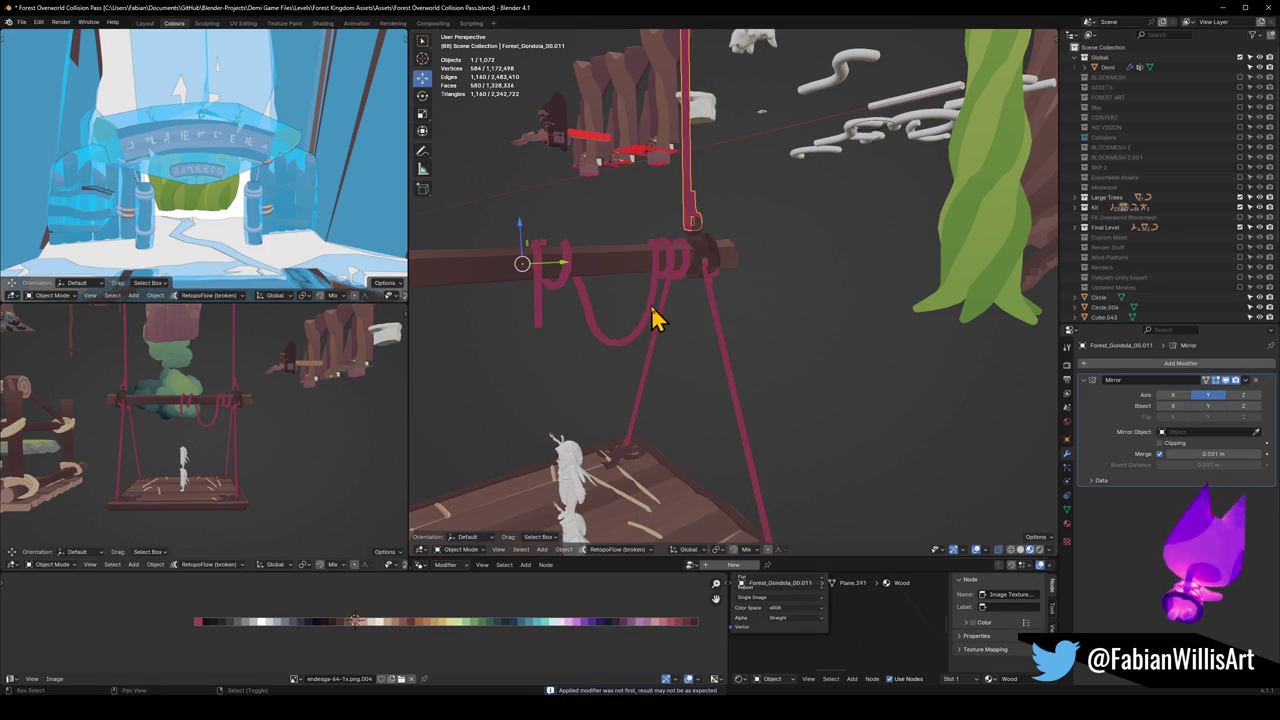
pyautogui.keyDown('shift'); pyautogui.click(670, 325); pyautogui.keyUp('shift')
pyautogui.scroll(-3, 689, 374)
pyautogui.scroll(-1, 689, 374)
pyautogui.scroll(-3, 230, 445)
pyautogui.scroll(3, 230, 445)
pyautogui.moveTo(294, 429)
pyautogui.mouseDown(button='middle')
pyautogui.moveTo(311, 429)
pyautogui.moveTo(283, 423)
pyautogui.moveTo(390, 430)
pyautogui.moveTo(237, 423)
pyautogui.mouseUp(button='middle')
pyautogui.moveTo(700, 414)
pyautogui.mouseDown(button='middle')
pyautogui.moveTo(705, 385)
pyautogui.moveTo(737, 363)
pyautogui.mouseUp(button='middle')
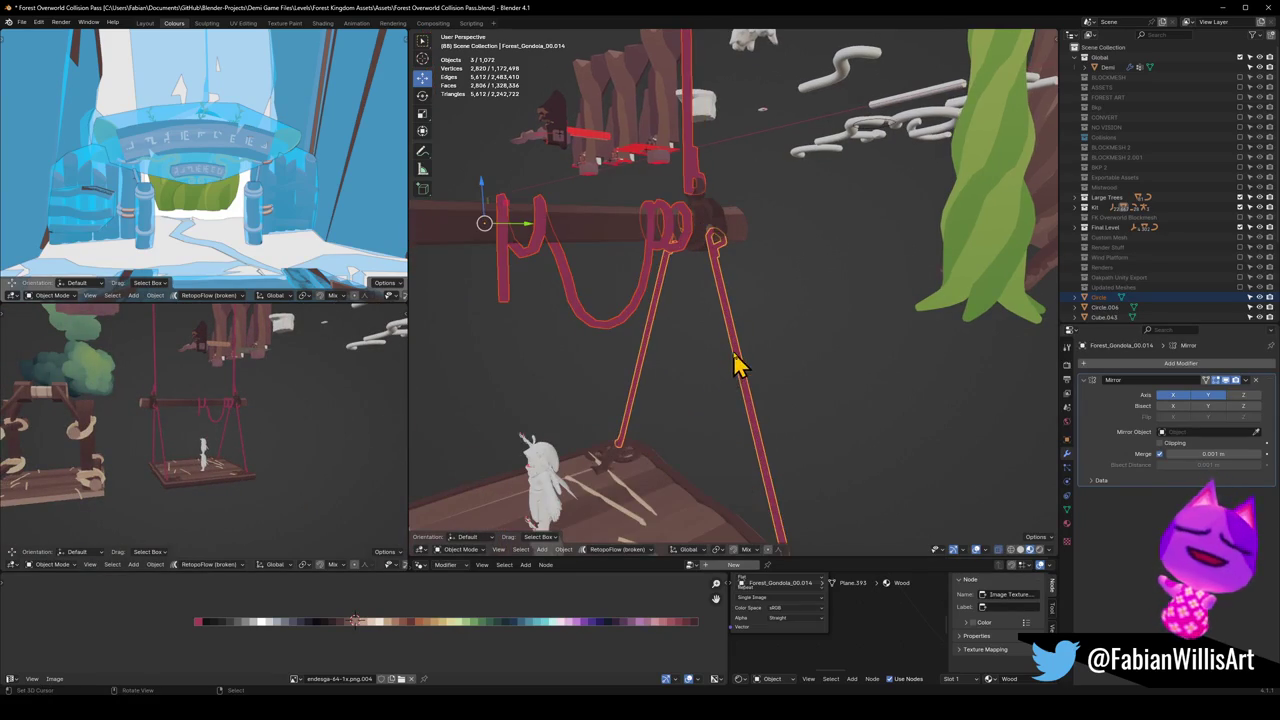
pyautogui.click(734, 356)
pyautogui.press('Tab')
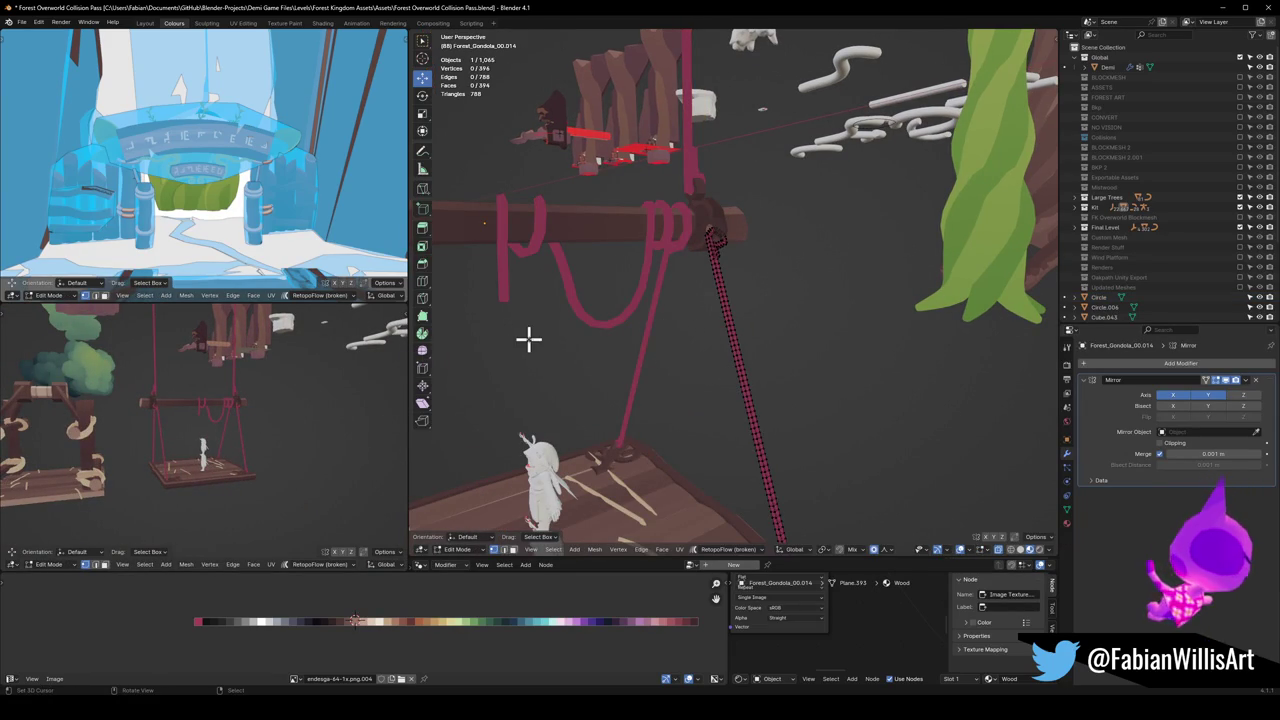
# Step: Add the P-shaped hook and upper rope, then edit all three rope meshes together
pyautogui.moveTo(234, 443)
pyautogui.mouseDown(button='middle')
pyautogui.moveTo(300, 403)
pyautogui.moveTo(206, 423)
pyautogui.mouseUp(button='middle')
pyautogui.scroll(3, 300, 400)
pyautogui.moveTo(640, 380)
pyautogui.mouseDown(button='middle')
pyautogui.moveTo(686, 343)
pyautogui.moveTo(669, 289)
pyautogui.mouseUp(button='middle')
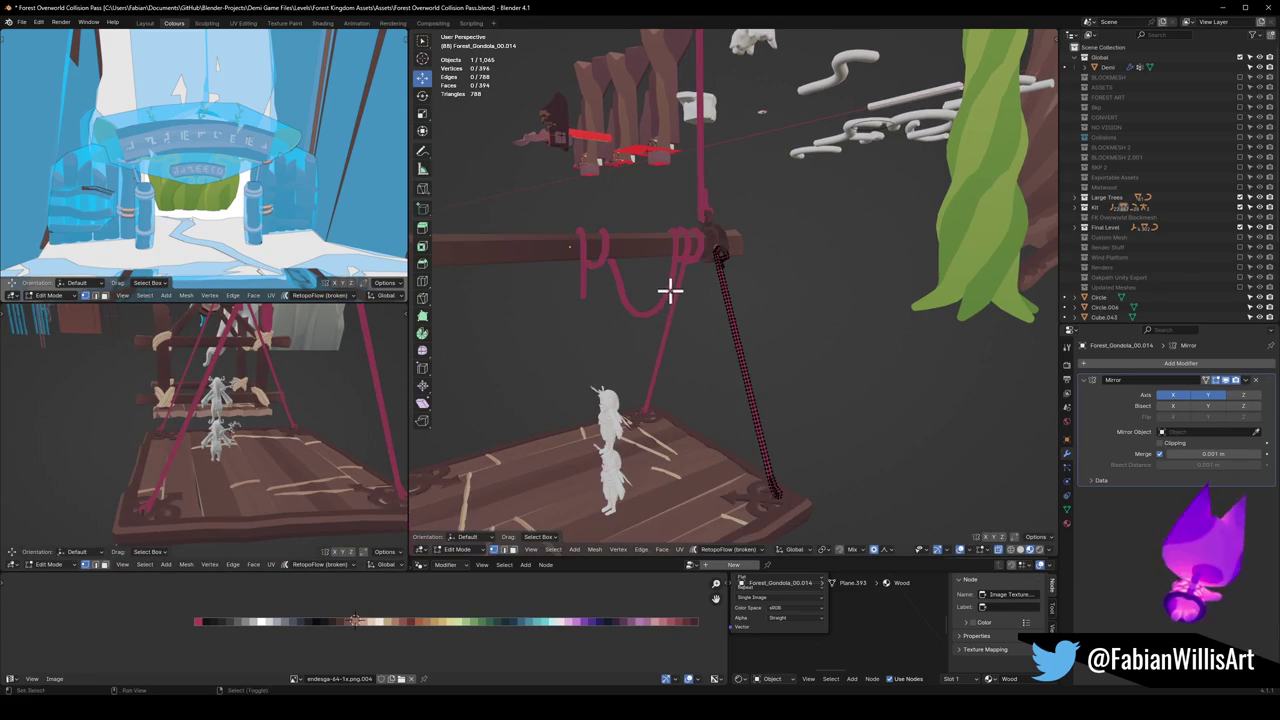
pyautogui.press('Tab')
pyautogui.keyDown('shift'); pyautogui.click(700, 206); pyautogui.keyUp('shift')
pyautogui.keyDown('shift'); pyautogui.click(680, 266); pyautogui.keyUp('shift')
pyautogui.press('Tab')
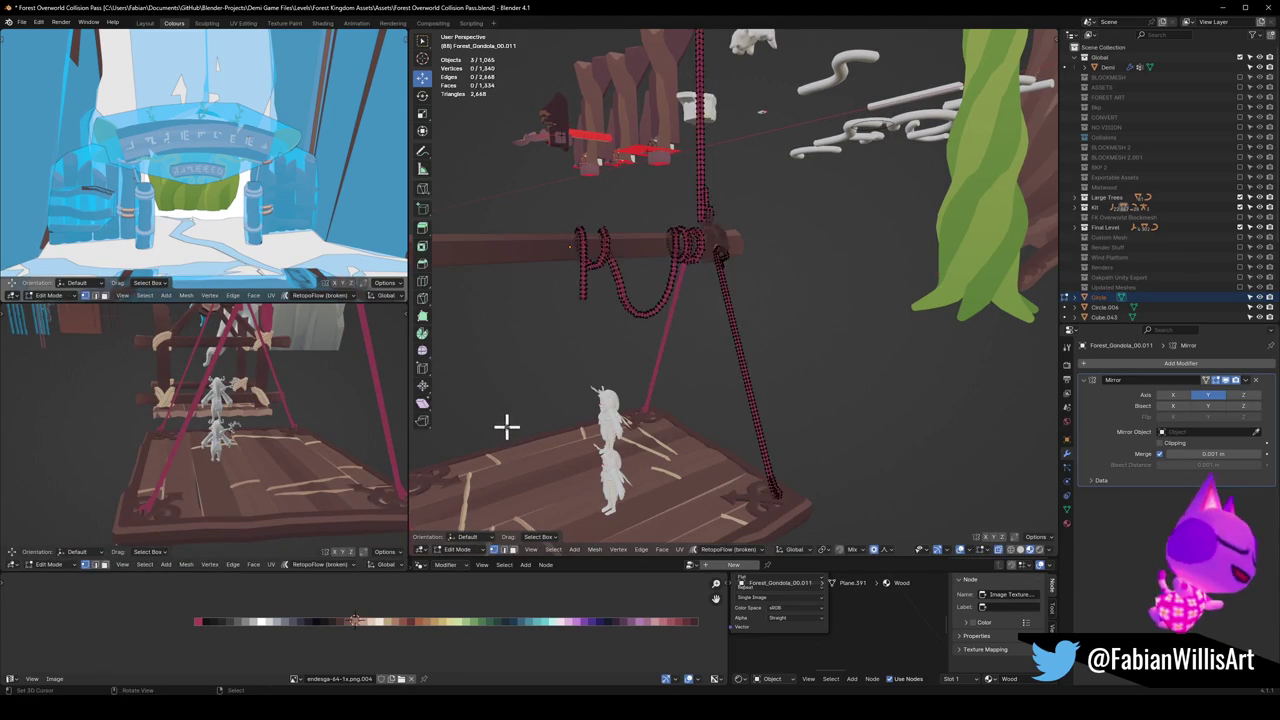
# Step: Unwrap the selected rope meshes with U > Unwrap
pyautogui.press('u')
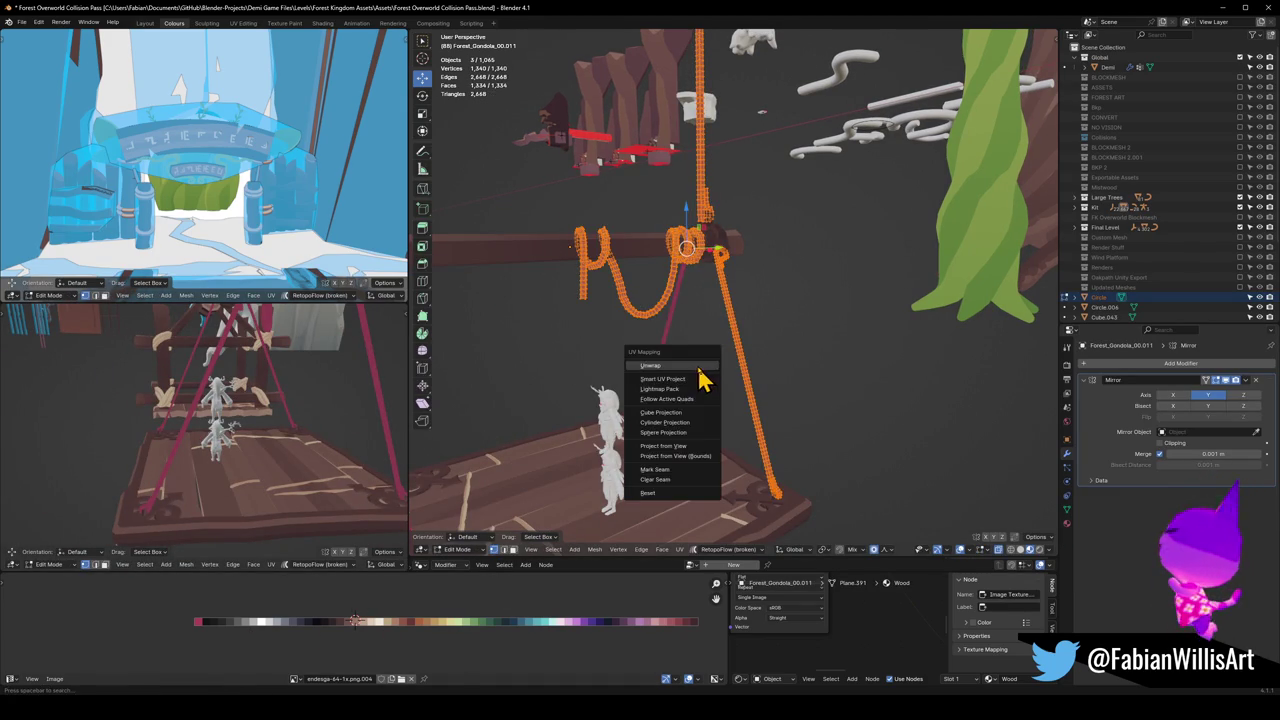
pyautogui.click(700, 372)
pyautogui.moveTo(271, 458)
pyautogui.mouseDown(button='middle')
pyautogui.moveTo(369, 434)
pyautogui.moveTo(314, 477)
pyautogui.mouseUp(button='middle')
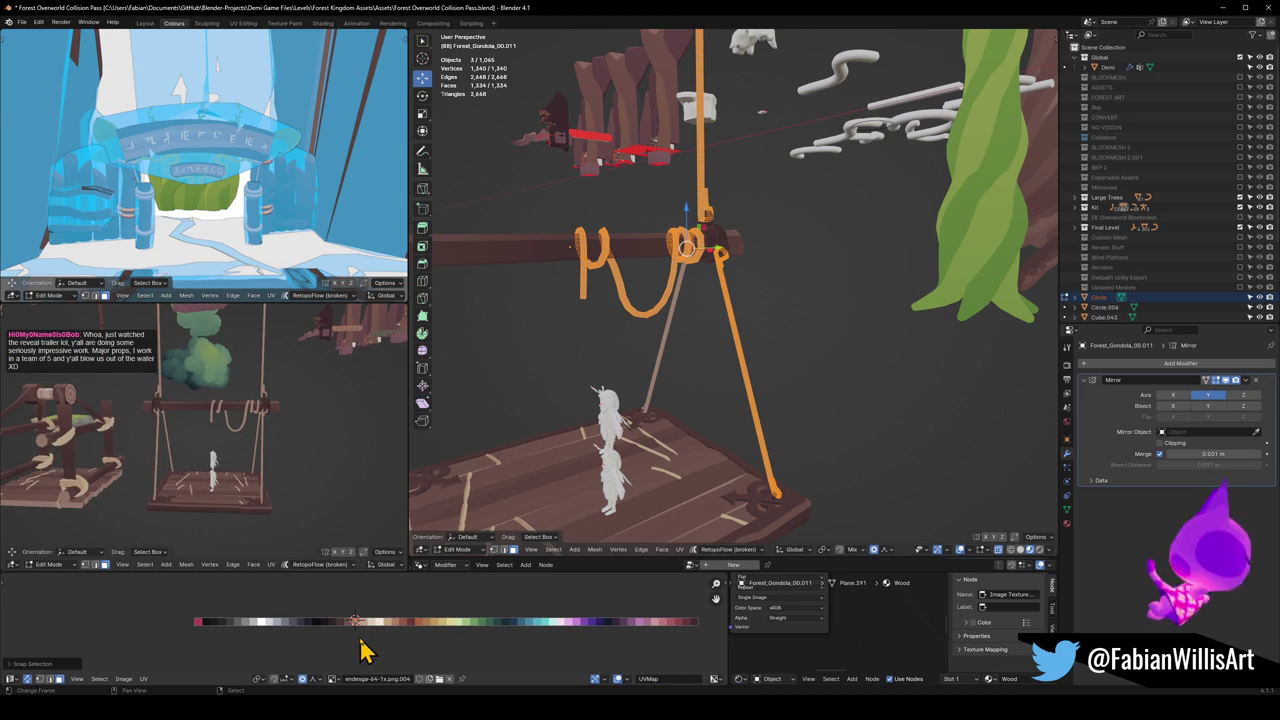
# Step: Slide the rope UVs horizontally onto the tan palette swatch
pyautogui.press('g')
pyautogui.press('x')
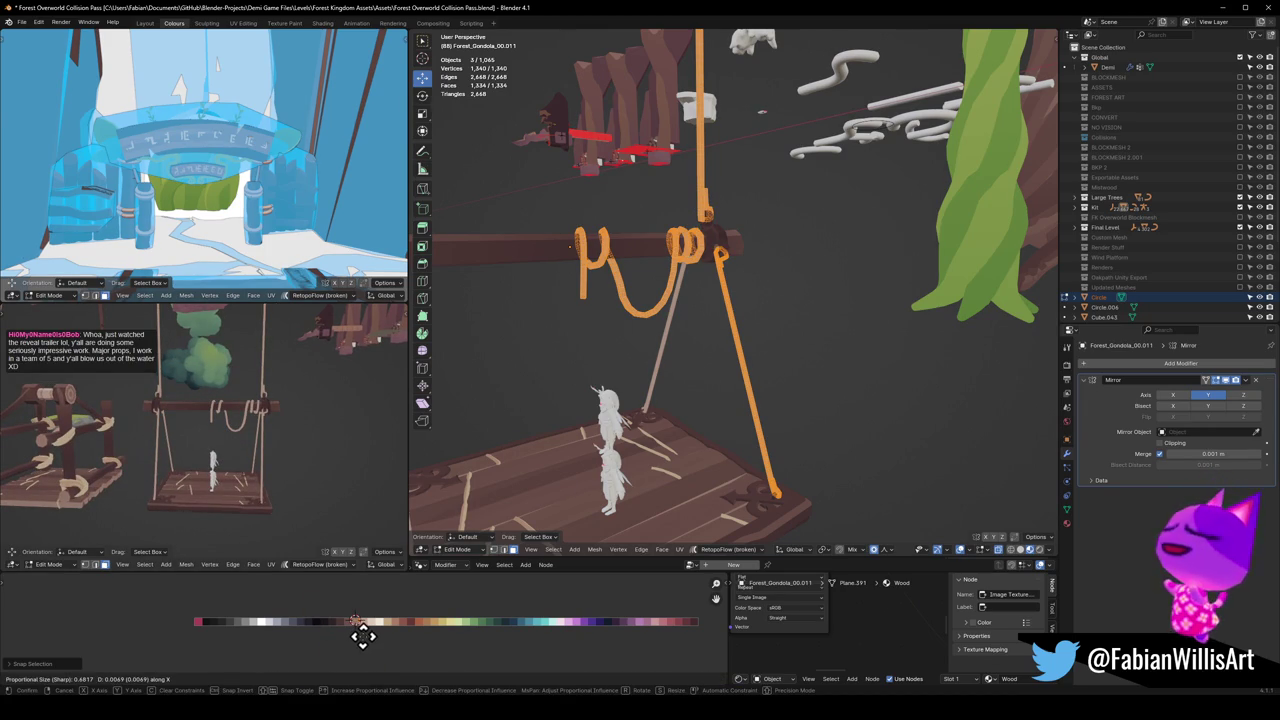
pyautogui.click(378, 634)
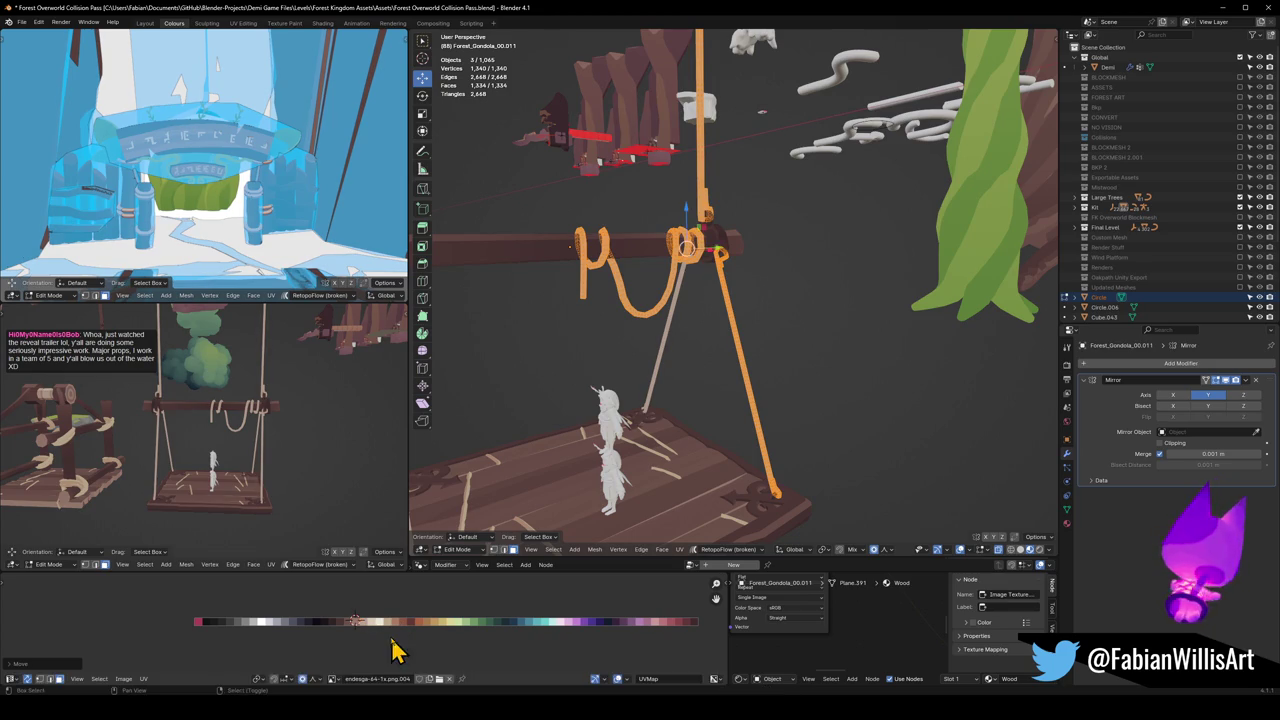
pyautogui.scroll(3, 323, 480)
pyautogui.scroll(2, 289, 449)
pyautogui.scroll(2, 289, 449)
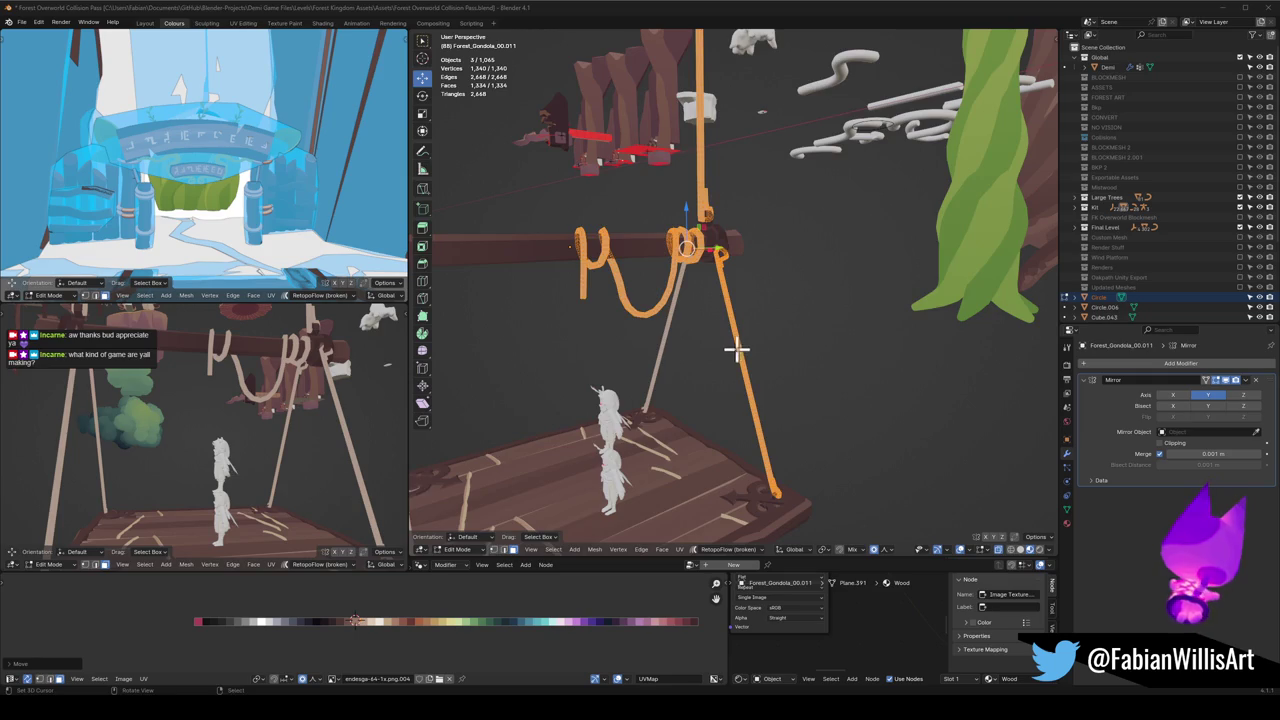
# Step: Switch to edge select and select the whole rope from a face on its end
pyautogui.hotkey('alt', 'a')
pyautogui.scroll(3, 737, 337)
pyautogui.scroll(2, 629, 294)
pyautogui.scroll(2, 794, 391)
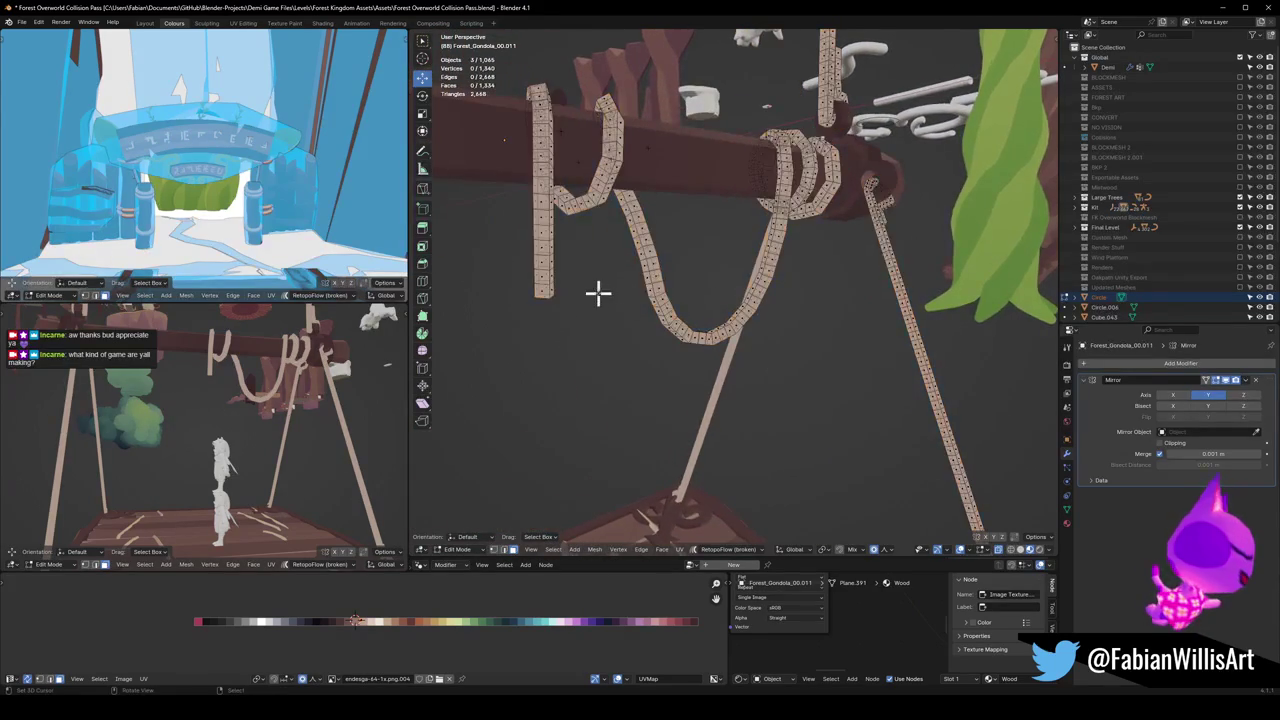
pyautogui.press('2')
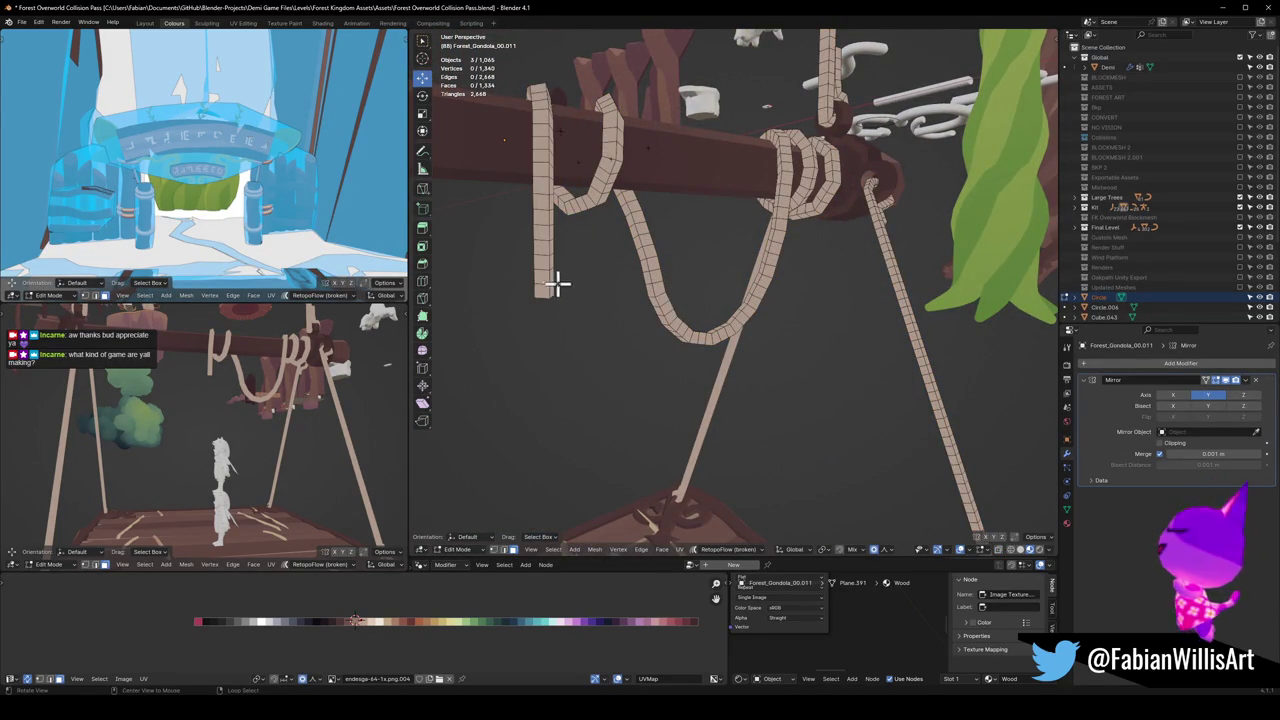
pyautogui.moveTo(547, 275)
pyautogui.mouseDown(button='middle')
pyautogui.moveTo(743, 334)
pyautogui.moveTo(705, 347)
pyautogui.mouseUp(button='middle')
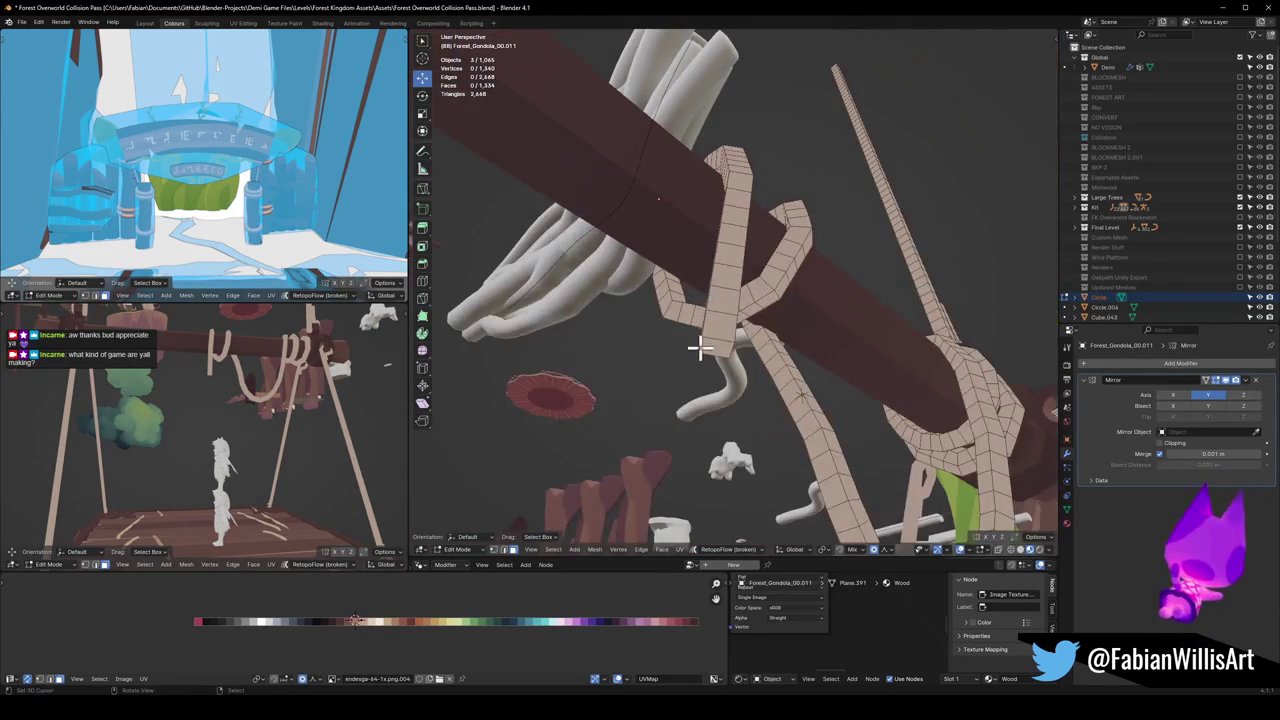
pyautogui.click(712, 345)
pyautogui.moveTo(825, 325)
pyautogui.mouseDown(button='middle')
pyautogui.moveTo(834, 297)
pyautogui.moveTo(729, 314)
pyautogui.moveTo(829, 309)
pyautogui.moveTo(777, 266)
pyautogui.moveTo(797, 260)
pyautogui.moveTo(810, 212)
pyautogui.mouseUp(button='middle')
pyautogui.moveTo(757, 178)
pyautogui.mouseDown(button='middle')
pyautogui.moveTo(694, 220)
pyautogui.moveTo(734, 283)
pyautogui.moveTo(745, 346)
pyautogui.moveTo(789, 343)
pyautogui.moveTo(737, 414)
pyautogui.mouseUp(button='middle')
pyautogui.hotkey('ctrl', 'l')
# Step: Move the rope's UVs across the palette until it turns darker orange
pyautogui.press('g')
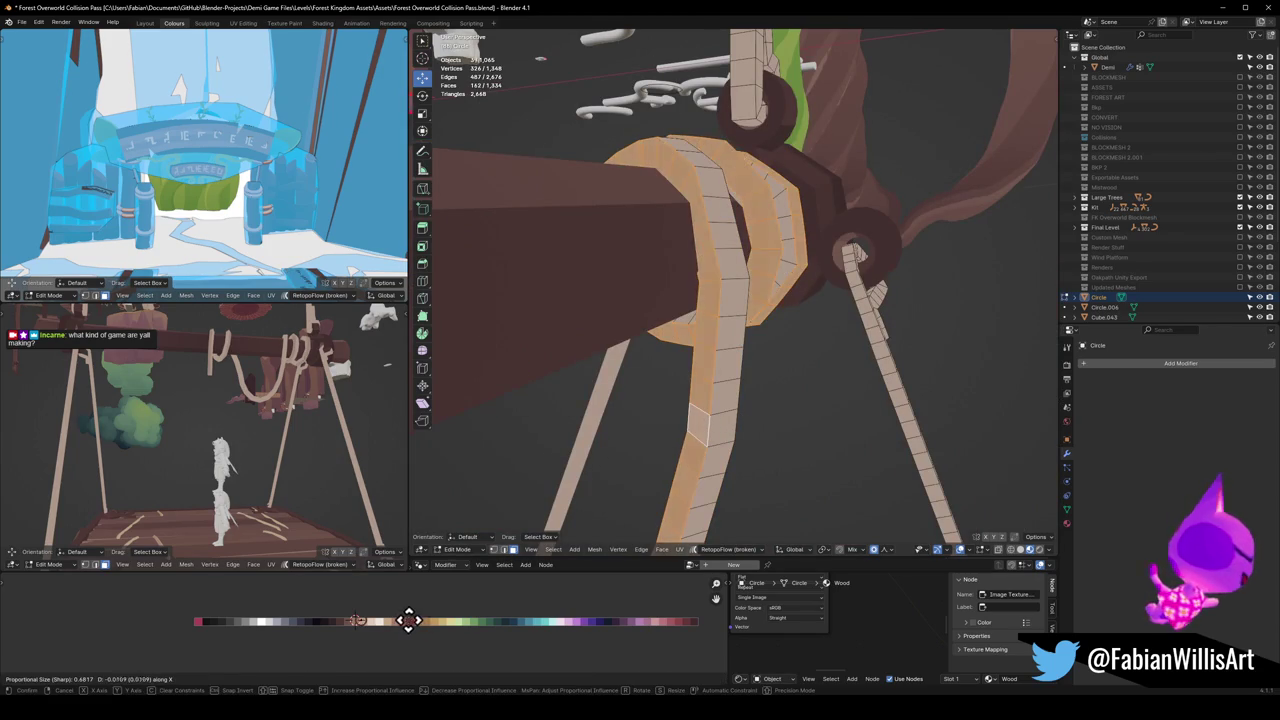
pyautogui.click(463, 620)
pyautogui.scroll(2, 326, 420)
pyautogui.scroll(2, 323, 403)
pyautogui.scroll(2, 286, 451)
pyautogui.moveTo(295, 445); pyautogui.dragTo(223, 429, button='middle')
pyautogui.press('g')
pyautogui.click(218, 610)
pyautogui.moveTo(630, 450); pyautogui.dragTo(749, 429, button='middle')
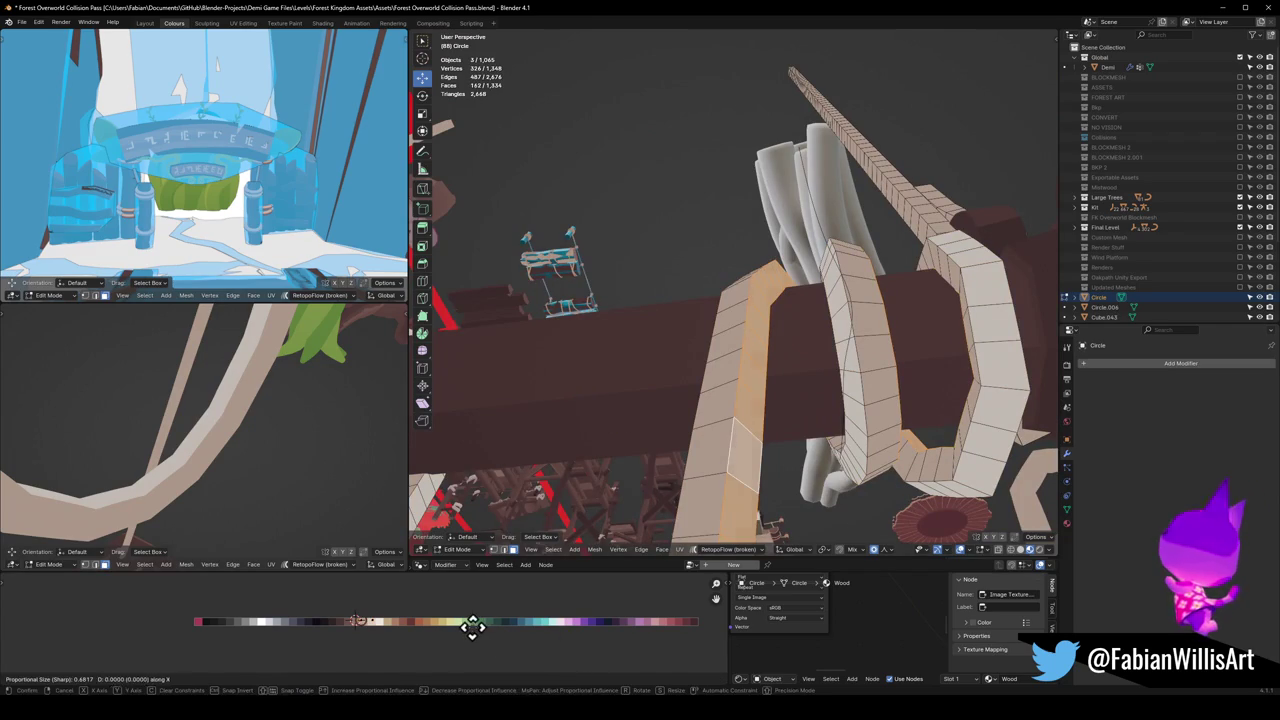
pyautogui.moveTo(300, 495); pyautogui.dragTo(200, 403, button='middle')
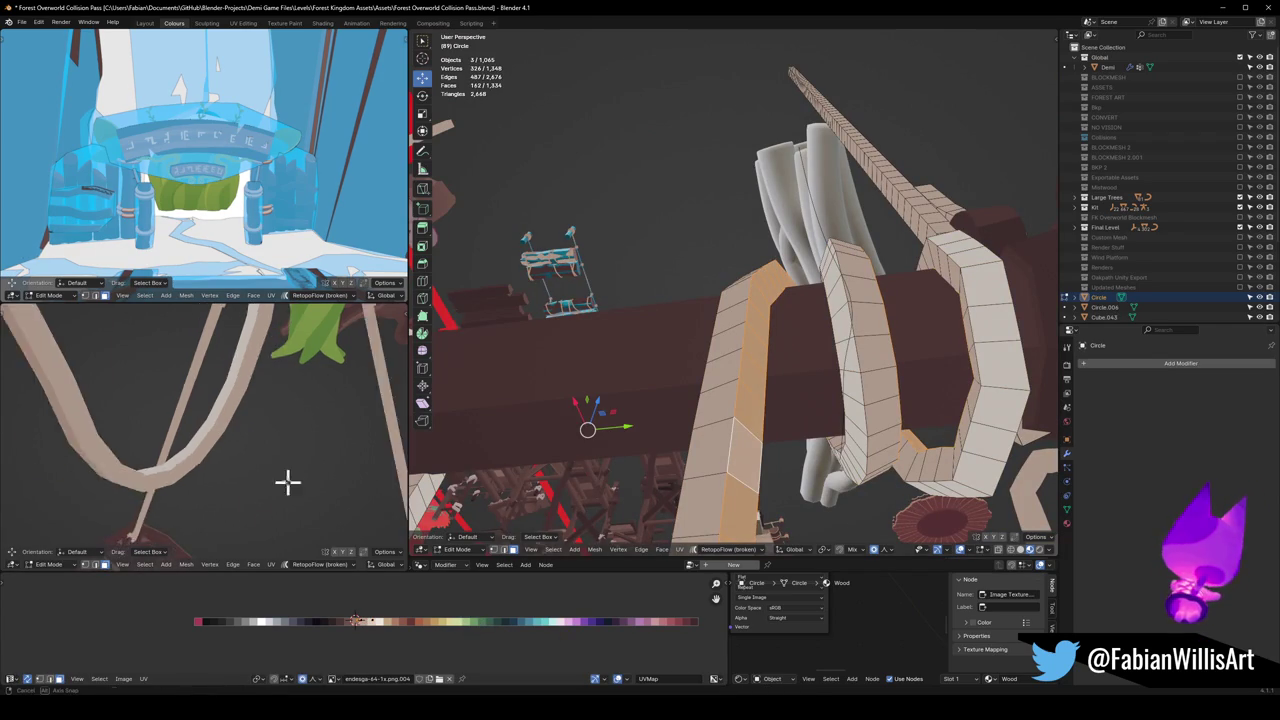
pyautogui.press('g')
pyautogui.click(351, 604)
# Step: Edge-slide one of the rope's edge loops to a new position
pyautogui.moveTo(300, 470)
pyautogui.mouseDown(button='middle')
pyautogui.moveTo(236, 447)
pyautogui.moveTo(269, 449)
pyautogui.mouseUp(button='middle')
pyautogui.hotkey('alt', 'a')
pyautogui.keyDown('shift'); pyautogui.moveTo(731, 457); pyautogui.dragTo(733, 487, button='middle'); pyautogui.keyUp('shift')
pyautogui.keyDown('alt'); pyautogui.click(733, 487); pyautogui.keyUp('alt')
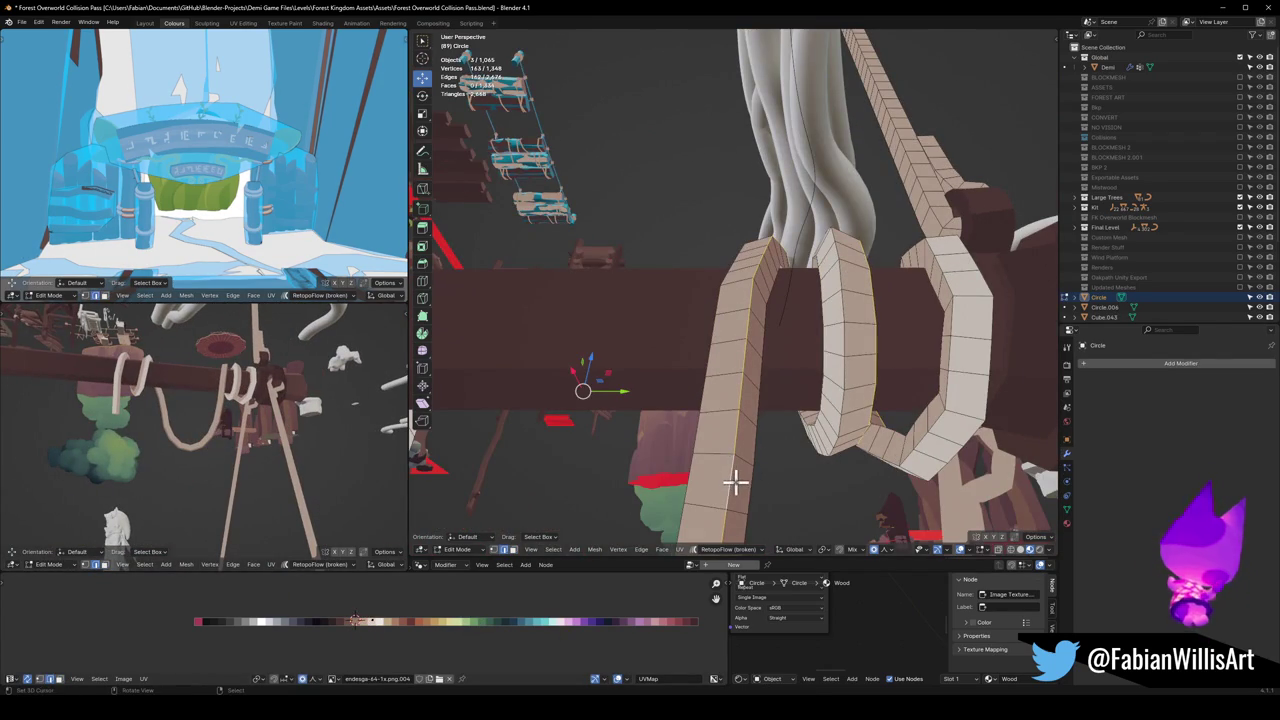
pyautogui.press('g')
pyautogui.press('g')
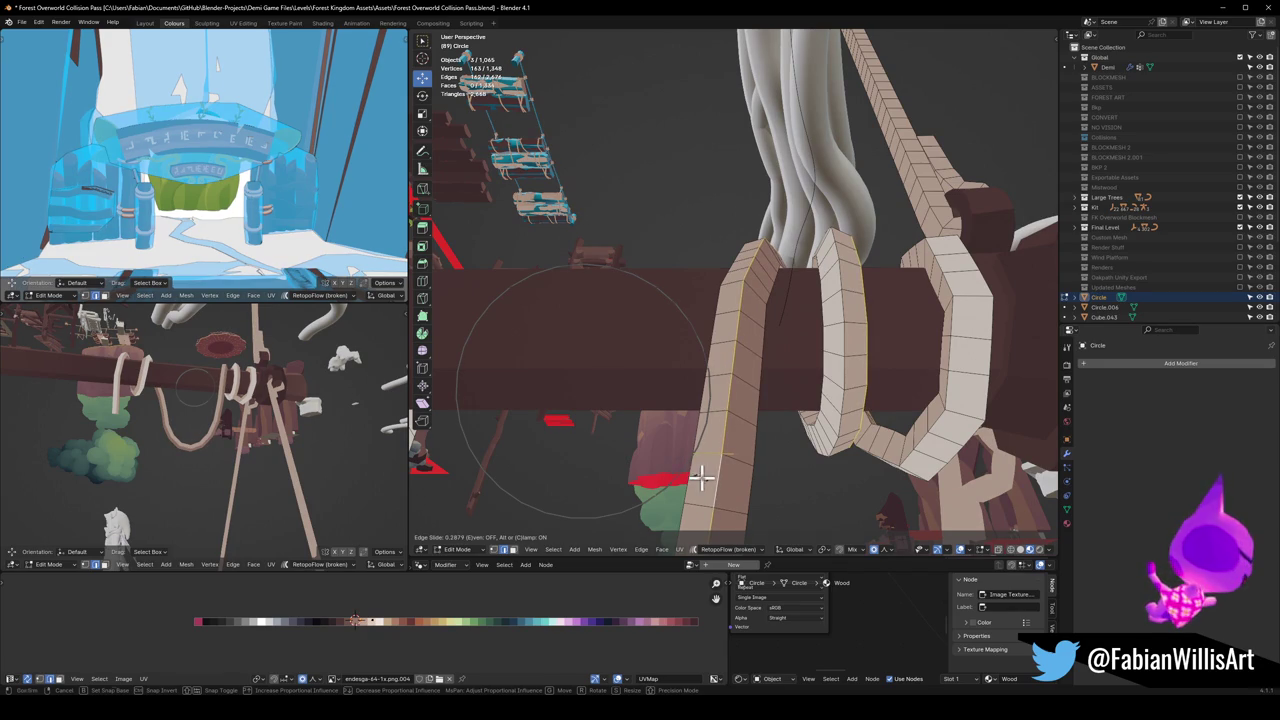
pyautogui.click(700, 478)
# Step: Raise another edge loop on the rope loop vertically with G Z
pyautogui.hotkey('alt', 'a')
pyautogui.moveTo(688, 468)
pyautogui.mouseDown(button='middle')
pyautogui.moveTo(748, 441)
pyautogui.moveTo(740, 462)
pyautogui.mouseUp(button='middle')
pyautogui.keyDown('alt'); pyautogui.click(748, 441); pyautogui.keyUp('alt')
pyautogui.press('g')
pyautogui.press('z')
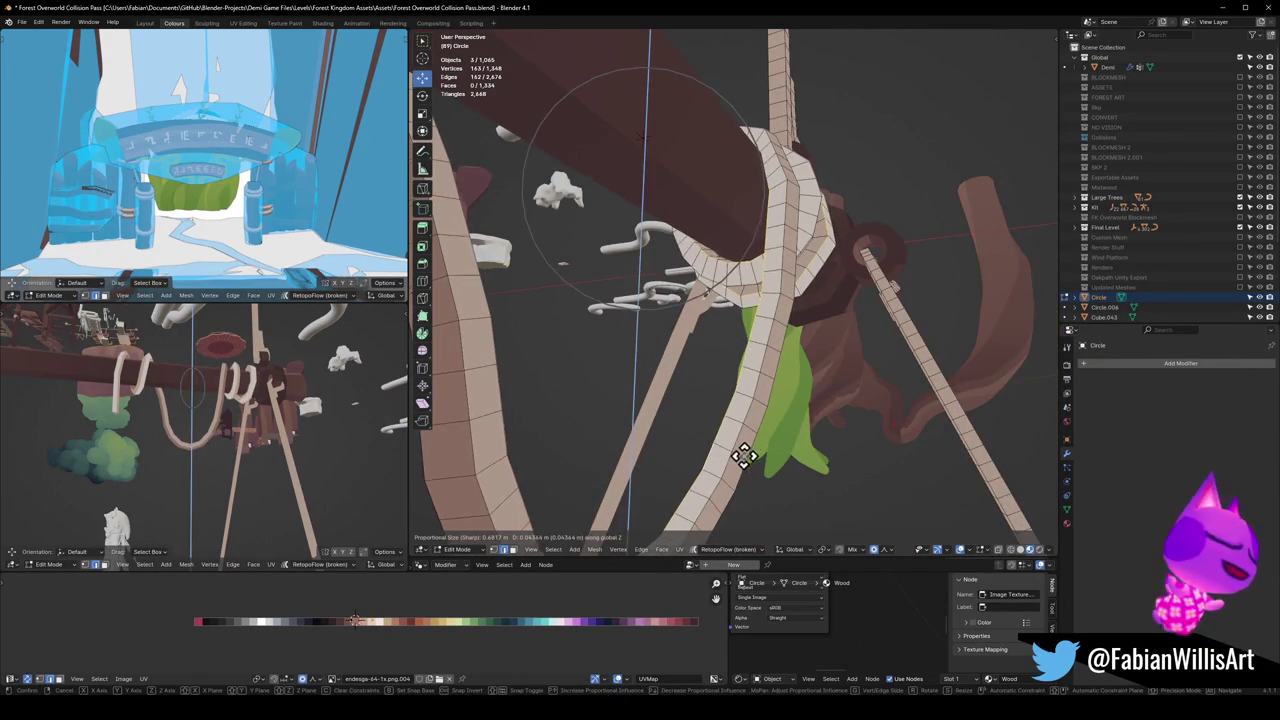
pyautogui.scroll(3, 755, 440)
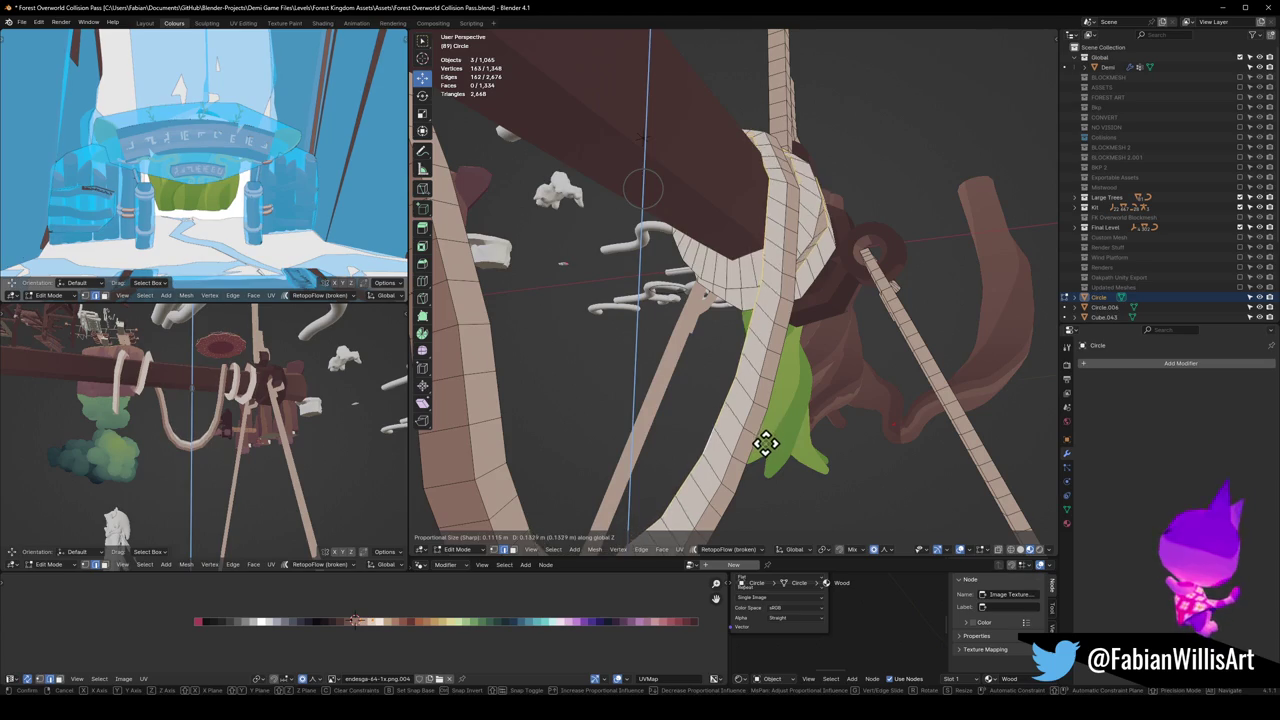
pyautogui.click(767, 440)
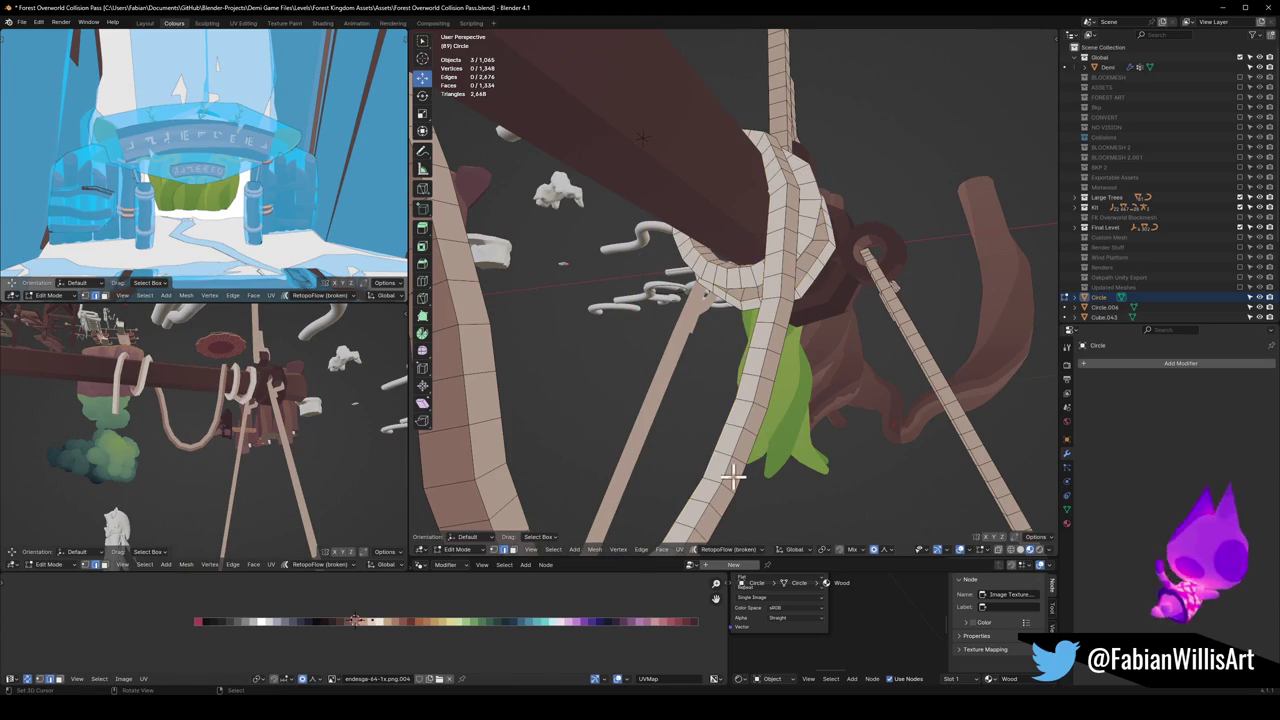
# Step: Add a centred loop cut across the rope tube and fatten it by 0.144 m
pyautogui.moveTo(761, 441); pyautogui.dragTo(750, 459, button='middle')
pyautogui.press('g')
pyautogui.press('g')
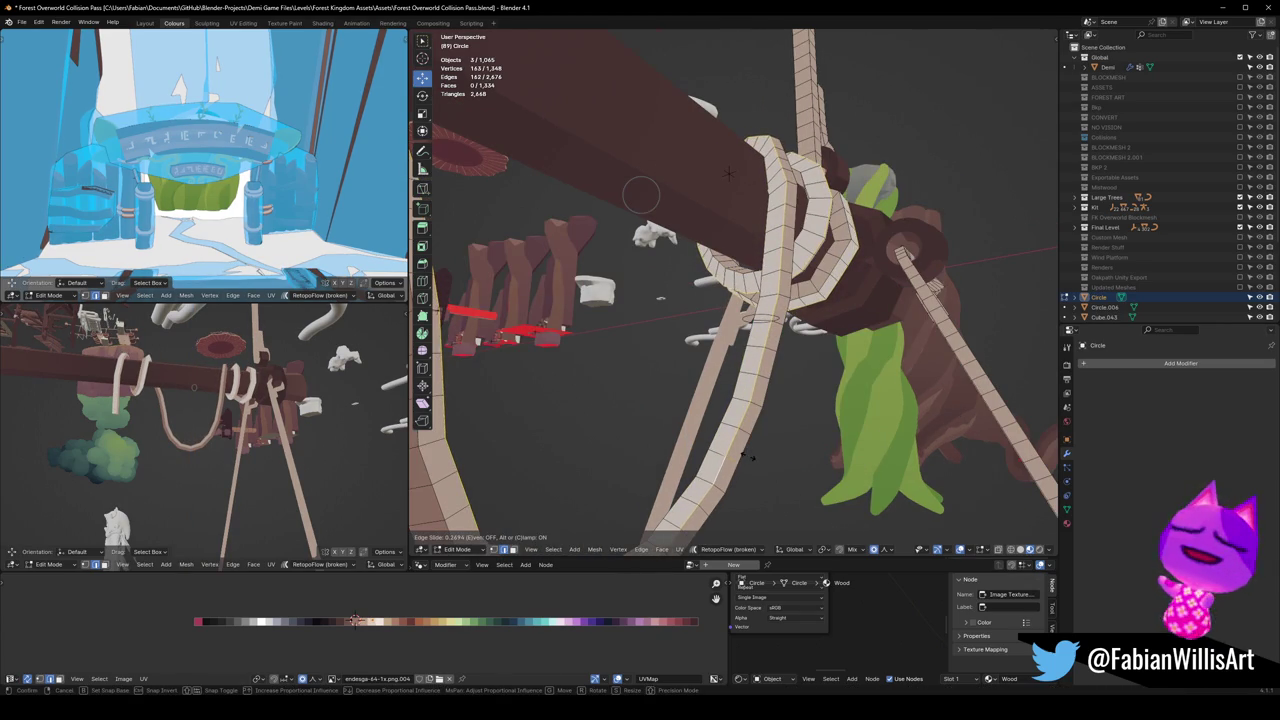
pyautogui.press('Escape')
pyautogui.hotkey('ctrl', 'r')
pyautogui.click(712, 457)
pyautogui.rightClick(712, 457)
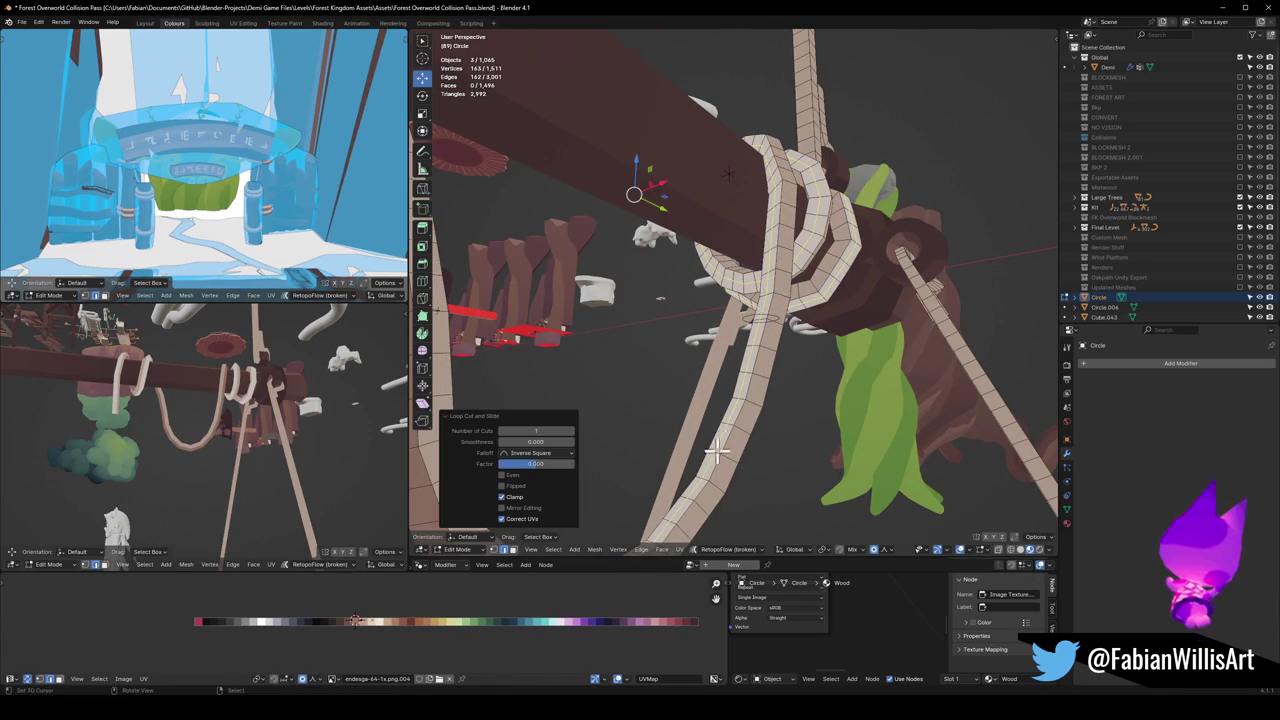
pyautogui.hotkey('alt', 's')
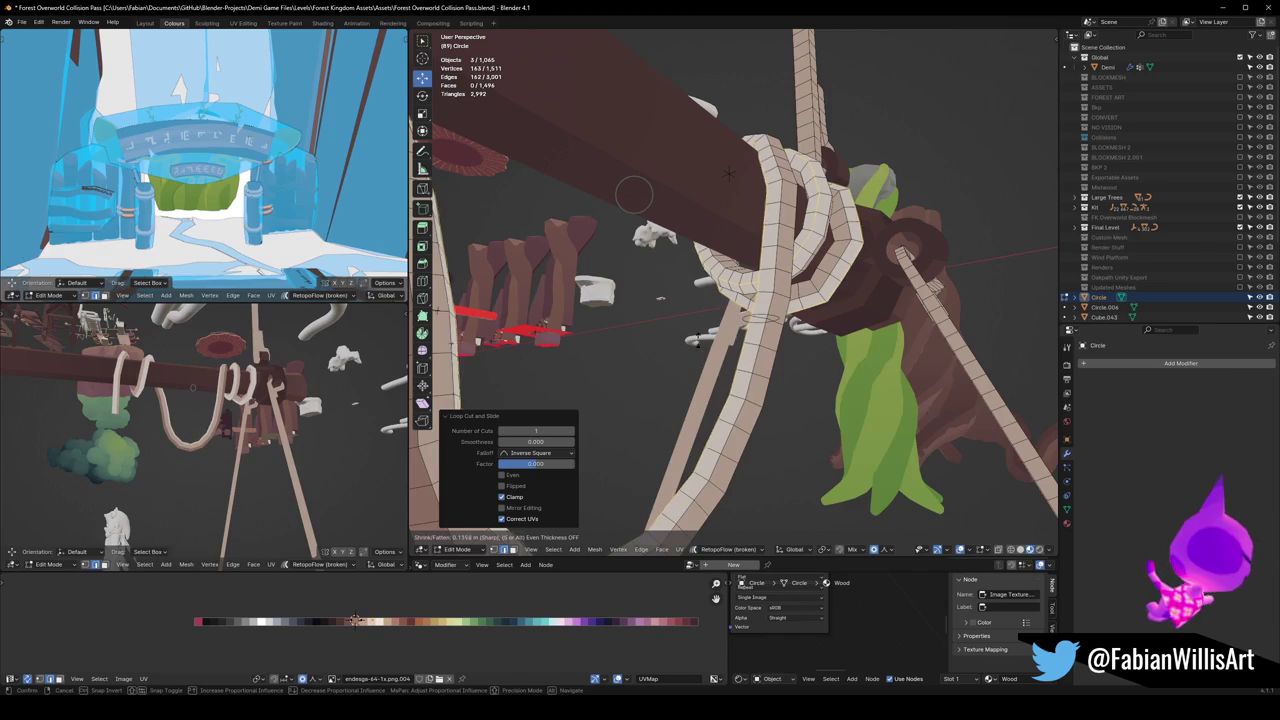
pyautogui.click(494, 337)
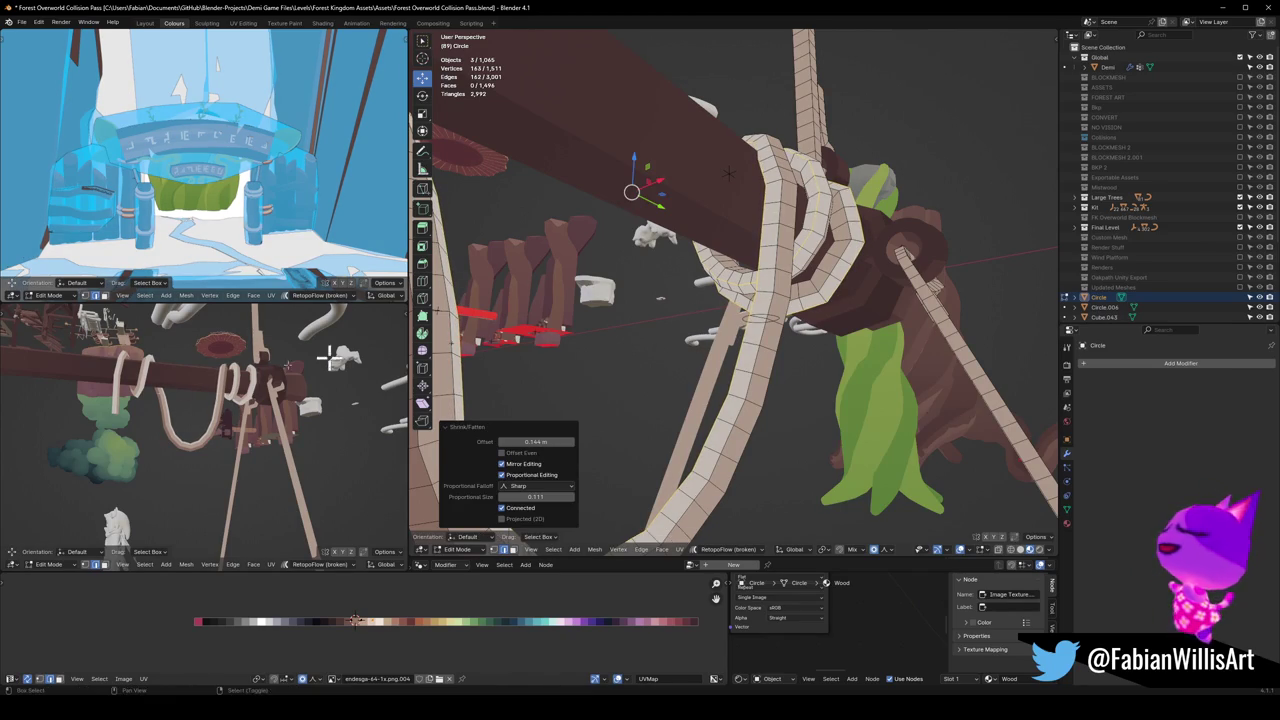
pyautogui.scroll(5, 243, 429)
pyautogui.moveTo(257, 434)
pyautogui.mouseDown(button='middle')
pyautogui.moveTo(354, 438)
pyautogui.moveTo(14, 429)
pyautogui.moveTo(306, 437)
pyautogui.moveTo(271, 414)
pyautogui.moveTo(271, 437)
pyautogui.moveTo(279, 421)
pyautogui.mouseUp(button='middle')
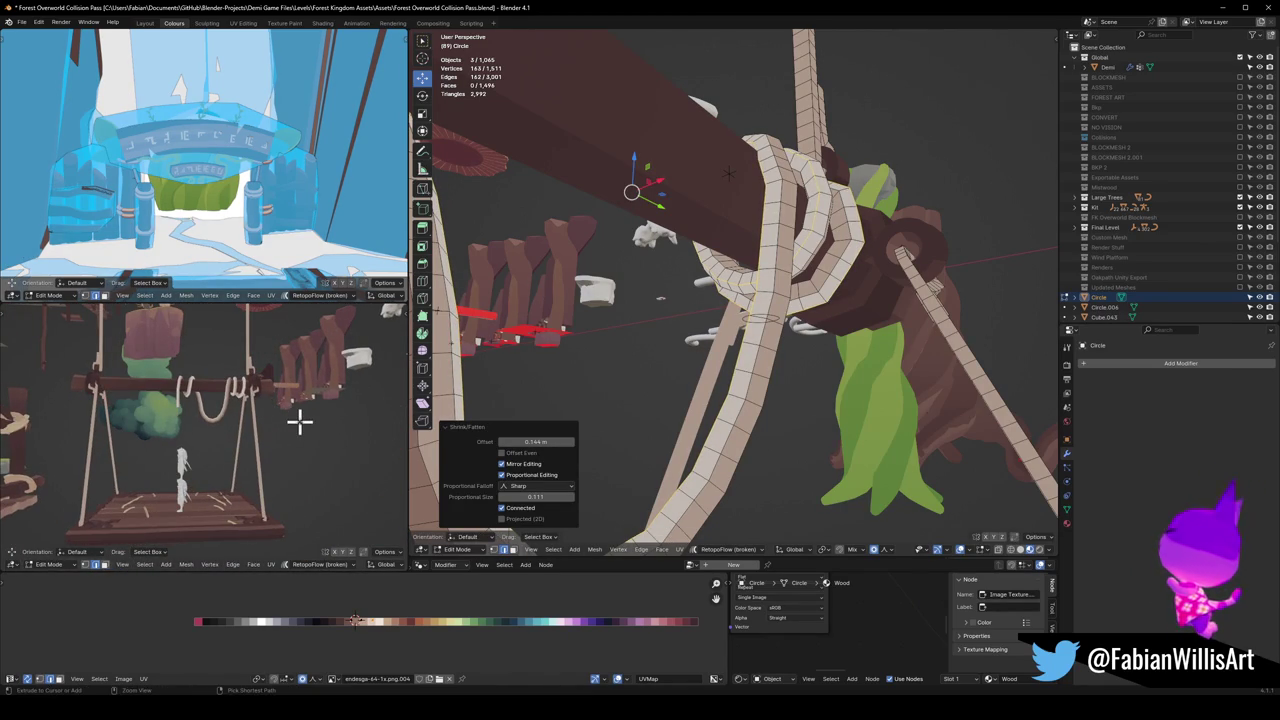
pyautogui.scroll(2, 299, 421)
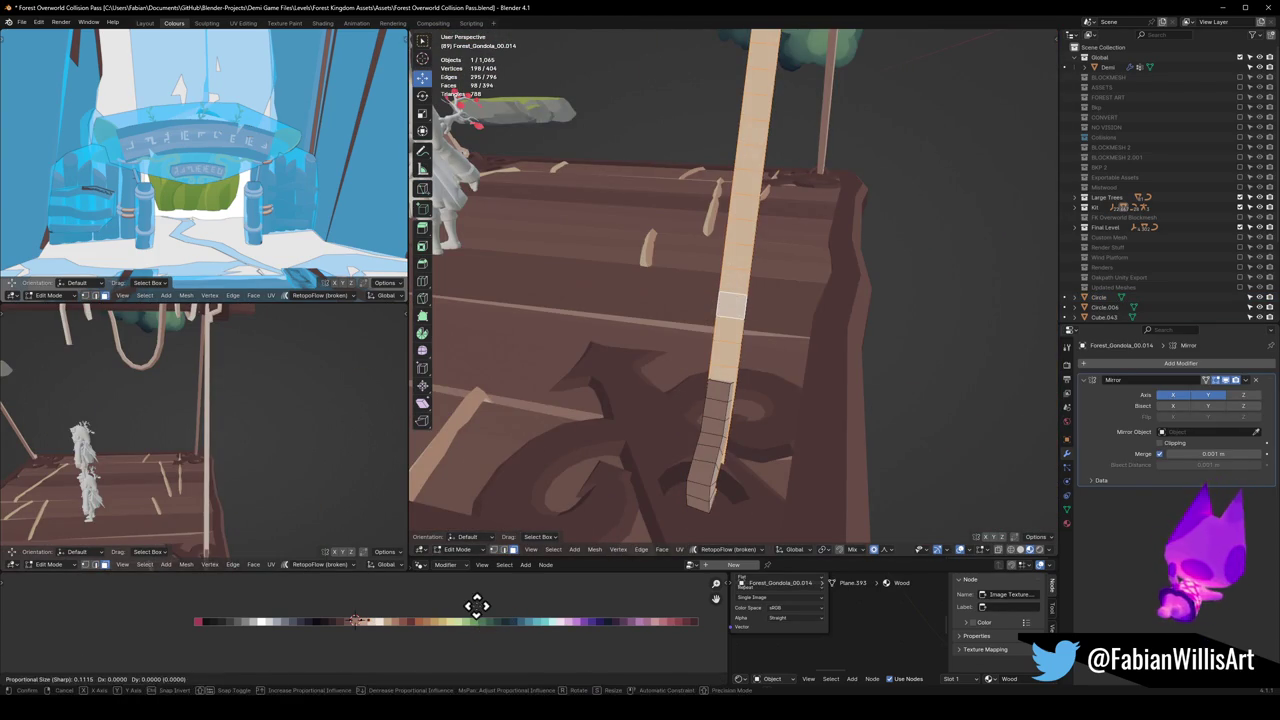
# Step: Shift a run of faces along the pole's bend sideways along the X axis
pyautogui.moveTo(377, 528)
pyautogui.mouseDown(button='middle')
pyautogui.moveTo(286, 460)
pyautogui.moveTo(320, 443)
pyautogui.moveTo(360, 452)
pyautogui.mouseUp(button='middle')
pyautogui.hotkey('alt', 'a')
pyautogui.moveTo(729, 463)
pyautogui.mouseDown(button='middle')
pyautogui.moveTo(756, 420)
pyautogui.moveTo(800, 497)
pyautogui.mouseUp(button='middle')
pyautogui.keyDown('ctrl'); pyautogui.click(800, 490); pyautogui.keyUp('ctrl')
pyautogui.press('g')
pyautogui.press('x')
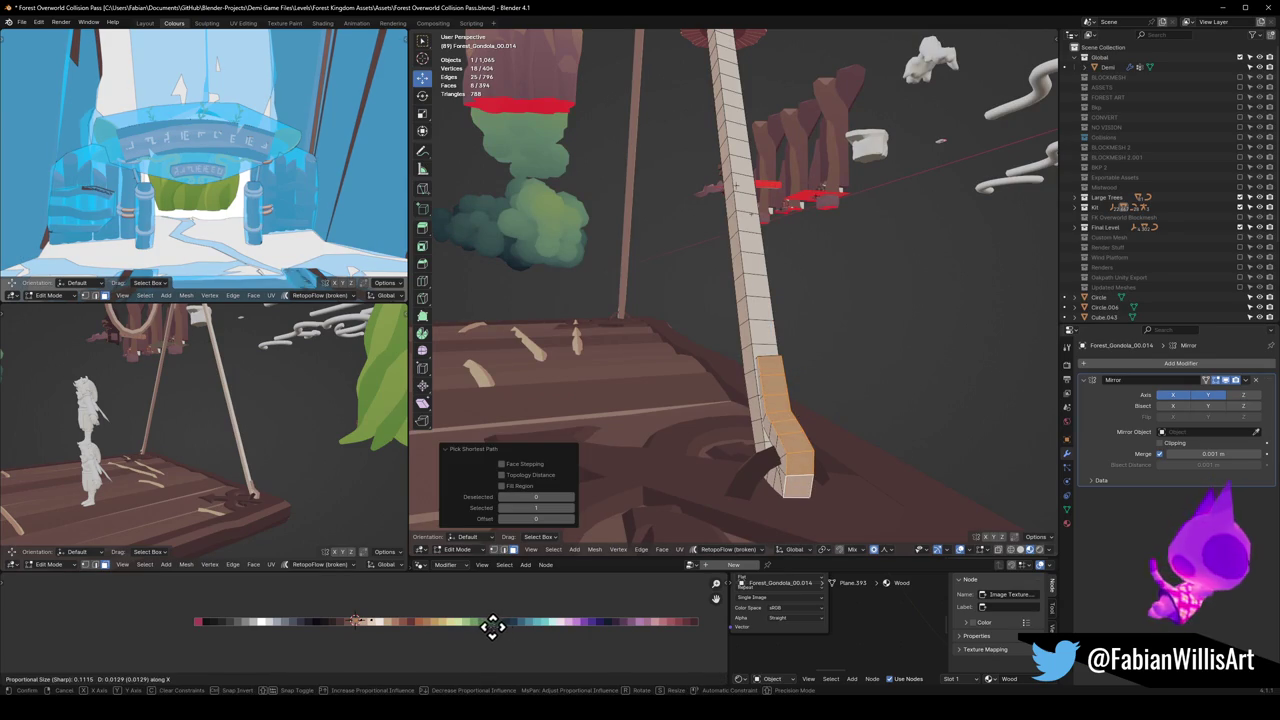
pyautogui.click(588, 640)
# Step: Nudge the pole's bottom faces further along X and save the blend file
pyautogui.moveTo(247, 487)
pyautogui.mouseDown(button='middle')
pyautogui.moveTo(314, 449)
pyautogui.moveTo(294, 480)
pyautogui.moveTo(300, 549)
pyautogui.mouseUp(button='middle')
pyautogui.press('g')
pyautogui.press('x')
pyautogui.click(283, 613)
pyautogui.moveTo(243, 417)
pyautogui.mouseDown(button='middle')
pyautogui.moveTo(109, 417)
pyautogui.moveTo(263, 417)
pyautogui.mouseUp(button='middle')
pyautogui.scroll(2, 201, 368)
pyautogui.hotkey('ctrl', 's')
# Step: Scale all of the pole's UVs and slide them along X to a new palette colour
pyautogui.moveTo(202, 367)
pyautogui.mouseDown(button='middle')
pyautogui.moveTo(223, 491)
pyautogui.moveTo(229, 471)
pyautogui.mouseUp(button='middle')
pyautogui.scroll(2, 229, 471)
pyautogui.hotkey('alt', 'a')
pyautogui.press('a')
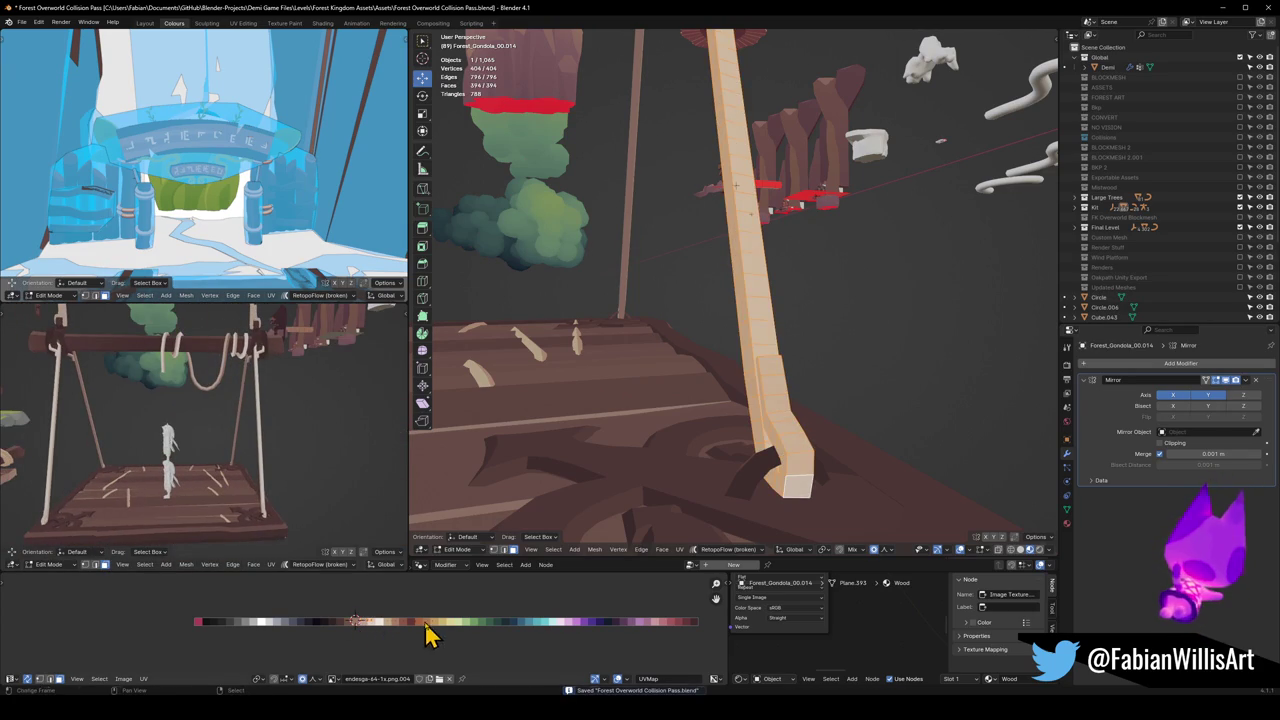
pyautogui.press('s')
pyautogui.click(403, 612)
pyautogui.press('g')
pyautogui.press('x')
pyautogui.click(351, 626)
# Step: Shift the rope Circle object's UVs along X onto a new palette colour
pyautogui.moveTo(271, 491)
pyautogui.mouseDown(button='middle')
pyautogui.moveTo(283, 405)
pyautogui.moveTo(268, 423)
pyautogui.mouseUp(button='middle')
pyautogui.moveTo(623, 266); pyautogui.dragTo(648, 420, button='middle')
pyautogui.press('Tab')
pyautogui.click(641, 215)
pyautogui.press('Tab')
pyautogui.press('a')
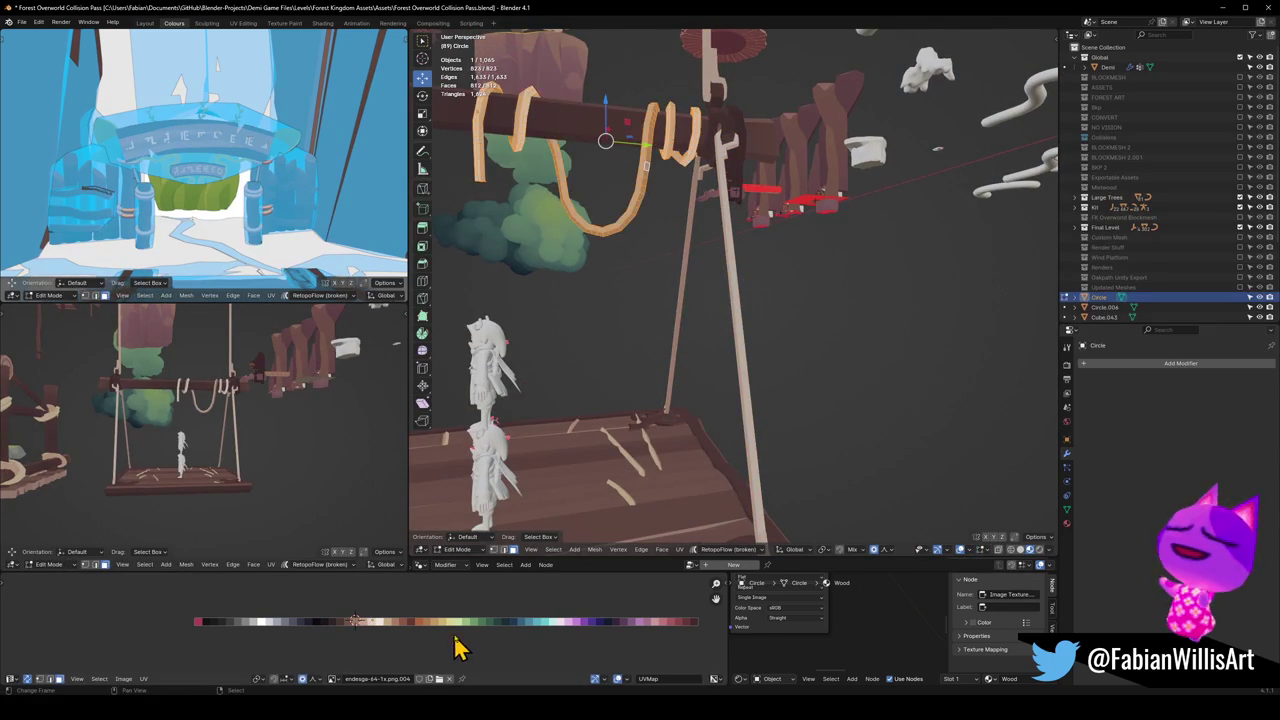
pyautogui.press('s')
pyautogui.press('x')
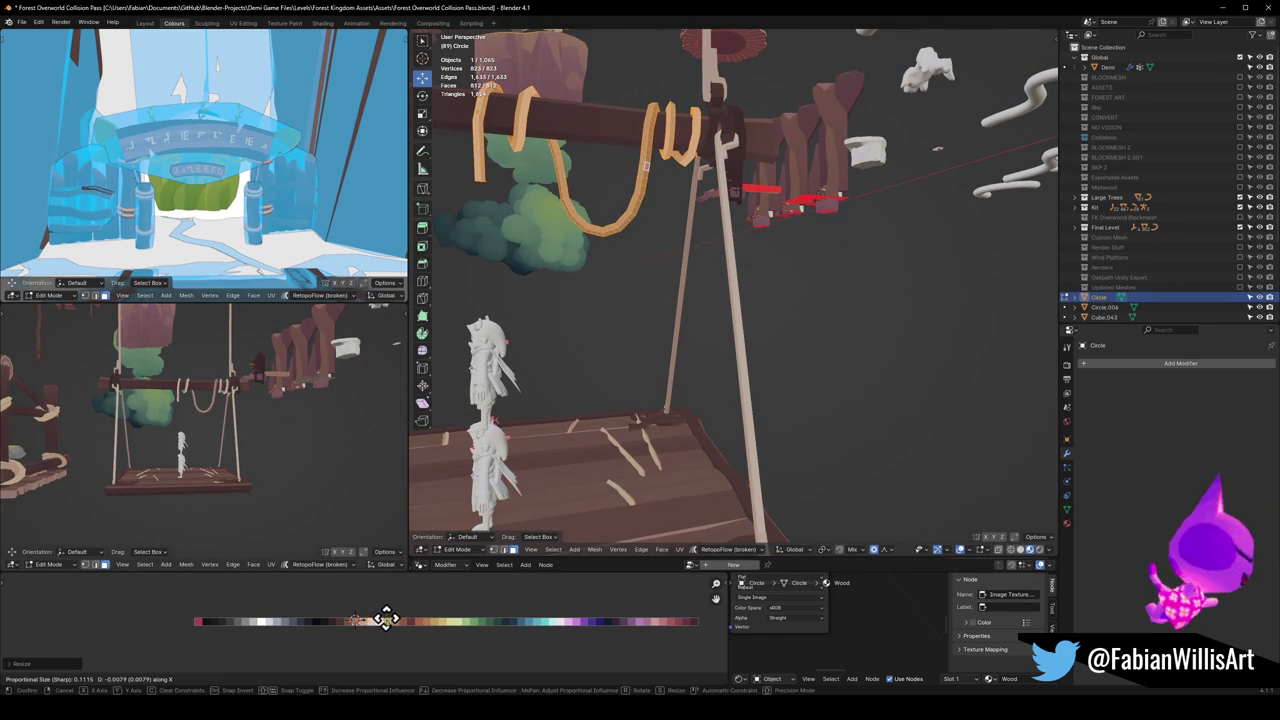
pyautogui.press('Escape')
pyautogui.press('Tab')
pyautogui.press('g')
pyautogui.press('x')
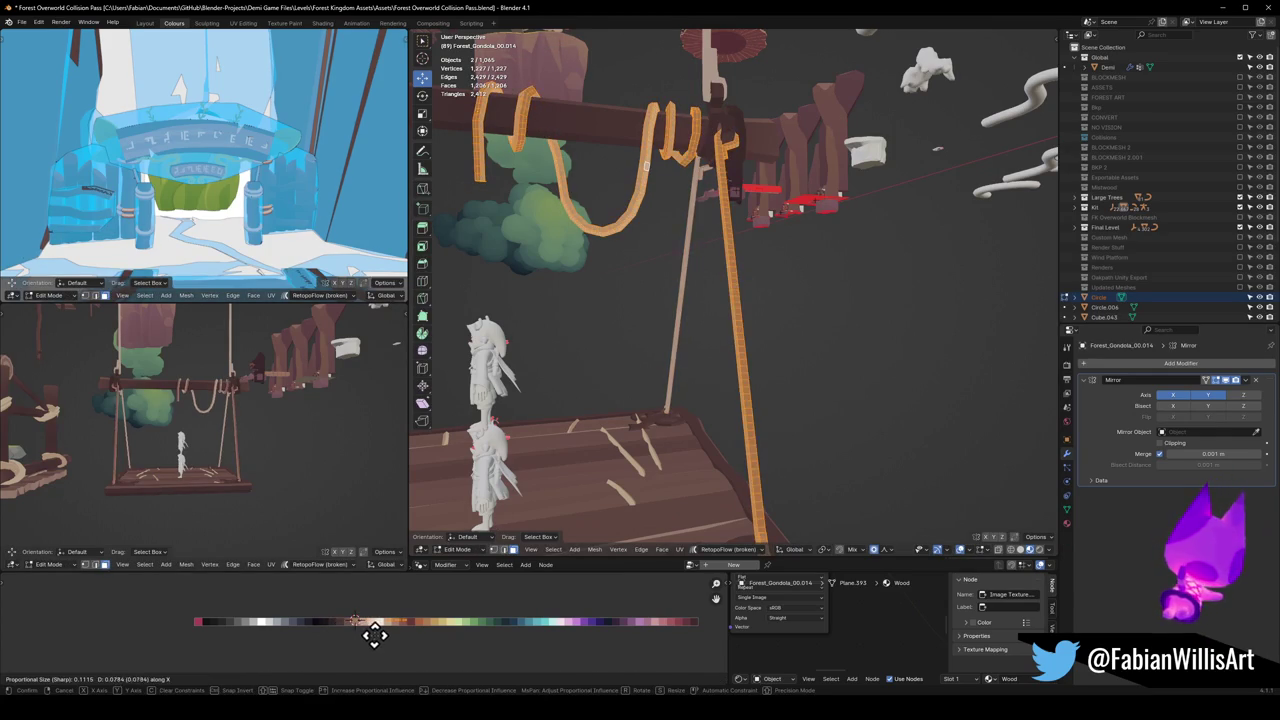
pyautogui.click(480, 640)
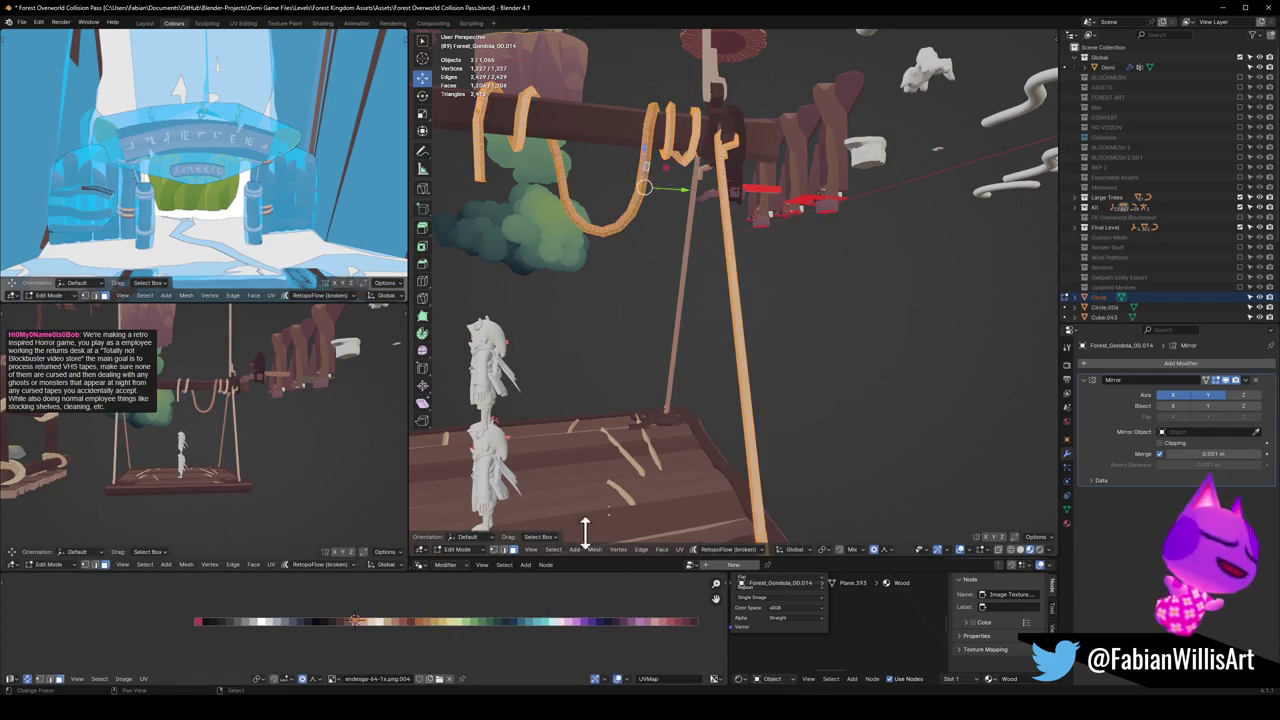
# Step: Move the other hanging rope piece's UVs along X to a new palette colour
pyautogui.moveTo(560, 420); pyautogui.dragTo(714, 129, button='middle')
pyautogui.click(714, 129)
pyautogui.press('a')
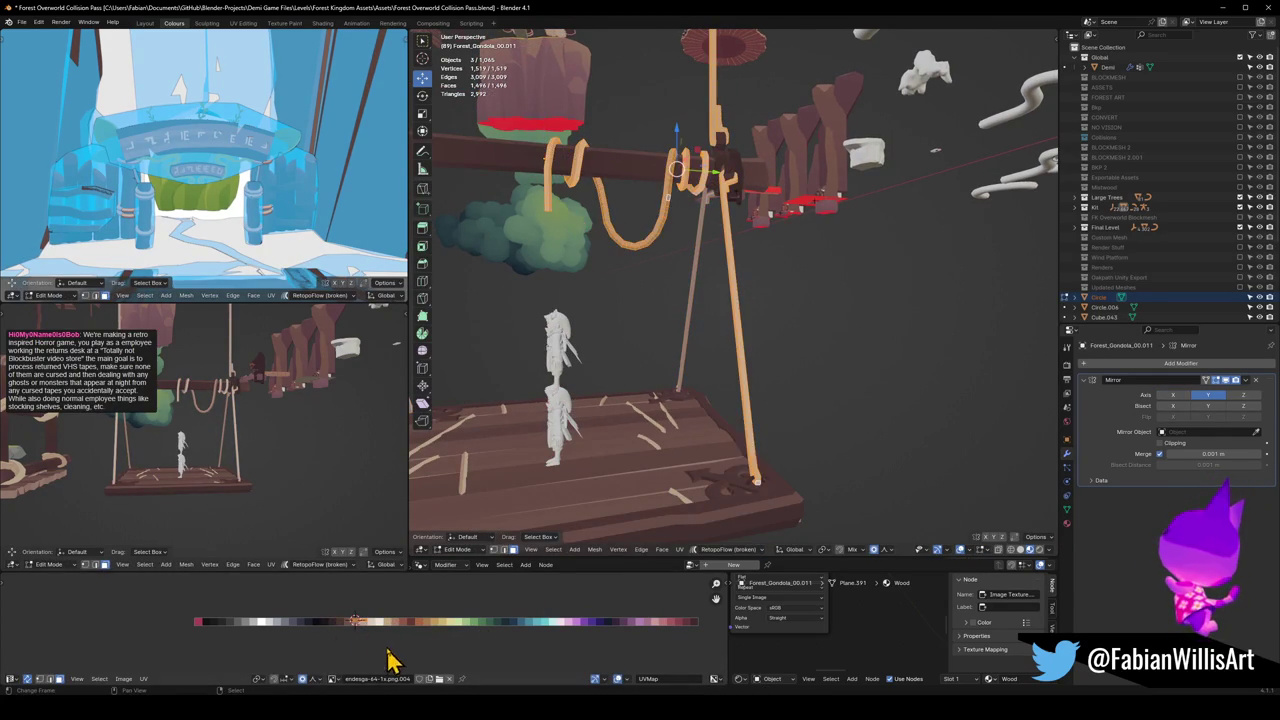
pyautogui.press('g')
pyautogui.press('x')
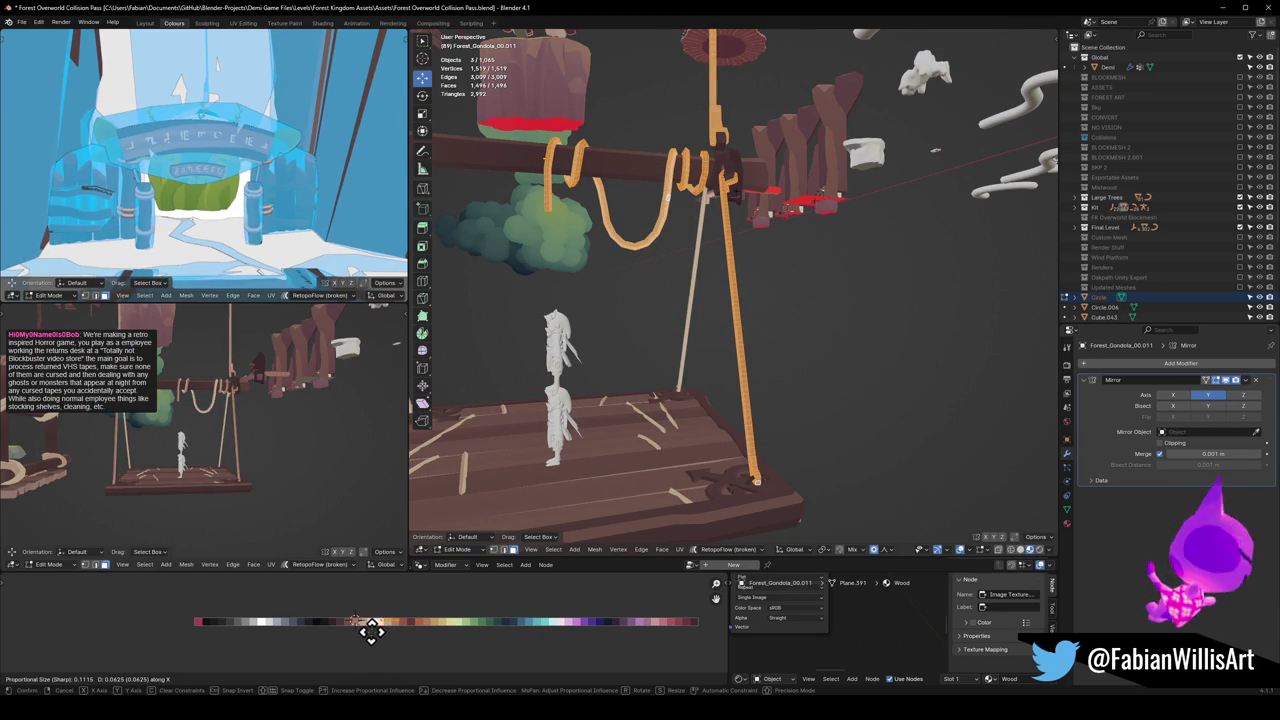
pyautogui.click(380, 632)
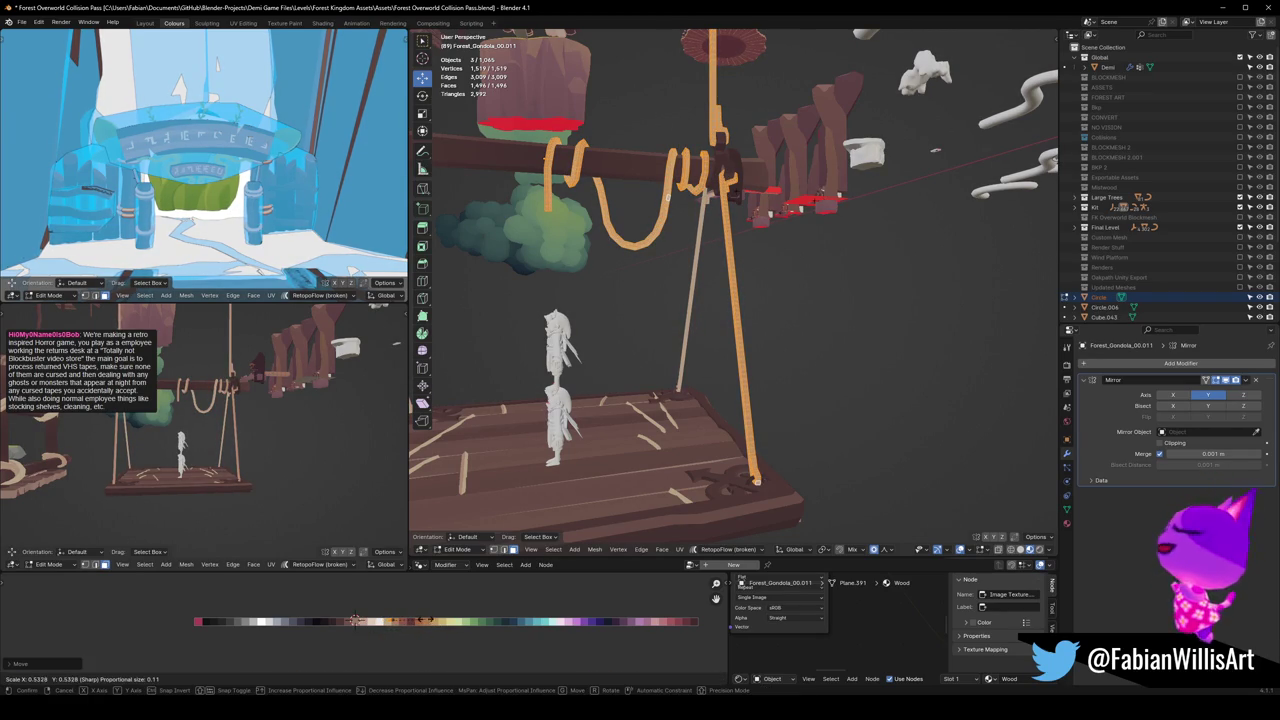
pyautogui.moveTo(215, 430); pyautogui.dragTo(248, 424, button='middle')
pyautogui.scroll(3, 248, 424)
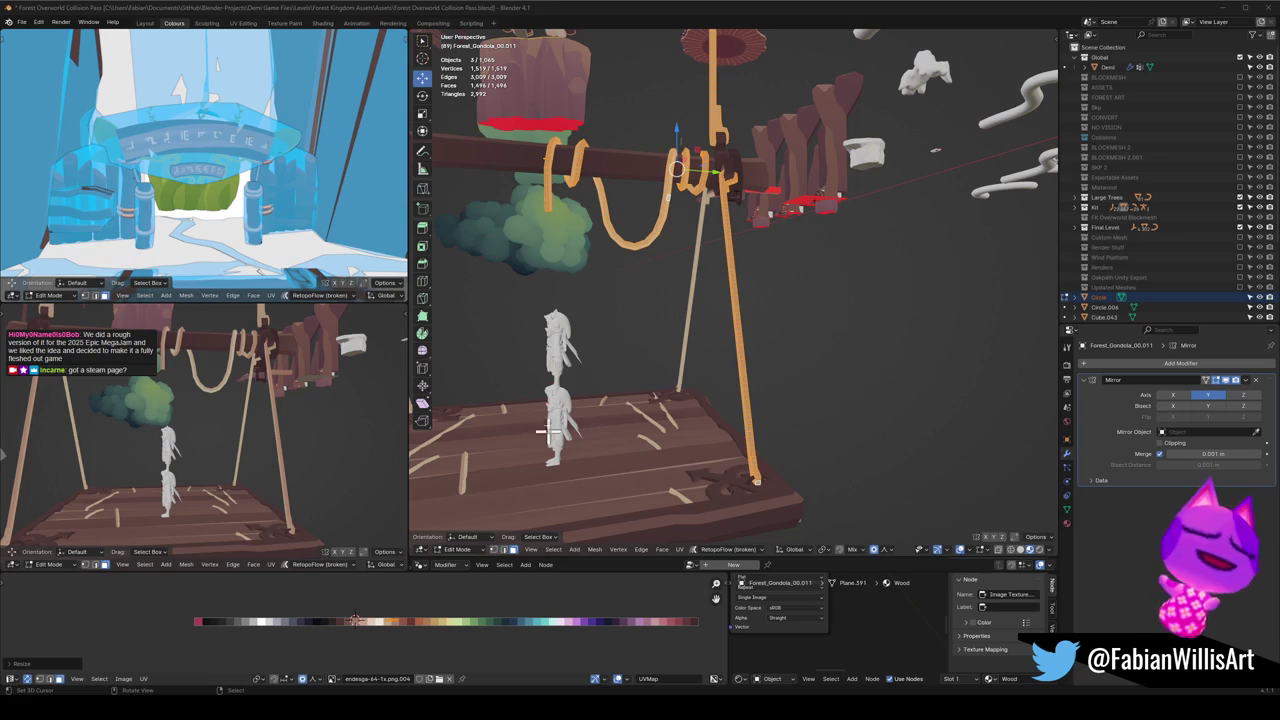
pyautogui.moveTo(674, 306); pyautogui.dragTo(640, 330, button='middle')
# Step: View the swing from the front and test-select rope faces, then clear the selection
pyautogui.moveTo(369, 406)
pyautogui.mouseDown(button='middle')
pyautogui.moveTo(303, 435)
pyautogui.moveTo(303, 424)
pyautogui.mouseUp(button='middle')
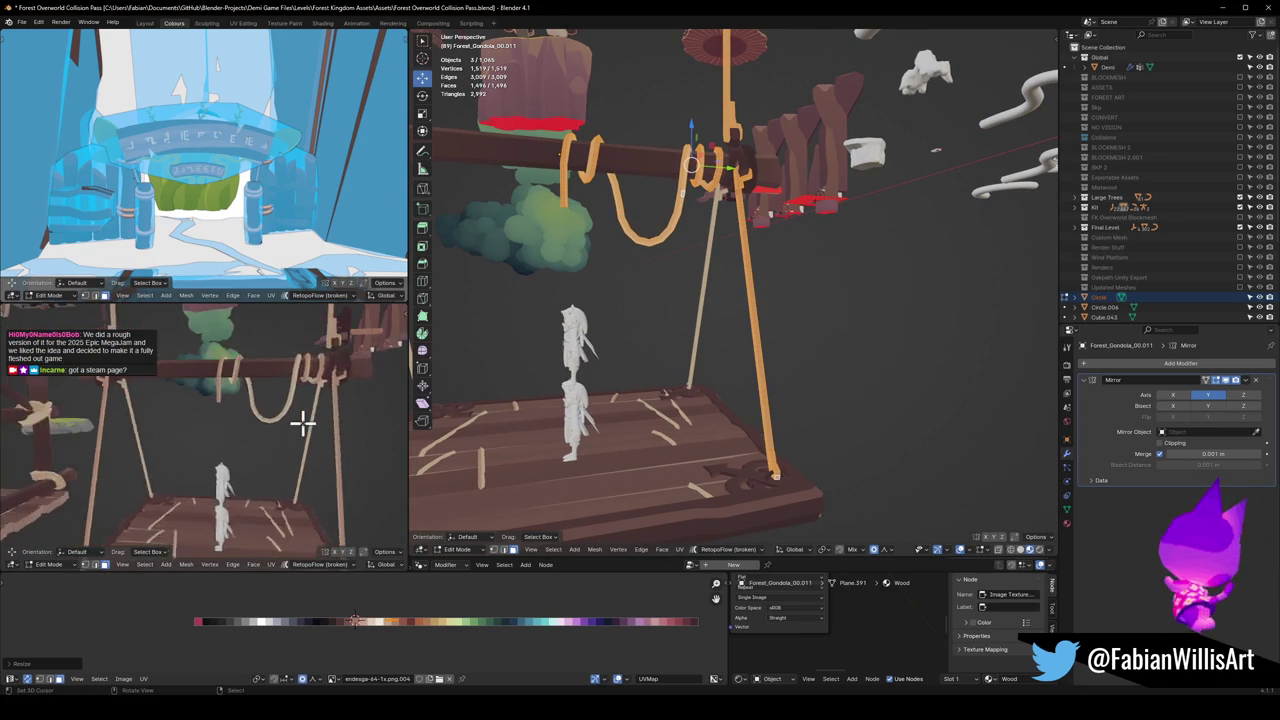
pyautogui.scroll(-4, 303, 424)
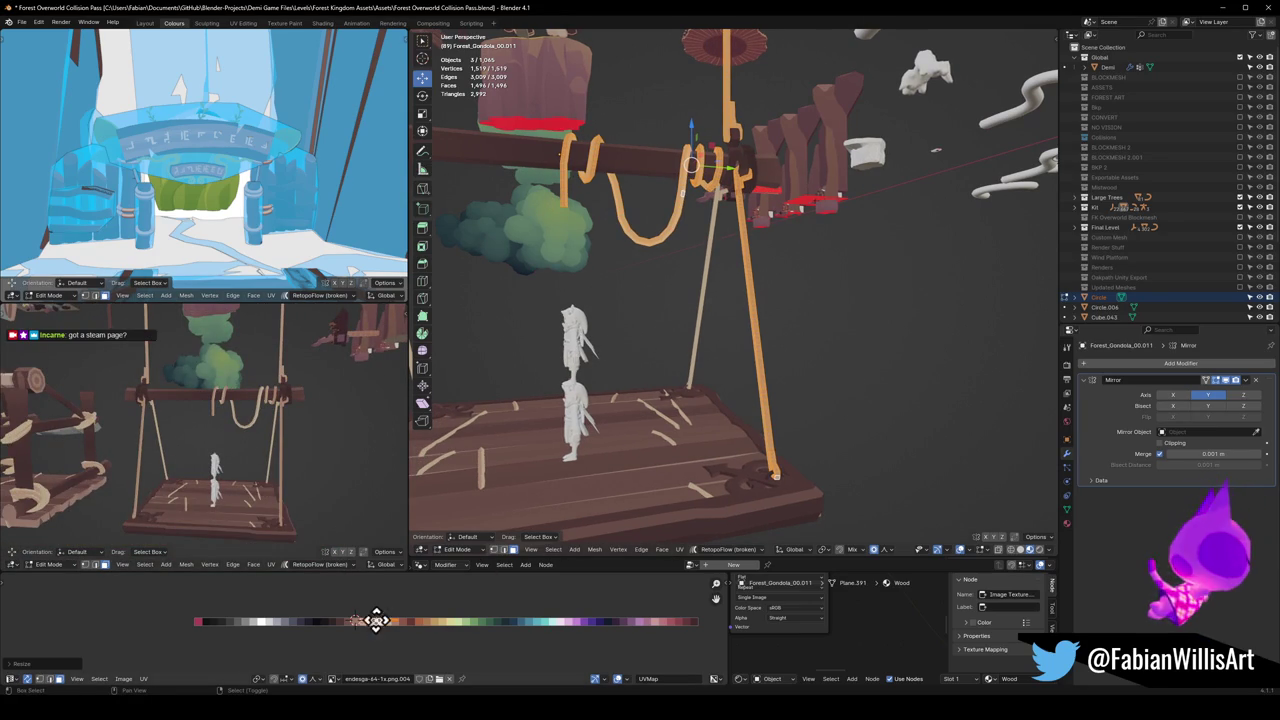
pyautogui.moveTo(376, 620); pyautogui.dragTo(370, 620, button='middle')
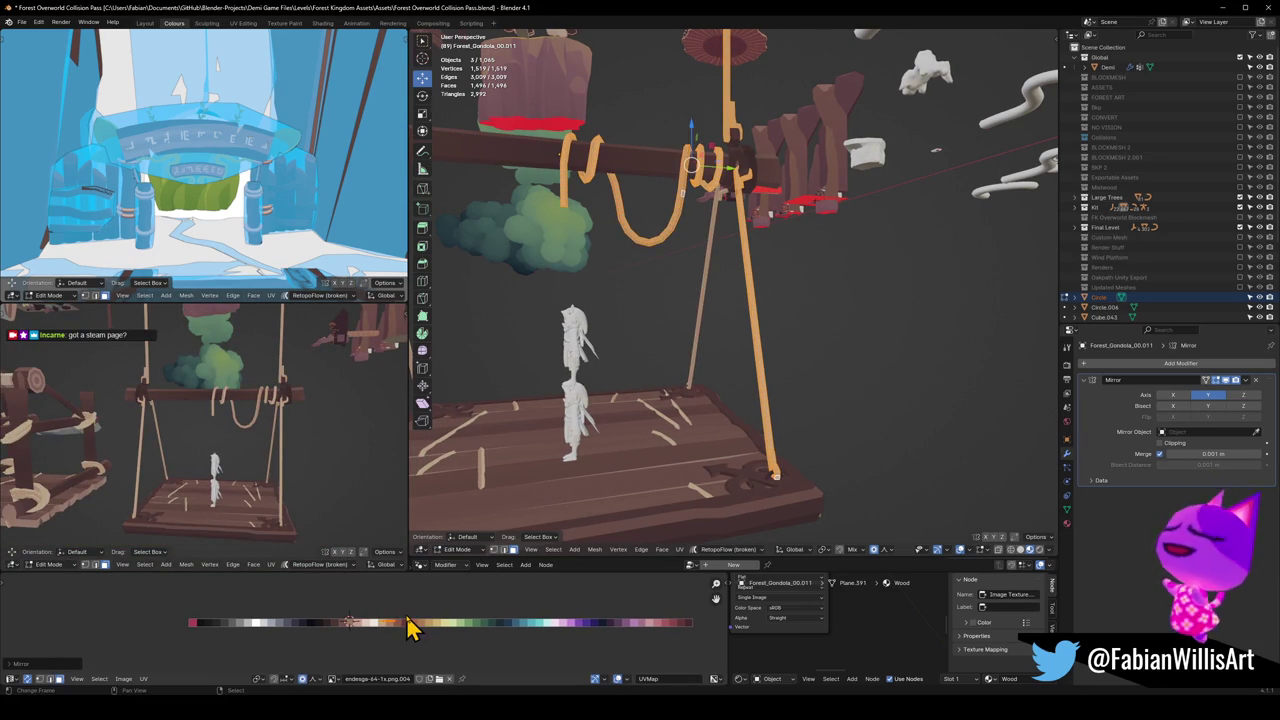
pyautogui.moveTo(220, 436)
pyautogui.mouseDown(button='middle')
pyautogui.moveTo(277, 434)
pyautogui.moveTo(260, 437)
pyautogui.mouseUp(button='middle')
pyautogui.moveTo(758, 151)
pyautogui.mouseDown(button='middle')
pyautogui.moveTo(727, 173)
pyautogui.moveTo(763, 291)
pyautogui.moveTo(758, 320)
pyautogui.mouseUp(button='middle')
pyautogui.scroll(2, 729, 206)
pyautogui.scroll(4, 766, 209)
pyautogui.hotkey('alt', 'a')
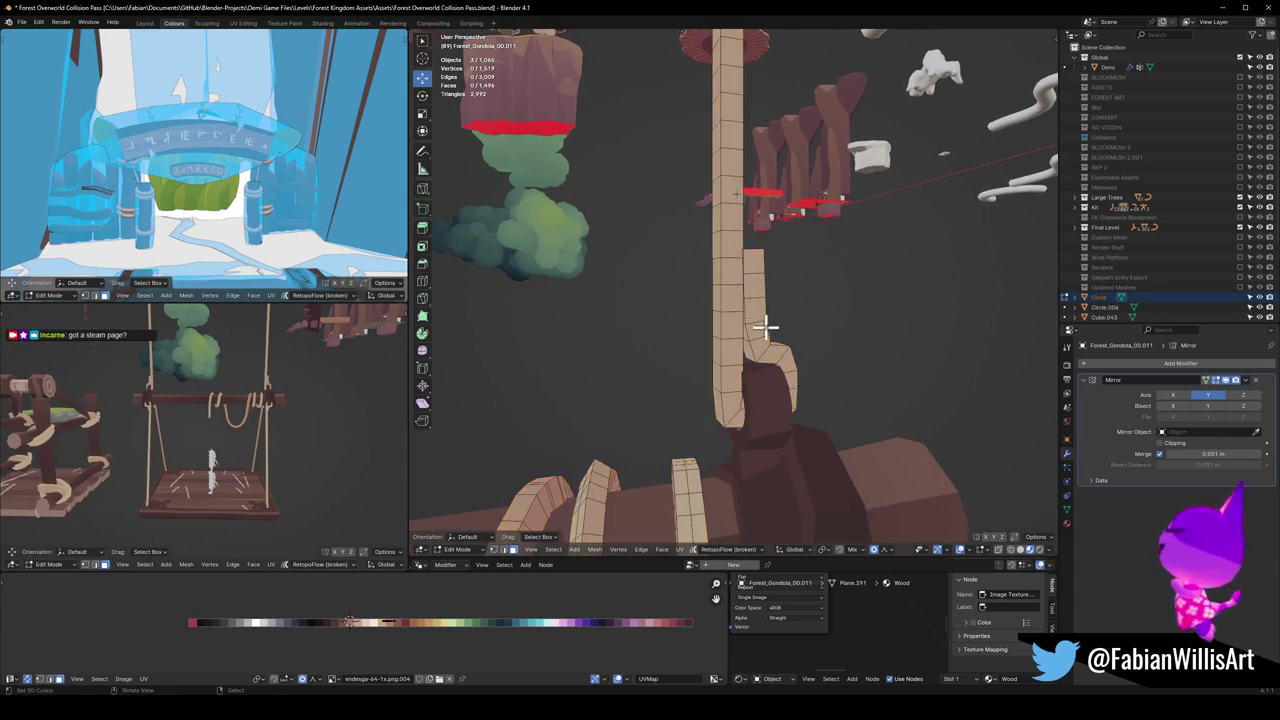
pyautogui.scroll(-3, 756, 262)
pyautogui.click(754, 255)
pyautogui.scroll(-4, 752, 252)
pyautogui.moveTo(751, 251)
pyautogui.mouseDown(button='middle')
pyautogui.moveTo(732, 346)
pyautogui.moveTo(757, 334)
pyautogui.moveTo(789, 343)
pyautogui.moveTo(788, 331)
pyautogui.mouseUp(button='middle')
pyautogui.keyDown('shift'); pyautogui.click(794, 334); pyautogui.keyUp('shift')
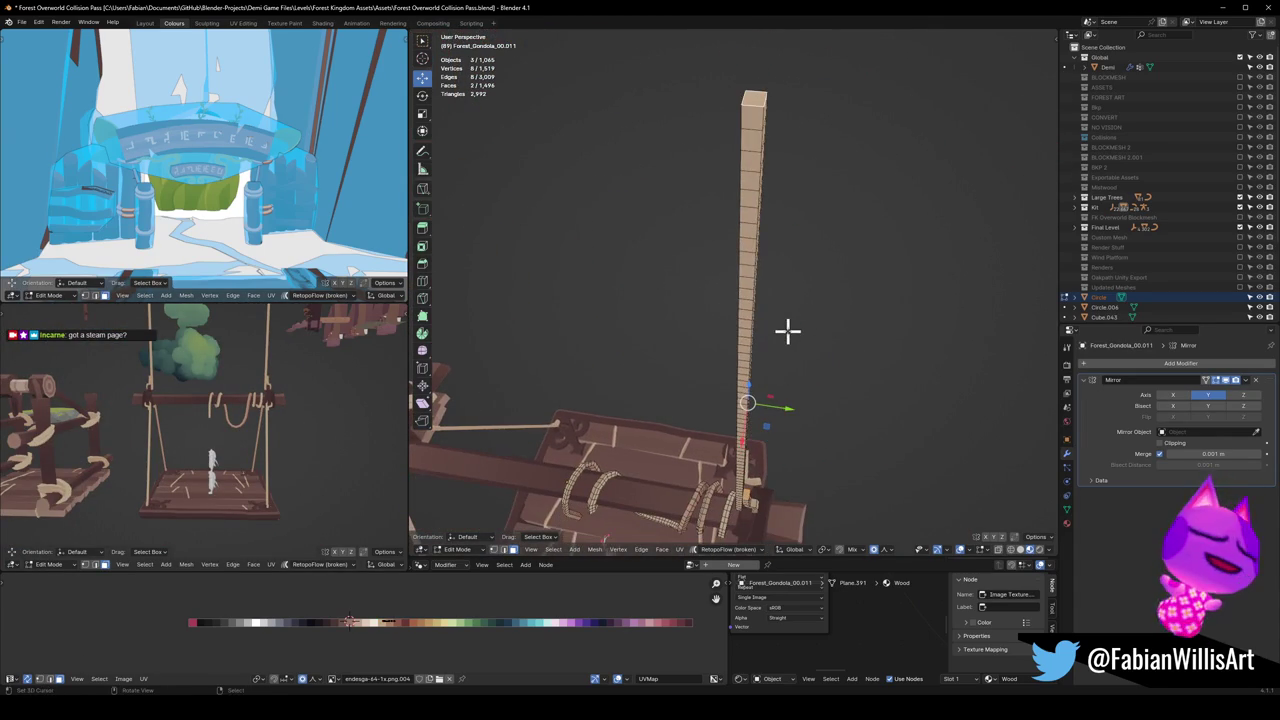
pyautogui.hotkey('alt', 'a')
# Step: Select the tall post, drop its upper faces, and slide the remaining UVs along the palette
pyautogui.moveTo(743, 486)
pyautogui.mouseDown(button='middle')
pyautogui.moveTo(749, 433)
pyautogui.moveTo(726, 320)
pyautogui.mouseUp(button='middle')
pyautogui.scroll(2, 746, 349)
pyautogui.press('l')
pyautogui.moveTo(746, 438); pyautogui.dragTo(752, 445, button='middle')
pyautogui.scroll(-4, 752, 445)
pyautogui.scroll(-1, 794, 394)
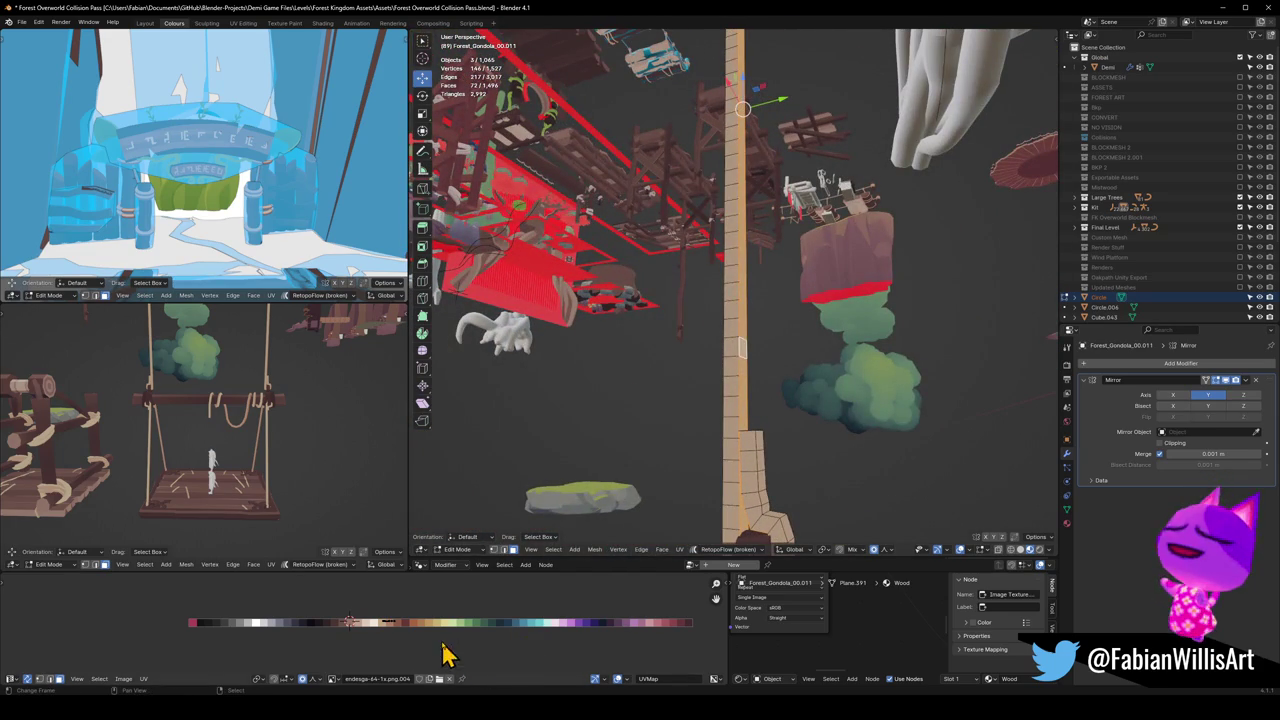
pyautogui.moveTo(666, 380)
pyautogui.mouseDown(button='middle')
pyautogui.moveTo(751, 402)
pyautogui.moveTo(706, 449)
pyautogui.moveTo(749, 382)
pyautogui.moveTo(754, 488)
pyautogui.moveTo(737, 455)
pyautogui.mouseUp(button='middle')
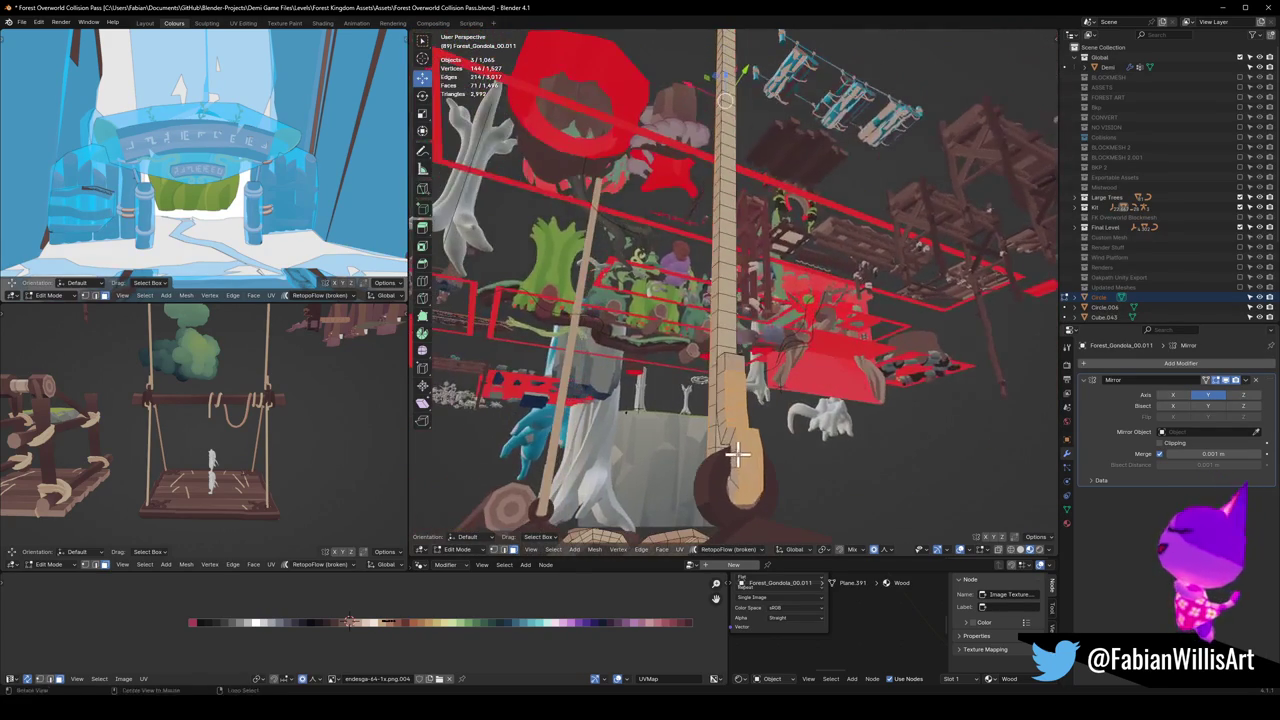
pyautogui.keyDown('shift'); pyautogui.click(746, 494); pyautogui.keyUp('shift')
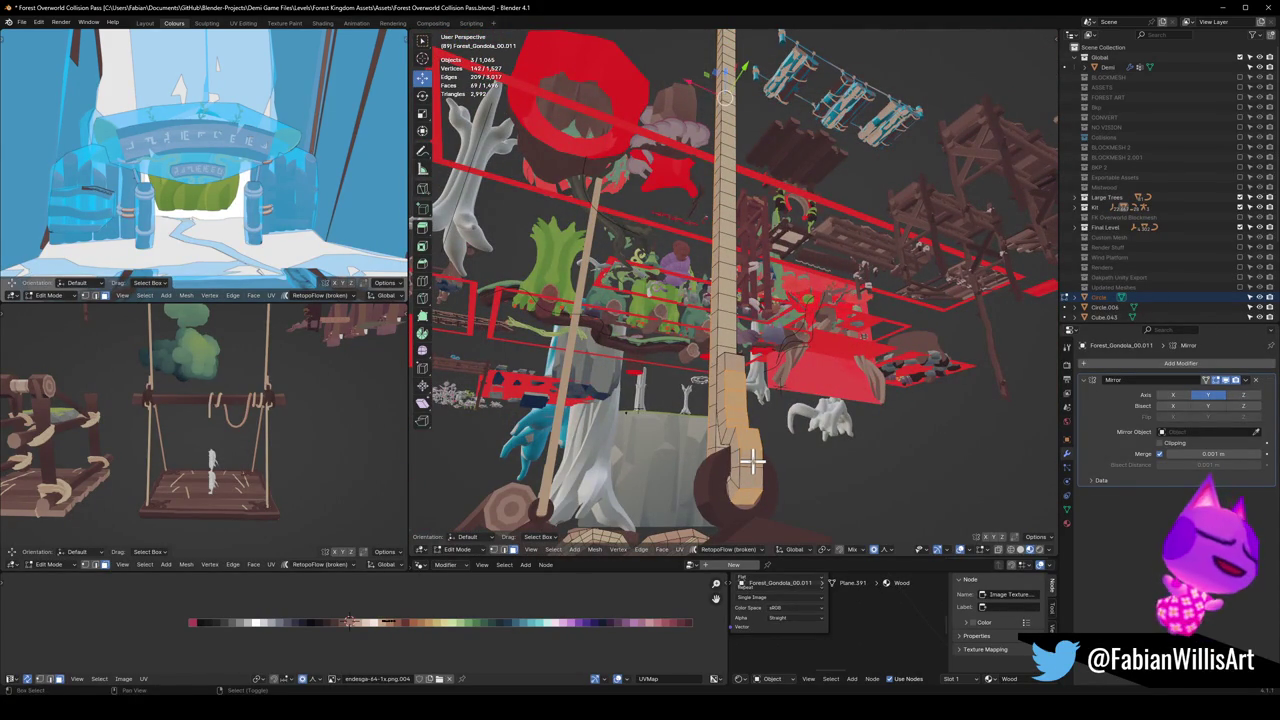
pyautogui.keyDown('shift'); pyautogui.click(736, 385); pyautogui.keyUp('shift')
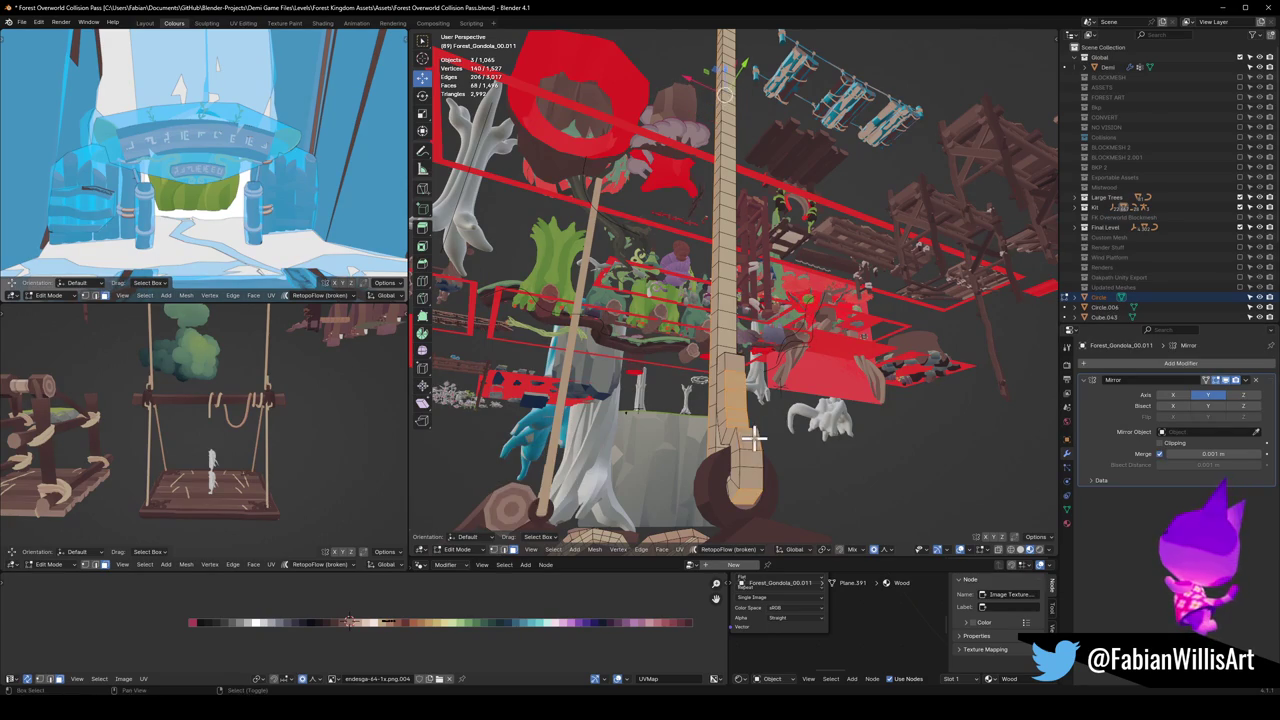
pyautogui.keyDown('shift'); pyautogui.scroll(-3, 750, 430); pyautogui.keyUp('shift')
pyautogui.keyDown('shift'); pyautogui.scroll(-2, 740, 435); pyautogui.keyUp('shift')
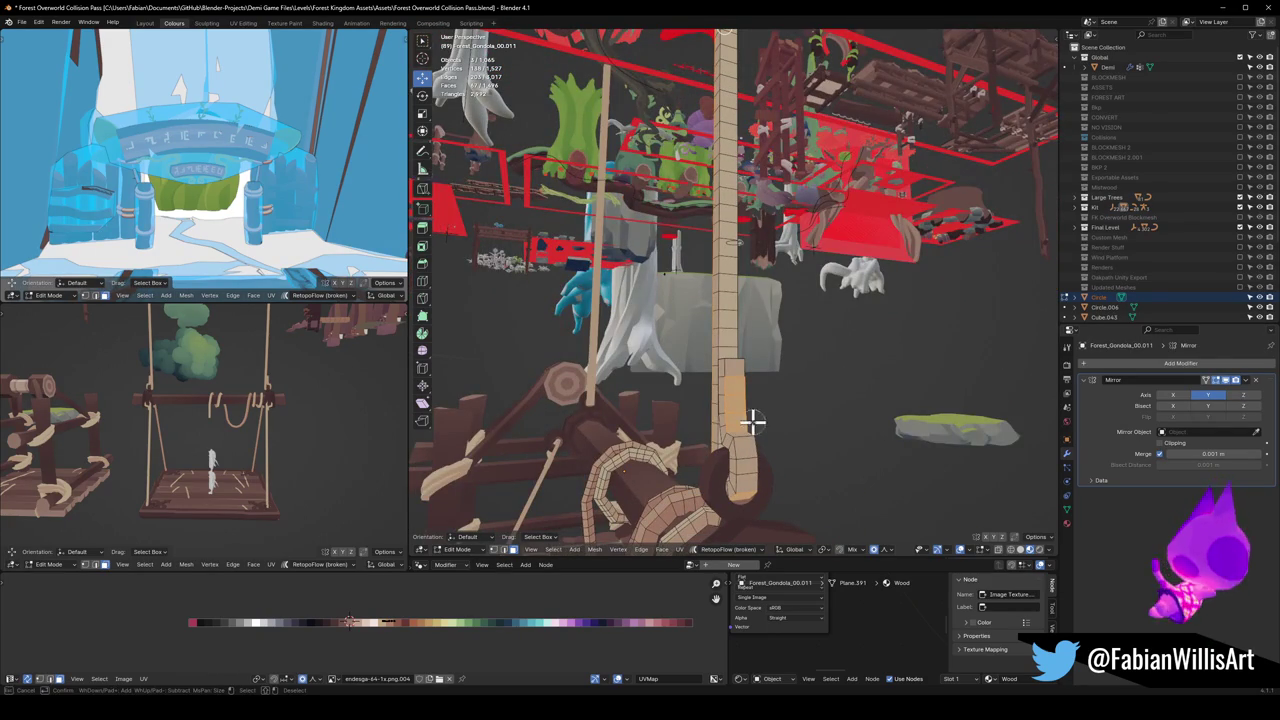
pyautogui.keyDown('shift'); pyautogui.click(734, 417); pyautogui.keyUp('shift')
pyautogui.moveTo(736, 383)
pyautogui.mouseDown(button='middle')
pyautogui.moveTo(786, 414)
pyautogui.moveTo(770, 440)
pyautogui.mouseUp(button='middle')
pyautogui.press('g')
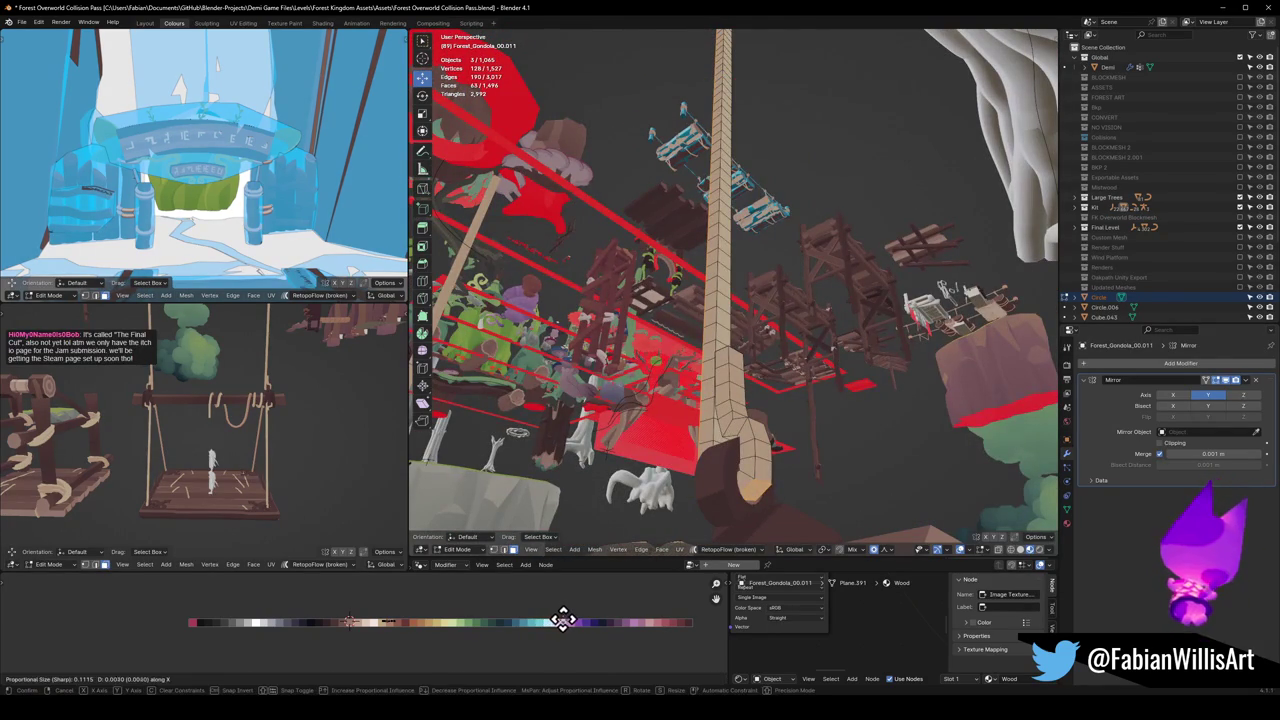
pyautogui.click(566, 619)
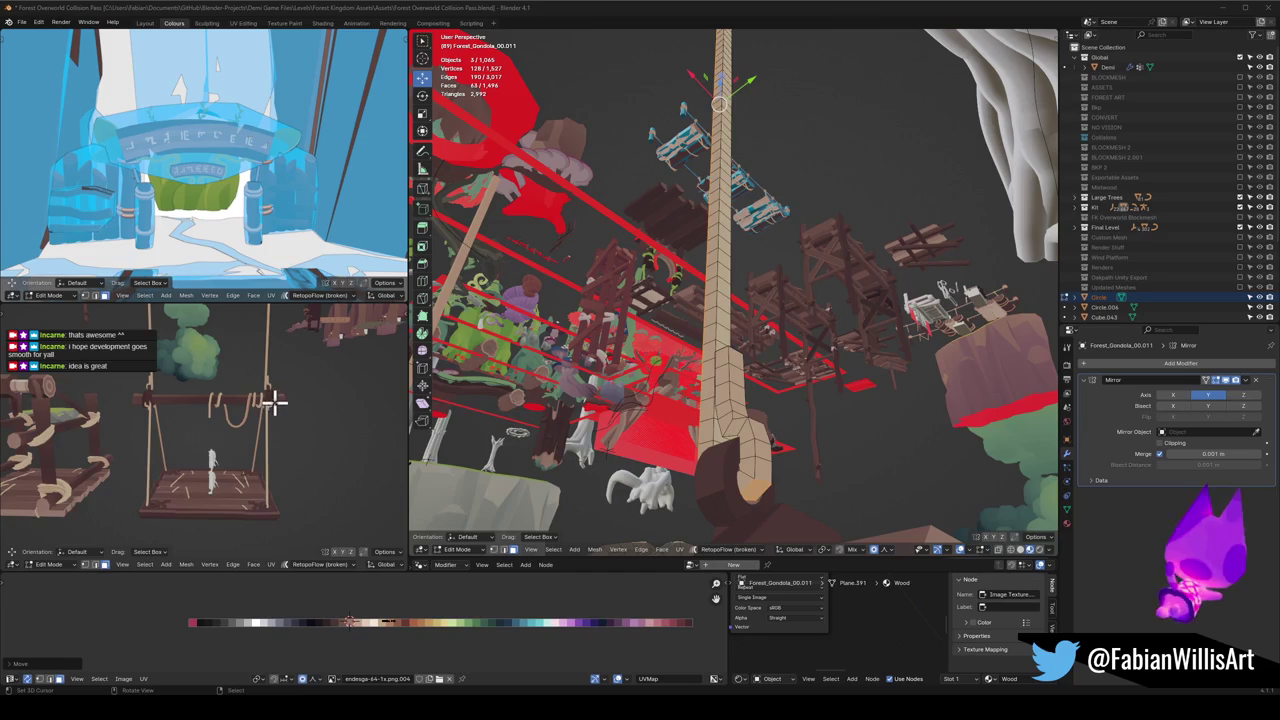
pyautogui.moveTo(268, 393)
pyautogui.mouseDown(button='middle')
pyautogui.moveTo(309, 383)
pyautogui.moveTo(257, 480)
pyautogui.moveTo(229, 414)
pyautogui.mouseUp(button='middle')
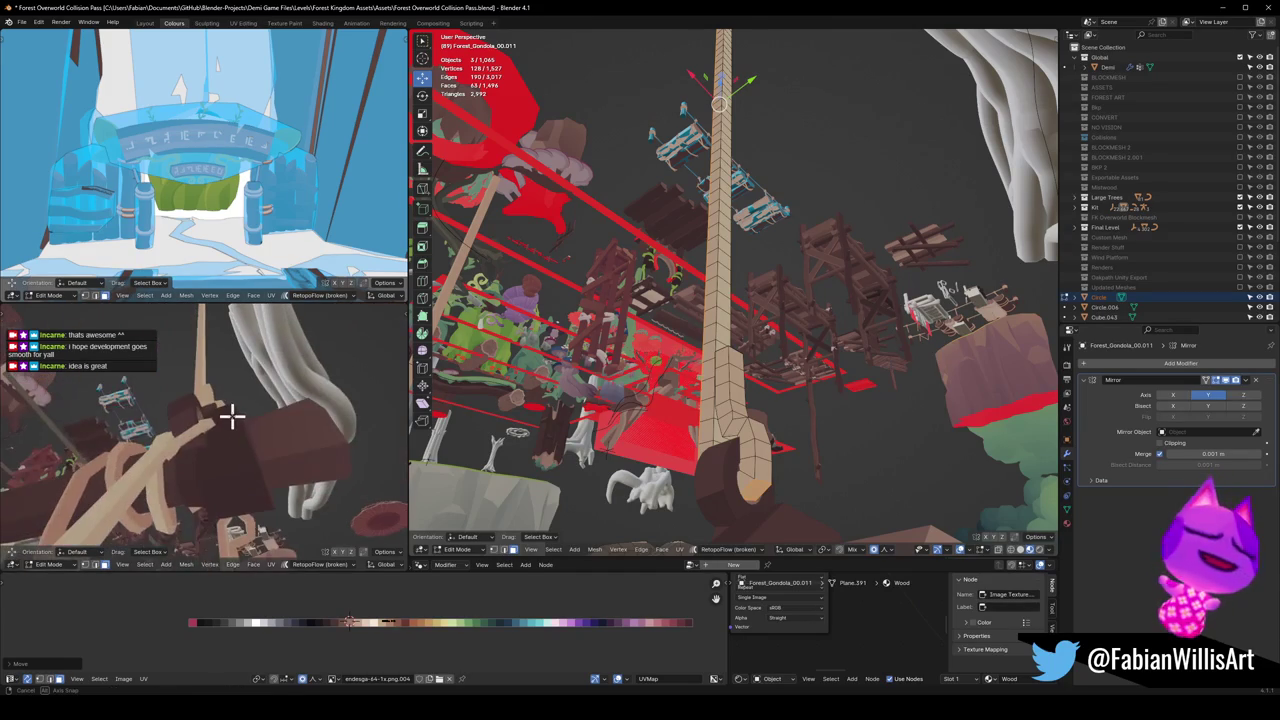
# Step: Return the gondola to object mode, select the rope-wrapped log, and save twice while orbiting
pyautogui.scroll(3, 771, 377)
pyautogui.scroll(3, 757, 414)
pyautogui.press('Tab')
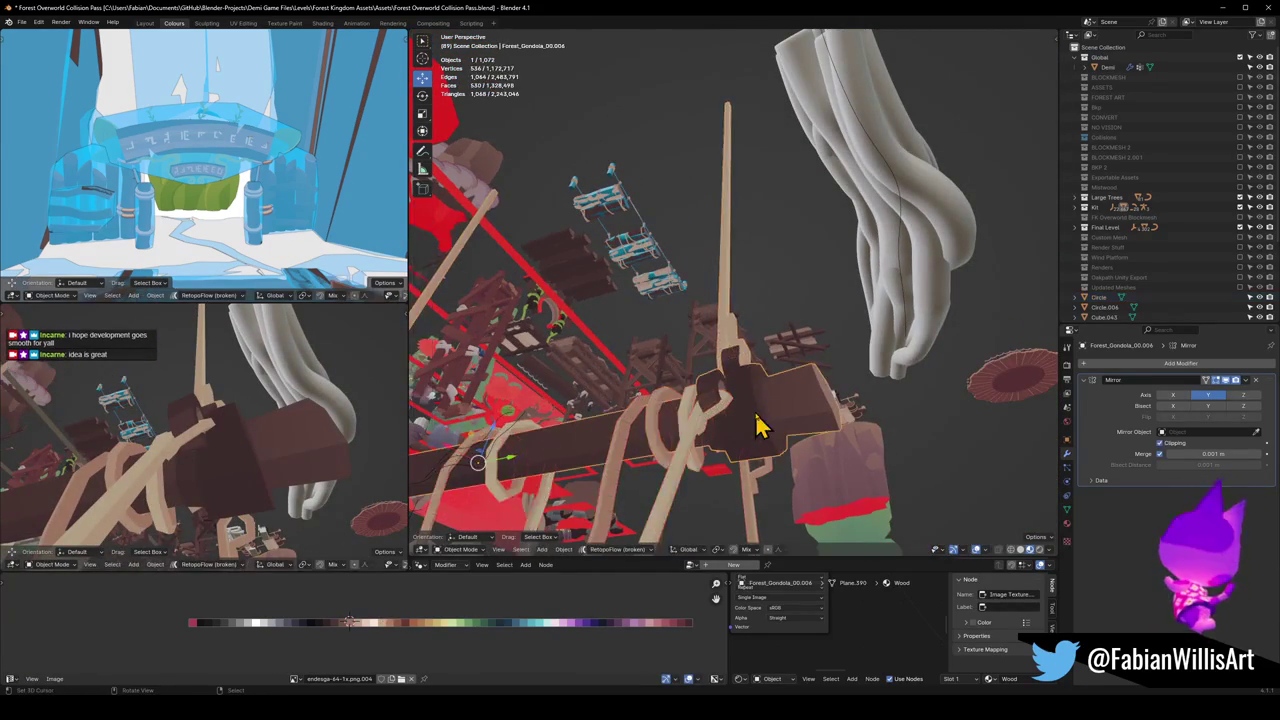
pyautogui.click(757, 423)
pyautogui.moveTo(760, 440); pyautogui.dragTo(740, 391, button='middle')
pyautogui.scroll(-2, 763, 371)
pyautogui.scroll(3, 851, 394)
pyautogui.moveTo(851, 394)
pyautogui.mouseDown(button='middle')
pyautogui.moveTo(914, 394)
pyautogui.moveTo(723, 423)
pyautogui.mouseUp(button='middle')
pyautogui.hotkey('ctrl', 's')
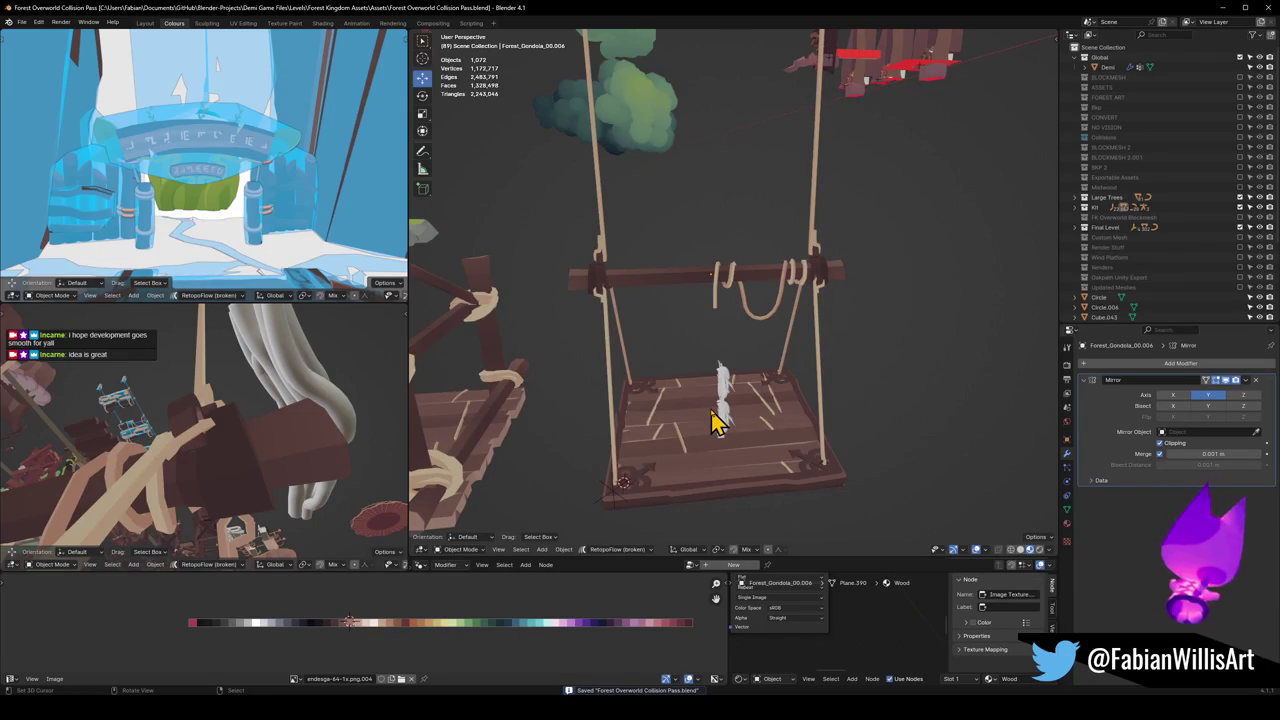
pyautogui.scroll(-3, 757, 334)
pyautogui.moveTo(789, 343)
pyautogui.mouseDown(button='middle')
pyautogui.moveTo(660, 320)
pyautogui.moveTo(766, 337)
pyautogui.mouseUp(button='middle')
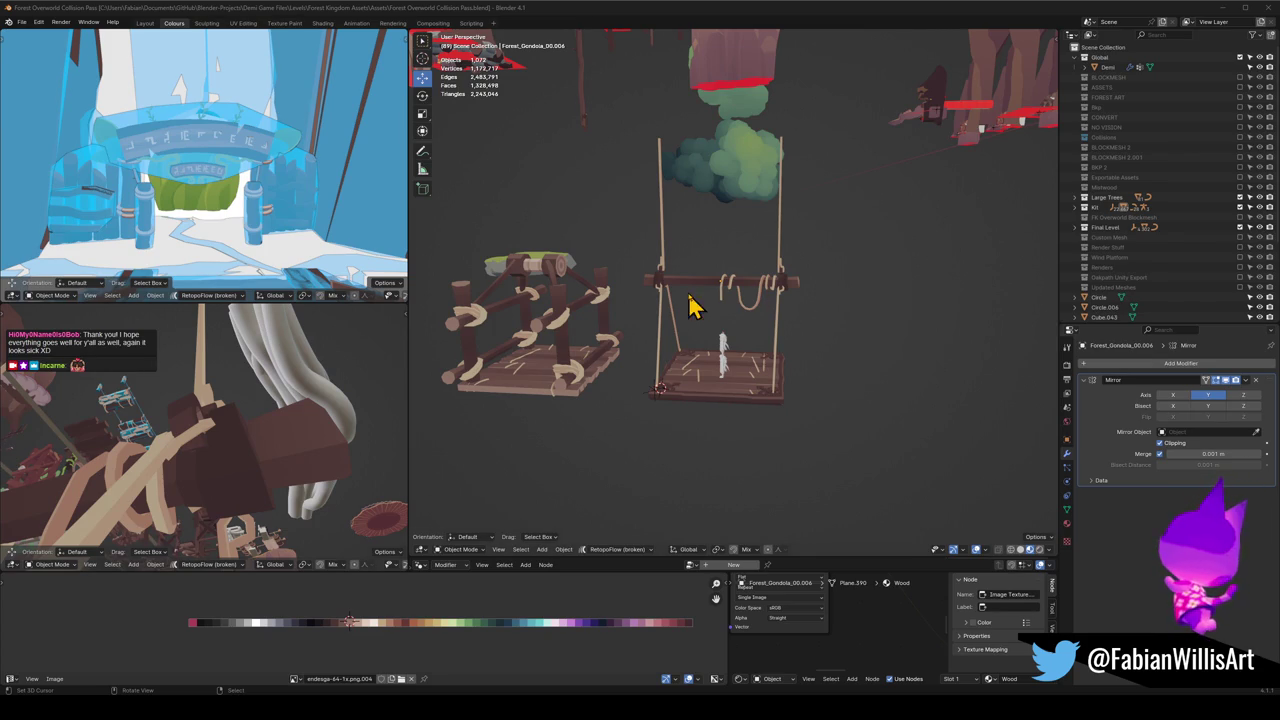
pyautogui.moveTo(705, 314)
pyautogui.mouseDown(button='middle')
pyautogui.moveTo(737, 309)
pyautogui.moveTo(814, 366)
pyautogui.moveTo(908, 363)
pyautogui.moveTo(700, 365)
pyautogui.mouseUp(button='middle')
pyautogui.hotkey('ctrl', 's')
# Step: Inspect the swing from higher and frontal angles, save again, and select the crossbeam
pyautogui.scroll(2, 733, 345)
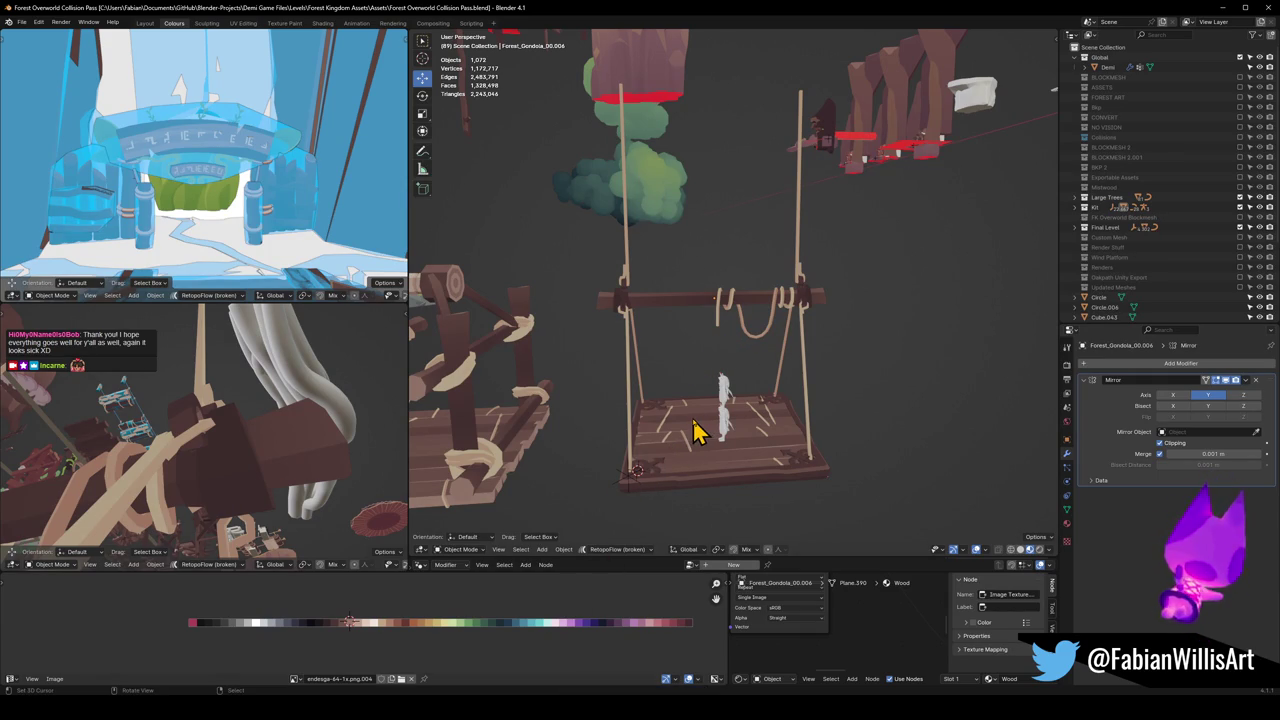
pyautogui.scroll(-4, 780, 383)
pyautogui.scroll(4, 790, 386)
pyautogui.moveTo(790, 388)
pyautogui.mouseDown(button='middle')
pyautogui.moveTo(623, 386)
pyautogui.moveTo(766, 380)
pyautogui.moveTo(823, 409)
pyautogui.moveTo(794, 409)
pyautogui.moveTo(766, 434)
pyautogui.moveTo(808, 404)
pyautogui.mouseUp(button='middle')
pyautogui.scroll(2, 834, 400)
pyautogui.scroll(2, 851, 397)
pyautogui.scroll(1, 847, 403)
pyautogui.moveTo(805, 347)
pyautogui.mouseDown(button='middle')
pyautogui.moveTo(755, 345)
pyautogui.moveTo(731, 409)
pyautogui.moveTo(865, 252)
pyautogui.mouseUp(button='middle')
pyautogui.hotkey('ctrl', 's')
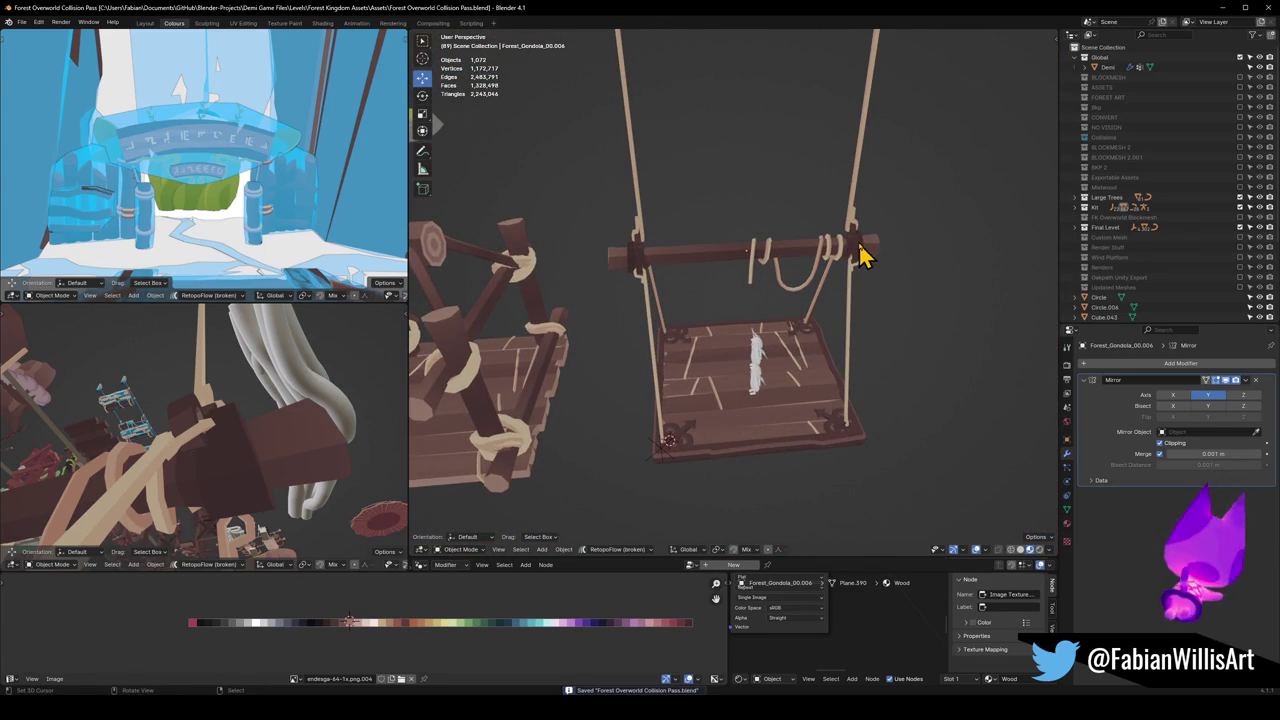
pyautogui.scroll(3, 830, 280)
pyautogui.moveTo(794, 306)
pyautogui.keyDown('shift'); pyautogui.mouseDown(button='middle')
pyautogui.moveTo(695, 325)
pyautogui.moveTo(766, 323)
pyautogui.mouseUp(button='middle'); pyautogui.keyUp('shift')
pyautogui.click(650, 315)
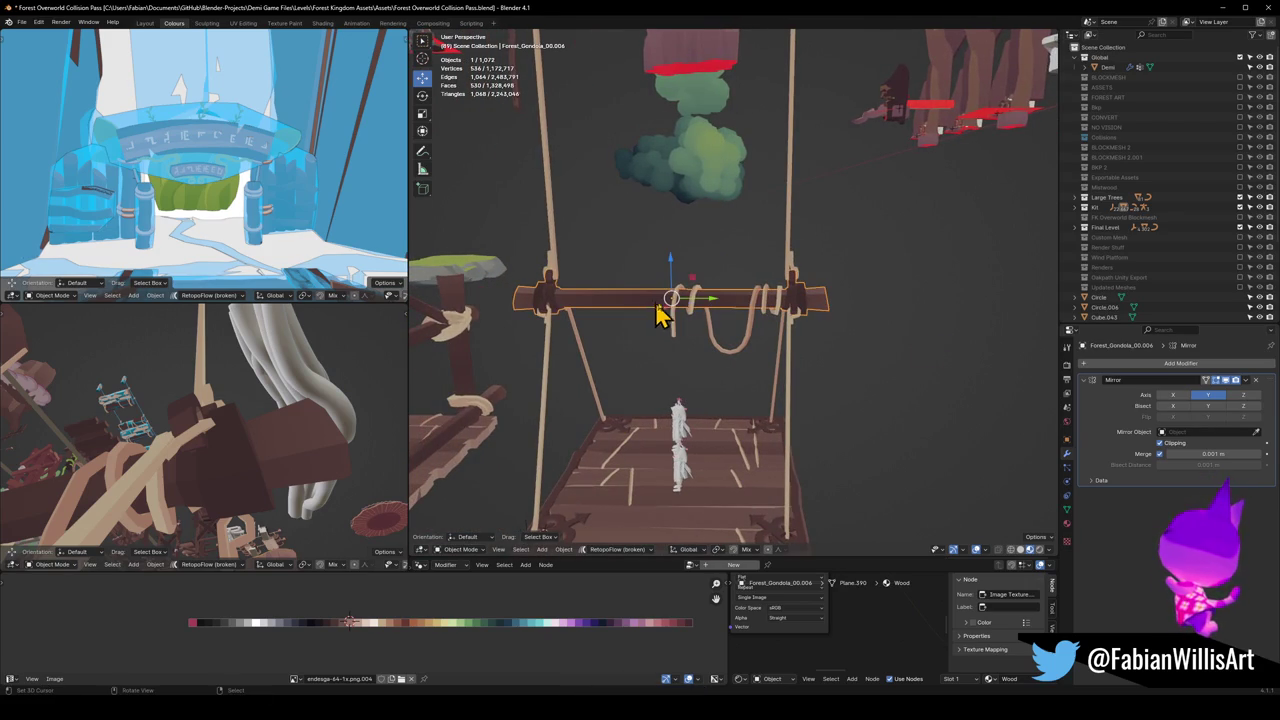
# Step: Apply the crossbeam's Mirror modifier and add a loop cut across the beam's middle
pyautogui.hotkey('ctrl', 'a')
pyautogui.press('Tab')
pyautogui.scroll(4, 680, 312)
pyautogui.moveTo(694, 317); pyautogui.dragTo(653, 307, button='middle')
pyautogui.hotkey('ctrl', 'r')
pyautogui.click(640, 291)
pyautogui.moveTo(728, 323)
pyautogui.mouseDown(button='middle')
pyautogui.moveTo(754, 323)
pyautogui.moveTo(680, 346)
pyautogui.mouseUp(button='middle')
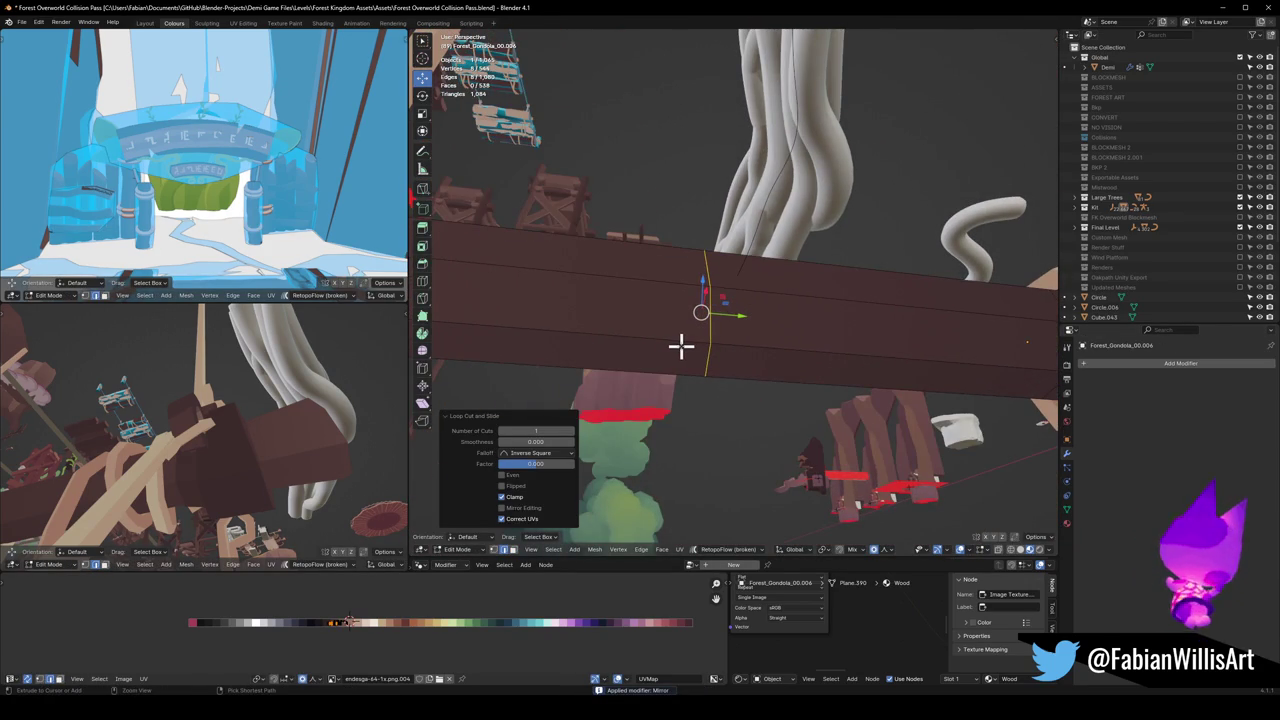
# Step: Bevel the new edge loop to form the joint
pyautogui.hotkey('alt', 'a')
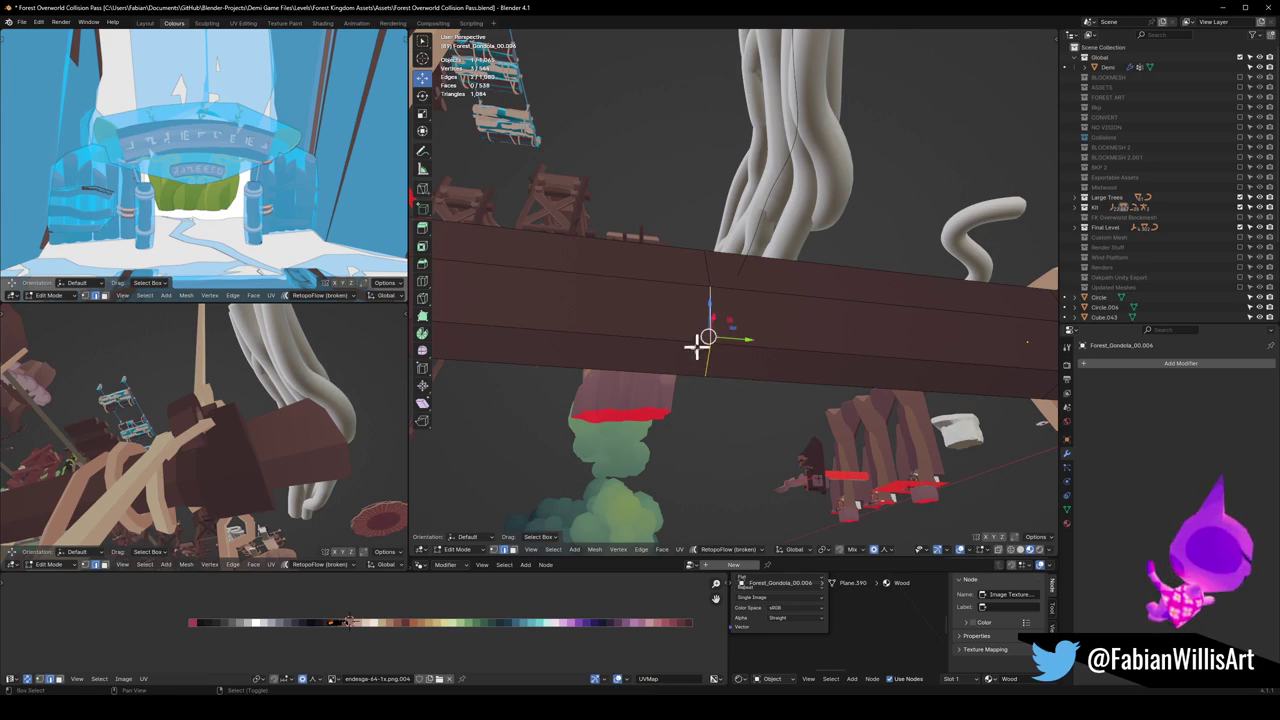
pyautogui.moveTo(708, 333); pyautogui.dragTo(777, 336, button='middle')
pyautogui.moveTo(684, 318)
pyautogui.mouseDown(button='middle')
pyautogui.moveTo(740, 371)
pyautogui.moveTo(719, 364)
pyautogui.moveTo(686, 306)
pyautogui.mouseUp(button='middle')
pyautogui.hotkey('ctrl', 'b')
pyautogui.click(785, 272)
# Step: Merge the whole beam's duplicate vertices by distance
pyautogui.hotkey('alt', 'a')
pyautogui.moveTo(725, 294)
pyautogui.mouseDown(button='middle')
pyautogui.moveTo(806, 334)
pyautogui.moveTo(700, 326)
pyautogui.mouseUp(button='middle')
pyautogui.press('g')
pyautogui.rightClick(732, 287)
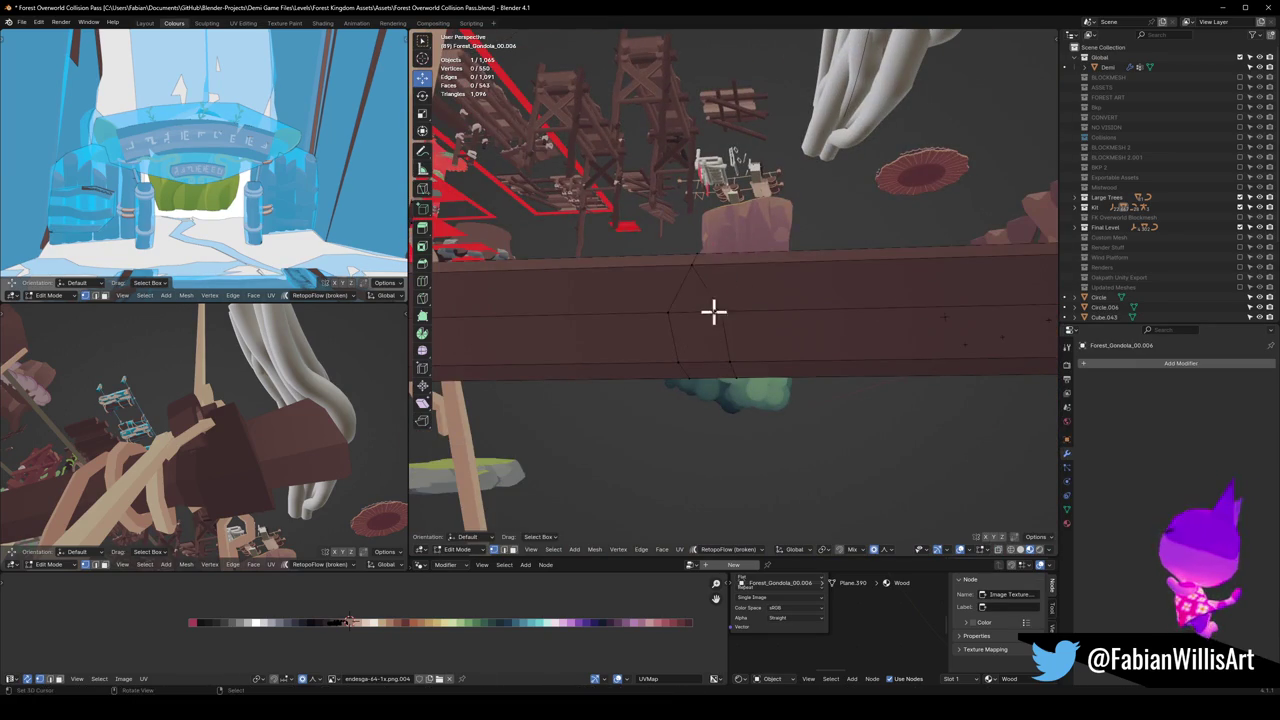
pyautogui.press('a')
pyautogui.rightClick(700, 333)
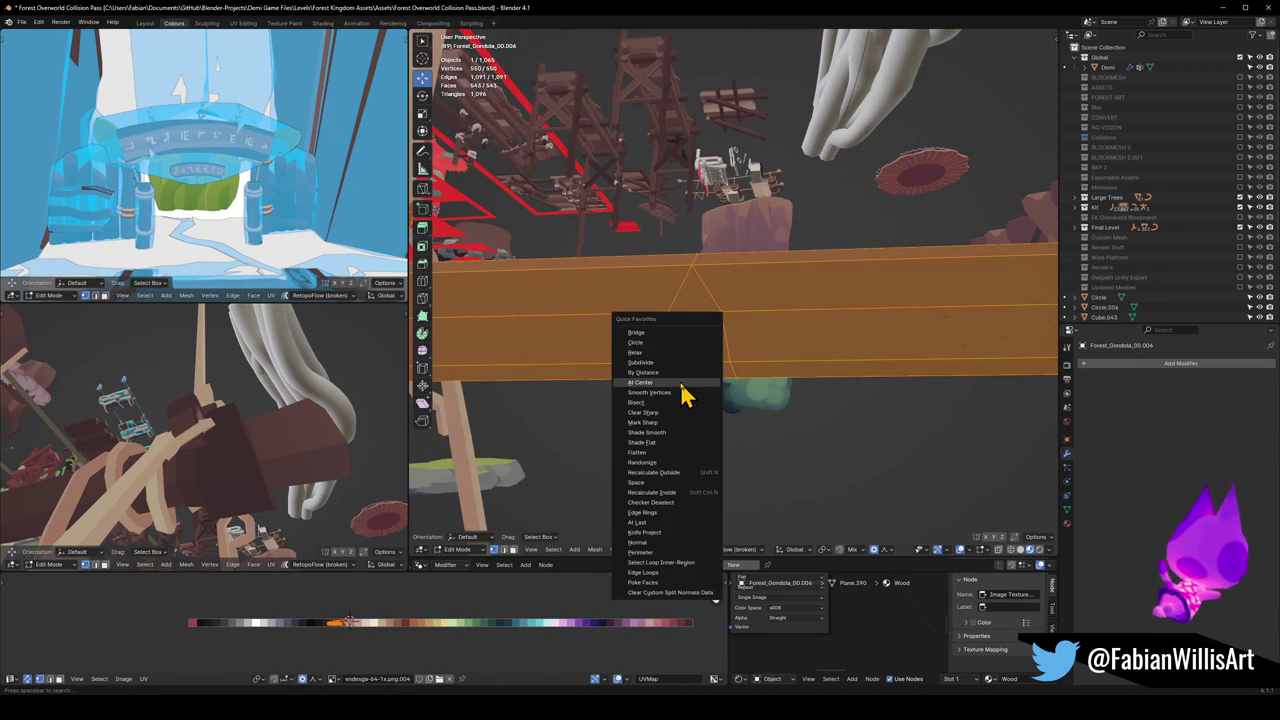
pyautogui.click(684, 382)
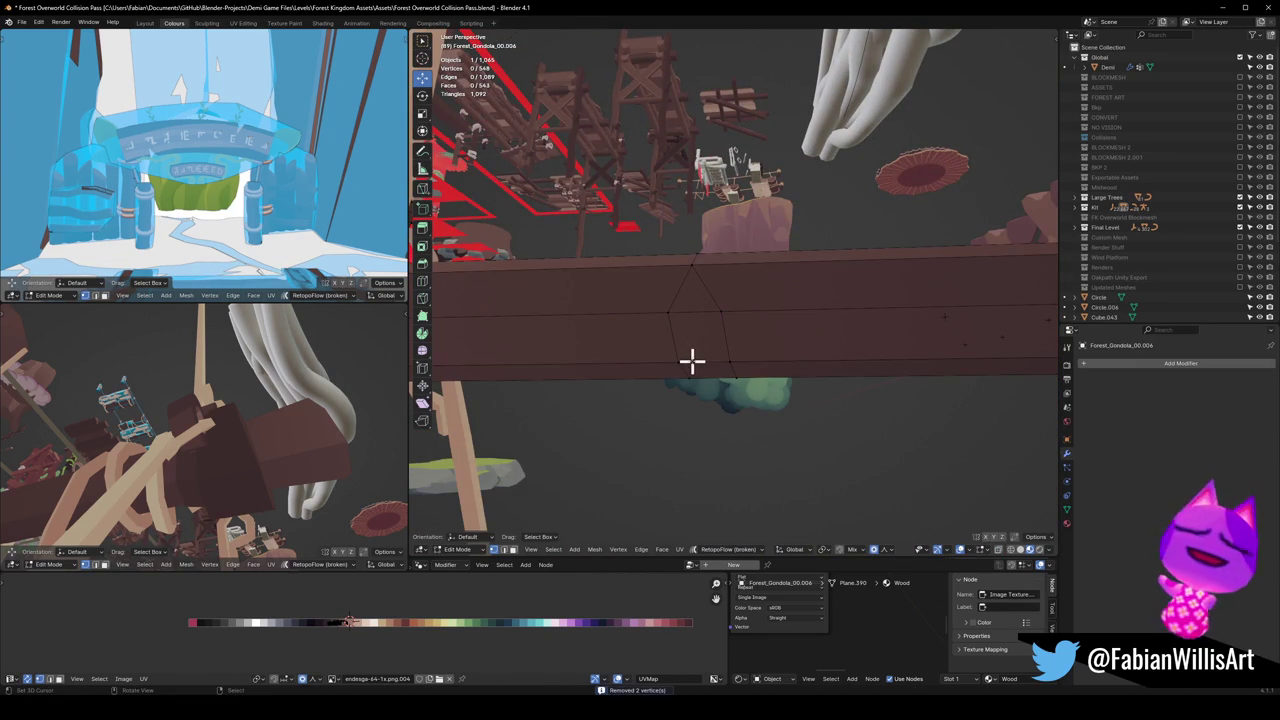
# Step: Knife-cut across the joint and join the selected vertices with a new face
pyautogui.press('k')
pyautogui.click(691, 320)
pyautogui.click(700, 286)
pyautogui.press('Return')
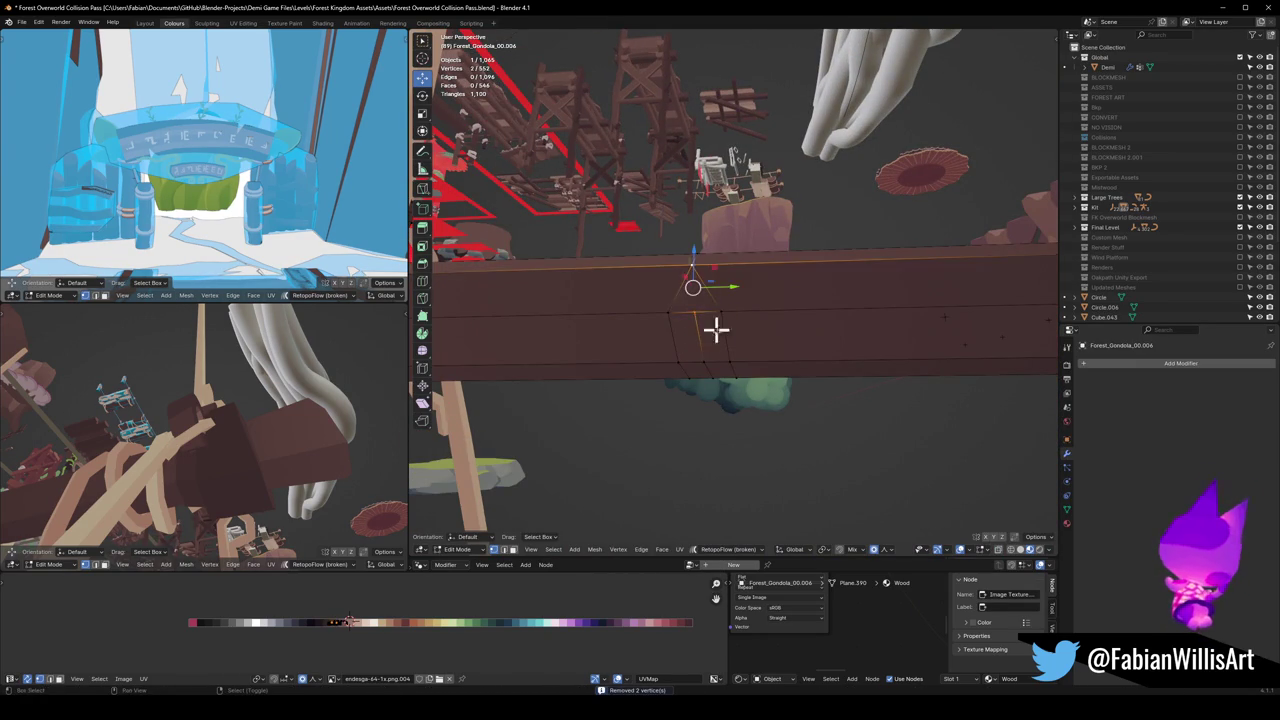
pyautogui.moveTo(700, 286); pyautogui.dragTo(706, 320, button='middle')
pyautogui.moveTo(820, 391)
pyautogui.mouseDown(button='middle')
pyautogui.moveTo(666, 397)
pyautogui.moveTo(797, 334)
pyautogui.moveTo(780, 347)
pyautogui.moveTo(829, 371)
pyautogui.mouseUp(button='middle')
pyautogui.press('j')
# Step: Raise four joint vertices 0.0349 m along Z
pyautogui.keyDown('shift'); pyautogui.click(700, 334); pyautogui.keyUp('shift')
pyautogui.moveTo(700, 334)
pyautogui.mouseDown(button='middle')
pyautogui.moveTo(731, 349)
pyautogui.moveTo(746, 323)
pyautogui.moveTo(735, 349)
pyautogui.moveTo(743, 333)
pyautogui.moveTo(705, 323)
pyautogui.moveTo(700, 346)
pyautogui.moveTo(591, 377)
pyautogui.moveTo(737, 371)
pyautogui.mouseUp(button='middle')
pyautogui.press('g')
pyautogui.press('z')
pyautogui.press('Escape')
pyautogui.press('g')
pyautogui.press('z')
pyautogui.click(754, 323)
# Step: Try an edge slide, then select a path of faces around the joint
pyautogui.press('g')
pyautogui.press('g')
pyautogui.press('Escape')
pyautogui.keyDown('ctrl'); pyautogui.click(783, 332); pyautogui.keyUp('ctrl')
# Step: Move the selected beam faces along the X axis and scale them
pyautogui.moveTo(783, 332)
pyautogui.mouseDown(button='middle')
pyautogui.moveTo(874, 374)
pyautogui.moveTo(760, 390)
pyautogui.mouseUp(button='middle')
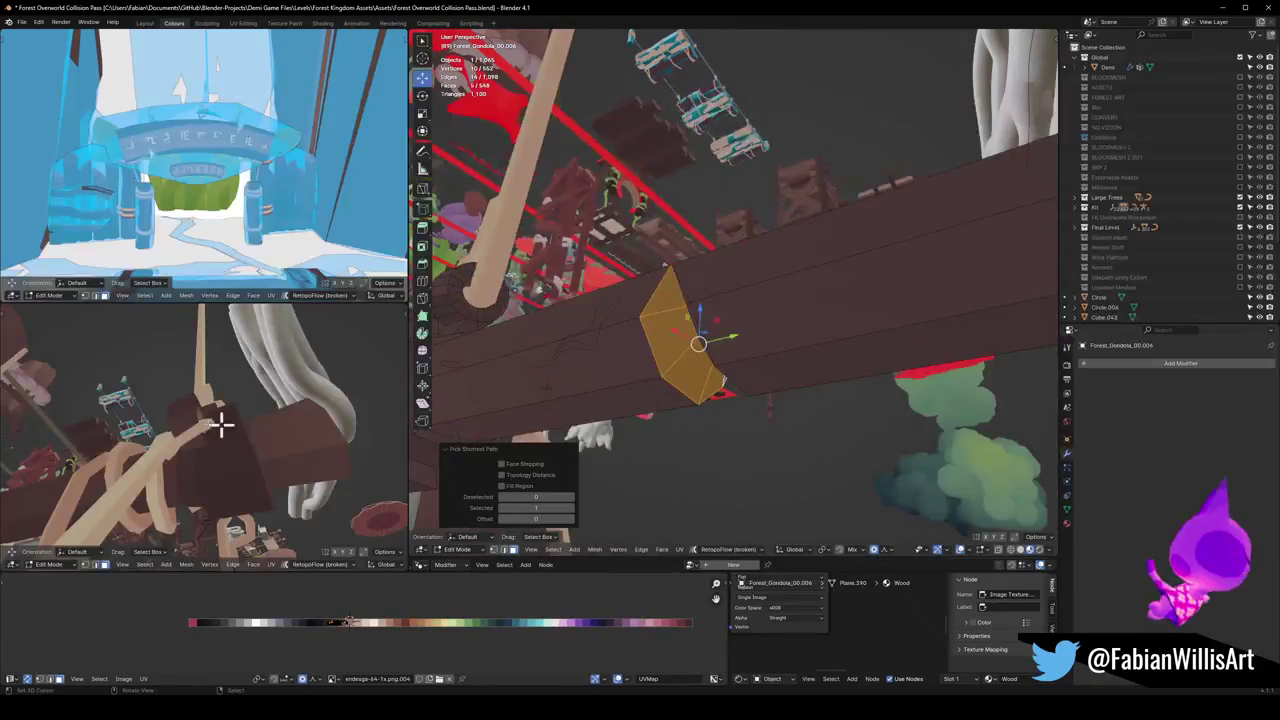
pyautogui.moveTo(183, 422)
pyautogui.mouseDown(button='middle')
pyautogui.moveTo(189, 449)
pyautogui.moveTo(277, 491)
pyautogui.moveTo(351, 640)
pyautogui.mouseUp(button='middle')
pyautogui.press('g')
pyautogui.press('x')
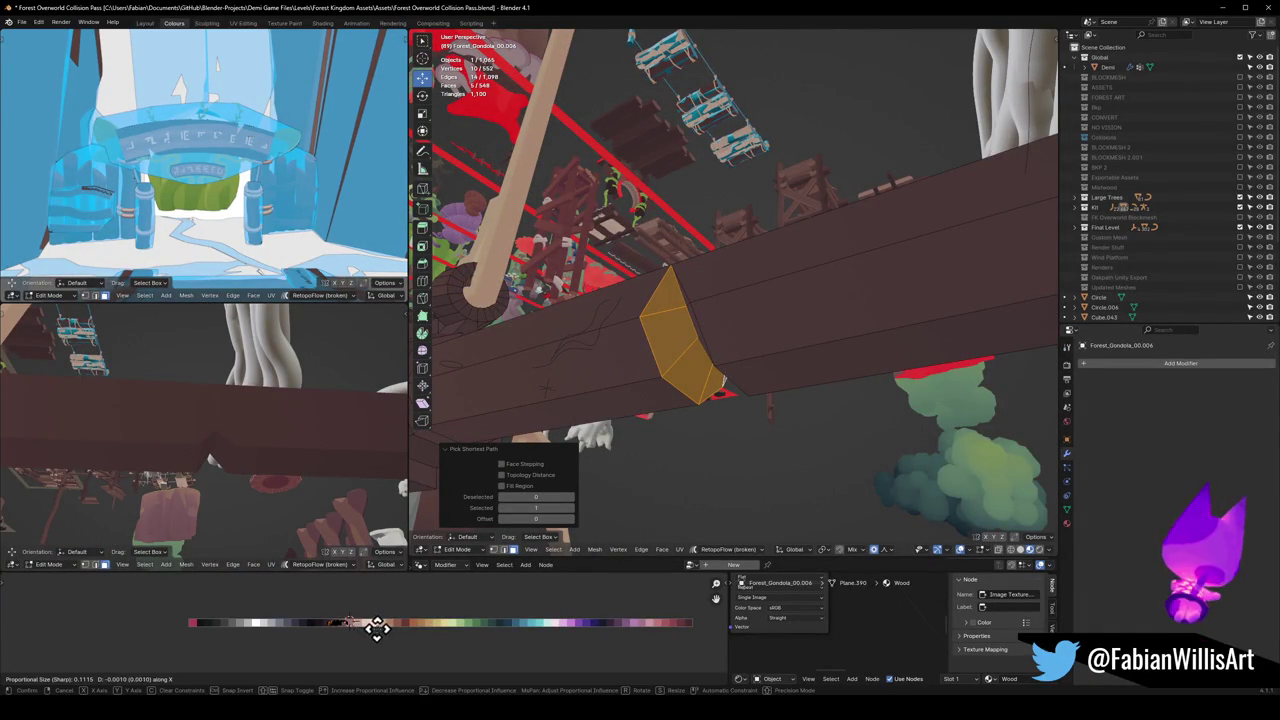
pyautogui.click(420, 630)
pyautogui.press('s')
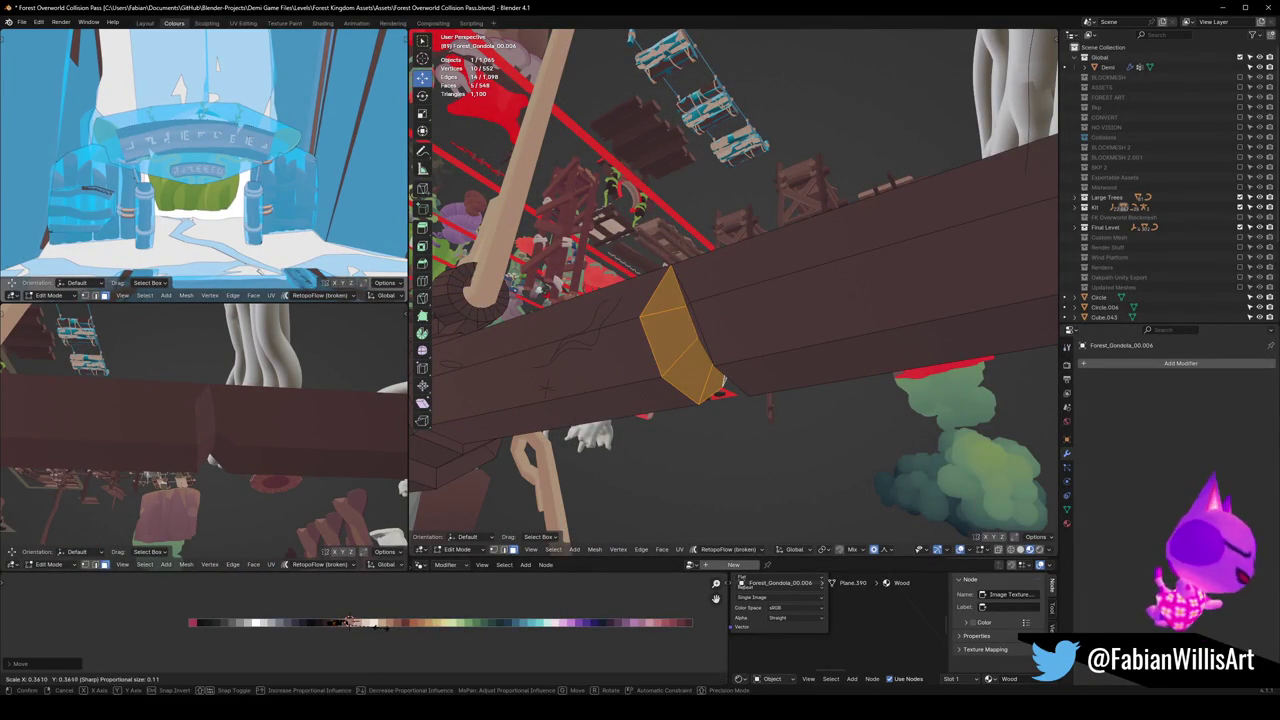
pyautogui.click(400, 630)
# Step: Rework the scale at the beam joint, undoing a stray triangle selection
pyautogui.moveTo(600, 450)
pyautogui.mouseDown(button='middle')
pyautogui.moveTo(722, 346)
pyautogui.moveTo(794, 323)
pyautogui.moveTo(743, 295)
pyautogui.mouseUp(button='middle')
pyautogui.click(735, 282)
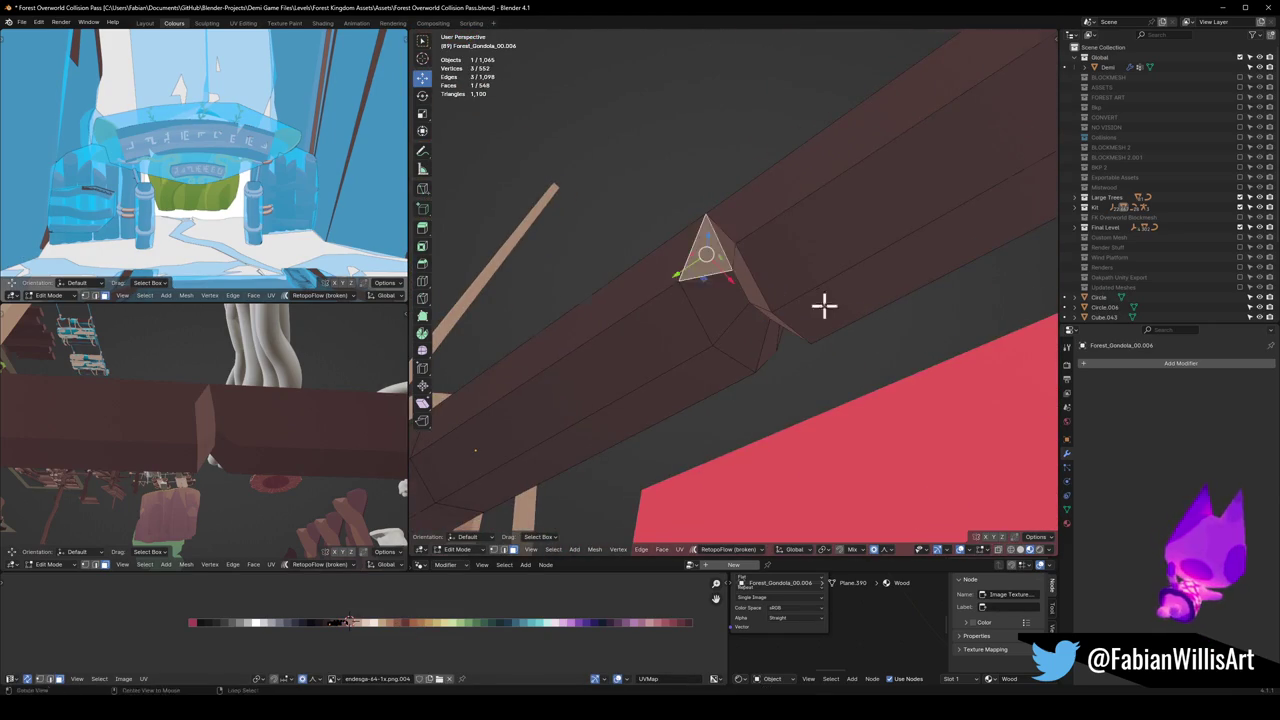
pyautogui.moveTo(823, 300); pyautogui.dragTo(679, 336, button='middle')
pyautogui.hotkey('ctrl', 'z')
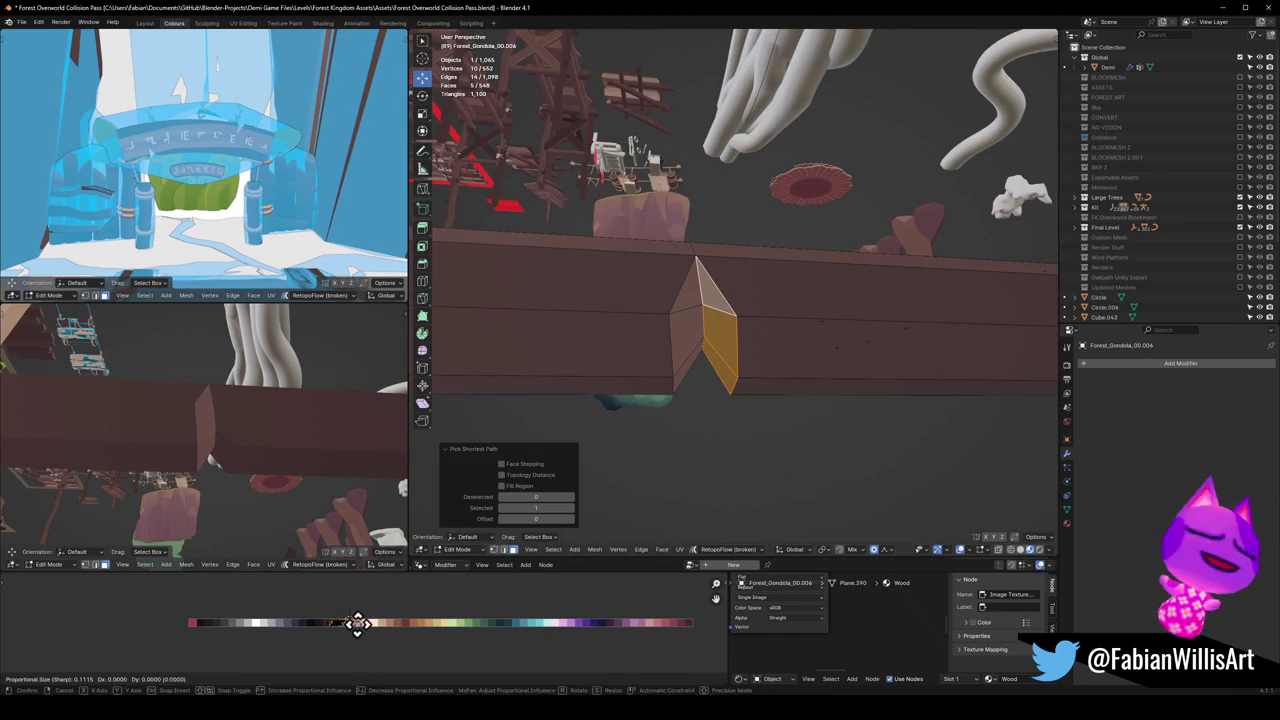
pyautogui.click(348, 622)
pyautogui.click(737, 226)
pyautogui.moveTo(737, 226)
pyautogui.mouseDown(button='middle')
pyautogui.moveTo(726, 351)
pyautogui.moveTo(754, 286)
pyautogui.moveTo(713, 305)
pyautogui.moveTo(709, 331)
pyautogui.moveTo(848, 334)
pyautogui.moveTo(743, 346)
pyautogui.moveTo(735, 305)
pyautogui.mouseUp(button='middle')
# Step: Scale two sets of three vertices at the beam joint
pyautogui.keyDown('shift'); pyautogui.click(683, 296); pyautogui.keyUp('shift')
pyautogui.press('s')
pyautogui.click(730, 295)
pyautogui.hotkey('alt', 'a')
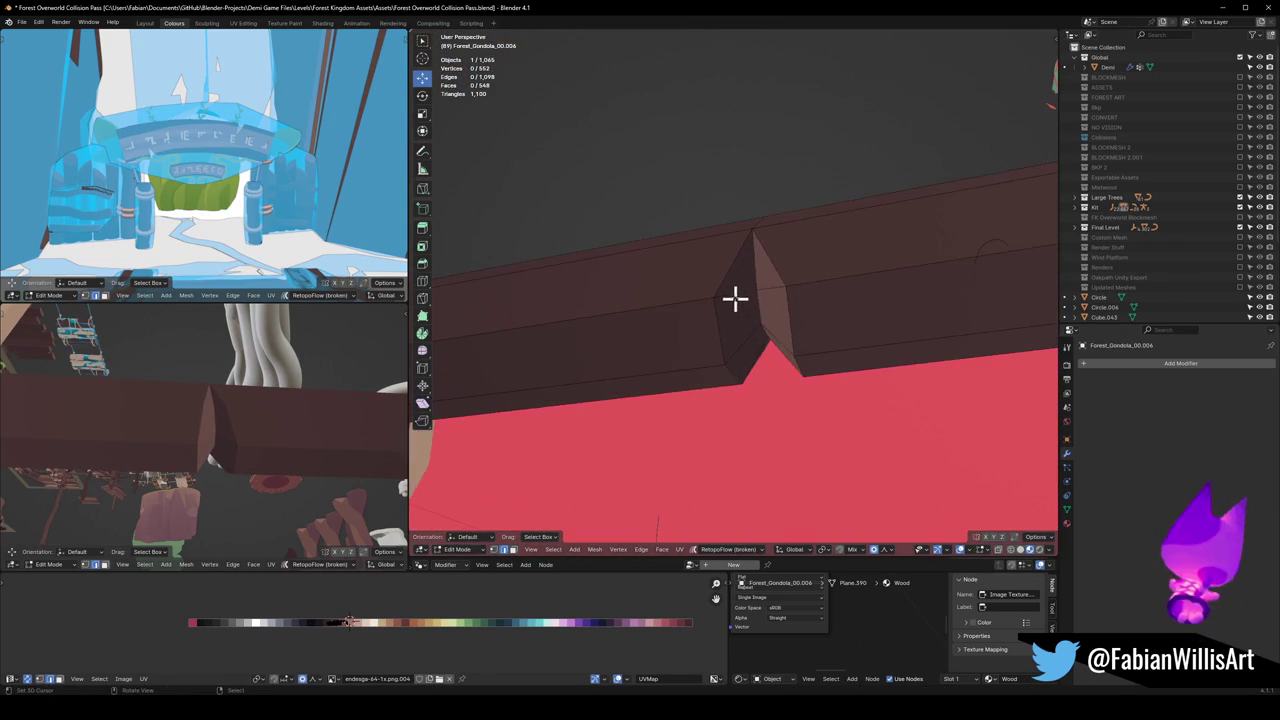
pyautogui.keyDown('shift'); pyautogui.click(770, 291); pyautogui.keyUp('shift')
pyautogui.press('s')
pyautogui.click(803, 283)
pyautogui.hotkey('alt', 'a')
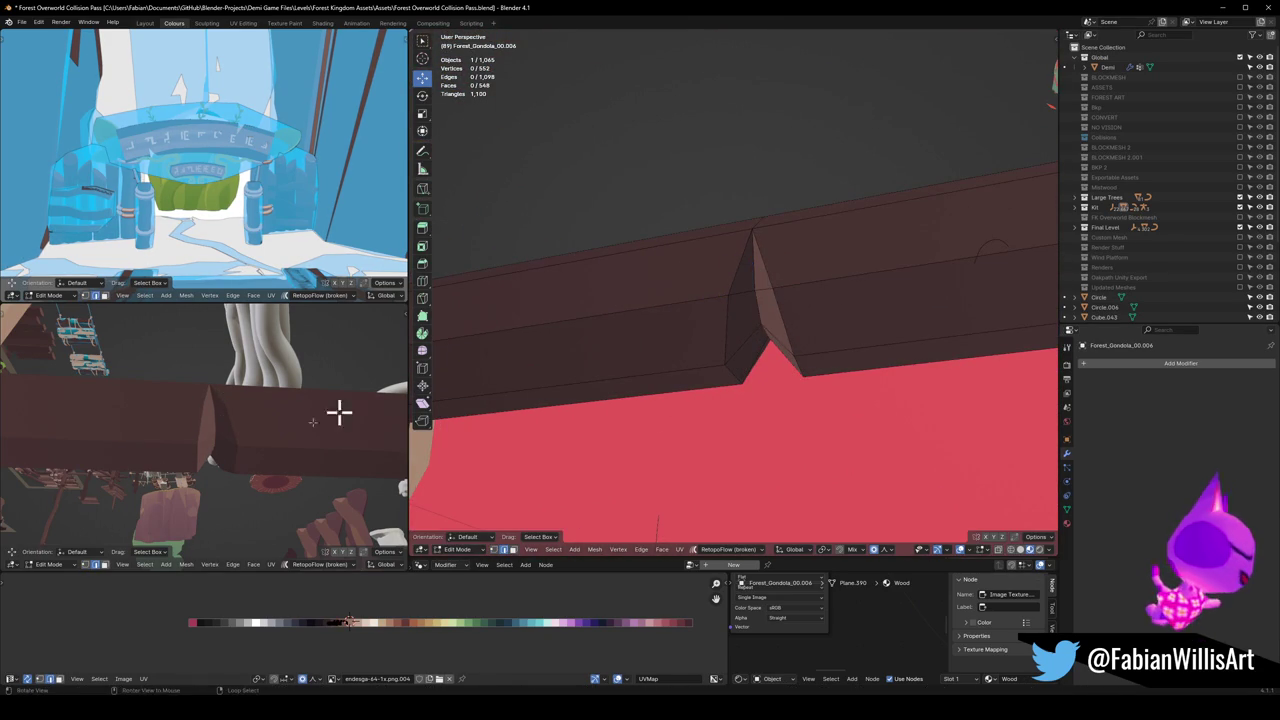
# Step: Reposition the edge at the beam joint
pyautogui.moveTo(200, 474); pyautogui.dragTo(286, 440, button='middle')
pyautogui.moveTo(700, 400)
pyautogui.mouseDown(button='middle')
pyautogui.moveTo(786, 386)
pyautogui.moveTo(820, 314)
pyautogui.moveTo(820, 349)
pyautogui.moveTo(846, 360)
pyautogui.moveTo(739, 321)
pyautogui.moveTo(714, 329)
pyautogui.mouseUp(button='middle')
pyautogui.click(820, 350)
pyautogui.press('g')
pyautogui.press('g')
pyautogui.click(843, 348)
pyautogui.hotkey('alt', 'a')
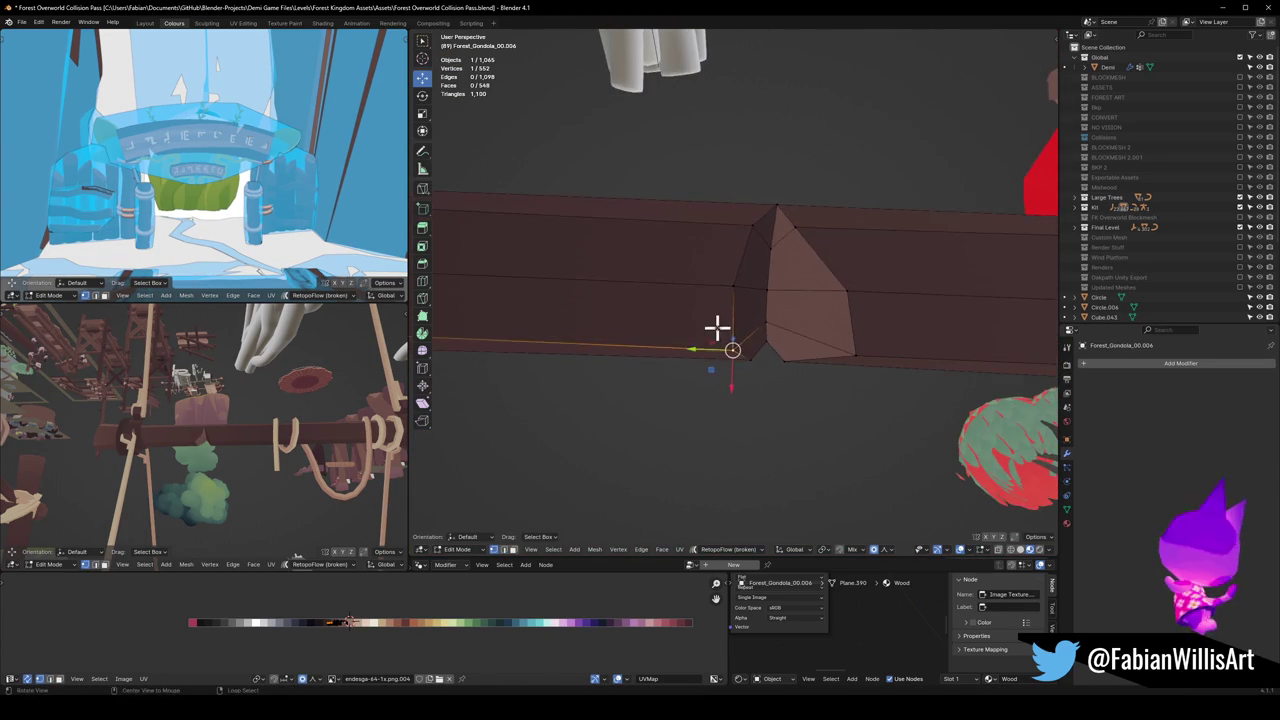
# Step: Slide a joint vertex lower along its edge and settle it in place
pyautogui.moveTo(746, 234); pyautogui.dragTo(734, 257, button='middle')
pyautogui.press('g')
pyautogui.press('g')
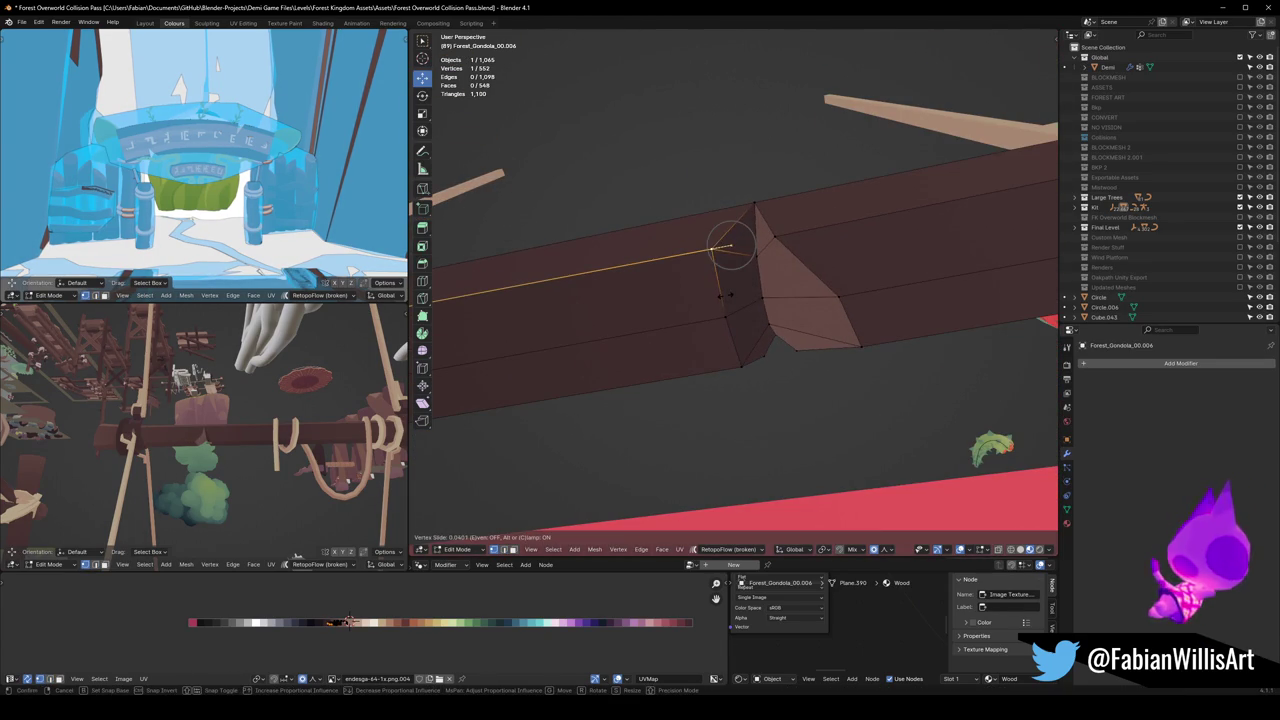
pyautogui.click(728, 295)
pyautogui.press('g')
pyautogui.press('g')
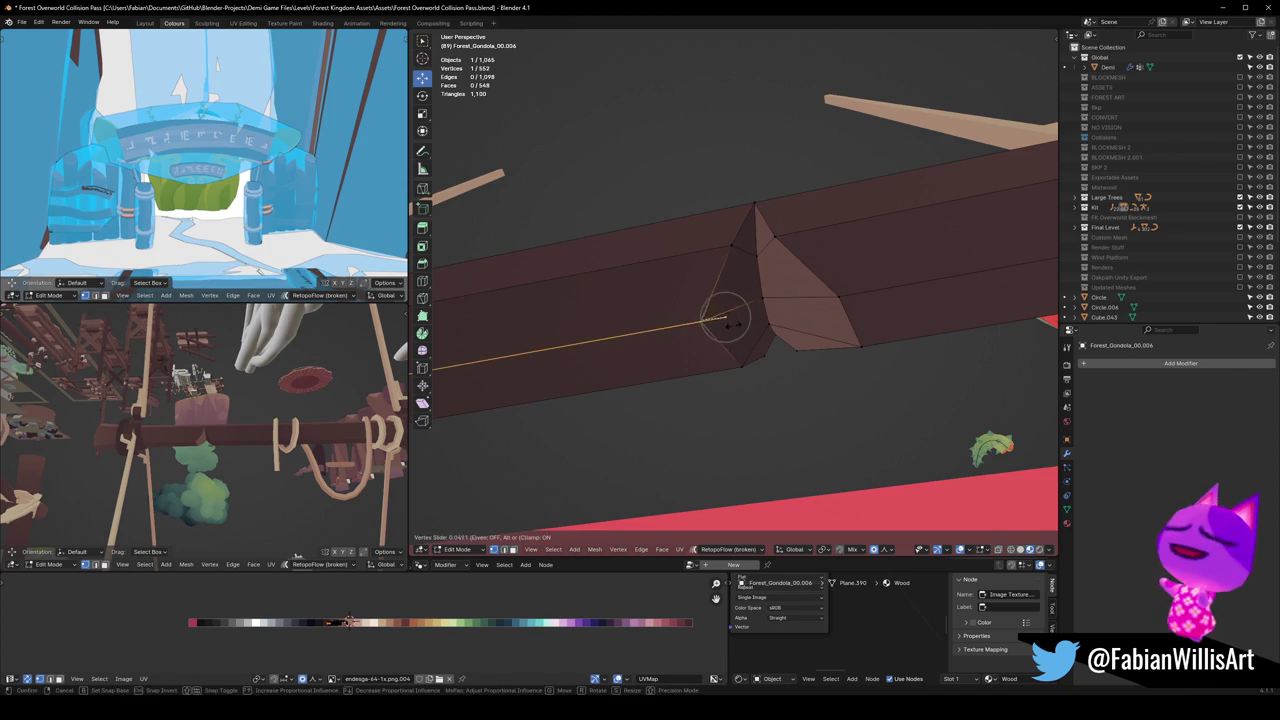
pyautogui.press('g')
pyautogui.moveTo(771, 331); pyautogui.dragTo(766, 297, button='middle')
pyautogui.click(790, 294)
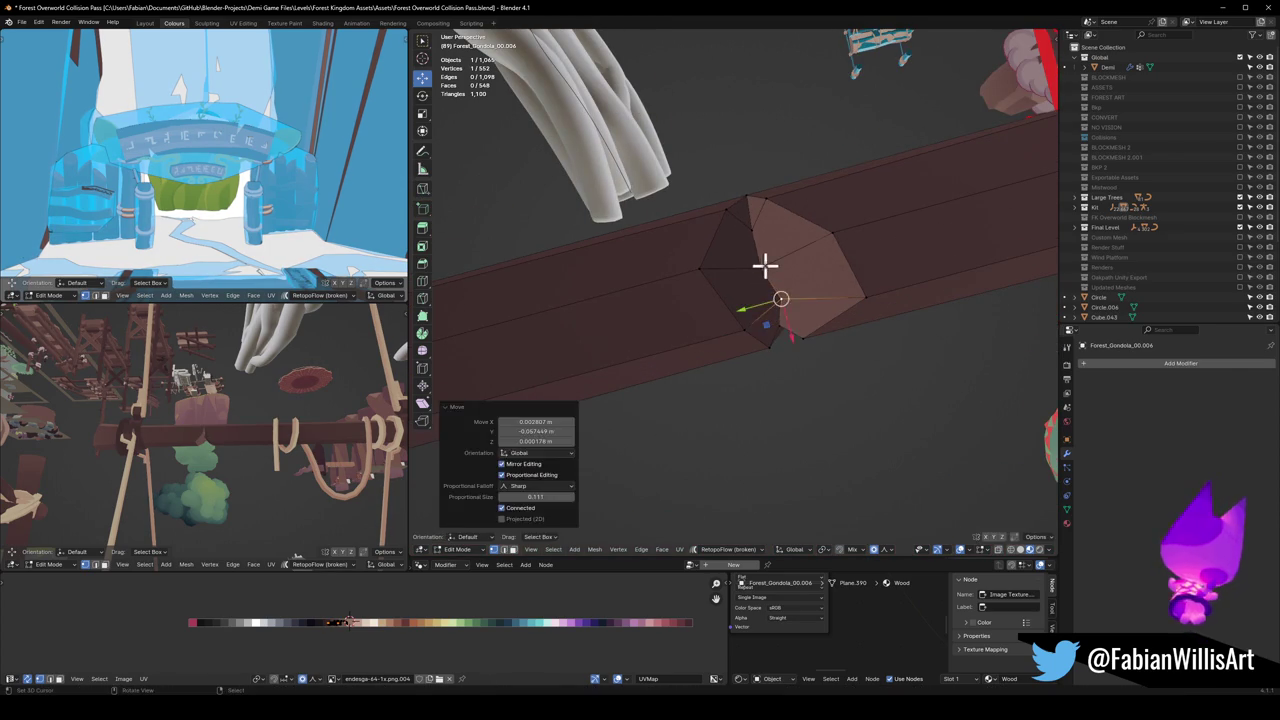
pyautogui.moveTo(777, 243); pyautogui.dragTo(736, 289, button='middle')
pyautogui.hotkey('alt', 'a')
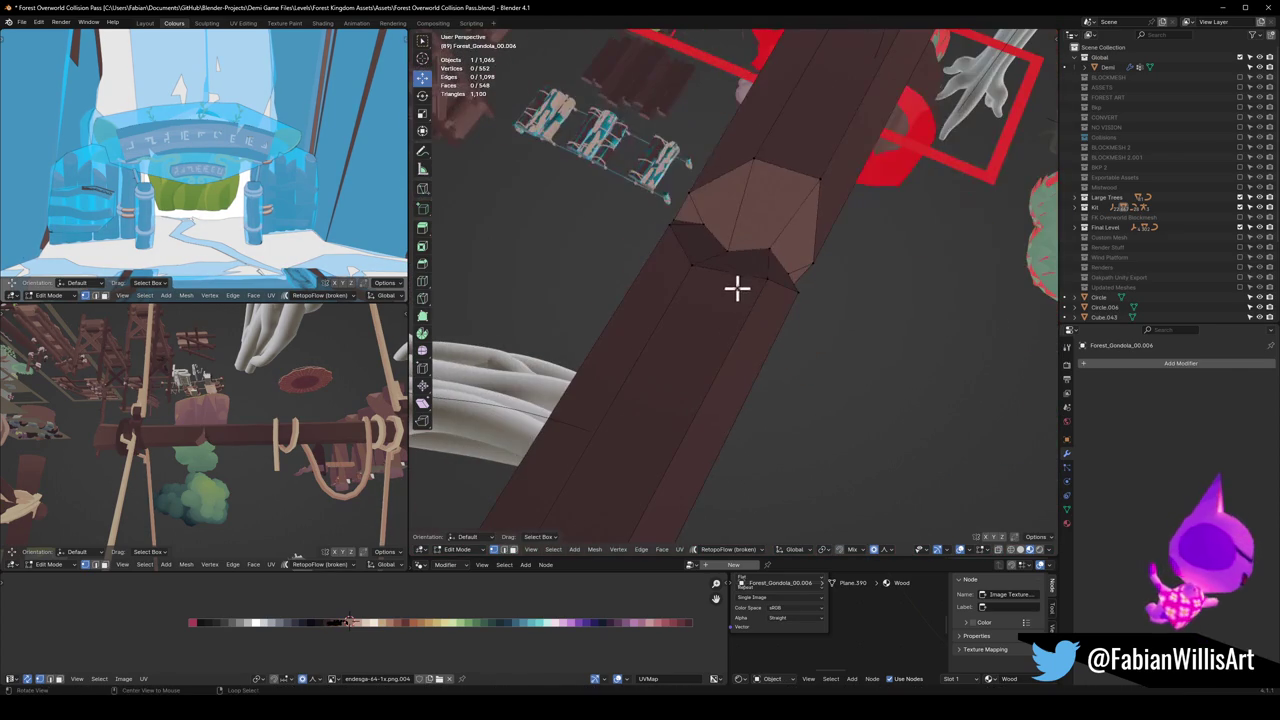
# Step: Review the finished crossbeam and save Forest Overworld Collision Pass.blend
pyautogui.scroll(5, 229, 443)
pyautogui.moveTo(229, 443)
pyautogui.mouseDown(button='middle')
pyautogui.moveTo(289, 441)
pyautogui.moveTo(274, 417)
pyautogui.moveTo(340, 434)
pyautogui.moveTo(249, 437)
pyautogui.moveTo(229, 417)
pyautogui.moveTo(329, 423)
pyautogui.mouseUp(button='middle')
pyautogui.moveTo(740, 309); pyautogui.dragTo(745, 300, button='middle')
pyautogui.scroll(5, 790, 283)
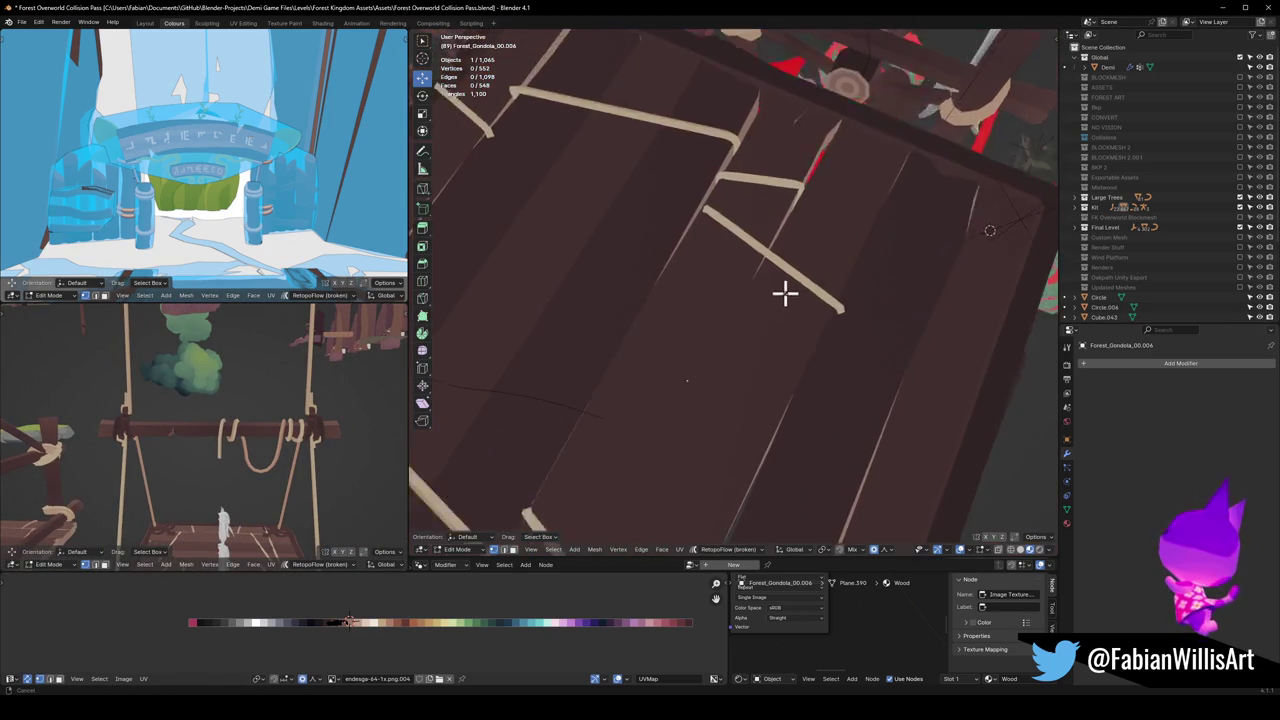
pyautogui.scroll(-3, 790, 283)
pyautogui.moveTo(663, 280)
pyautogui.mouseDown(button='middle')
pyautogui.moveTo(757, 234)
pyautogui.moveTo(811, 286)
pyautogui.moveTo(830, 258)
pyautogui.moveTo(737, 366)
pyautogui.moveTo(737, 300)
pyautogui.moveTo(691, 320)
pyautogui.moveTo(793, 291)
pyautogui.moveTo(823, 309)
pyautogui.moveTo(808, 286)
pyautogui.moveTo(745, 308)
pyautogui.mouseUp(button='middle')
pyautogui.hotkey('ctrl', 's')
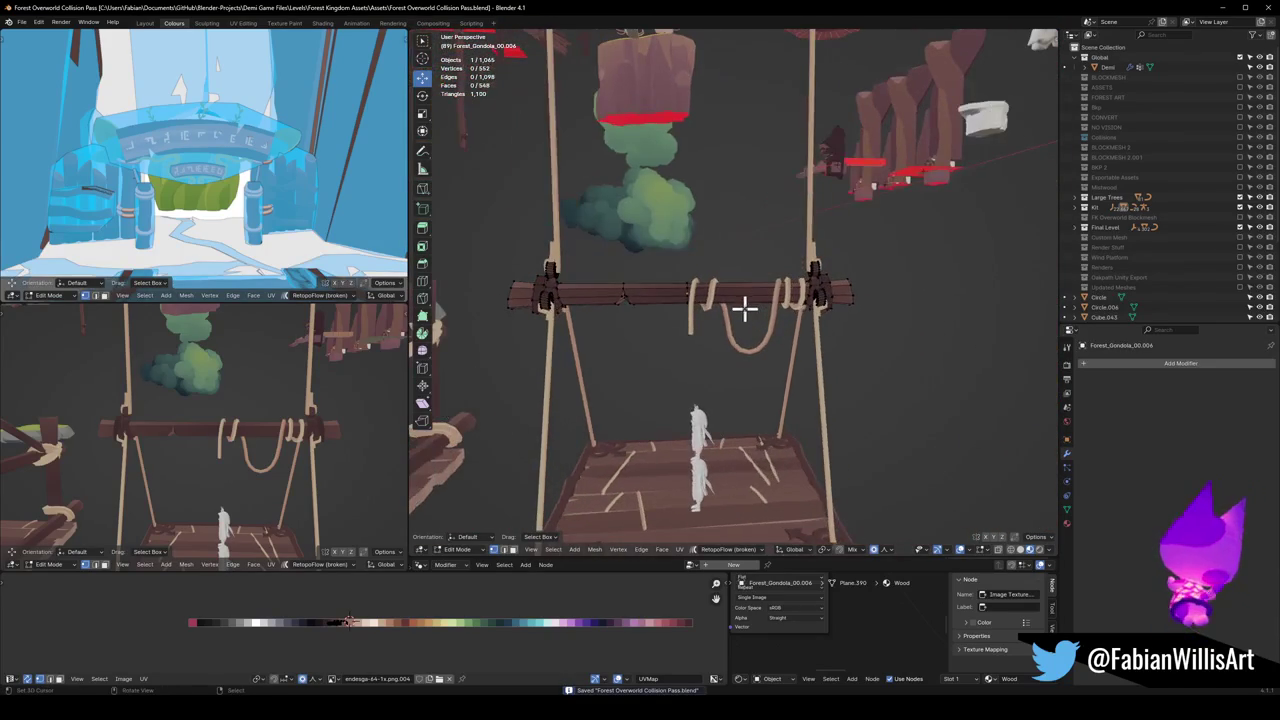
# Step: In Object Mode, select the swing's ropes, rope loop, beam, bolts and wooden platform
pyautogui.moveTo(227, 459); pyautogui.dragTo(247, 458, button='middle')
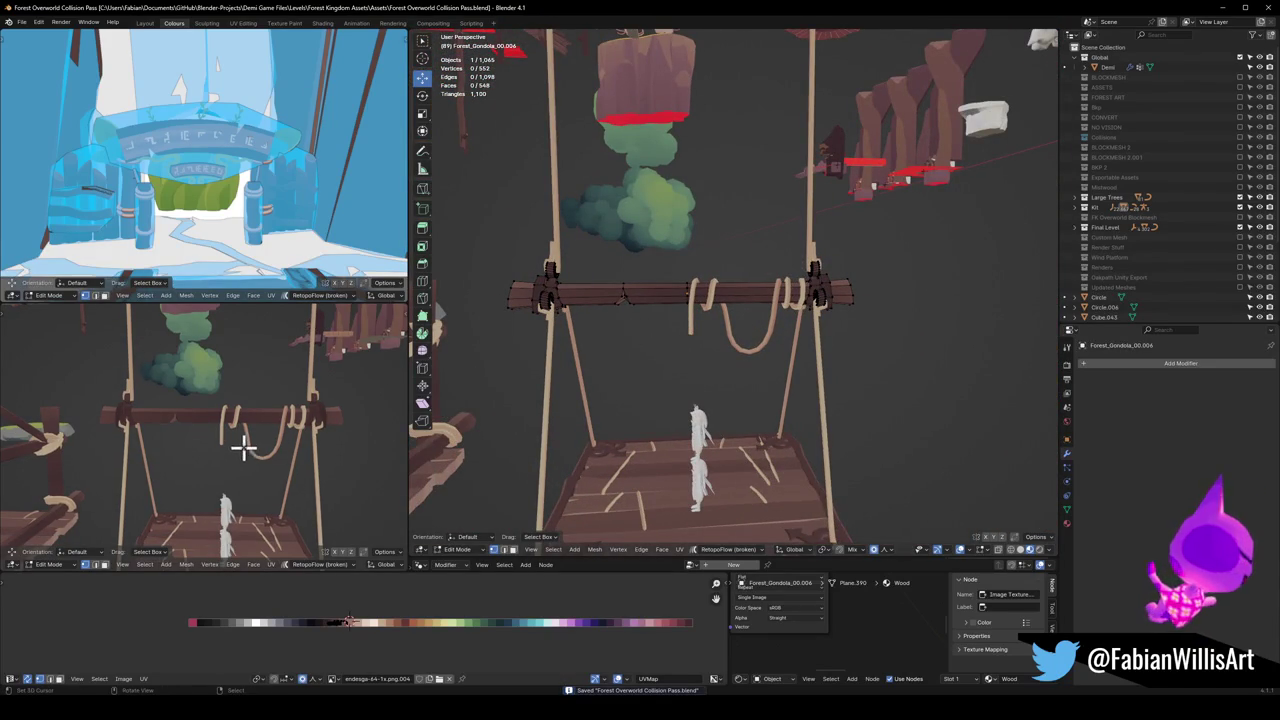
pyautogui.press('Tab')
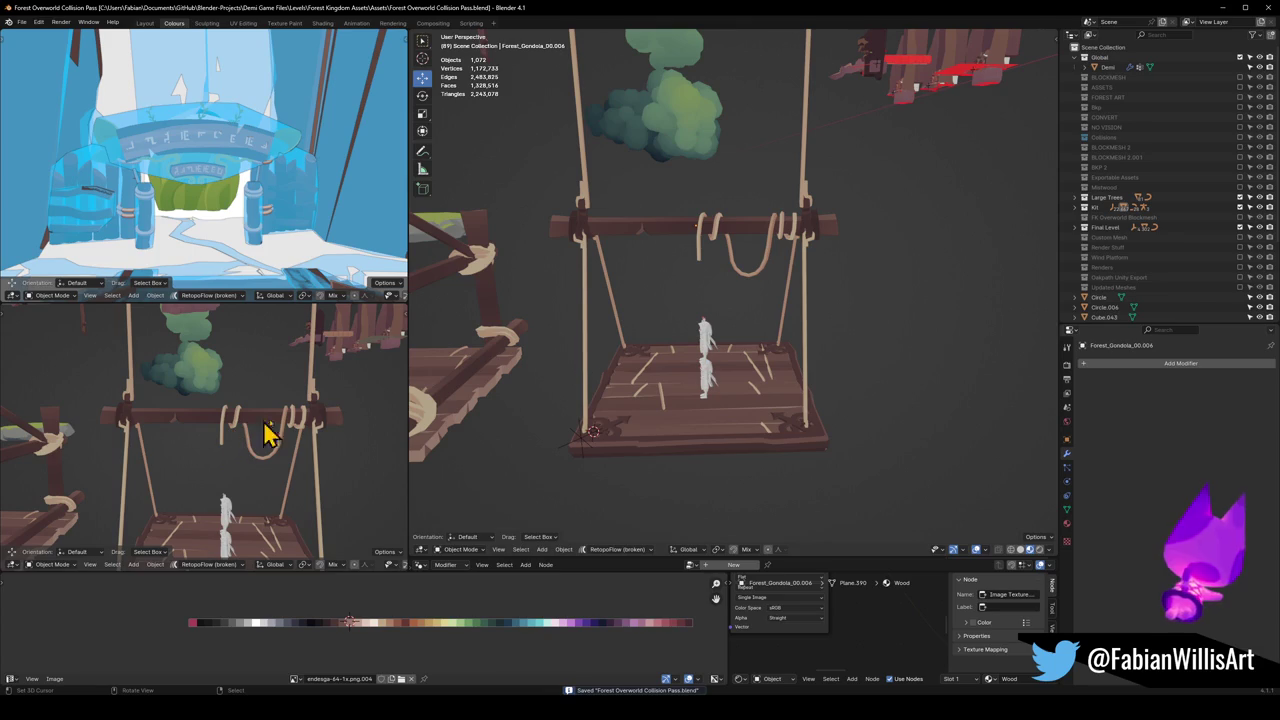
pyautogui.click(593, 205)
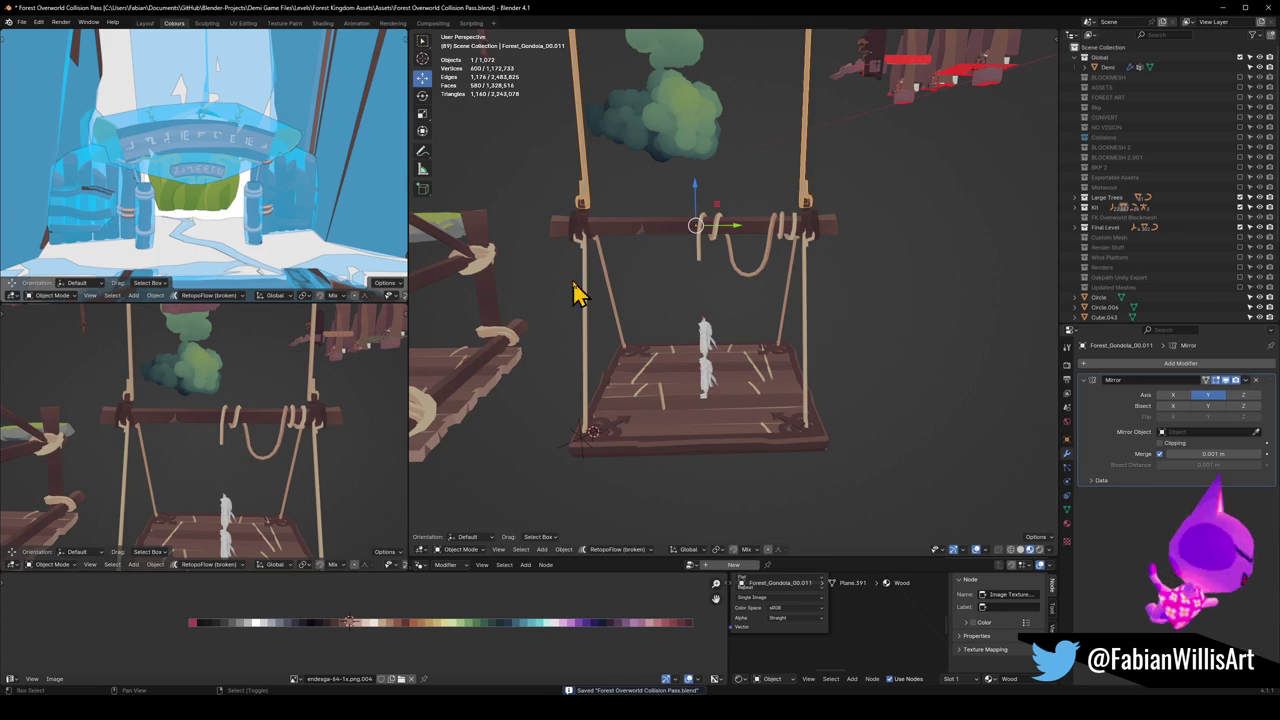
pyautogui.keyDown('shift'); pyautogui.click(615, 312); pyautogui.keyUp('shift')
pyautogui.keyDown('shift'); pyautogui.click(709, 266); pyautogui.keyUp('shift')
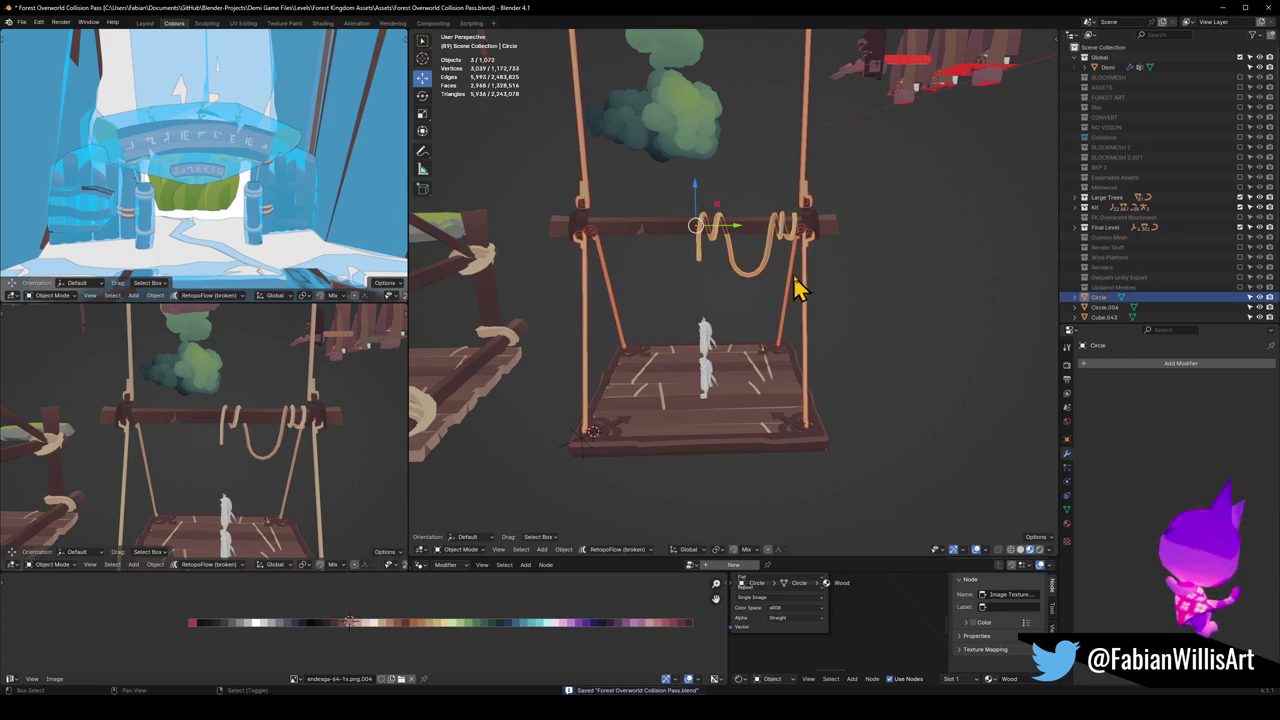
pyautogui.keyDown('shift'); pyautogui.click(818, 240); pyautogui.keyUp('shift')
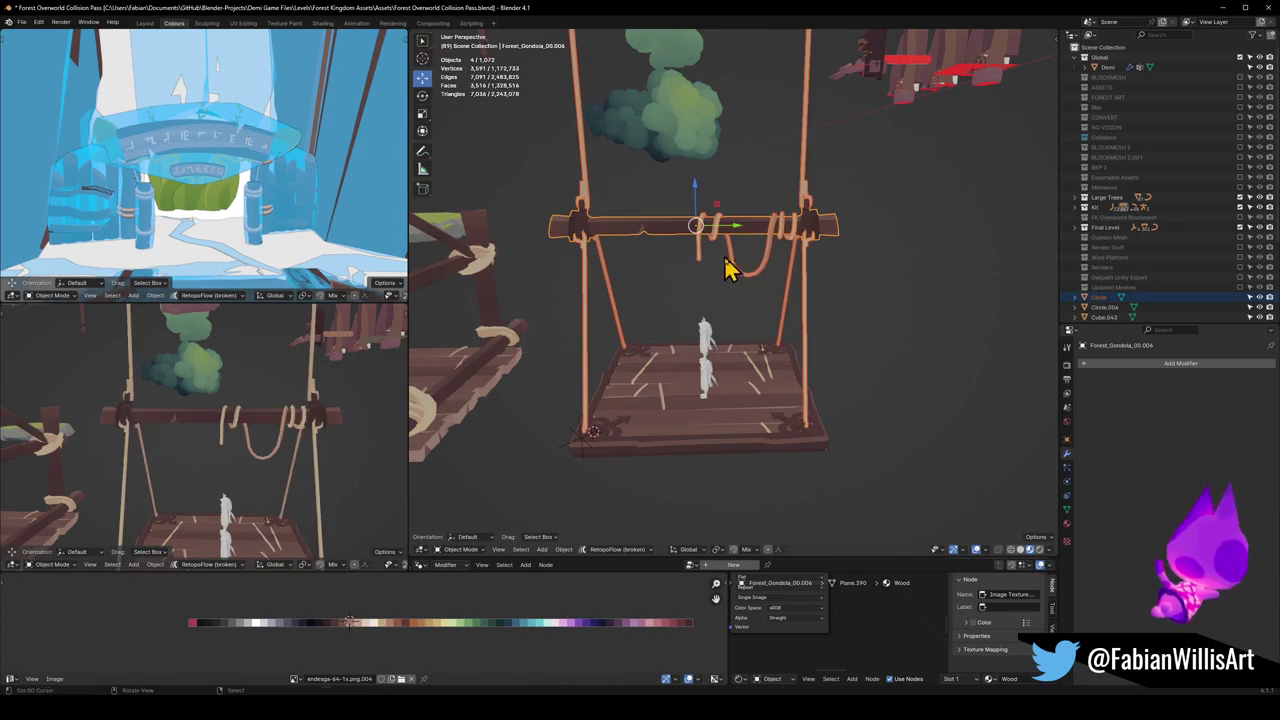
pyautogui.keyDown('shift'); pyautogui.click(612, 432); pyautogui.keyUp('shift')
pyautogui.keyDown('shift'); pyautogui.click(700, 430); pyautogui.keyUp('shift')
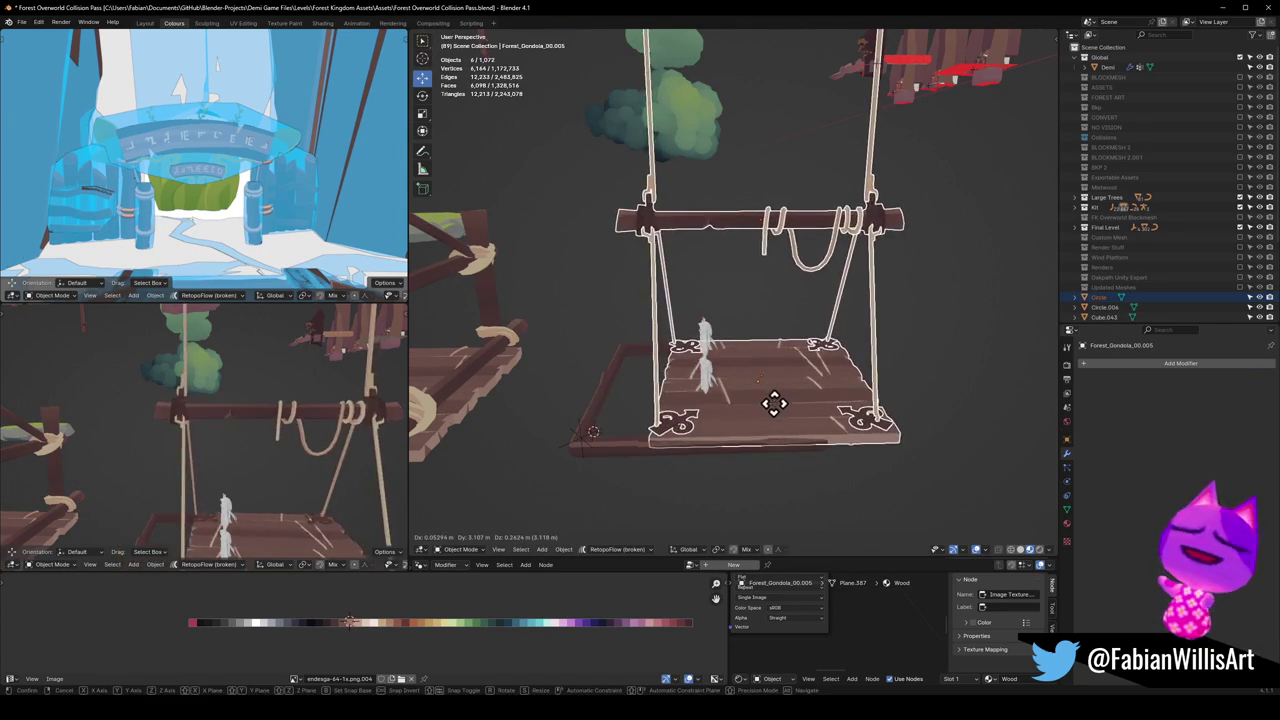
pyautogui.keyDown('shift'); pyautogui.click(656, 468); pyautogui.keyUp('shift')
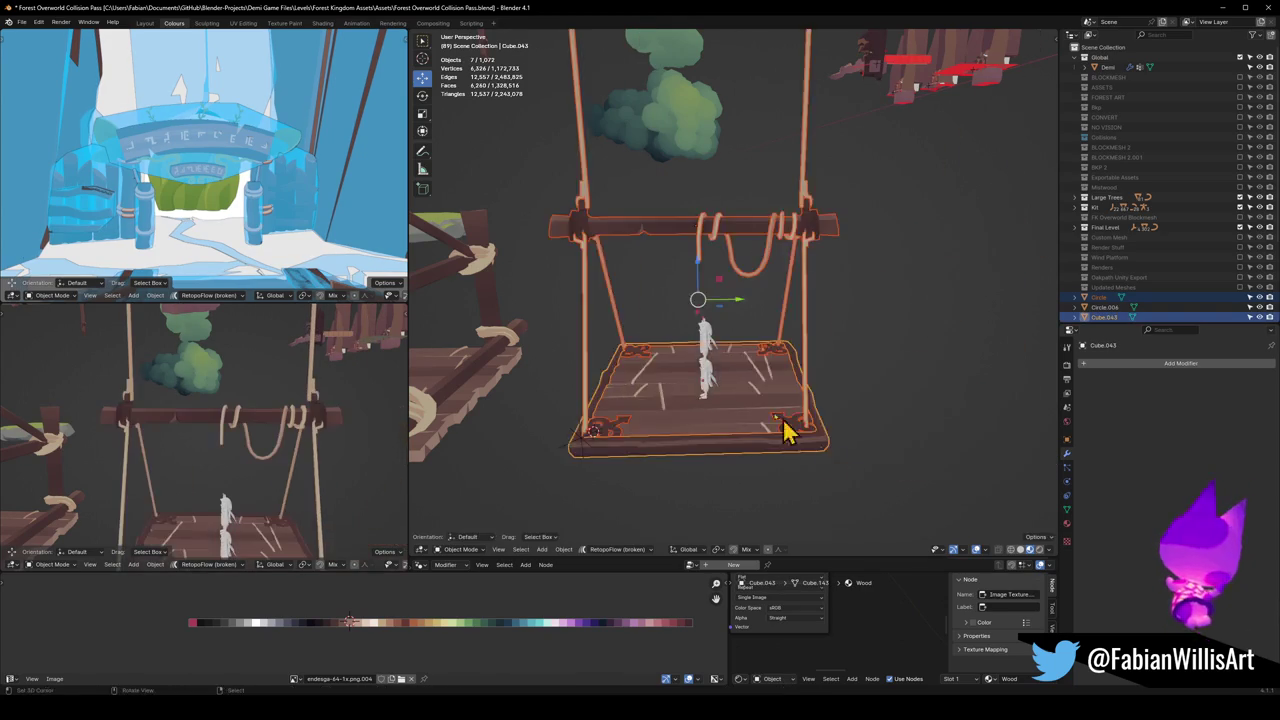
pyautogui.scroll(-3, 831, 466)
# Step: Duplicate the whole swing and place the copy right of the original at the same height
pyautogui.hotkey('shift', 'd')
pyautogui.hotkey('shift', 'z')
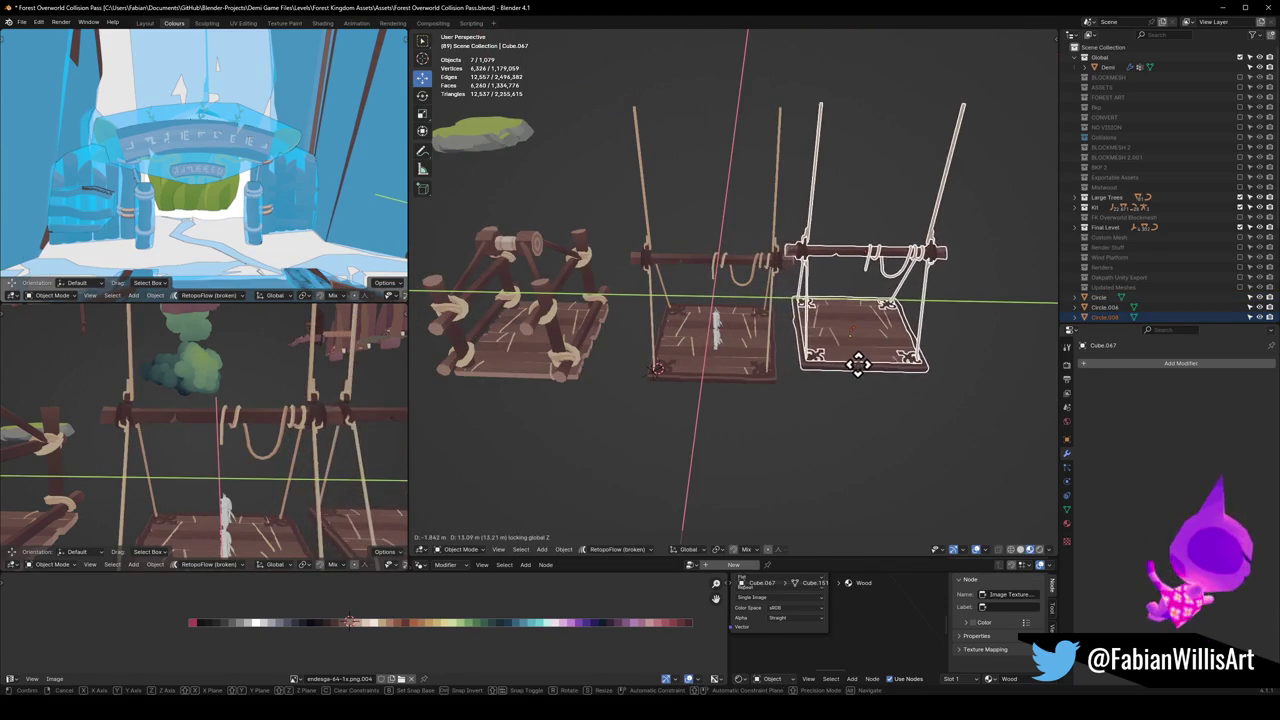
pyautogui.click(852, 365)
pyautogui.moveTo(843, 363); pyautogui.dragTo(829, 340, button='middle')
pyautogui.scroll(5, 829, 334)
pyautogui.scroll(1, 786, 337)
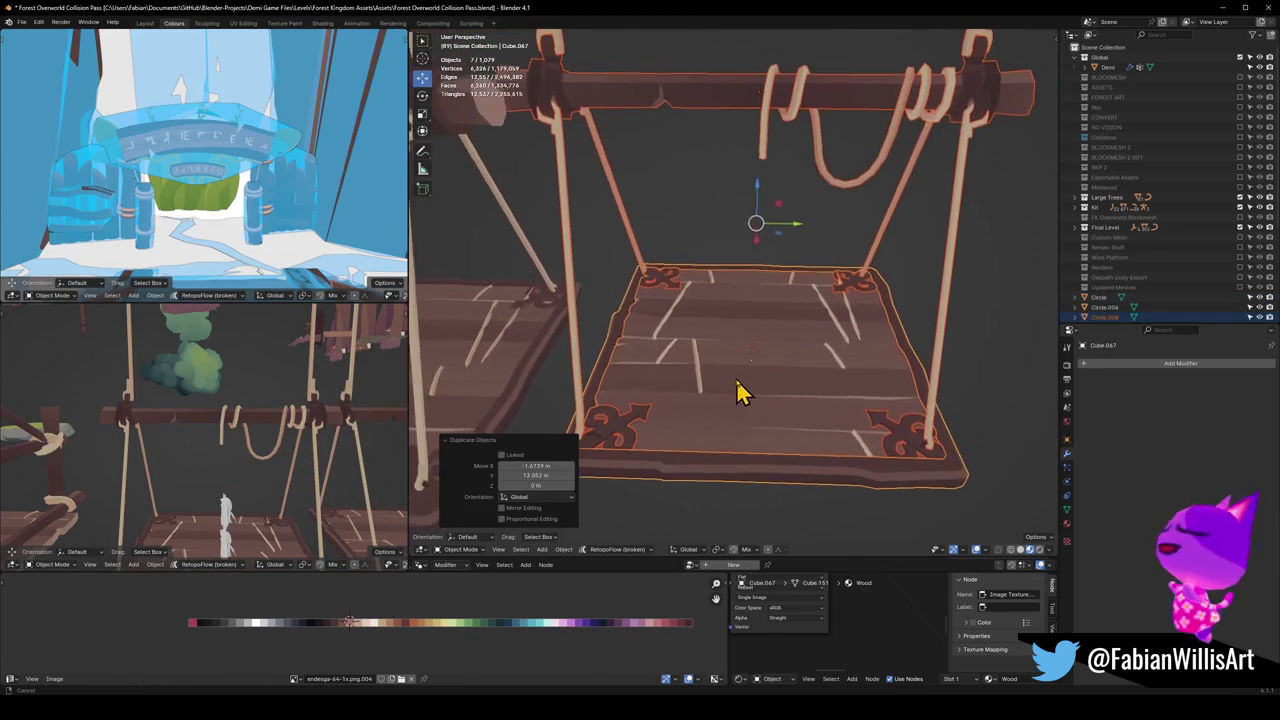
# Step: Fix the selection so all the copy's parts are selected with its platform active
pyautogui.keyDown('shift'); pyautogui.click(748, 412); pyautogui.keyUp('shift')
pyautogui.keyDown('shift'); pyautogui.click(748, 420); pyautogui.keyUp('shift')
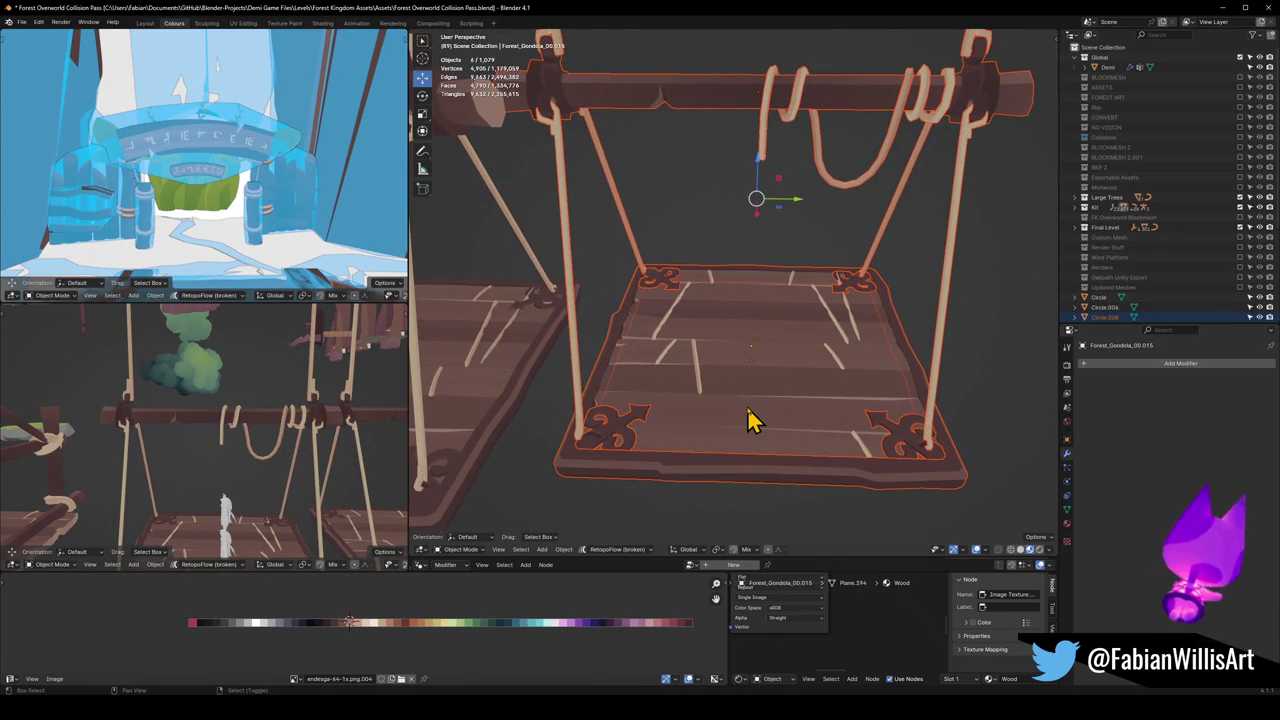
pyautogui.moveTo(757, 415); pyautogui.dragTo(760, 422, button='middle')
pyautogui.rightClick(756, 411)
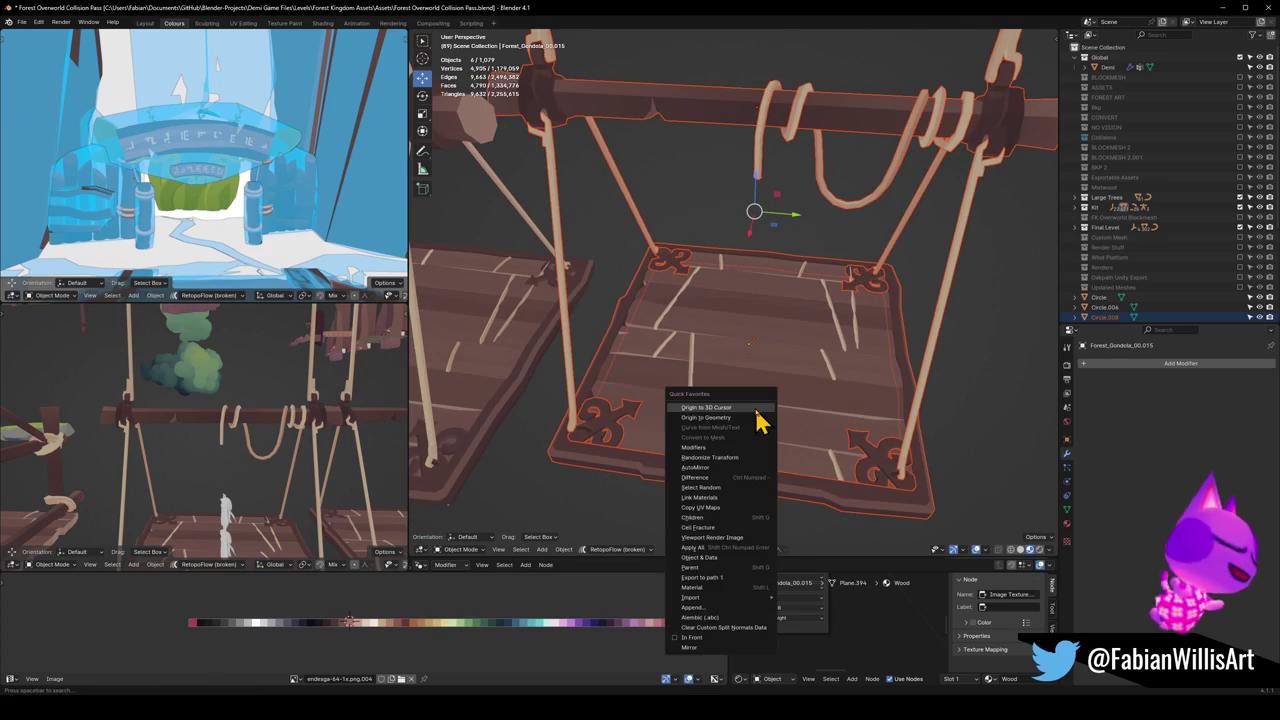
pyautogui.press('Escape')
pyautogui.keyDown('shift'); pyautogui.click(772, 425); pyautogui.keyUp('shift')
# Step: Convert the copied parts to mesh and join them into Forest_Gondola_00.015
pyautogui.press('q')
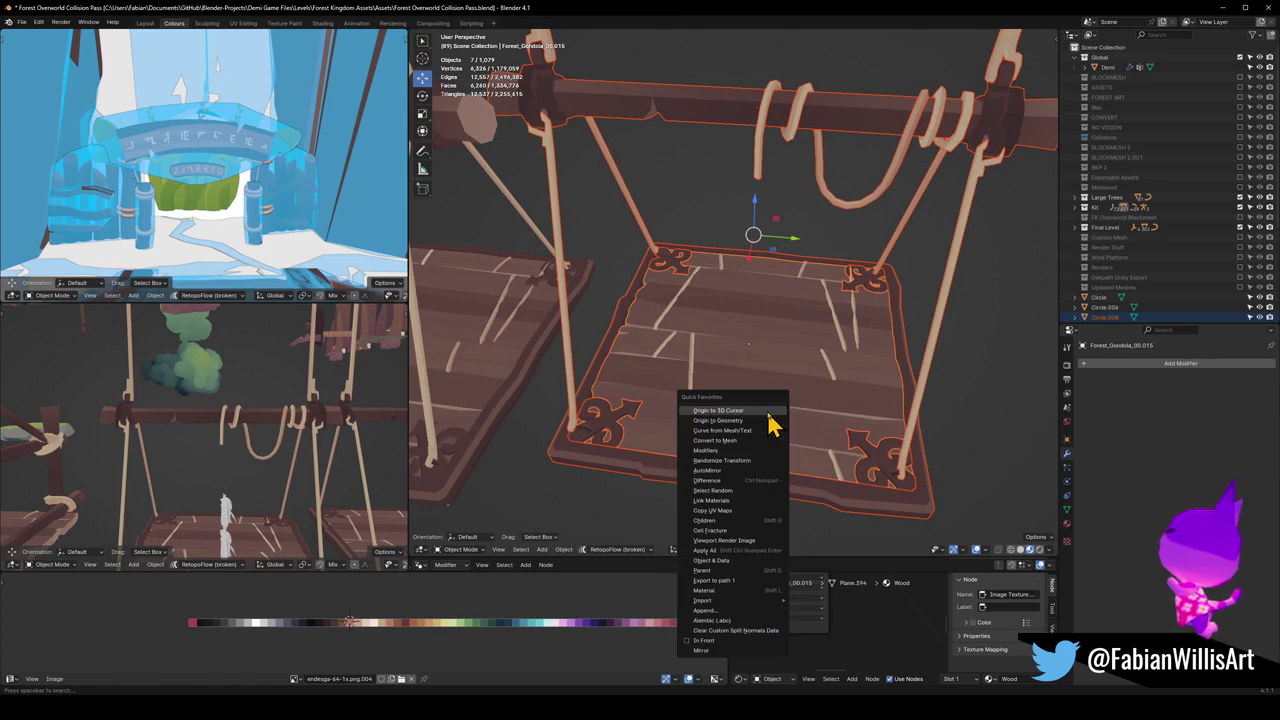
pyautogui.click(729, 440)
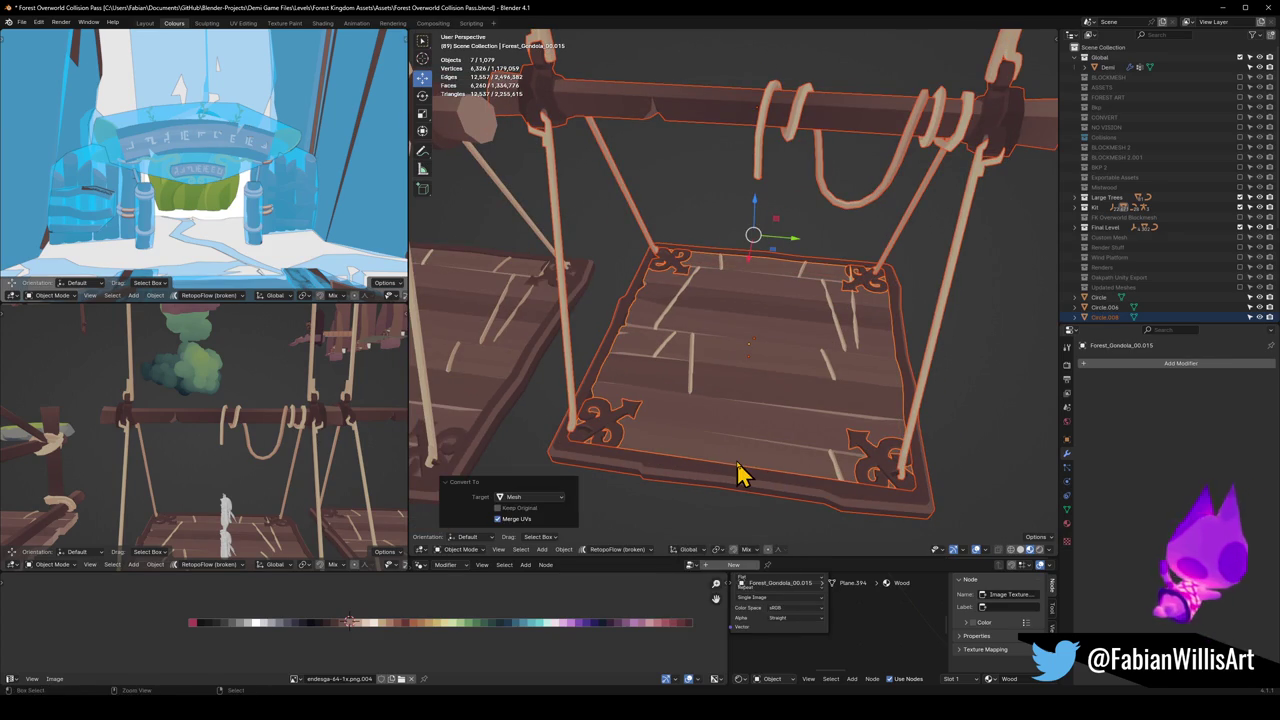
pyautogui.click(740, 472)
pyautogui.moveTo(760, 403); pyautogui.dragTo(727, 388, button='middle')
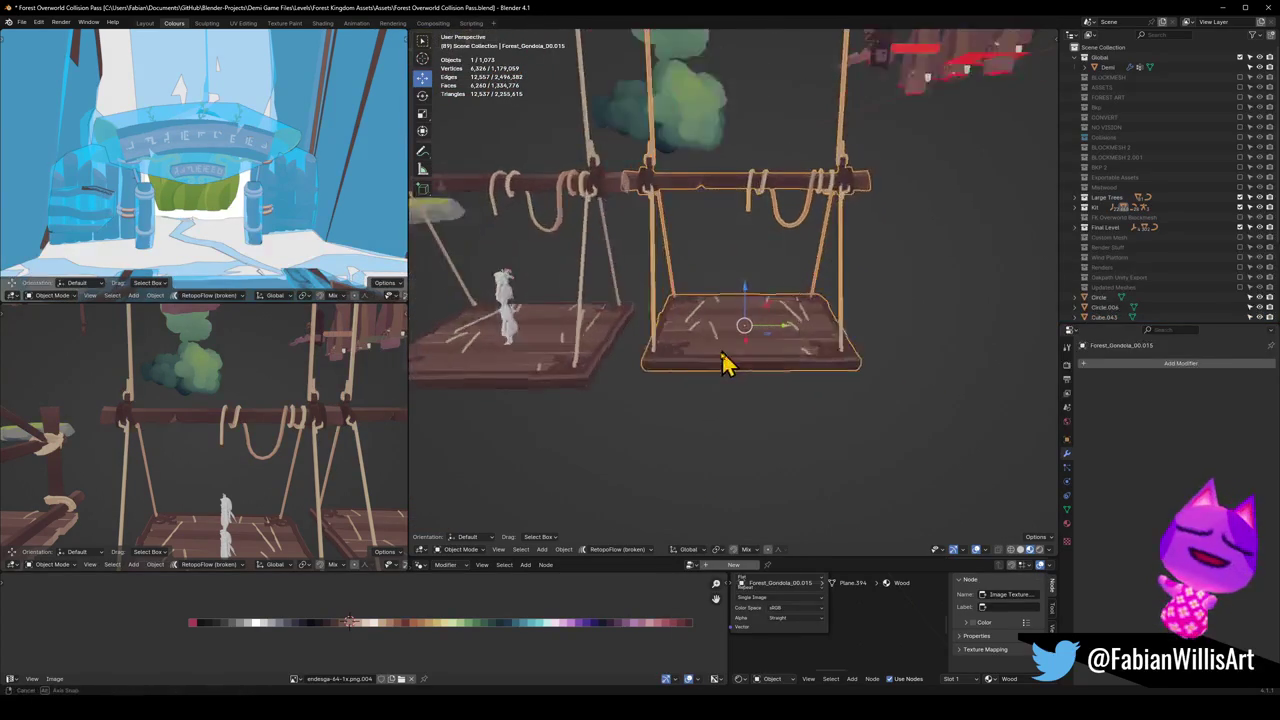
# Step: Clear the selection and save the file
pyautogui.scroll(-5, 727, 388)
pyautogui.click(709, 371)
pyautogui.scroll(5, 713, 371)
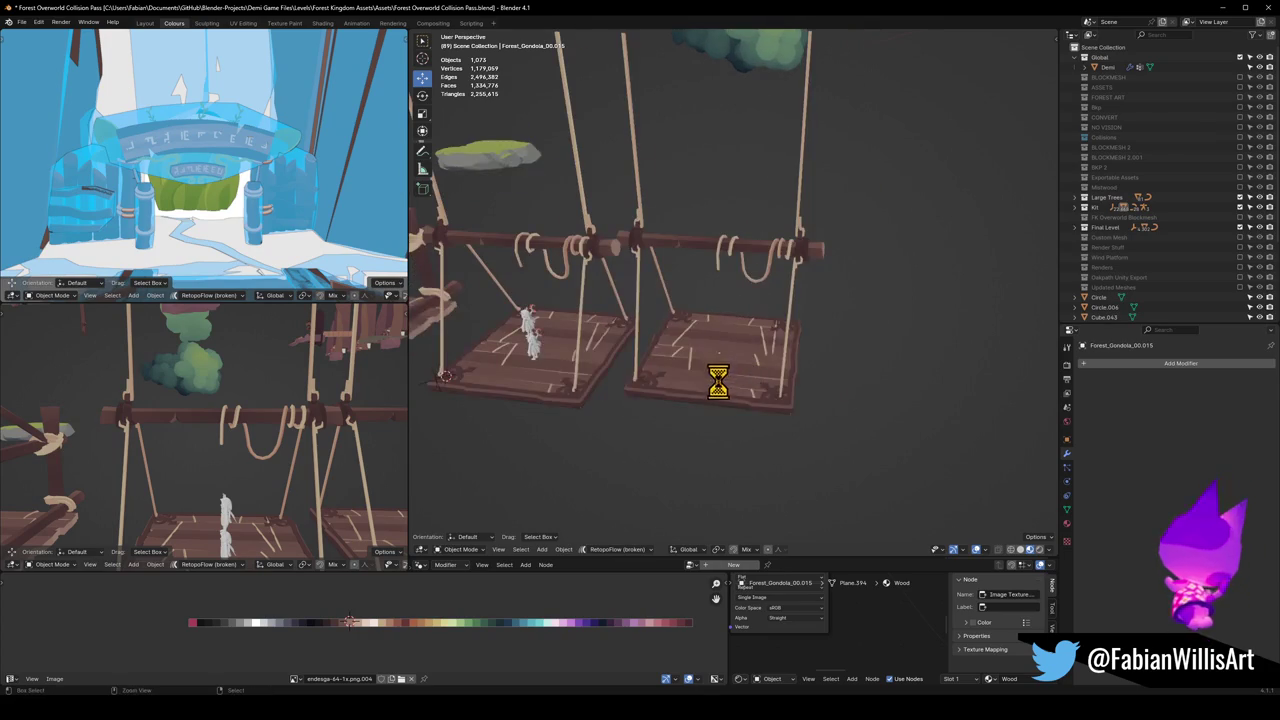
pyautogui.hotkey('ctrl', 's')
pyautogui.scroll(5, 727, 388)
# Step: Edit the copied gondola's mesh and select its linked platform geometry
pyautogui.click(731, 374)
pyautogui.press('Tab')
pyautogui.hotkey('alt', 'a')
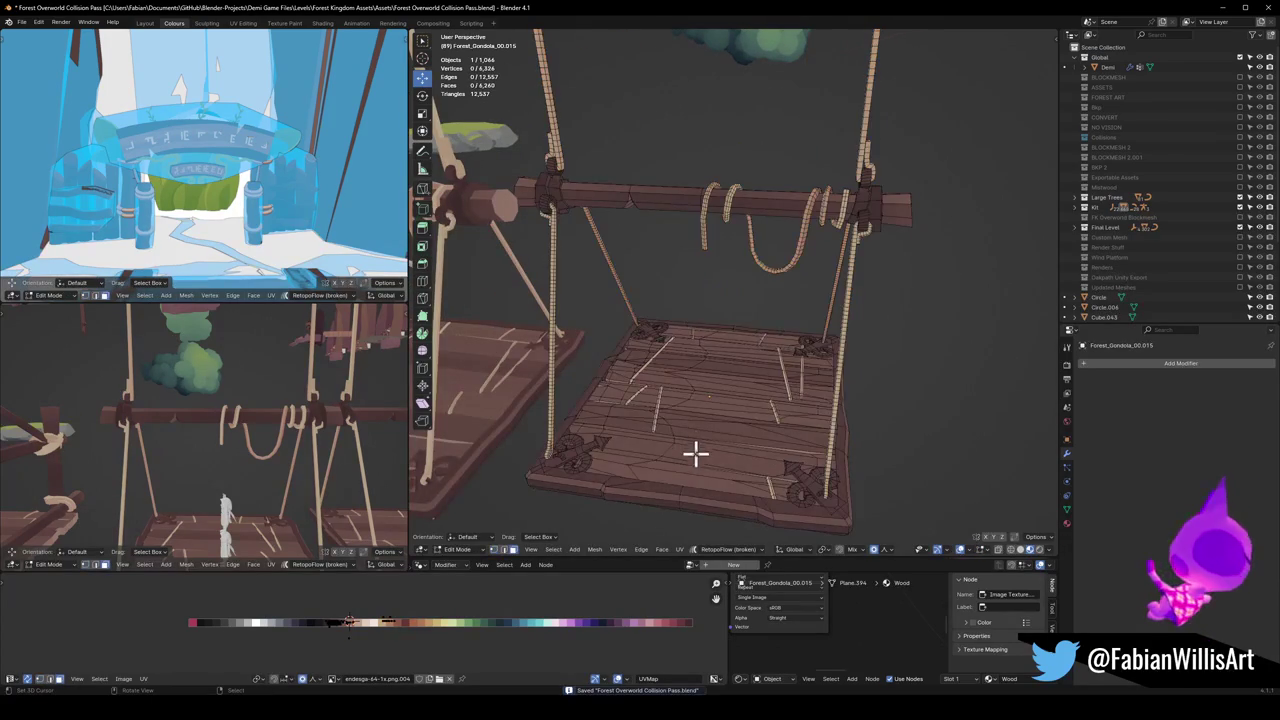
pyautogui.press('l')
pyautogui.hotkey('shift', 'alt', 'c')
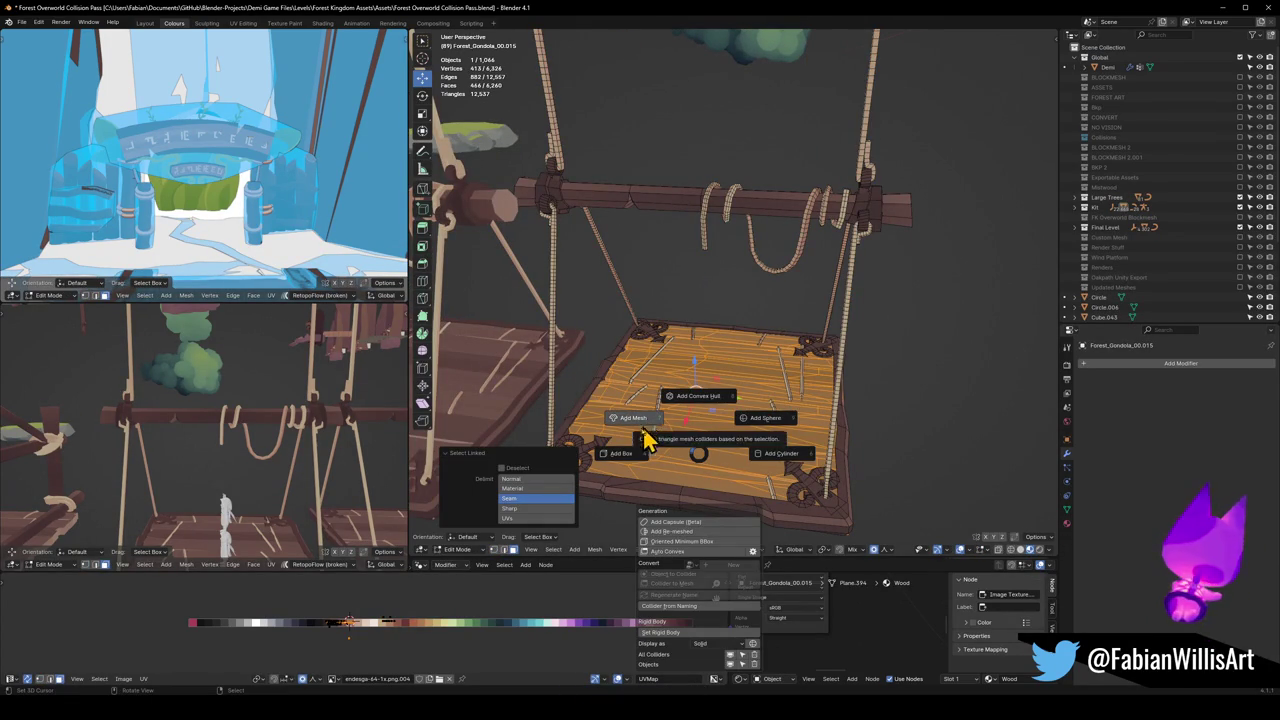
pyautogui.click(622, 455)
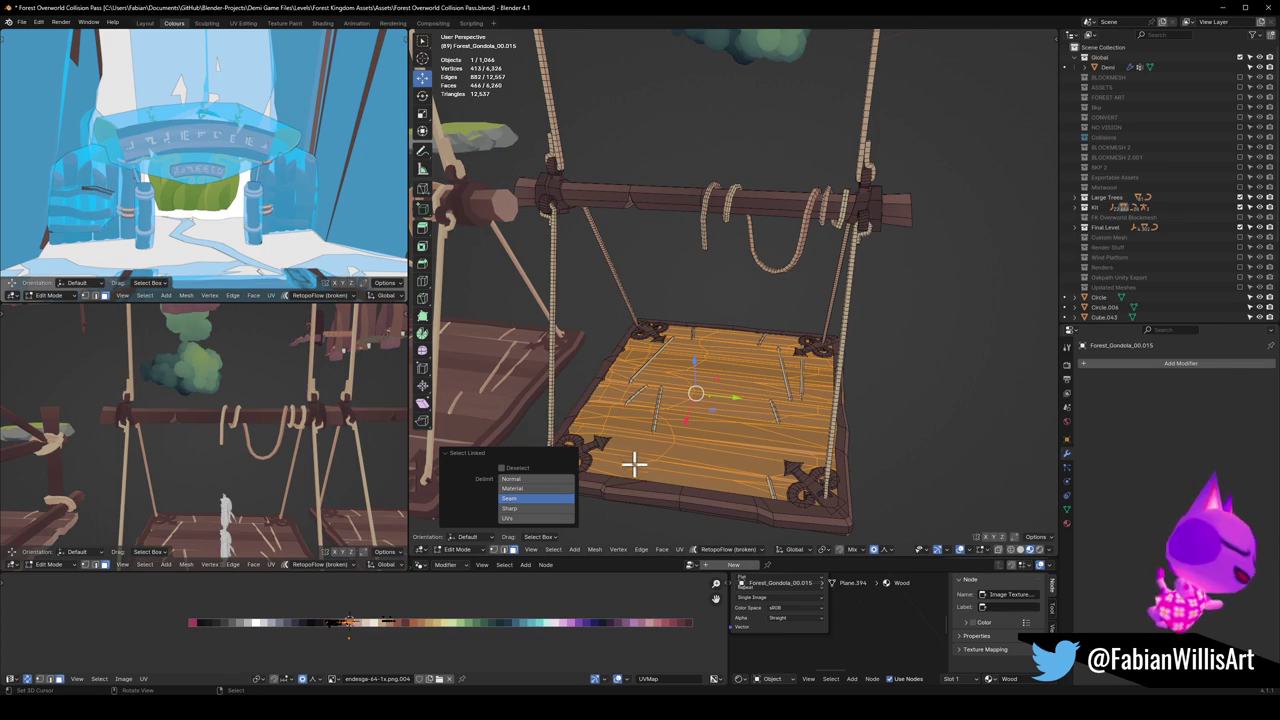
# Step: Grow the selection to the platform's rim and add a box collider around it
pyautogui.press('l')
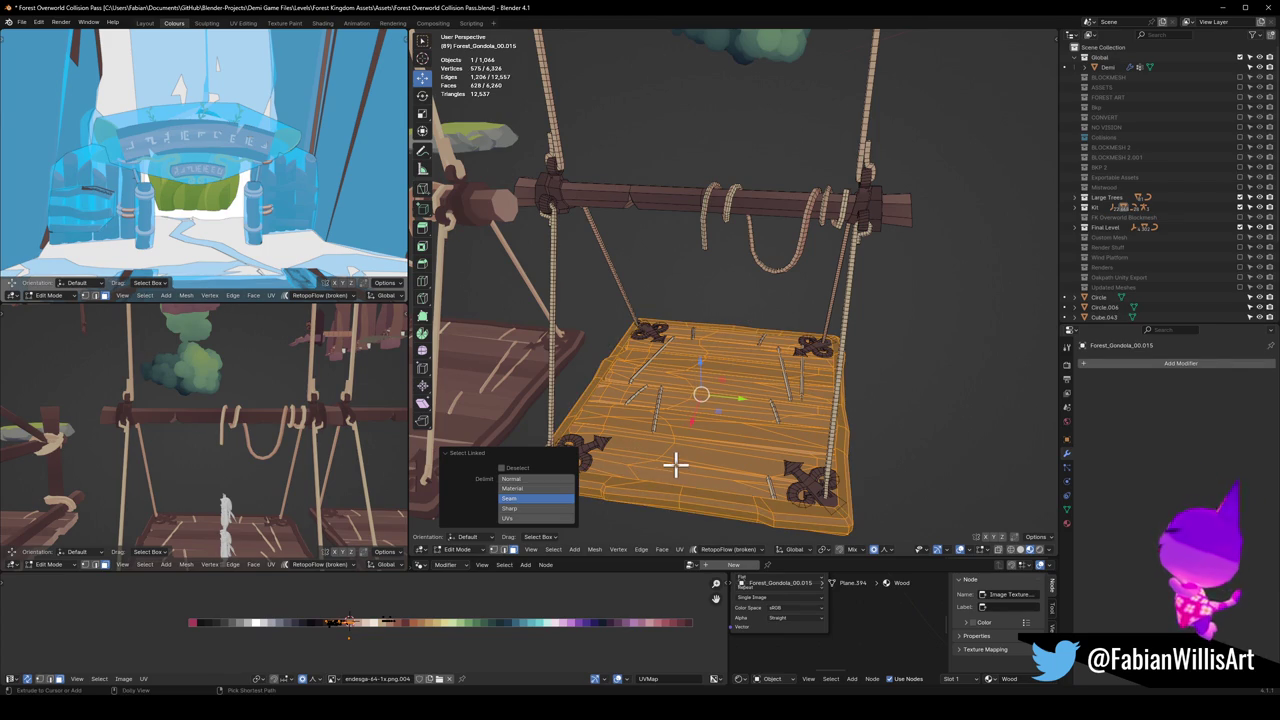
pyautogui.hotkey('shift', 'c')
pyautogui.click(618, 470)
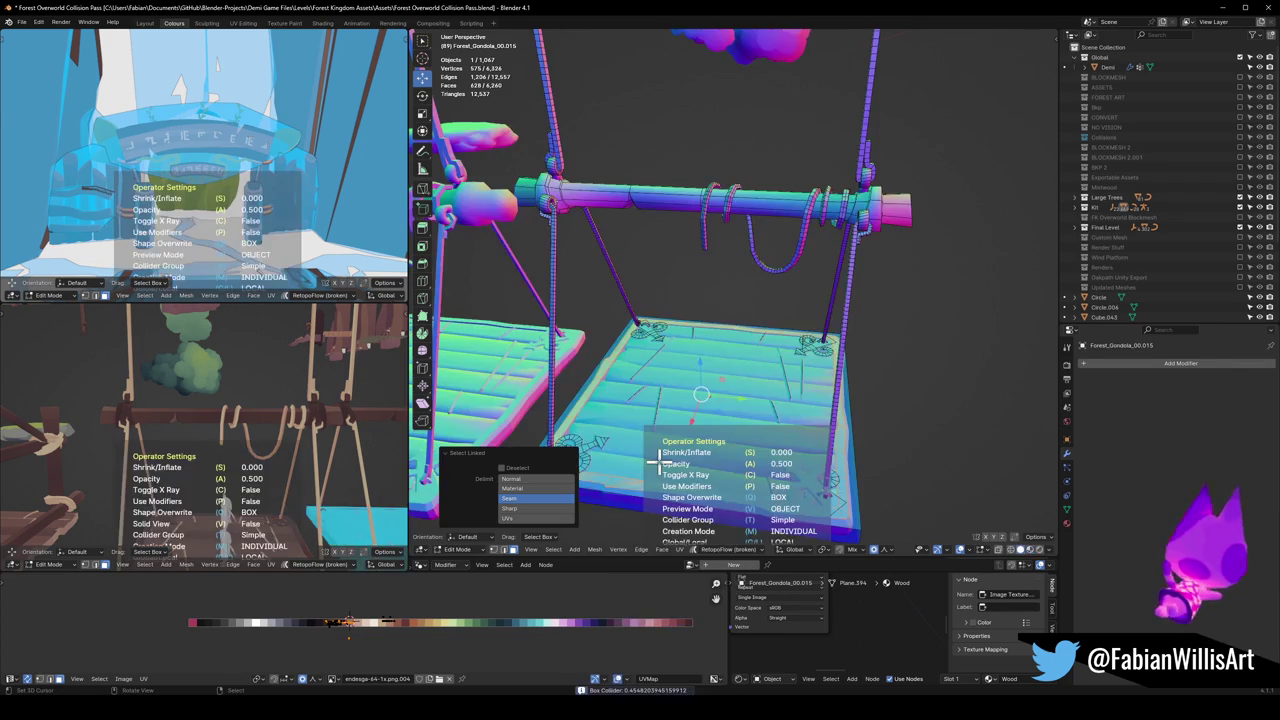
pyautogui.click(626, 383)
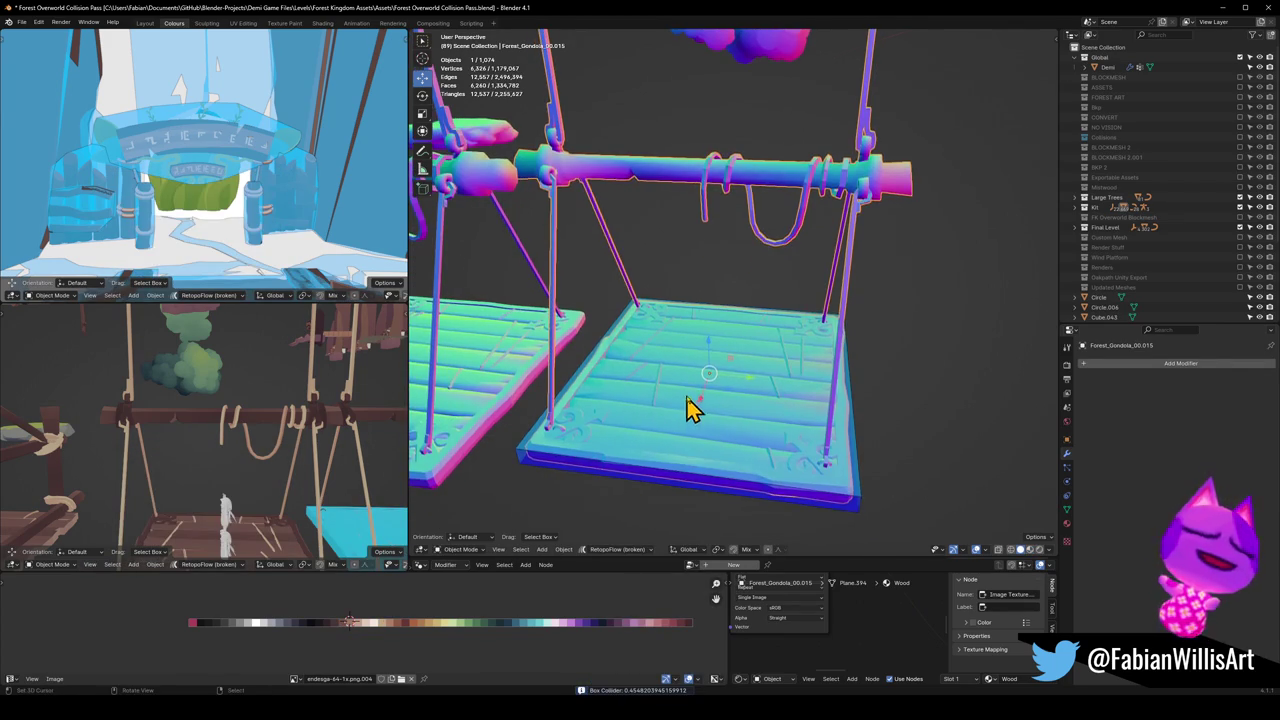
# Step: Select the copied gondola's crossbeam geometry and wrap it in convex hull collider UCX_Forest_Gondola_00.015
pyautogui.moveTo(700, 453)
pyautogui.mouseDown(button='middle')
pyautogui.moveTo(606, 249)
pyautogui.moveTo(685, 358)
pyautogui.moveTo(743, 343)
pyautogui.moveTo(694, 291)
pyautogui.mouseUp(button='middle')
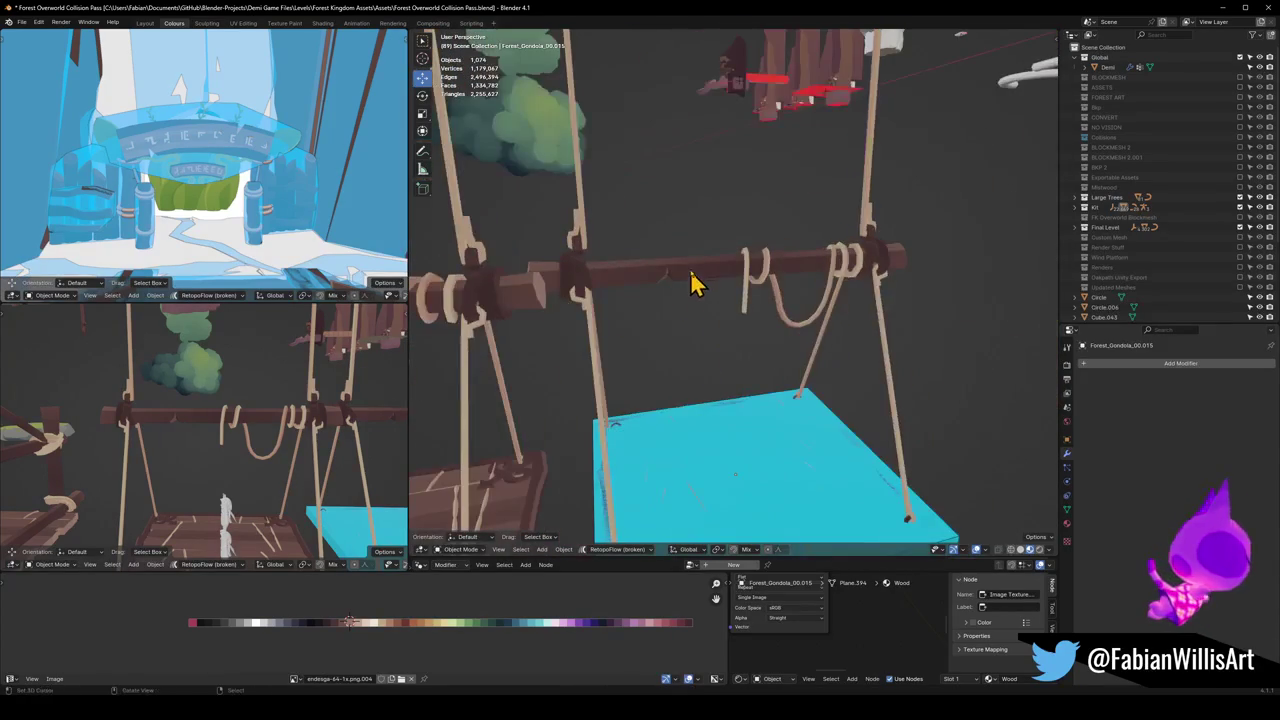
pyautogui.click(700, 290)
pyautogui.press('Tab')
pyautogui.press('l')
pyautogui.hotkey('alt', 'a')
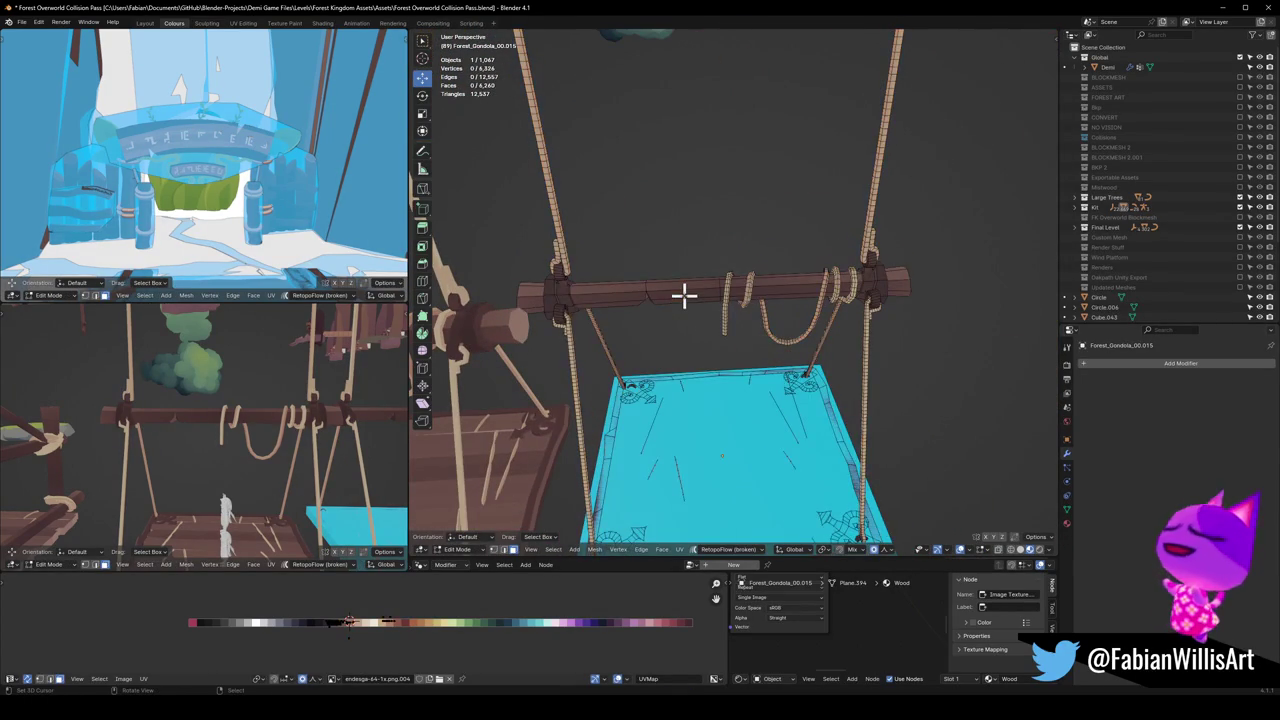
pyautogui.press('l')
pyautogui.hotkey('shift', 'alt', 'c')
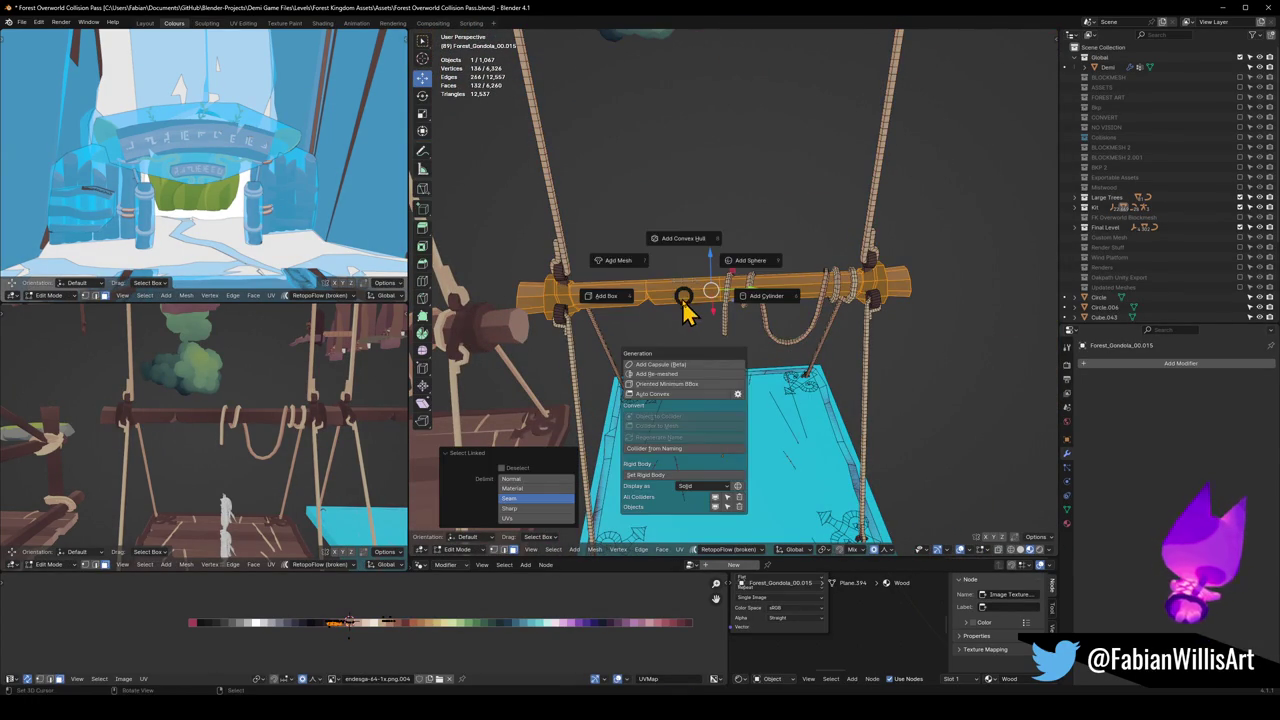
pyautogui.click(655, 262)
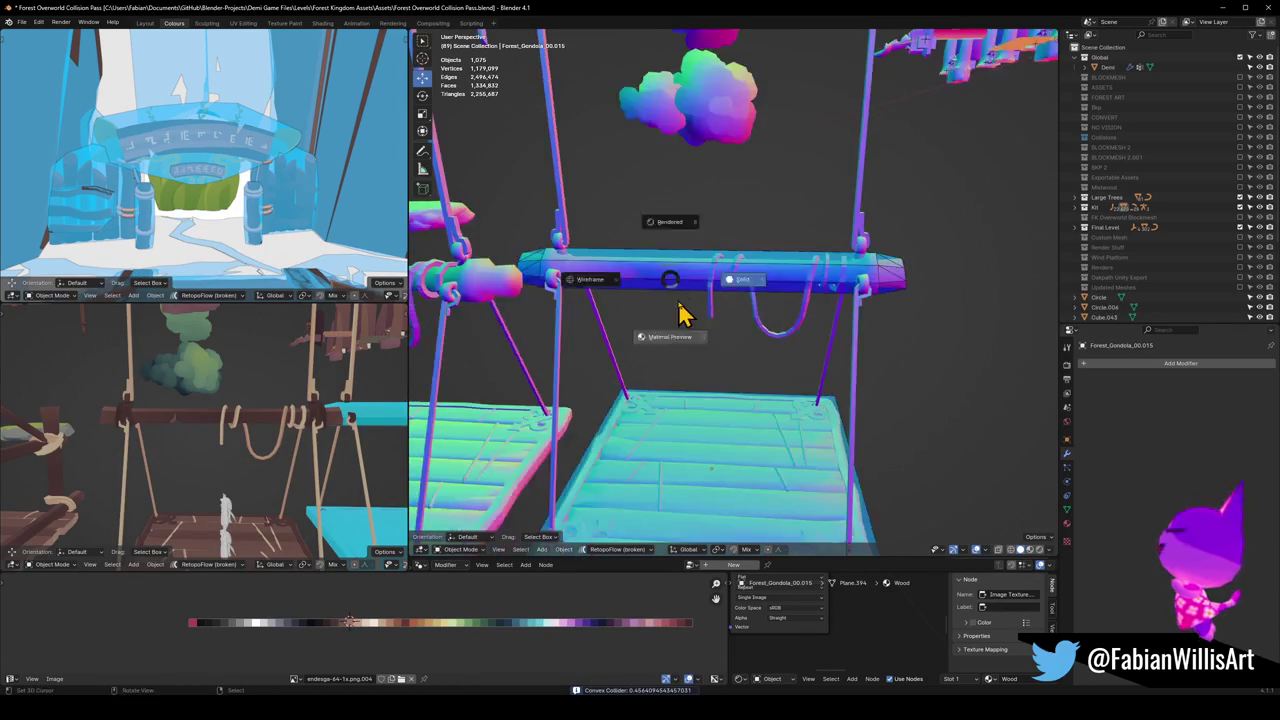
pyautogui.moveTo(677, 329)
pyautogui.mouseDown(button='middle')
pyautogui.moveTo(568, 330)
pyautogui.moveTo(706, 288)
pyautogui.mouseUp(button='middle')
pyautogui.click(705, 284)
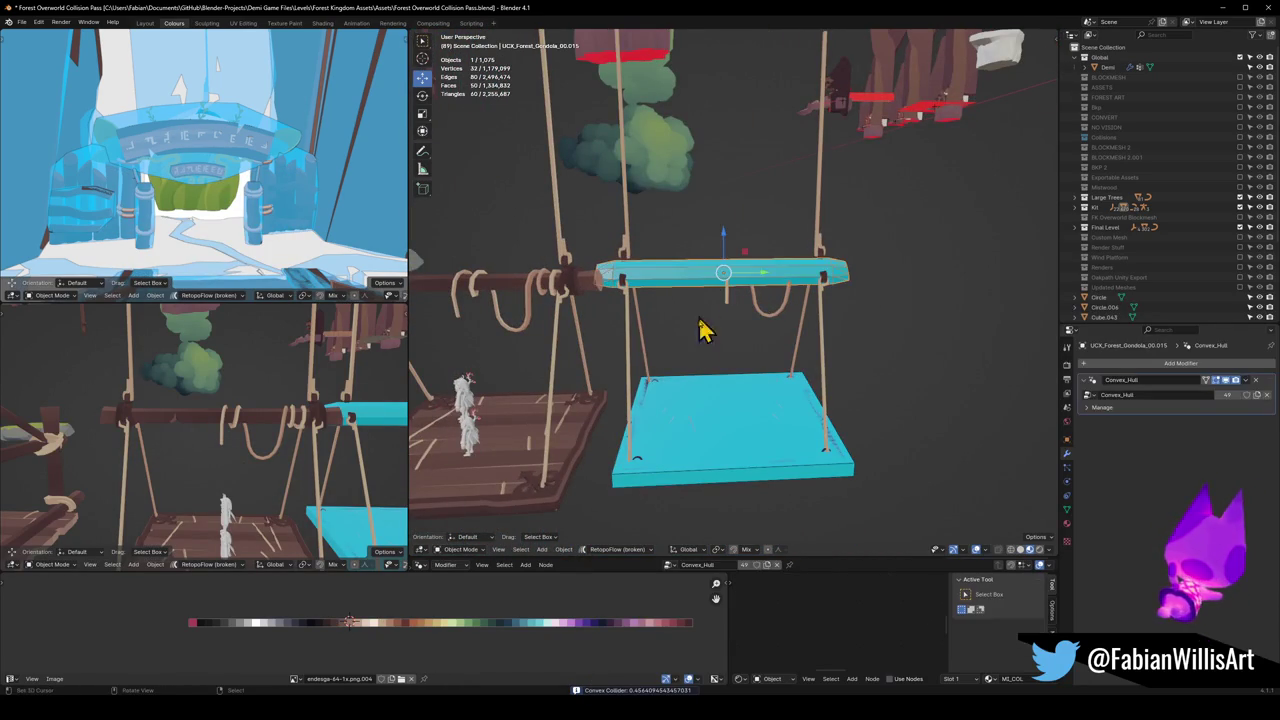
# Step: Parent the deck's box collider and beam collider to the copied gondola, keeping their placement
pyautogui.keyDown('shift'); pyautogui.click(680, 458); pyautogui.keyUp('shift')
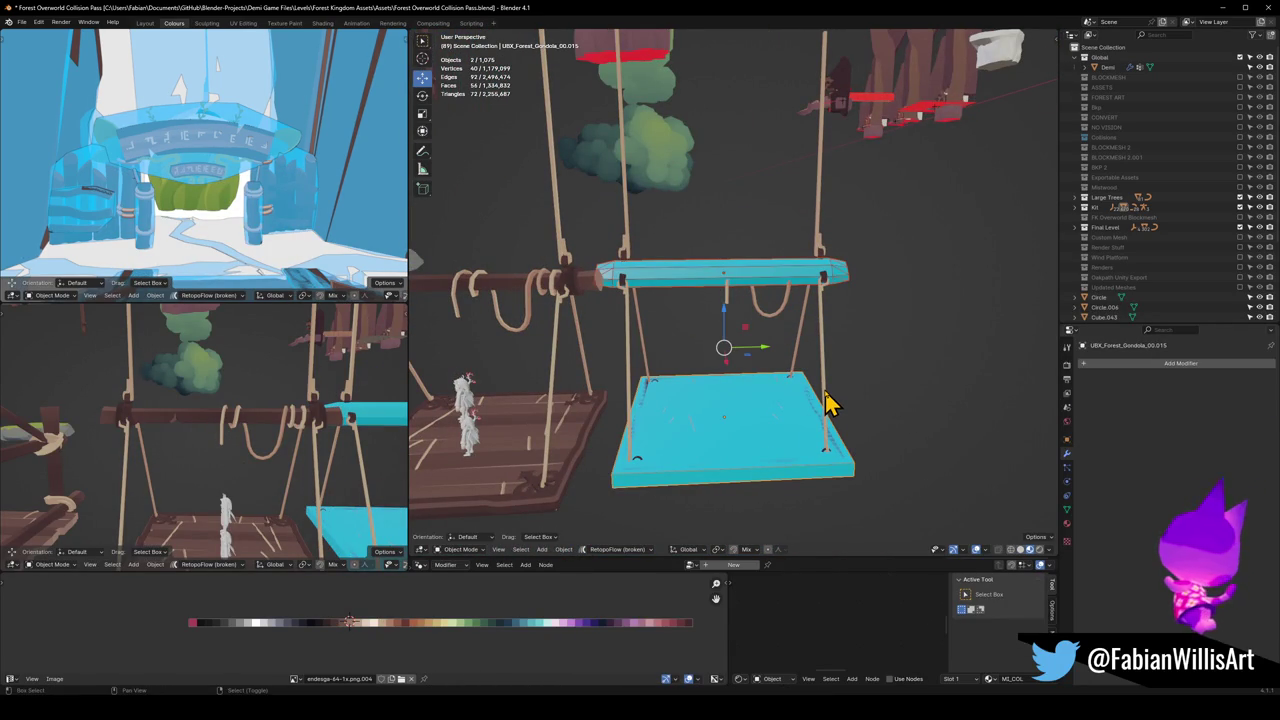
pyautogui.keyDown('shift'); pyautogui.click(828, 405); pyautogui.keyUp('shift')
pyautogui.hotkey('ctrl', 'p')
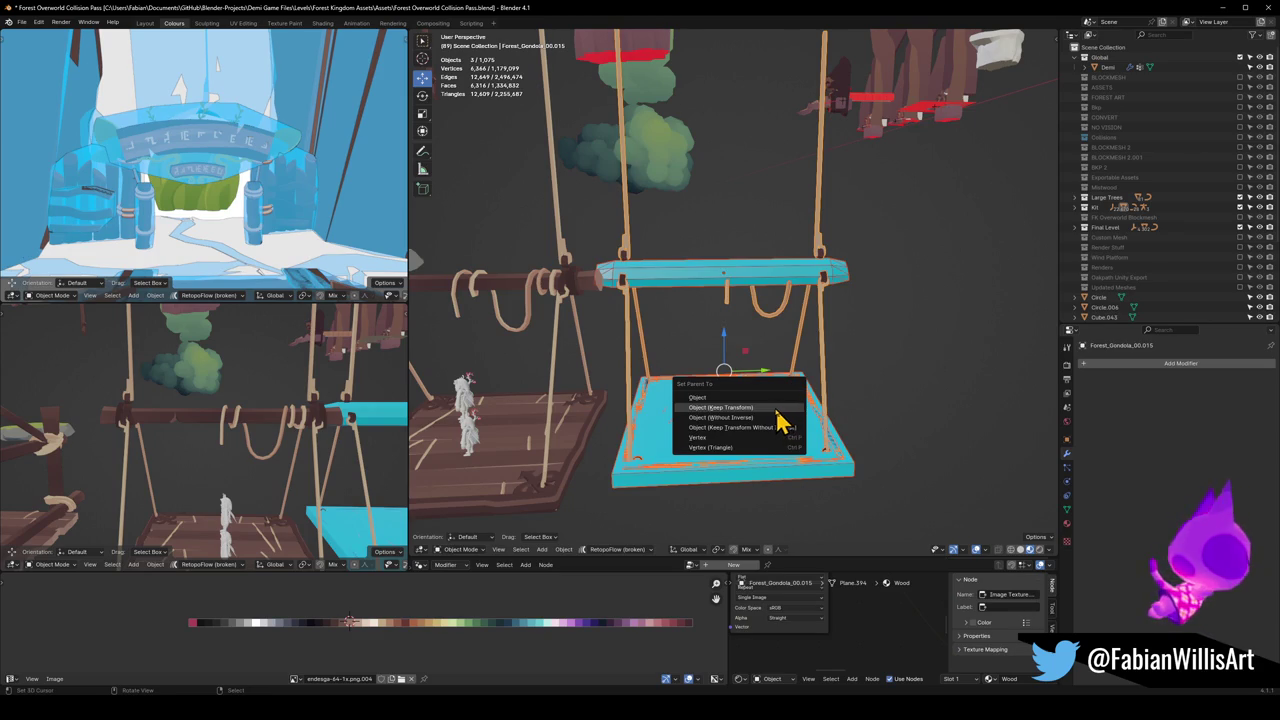
pyautogui.click(781, 408)
pyautogui.click(832, 378)
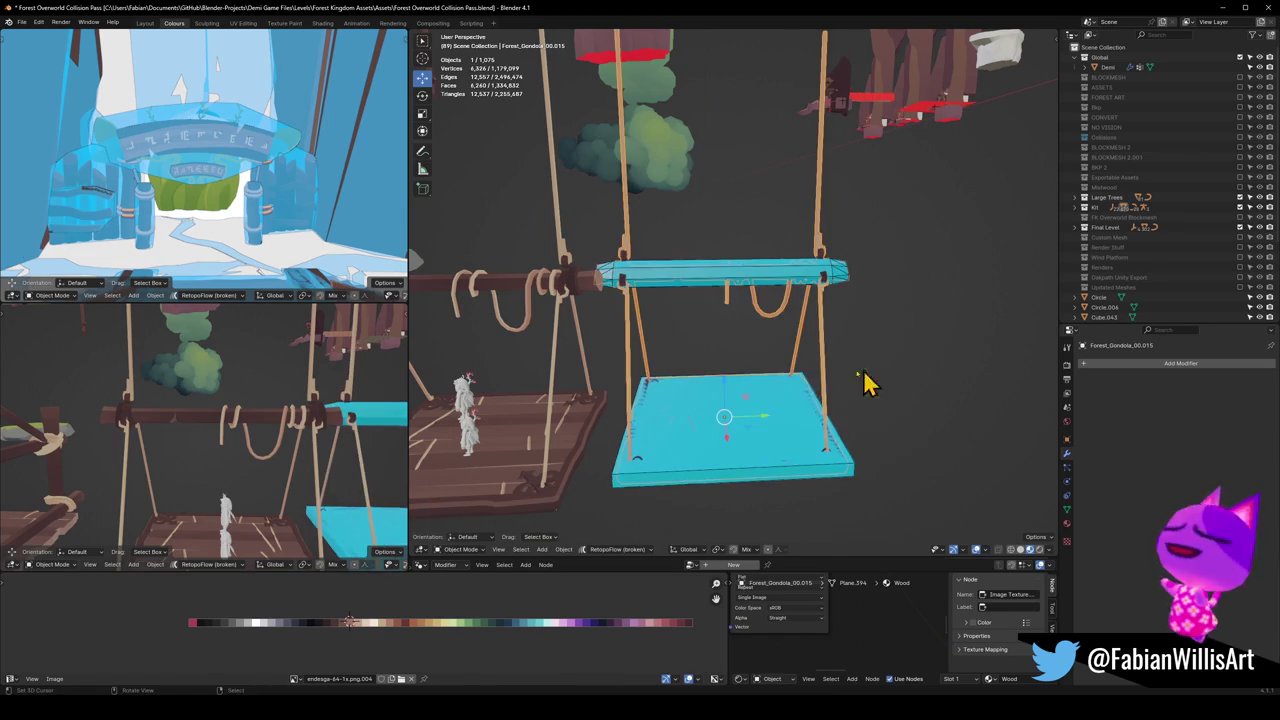
# Step: Convert the beam's convex hull collider to a plain mesh and join it with the seat collider
pyautogui.click(771, 414)
pyautogui.keyDown('shift'); pyautogui.click(762, 280); pyautogui.keyUp('shift')
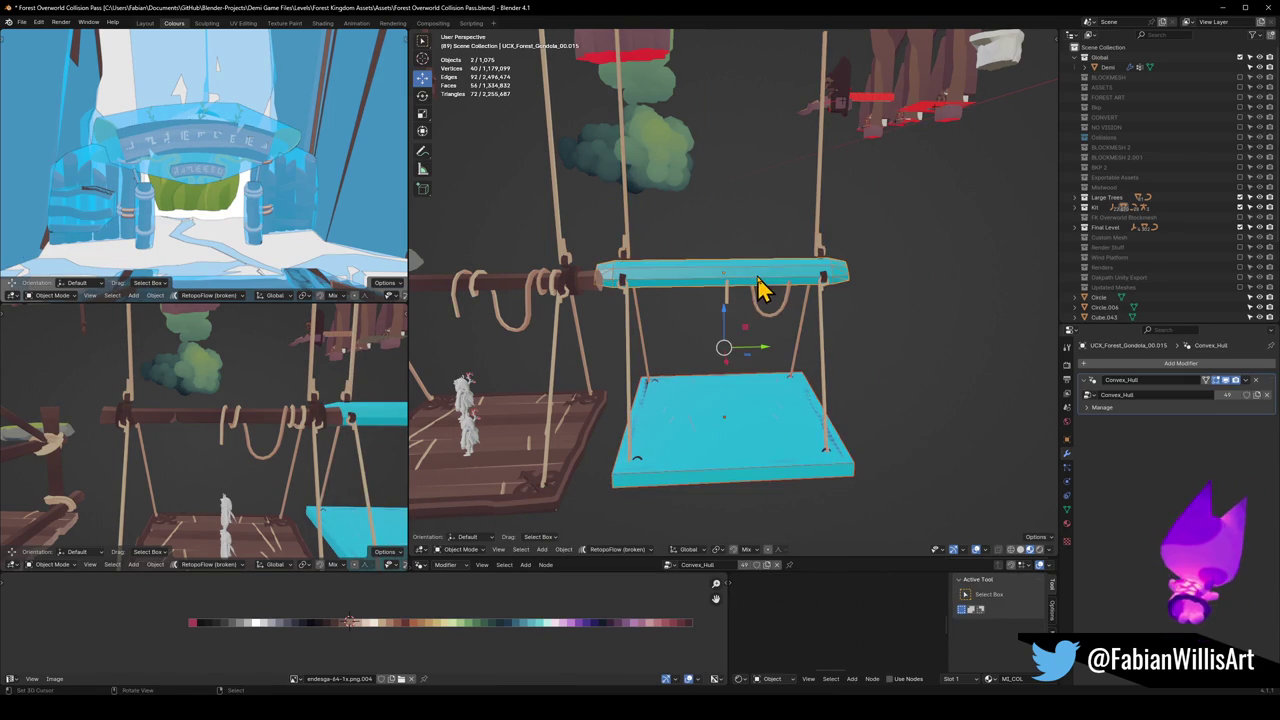
pyautogui.press('q')
pyautogui.click(706, 281)
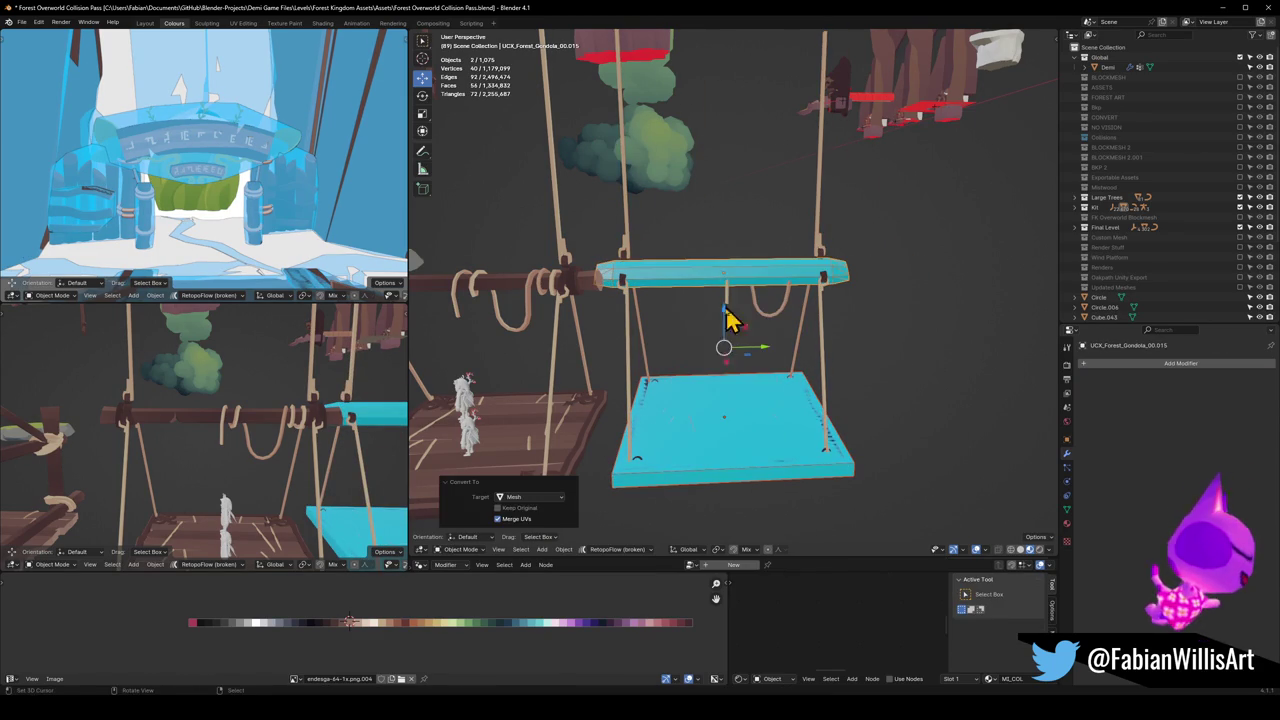
pyautogui.hotkey('ctrl', 'j')
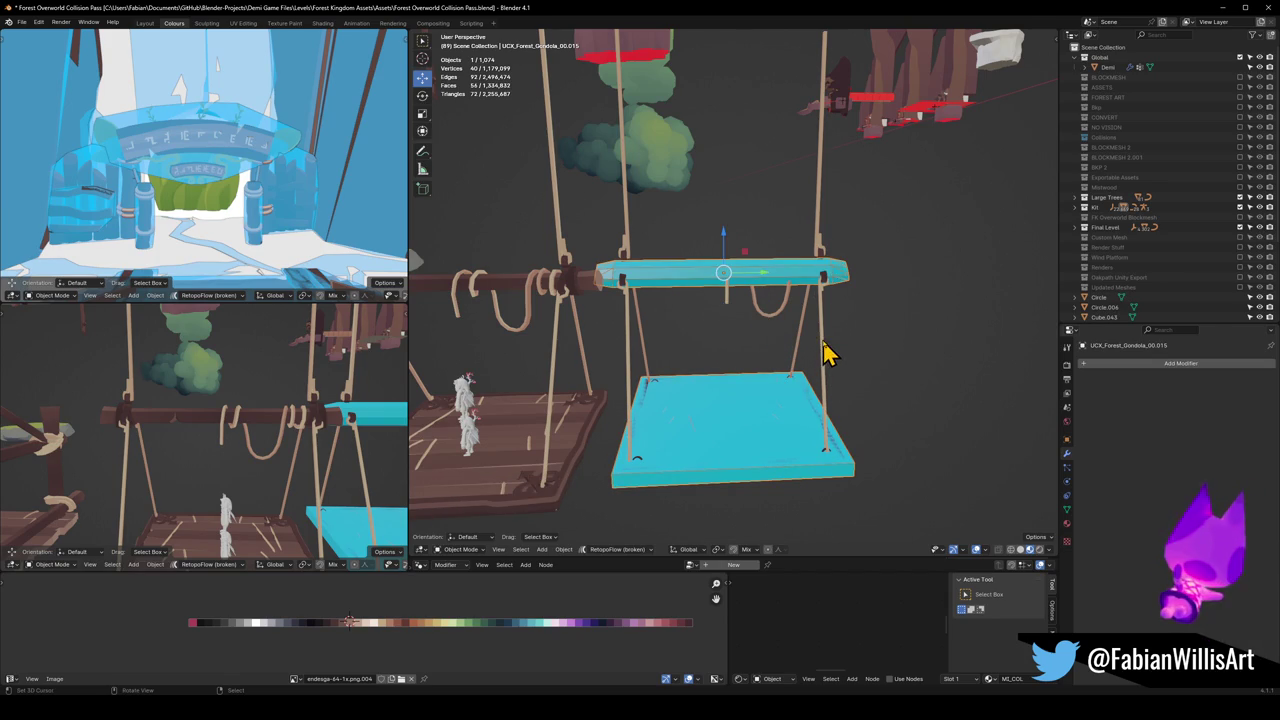
pyautogui.press('F2')
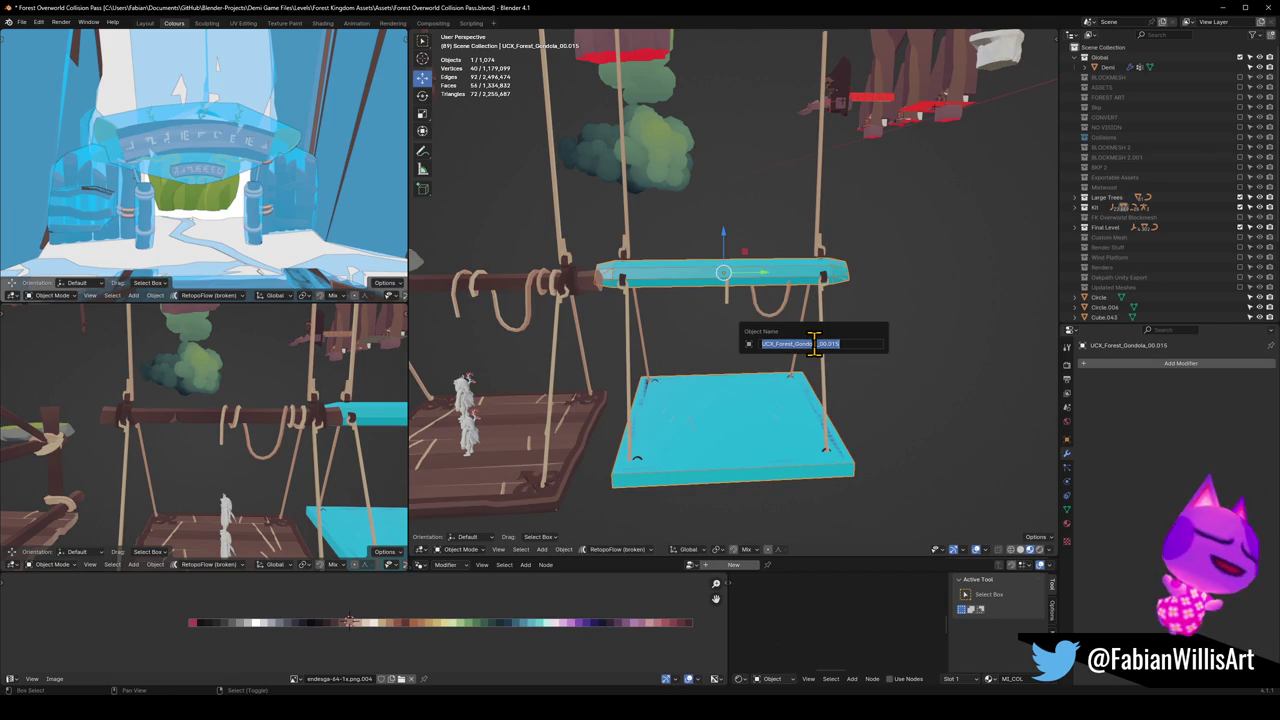
# Step: Name the merged collider 'Elevator Collision'
pyautogui.write('U')
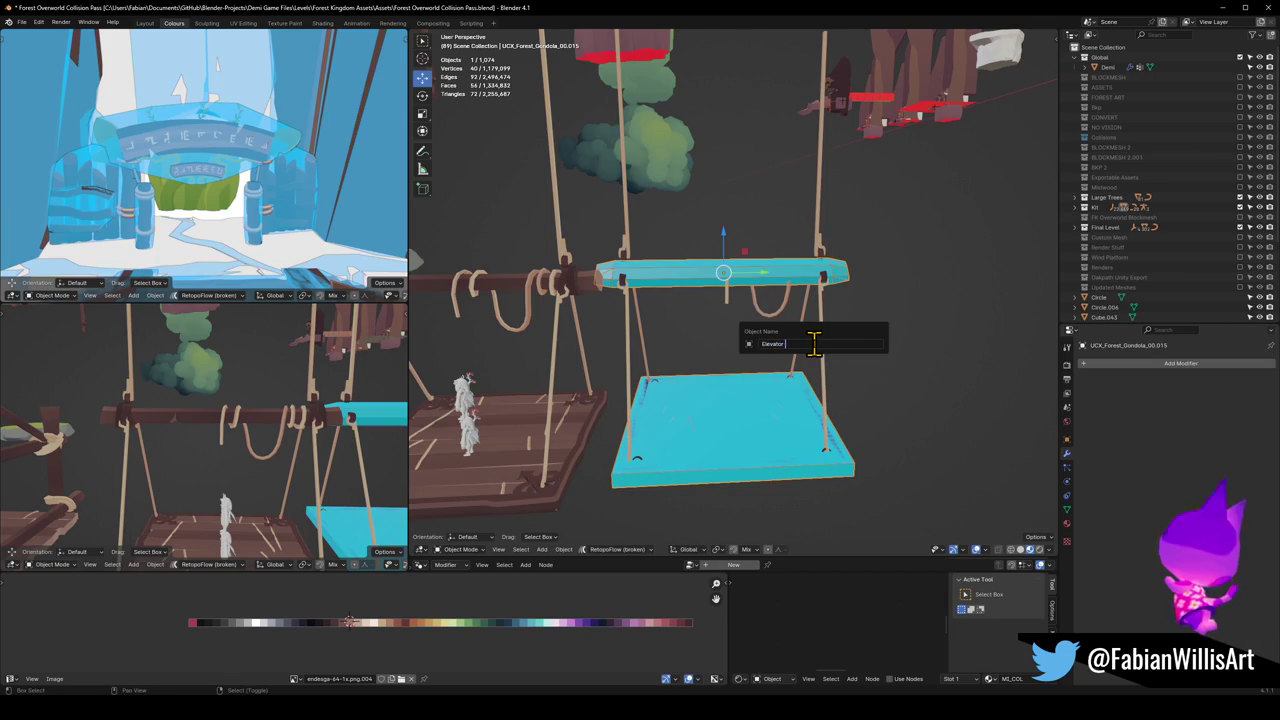
pyautogui.write('Collision')
pyautogui.press('Return')
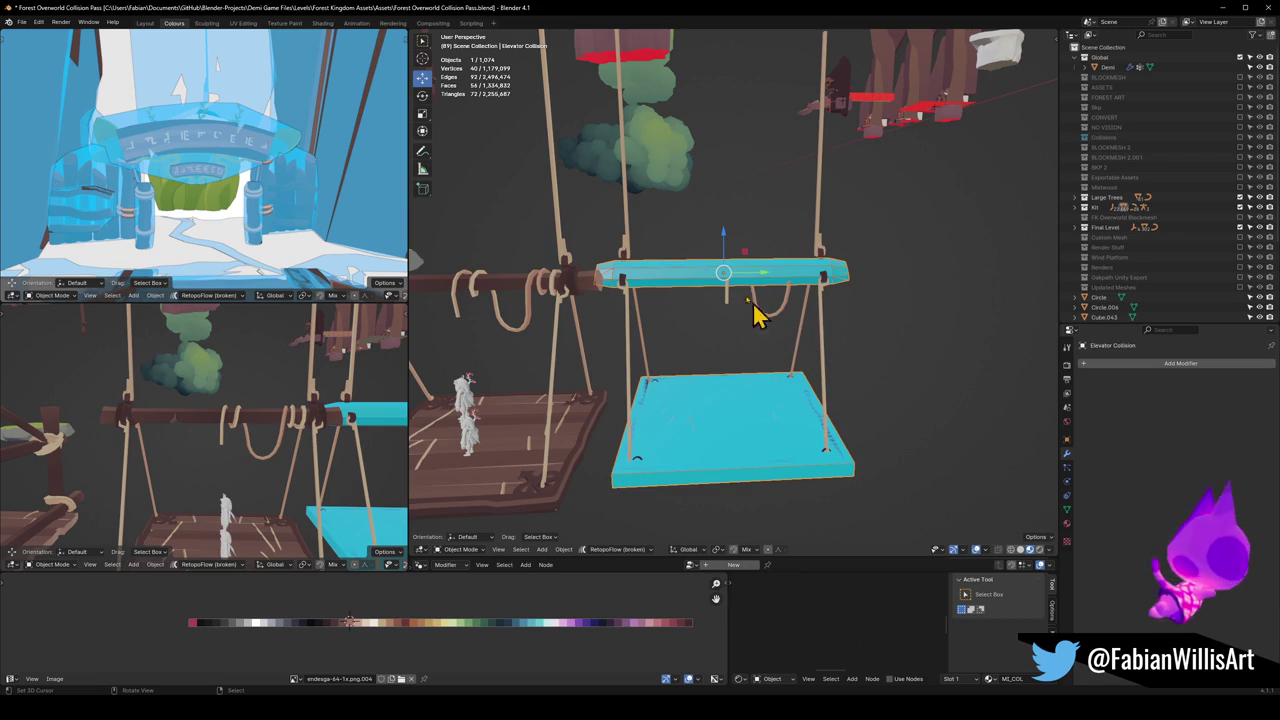
pyautogui.click(717, 254)
pyautogui.press('F2')
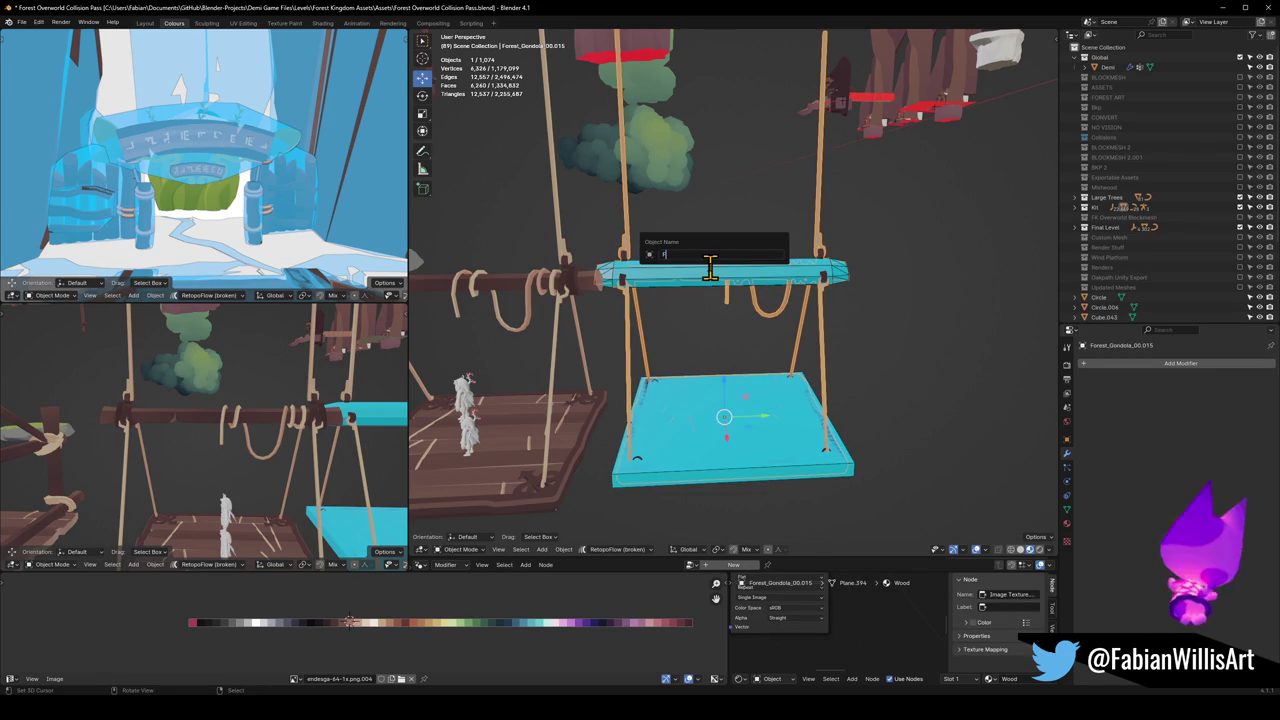
pyautogui.press('Escape')
pyautogui.press('F2')
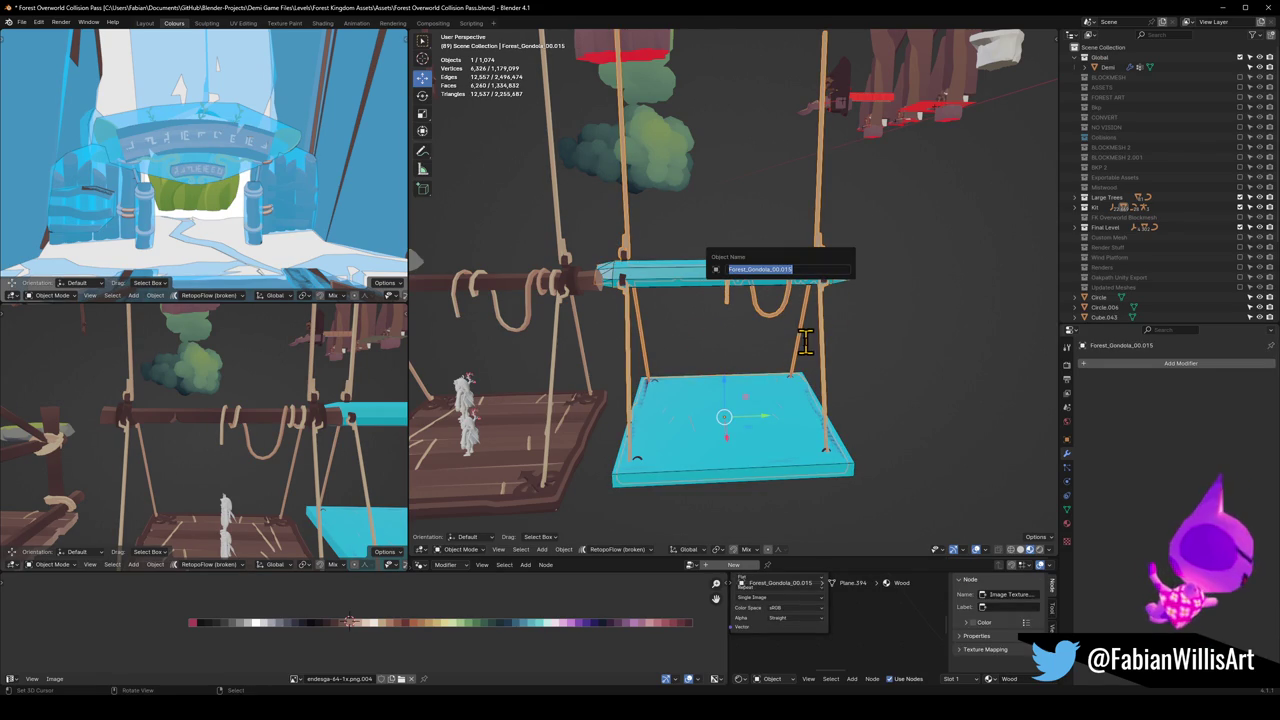
pyautogui.press('Escape')
# Step: Confirm the left gondola stays Forest_Gondola_00 and rename the right one Forest_Gondola_01
pyautogui.scroll(-3, 786, 294)
pyautogui.moveTo(614, 403); pyautogui.dragTo(686, 391, button='middle')
pyautogui.click(559, 355)
pyautogui.press('F2')
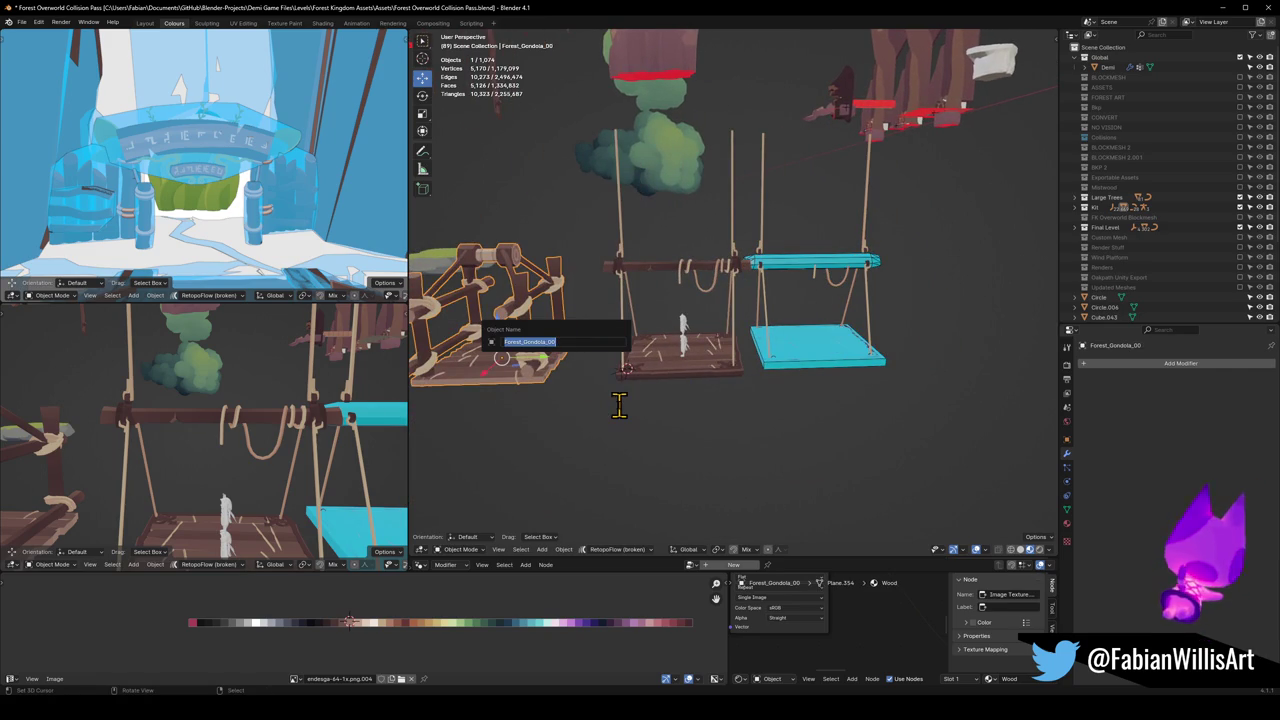
pyautogui.press('Escape')
pyautogui.click(876, 317)
pyautogui.press('F2')
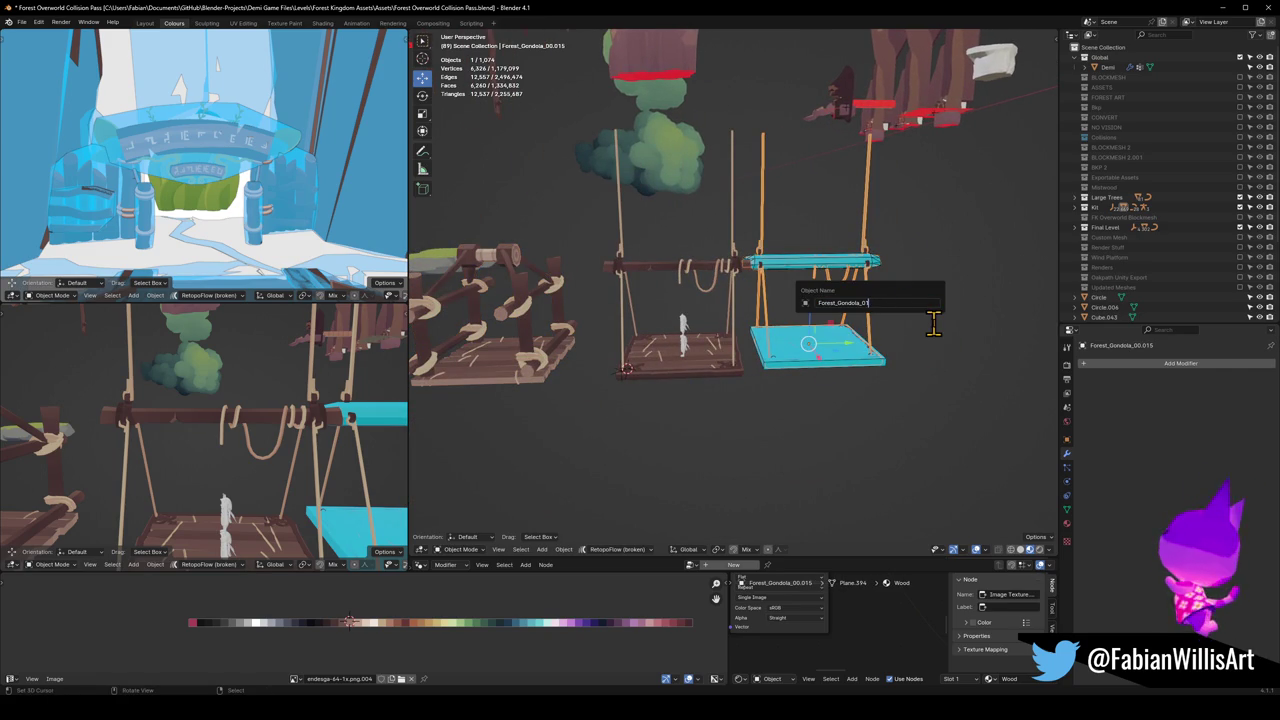
pyautogui.press('Return')
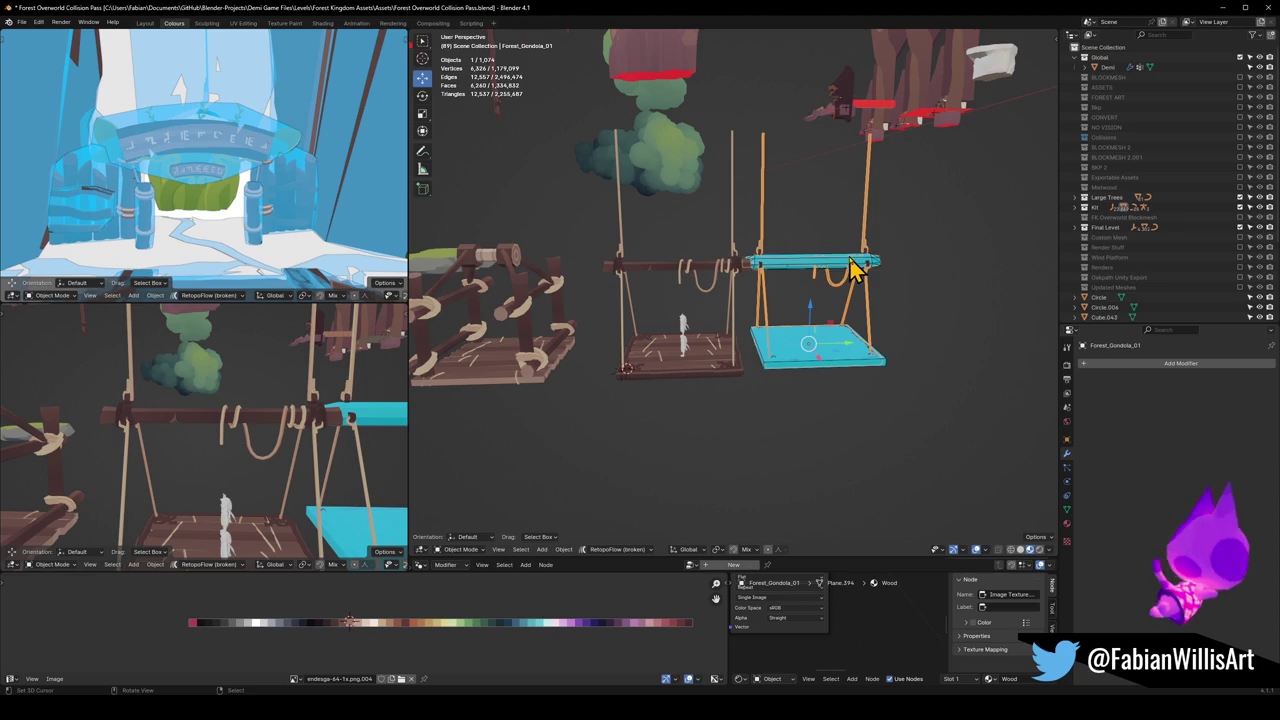
pyautogui.press('F2')
pyautogui.press('Escape')
# Step: Rename the collision mesh Forest_Gondola_01_Collision and save the file
pyautogui.click(845, 268)
pyautogui.press('F2')
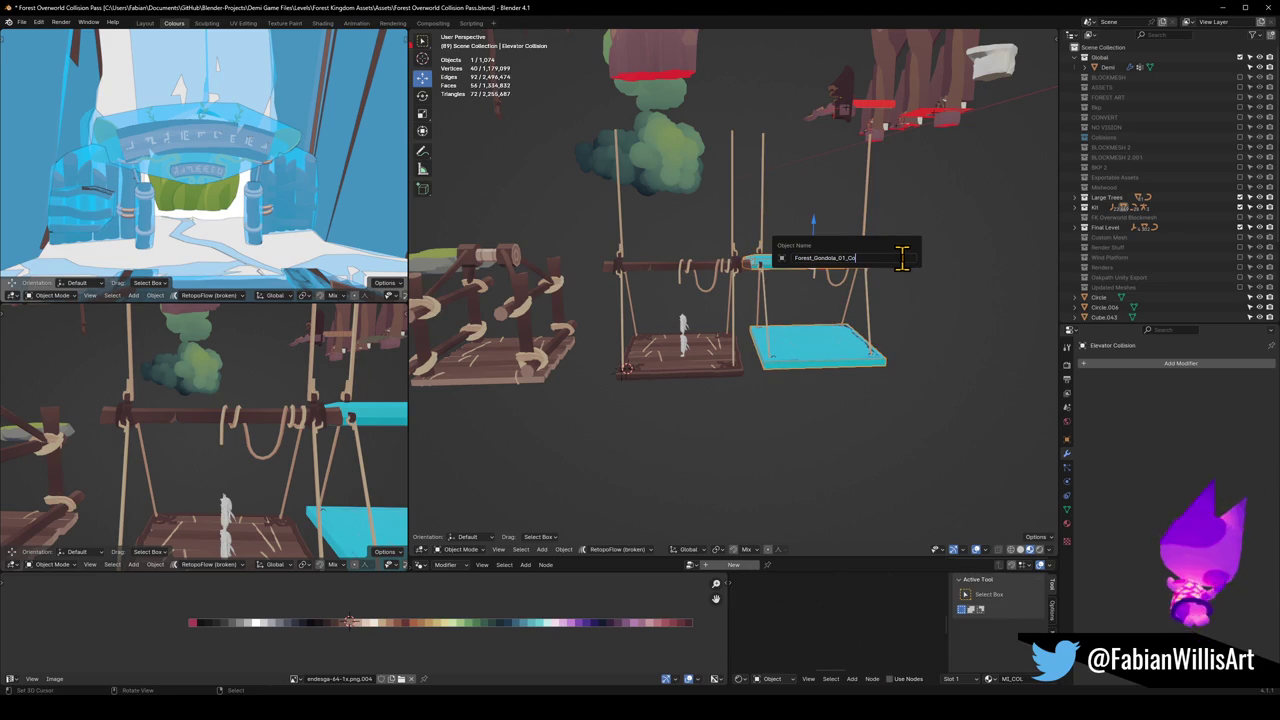
pyautogui.press('Return')
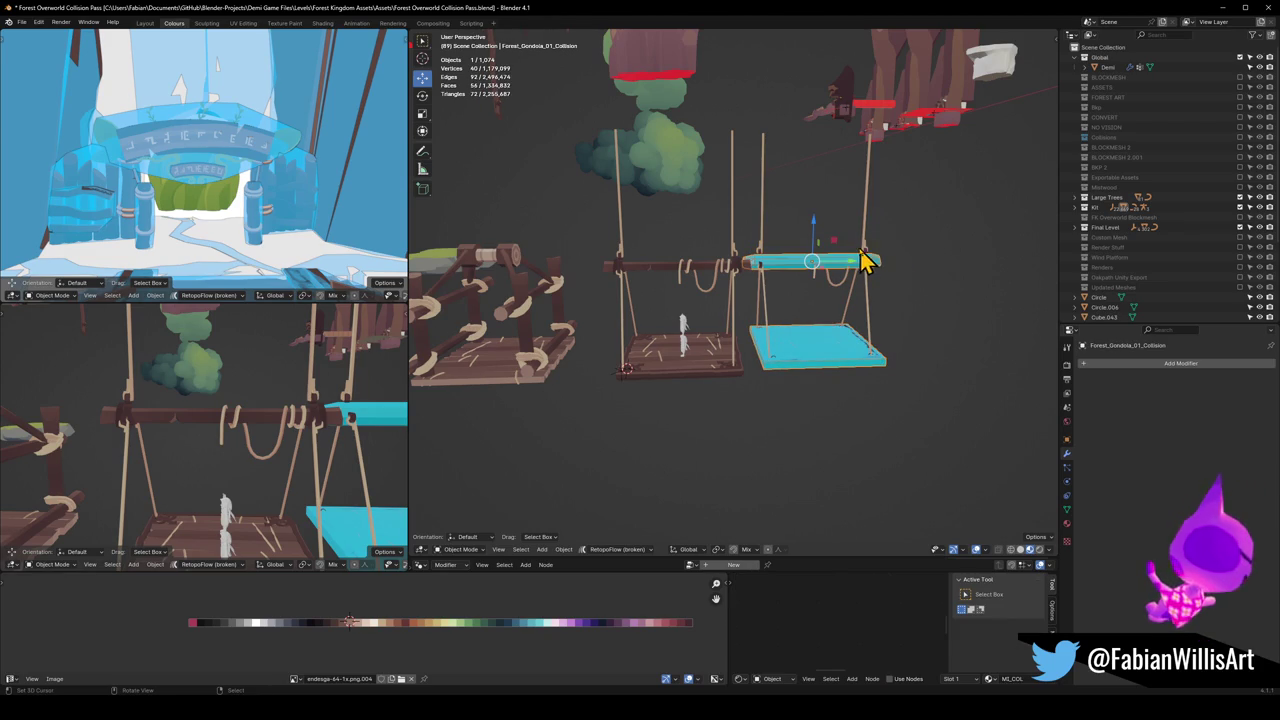
pyautogui.click(870, 252)
pyautogui.hotkey('ctrl', 's')
pyautogui.moveTo(823, 371)
pyautogui.mouseDown(button='middle')
pyautogui.moveTo(840, 315)
pyautogui.moveTo(820, 323)
pyautogui.mouseUp(button='middle')
# Step: Open the sidebar's FBX export options with Forest_Gondola_01 selected and copy its name
pyautogui.press('n')
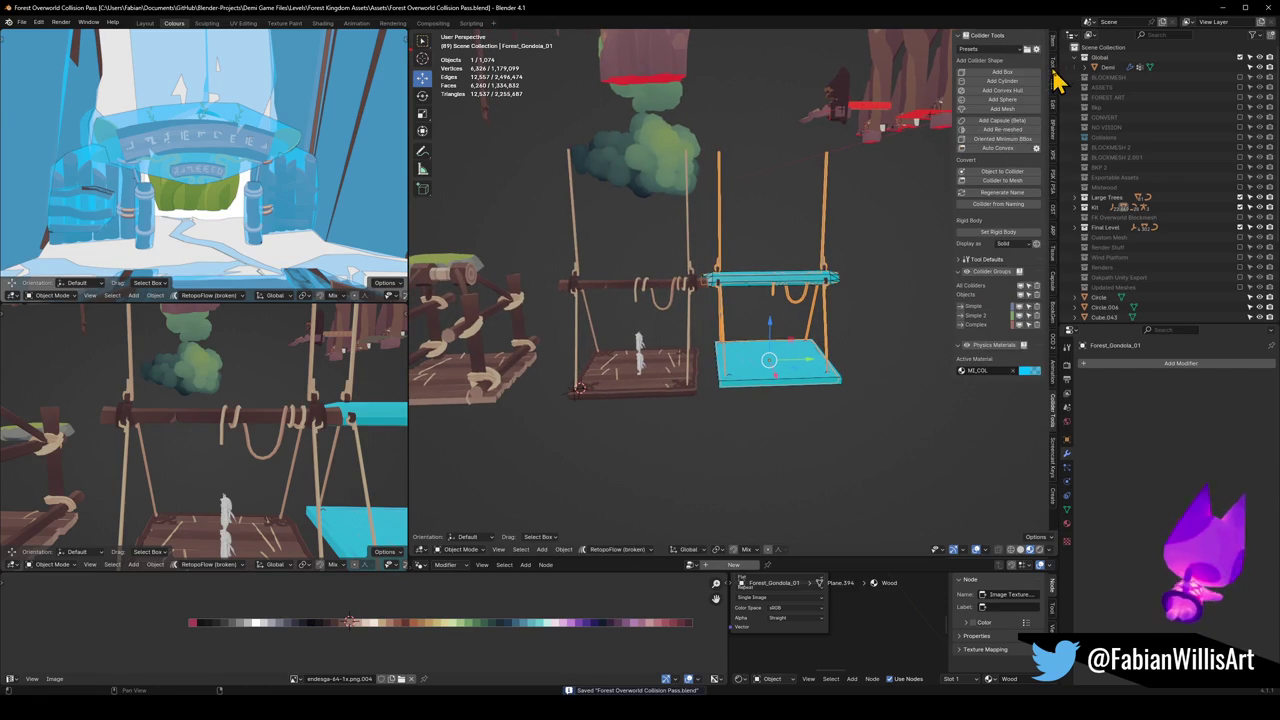
pyautogui.click(1053, 68)
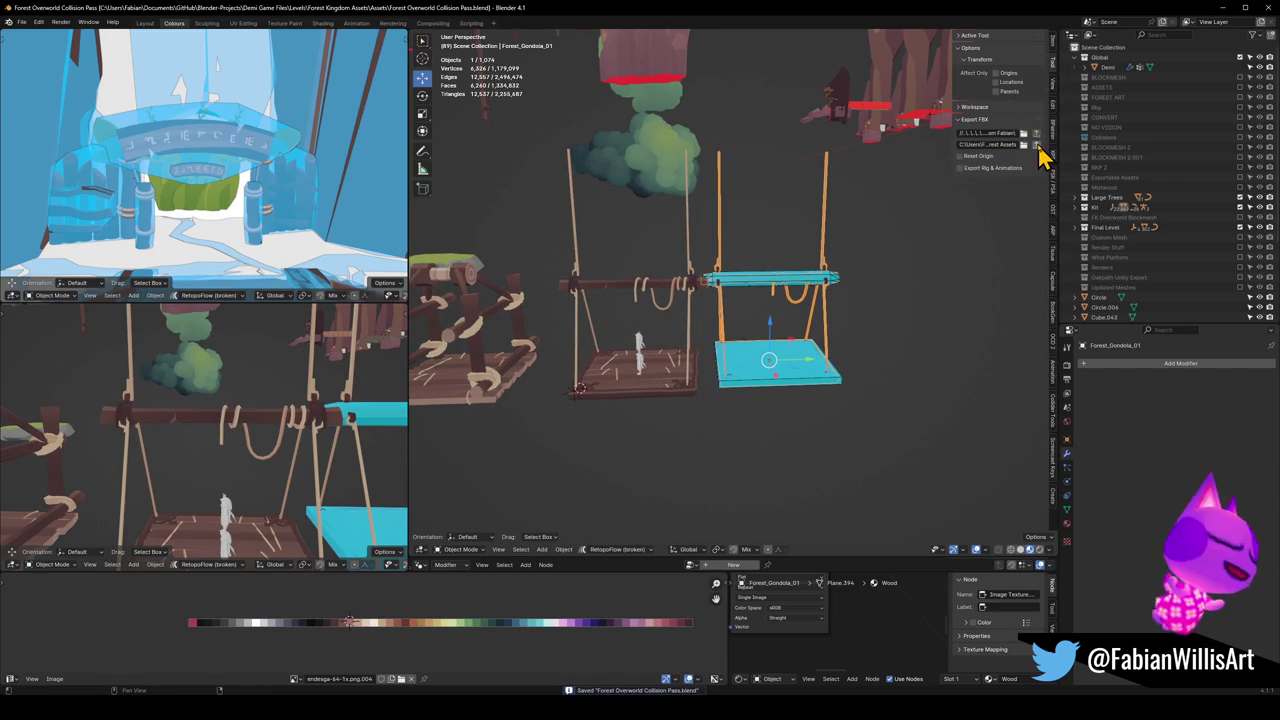
pyautogui.hotkey('shift', ']')
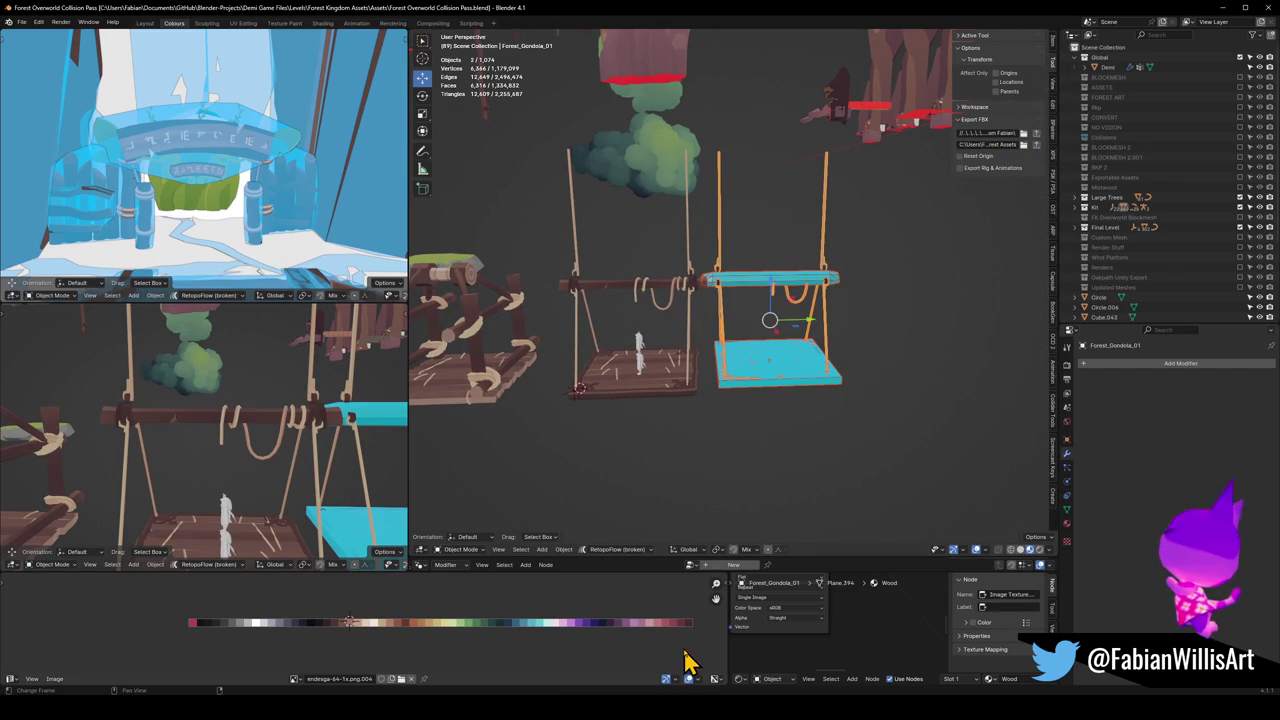
pyautogui.keyDown('shift'); pyautogui.click(833, 279); pyautogui.keyUp('shift')
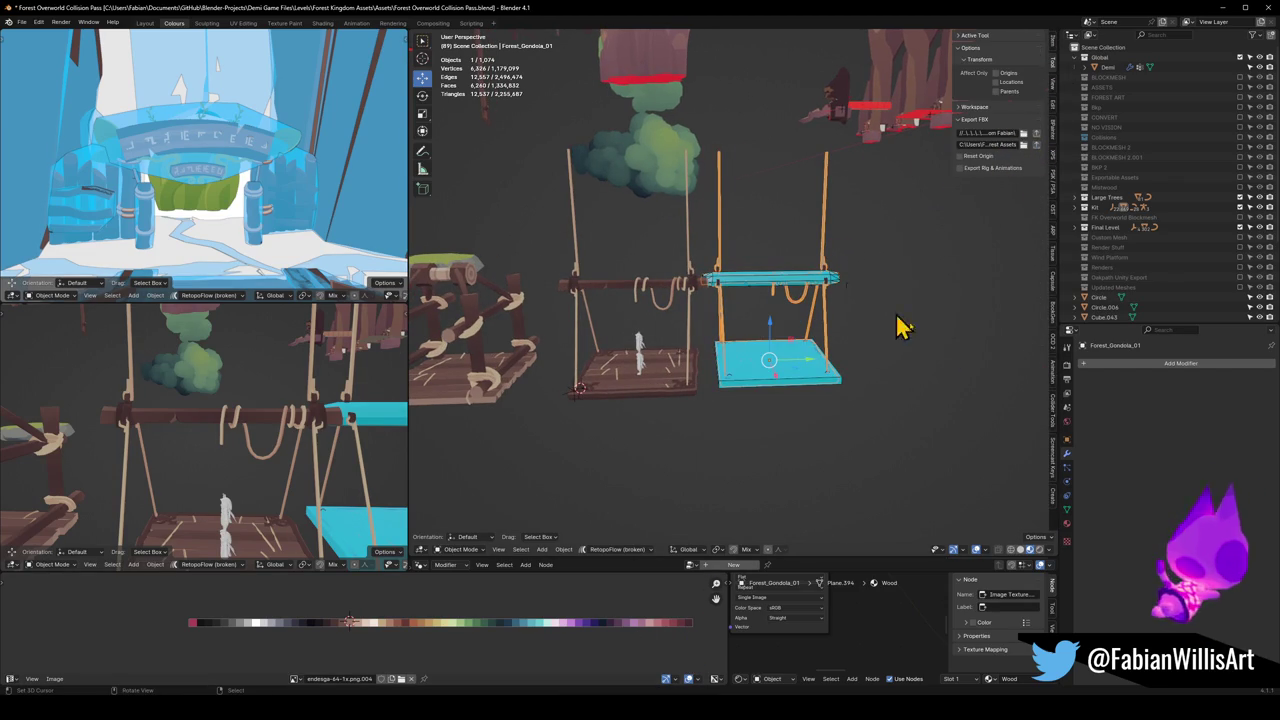
pyautogui.click(1066, 541)
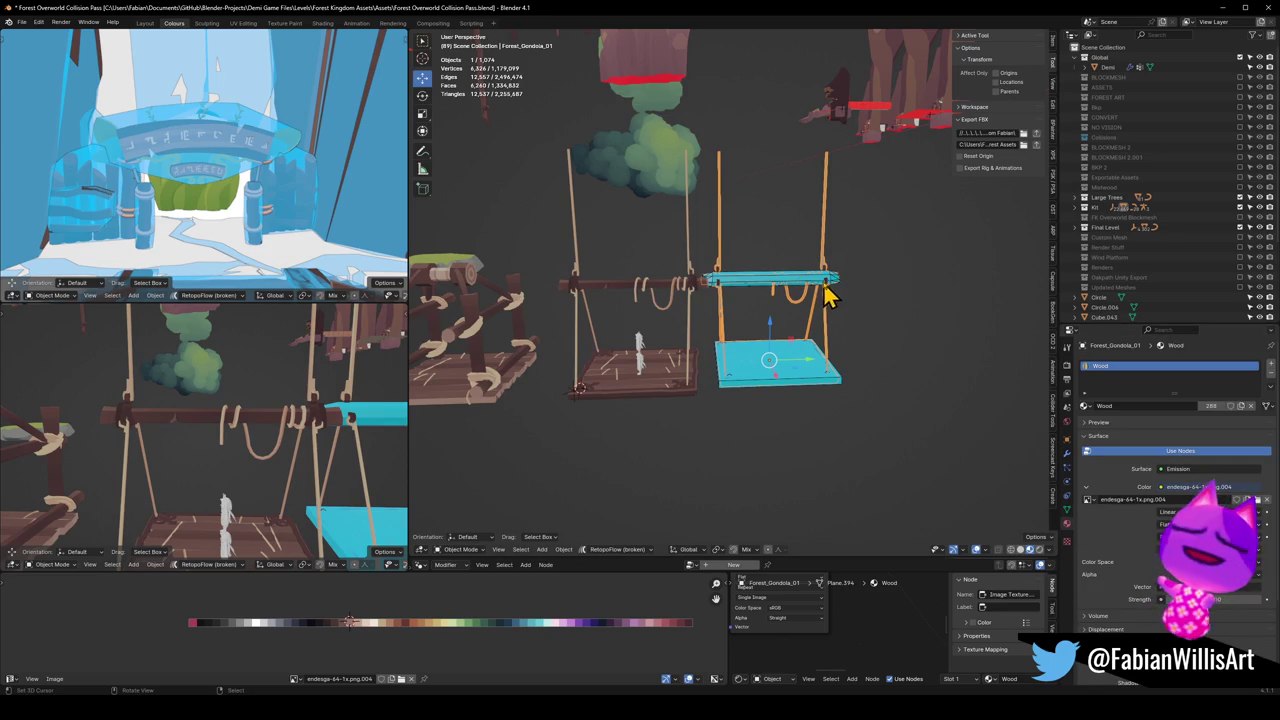
pyautogui.press('F2')
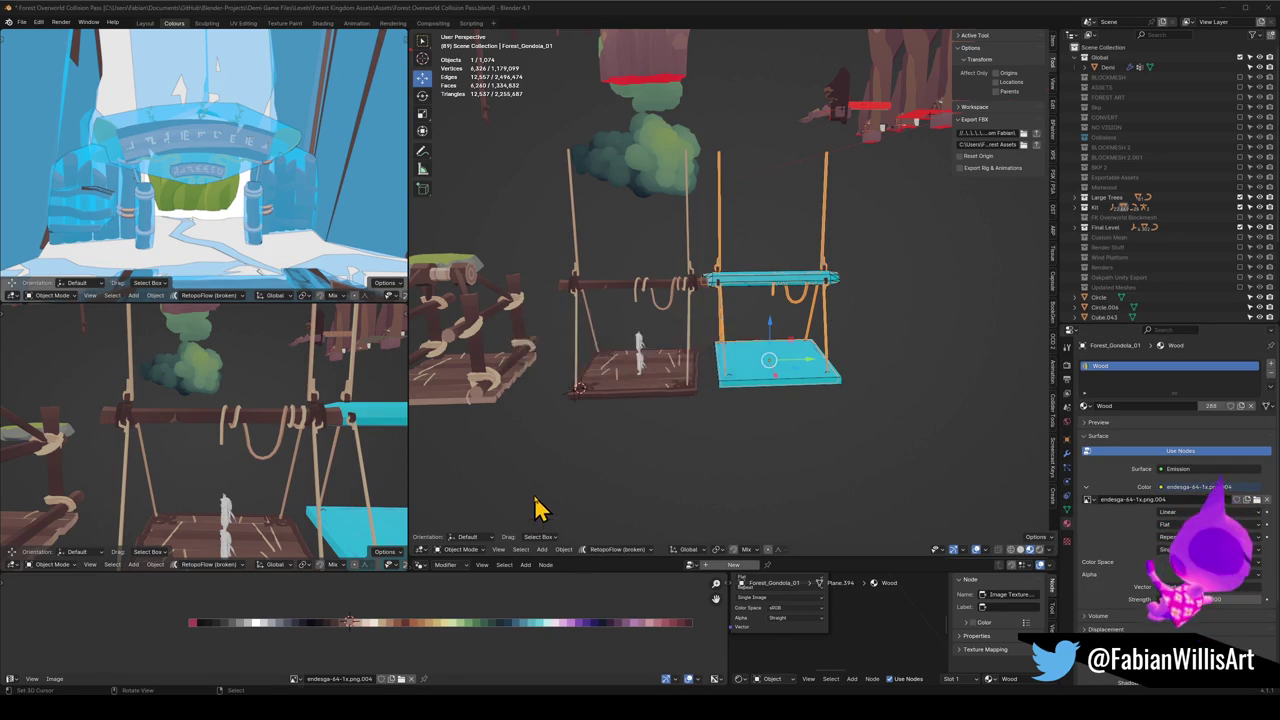
# Step: Export the gondola and search Unity's Project files for Forest_Gondola_01
pyautogui.hotkey('alt', 'Tab')
pyautogui.click(610, 394)
pyautogui.write('Forest_Gondola_01')
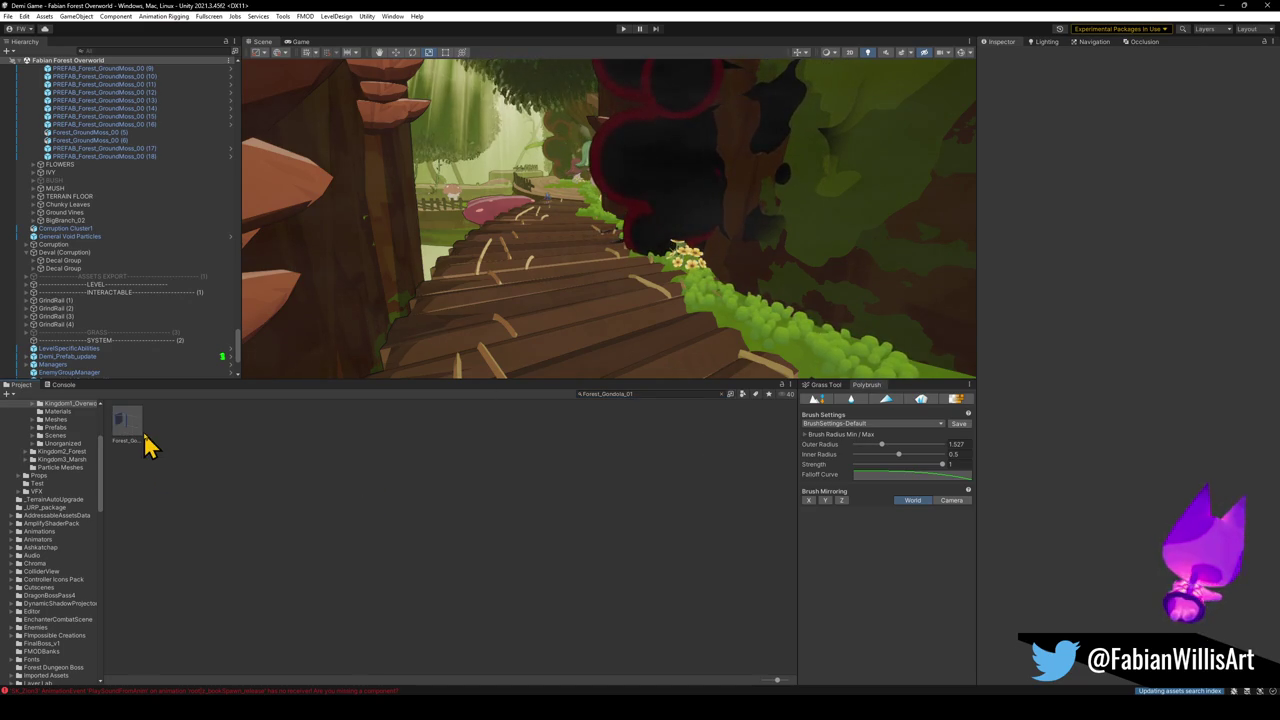
# Step: Drag Forest_Gondola_01 into the Forest Overworld scene and slide it onto the tree-stump stand
pyautogui.click(146, 438)
pyautogui.moveTo(826, 277)
pyautogui.mouseDown(button='right')
pyautogui.moveTo(728, 234)
pyautogui.moveTo(840, 251)
pyautogui.moveTo(829, 220)
pyautogui.moveTo(800, 271)
pyautogui.moveTo(734, 257)
pyautogui.moveTo(756, 243)
pyautogui.moveTo(728, 329)
pyautogui.moveTo(763, 270)
pyautogui.moveTo(751, 283)
pyautogui.moveTo(634, 269)
pyautogui.moveTo(794, 239)
pyautogui.moveTo(660, 255)
pyautogui.moveTo(790, 280)
pyautogui.mouseUp(button='right')
pyautogui.moveTo(142, 444)
pyautogui.mouseDown()
pyautogui.moveTo(531, 294)
pyautogui.moveTo(641, 268)
pyautogui.mouseUp()
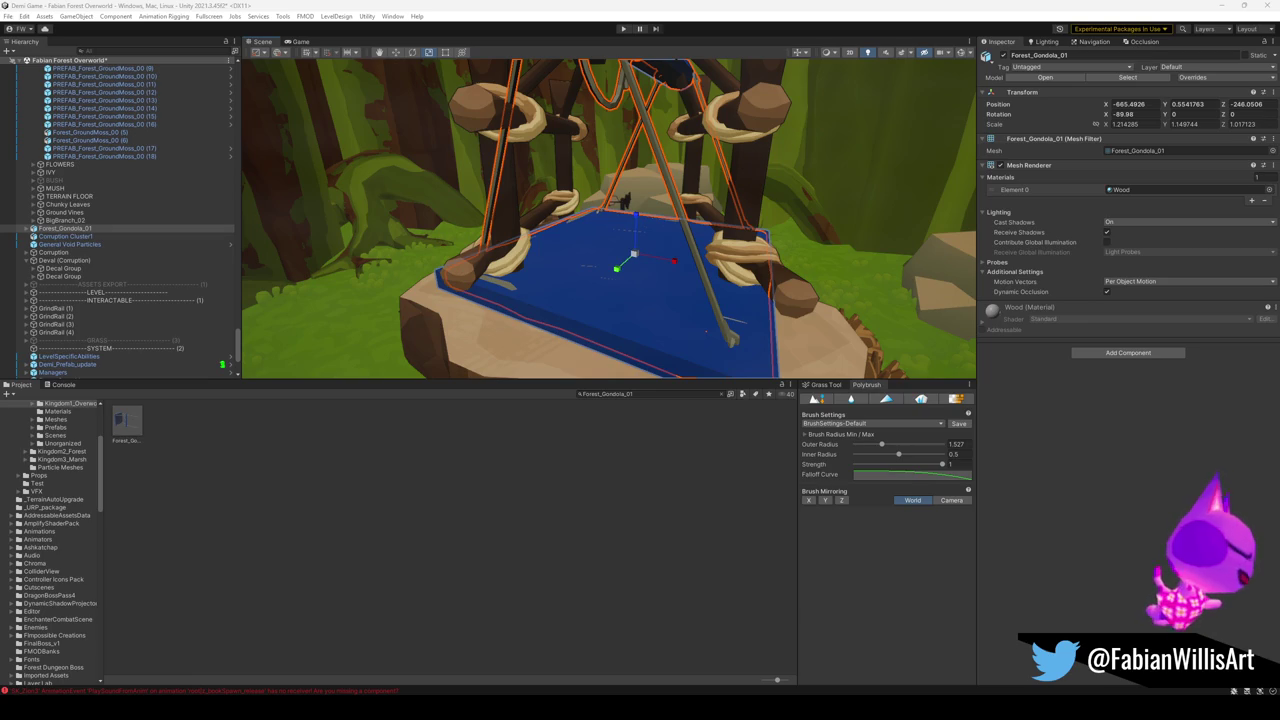
pyautogui.moveTo(610, 278)
pyautogui.mouseDown(button='right')
pyautogui.moveTo(523, 329)
pyautogui.moveTo(523, 297)
pyautogui.moveTo(587, 300)
pyautogui.moveTo(610, 250)
pyautogui.mouseUp(button='right')
pyautogui.press('w')
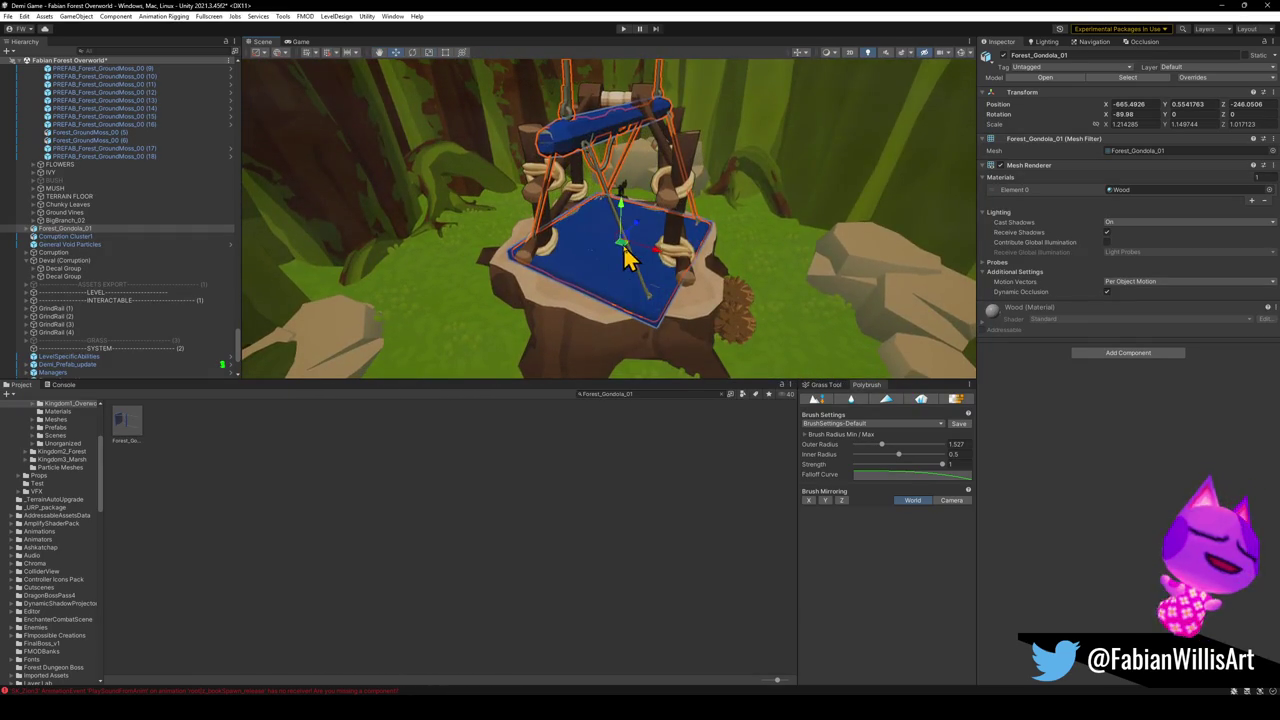
pyautogui.moveTo(615, 250); pyautogui.dragTo(897, 313)
pyautogui.moveTo(897, 313)
pyautogui.mouseDown(button='right')
pyautogui.moveTo(846, 306)
pyautogui.moveTo(880, 294)
pyautogui.moveTo(705, 340)
pyautogui.mouseUp(button='right')
# Step: Add a Mesh Collider to Forest_Gondola_01_Collision and turn off its Mesh Renderer
pyautogui.click(705, 340)
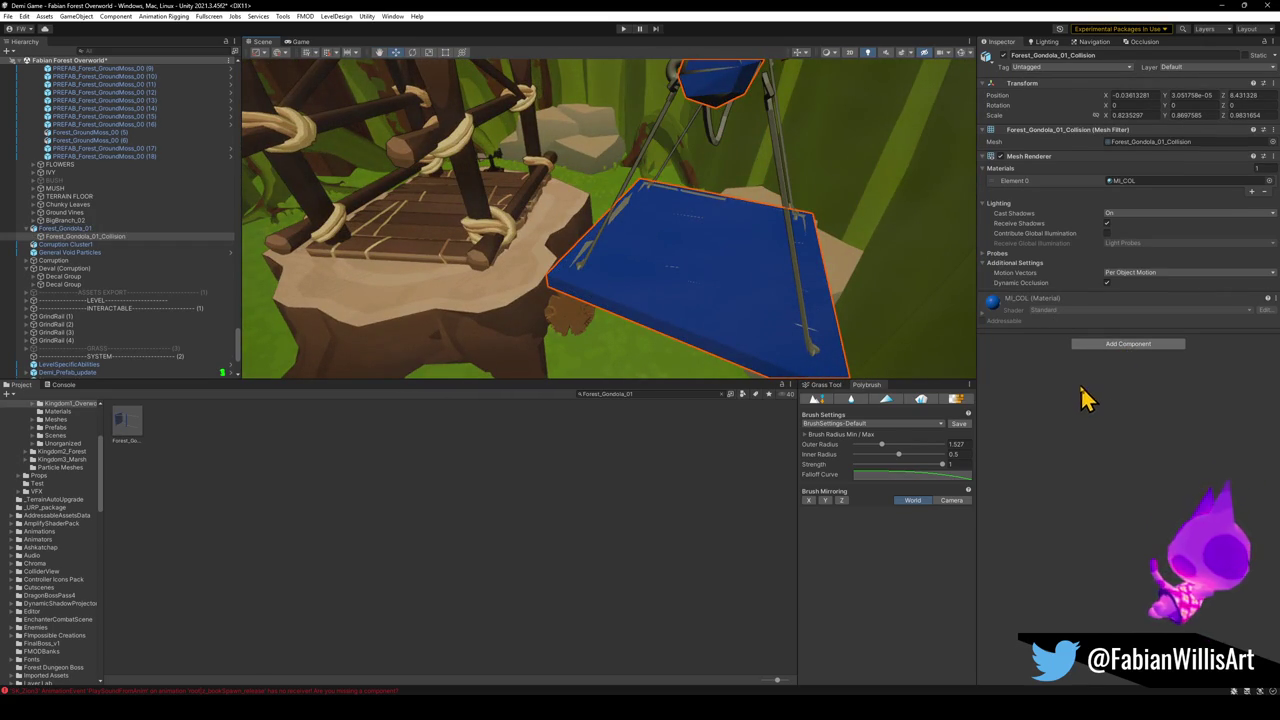
pyautogui.click(1128, 343)
pyautogui.write('mesh')
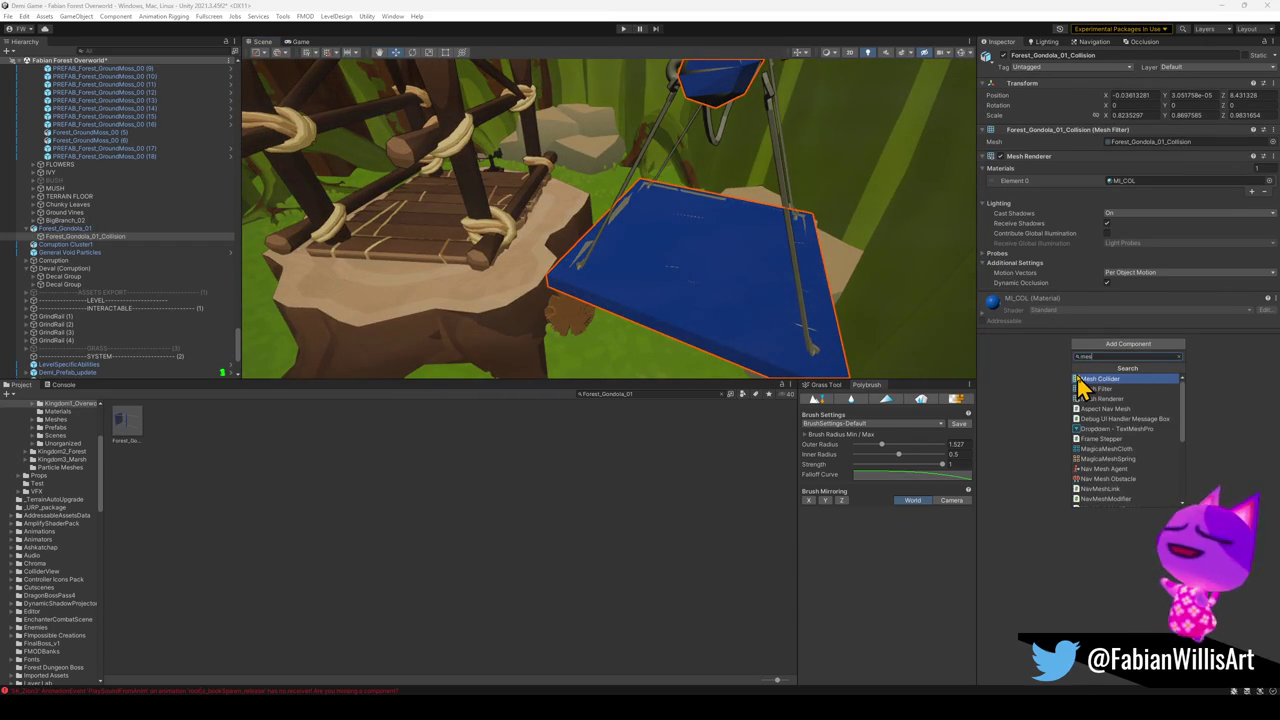
pyautogui.click(1084, 381)
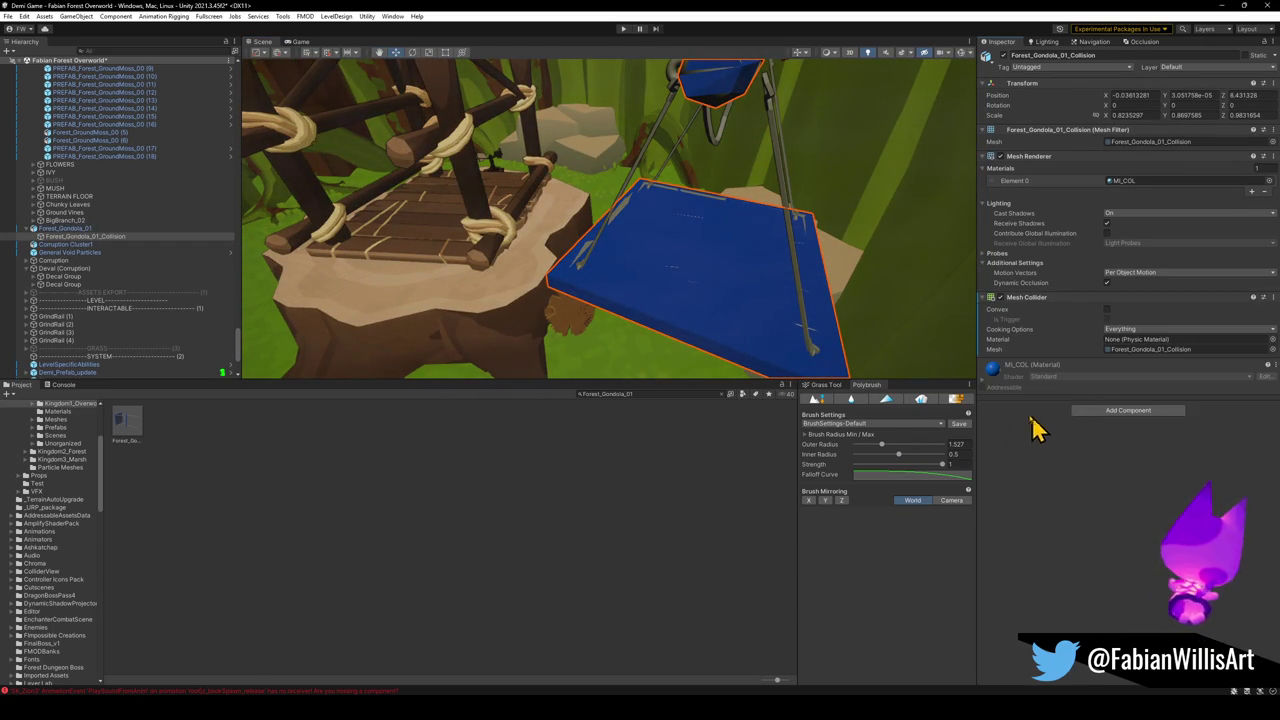
pyautogui.keyDown('alt'); pyautogui.moveTo(808, 271); pyautogui.dragTo(957, 191); pyautogui.keyUp('alt')
pyautogui.click(1000, 156)
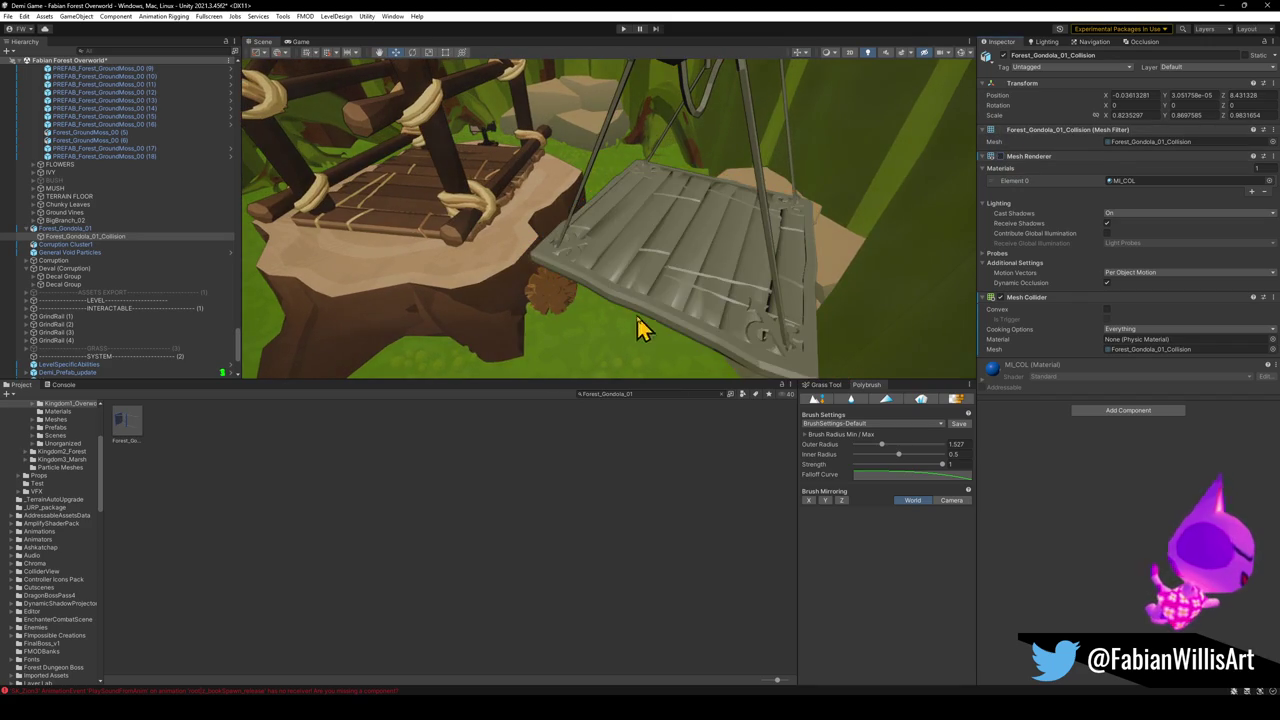
# Step: Apply the M_ForestOverworld_Wood material to the grey gondola seat
pyautogui.click(709, 292)
pyautogui.click(414, 222)
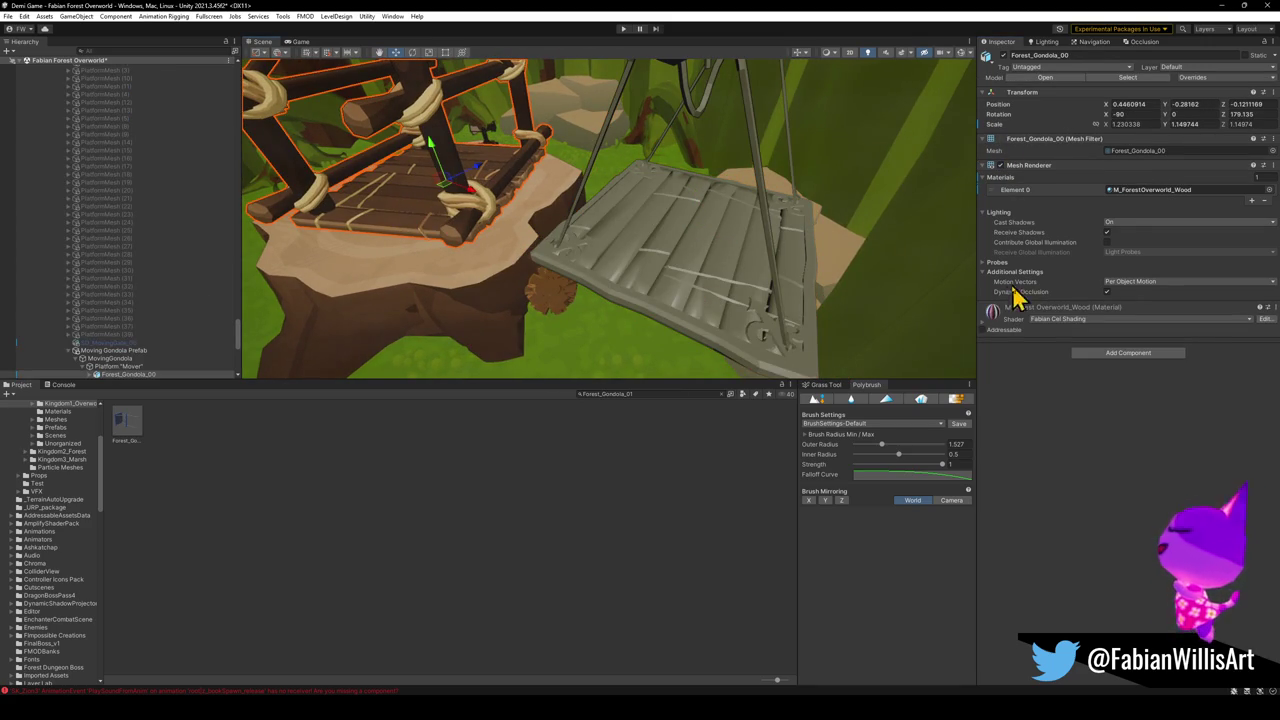
pyautogui.moveTo(869, 296)
pyautogui.mouseDown()
pyautogui.moveTo(668, 285)
pyautogui.moveTo(680, 286)
pyautogui.mouseUp()
# Step: Rotate the new gondola seat to about 67.317° on Z
pyautogui.click(680, 290)
pyautogui.press('e')
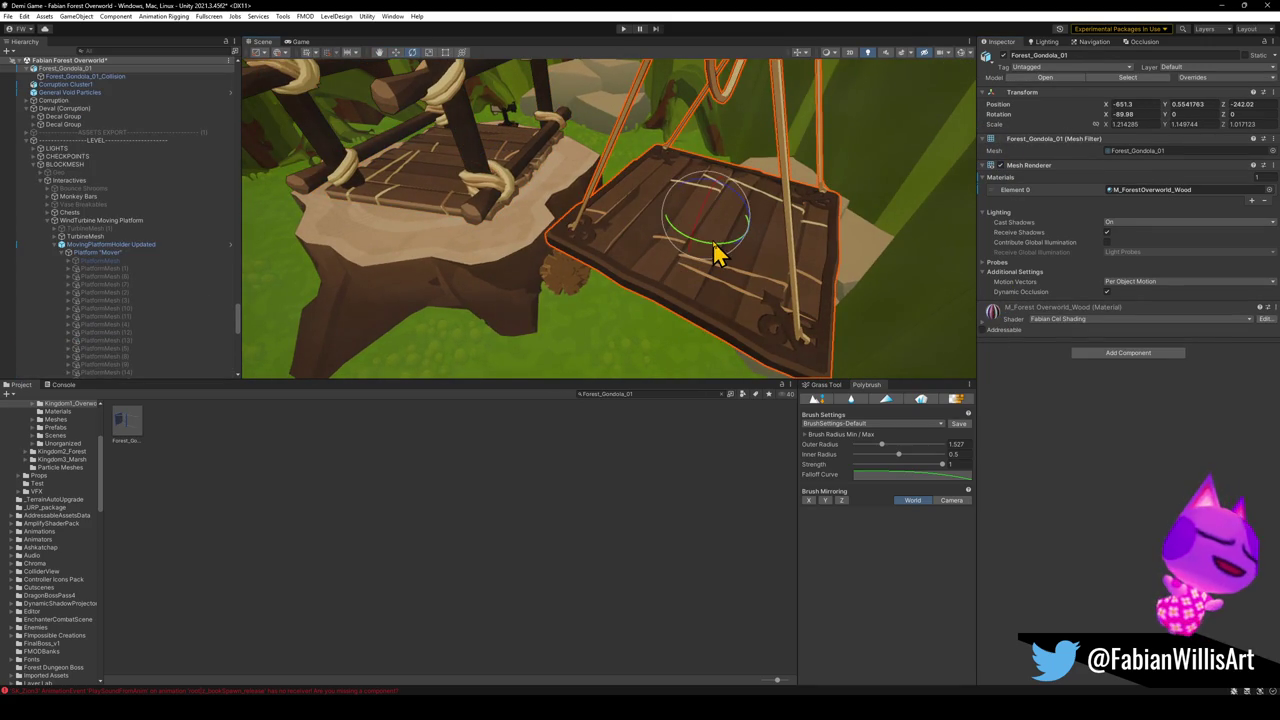
pyautogui.moveTo(715, 255)
pyautogui.mouseDown()
pyautogui.moveTo(609, 274)
pyautogui.moveTo(663, 240)
pyautogui.moveTo(723, 266)
pyautogui.moveTo(694, 269)
pyautogui.moveTo(714, 282)
pyautogui.moveTo(486, 266)
pyautogui.moveTo(475, 245)
pyautogui.moveTo(625, 293)
pyautogui.moveTo(620, 277)
pyautogui.moveTo(686, 251)
pyautogui.moveTo(793, 268)
pyautogui.moveTo(755, 272)
pyautogui.mouseUp()
pyautogui.press('w')
pyautogui.scroll(3, 591, 294)
pyautogui.press('e')
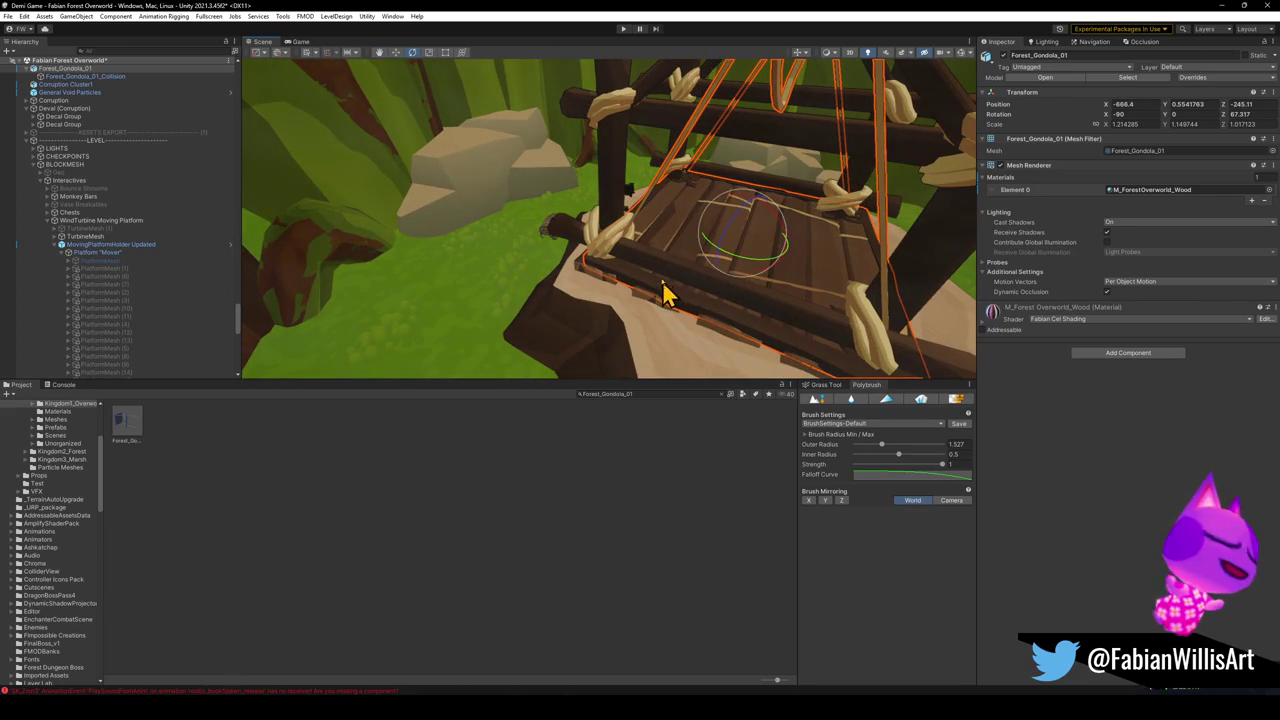
pyautogui.click(665, 282)
# Step: Select WindTurbine Moving Platform in the Hierarchy and collapse its children
pyautogui.click(115, 358)
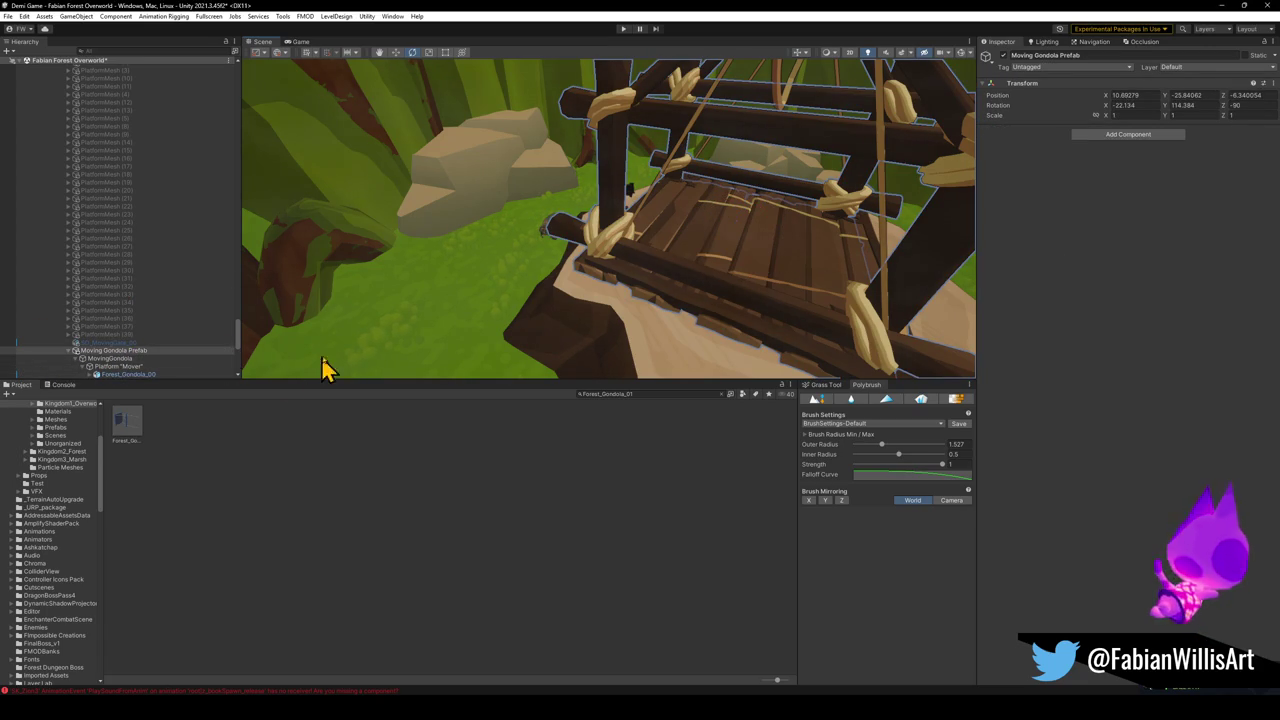
pyautogui.press('Down')
pyautogui.scroll(3, 157, 209)
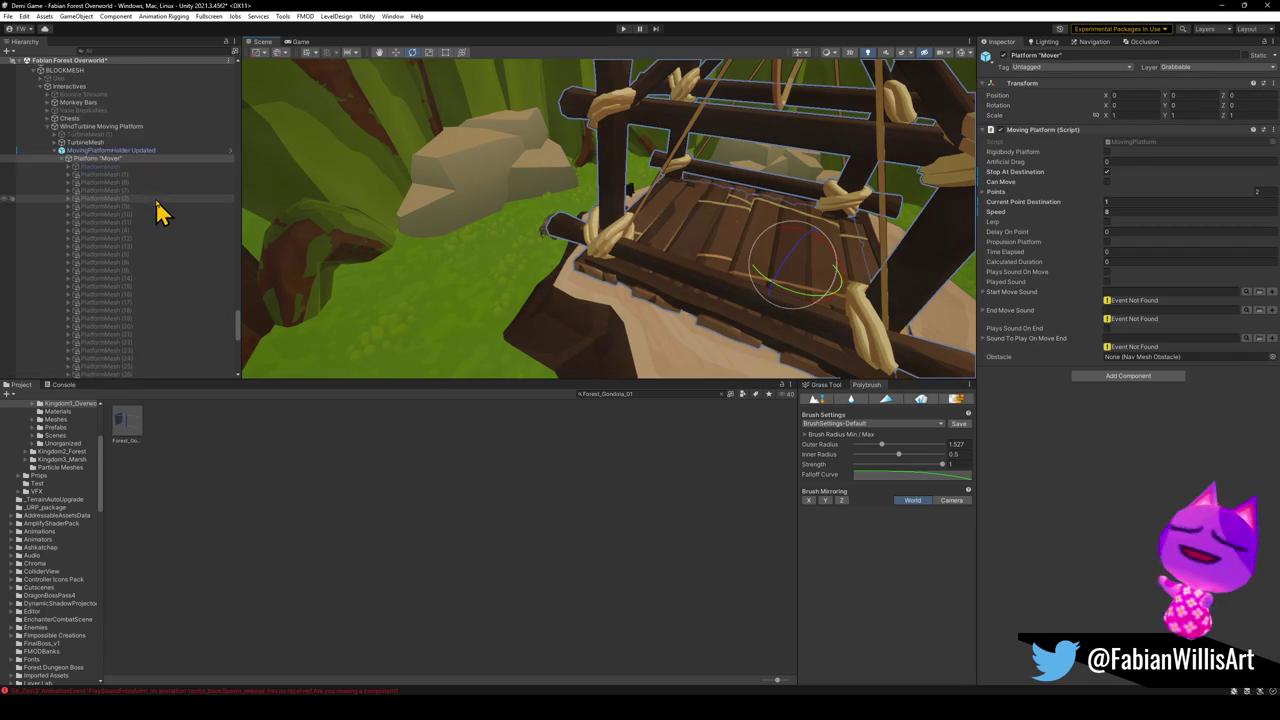
pyautogui.press('Up')
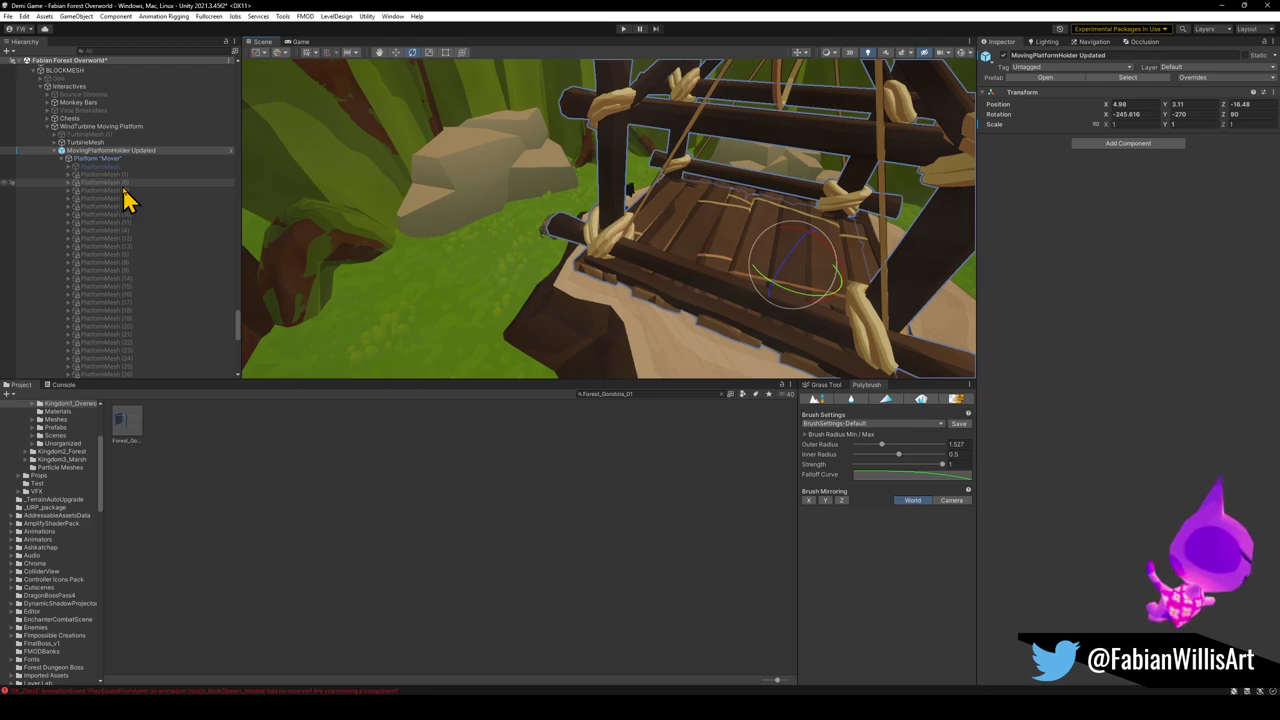
pyautogui.press('Up')
pyautogui.press('Up')
pyautogui.press('Up')
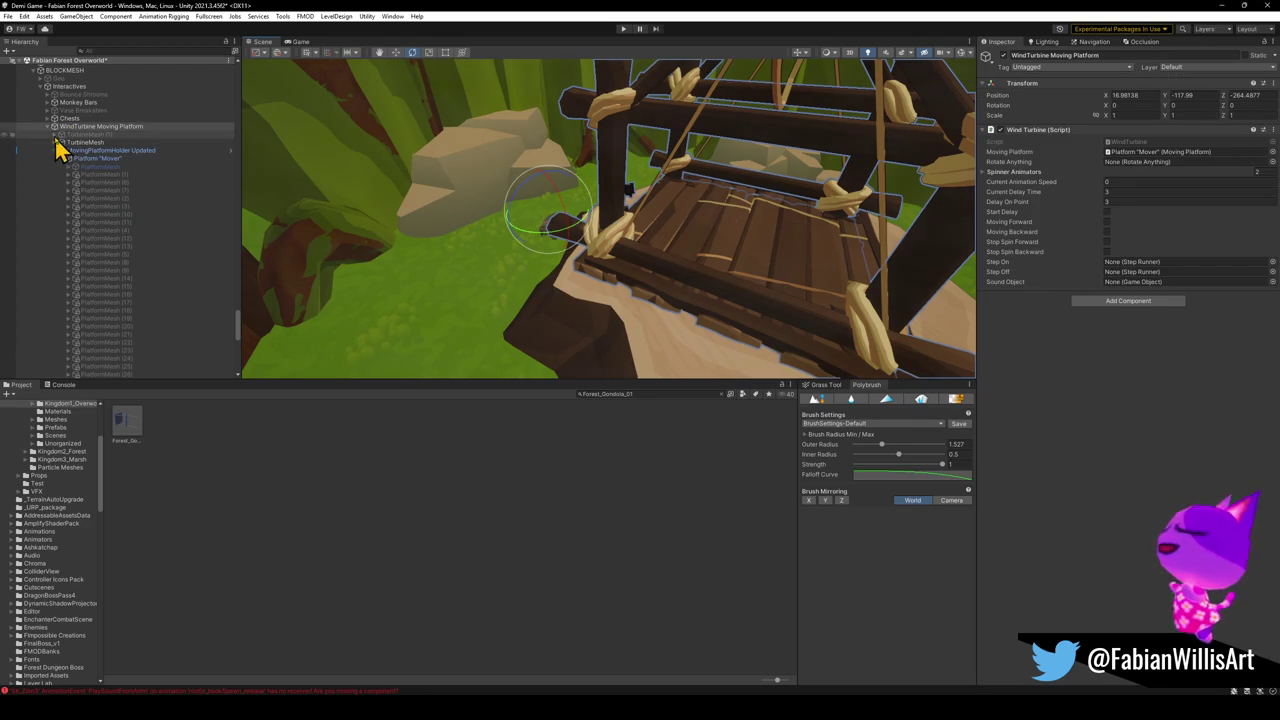
pyautogui.click(47, 127)
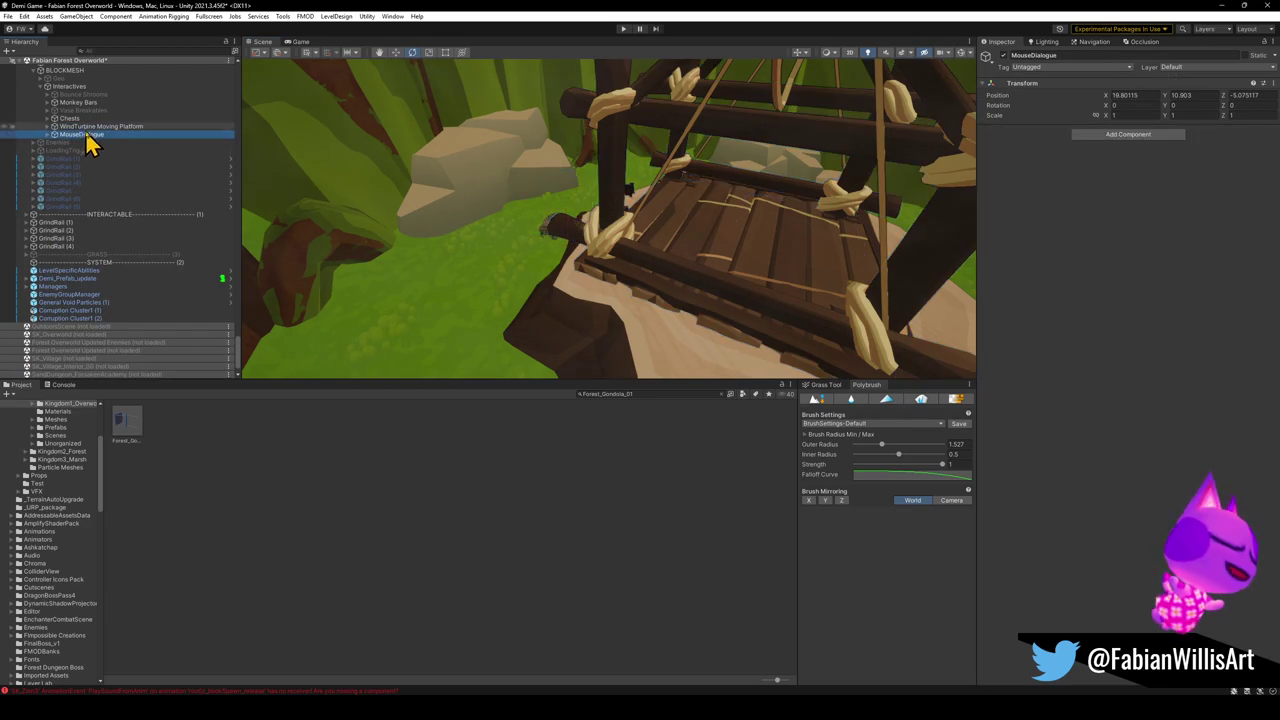
# Step: Try pasting a copied position onto Forest_Gondola_01, then undo the paste
pyautogui.keyDown('alt'); pyautogui.moveTo(668, 224); pyautogui.dragTo(1025, 132); pyautogui.keyUp('alt')
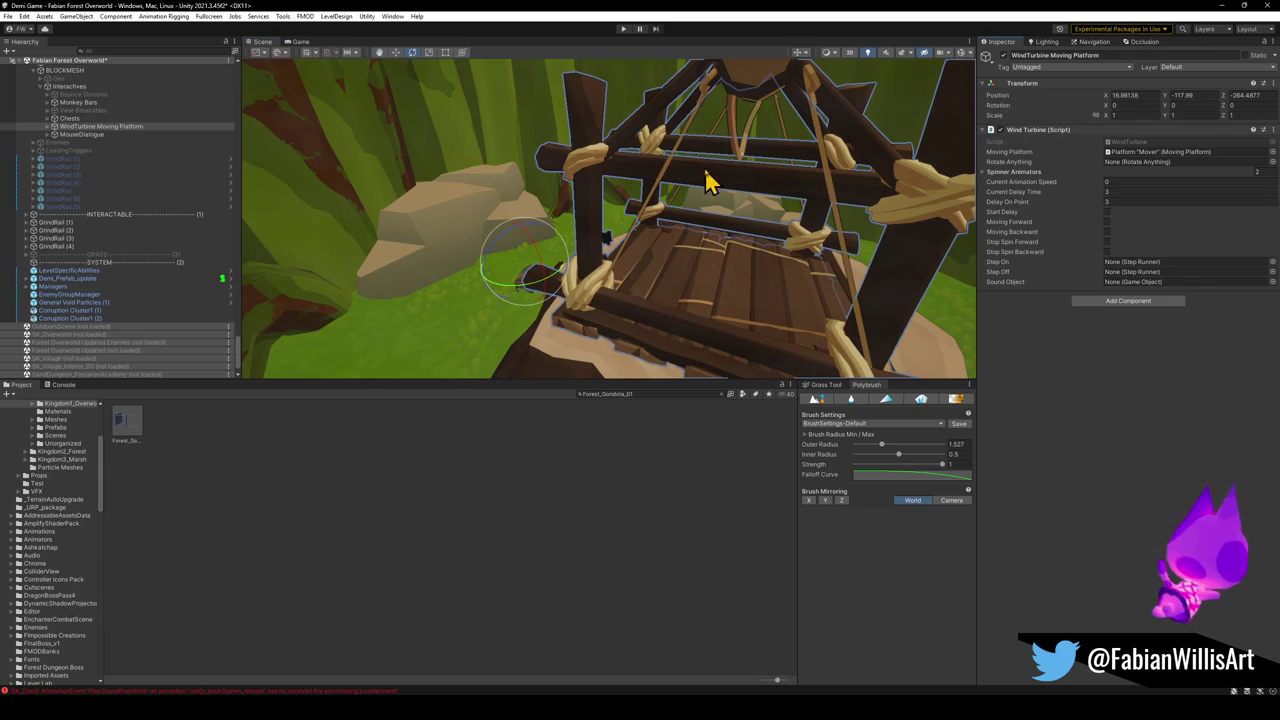
pyautogui.click(678, 155)
pyautogui.click(676, 157)
pyautogui.keyDown('alt'); pyautogui.moveTo(680, 160); pyautogui.dragTo(870, 155); pyautogui.keyUp('alt')
pyautogui.rightClick(998, 106)
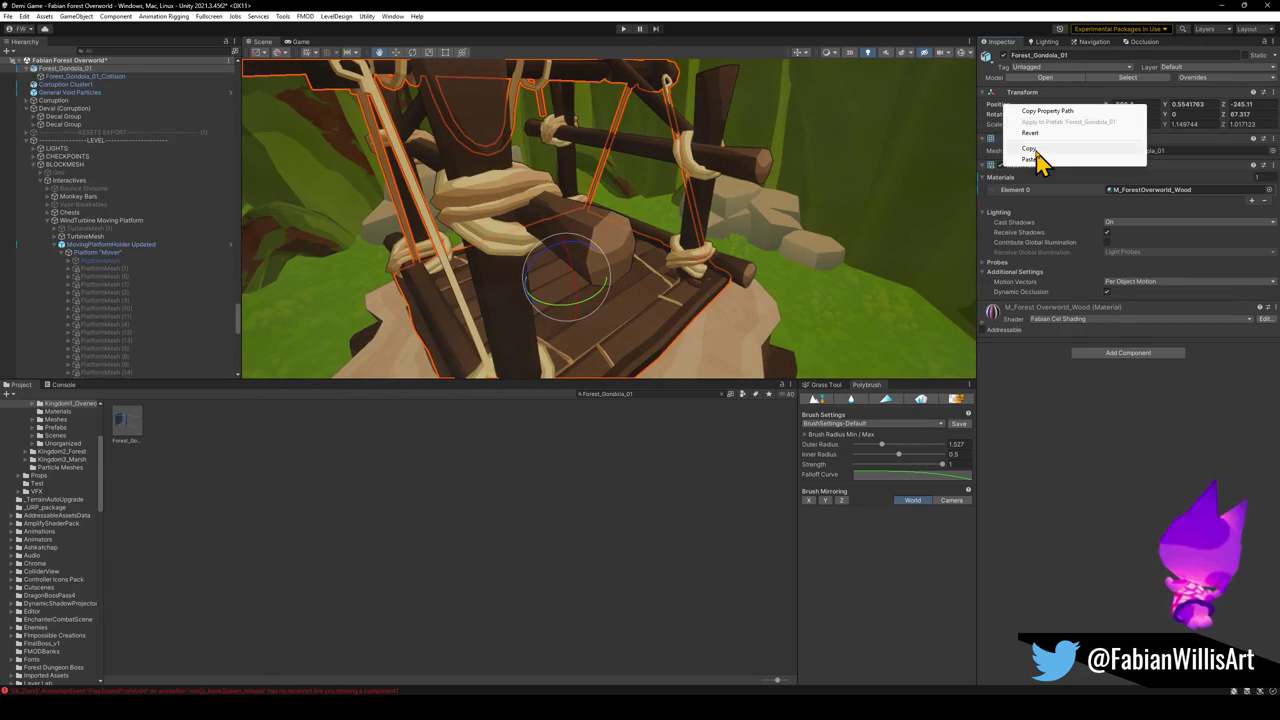
pyautogui.click(1030, 160)
pyautogui.keyDown('alt'); pyautogui.moveTo(723, 266); pyautogui.dragTo(614, 262); pyautogui.keyUp('alt')
pyautogui.hotkey('ctrl', 'z')
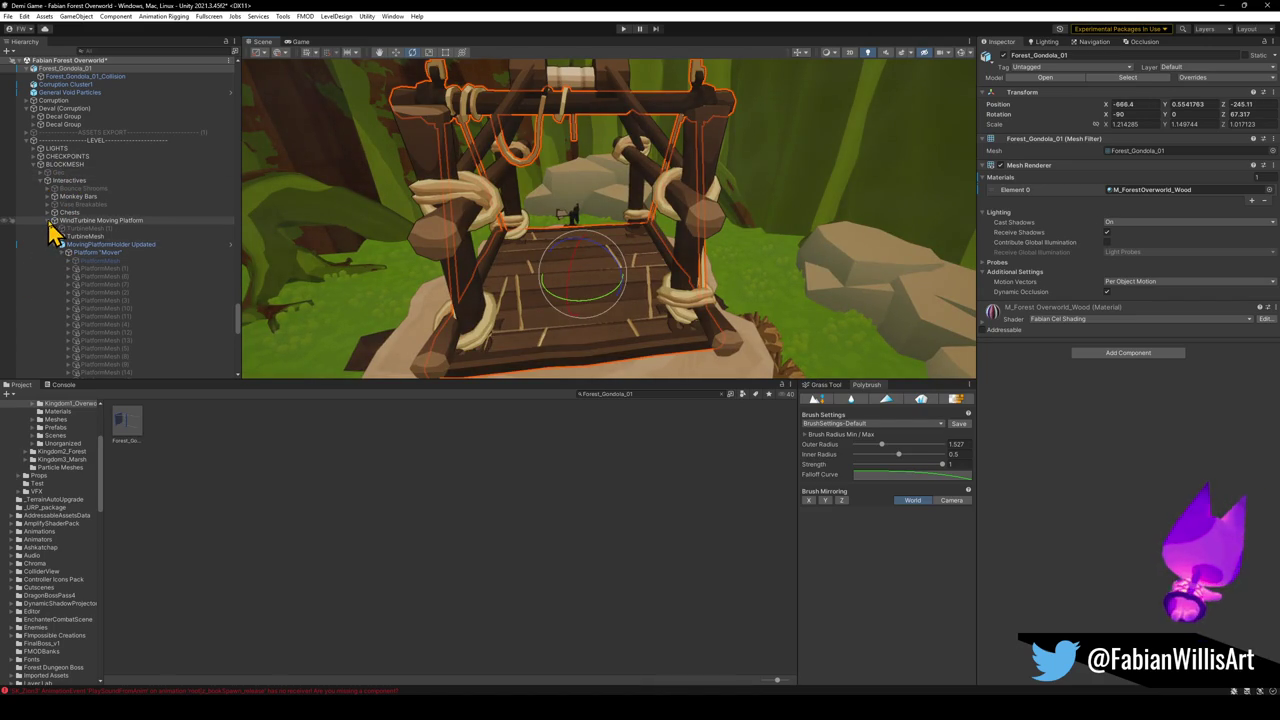
# Step: Move WindTurbine Moving Platform to the scene's top level and copy its position values
pyautogui.click(52, 221)
pyautogui.click(48, 220)
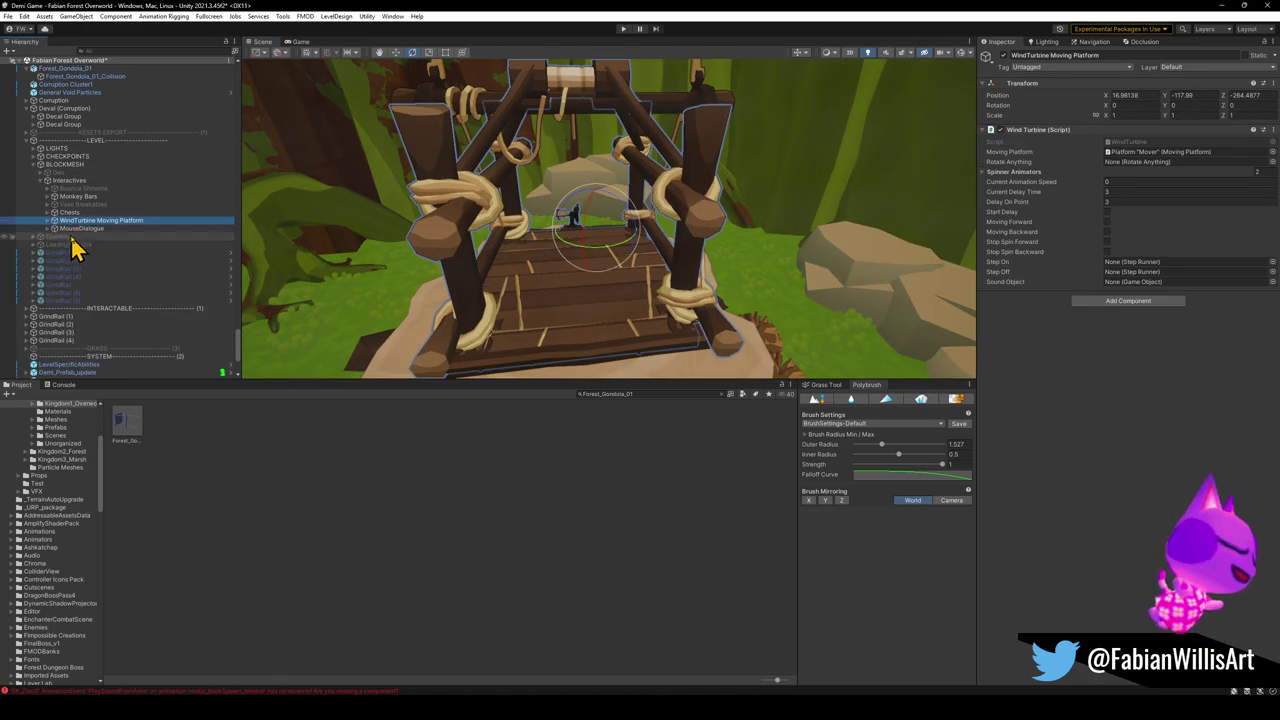
pyautogui.click(92, 229)
pyautogui.click(72, 219)
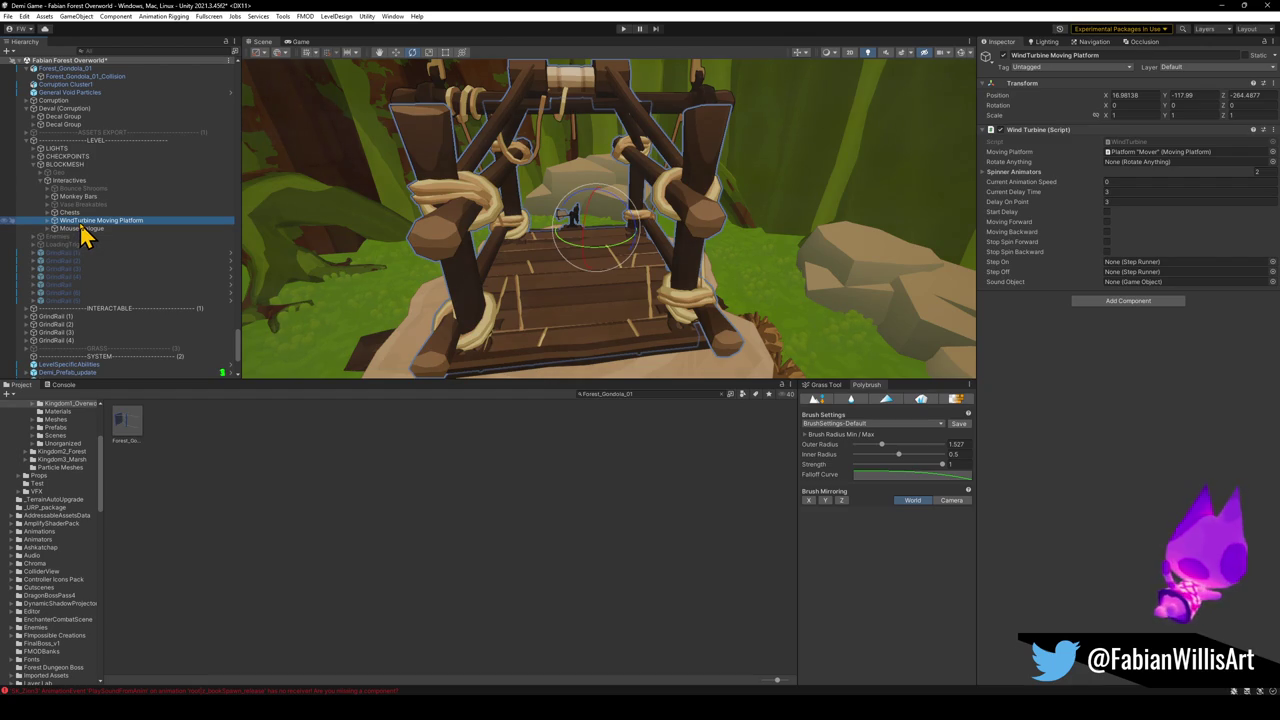
pyautogui.moveTo(82, 226); pyautogui.dragTo(30, 142)
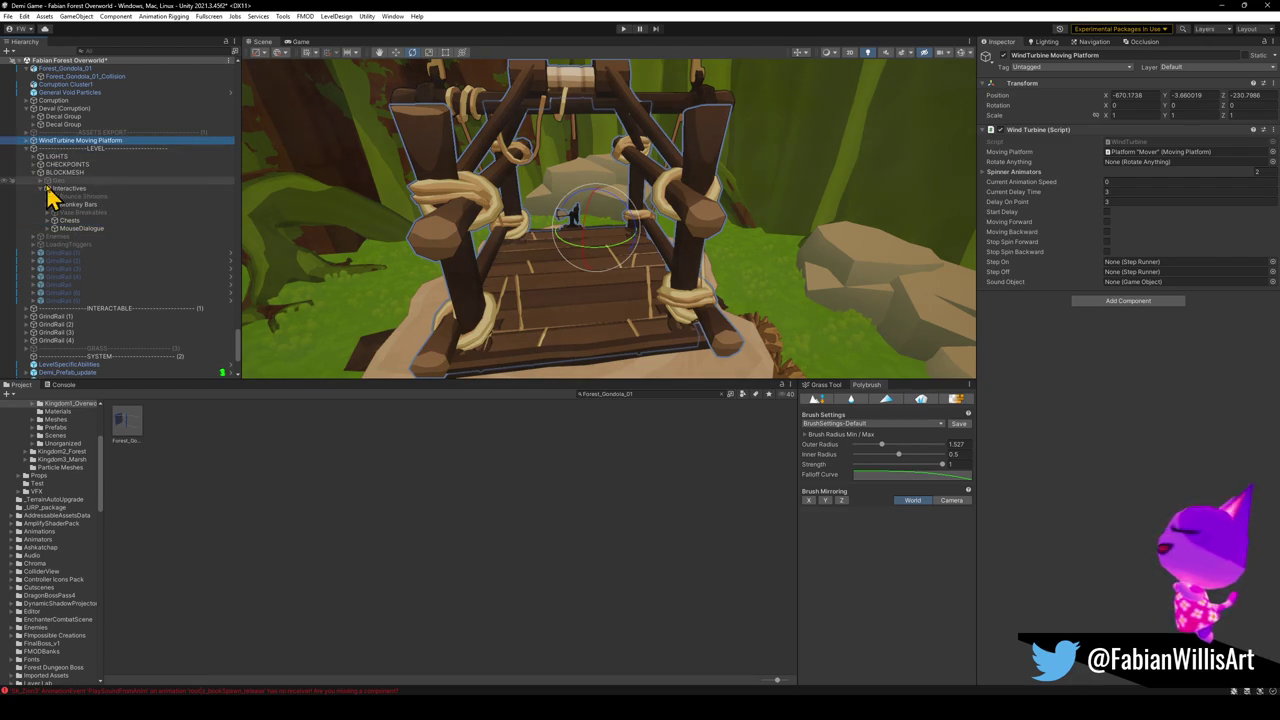
pyautogui.rightClick(1000, 97)
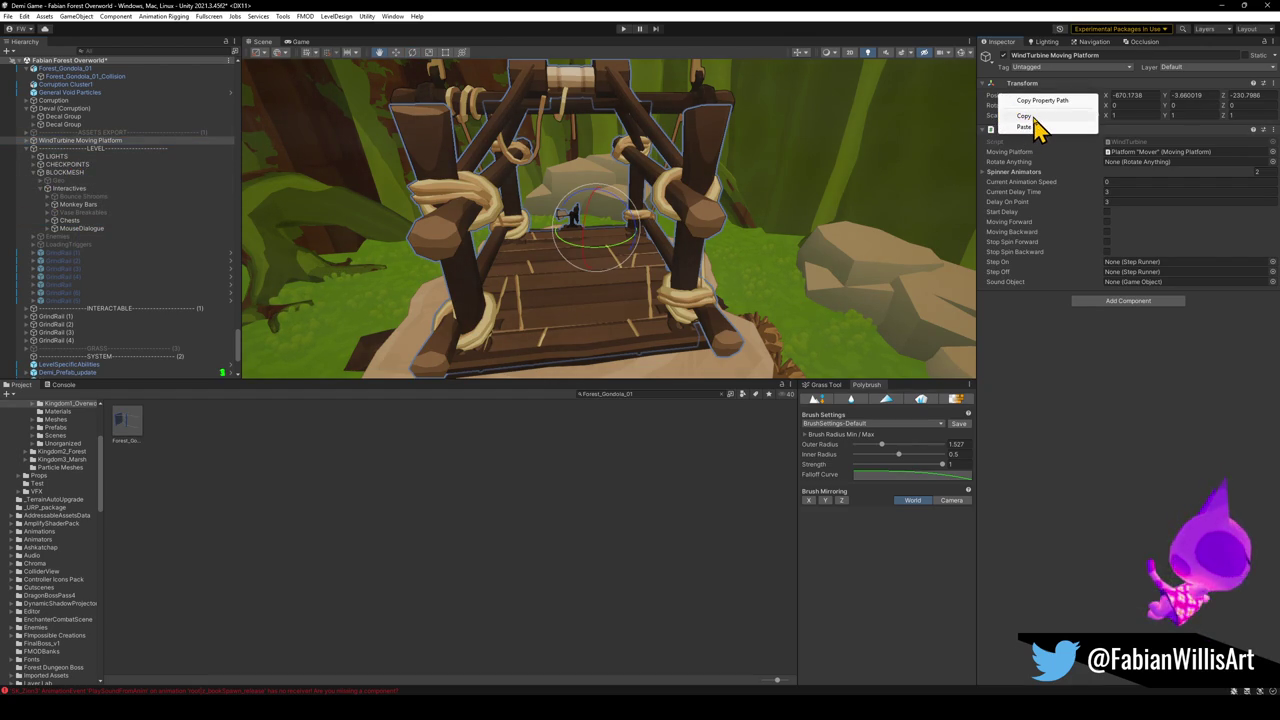
pyautogui.click(1034, 118)
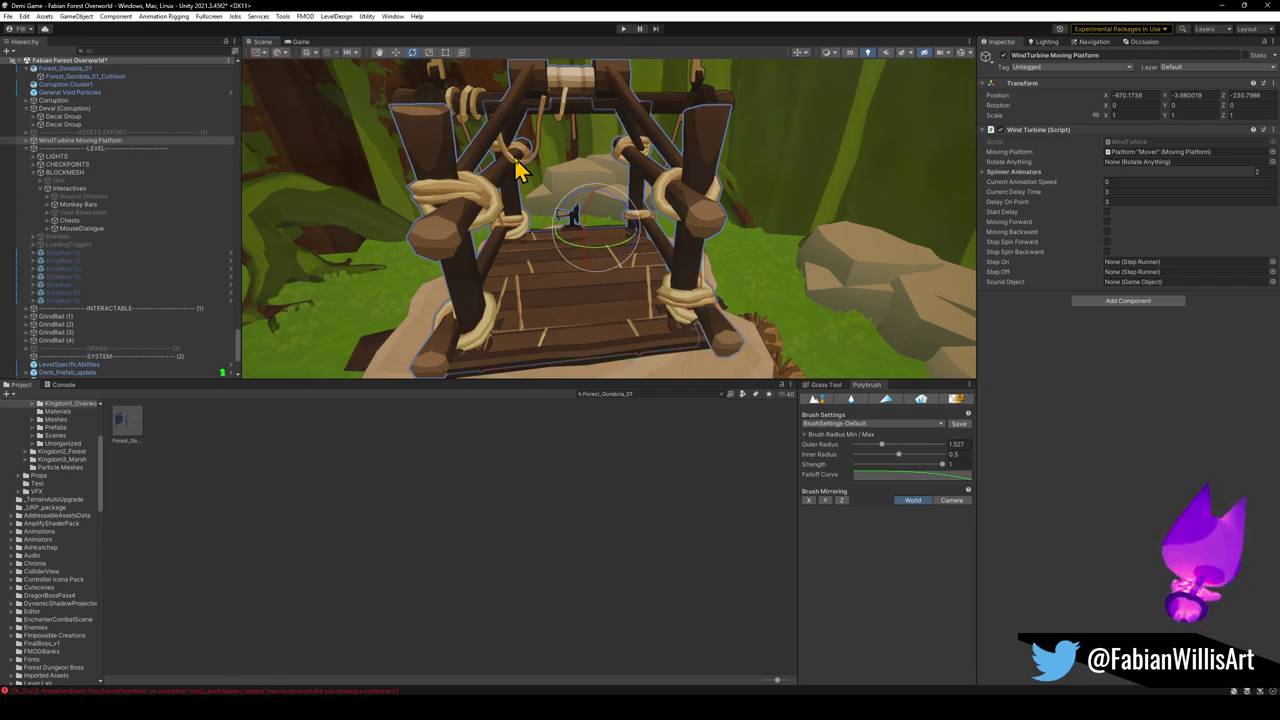
# Step: Select the gondola parts and Platform "Mover", then collapse WindTurbine Moving Platform
pyautogui.click(517, 170)
pyautogui.click(539, 167)
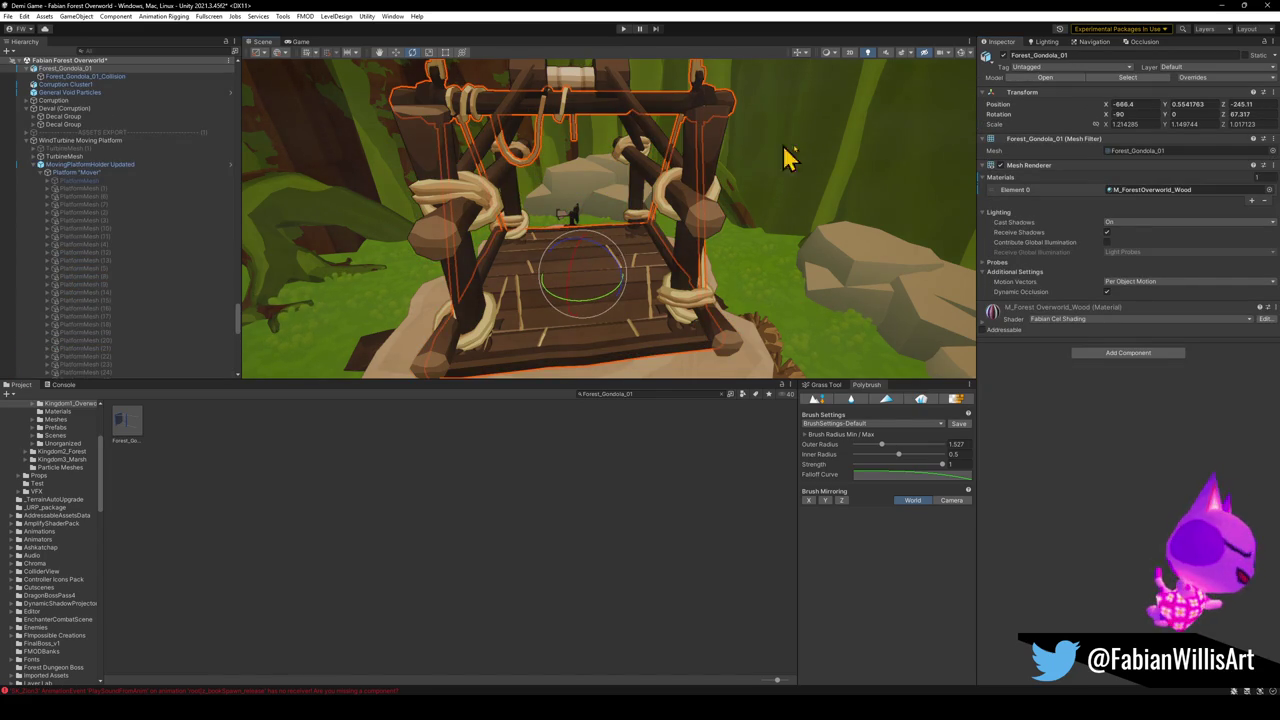
pyautogui.click(445, 232)
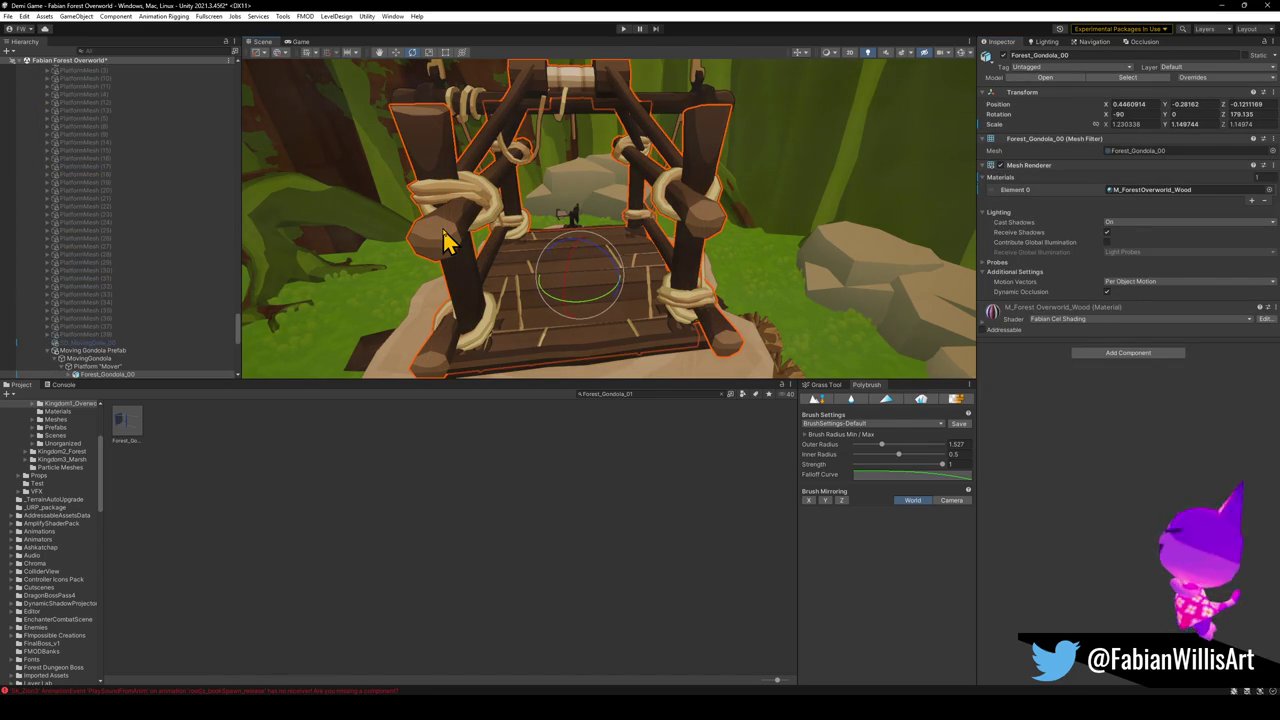
pyautogui.click(120, 306)
pyautogui.click(126, 314)
pyautogui.click(126, 314)
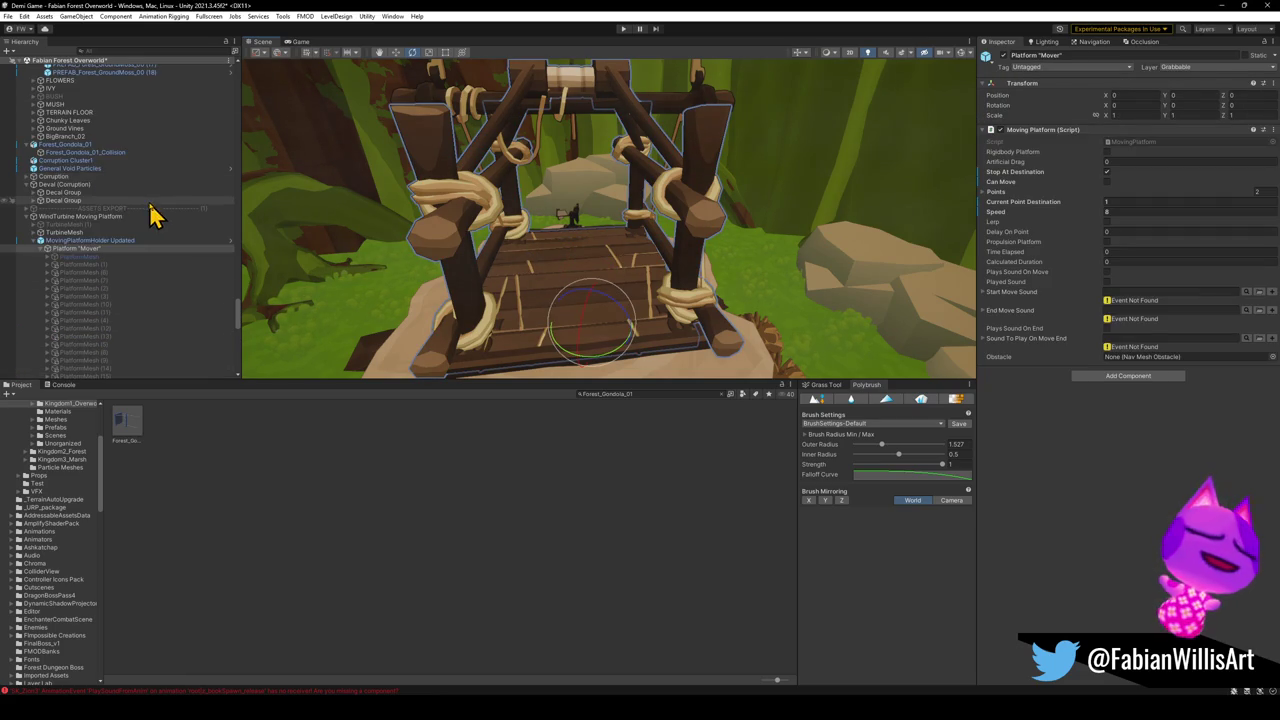
pyautogui.click(151, 214)
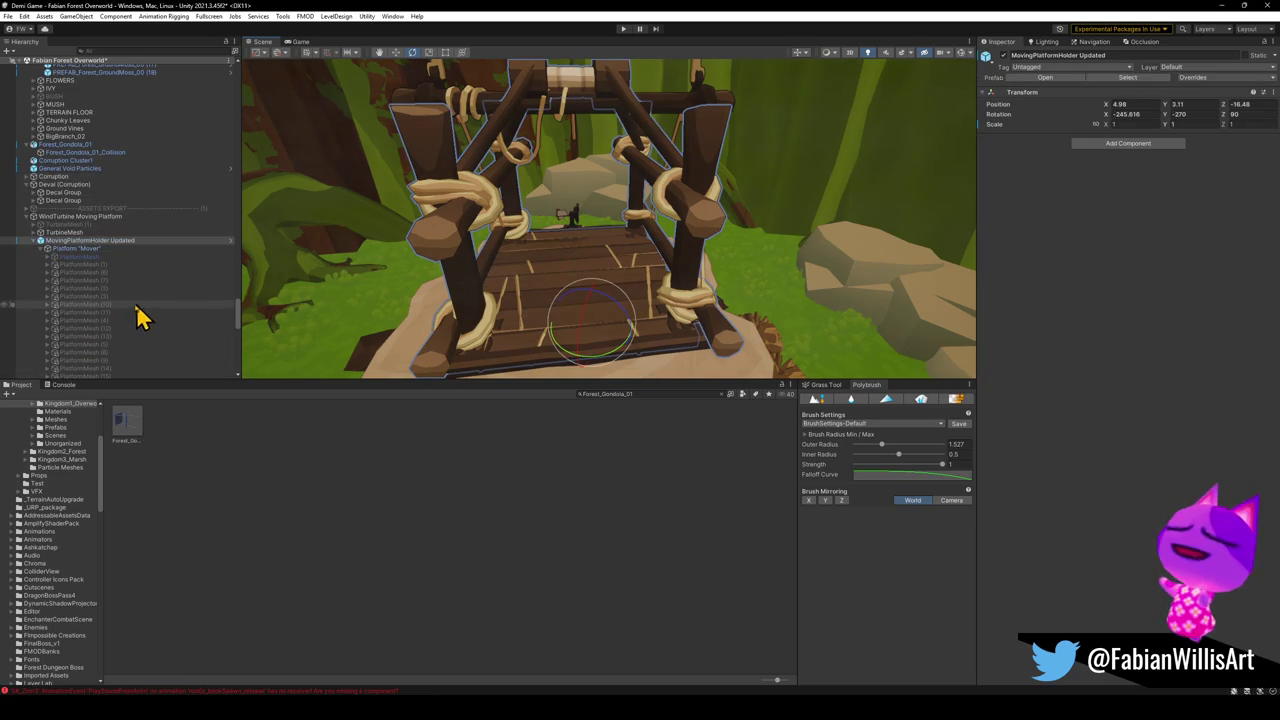
pyautogui.click(28, 218)
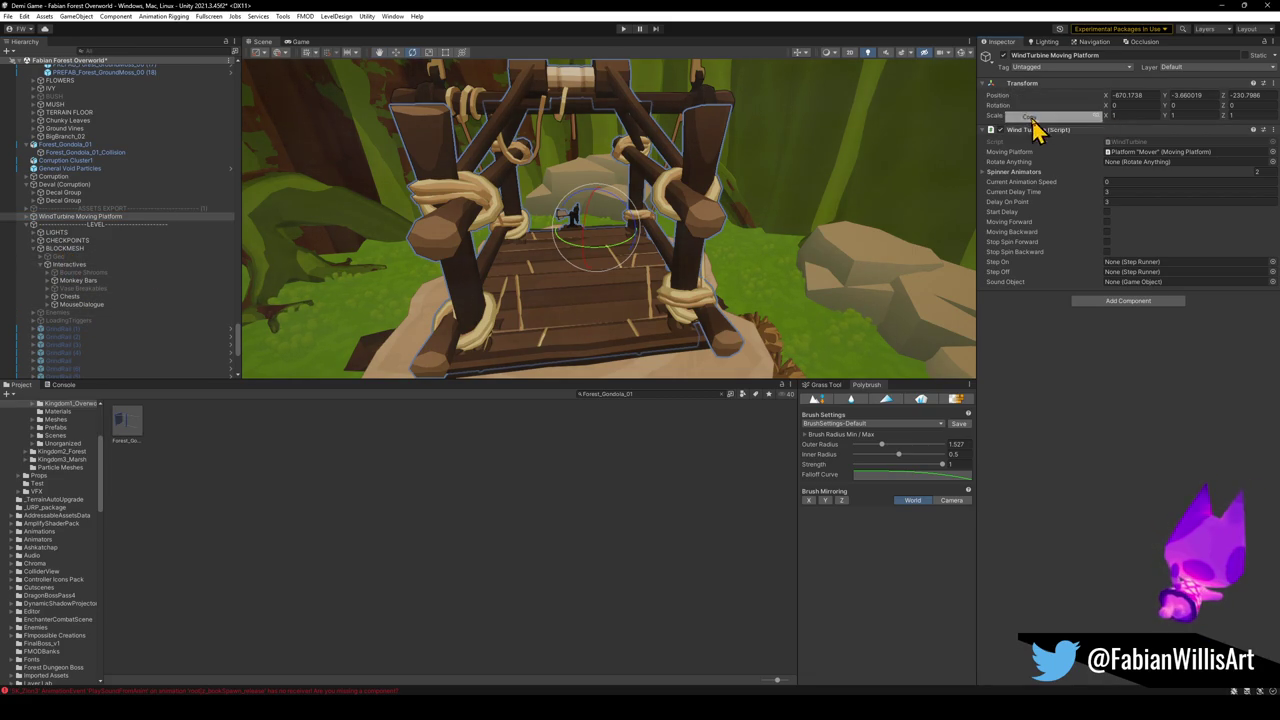
# Step: Cycle through the overlapping scene objects to pick the Forest_Gondola_01 mesh
pyautogui.click(505, 228)
pyautogui.click(505, 228)
pyautogui.click(505, 228)
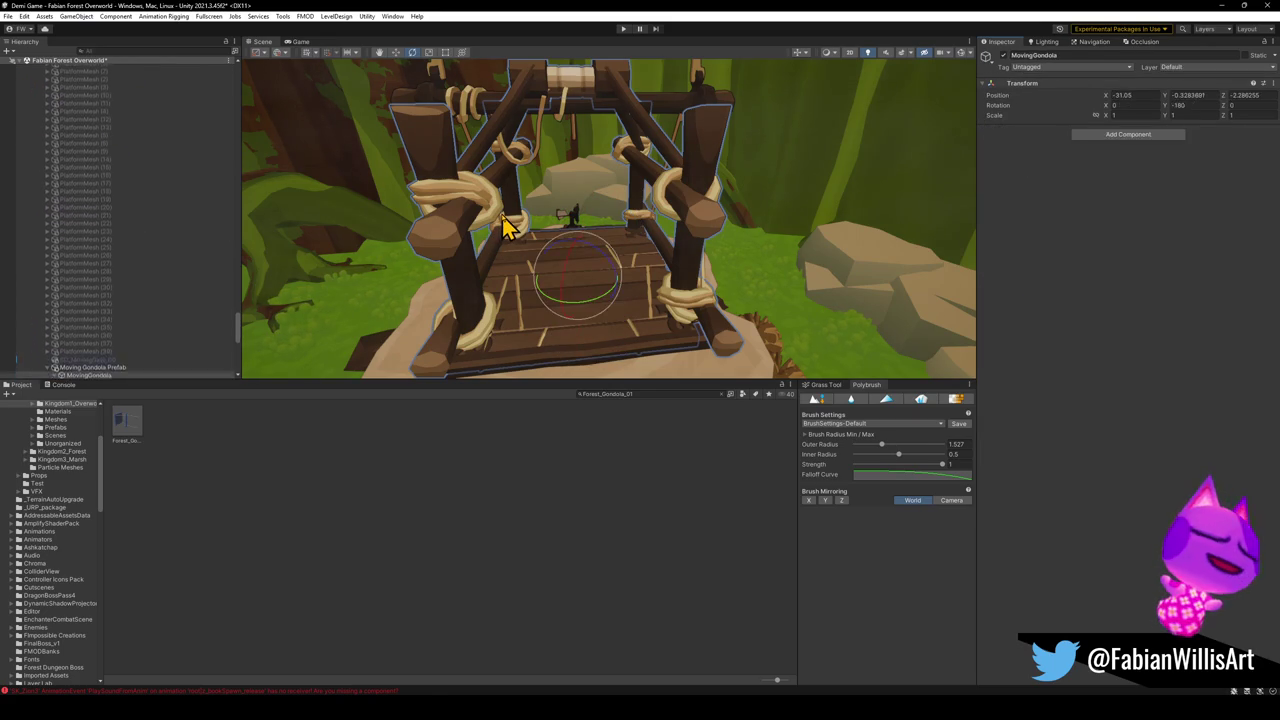
pyautogui.click(505, 228)
pyautogui.click(505, 228)
pyautogui.click(505, 228)
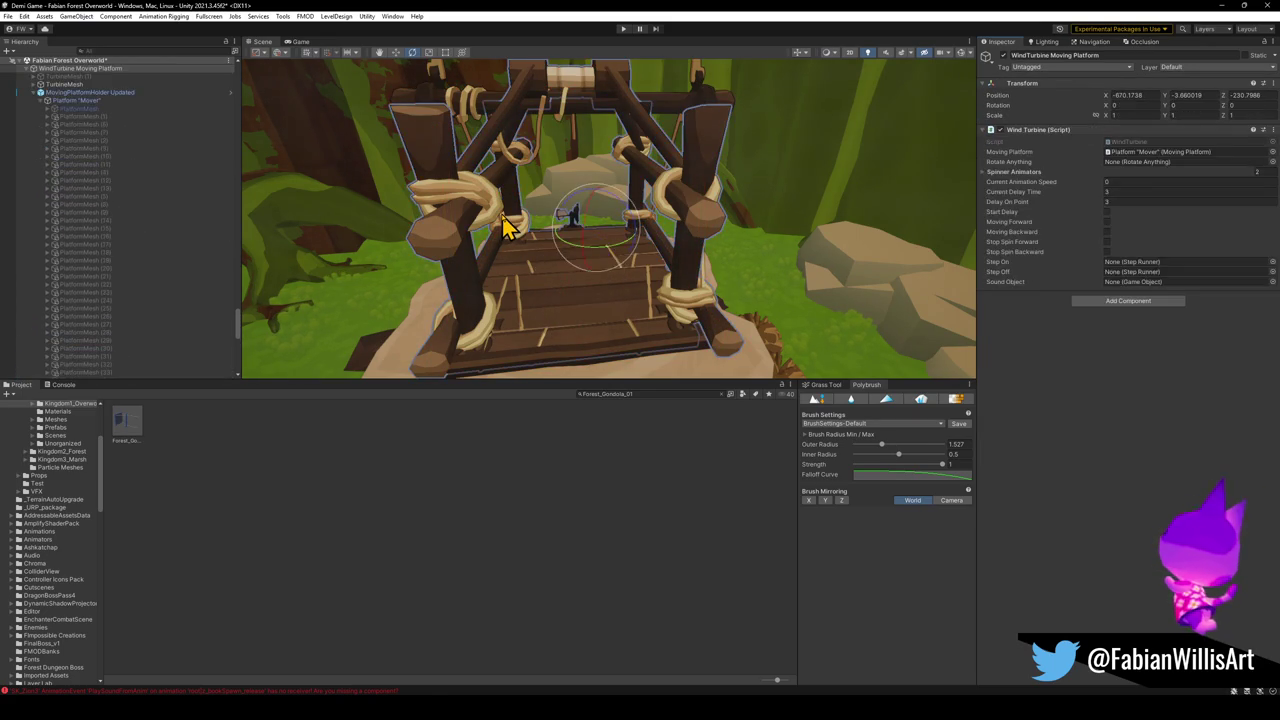
pyautogui.click(505, 228)
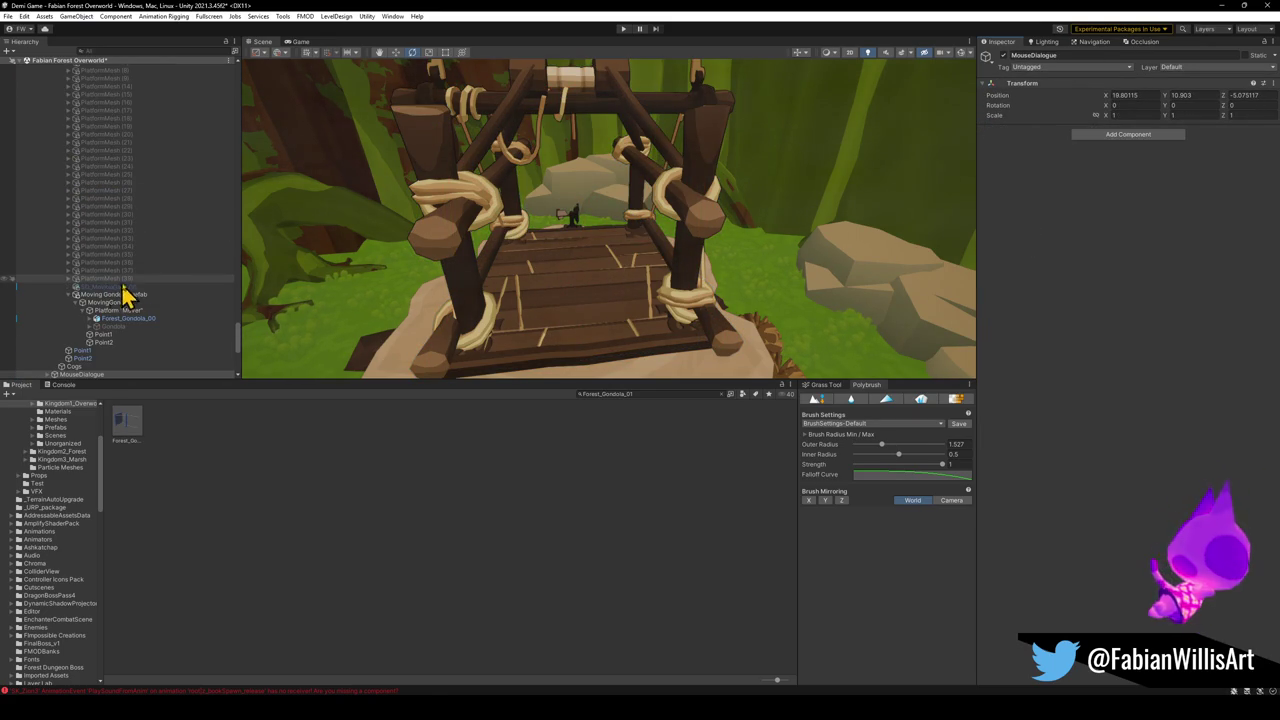
pyautogui.scroll(-3, 170, 283)
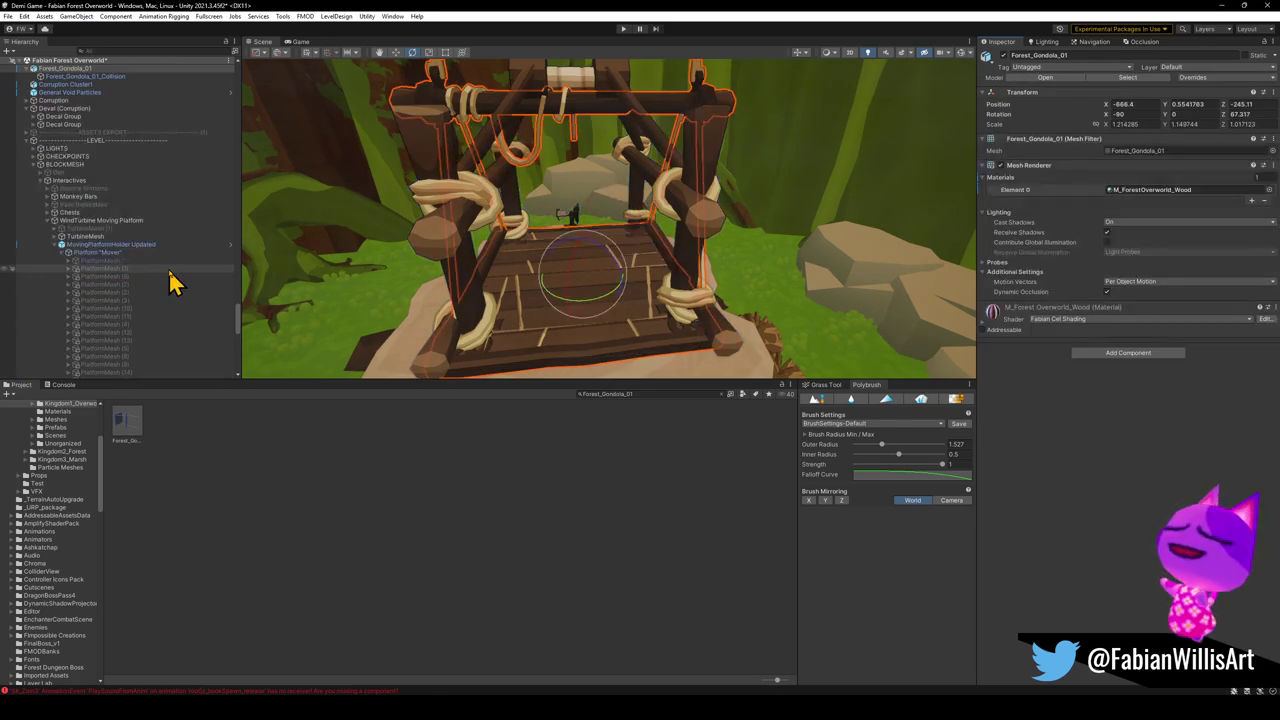
pyautogui.hotkey('ctrl', 'z')
pyautogui.hotkey('ctrl', 'z')
pyautogui.hotkey('ctrl', 'z')
pyautogui.hotkey('ctrl', 'z')
pyautogui.hotkey('ctrl', 'z')
pyautogui.hotkey('ctrl', 'z')
pyautogui.hotkey('ctrl', 'z')
pyautogui.hotkey('ctrl', 'z')
pyautogui.hotkey('ctrl', 'z')
pyautogui.hotkey('ctrl', 'z')
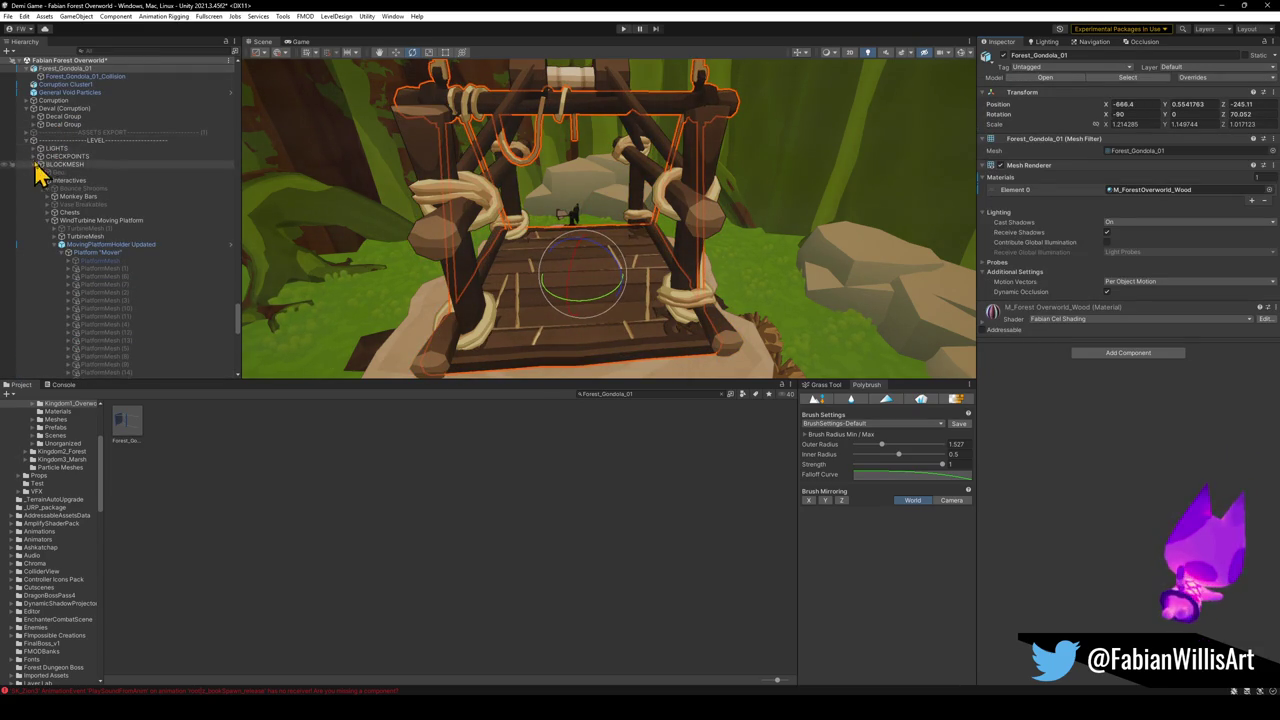
# Step: Paste the platform's position onto Forest_Gondola_01 and frame it in the Scene view
pyautogui.click(56, 244)
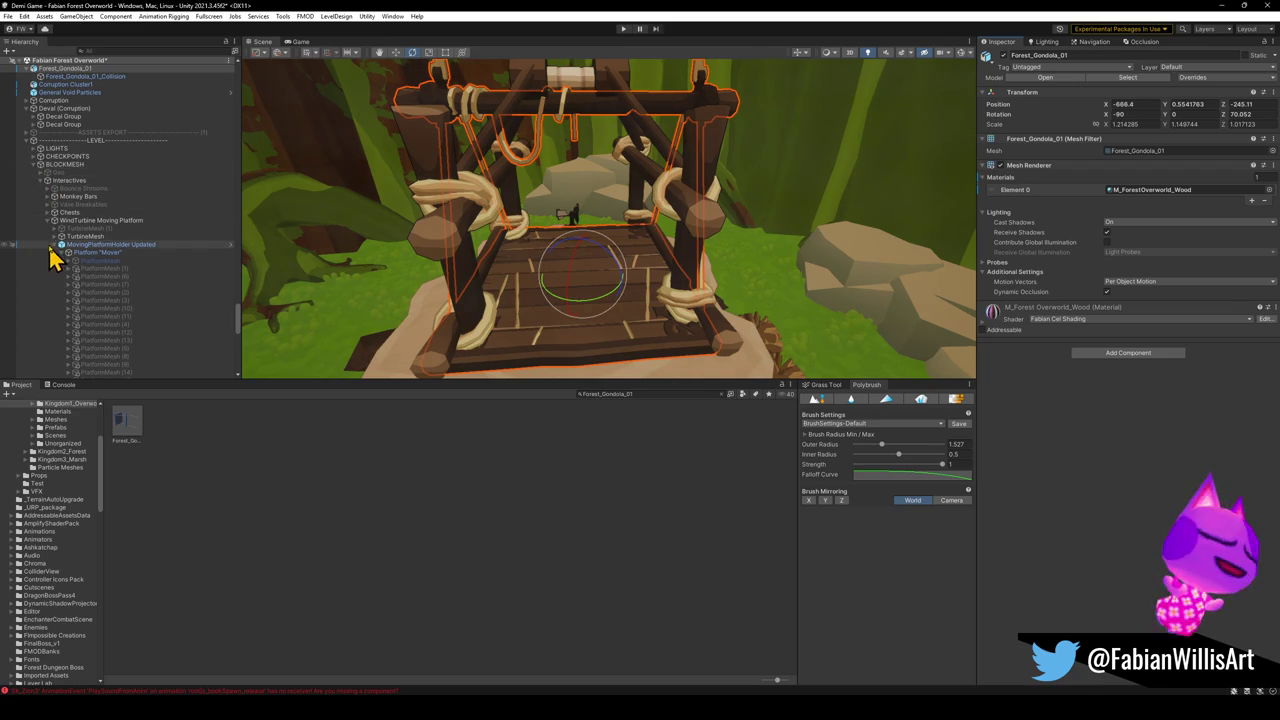
pyautogui.click(47, 220)
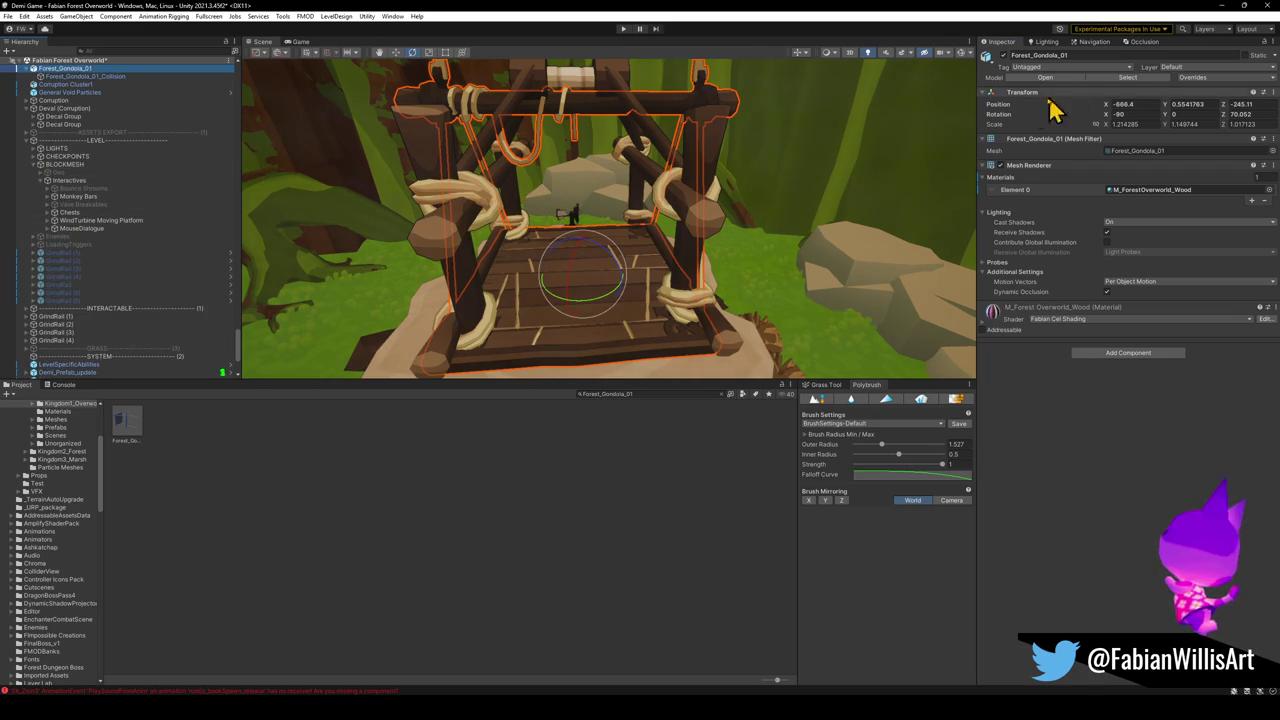
pyautogui.rightClick(1005, 107)
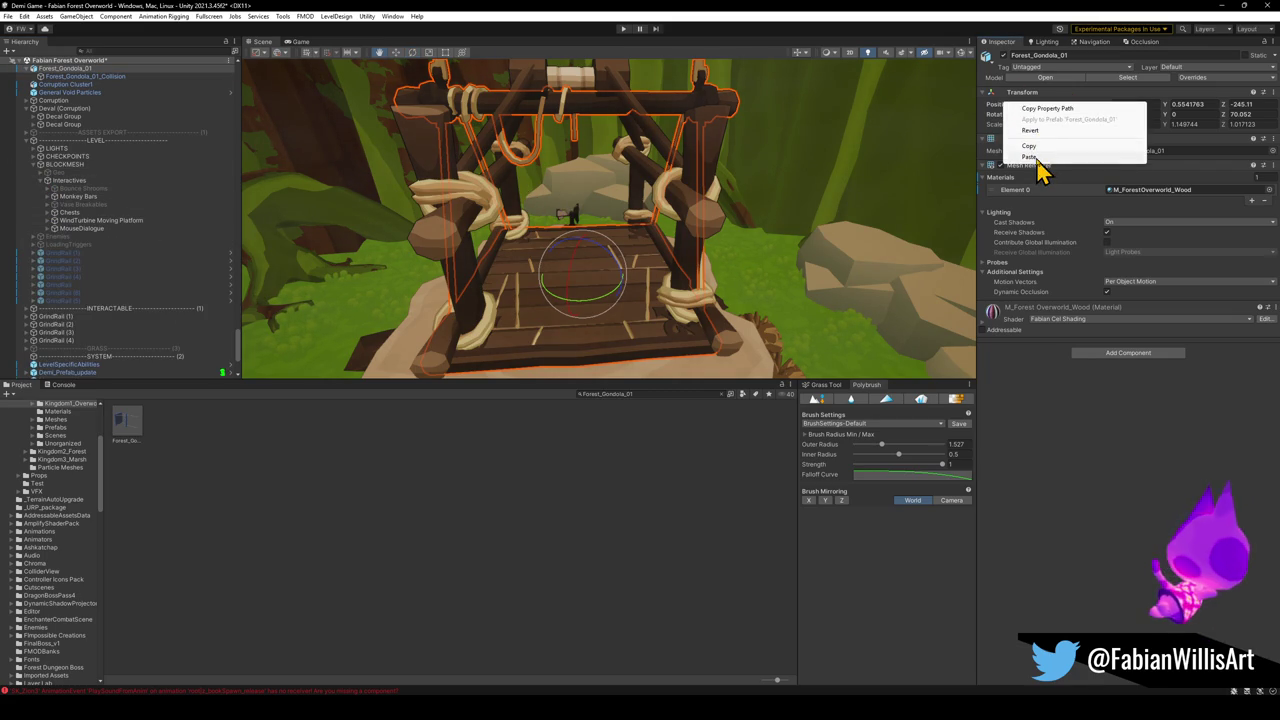
pyautogui.click(1030, 157)
pyautogui.press('f')
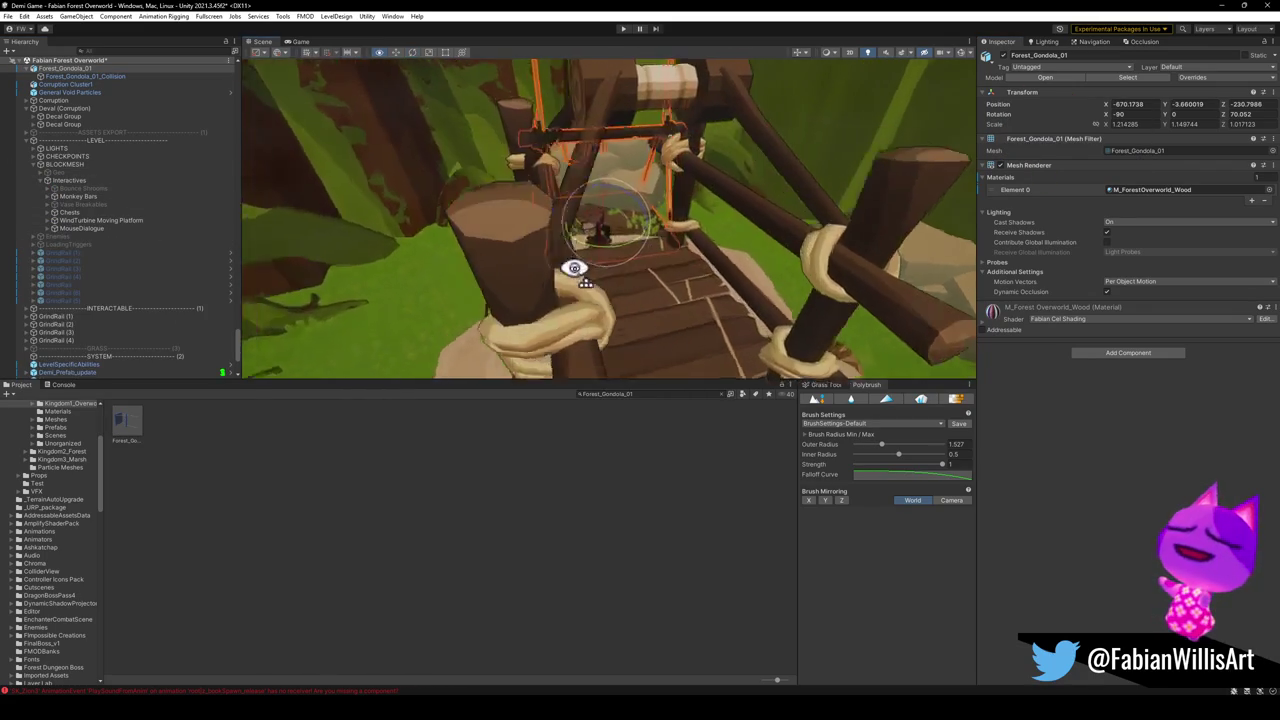
pyautogui.keyDown('alt'); pyautogui.moveTo(556, 258); pyautogui.dragTo(706, 297); pyautogui.keyUp('alt')
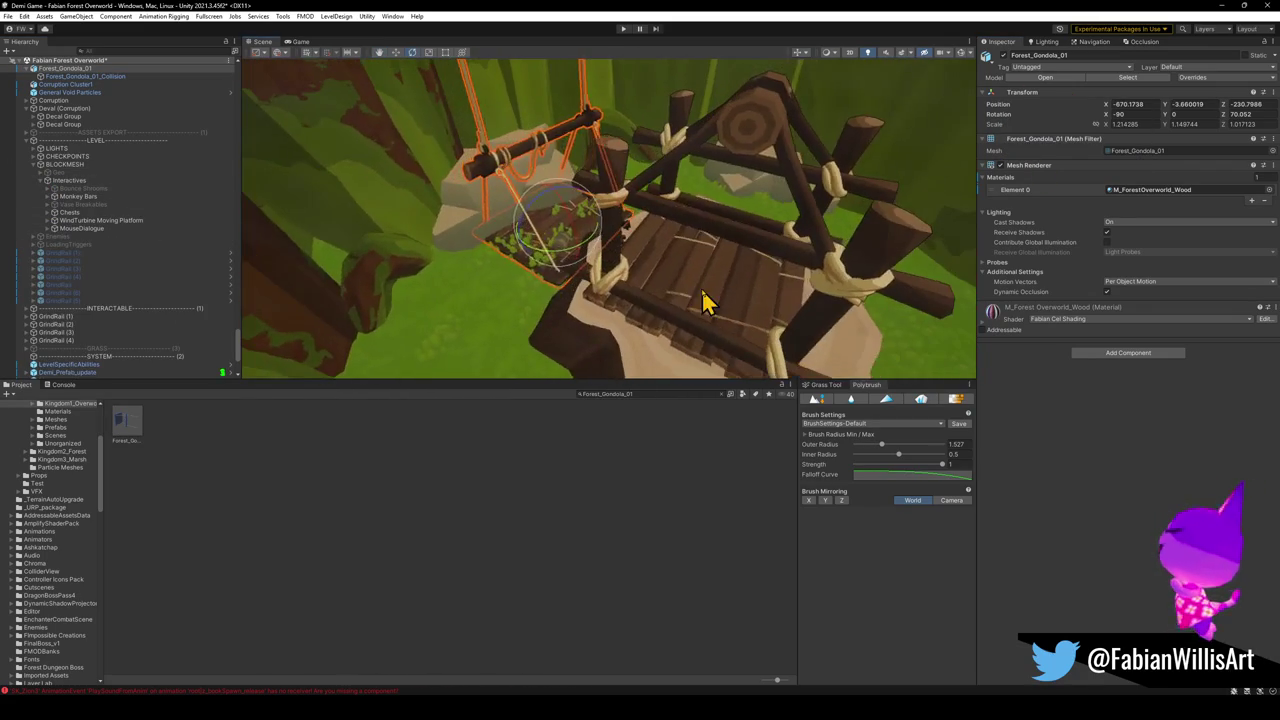
# Step: Compare the Forest_Gondola_00 base and Forest_Gondola_01 rope meshes, keeping Forest_Gondola_01 selected
pyautogui.click(615, 262)
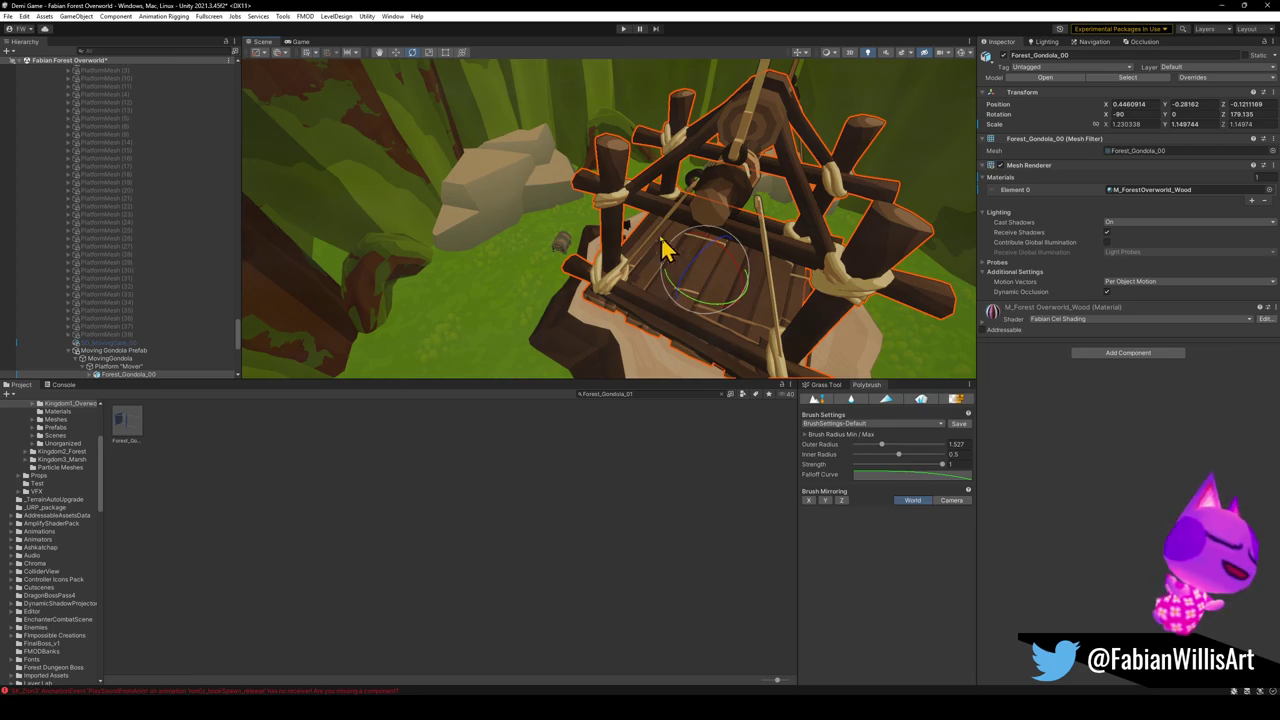
pyautogui.click(745, 145)
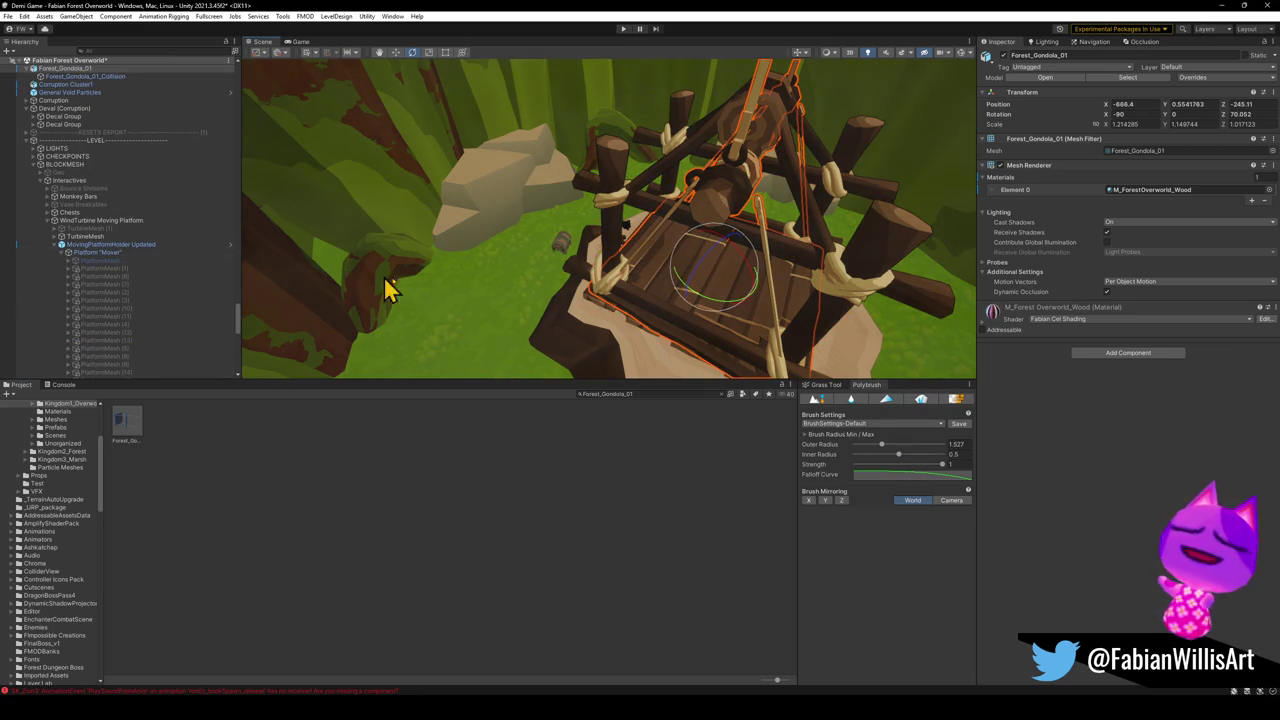
pyautogui.click(570, 295)
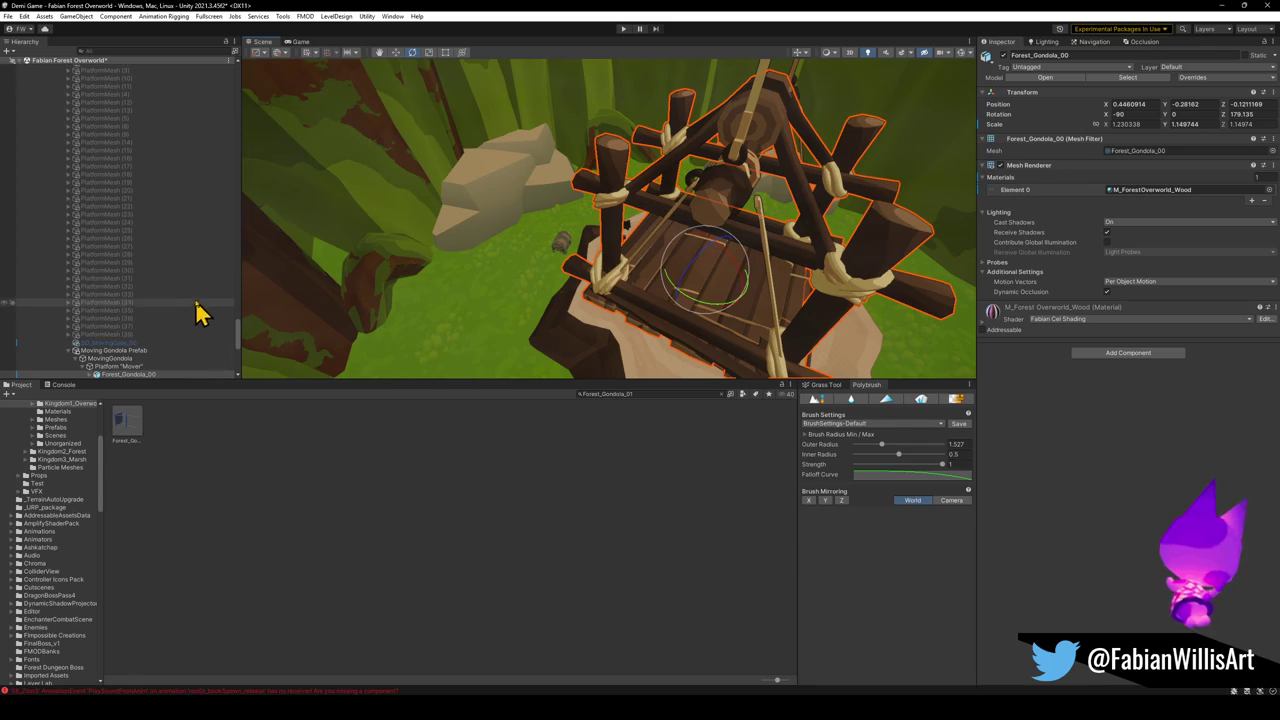
pyautogui.hotkey('ctrl', 'z')
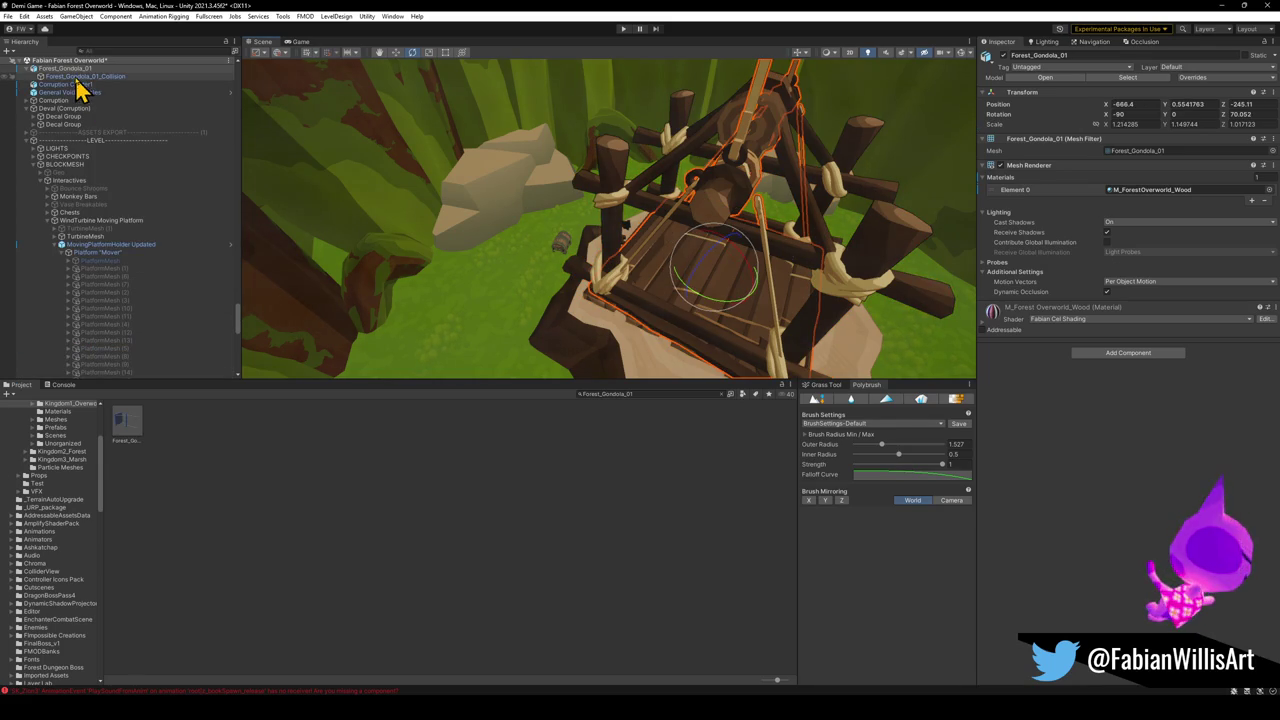
pyautogui.scroll(-3, 118, 370)
pyautogui.scroll(-3, 118, 375)
# Step: Parent Forest_Gondola_01 under the Platform "Mover" object
pyautogui.moveTo(118, 383); pyautogui.dragTo(130, 365)
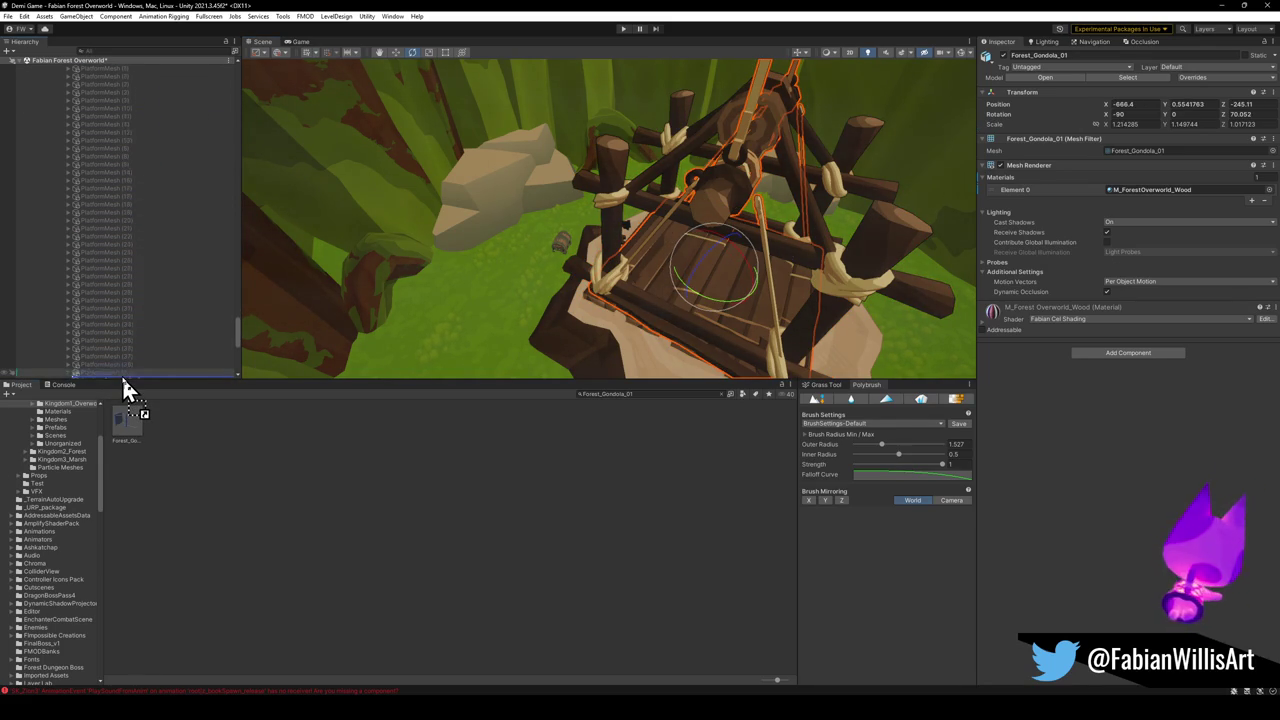
pyautogui.moveTo(130, 365); pyautogui.dragTo(134, 329)
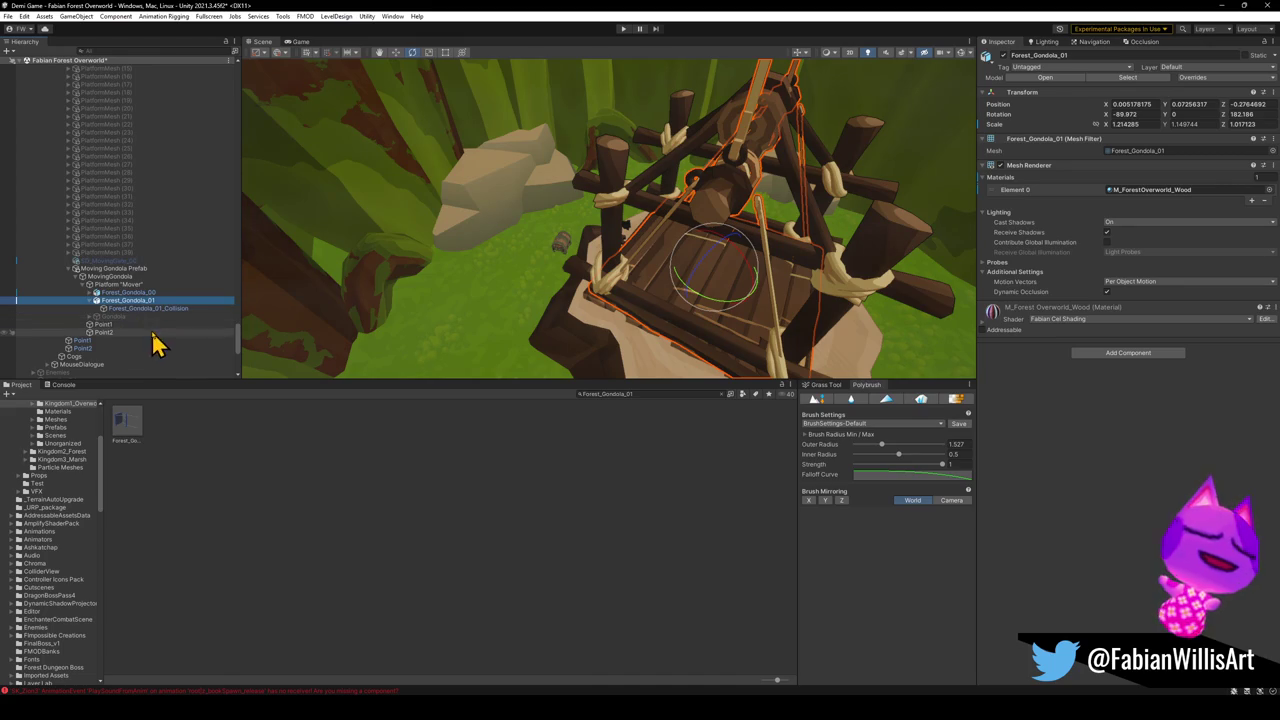
pyautogui.click(90, 301)
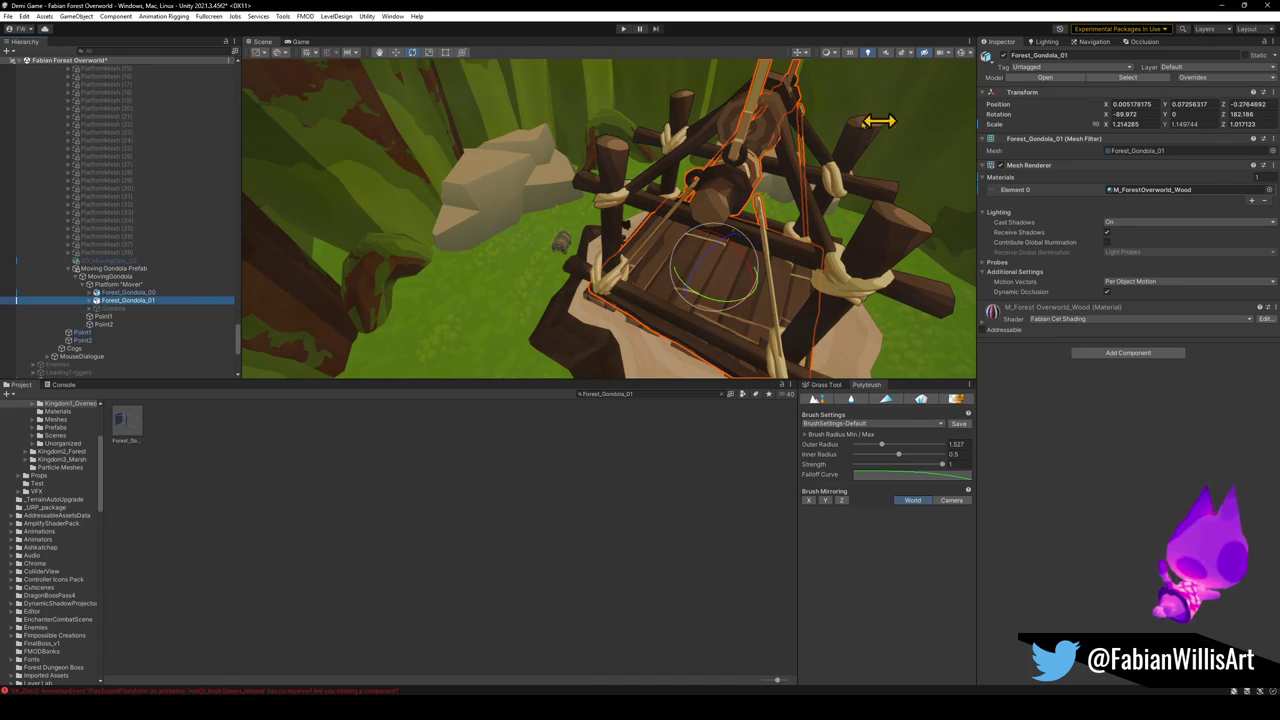
# Step: Copy Forest_Gondola_00's position and paste it onto Forest_Gondola_01
pyautogui.press('Up')
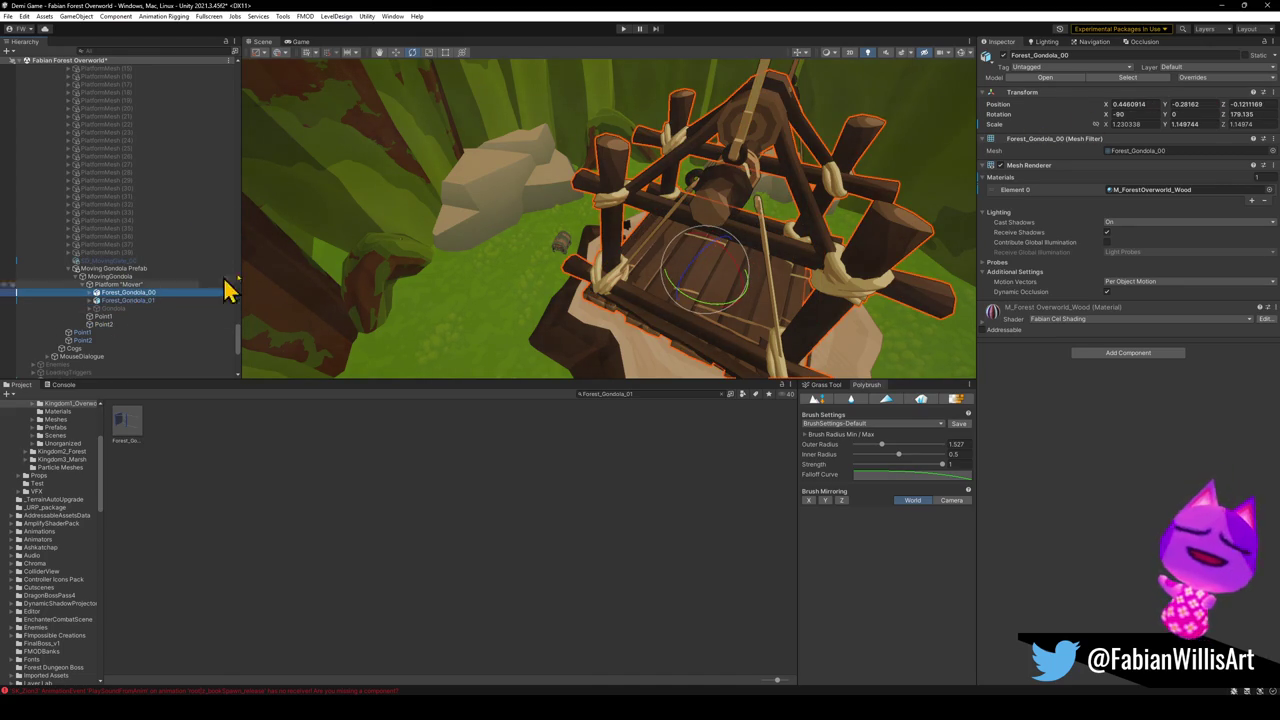
pyautogui.rightClick(1001, 109)
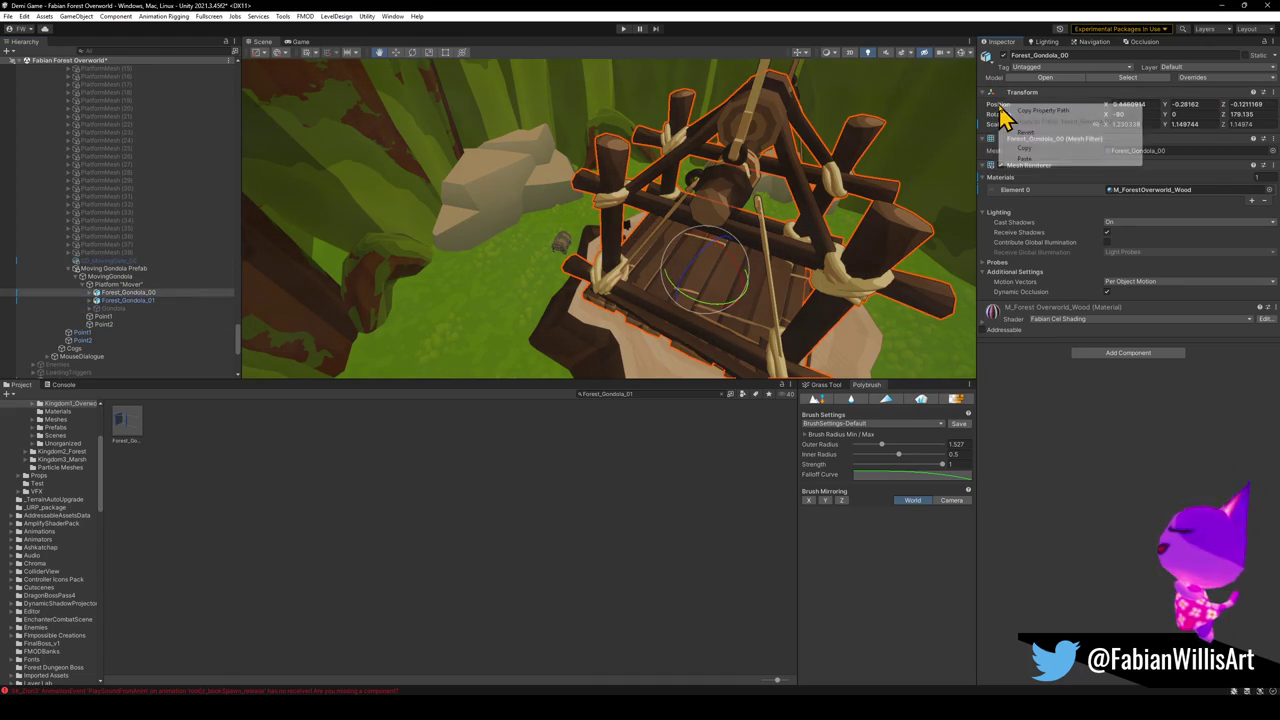
pyautogui.click(1034, 157)
pyautogui.click(150, 300)
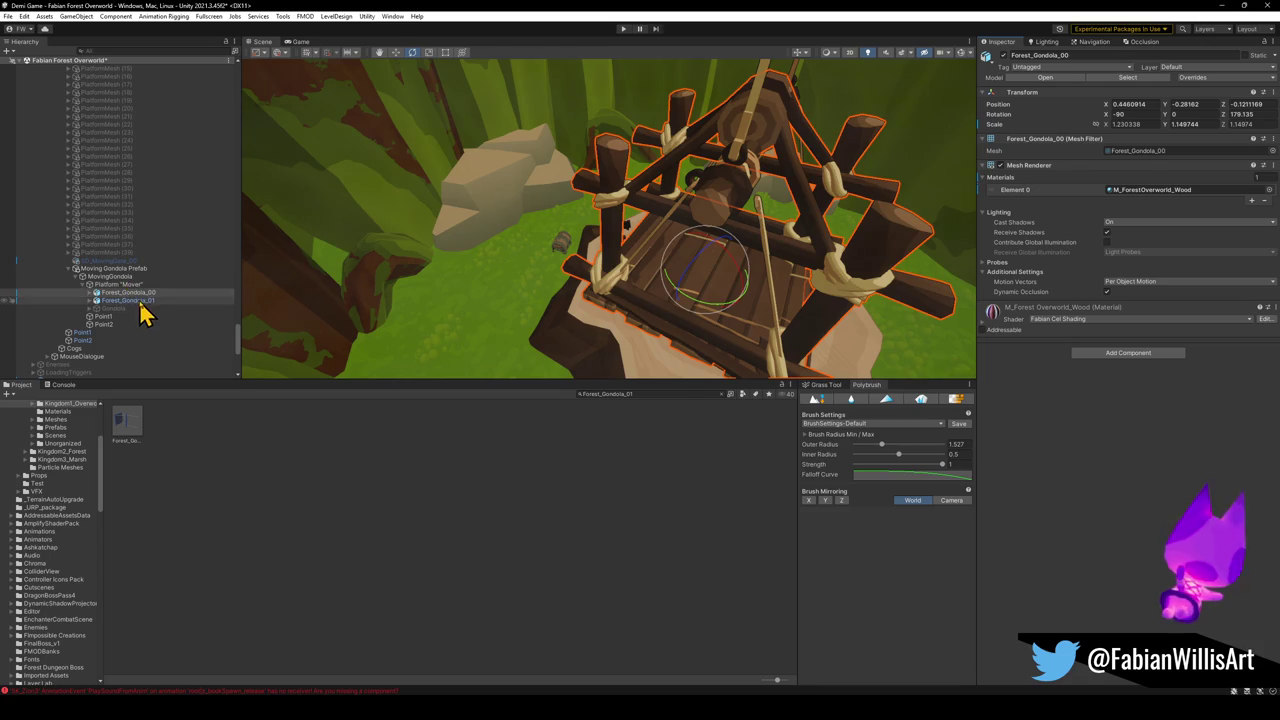
pyautogui.rightClick(1001, 105)
pyautogui.click(1038, 166)
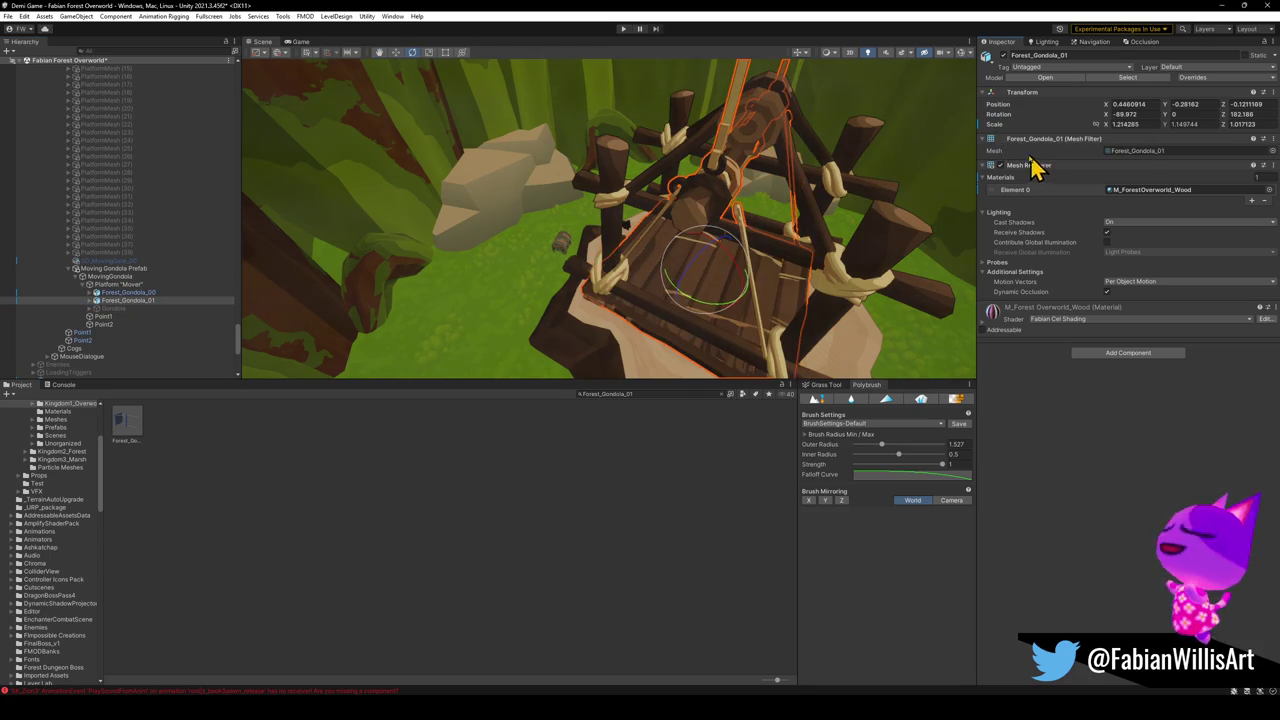
# Step: Copy Forest_Gondola_00's rotation angles and paste them onto Forest_Gondola_01
pyautogui.click(141, 292)
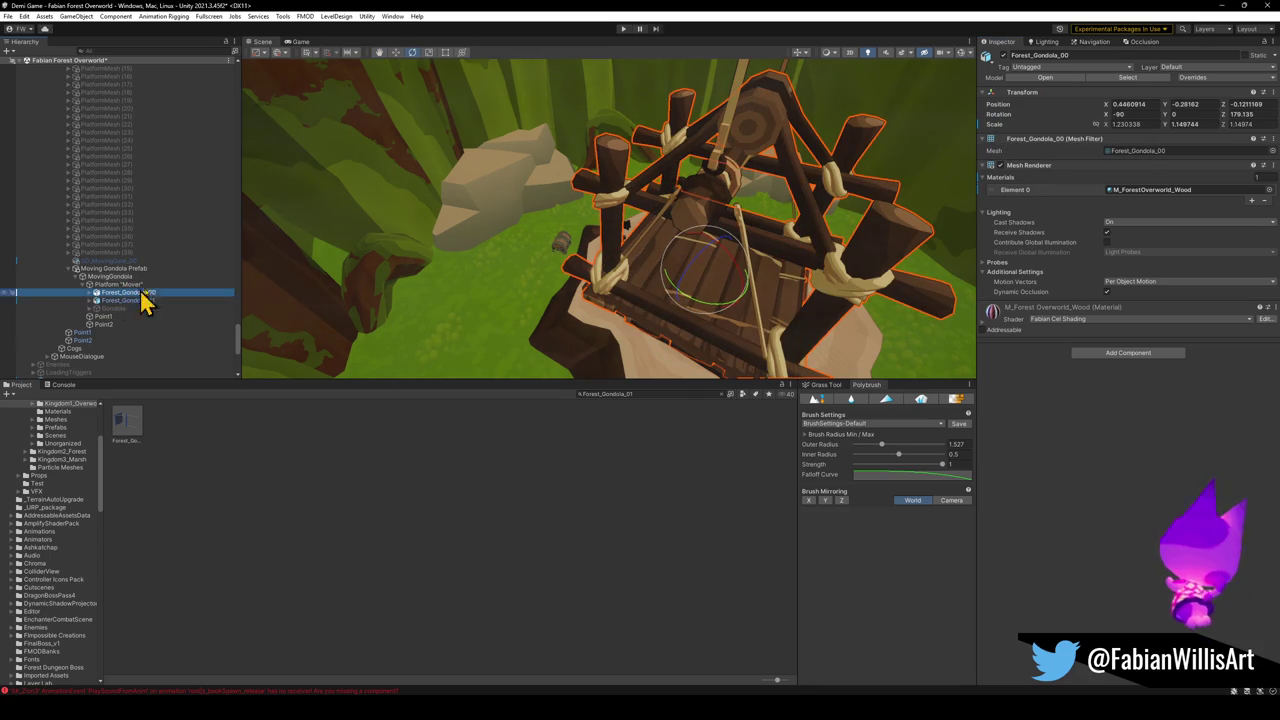
pyautogui.rightClick(1001, 116)
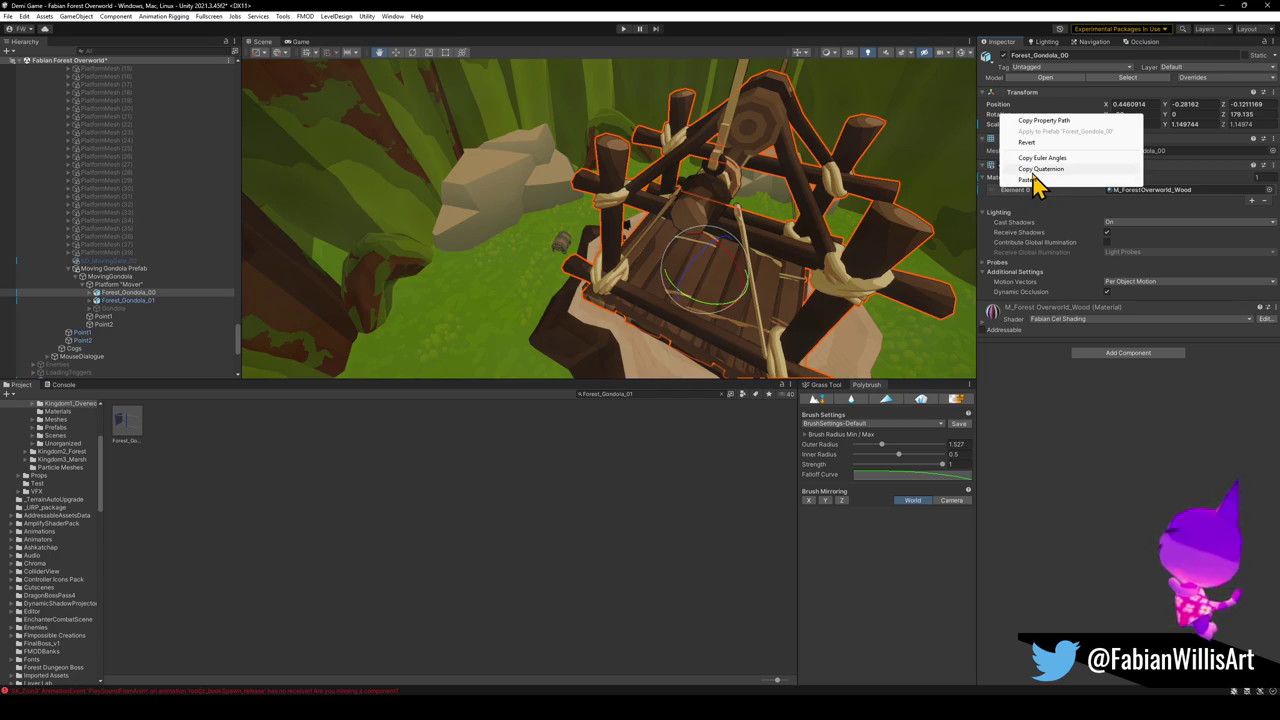
pyautogui.click(1045, 122)
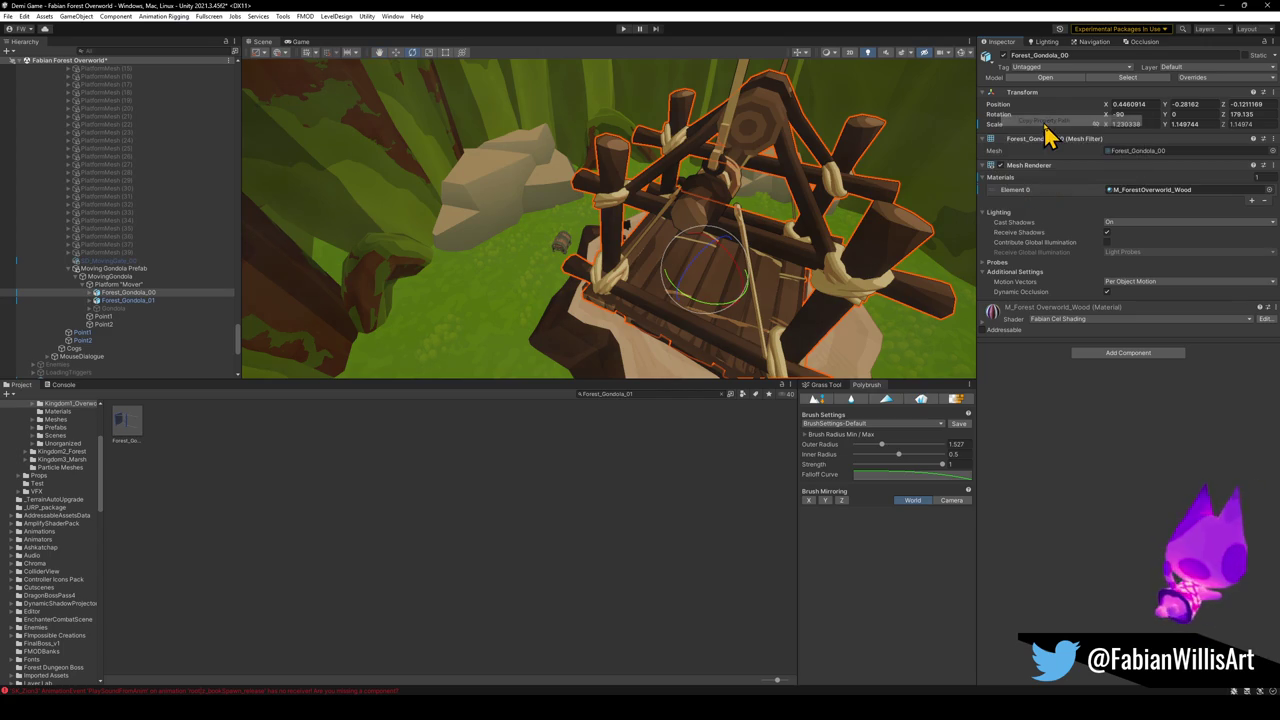
pyautogui.rightClick(998, 116)
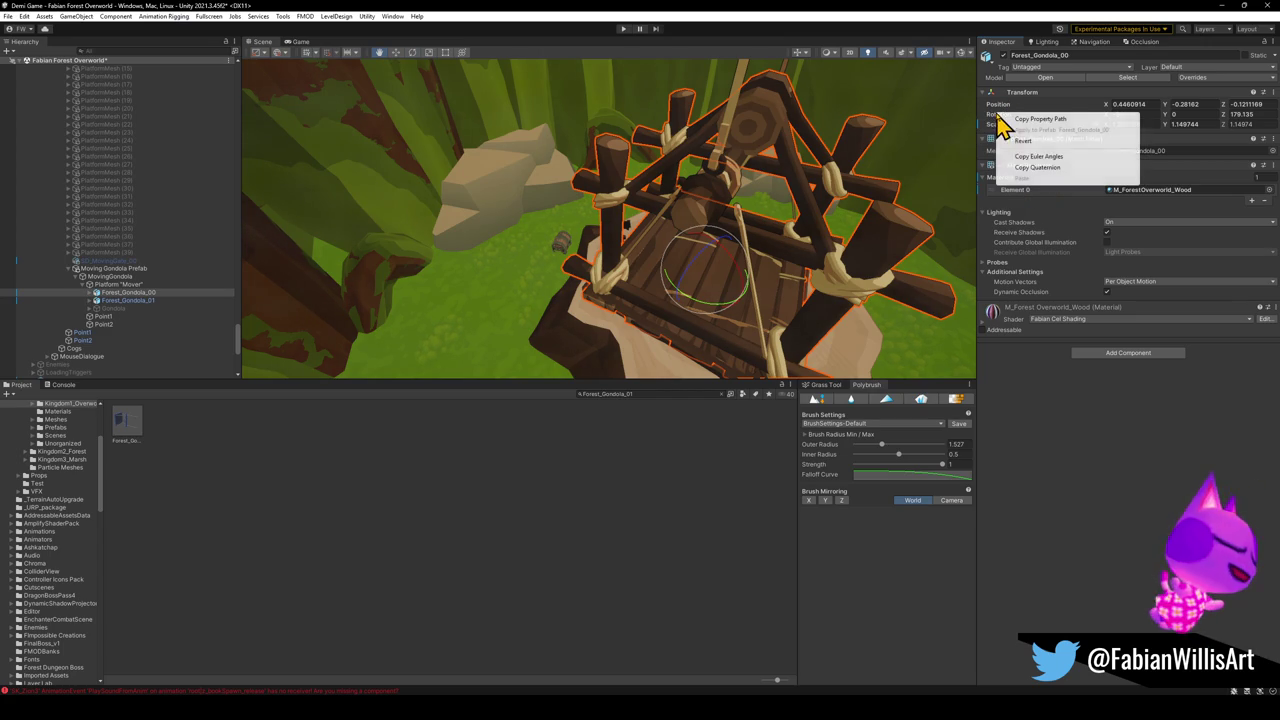
pyautogui.click(1054, 129)
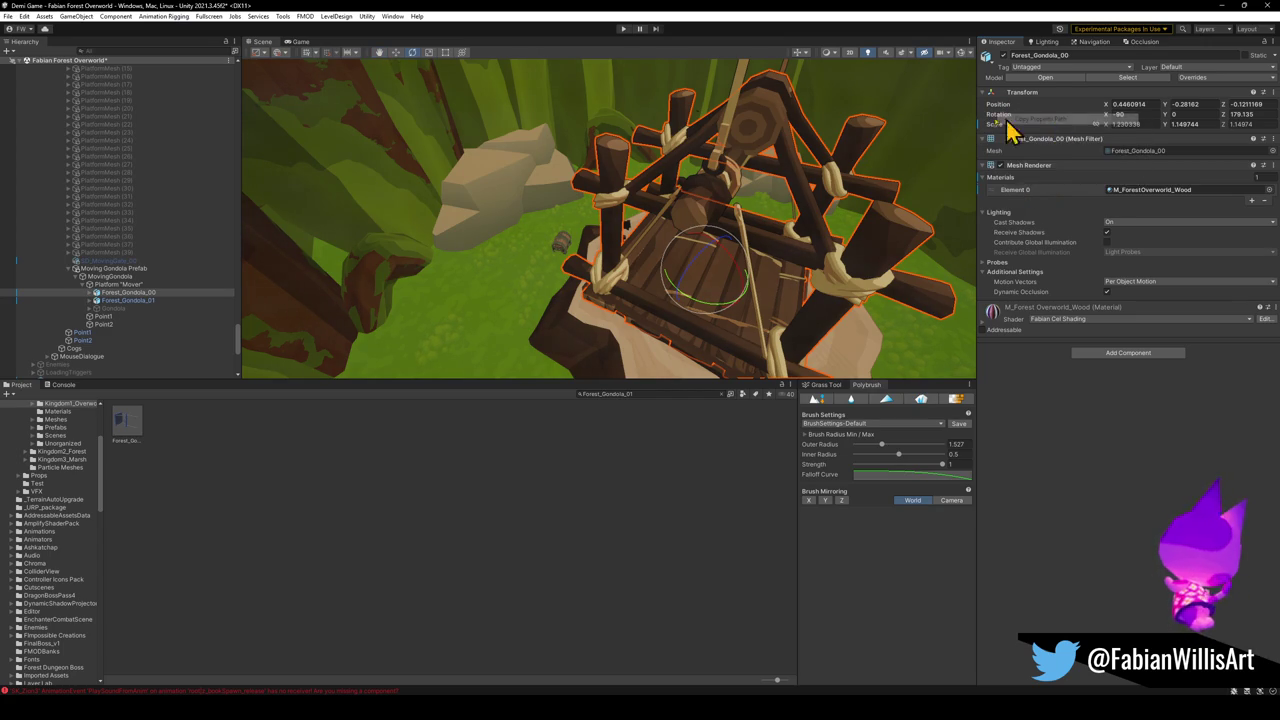
pyautogui.click(128, 301)
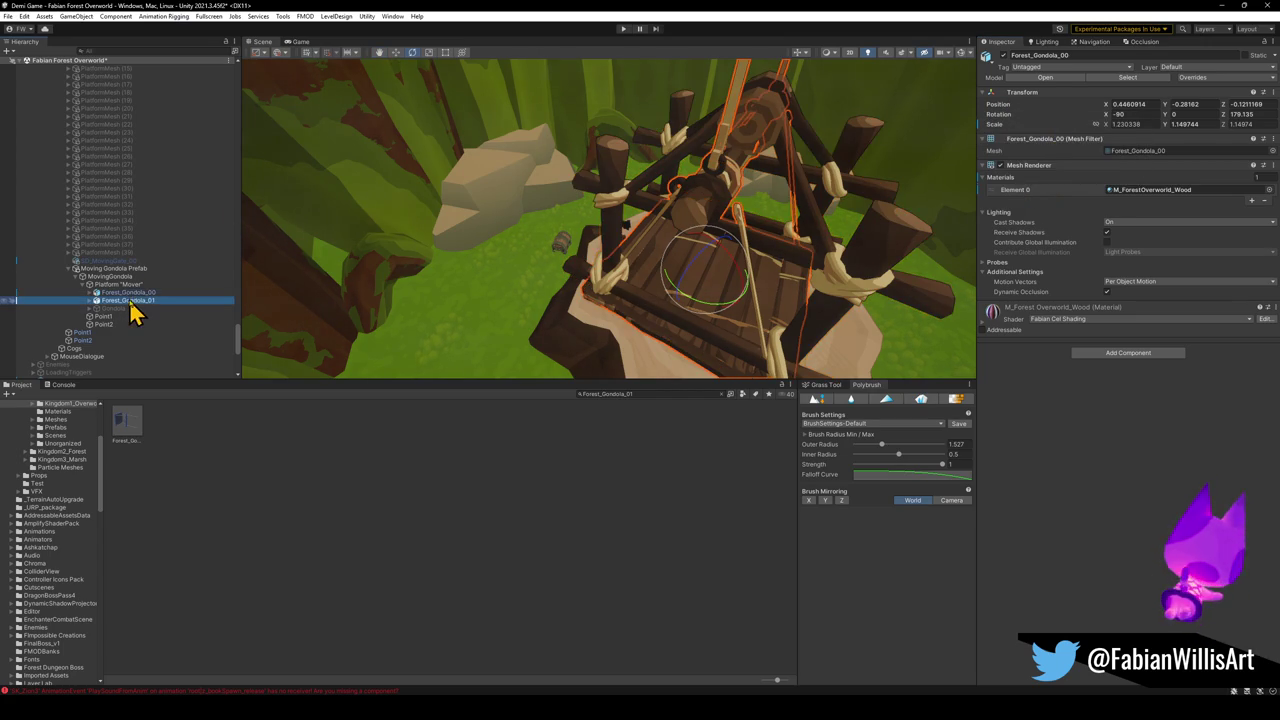
pyautogui.rightClick(998, 117)
pyautogui.click(1030, 180)
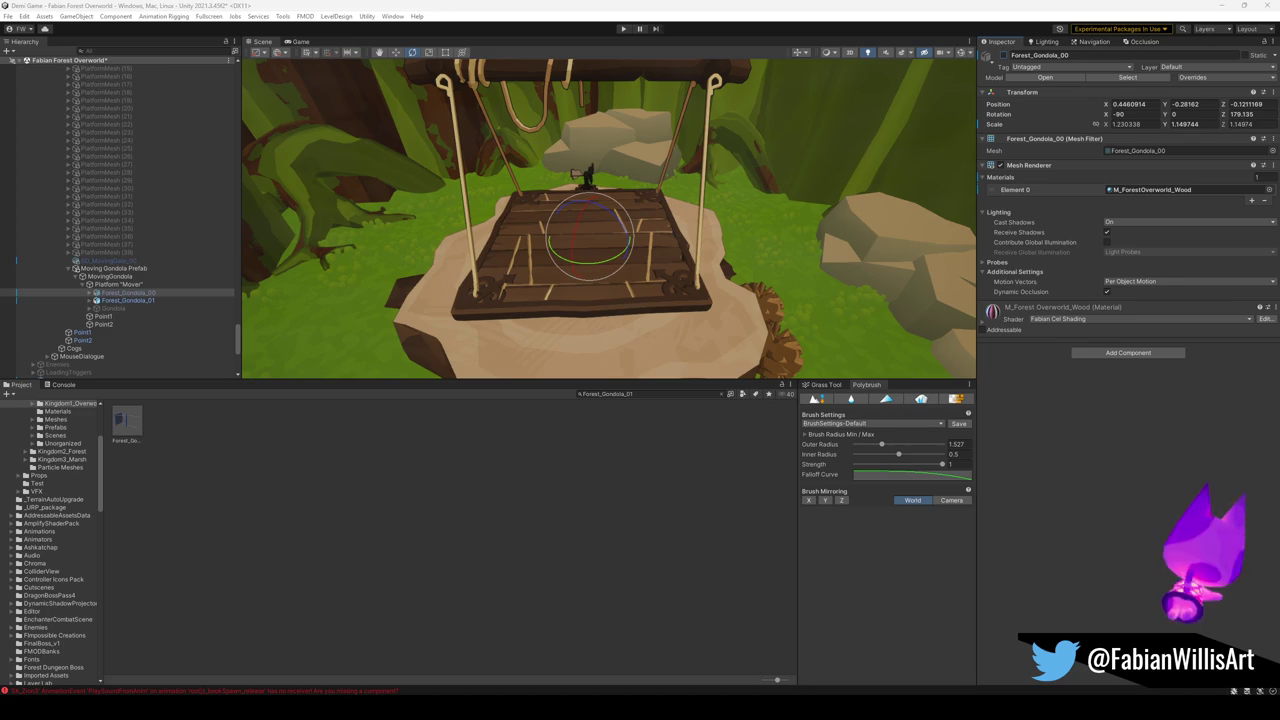
pyautogui.moveTo(680, 248)
pyautogui.keyDown('alt'); pyautogui.mouseDown()
pyautogui.moveTo(694, 214)
pyautogui.moveTo(686, 177)
pyautogui.moveTo(716, 133)
pyautogui.moveTo(771, 143)
pyautogui.moveTo(740, 220)
pyautogui.moveTo(823, 243)
pyautogui.moveTo(765, 233)
pyautogui.moveTo(766, 214)
pyautogui.moveTo(831, 228)
pyautogui.moveTo(743, 234)
pyautogui.moveTo(743, 251)
pyautogui.moveTo(720, 233)
pyautogui.moveTo(551, 217)
pyautogui.moveTo(640, 211)
pyautogui.moveTo(563, 206)
pyautogui.moveTo(580, 234)
pyautogui.mouseUp(); pyautogui.keyUp('alt')
pyautogui.scroll(-3, 716, 133)
pyautogui.scroll(5, 720, 131)
# Step: Back in Blender, hide the cyan collision deck mesh
pyautogui.click(1221, 6)
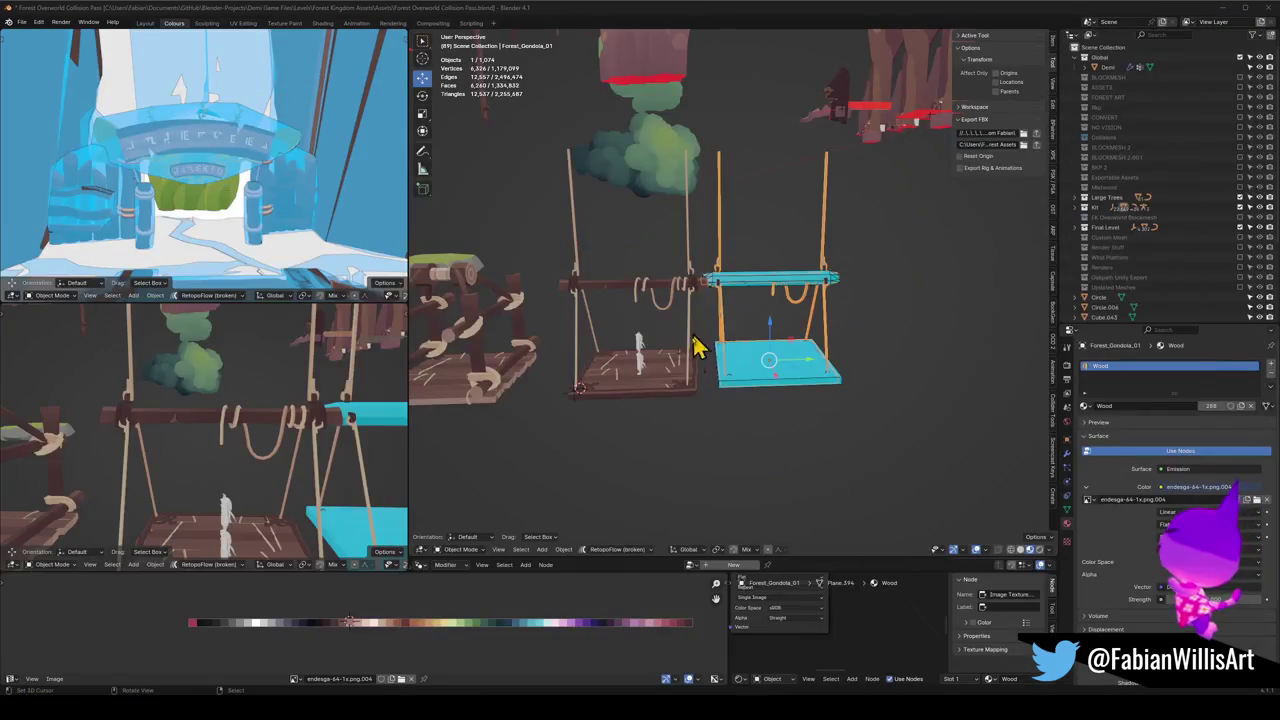
pyautogui.press('KP_Decimal')
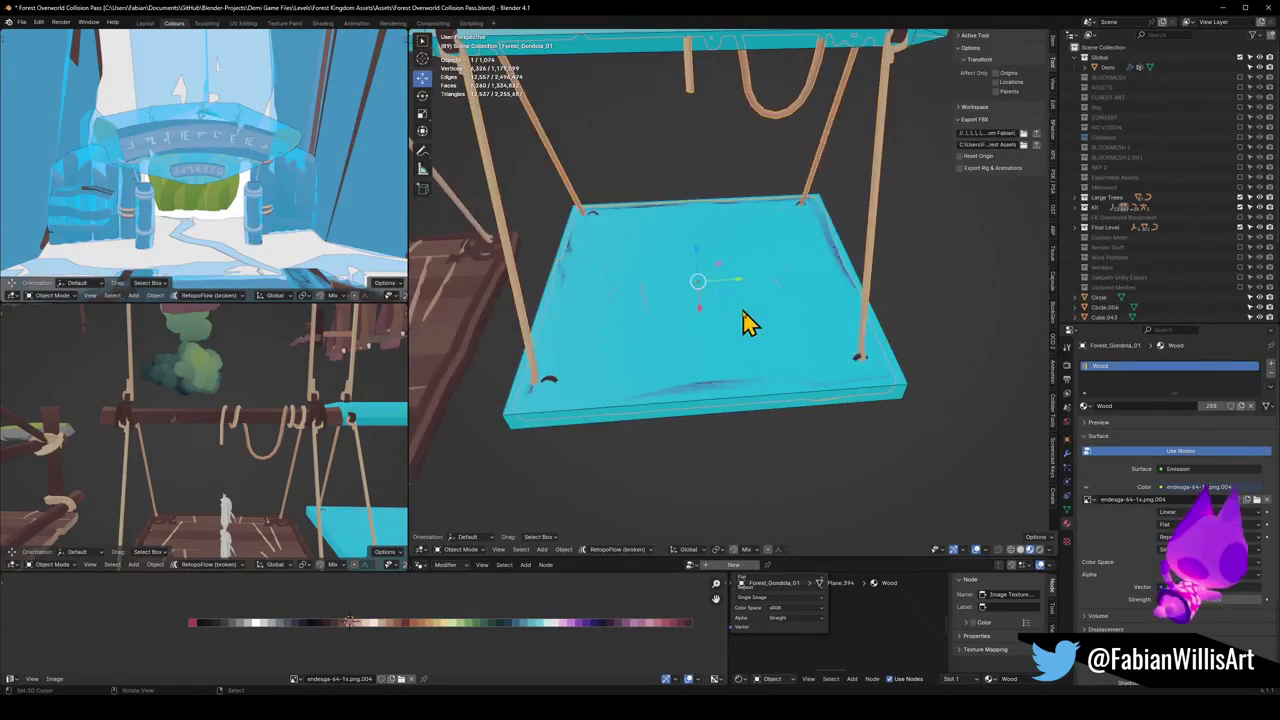
pyautogui.click(766, 371)
pyautogui.press('h')
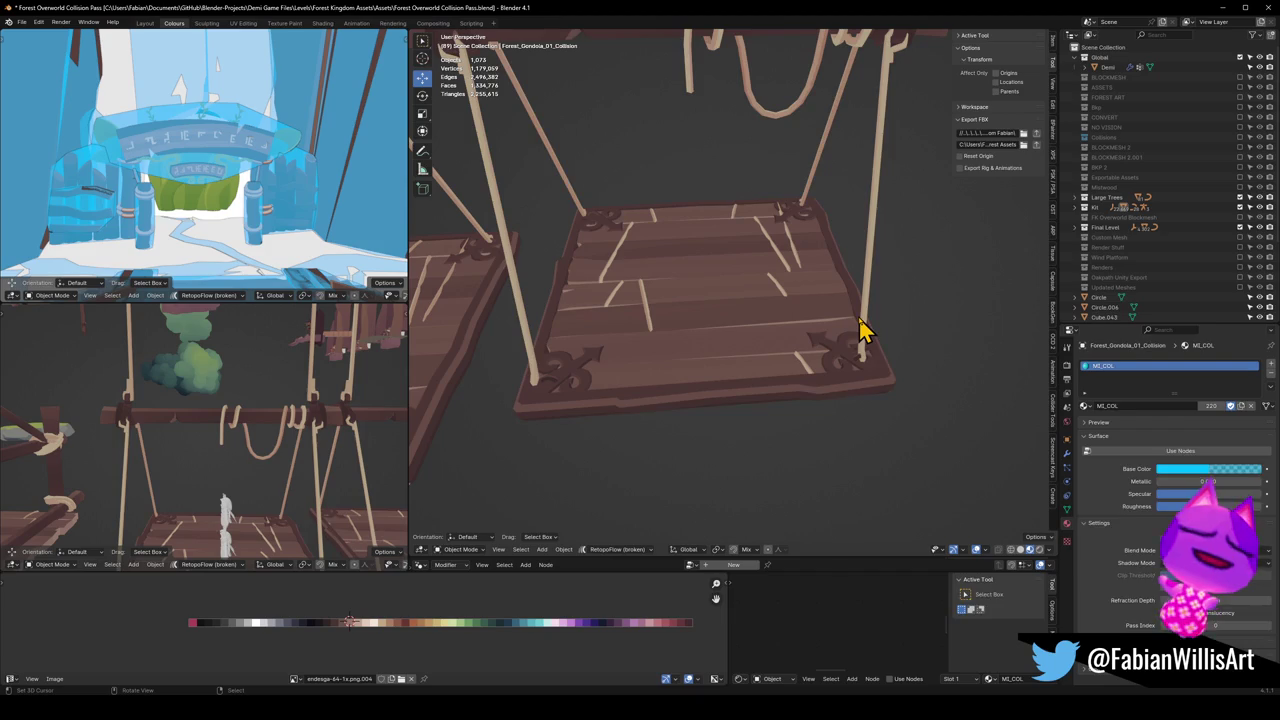
# Step: Select the wooden deck and rope piece, briefly entering and leaving Edit Mode
pyautogui.click(862, 330)
pyautogui.moveTo(506, 340)
pyautogui.keyDown('shift'); pyautogui.mouseDown(button='middle')
pyautogui.moveTo(731, 334)
pyautogui.moveTo(791, 397)
pyautogui.moveTo(775, 402)
pyautogui.moveTo(730, 345)
pyautogui.mouseUp(button='middle'); pyautogui.keyUp('shift')
pyautogui.click(777, 403)
pyautogui.moveTo(683, 306)
pyautogui.mouseDown(button='middle')
pyautogui.moveTo(634, 320)
pyautogui.moveTo(808, 340)
pyautogui.moveTo(740, 333)
pyautogui.moveTo(800, 323)
pyautogui.moveTo(755, 347)
pyautogui.moveTo(751, 297)
pyautogui.moveTo(749, 366)
pyautogui.mouseUp(button='middle')
pyautogui.press('Tab')
pyautogui.press('Tab')
pyautogui.click(760, 362)
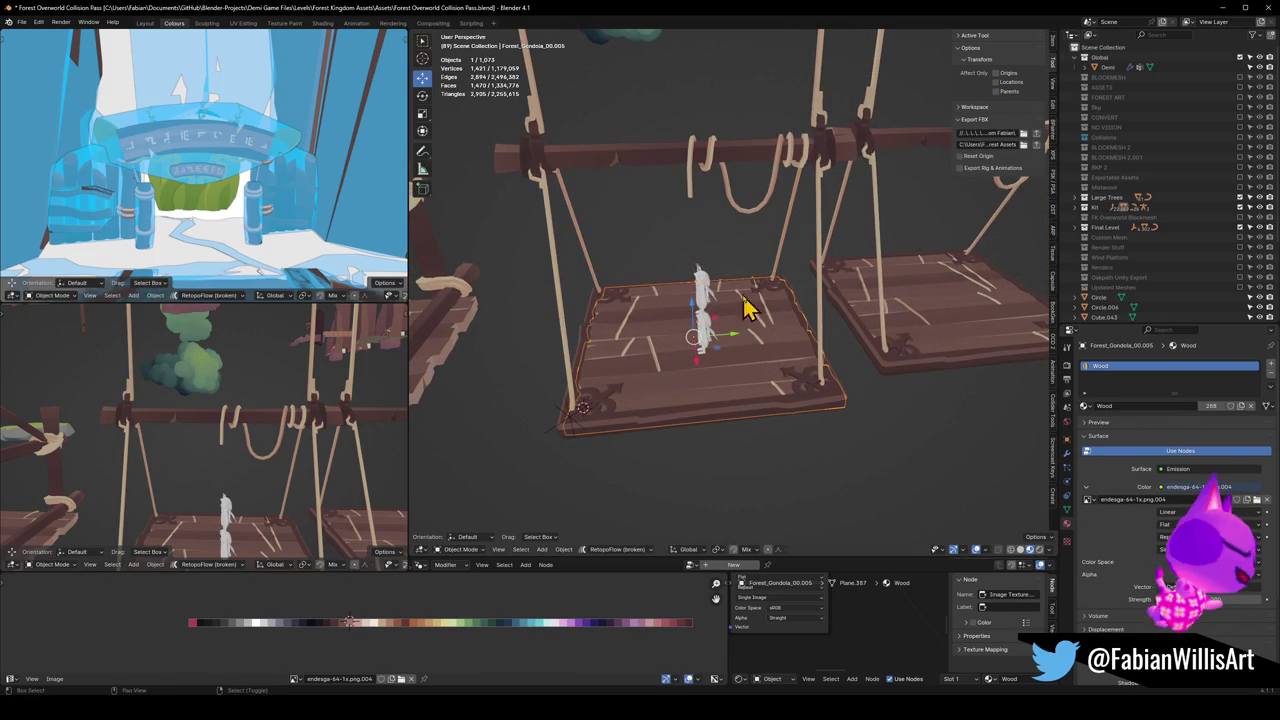
pyautogui.click(817, 349)
# Step: Set Forest_Gondola_00.014's origin to the 3D cursor
pyautogui.click(820, 336)
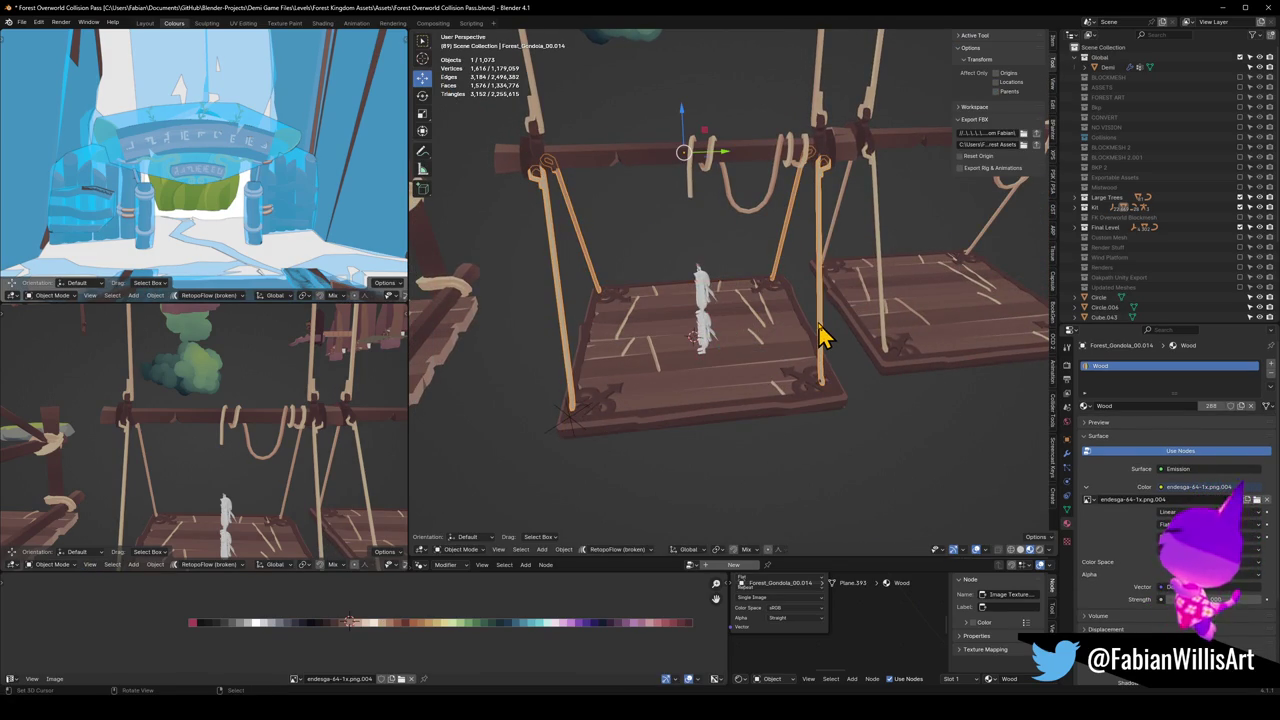
pyautogui.rightClick(820, 334)
pyautogui.click(795, 304)
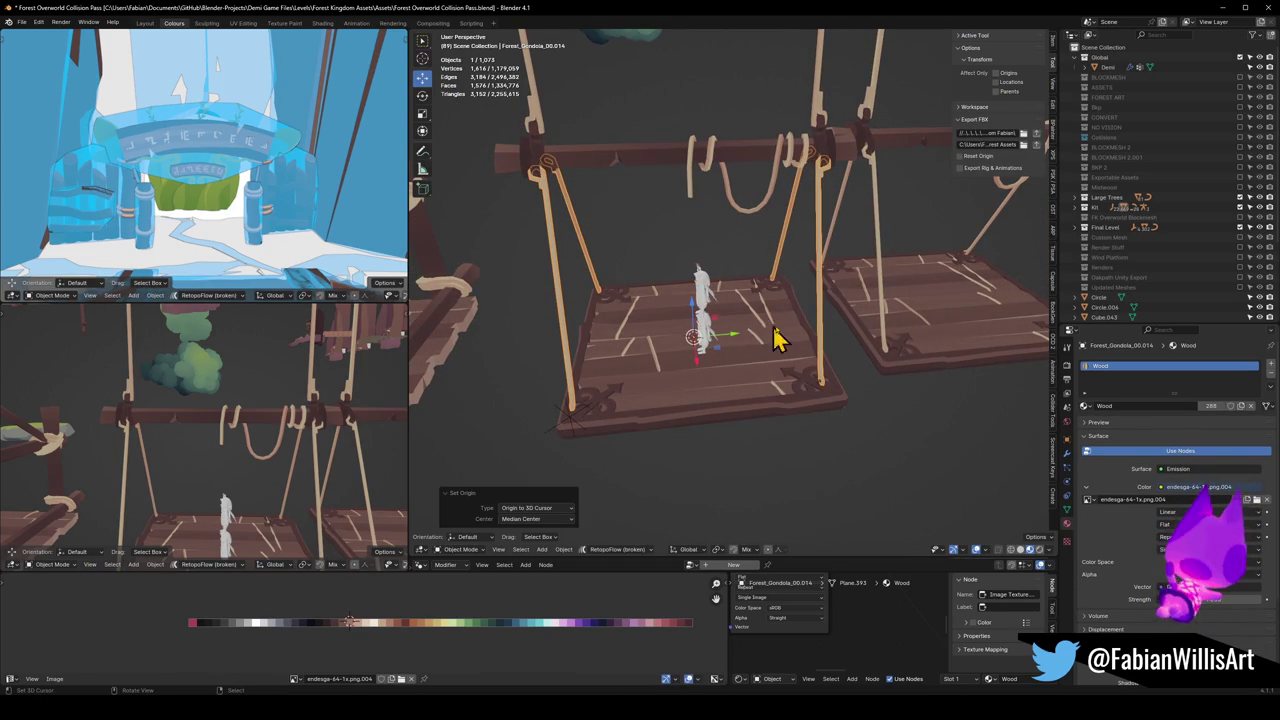
pyautogui.scroll(3, 770, 340)
pyautogui.keyDown('shift'); pyautogui.moveTo(794, 343); pyautogui.dragTo(833, 345, button='middle'); pyautogui.keyUp('shift')
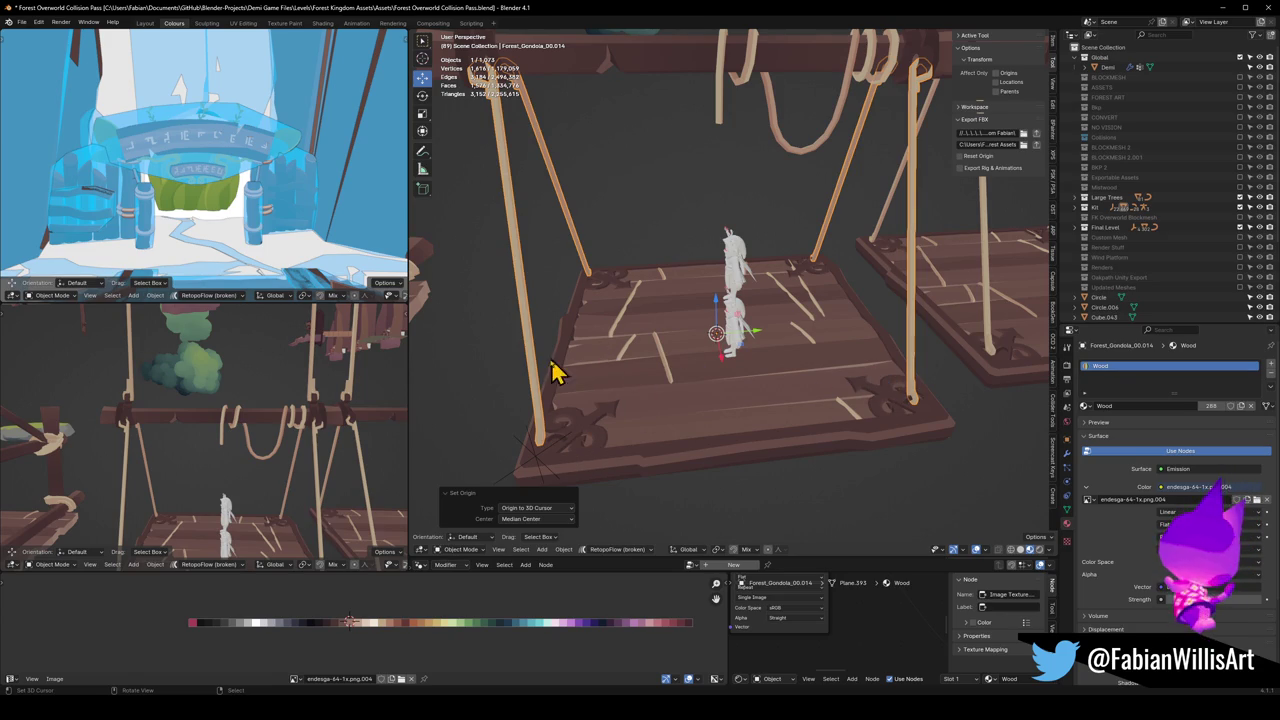
# Step: Check the rope's modifiers and inspect the rope and crossbar up close
pyautogui.click(1067, 453)
pyautogui.moveTo(899, 328)
pyautogui.mouseDown(button='middle')
pyautogui.moveTo(884, 370)
pyautogui.moveTo(820, 329)
pyautogui.moveTo(666, 374)
pyautogui.mouseUp(button='middle')
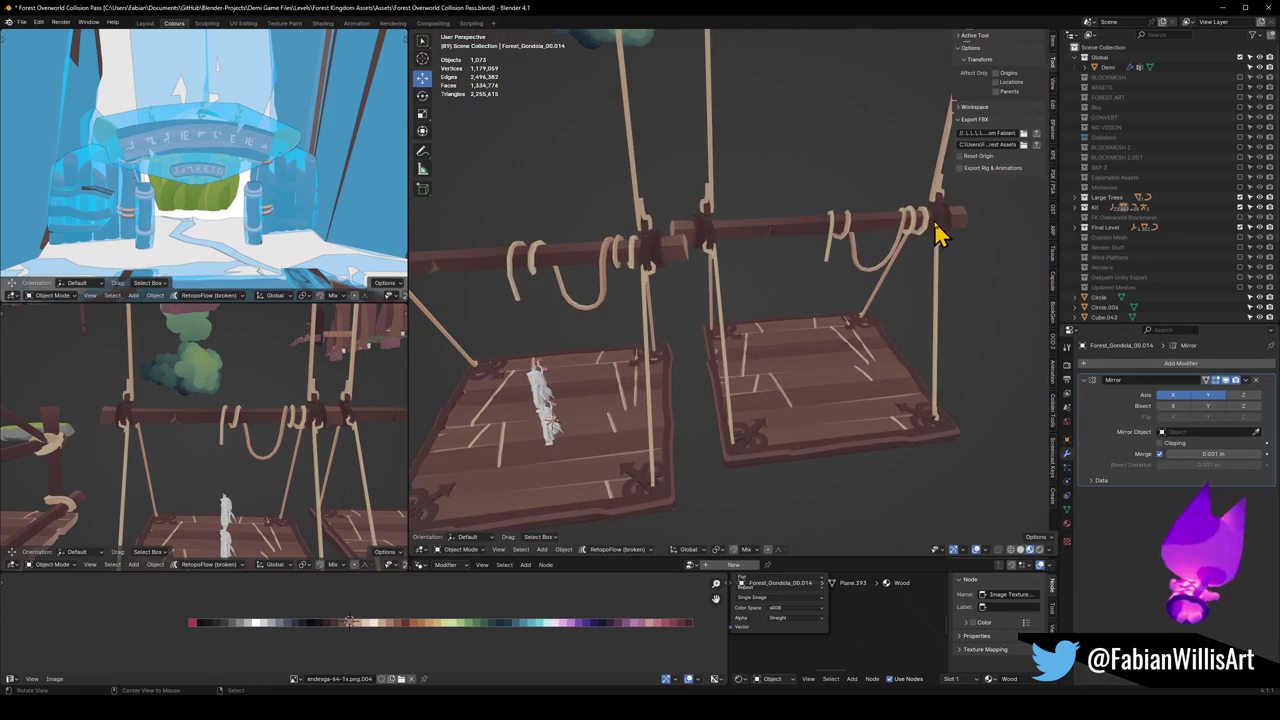
pyautogui.scroll(5, 938, 232)
pyautogui.moveTo(874, 246)
pyautogui.mouseDown(button='middle')
pyautogui.moveTo(749, 329)
pyautogui.moveTo(777, 314)
pyautogui.mouseUp(button='middle')
pyautogui.click(770, 310)
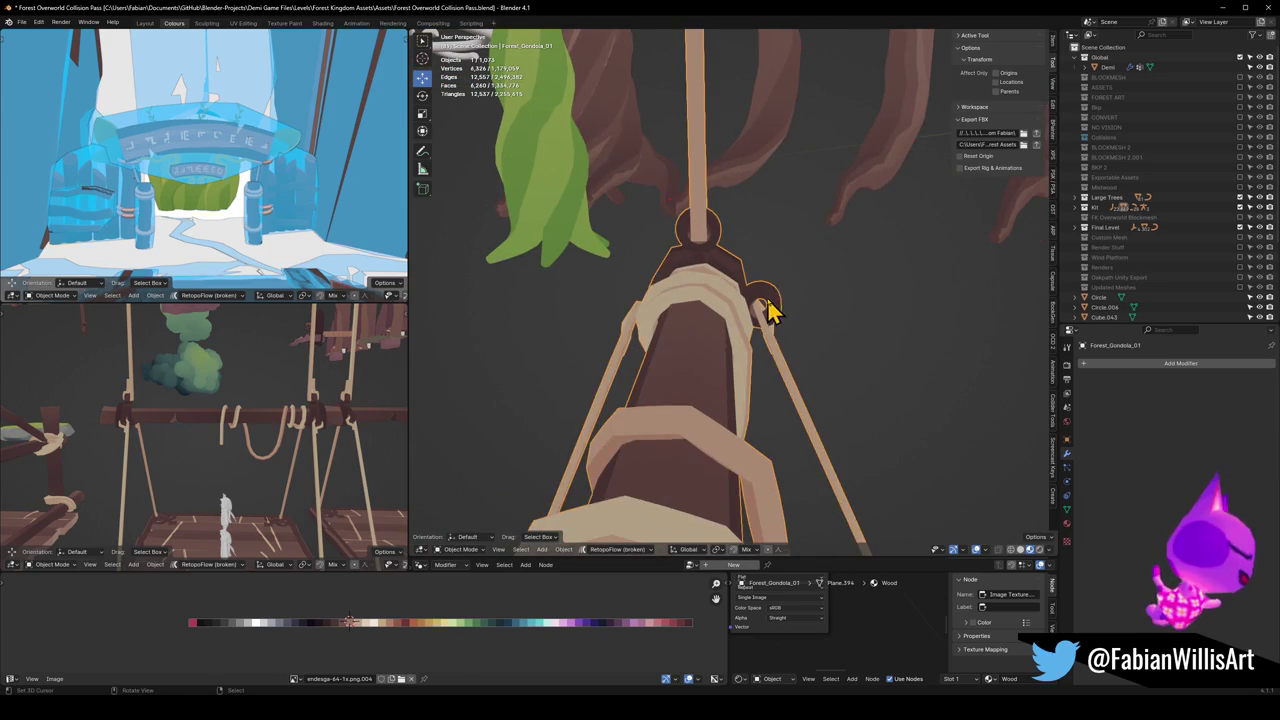
# Step: Duplicate the crossbar ring, mirror it across X and move it to the crossbar's other side
pyautogui.press('Tab')
pyautogui.hotkey('alt', 'a')
pyautogui.press('l')
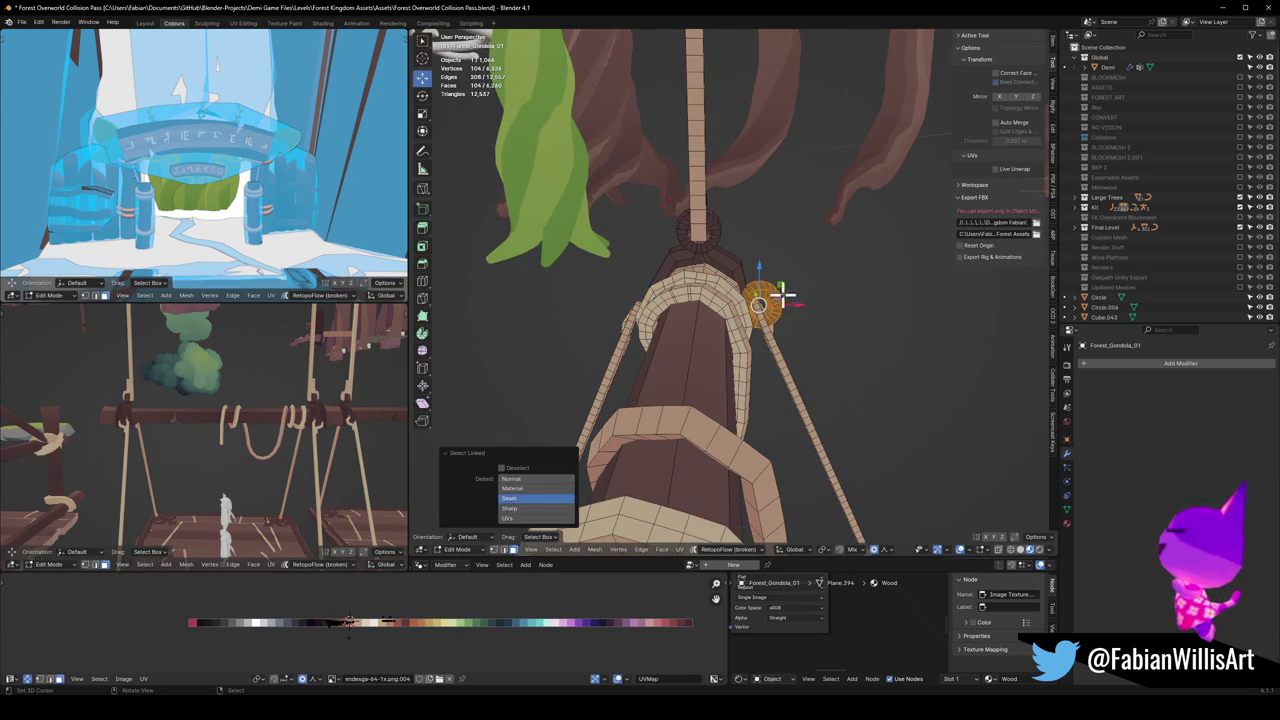
pyautogui.hotkey('shift', 'd')
pyautogui.rightClick(800, 300)
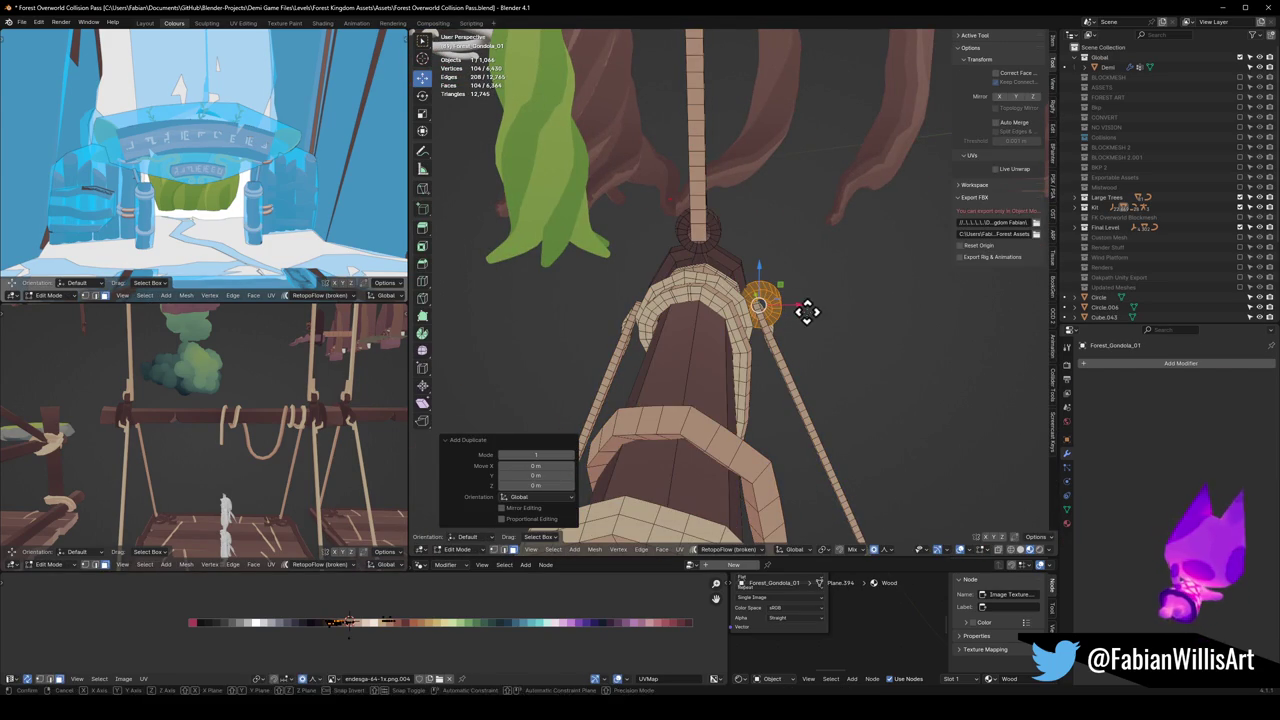
pyautogui.hotkey('ctrl', 'm')
pyautogui.press('x')
pyautogui.press('g')
pyautogui.press('x')
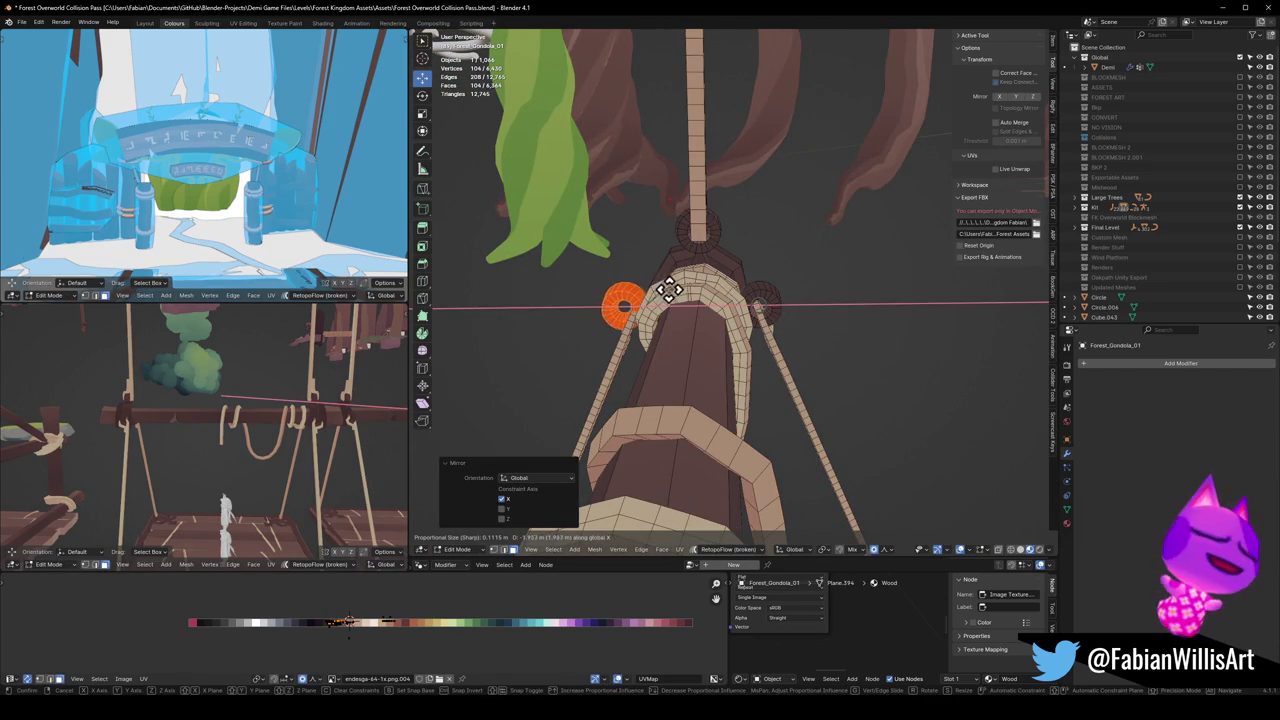
pyautogui.click(663, 287)
# Step: Shift the mirrored ring along X and flip its normals
pyautogui.moveTo(663, 287)
pyautogui.mouseDown(button='middle')
pyautogui.moveTo(646, 309)
pyautogui.moveTo(726, 291)
pyautogui.mouseUp(button='middle')
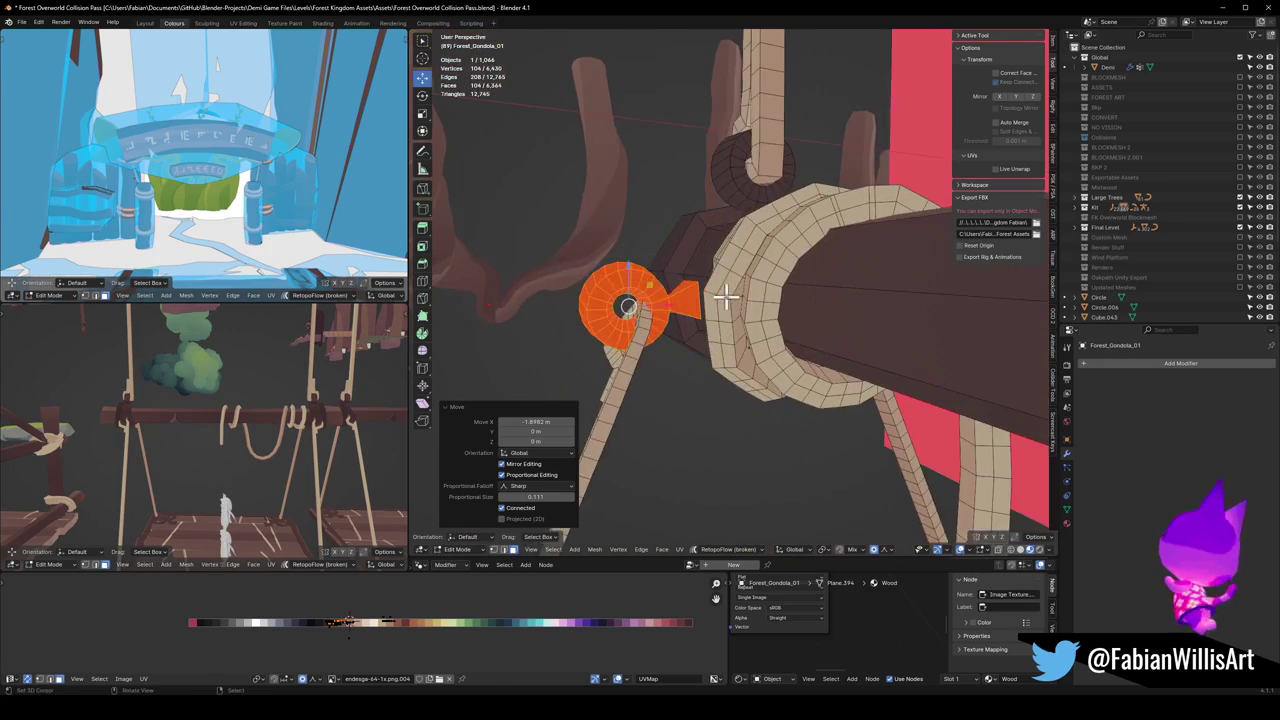
pyautogui.press('g')
pyautogui.press('x')
pyautogui.click(736, 295)
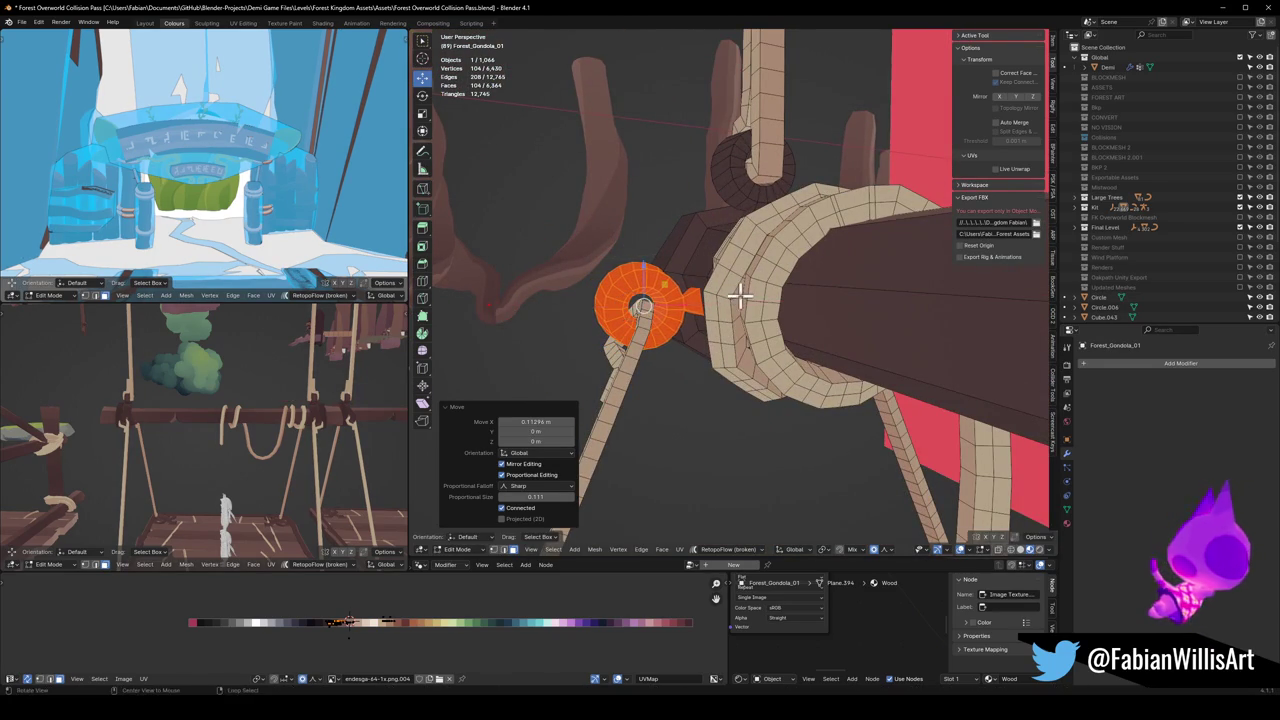
pyautogui.rightClick(737, 293)
pyautogui.click(735, 302)
# Step: Nudge the mirrored ring twice more along X into its final position
pyautogui.moveTo(735, 302)
pyautogui.mouseDown(button='middle')
pyautogui.moveTo(709, 306)
pyautogui.moveTo(817, 334)
pyautogui.moveTo(789, 351)
pyautogui.moveTo(779, 330)
pyautogui.moveTo(729, 320)
pyautogui.moveTo(775, 268)
pyautogui.moveTo(720, 297)
pyautogui.moveTo(588, 325)
pyautogui.moveTo(808, 313)
pyautogui.mouseUp(button='middle')
pyautogui.press('g')
pyautogui.press('x')
pyautogui.click(694, 309)
pyautogui.press('g')
pyautogui.press('x')
pyautogui.click(829, 334)
# Step: Select both hanging ropes and move them 0.34 m along Y to the seat corners
pyautogui.press('Tab')
pyautogui.scroll(-3, 779, 330)
pyautogui.press('Tab')
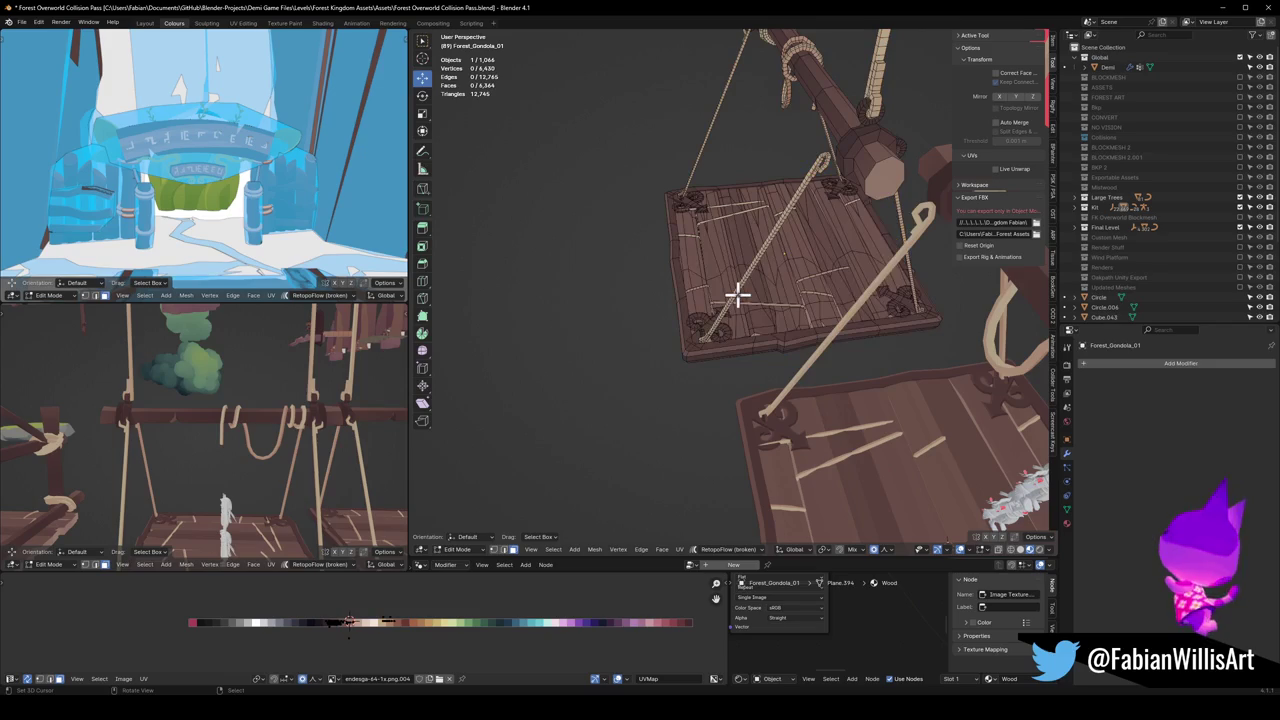
pyautogui.press('l')
pyautogui.hotkey('ctrl', 'z')
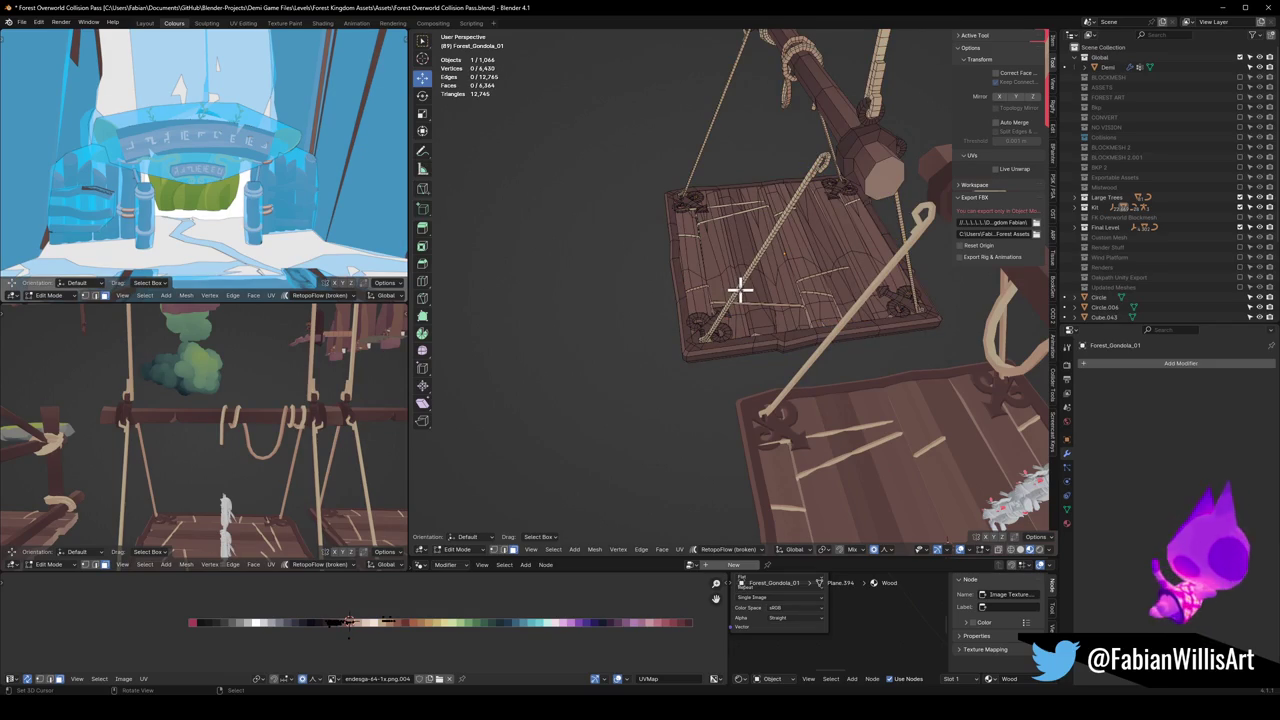
pyautogui.press('l')
pyautogui.moveTo(737, 286)
pyautogui.mouseDown(button='middle')
pyautogui.moveTo(751, 297)
pyautogui.moveTo(710, 297)
pyautogui.mouseUp(button='middle')
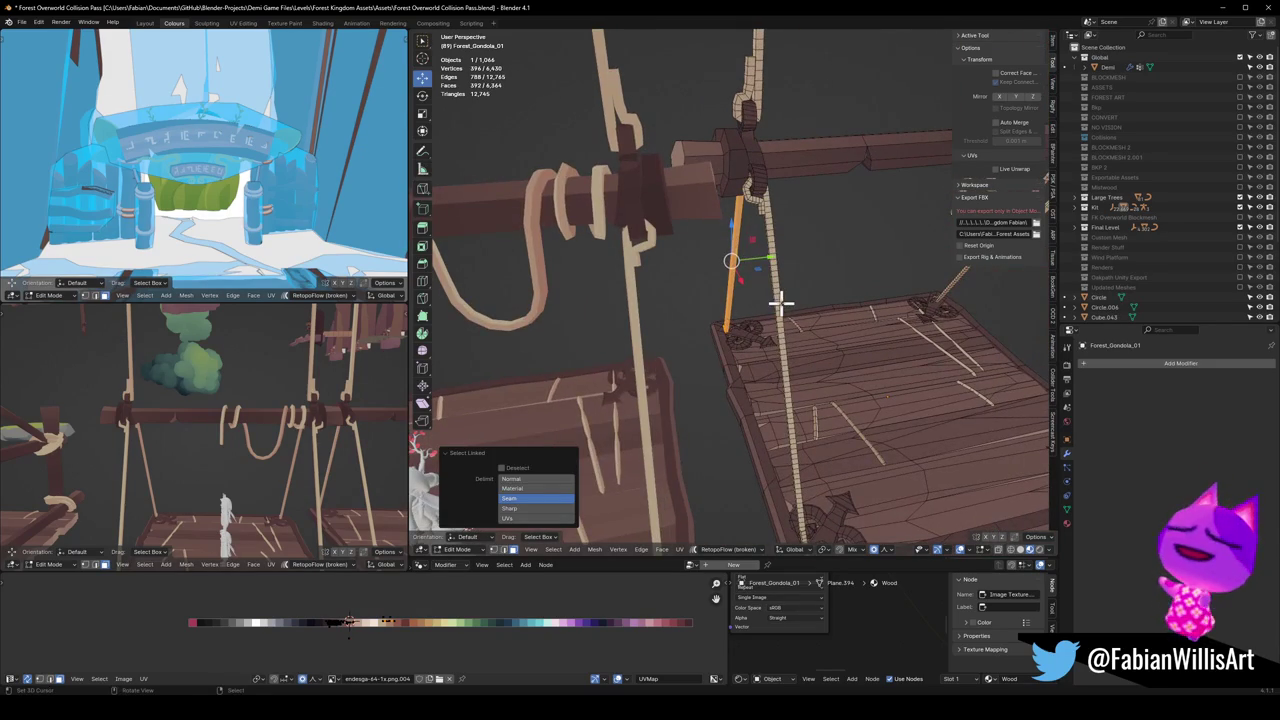
pyautogui.press('l')
pyautogui.moveTo(789, 300)
pyautogui.mouseDown(button='middle')
pyautogui.moveTo(757, 266)
pyautogui.moveTo(735, 282)
pyautogui.moveTo(757, 286)
pyautogui.moveTo(734, 346)
pyautogui.moveTo(734, 269)
pyautogui.moveTo(671, 265)
pyautogui.moveTo(674, 289)
pyautogui.moveTo(614, 263)
pyautogui.moveTo(614, 243)
pyautogui.moveTo(671, 323)
pyautogui.moveTo(677, 251)
pyautogui.moveTo(680, 291)
pyautogui.mouseUp(button='middle')
pyautogui.press('g')
pyautogui.click(843, 300)
pyautogui.hotkey('alt', 'a')
# Step: Merge the gondola mesh's duplicate vertices by distance
pyautogui.press('a')
pyautogui.rightClick(683, 260)
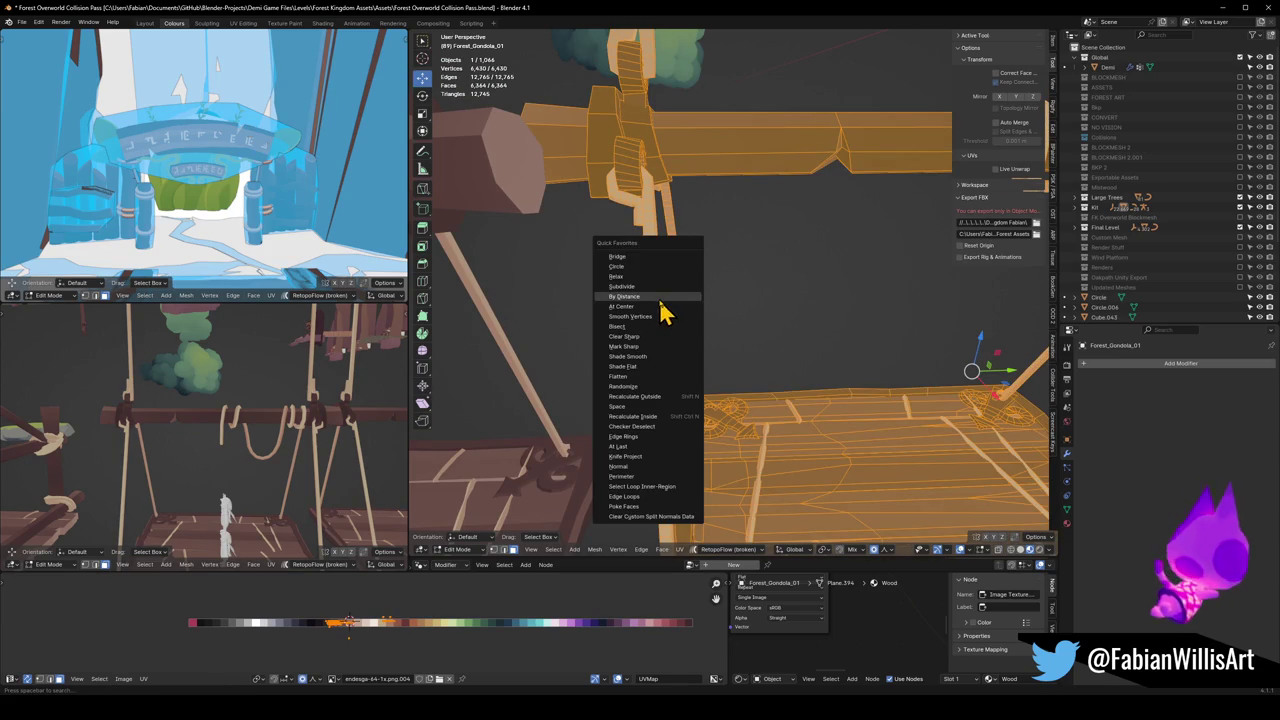
pyautogui.click(657, 309)
pyautogui.hotkey('alt', 'a')
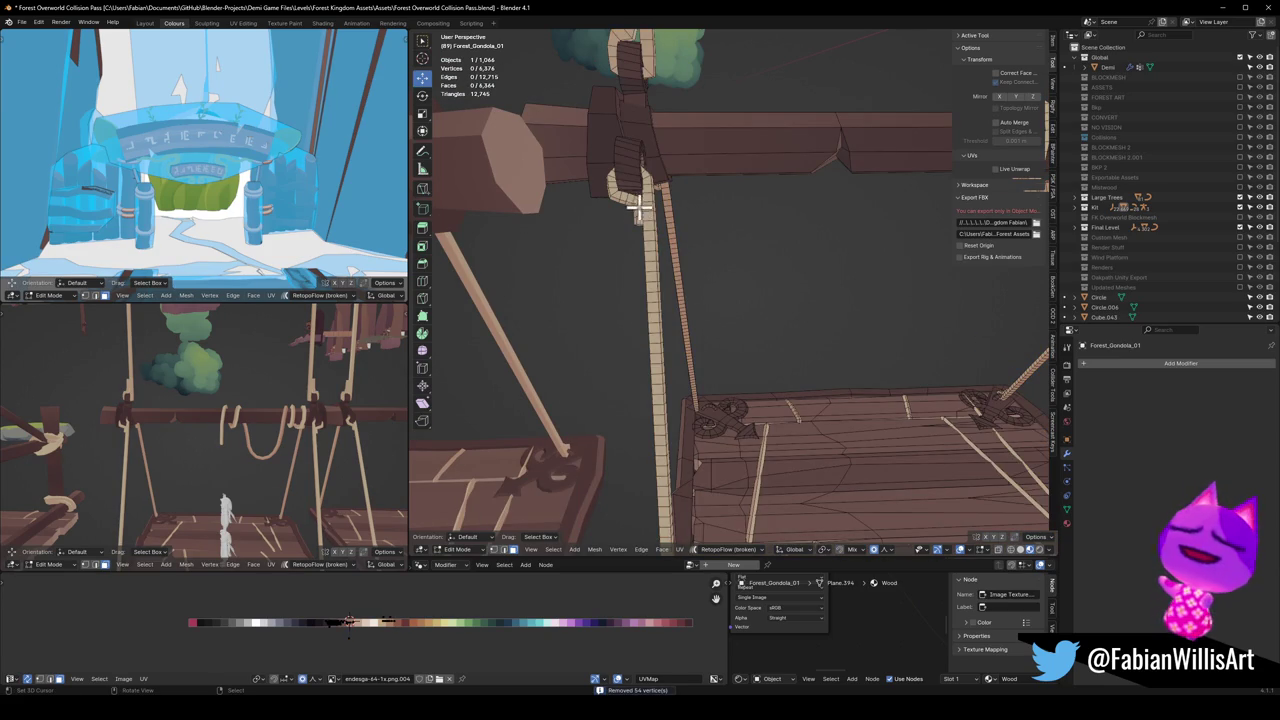
# Step: Tilt the first rope 5.54° around Z using the Individual Origins pivot
pyautogui.moveTo(640, 200)
pyautogui.mouseDown(button='middle')
pyautogui.moveTo(780, 283)
pyautogui.moveTo(753, 272)
pyautogui.moveTo(740, 293)
pyautogui.moveTo(751, 286)
pyautogui.mouseUp(button='middle')
pyautogui.press('l')
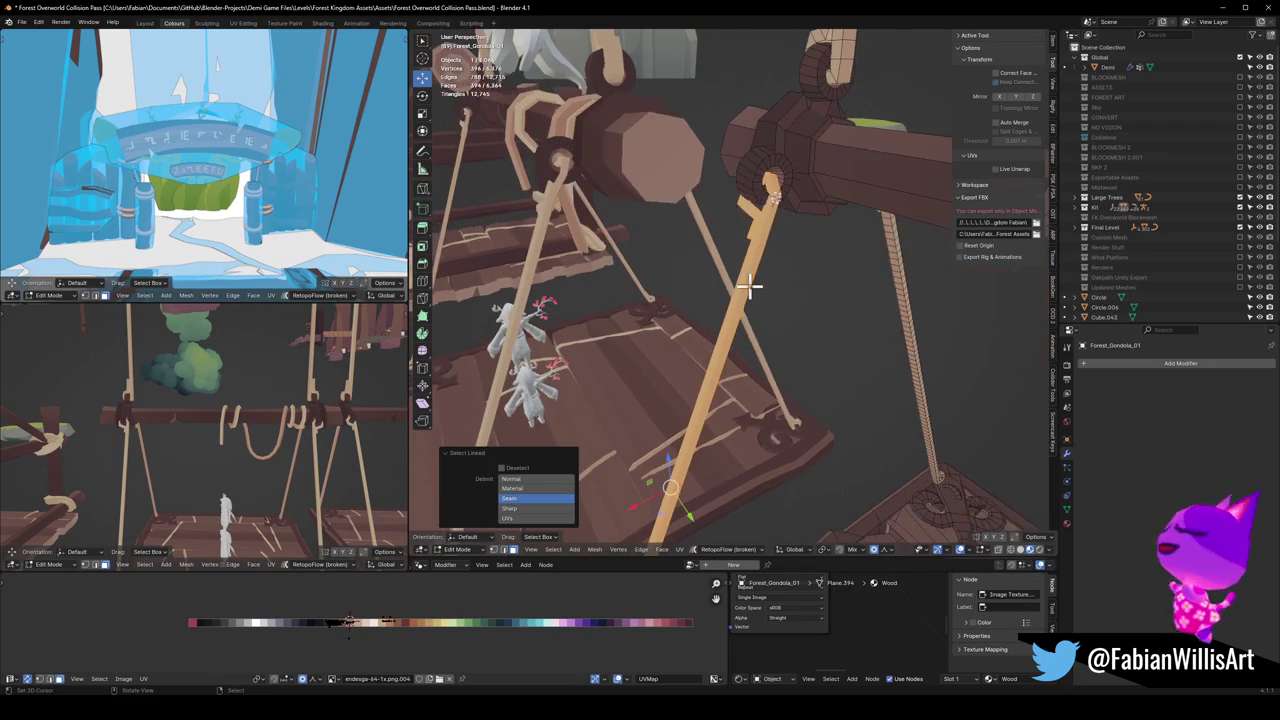
pyautogui.press('.')
pyautogui.click(739, 400)
pyautogui.moveTo(737, 408)
pyautogui.mouseDown(button='middle')
pyautogui.moveTo(811, 131)
pyautogui.moveTo(754, 260)
pyautogui.moveTo(829, 232)
pyautogui.moveTo(851, 337)
pyautogui.mouseUp(button='middle')
pyautogui.press('r')
pyautogui.press('z')
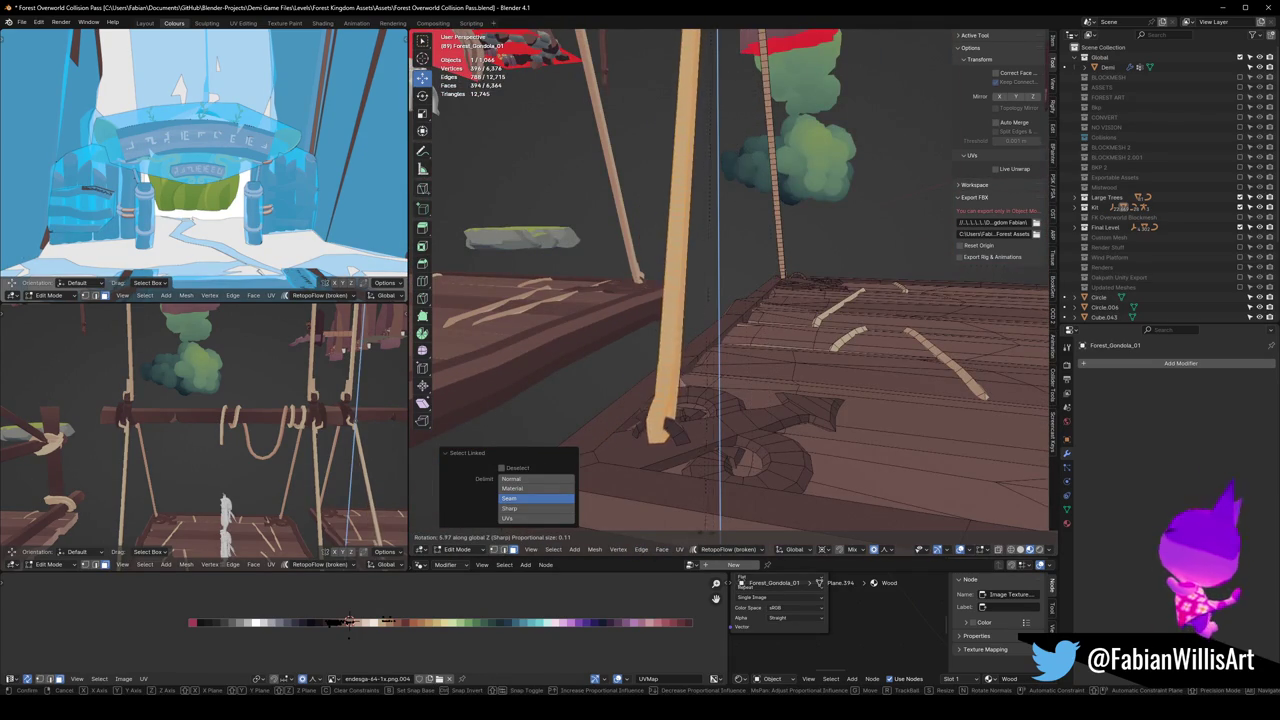
pyautogui.click(765, 358)
# Step: Snap the 3D cursor to a rope face and tilt the other rope -5.46° around Z
pyautogui.moveTo(765, 358)
pyautogui.mouseDown(button='middle')
pyautogui.moveTo(706, 210)
pyautogui.moveTo(677, 375)
pyautogui.mouseUp(button='middle')
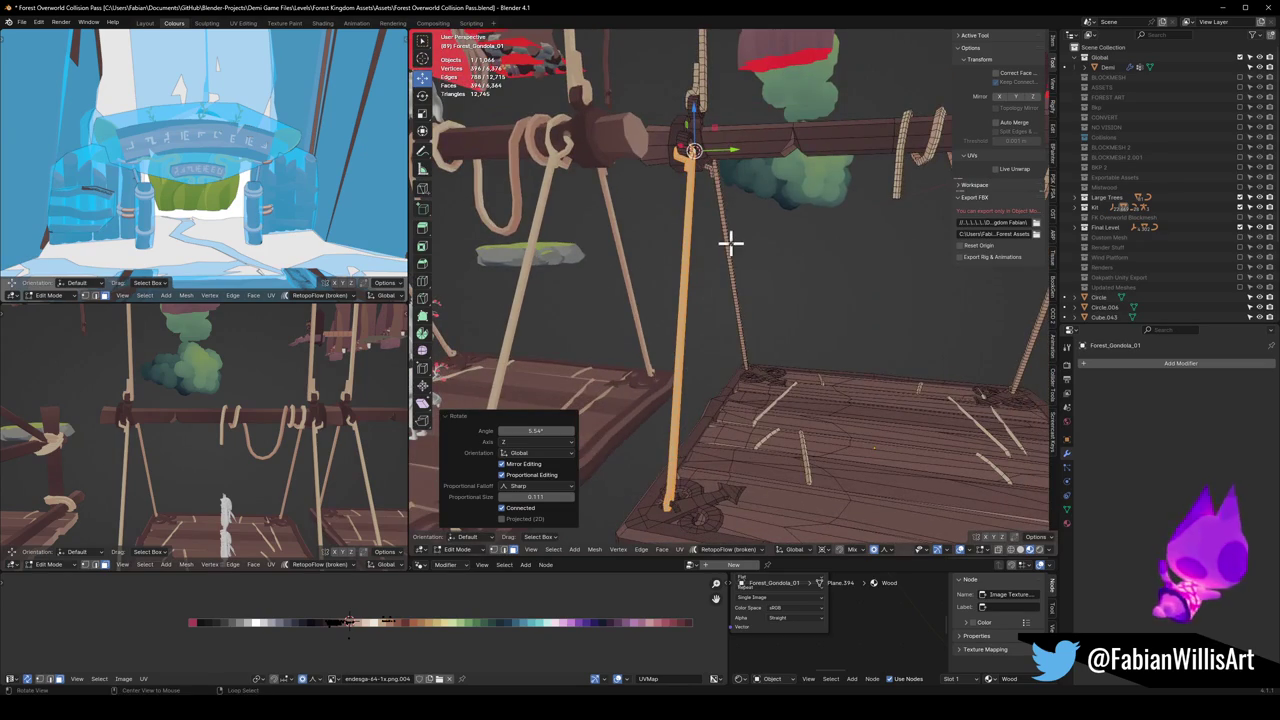
pyautogui.moveTo(727, 243)
pyautogui.mouseDown(button='middle')
pyautogui.moveTo(743, 249)
pyautogui.moveTo(671, 297)
pyautogui.moveTo(725, 229)
pyautogui.moveTo(766, 234)
pyautogui.moveTo(752, 265)
pyautogui.moveTo(771, 88)
pyautogui.mouseUp(button='middle')
pyautogui.click(731, 189)
pyautogui.hotkey('shift', 's')
pyautogui.click(750, 262)
pyautogui.press('l')
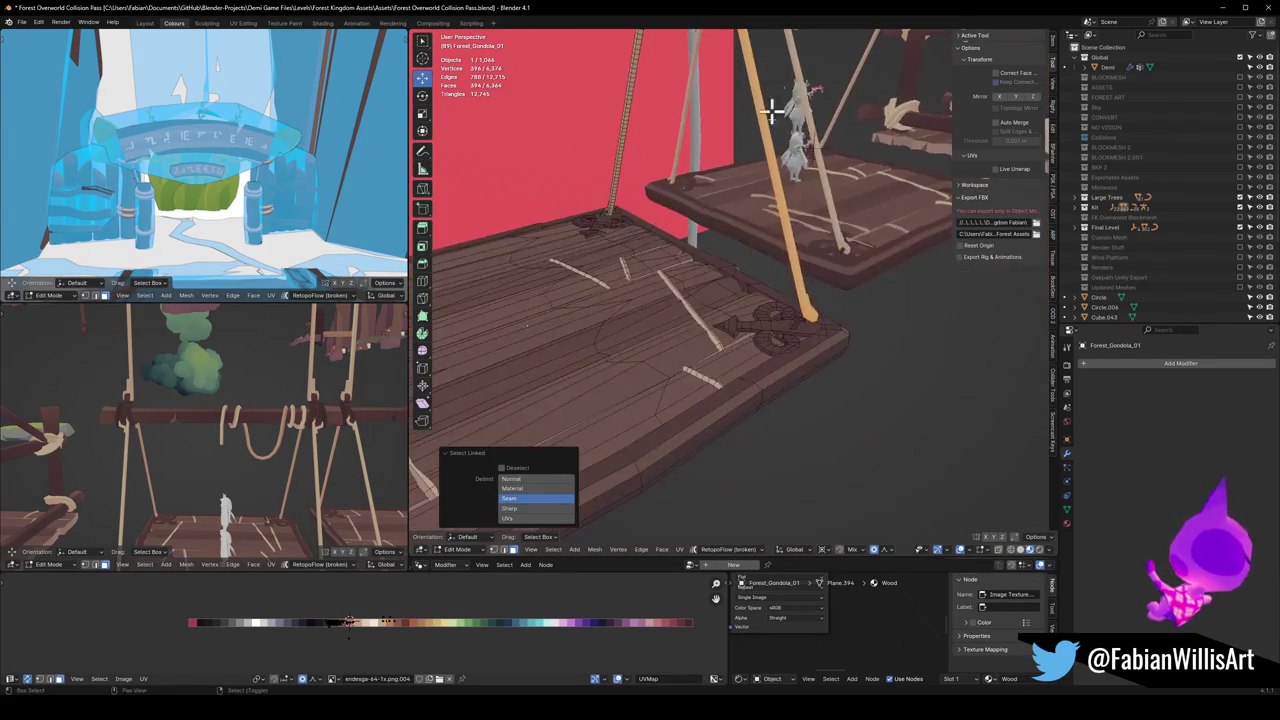
pyautogui.moveTo(800, 314); pyautogui.dragTo(829, 277, button='middle')
pyautogui.press('r')
pyautogui.press('z')
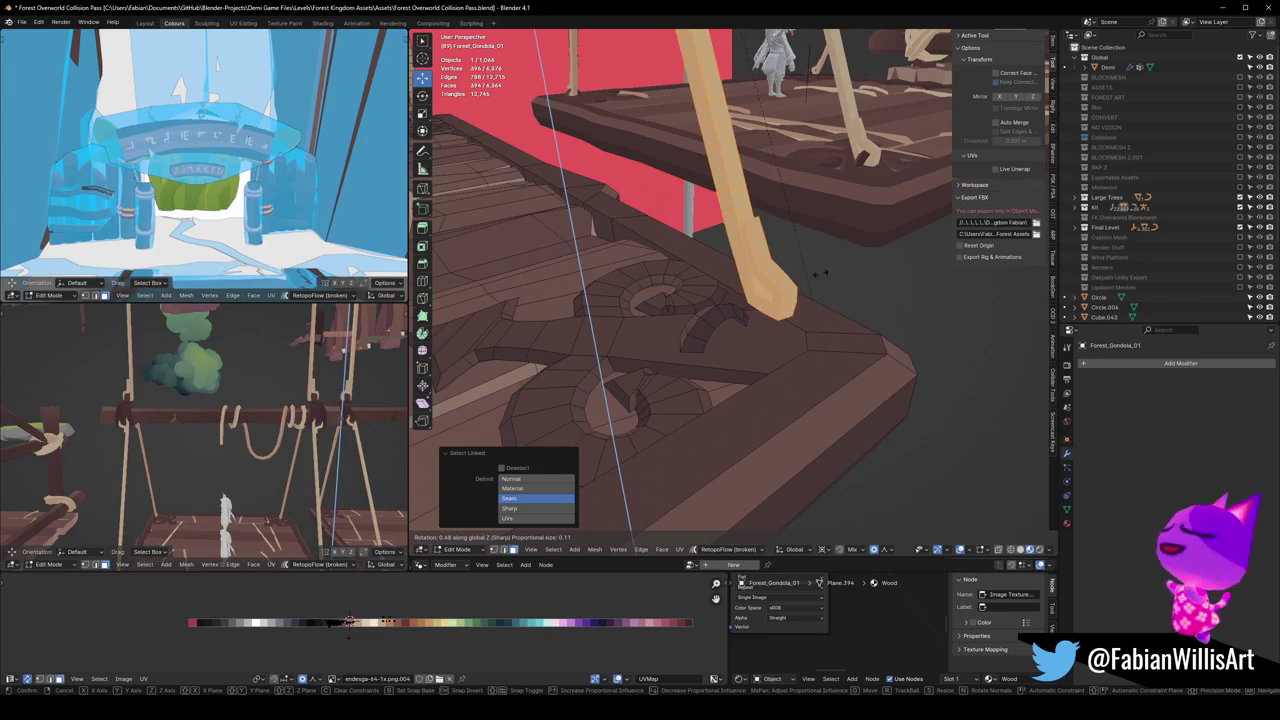
pyautogui.click(329, 94)
# Step: Return to Object Mode and save the blend file
pyautogui.moveTo(700, 200)
pyautogui.mouseDown(button='middle')
pyautogui.moveTo(735, 177)
pyautogui.moveTo(603, 203)
pyautogui.moveTo(757, 194)
pyautogui.moveTo(669, 217)
pyautogui.moveTo(773, 263)
pyautogui.mouseUp(button='middle')
pyautogui.click(770, 323)
pyautogui.hotkey('ctrl', 's')
pyautogui.moveTo(791, 326)
pyautogui.mouseDown(button='middle')
pyautogui.moveTo(800, 320)
pyautogui.moveTo(762, 310)
pyautogui.moveTo(757, 333)
pyautogui.moveTo(763, 314)
pyautogui.mouseUp(button='middle')
pyautogui.scroll(3, 750, 305)
pyautogui.scroll(3, 745, 340)
pyautogui.scroll(-3, 743, 366)
pyautogui.moveTo(743, 366)
pyautogui.mouseDown(button='middle')
pyautogui.moveTo(749, 380)
pyautogui.moveTo(757, 352)
pyautogui.mouseUp(button='middle')
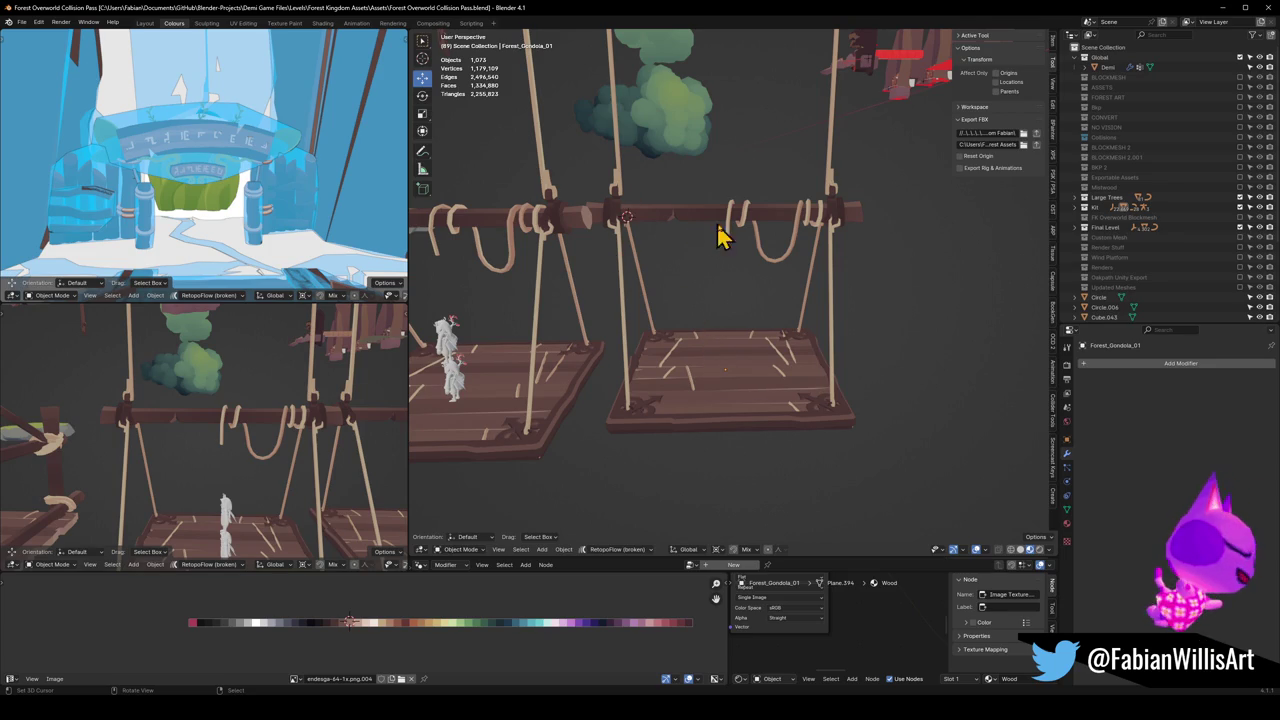
# Step: Duplicate the rope and place the copy 10.441 m along Y
pyautogui.scroll(5, 820, 249)
pyautogui.moveTo(820, 249)
pyautogui.mouseDown(button='middle')
pyautogui.moveTo(800, 320)
pyautogui.moveTo(766, 286)
pyautogui.moveTo(723, 291)
pyautogui.moveTo(704, 343)
pyautogui.moveTo(757, 345)
pyautogui.mouseUp(button='middle')
pyautogui.press('Tab')
pyautogui.scroll(-4, 757, 294)
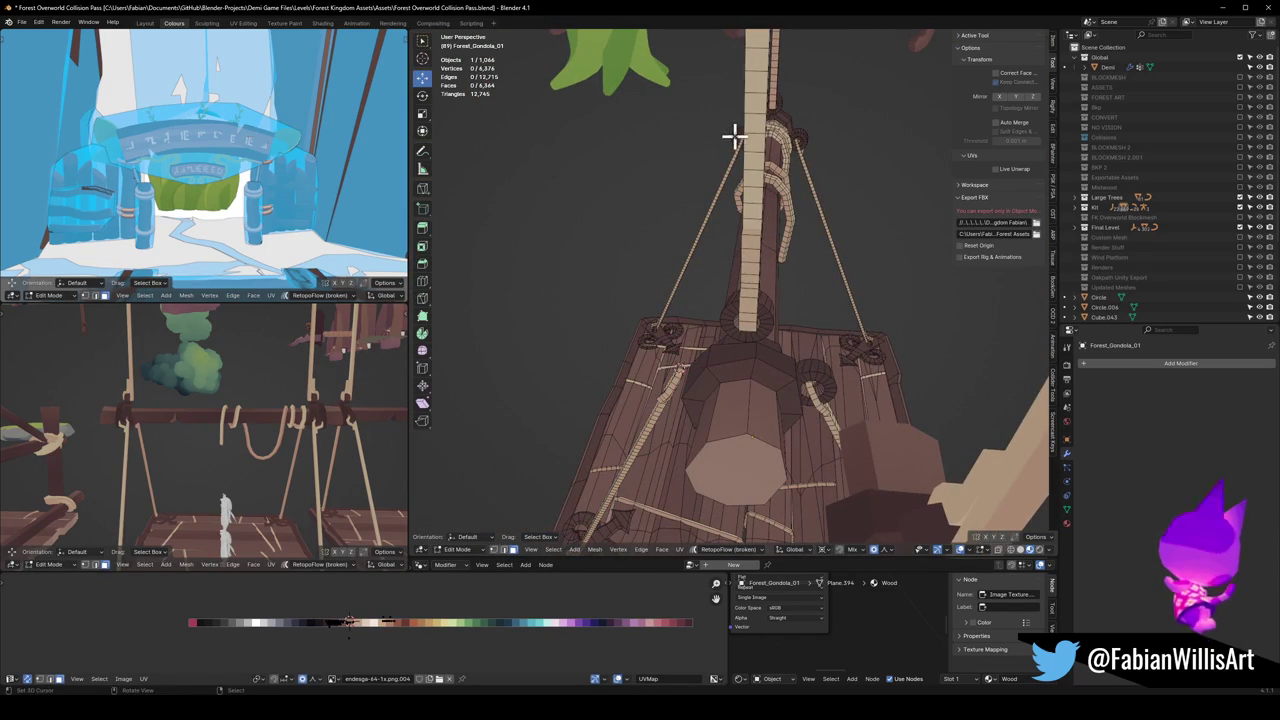
pyautogui.press('l')
pyautogui.moveTo(729, 134)
pyautogui.mouseDown(button='middle')
pyautogui.moveTo(686, 200)
pyautogui.moveTo(751, 206)
pyautogui.moveTo(819, 284)
pyautogui.moveTo(726, 271)
pyautogui.mouseUp(button='middle')
pyautogui.hotkey('shift', 'd')
pyautogui.press('y')
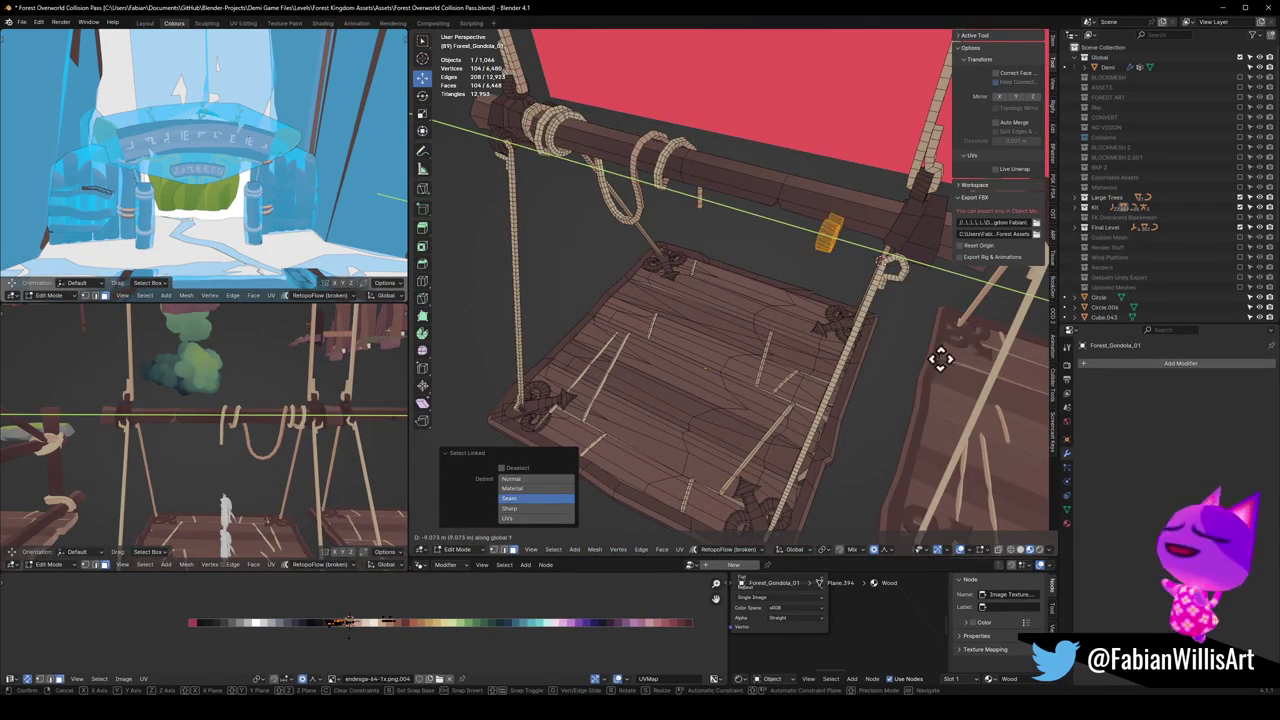
pyautogui.click(1004, 370)
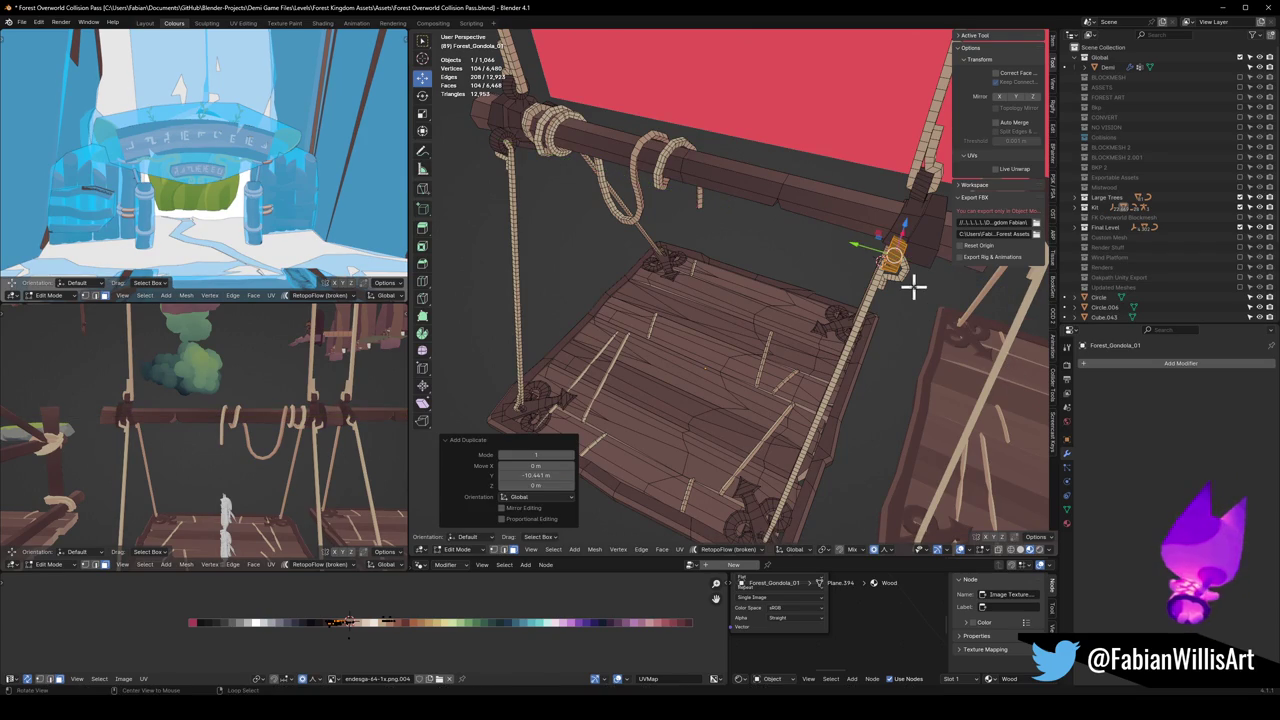
# Step: Mirror the rope copy across Y, flip its normals and nudge it slightly along Y
pyautogui.hotkey('alt', 'n')
pyautogui.press('Escape')
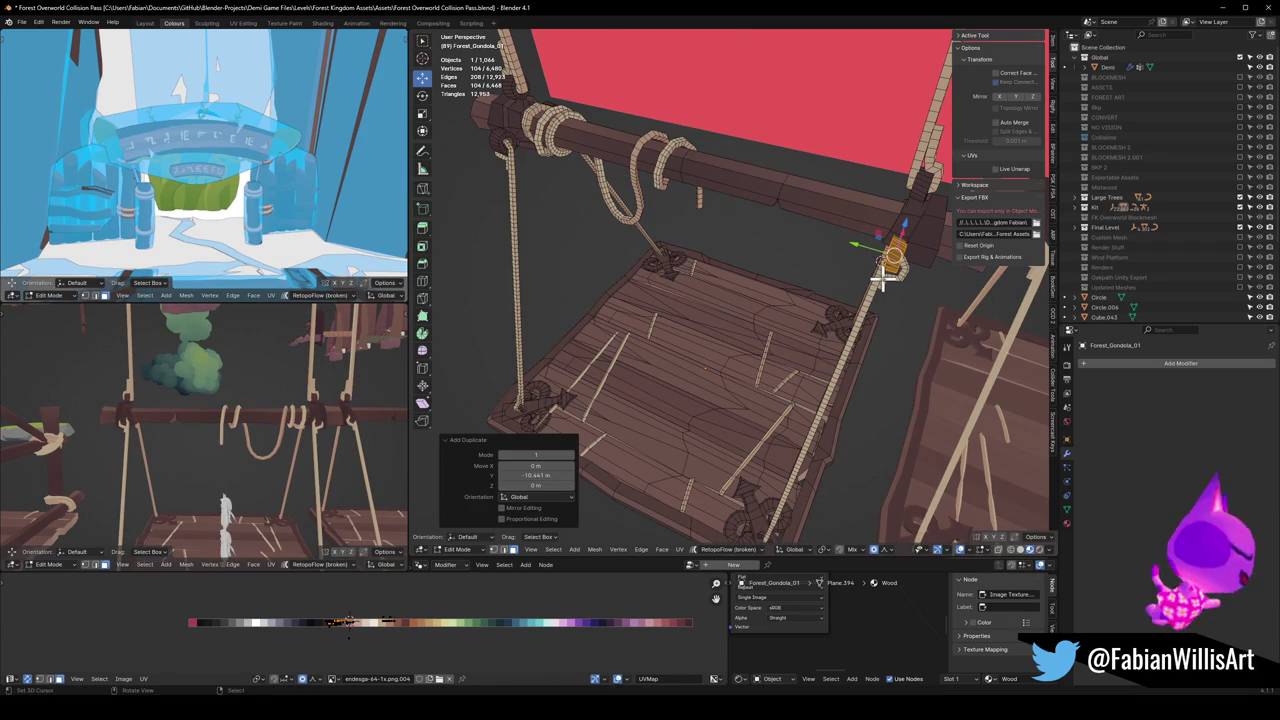
pyautogui.hotkey('ctrl', 'm')
pyautogui.press('y')
pyautogui.press('Return')
pyautogui.hotkey('alt', 'n')
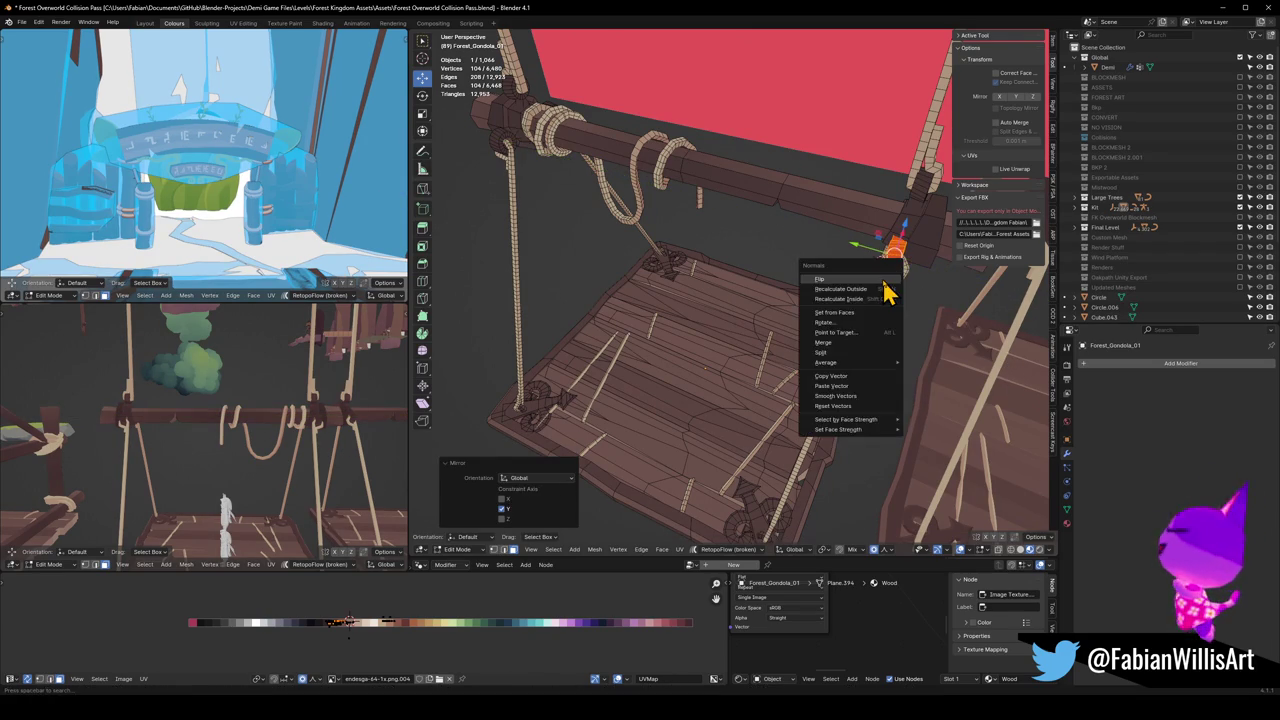
pyautogui.click(884, 281)
pyautogui.moveTo(884, 282)
pyautogui.mouseDown(button='middle')
pyautogui.moveTo(731, 323)
pyautogui.moveTo(729, 300)
pyautogui.mouseUp(button='middle')
pyautogui.press('g')
pyautogui.press('y')
pyautogui.click(812, 316)
# Step: Back in Object Mode, select the gondola beam and the platform for export
pyautogui.hotkey('ctrl', 'Tab')
pyautogui.click(689, 329)
pyautogui.scroll(-4, 729, 349)
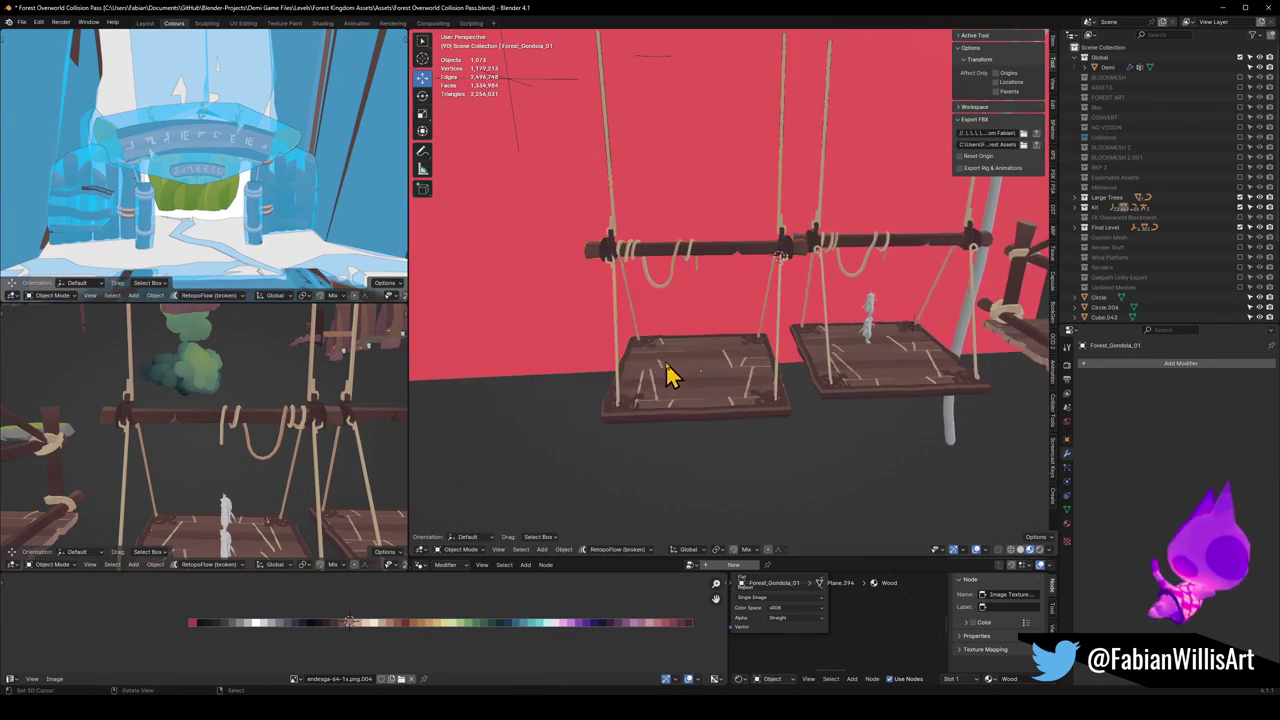
pyautogui.moveTo(723, 380)
pyautogui.mouseDown(button='middle')
pyautogui.moveTo(863, 380)
pyautogui.moveTo(818, 333)
pyautogui.mouseUp(button='middle')
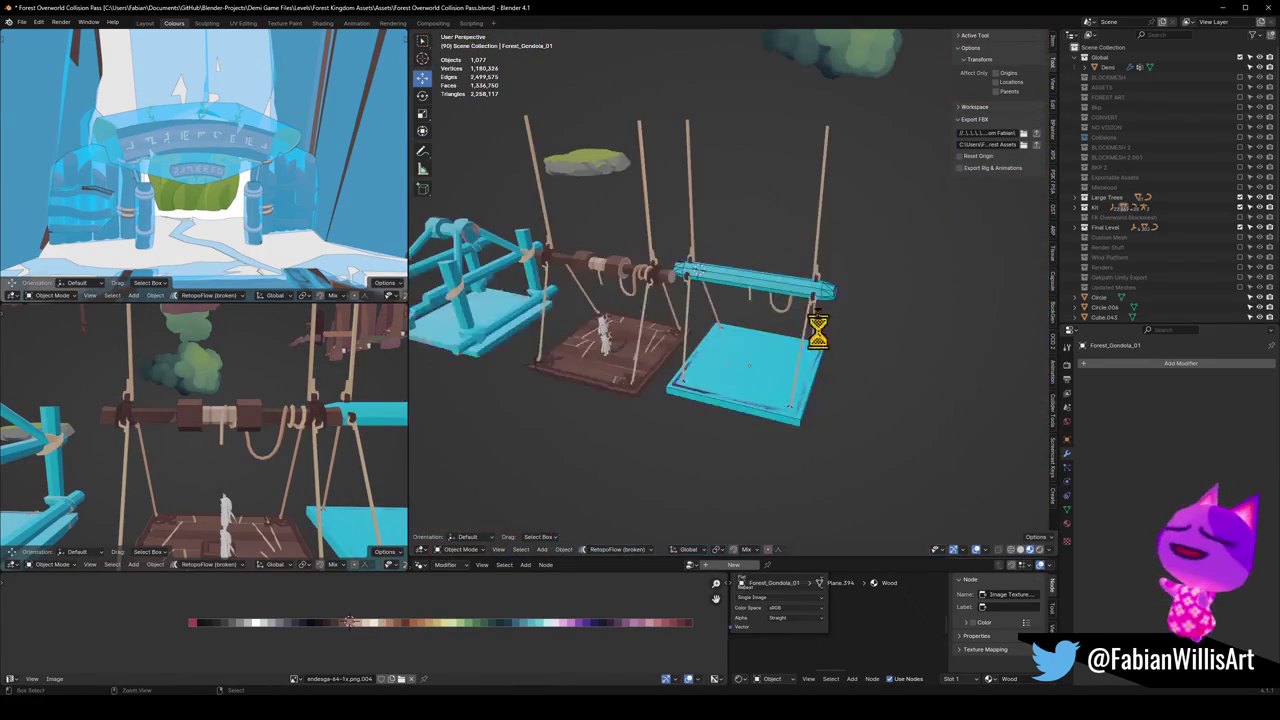
pyautogui.click(822, 288)
pyautogui.click(1037, 147)
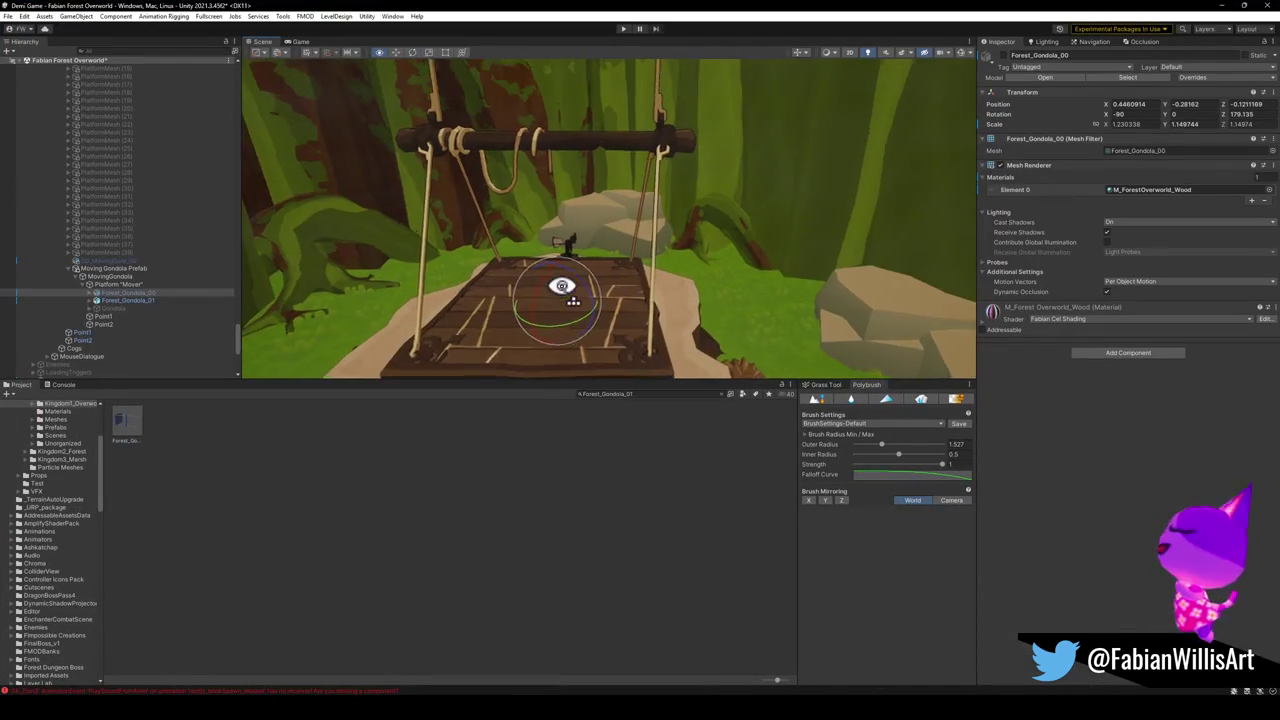
# Step: Fly the Scene view camera onto the gondola deck and around the updated swing
pyautogui.moveTo(562, 286); pyautogui.dragTo(593, 284, button='right')
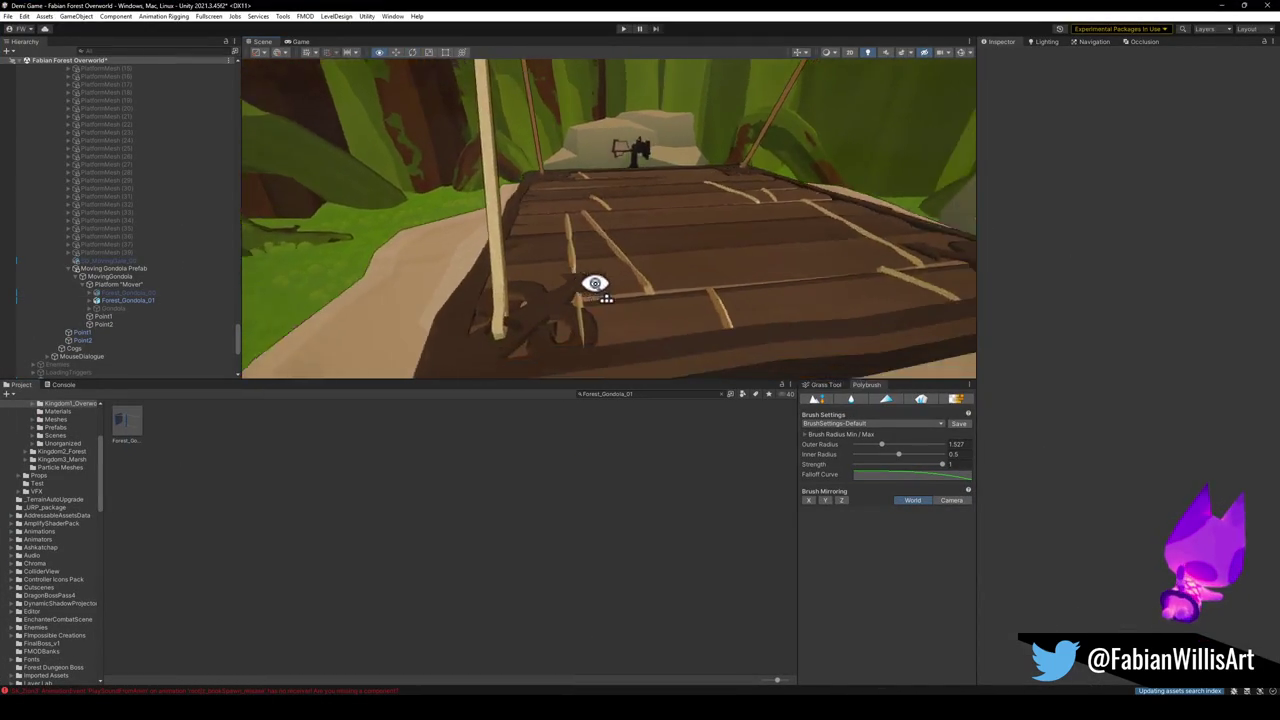
pyautogui.moveTo(593, 284)
pyautogui.mouseDown(button='right')
pyautogui.moveTo(831, 286)
pyautogui.moveTo(727, 264)
pyautogui.moveTo(786, 263)
pyautogui.moveTo(803, 243)
pyautogui.moveTo(743, 249)
pyautogui.moveTo(743, 277)
pyautogui.moveTo(566, 277)
pyautogui.moveTo(694, 263)
pyautogui.moveTo(752, 280)
pyautogui.moveTo(586, 291)
pyautogui.moveTo(697, 291)
pyautogui.moveTo(523, 277)
pyautogui.moveTo(571, 256)
pyautogui.moveTo(786, 251)
pyautogui.moveTo(686, 263)
pyautogui.moveTo(697, 217)
pyautogui.moveTo(688, 91)
pyautogui.moveTo(688, 268)
pyautogui.moveTo(671, 286)
pyautogui.mouseUp(button='right')
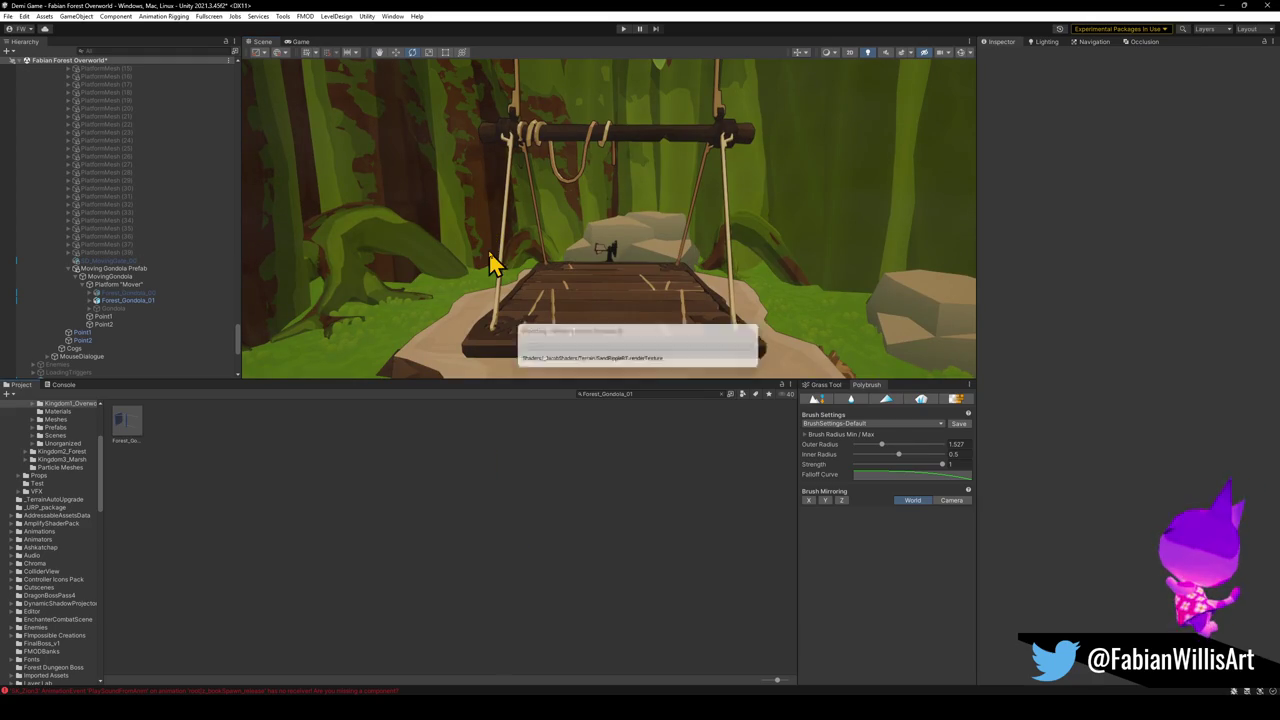
# Step: Enter Play mode to run the game
pyautogui.click(623, 30)
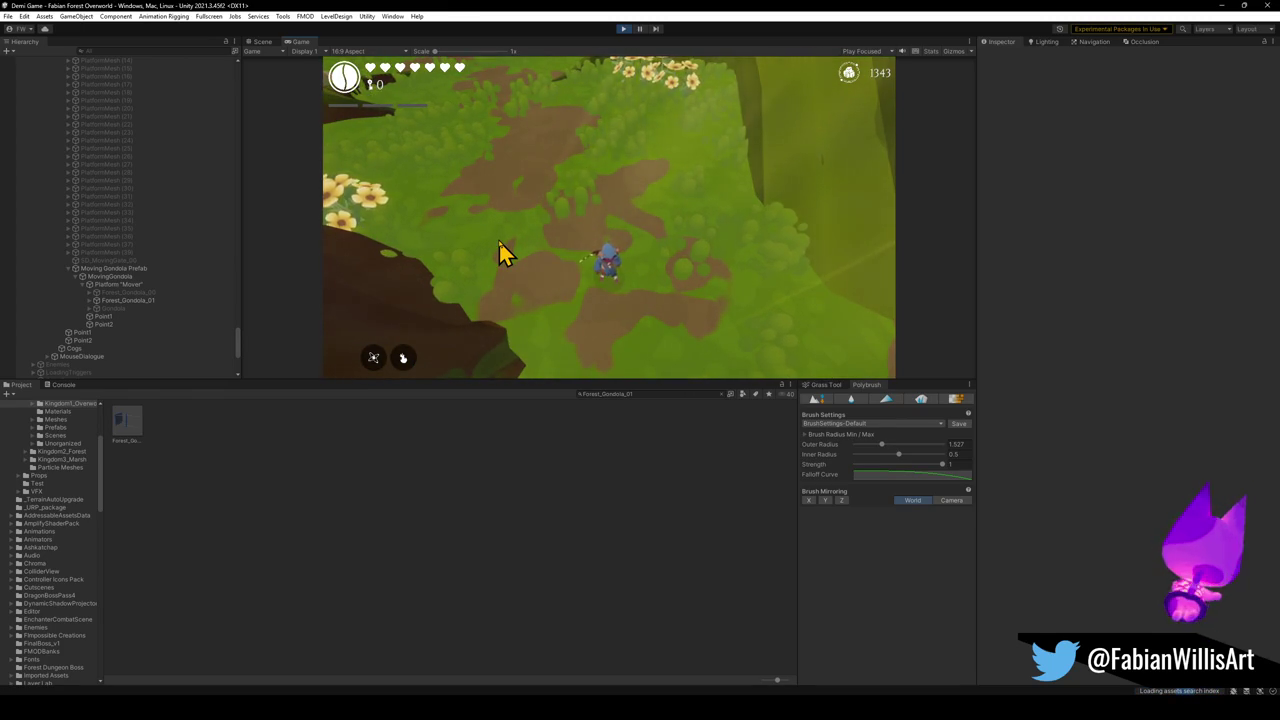
# Step: In a fullscreen Game view, run the character through the tunnel, jump onto the gondola and cross it
pyautogui.click(486, 246)
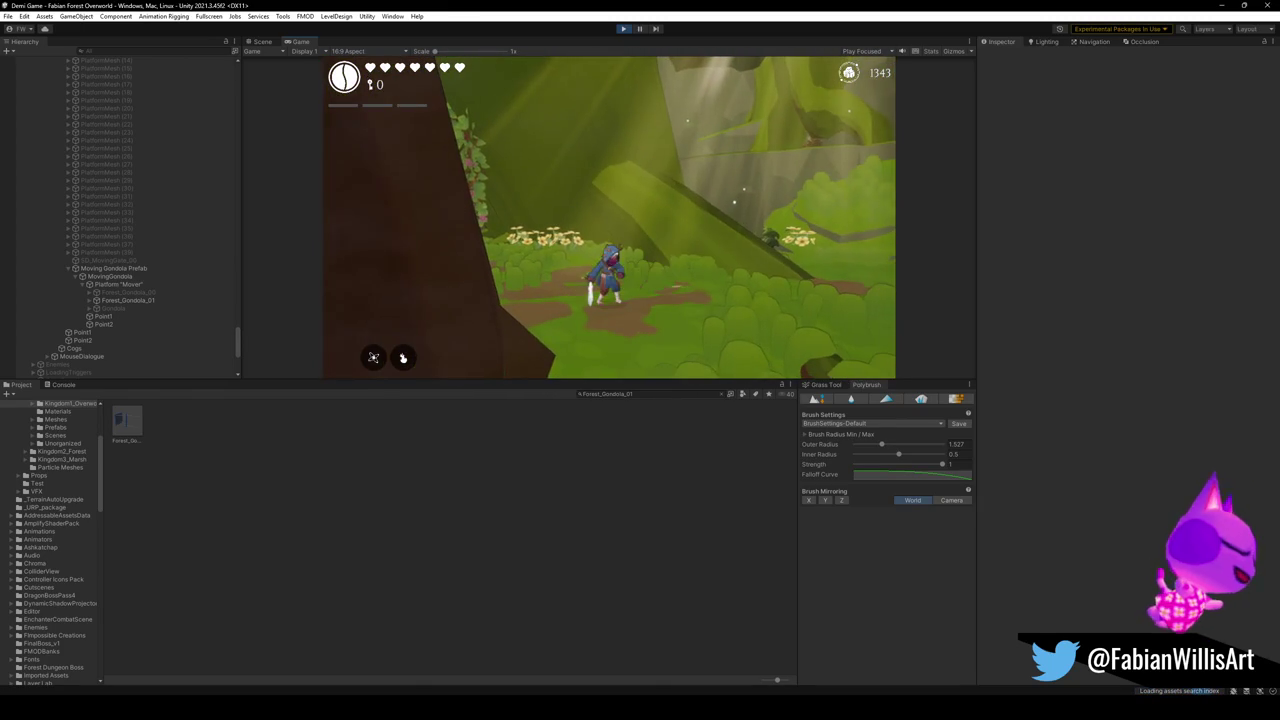
pyautogui.press('F10')
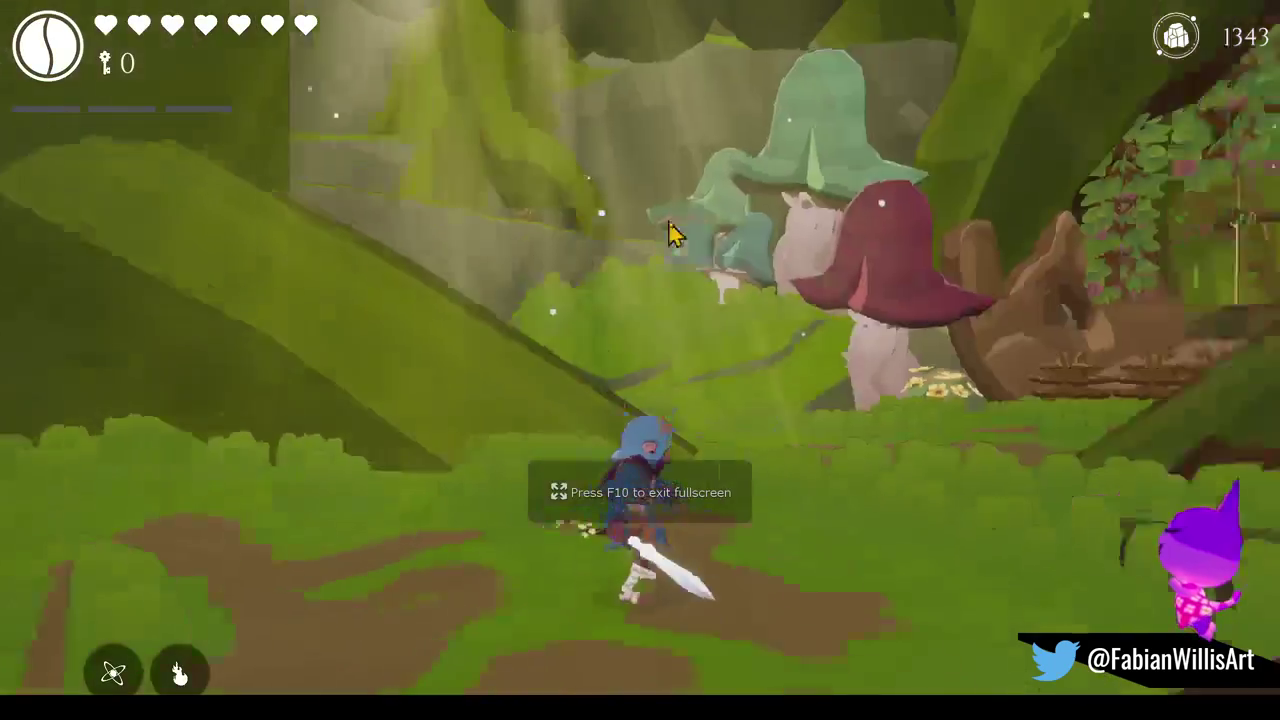
pyautogui.press('w')
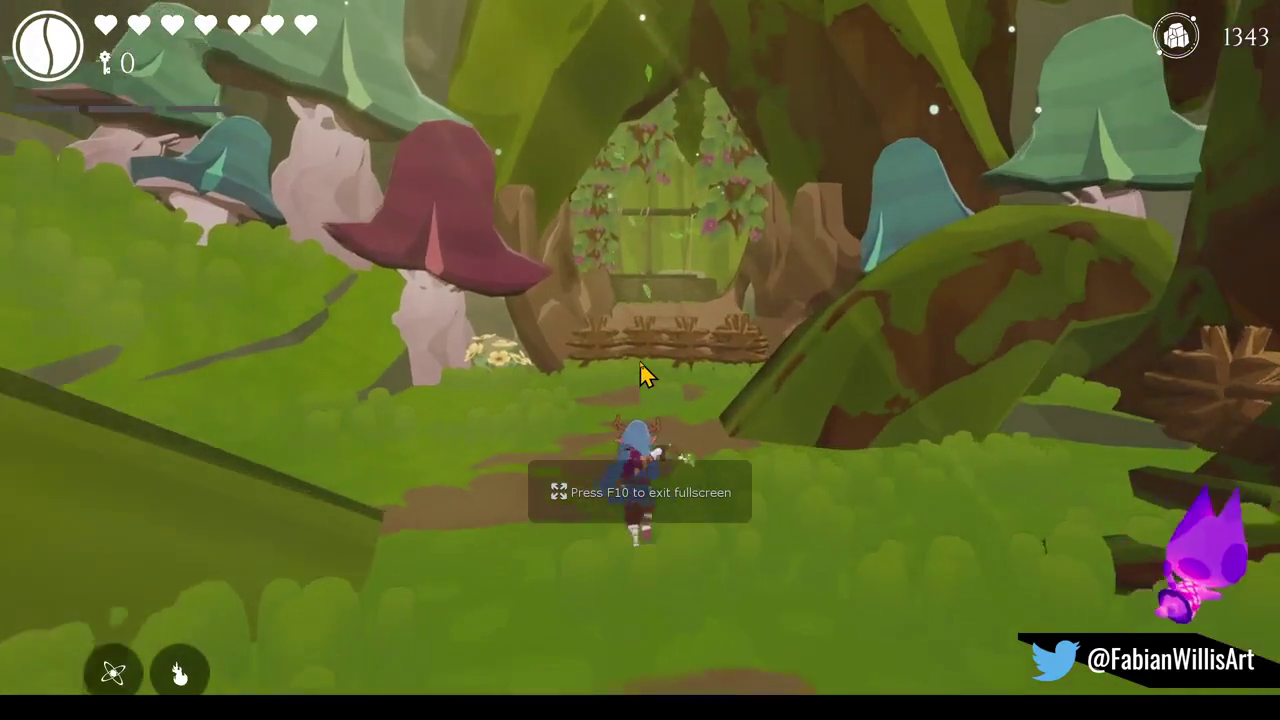
pyautogui.press('space')
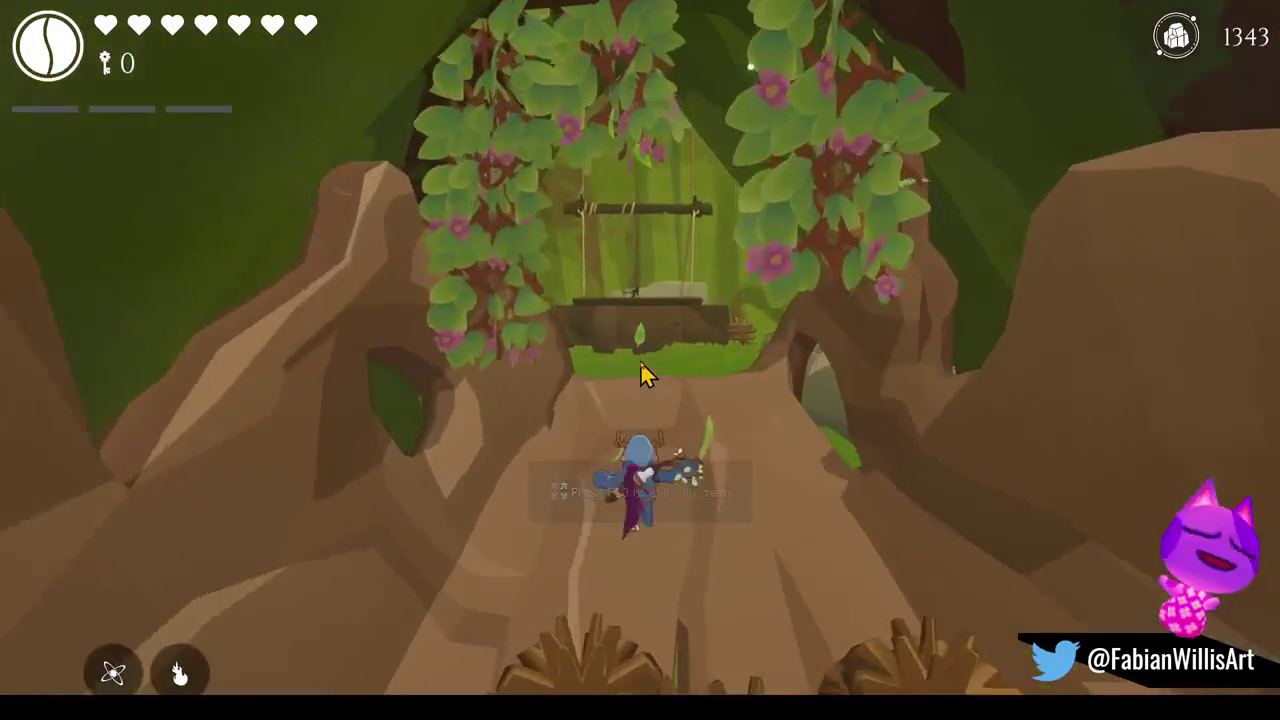
pyautogui.press('w')
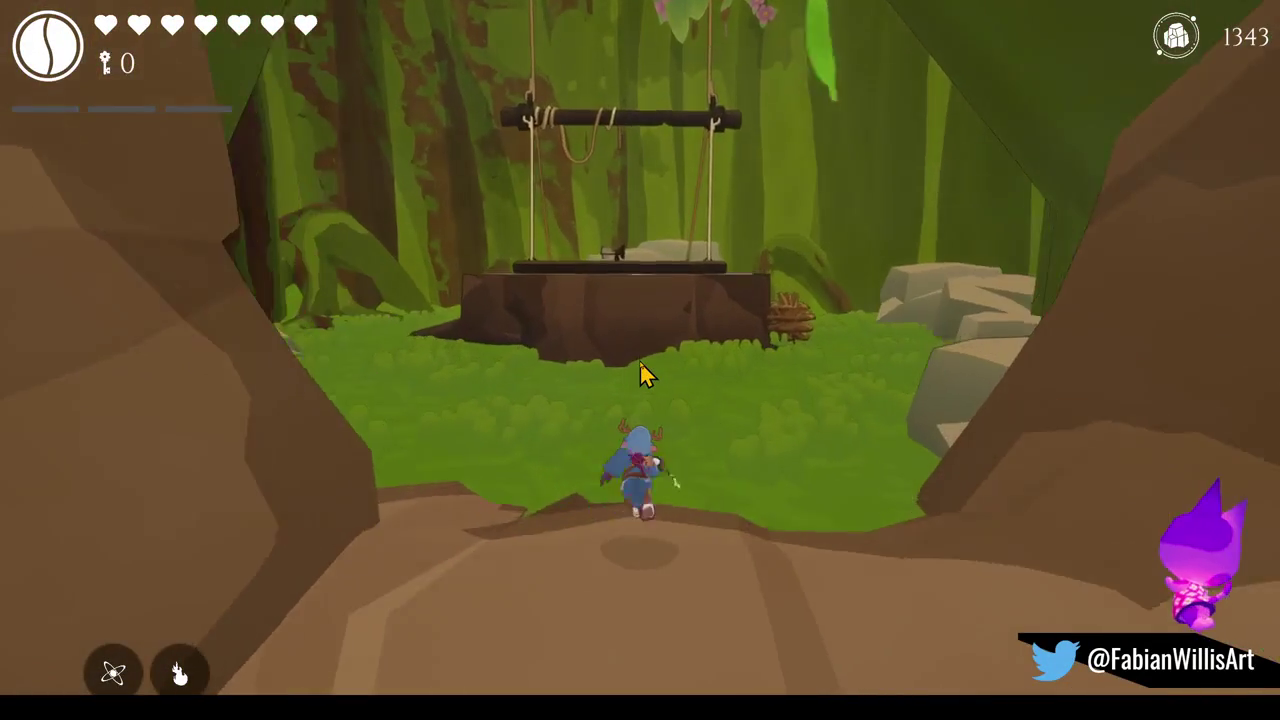
pyautogui.press('space')
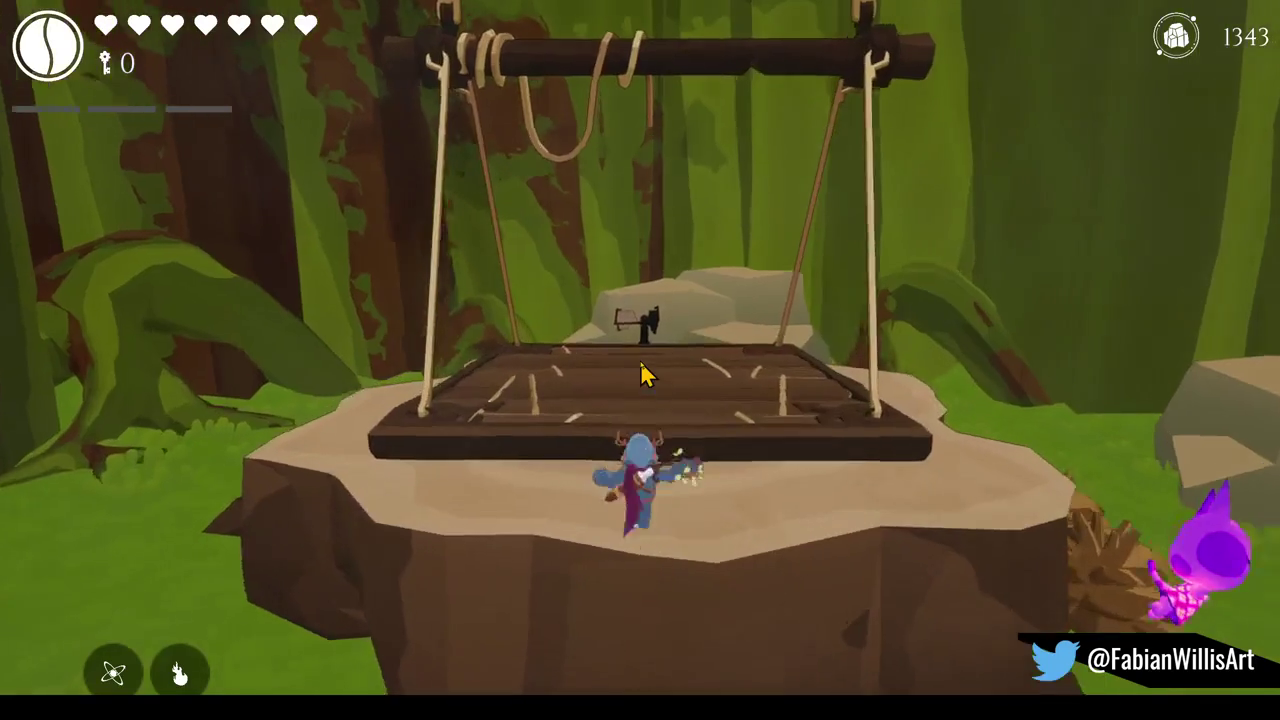
pyautogui.press('w')
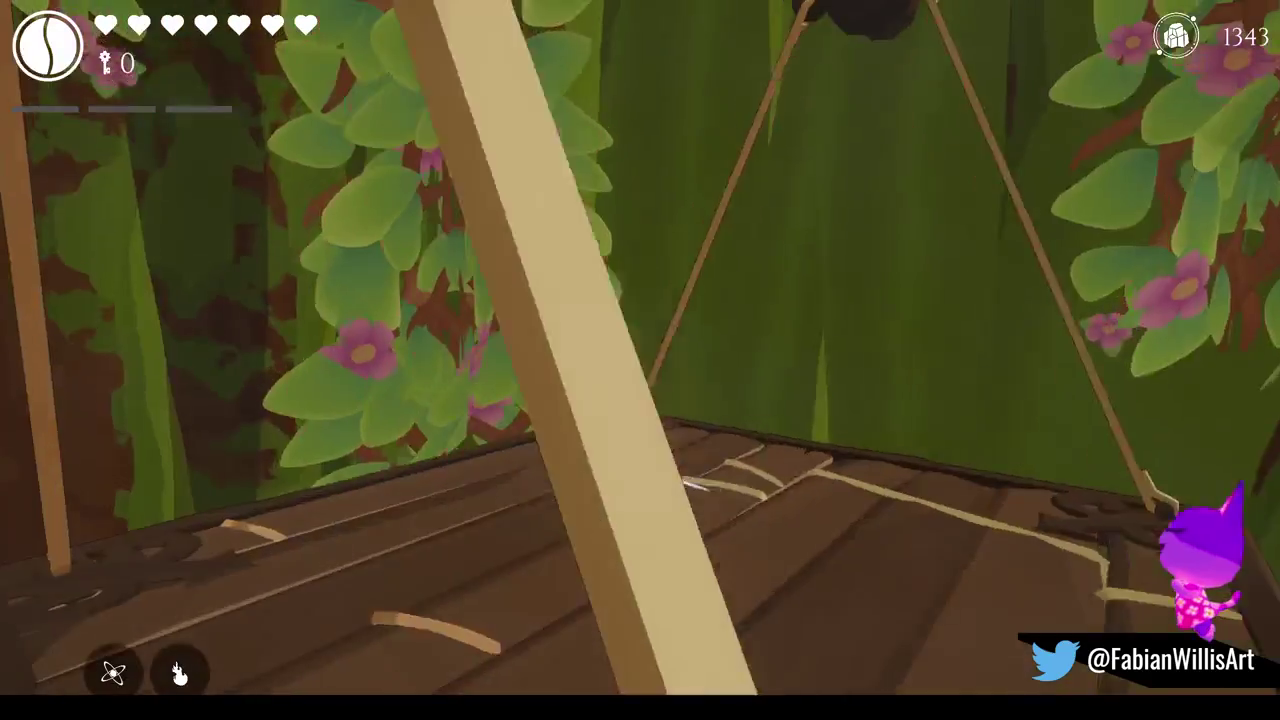
pyautogui.press('w')
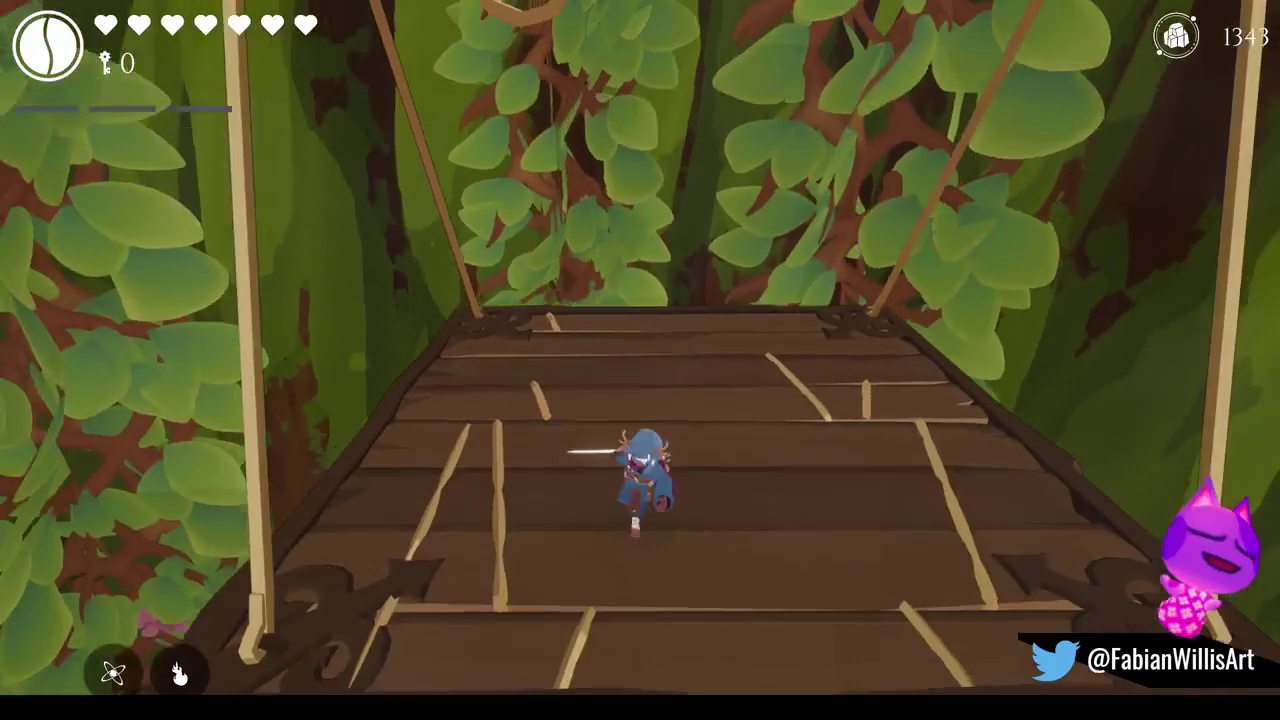
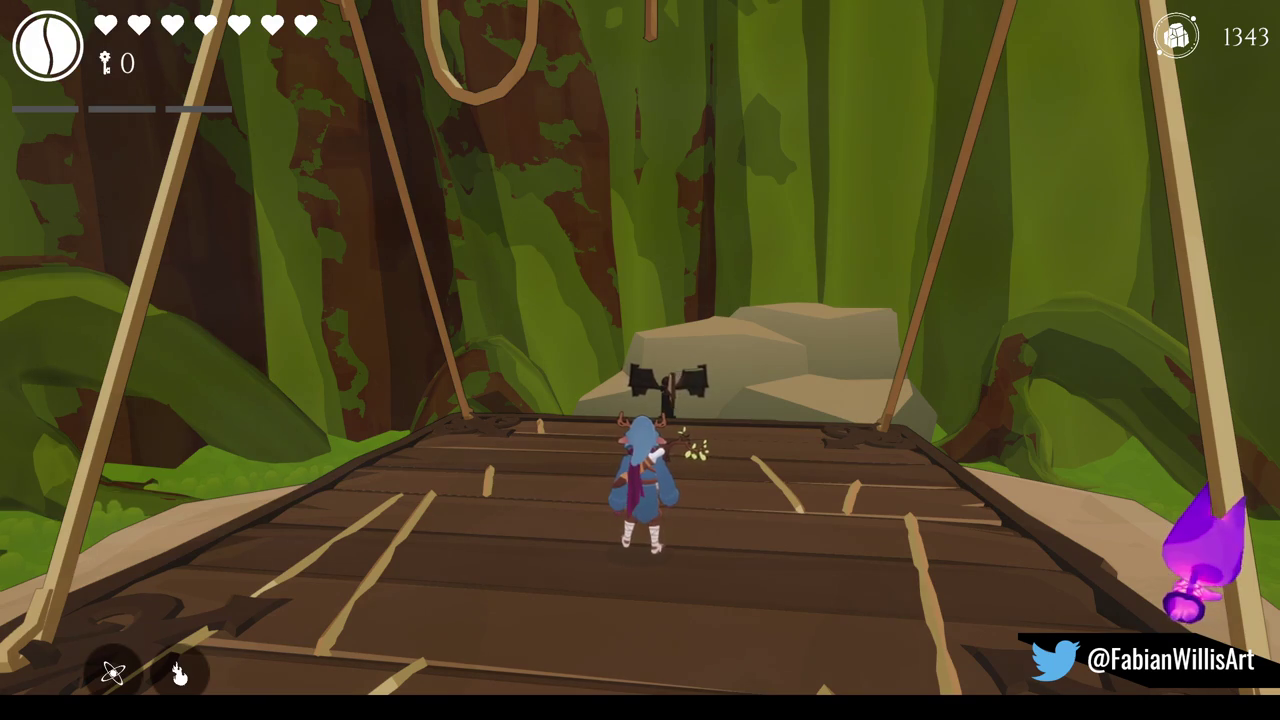
# Step: Pause and resume the forest gondola level test, then stop Unity's Play mode
pyautogui.press('Escape')
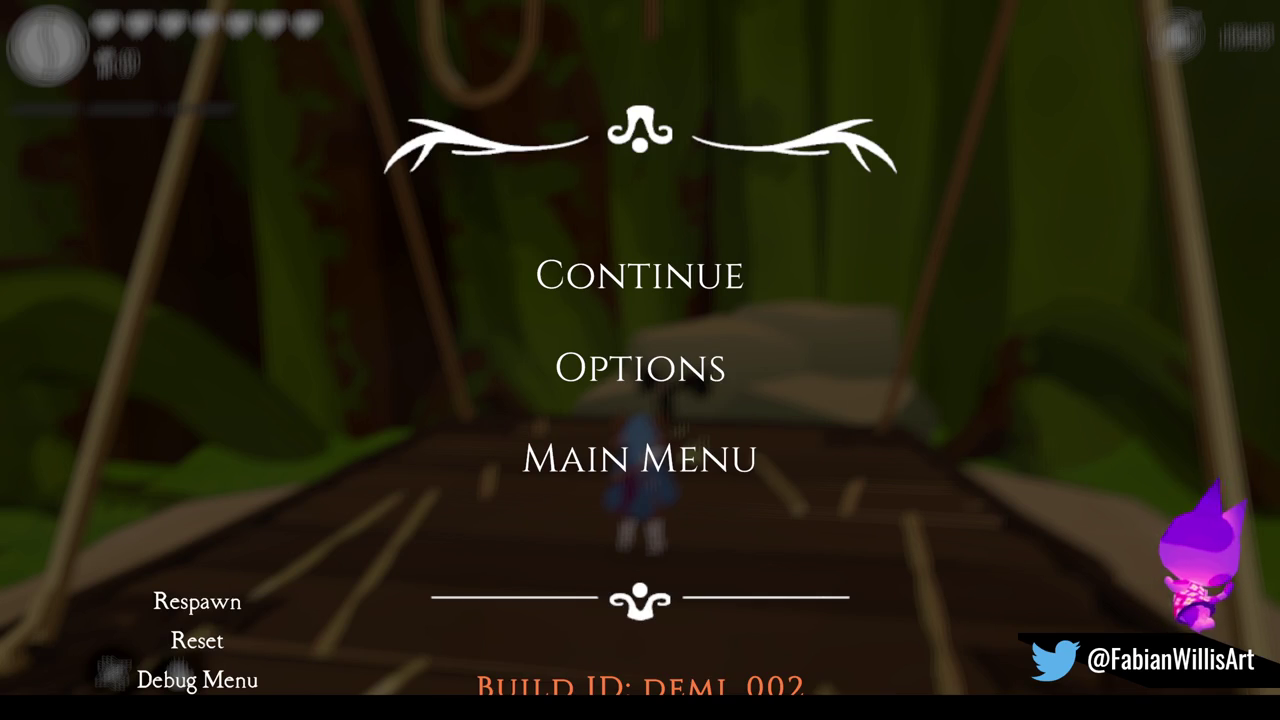
pyautogui.click(662, 283)
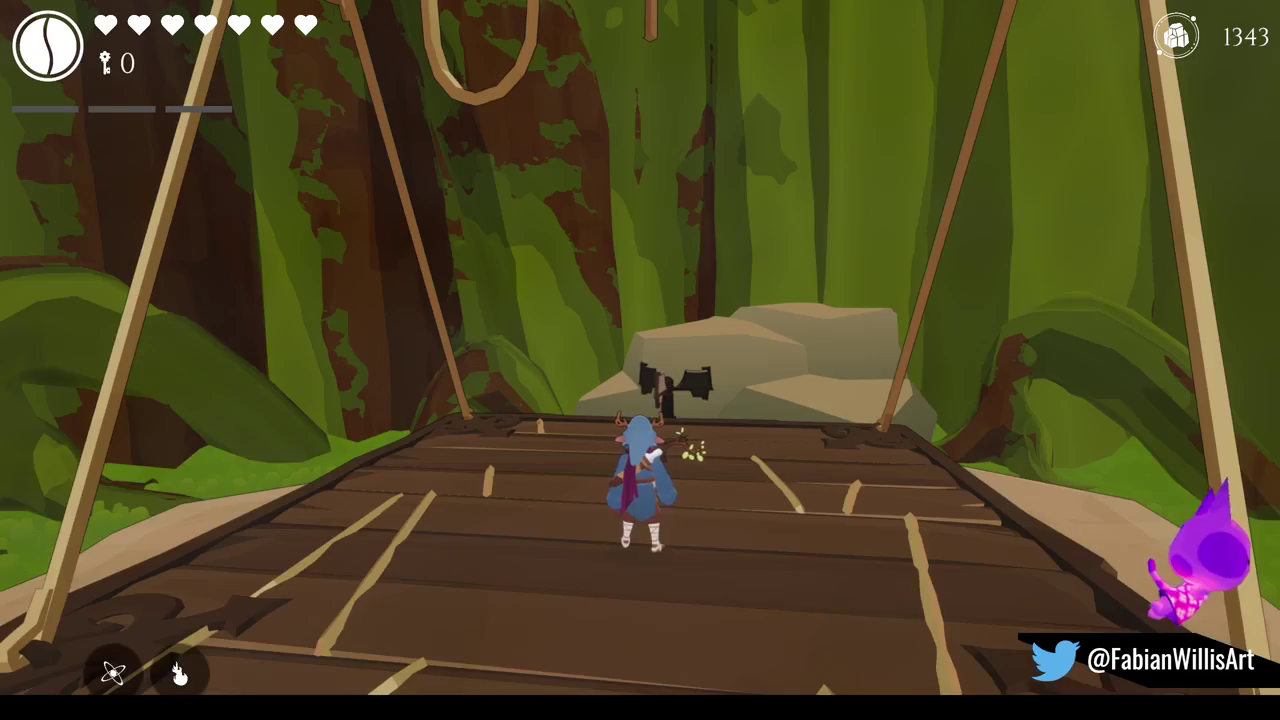
pyautogui.press('F11')
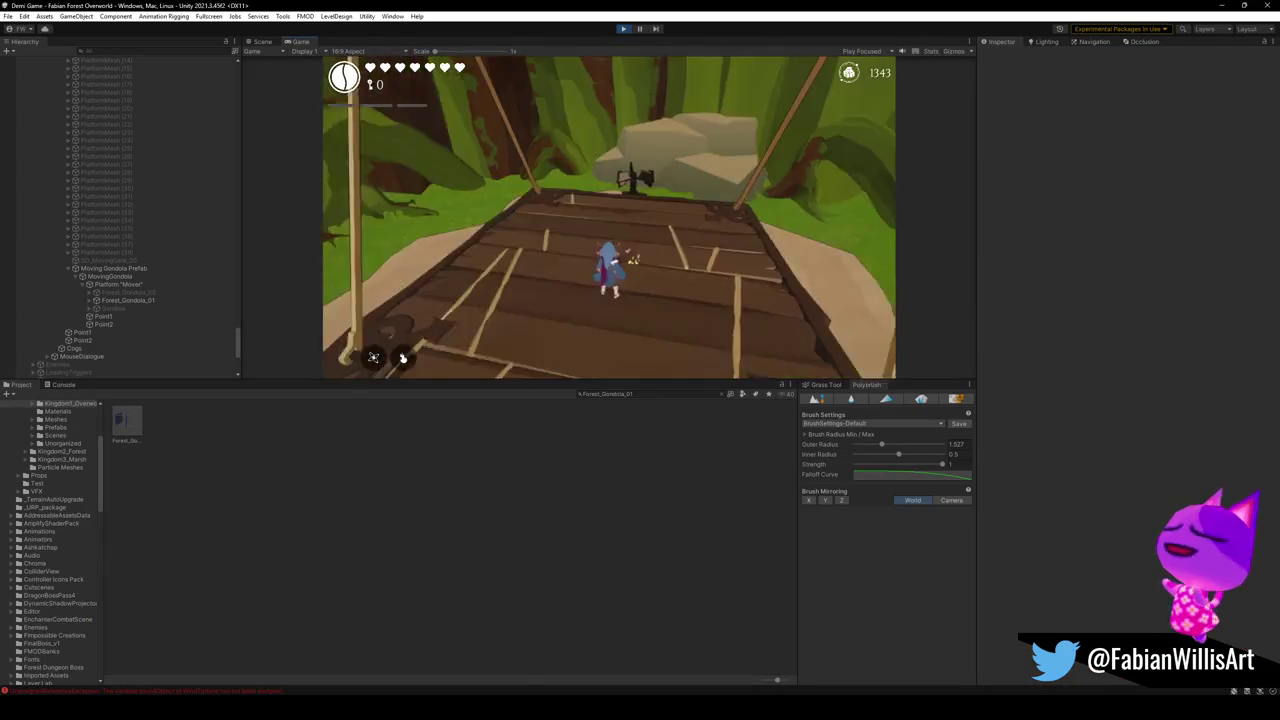
pyautogui.press('Escape')
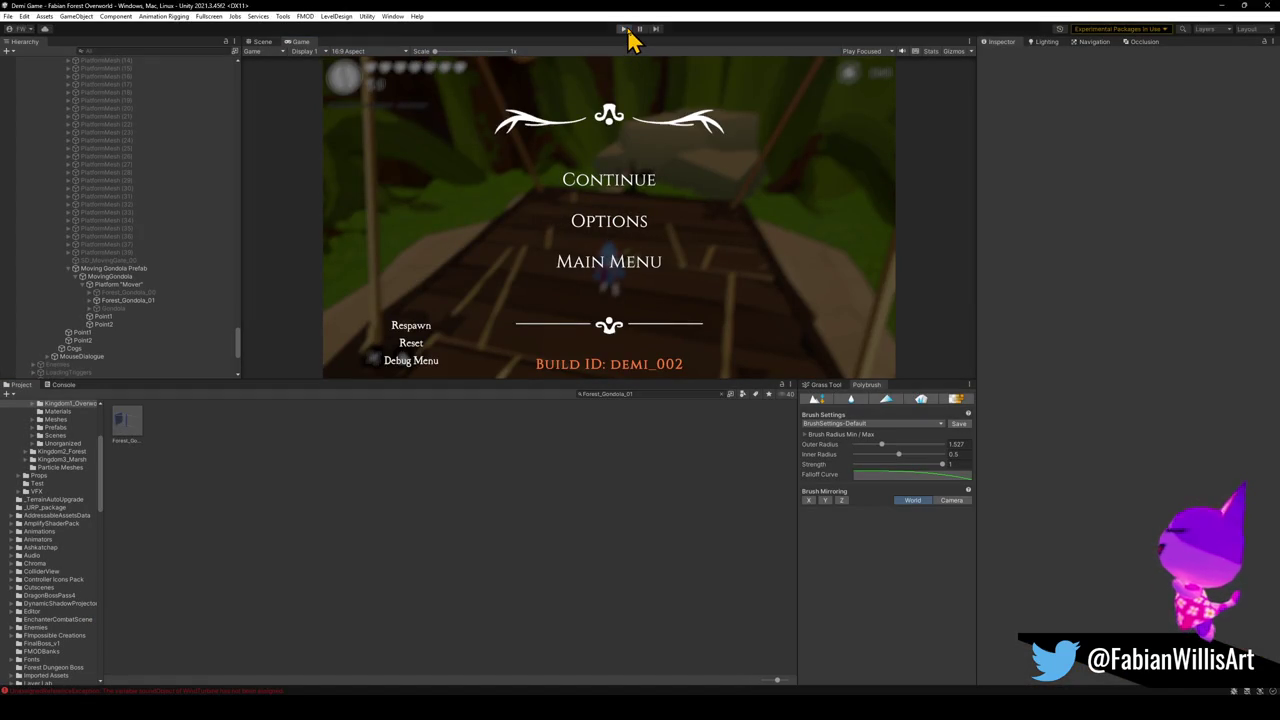
pyautogui.click(625, 30)
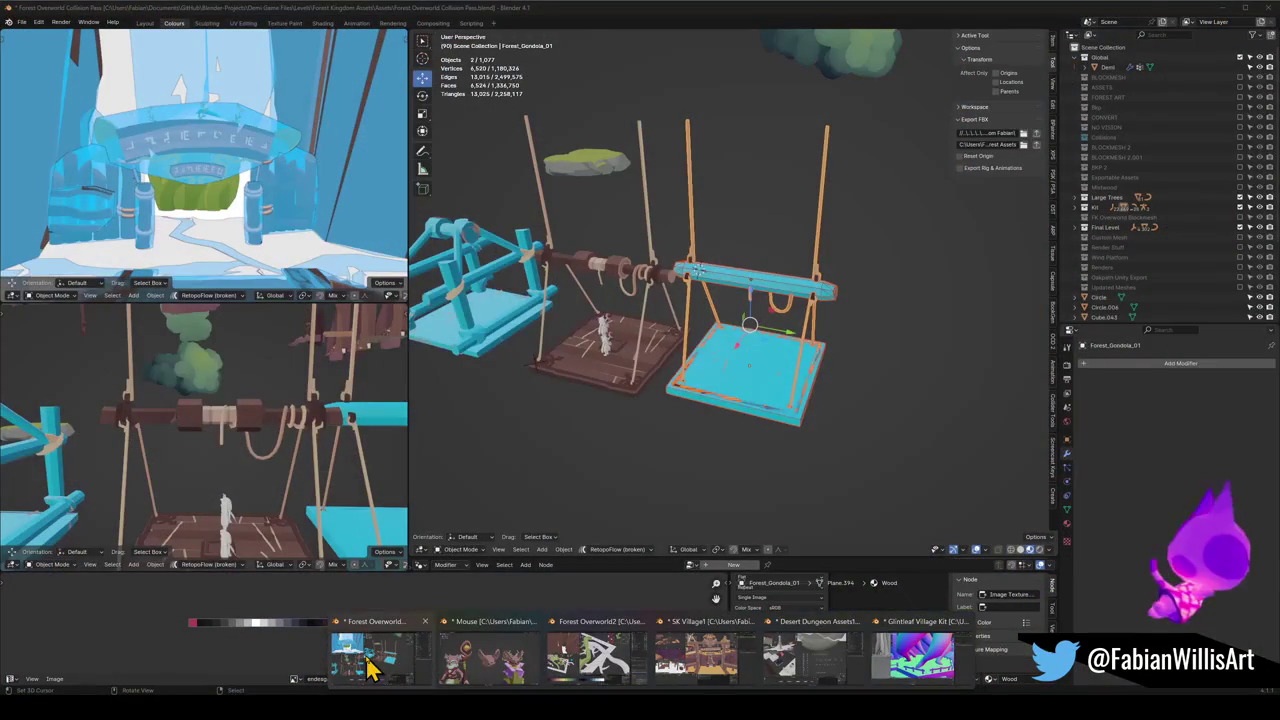
# Step: Bring up the Forest Overworld Collision Pass file and orbit around the gondola
pyautogui.click(368, 660)
pyautogui.scroll(-3, 700, 315)
pyautogui.scroll(-2, 740, 329)
pyautogui.scroll(-3, 737, 326)
pyautogui.moveTo(700, 322); pyautogui.dragTo(658, 440, button='middle')
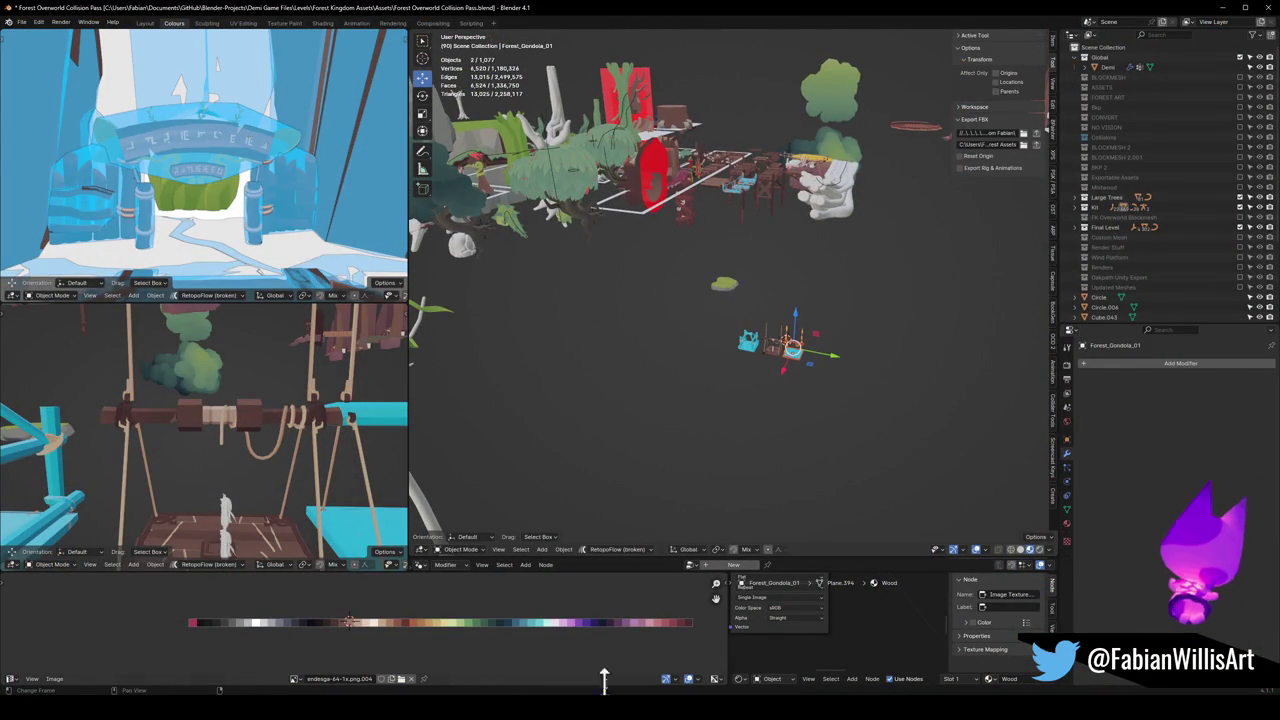
pyautogui.moveTo(805, 655)
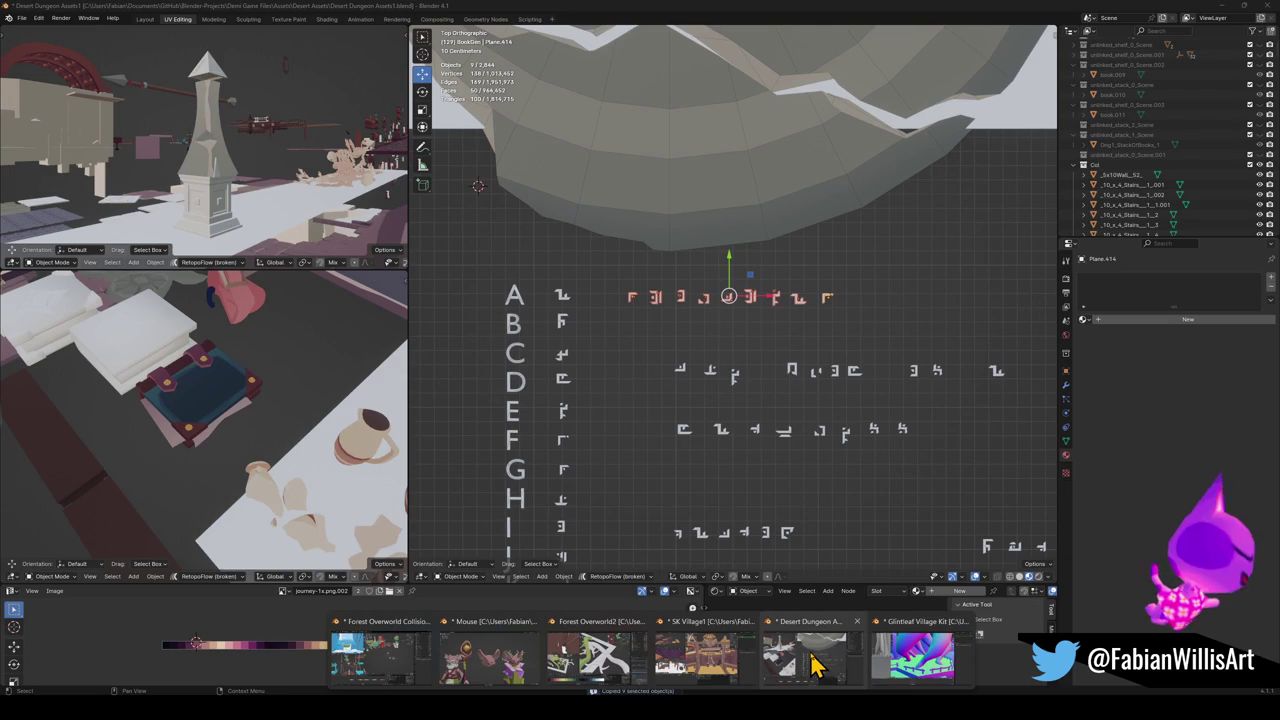
# Step: Switch to the Desert Dungeon assets file and survey the asset layout in perspective
pyautogui.click(790, 660)
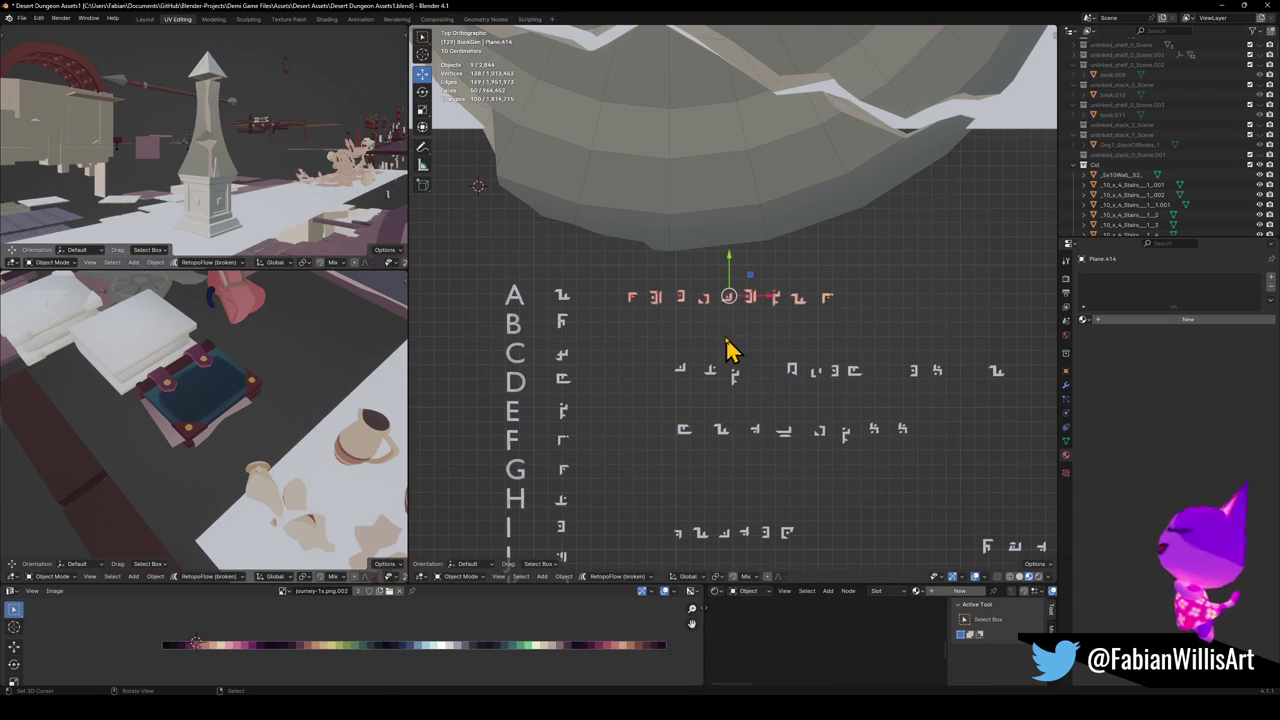
pyautogui.scroll(-5, 720, 345)
pyautogui.scroll(-2, 705, 337)
pyautogui.scroll(-1, 703, 350)
pyautogui.moveTo(700, 365)
pyautogui.mouseDown(button='middle')
pyautogui.moveTo(957, 323)
pyautogui.moveTo(700, 286)
pyautogui.moveTo(722, 275)
pyautogui.mouseUp(button='middle')
pyautogui.press('KP_5')
pyautogui.scroll(5, 740, 300)
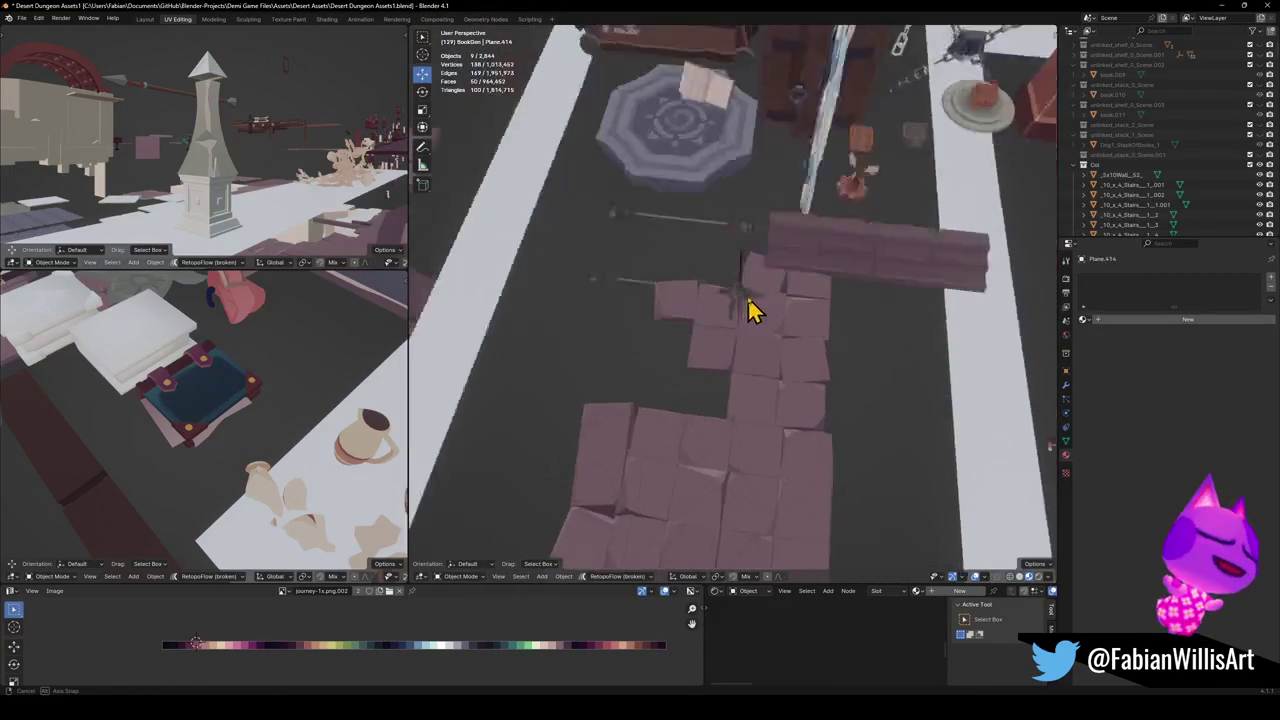
pyautogui.scroll(-3, 766, 310)
pyautogui.scroll(1, 770, 360)
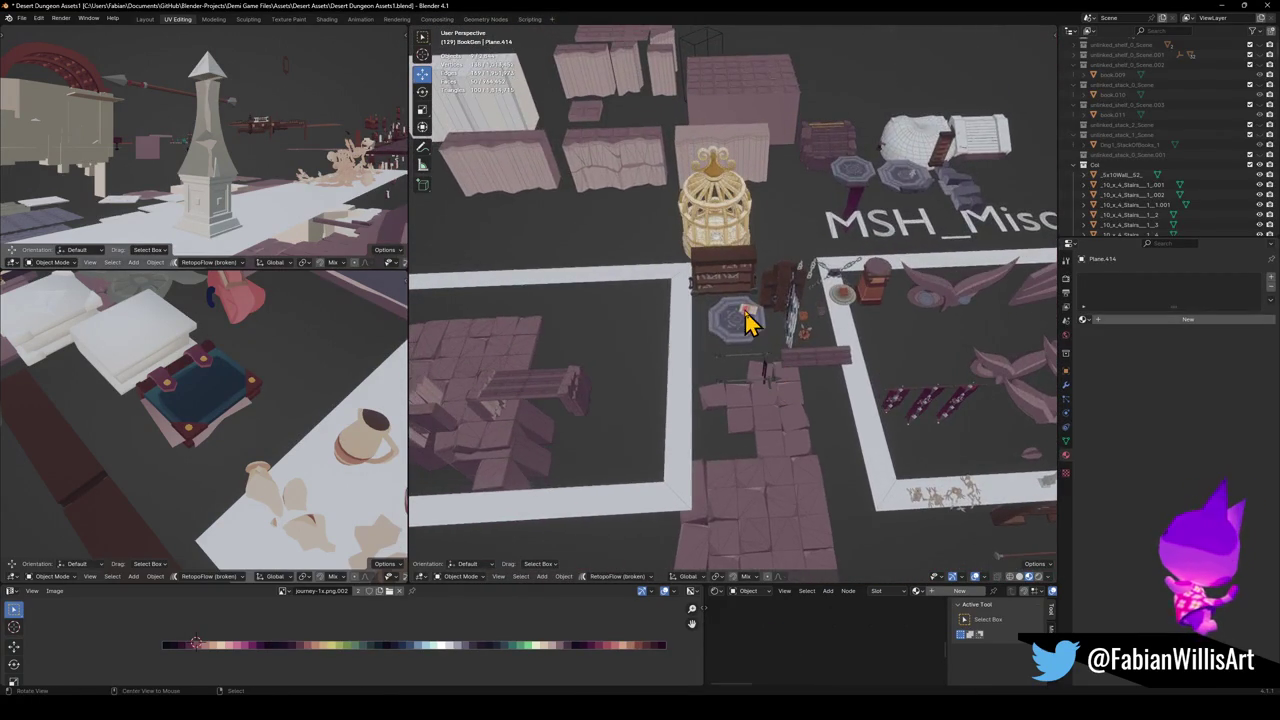
pyautogui.scroll(3, 775, 322)
pyautogui.scroll(3, 840, 345)
pyautogui.scroll(3, 700, 330)
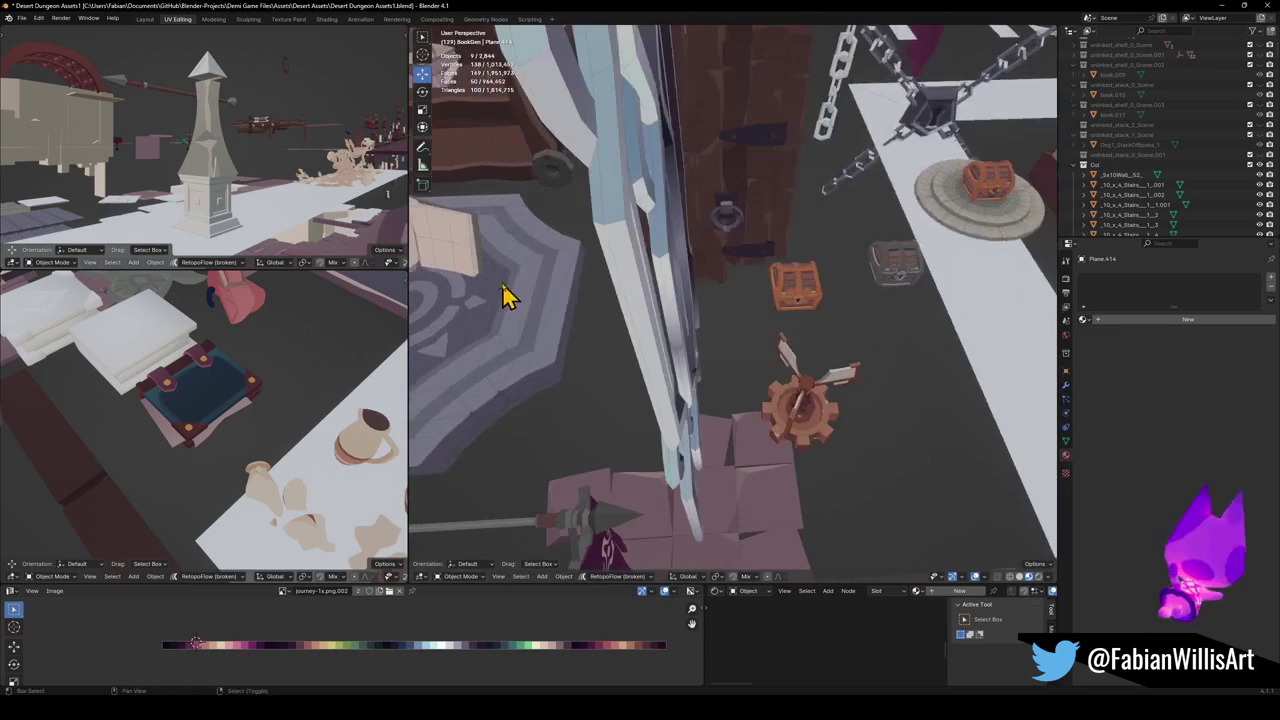
# Step: Select and frame the gear prop, inspecting its propeller from a low side view
pyautogui.click(803, 398)
pyautogui.press('KP_Decimal')
pyautogui.moveTo(783, 380)
pyautogui.mouseDown(button='middle')
pyautogui.moveTo(820, 374)
pyautogui.moveTo(751, 383)
pyautogui.moveTo(763, 417)
pyautogui.mouseUp(button='middle')
pyautogui.click(800, 362)
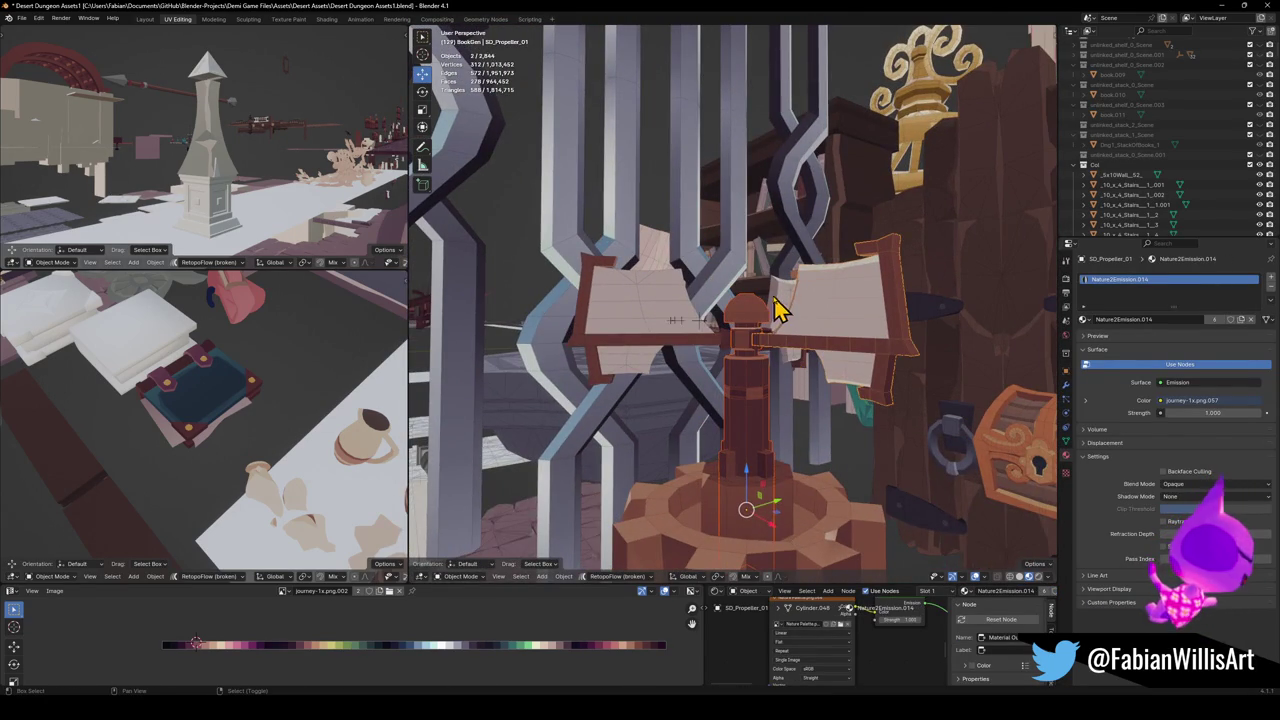
pyautogui.keyDown('shift'); pyautogui.click(694, 337); pyautogui.keyUp('shift')
pyautogui.press('h')
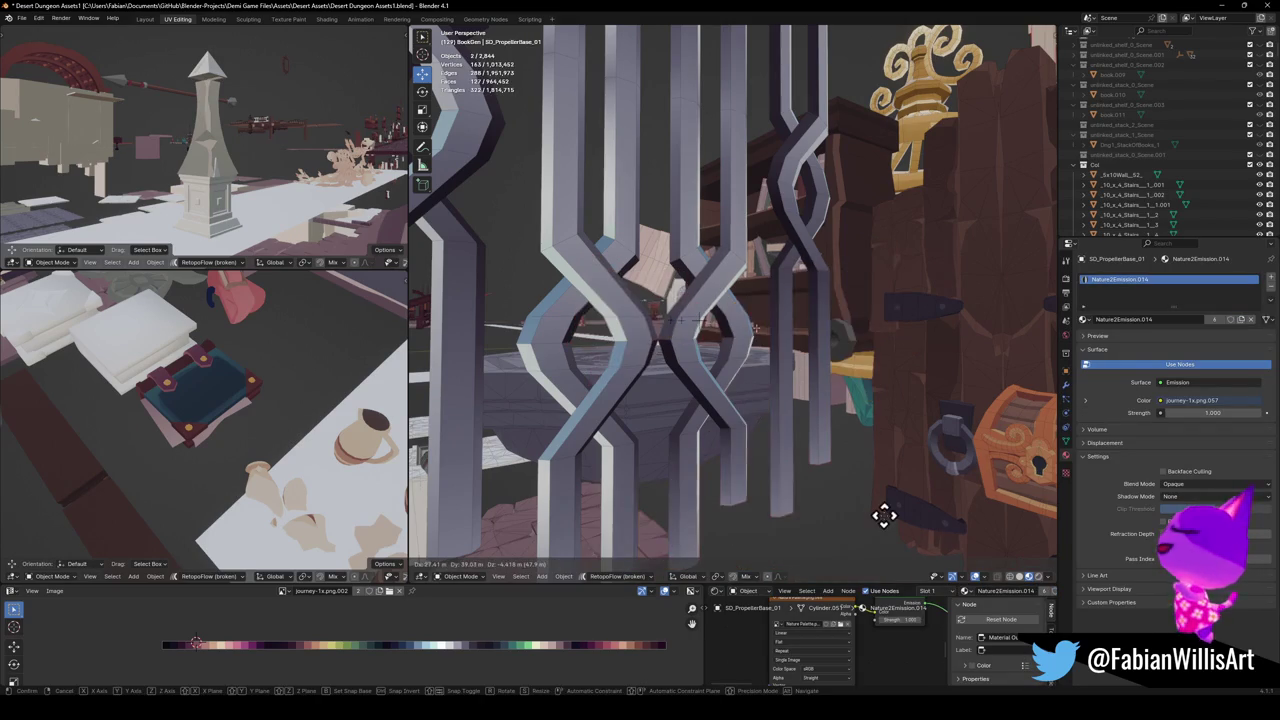
pyautogui.hotkey('alt', 'h')
pyautogui.moveTo(834, 514)
pyautogui.mouseDown(button='middle')
pyautogui.moveTo(729, 420)
pyautogui.moveTo(735, 470)
pyautogui.mouseUp(button='middle')
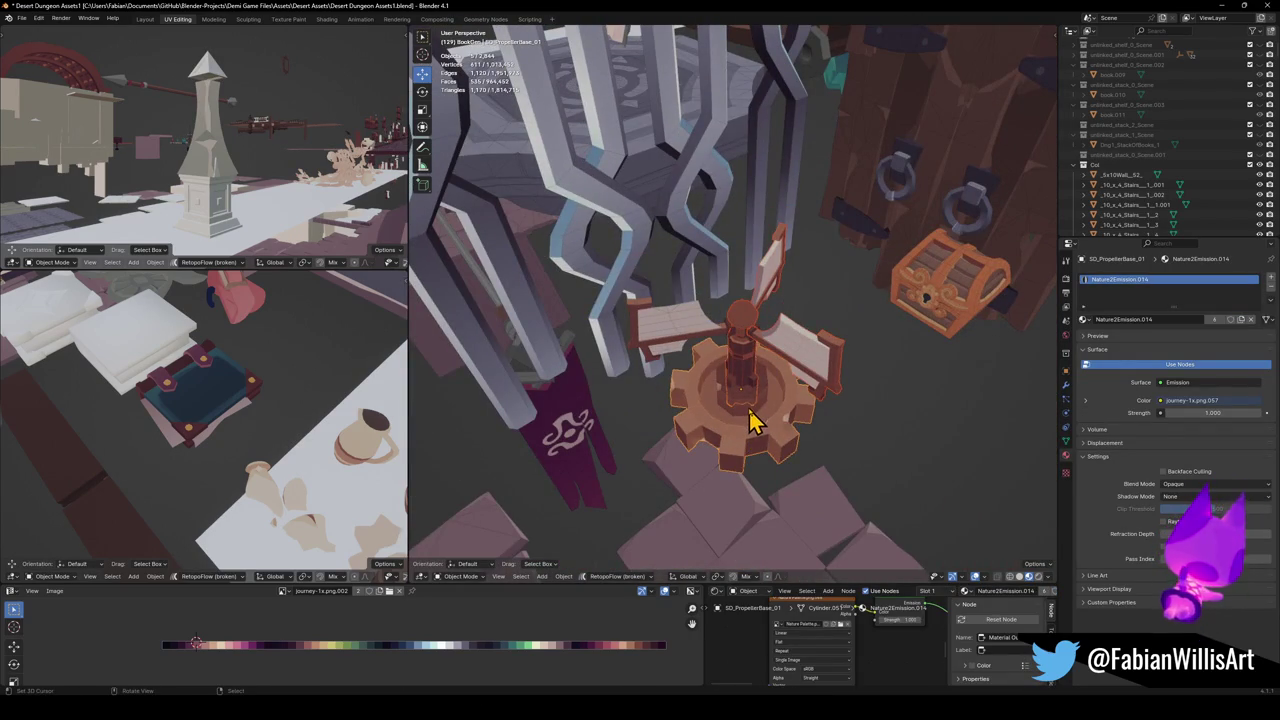
# Step: Select the propeller, propeller pole and gear base together and copy them
pyautogui.hotkey('alt', 'a')
pyautogui.click(697, 343)
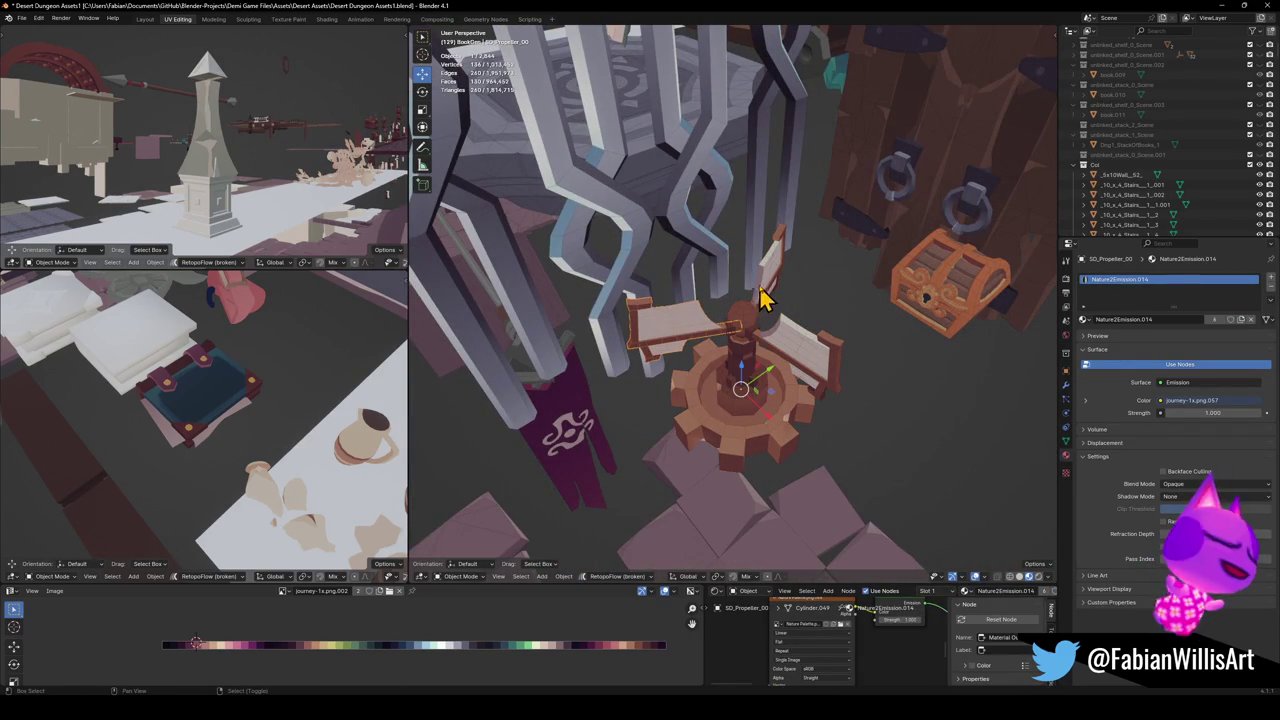
pyautogui.click(767, 390)
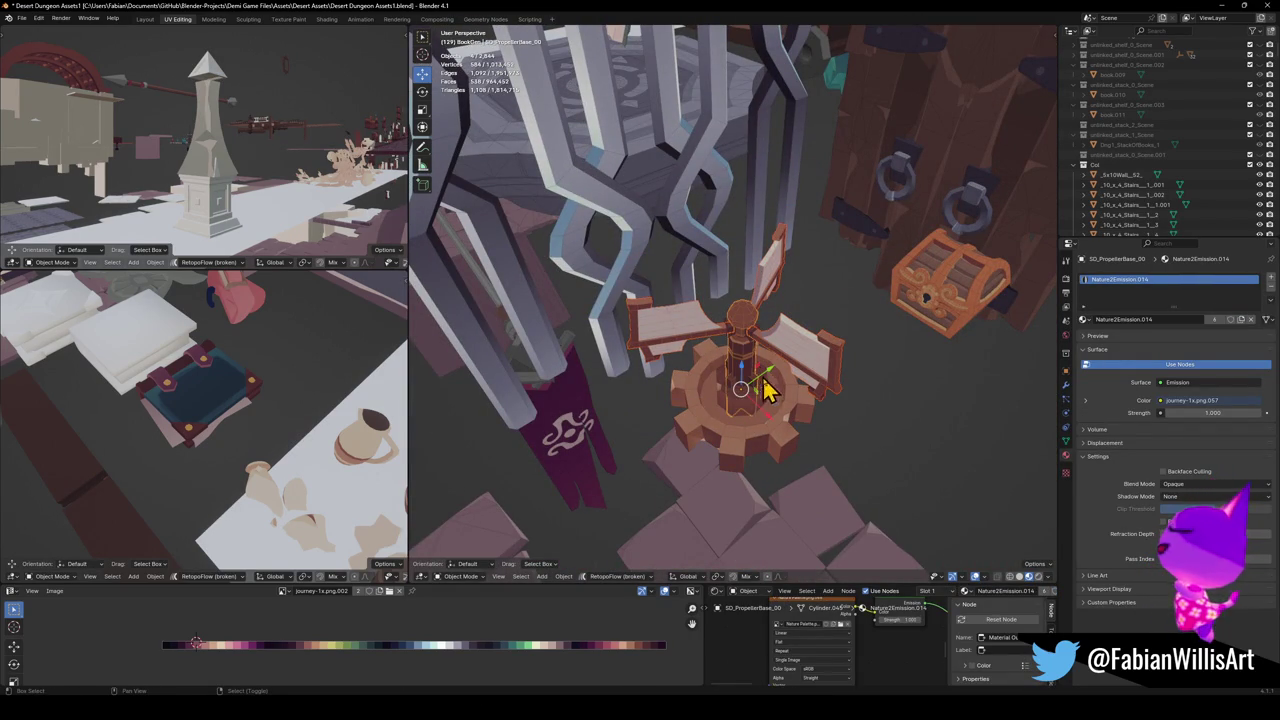
pyautogui.click(760, 443)
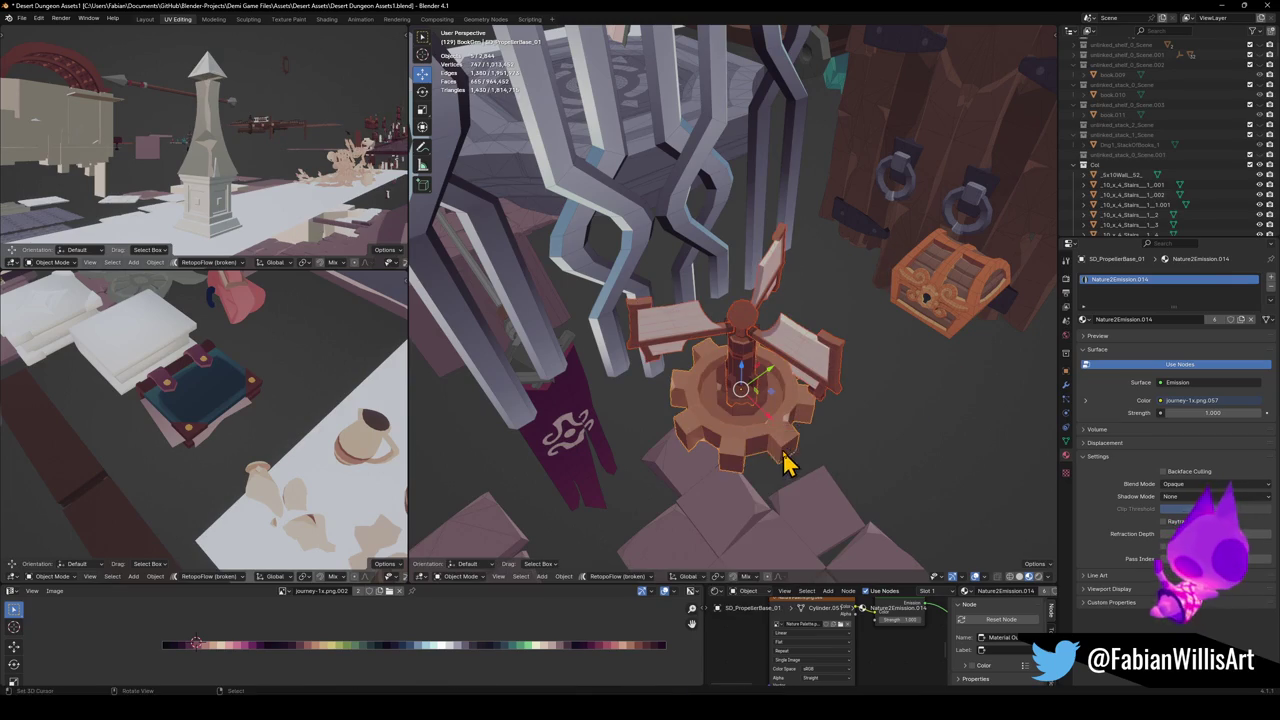
pyautogui.hotkey('ctrl', 'c')
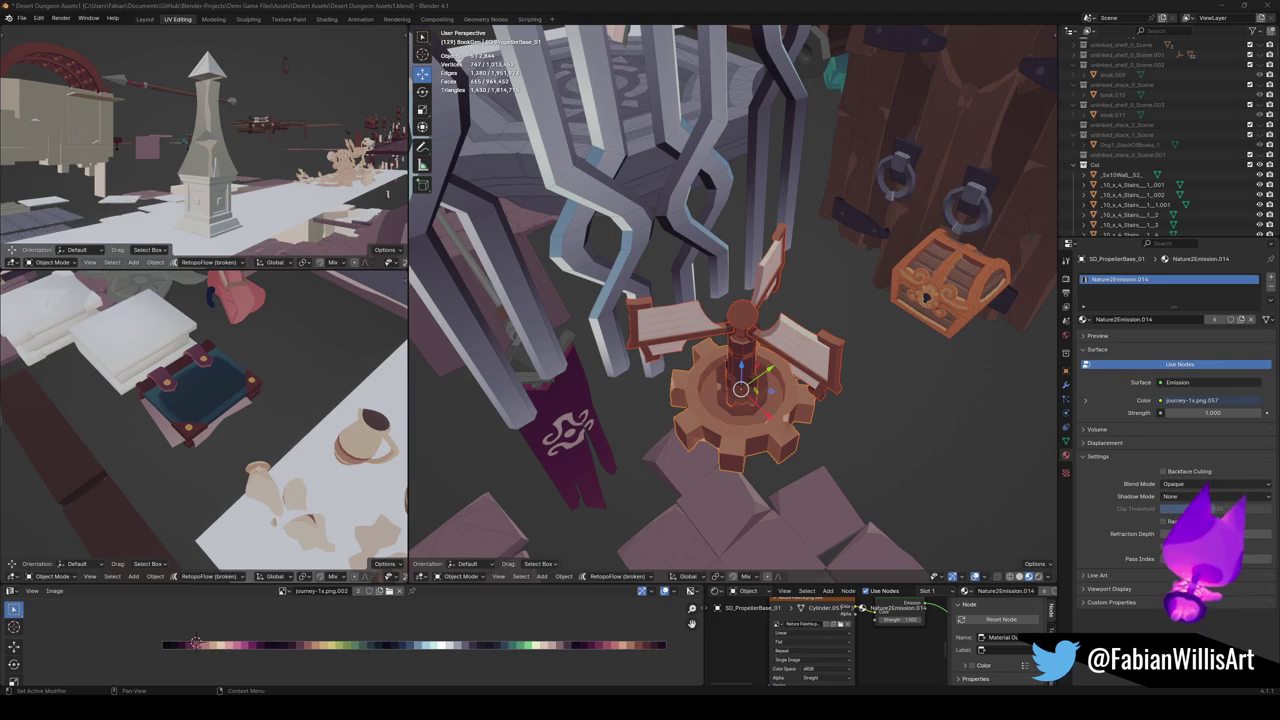
# Step: Copy the prop selection once more and minimize the desert assets window
pyautogui.moveTo(643, 337)
pyautogui.mouseDown(button='middle')
pyautogui.moveTo(731, 357)
pyautogui.moveTo(786, 337)
pyautogui.mouseUp(button='middle')
pyautogui.hotkey('ctrl', 'c')
pyautogui.click(782, 327)
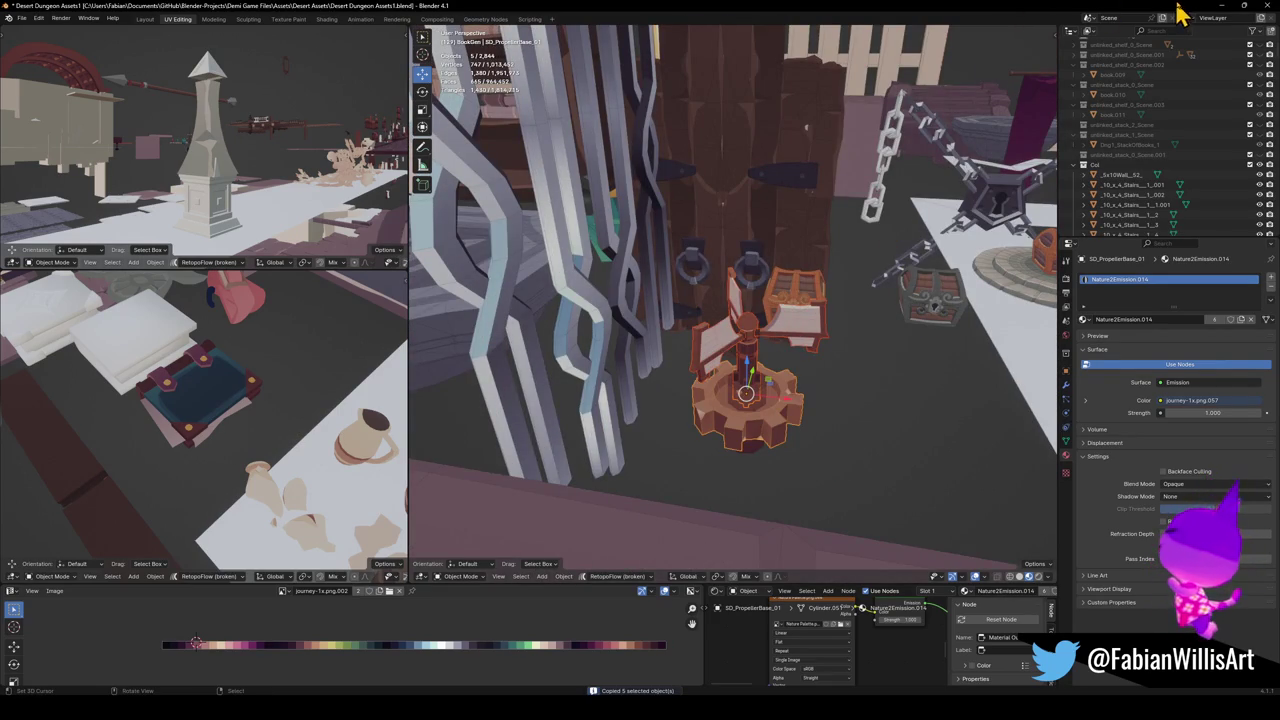
pyautogui.click(1223, 7)
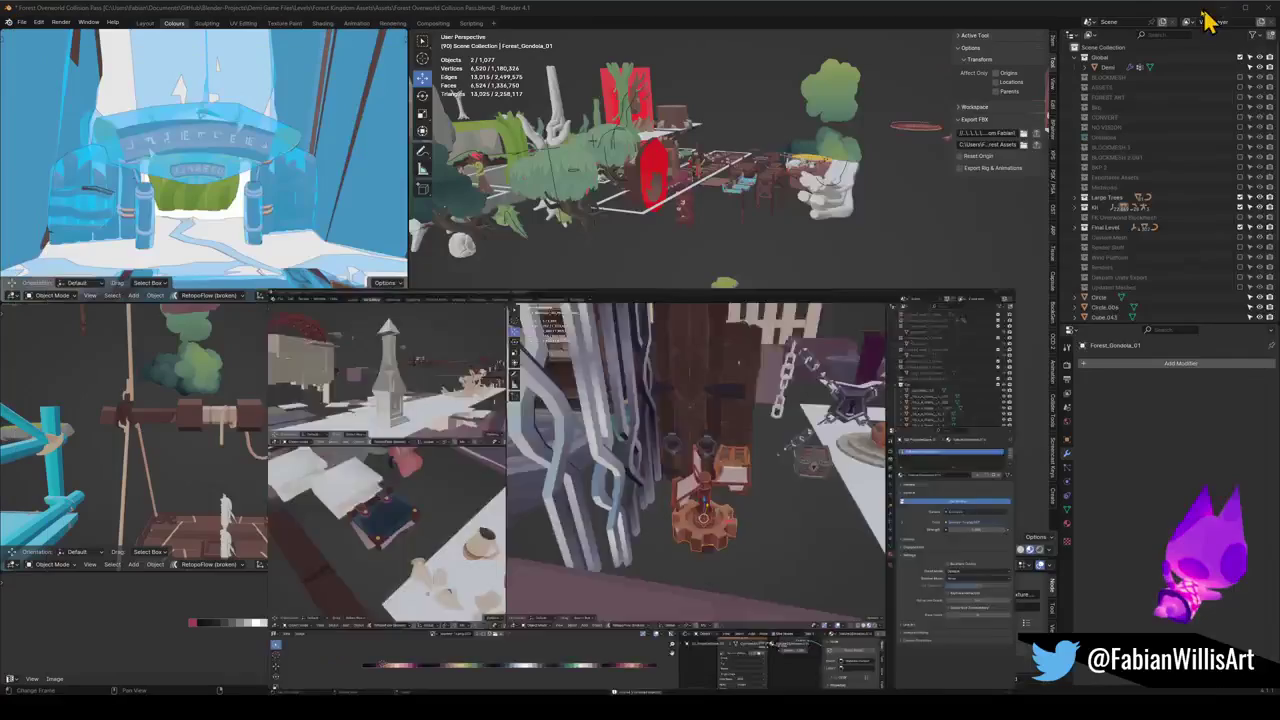
# Step: Paste the copied propeller gear prop into the gondola scene and snap it onto the deck
pyautogui.press('KP_Decimal')
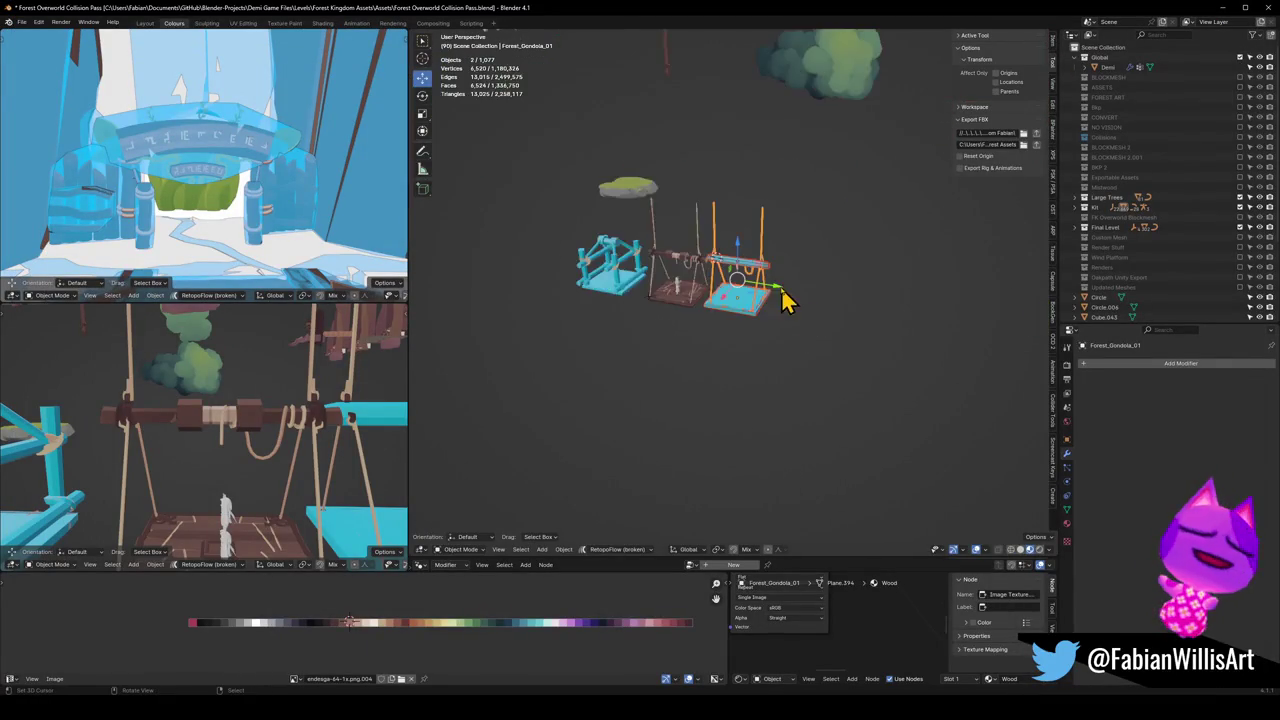
pyautogui.hotkey('alt', 'a')
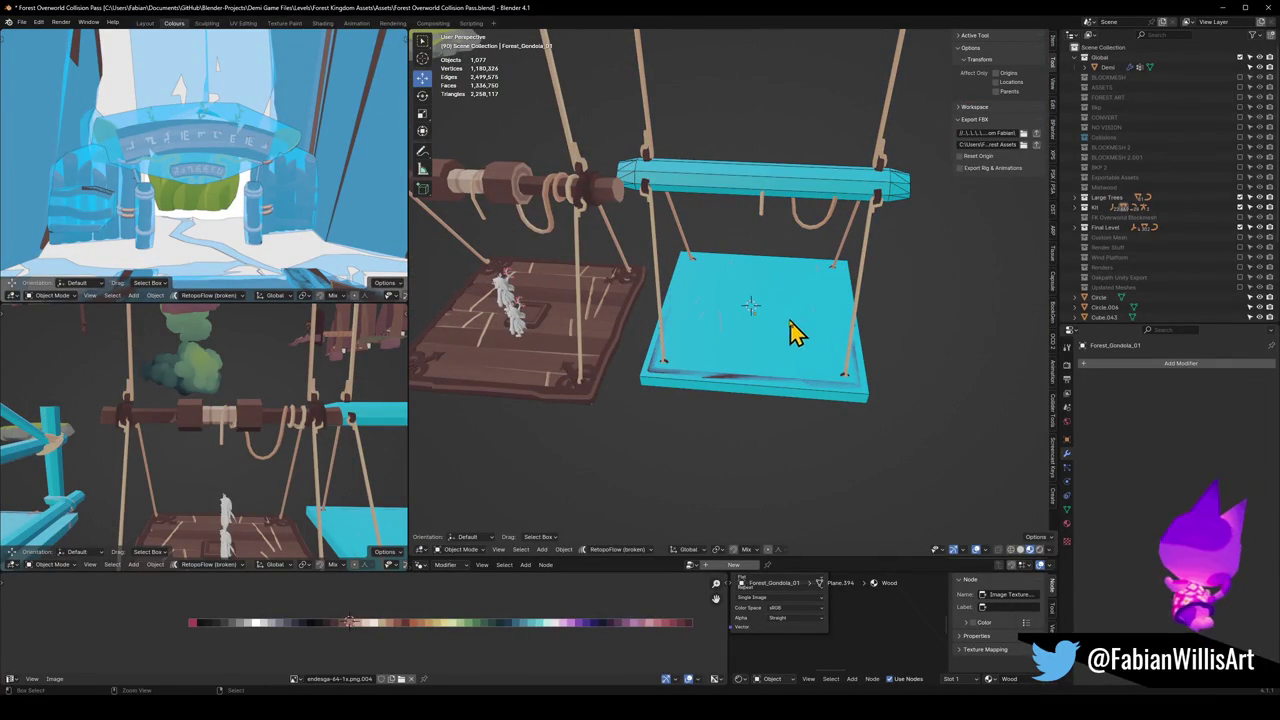
pyautogui.hotkey('ctrl', 'v')
pyautogui.hotkey('shift', 's')
pyautogui.click(755, 303)
pyautogui.press('g')
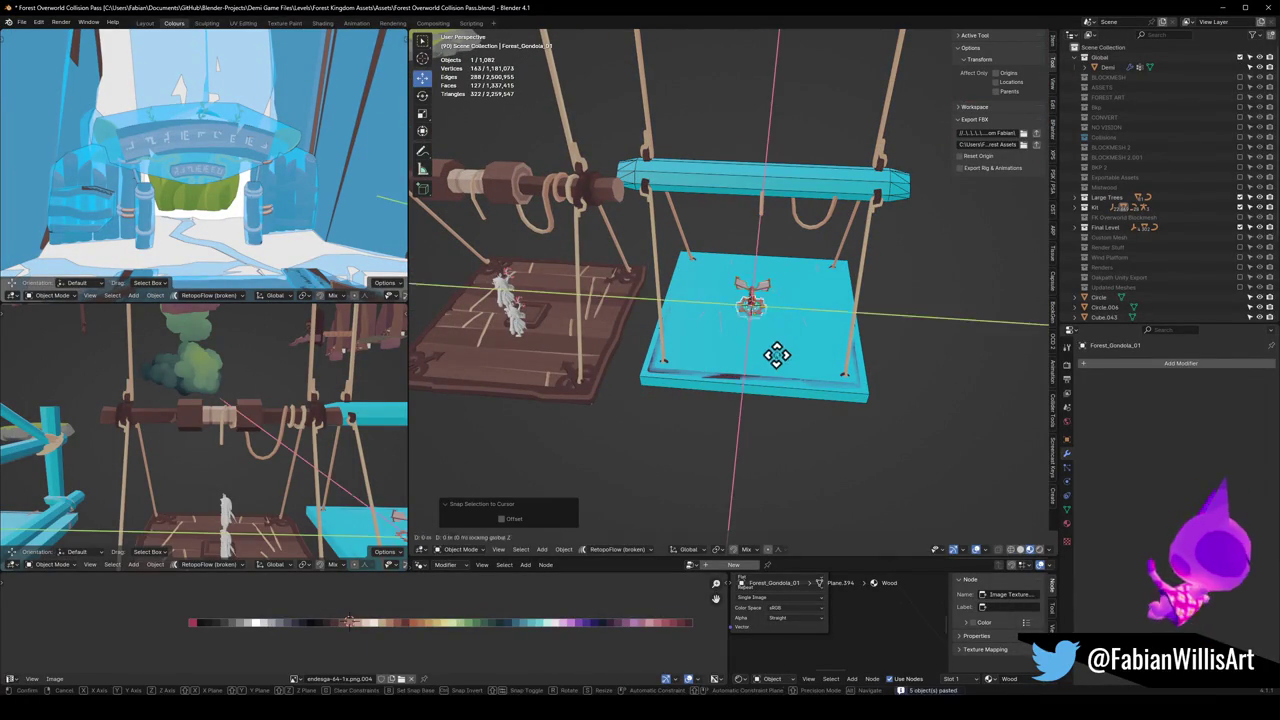
pyautogui.click(791, 309)
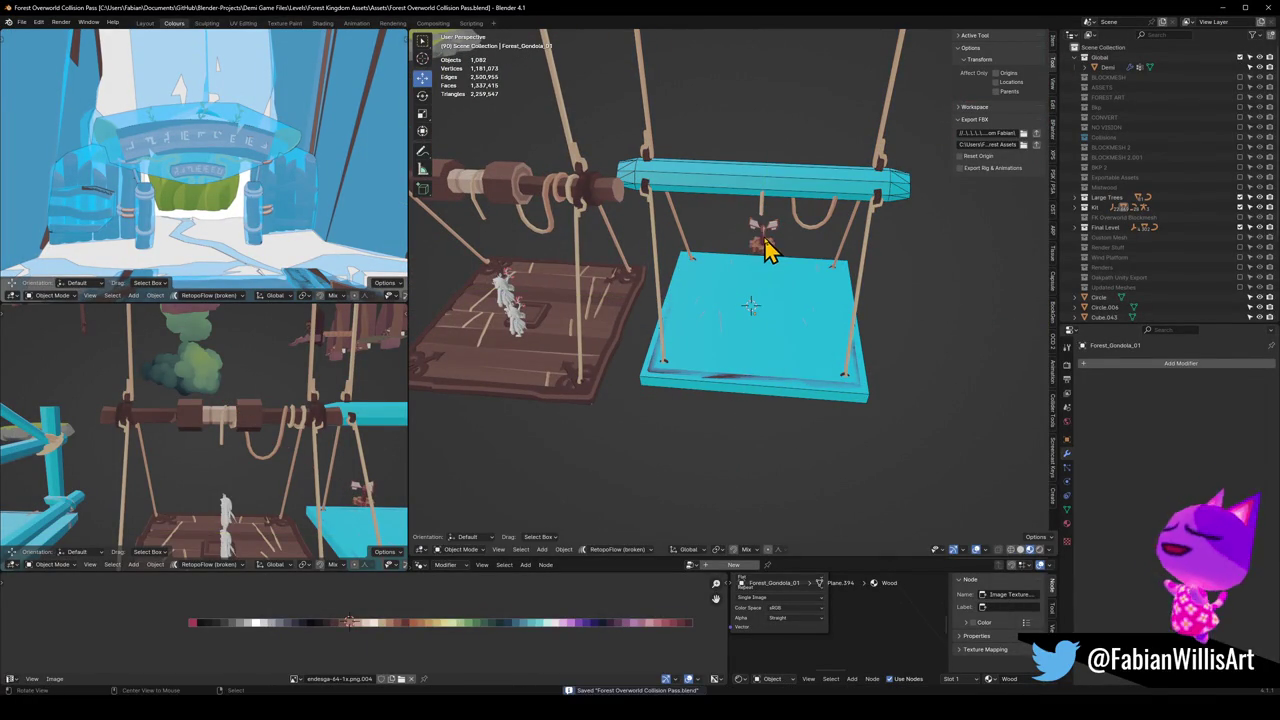
pyautogui.scroll(4, 774, 251)
pyautogui.scroll(3, 709, 314)
pyautogui.scroll(3, 760, 300)
pyautogui.moveTo(838, 290)
pyautogui.mouseDown(button='middle')
pyautogui.moveTo(666, 354)
pyautogui.moveTo(786, 283)
pyautogui.moveTo(688, 293)
pyautogui.moveTo(714, 293)
pyautogui.mouseUp(button='middle')
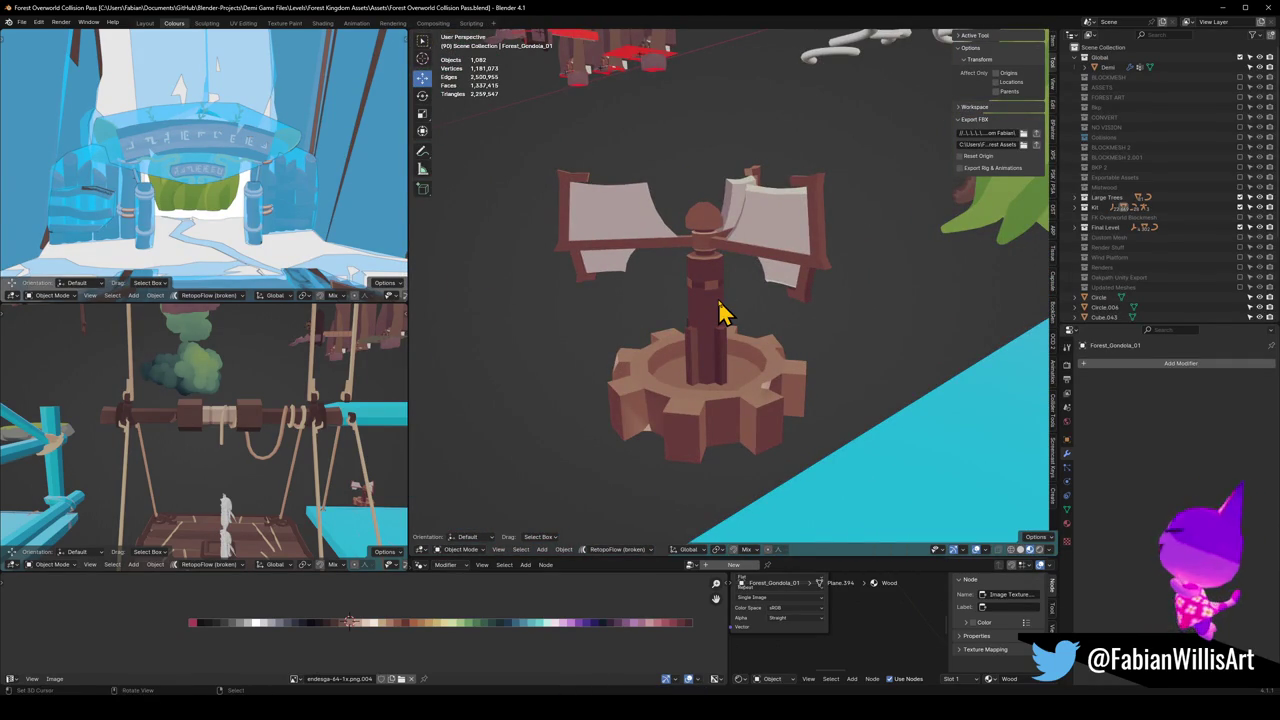
# Step: Select the gondola collision object, frame it and orbit around it
pyautogui.click(886, 451)
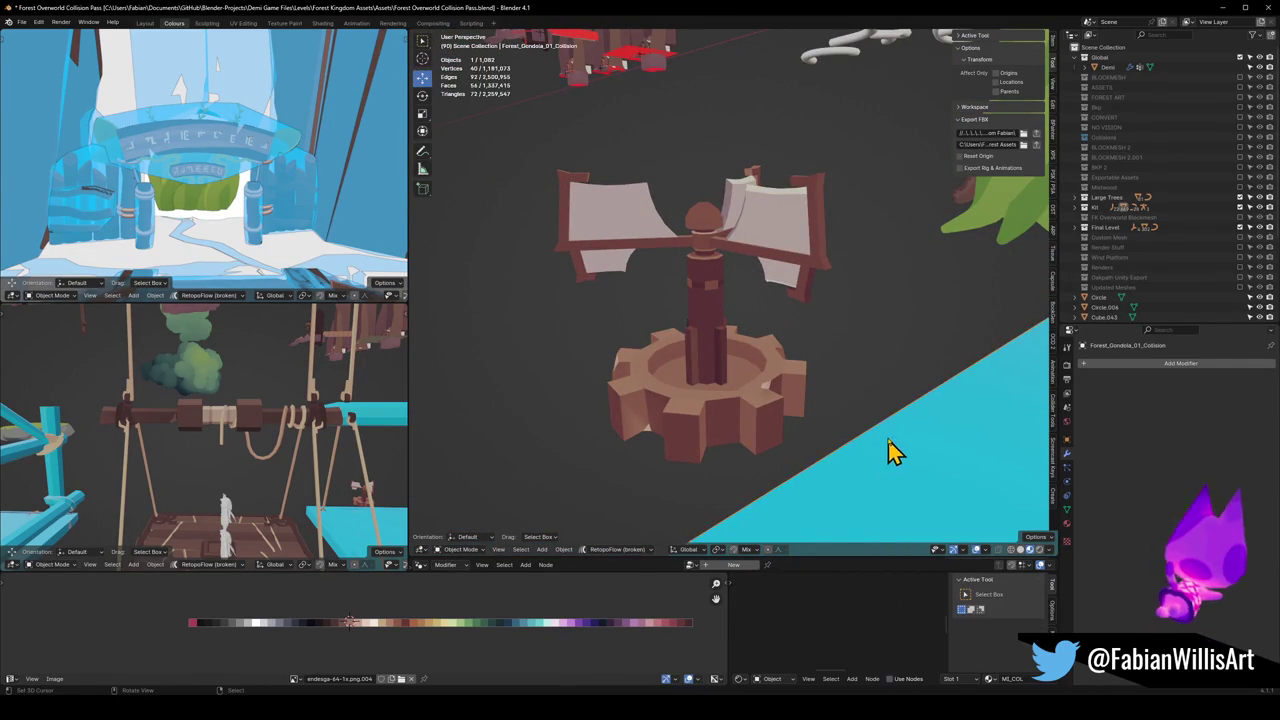
pyautogui.press('KP_Decimal')
pyautogui.moveTo(823, 391)
pyautogui.mouseDown(button='middle')
pyautogui.moveTo(840, 377)
pyautogui.moveTo(757, 408)
pyautogui.moveTo(743, 337)
pyautogui.mouseUp(button='middle')
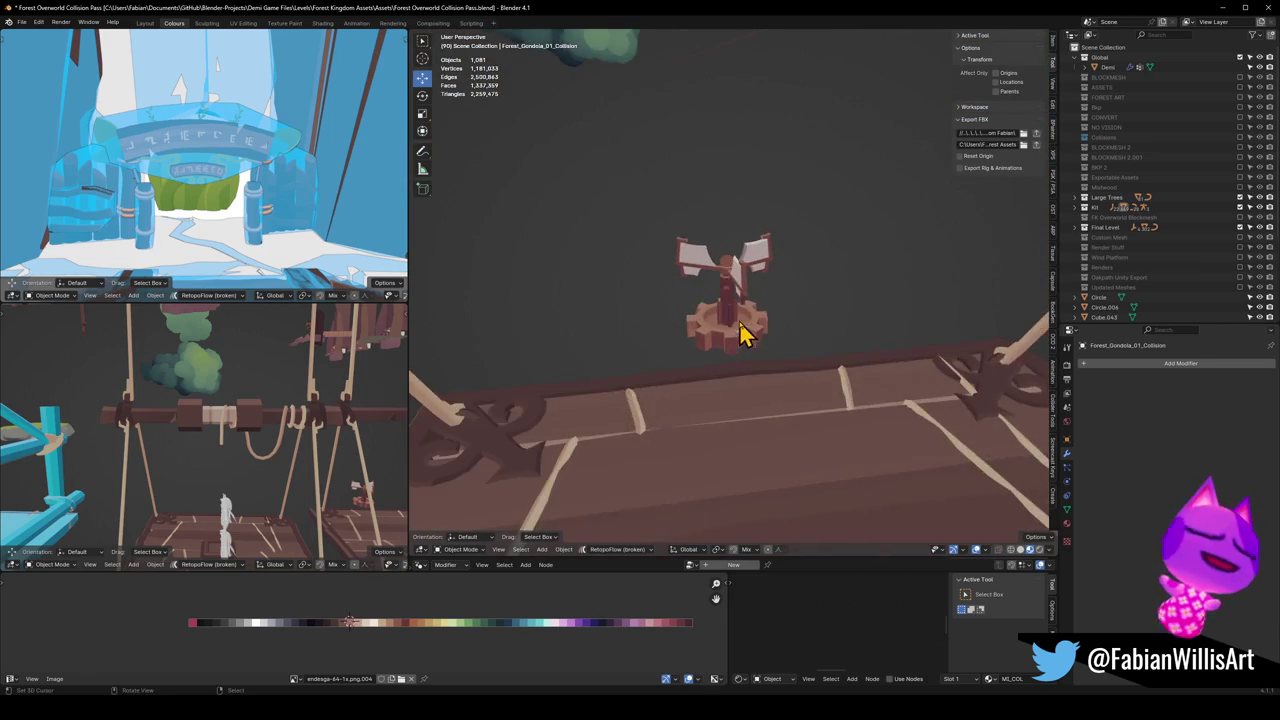
pyautogui.scroll(2, 737, 363)
pyautogui.scroll(2, 755, 380)
pyautogui.scroll(-2, 755, 380)
pyautogui.scroll(-3, 737, 371)
pyautogui.scroll(-2, 749, 380)
pyautogui.scroll(1, 780, 366)
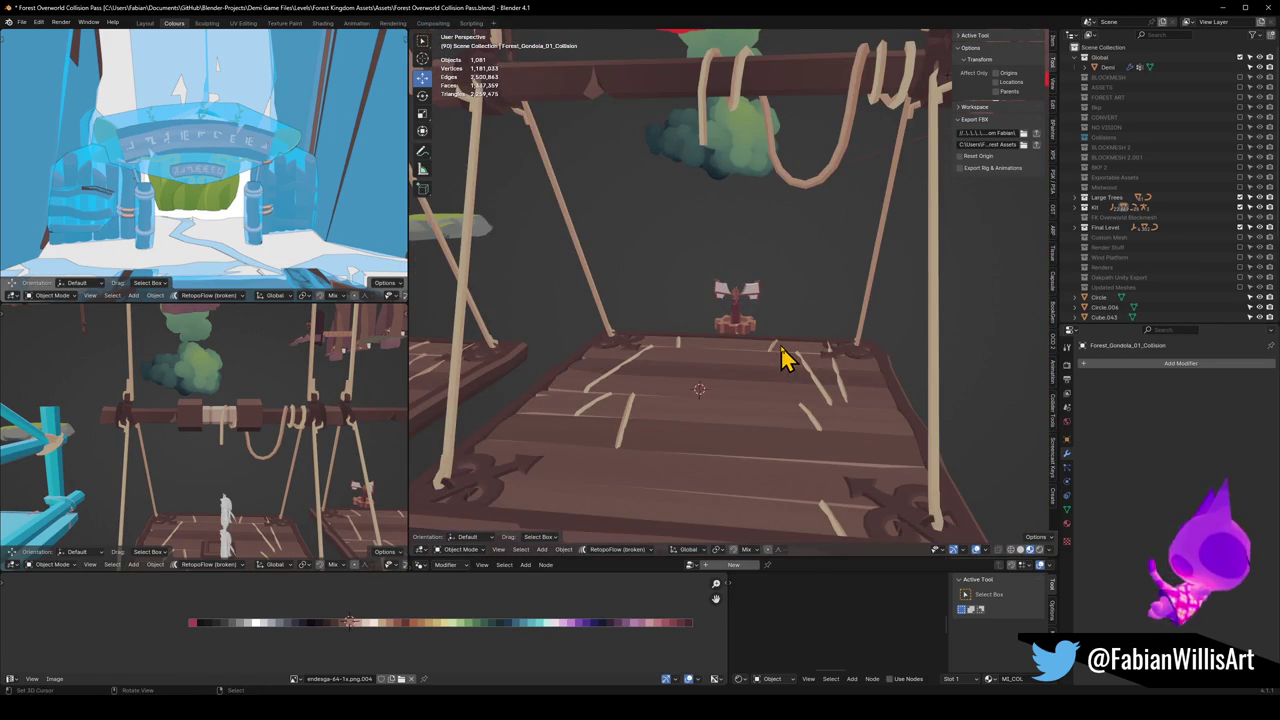
pyautogui.scroll(2, 783, 360)
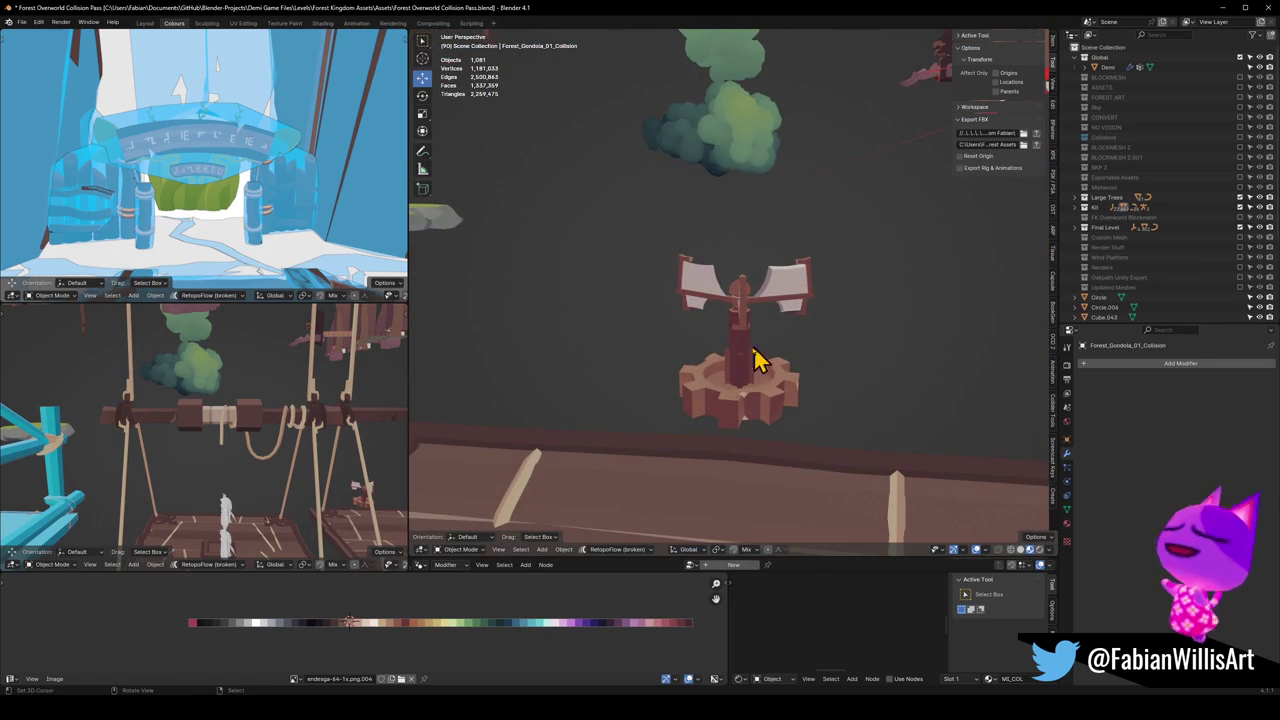
# Step: Fly through the garden beds to the carved gravestone with the swirl plant
pyautogui.hotkey('shift', '`')
pyautogui.press('s')
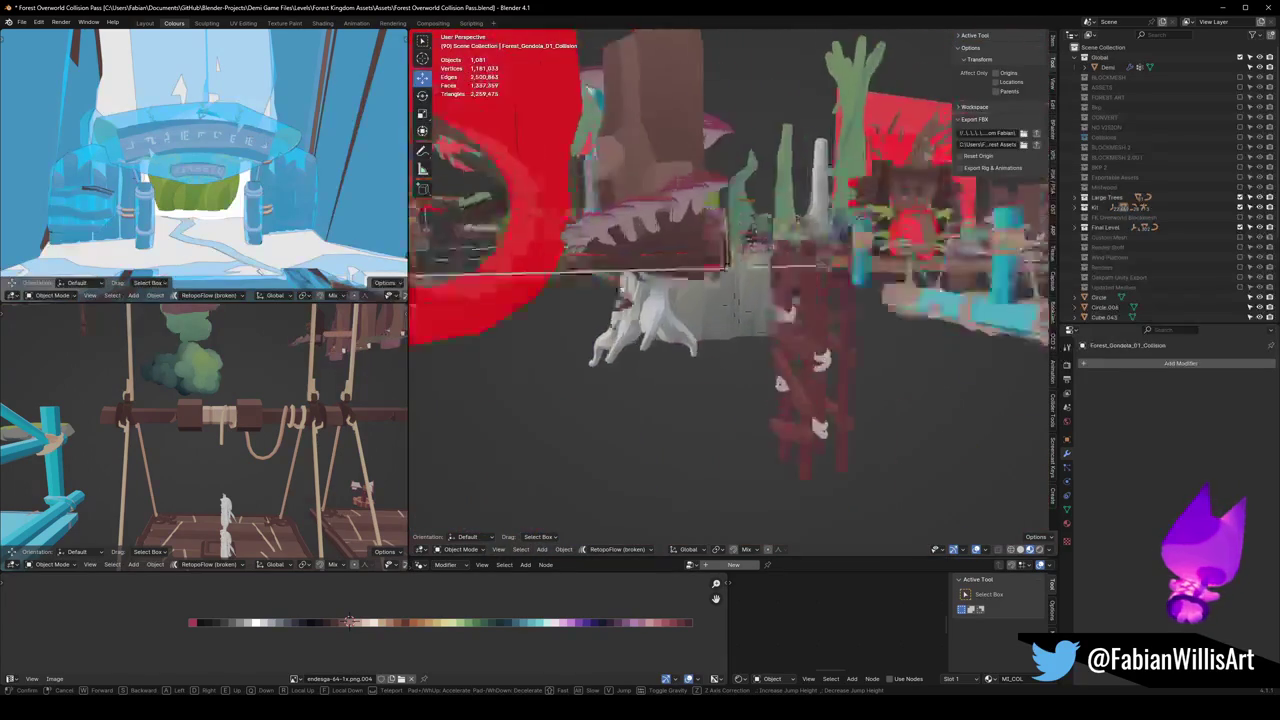
pyautogui.press('w')
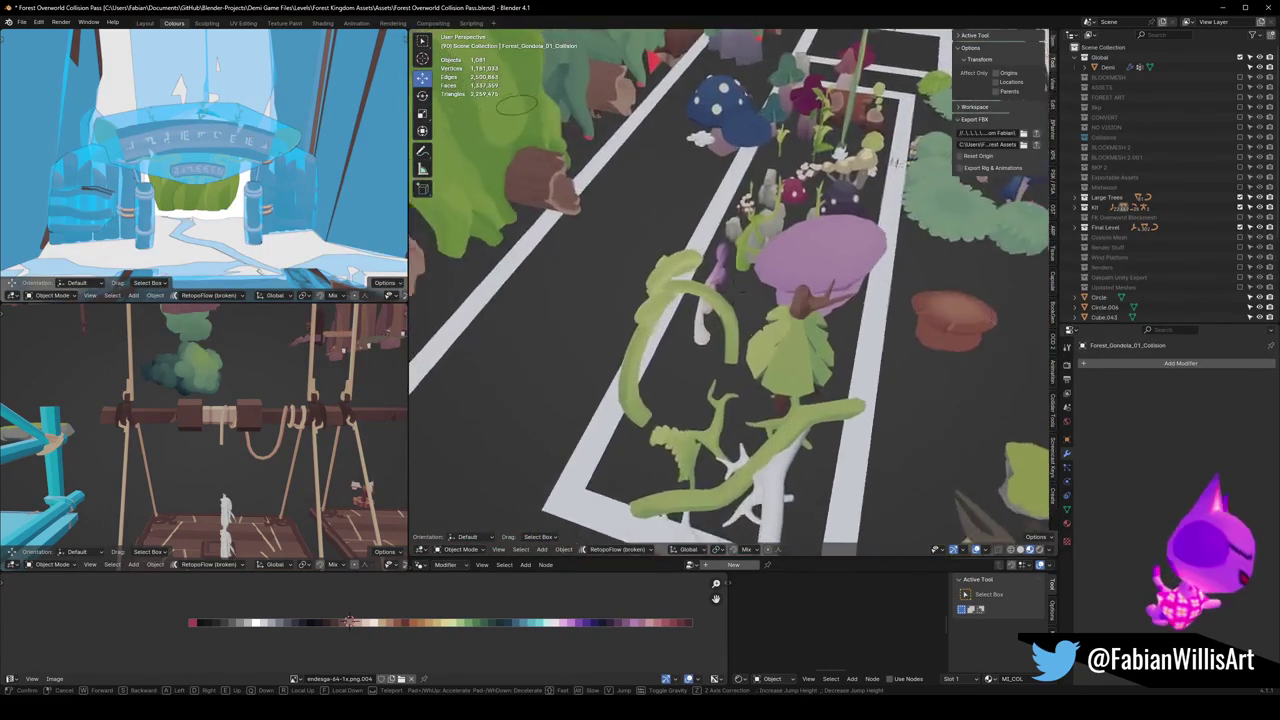
pyautogui.press('w')
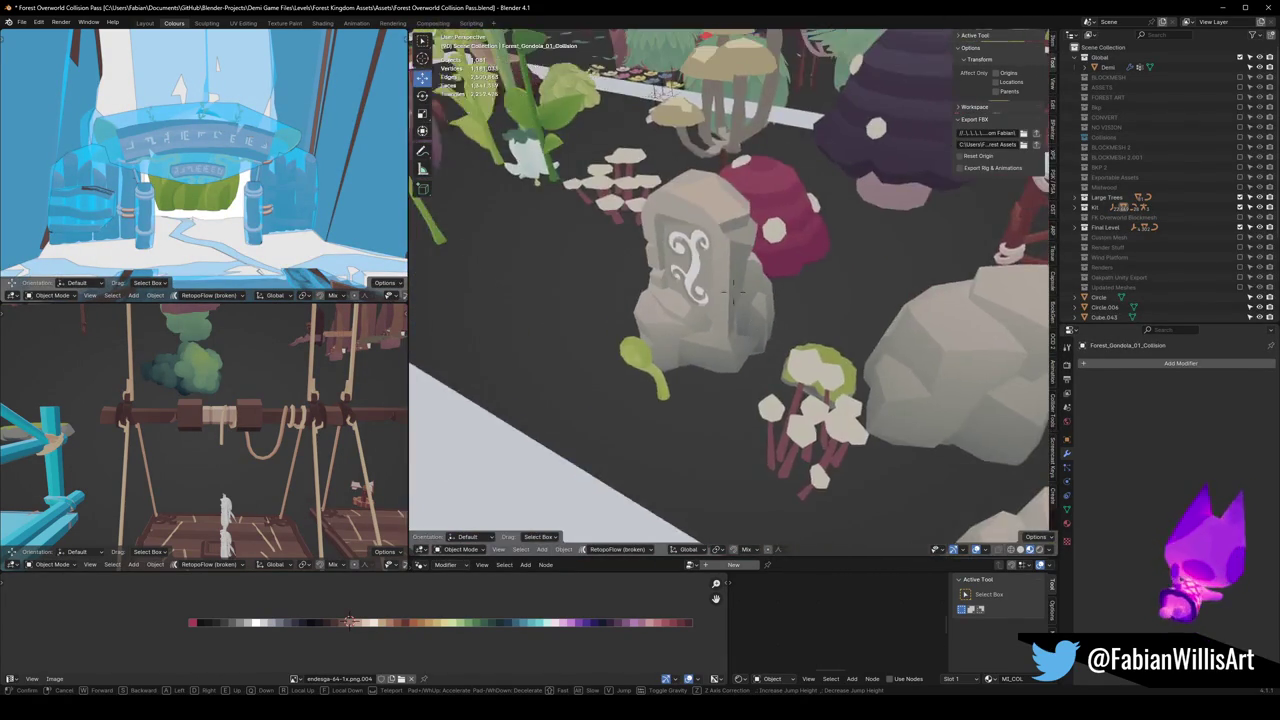
pyautogui.click(775, 348)
# Step: Duplicate the green swirl plant and snap the copy to the 3D cursor
pyautogui.click(775, 348)
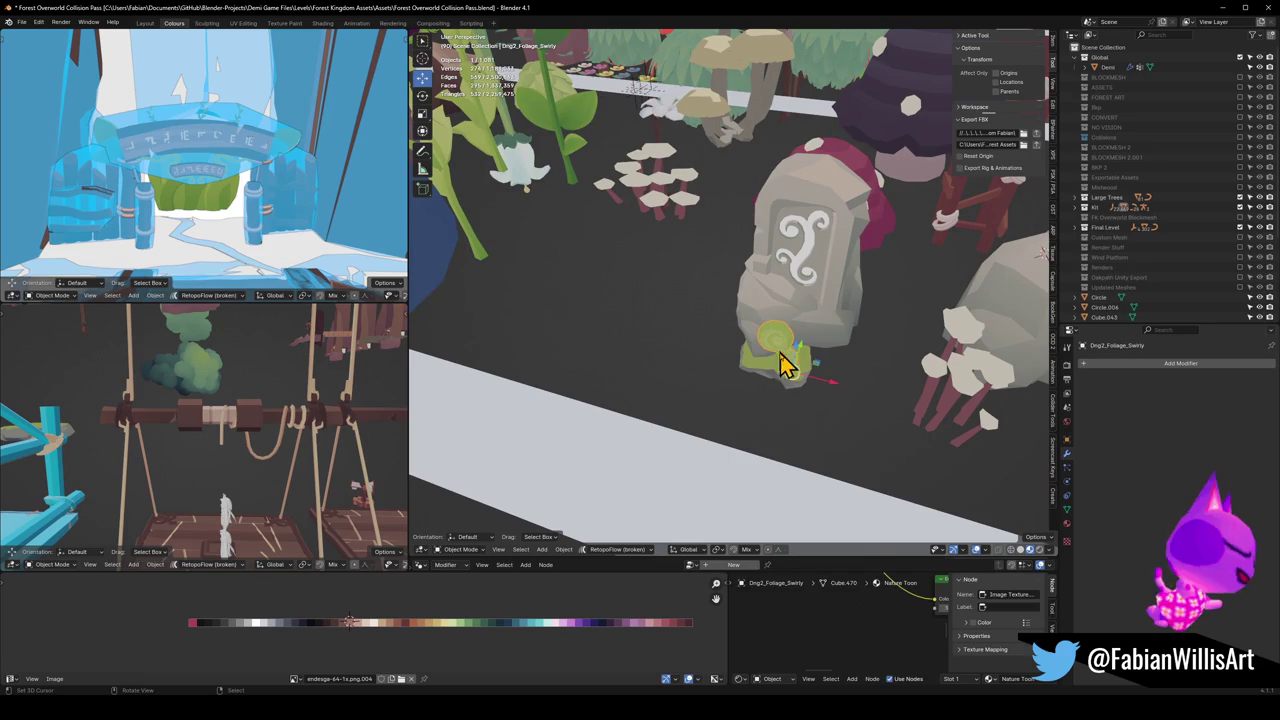
pyautogui.hotkey('shift', 'd')
pyautogui.rightClick(810, 418)
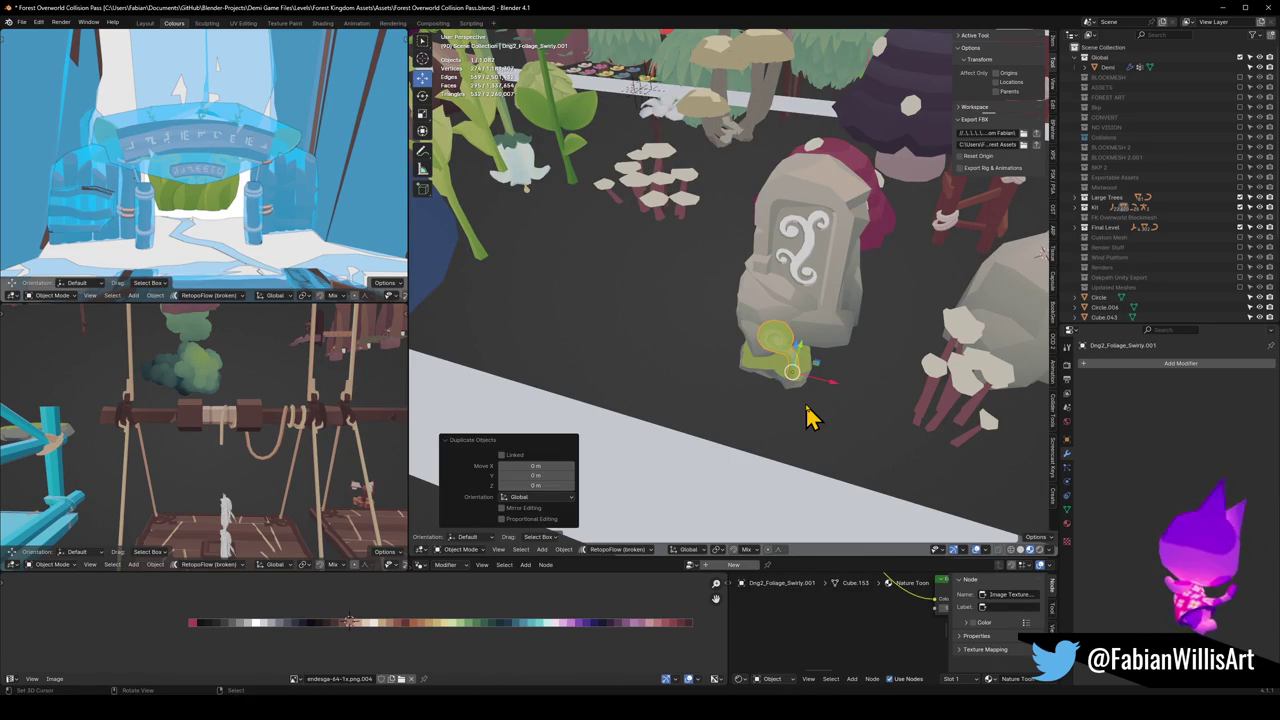
pyautogui.hotkey('shift', 's')
pyautogui.click(729, 352)
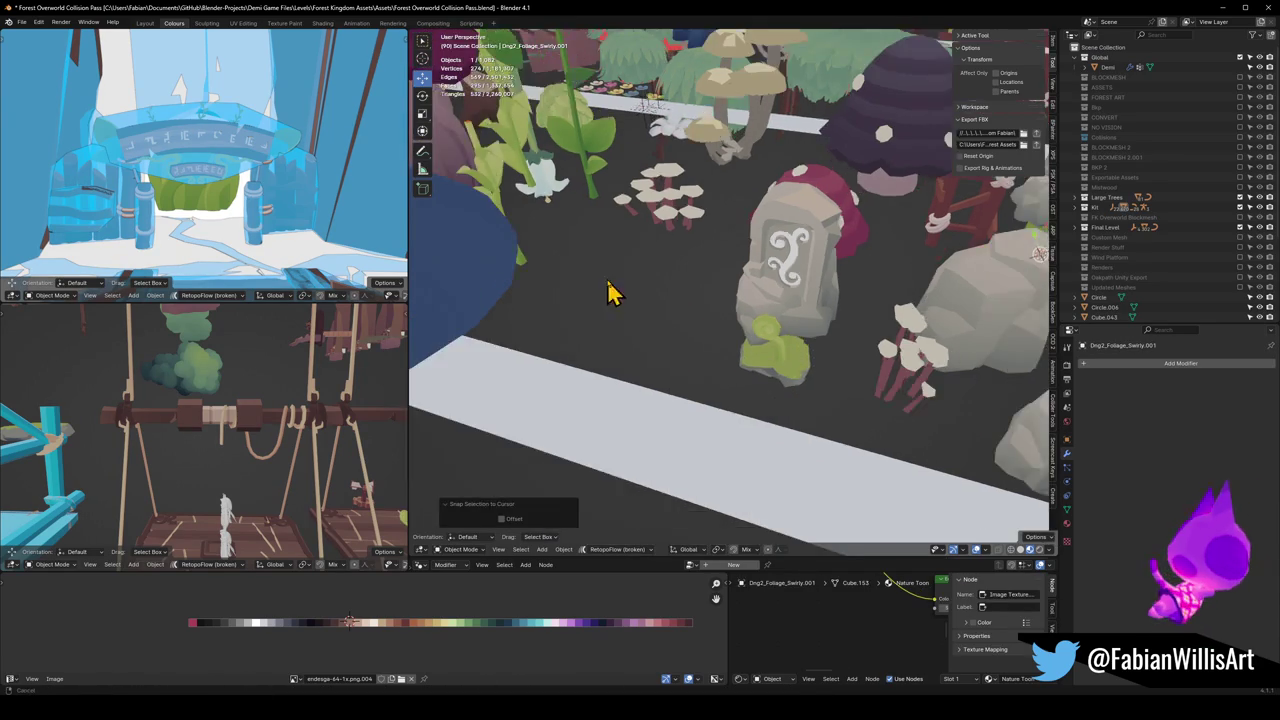
pyautogui.moveTo(609, 289); pyautogui.dragTo(666, 337, button='middle')
# Step: Duplicate the Bellflower Grapple and snap its copy to the 3D cursor
pyautogui.click(587, 238)
pyautogui.scroll(5, 600, 250)
pyautogui.moveTo(751, 306)
pyautogui.mouseDown(button='middle')
pyautogui.moveTo(686, 269)
pyautogui.moveTo(717, 203)
pyautogui.moveTo(705, 262)
pyautogui.moveTo(680, 294)
pyautogui.moveTo(714, 266)
pyautogui.moveTo(693, 347)
pyautogui.moveTo(700, 434)
pyautogui.moveTo(712, 355)
pyautogui.moveTo(734, 363)
pyautogui.moveTo(737, 329)
pyautogui.mouseUp(button='middle')
pyautogui.hotkey('shift', 'd')
pyautogui.press('Escape')
pyautogui.hotkey('shift', 's')
pyautogui.click(743, 406)
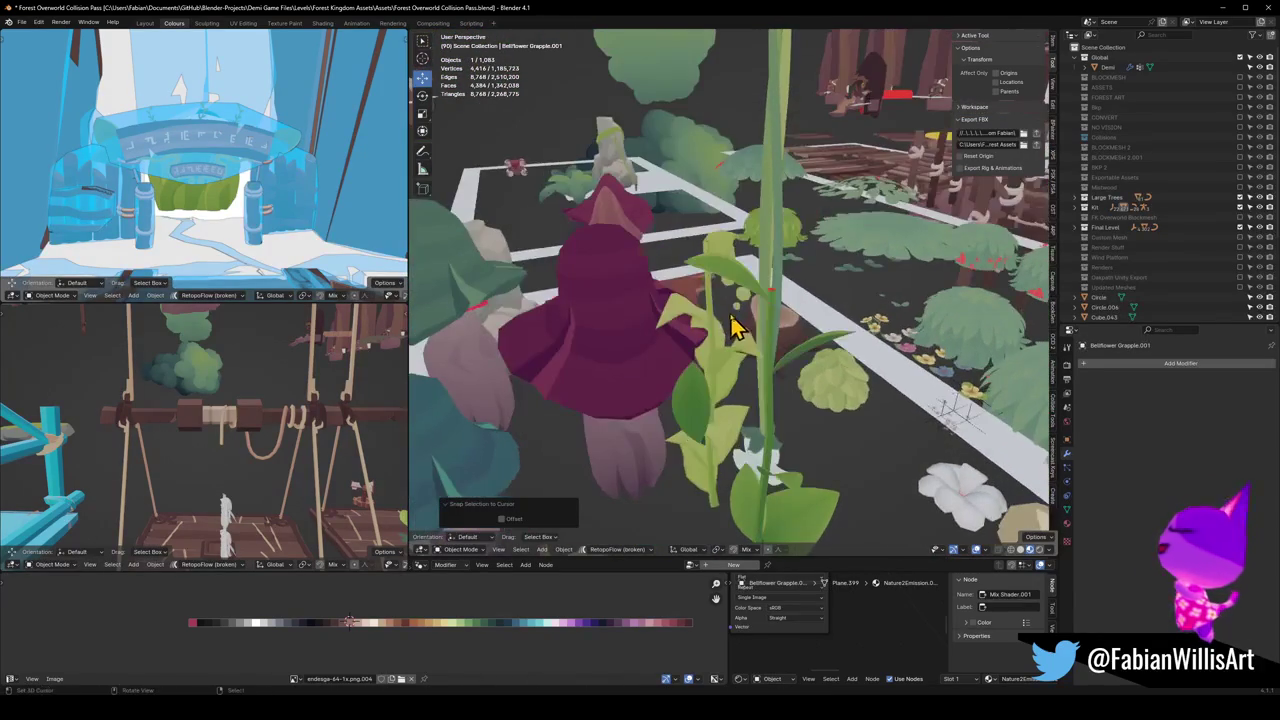
# Step: Duplicate the leafy Forest_Foliage_00.001 plant and snap the copy onto the swing
pyautogui.click(770, 376)
pyautogui.moveTo(770, 376); pyautogui.dragTo(728, 294, button='middle')
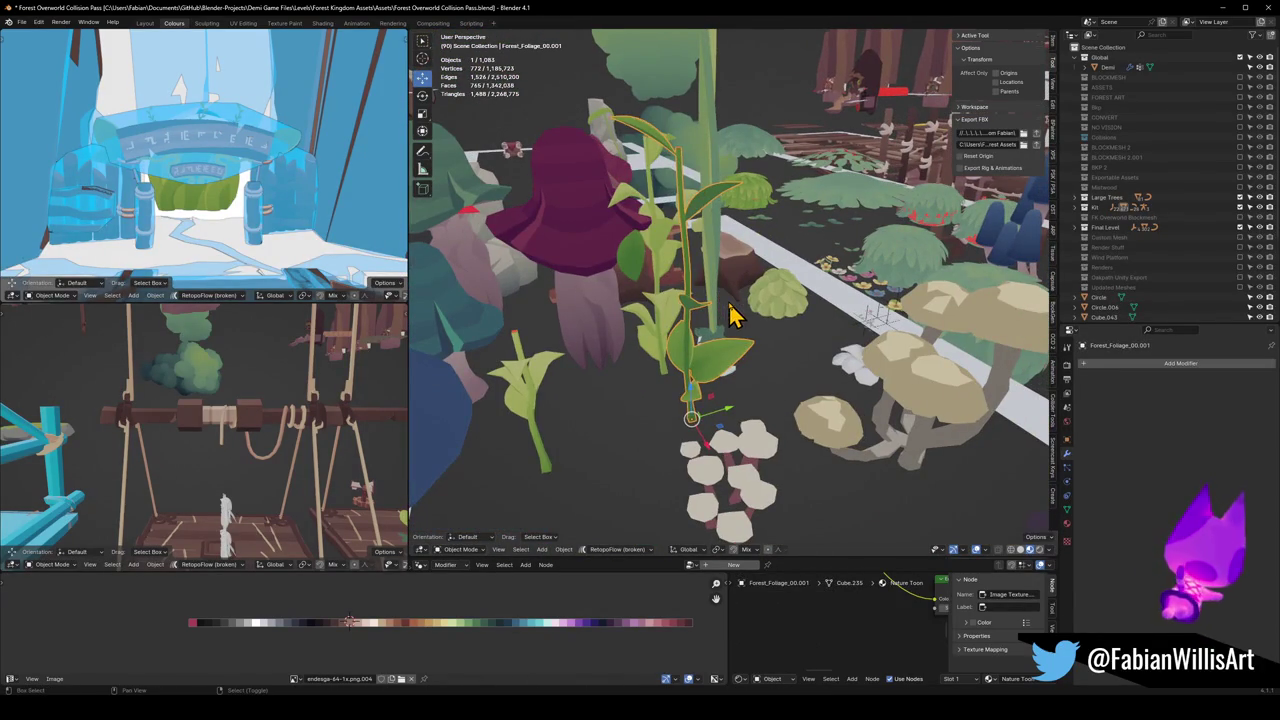
pyautogui.hotkey('shift', 'd')
pyautogui.press('Escape')
pyautogui.hotkey('shift', 's')
pyautogui.click(753, 396)
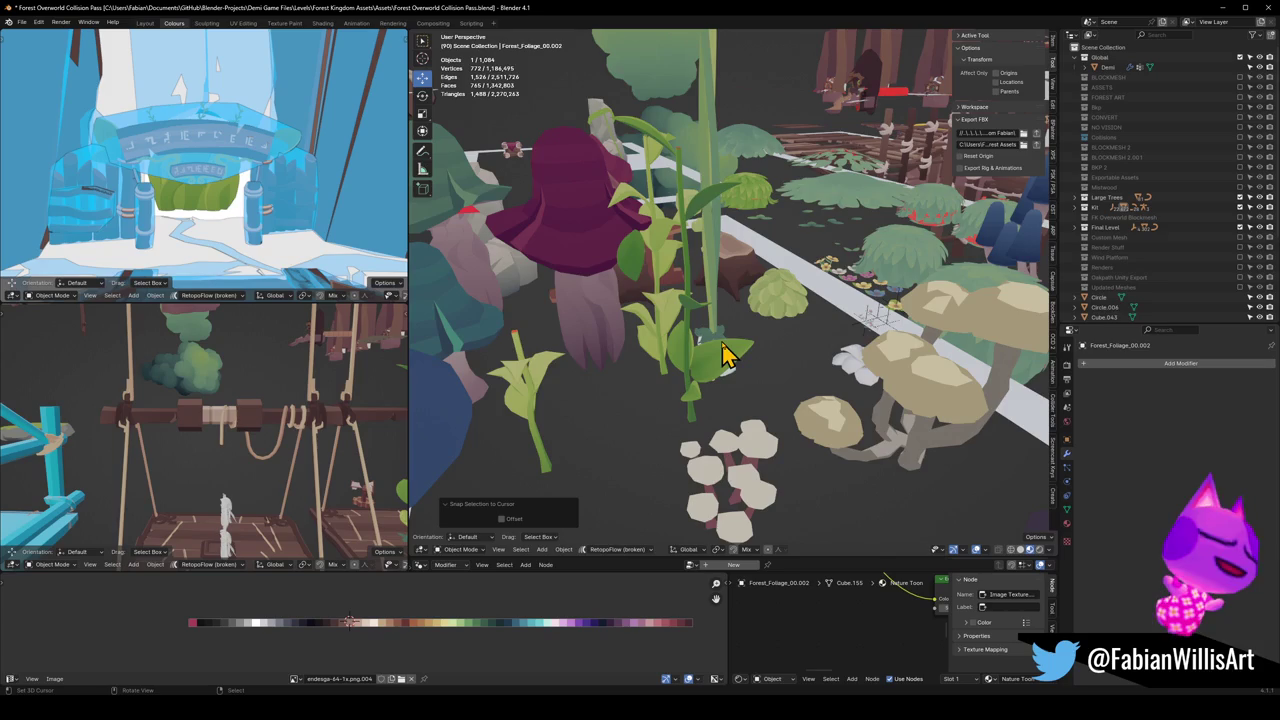
pyautogui.press('KP_Decimal')
pyautogui.moveTo(757, 351)
pyautogui.mouseDown(button='middle')
pyautogui.moveTo(757, 374)
pyautogui.moveTo(733, 378)
pyautogui.mouseUp(button='middle')
# Step: Slide the bellflower and swirl copies horizontally into place, keeping their height
pyautogui.click(725, 345)
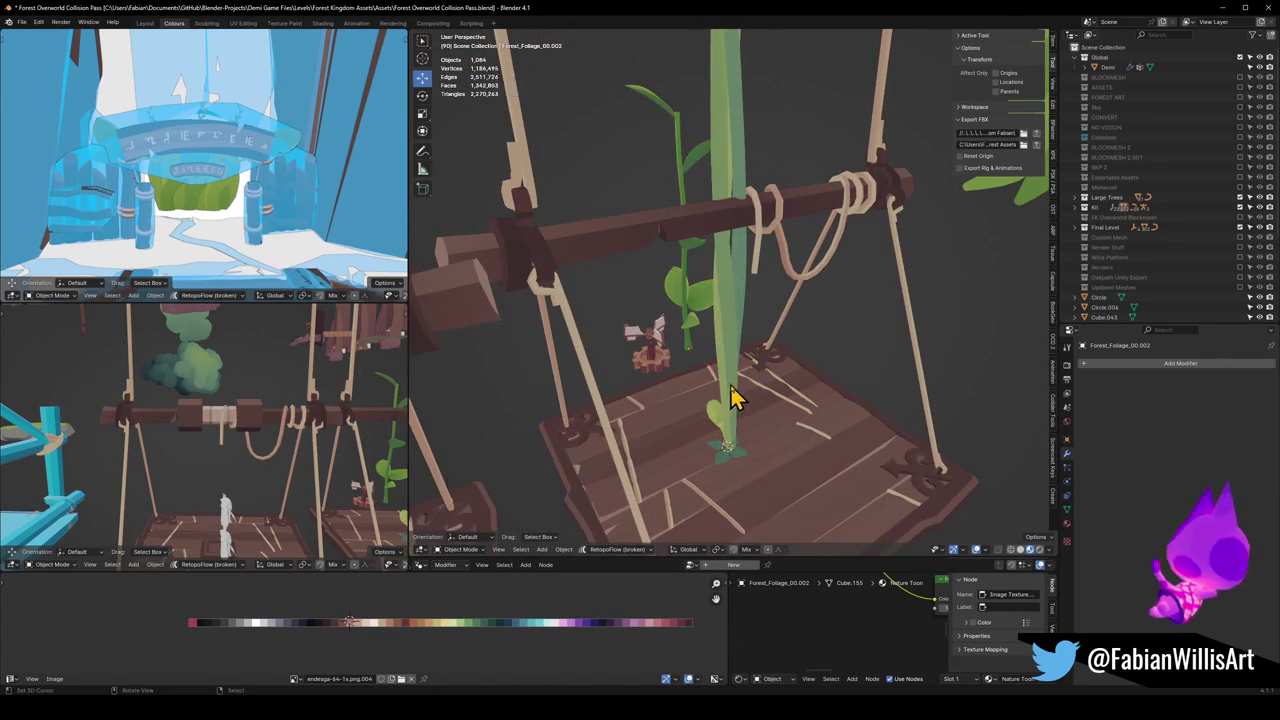
pyautogui.press('g')
pyautogui.hotkey('shift', 'z')
pyautogui.click(670, 362)
pyautogui.click(714, 414)
pyautogui.press('g')
pyautogui.hotkey('shift', 'z')
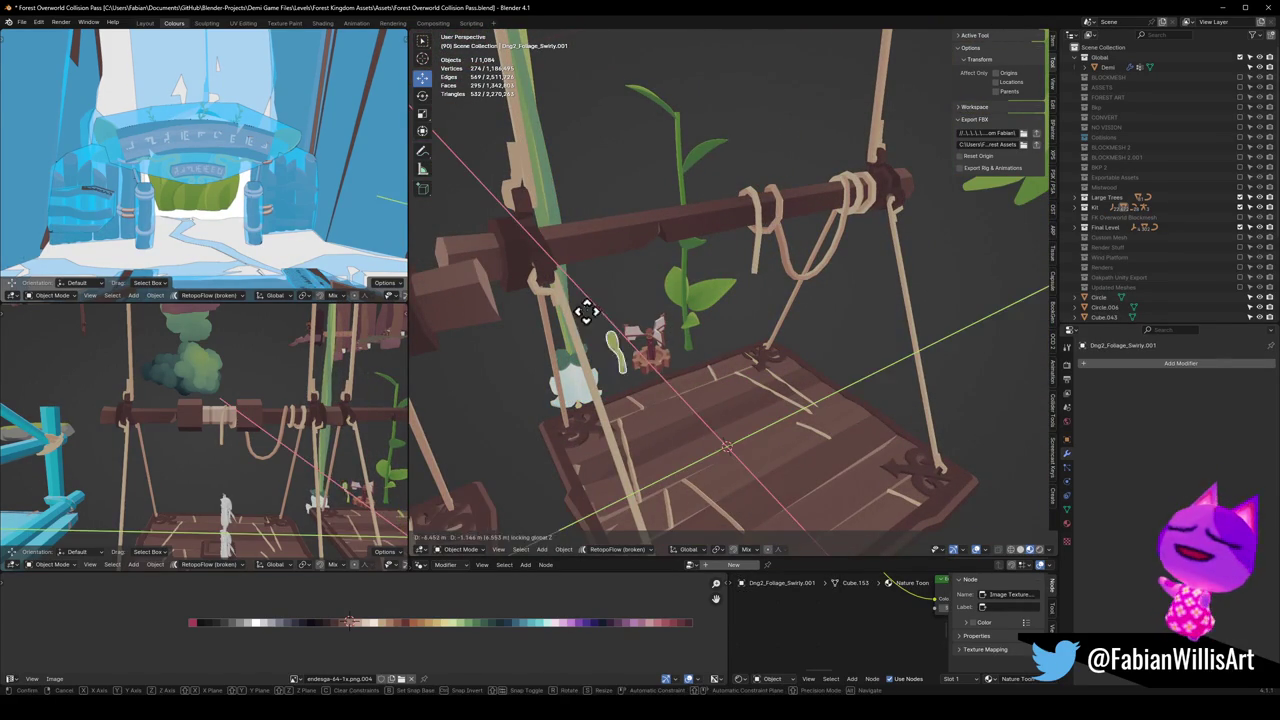
pyautogui.click(600, 312)
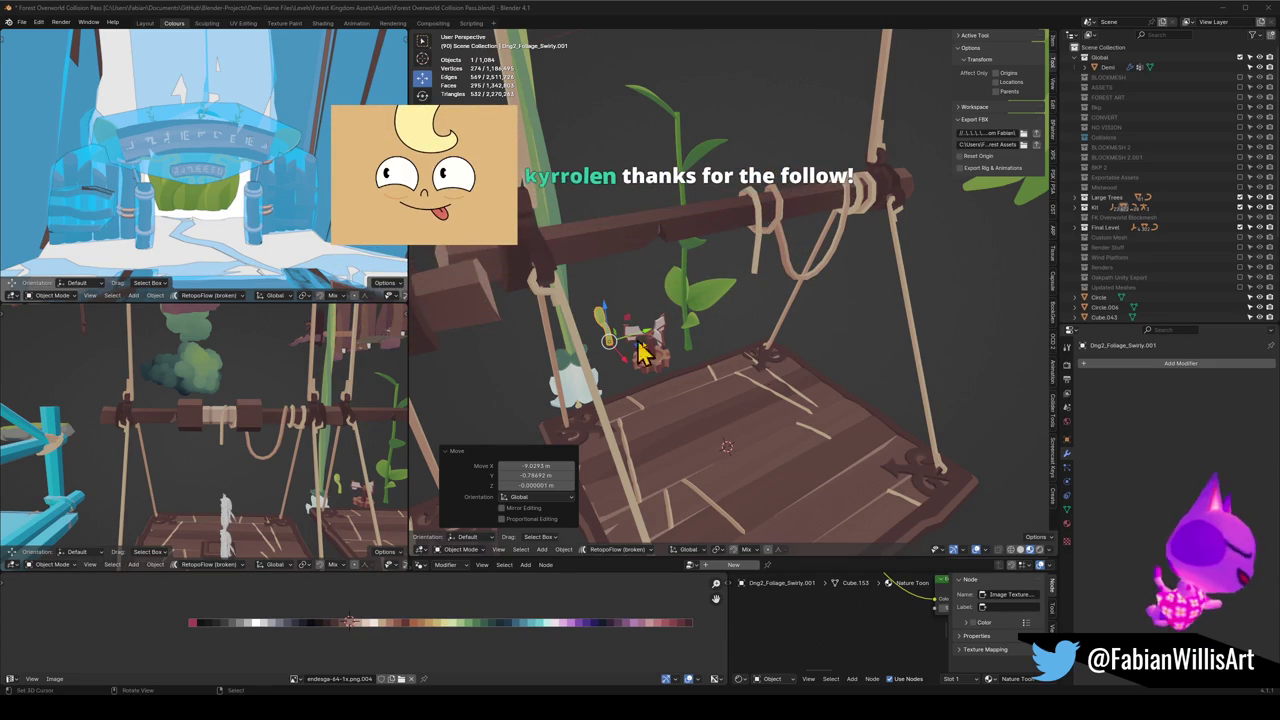
# Step: Orbit slightly around the swirl plant copy standing beside the gear prop
pyautogui.moveTo(723, 389); pyautogui.dragTo(657, 349, button='middle')
# Step: Zoom to the Drg2_Foliage_Swirly.001 copy, select it and enter Edit Mode
pyautogui.scroll(5, 650, 350)
pyautogui.keyDown('shift'); pyautogui.moveTo(757, 343); pyautogui.dragTo(777, 323, button='middle'); pyautogui.keyUp('shift')
pyautogui.keyDown('shift'); pyautogui.moveTo(514, 357); pyautogui.dragTo(676, 385, button='middle'); pyautogui.keyUp('shift')
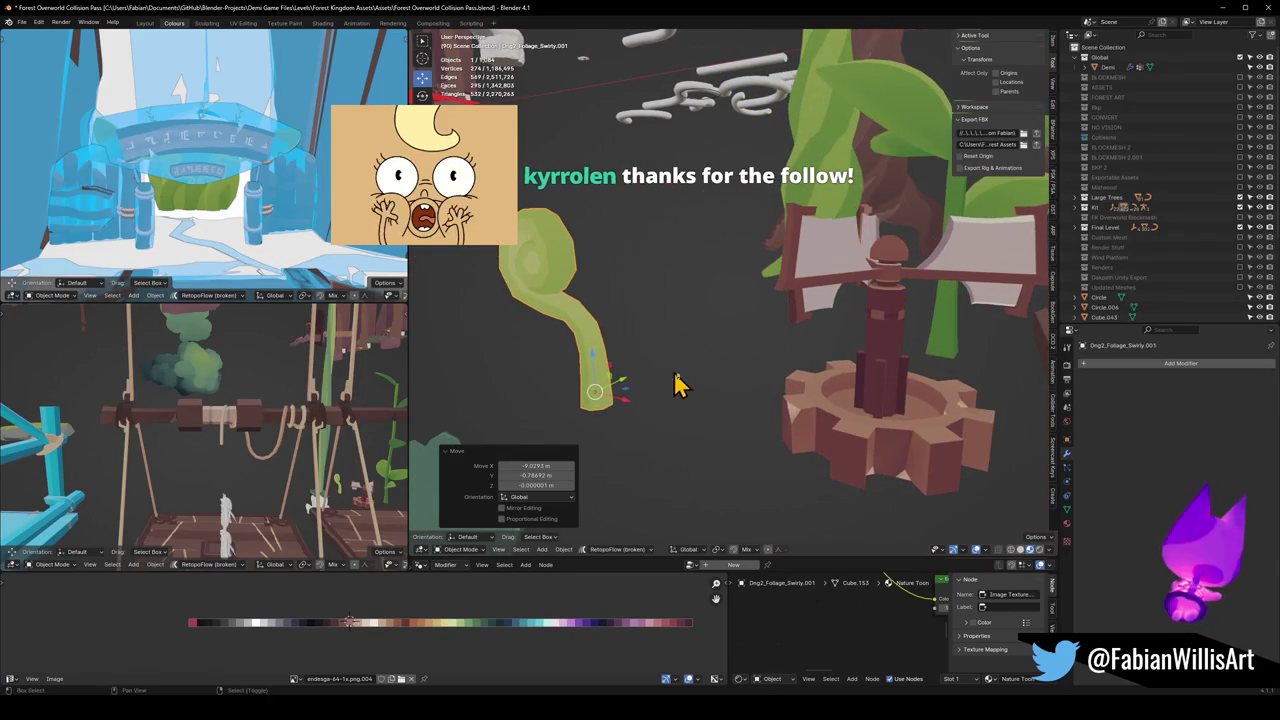
pyautogui.click(884, 357)
pyautogui.click(590, 362)
pyautogui.moveTo(590, 362); pyautogui.dragTo(649, 363, button='middle')
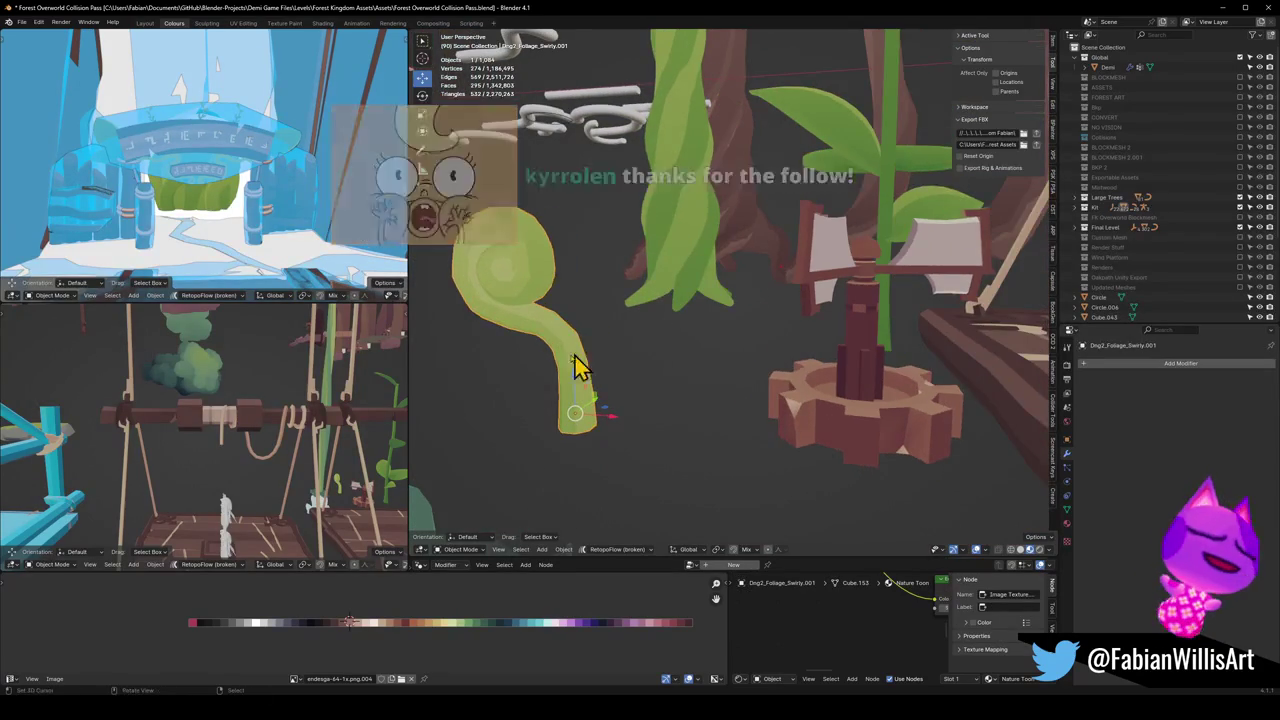
pyautogui.press('g')
pyautogui.press('z')
pyautogui.press('Escape')
pyautogui.press('Tab')
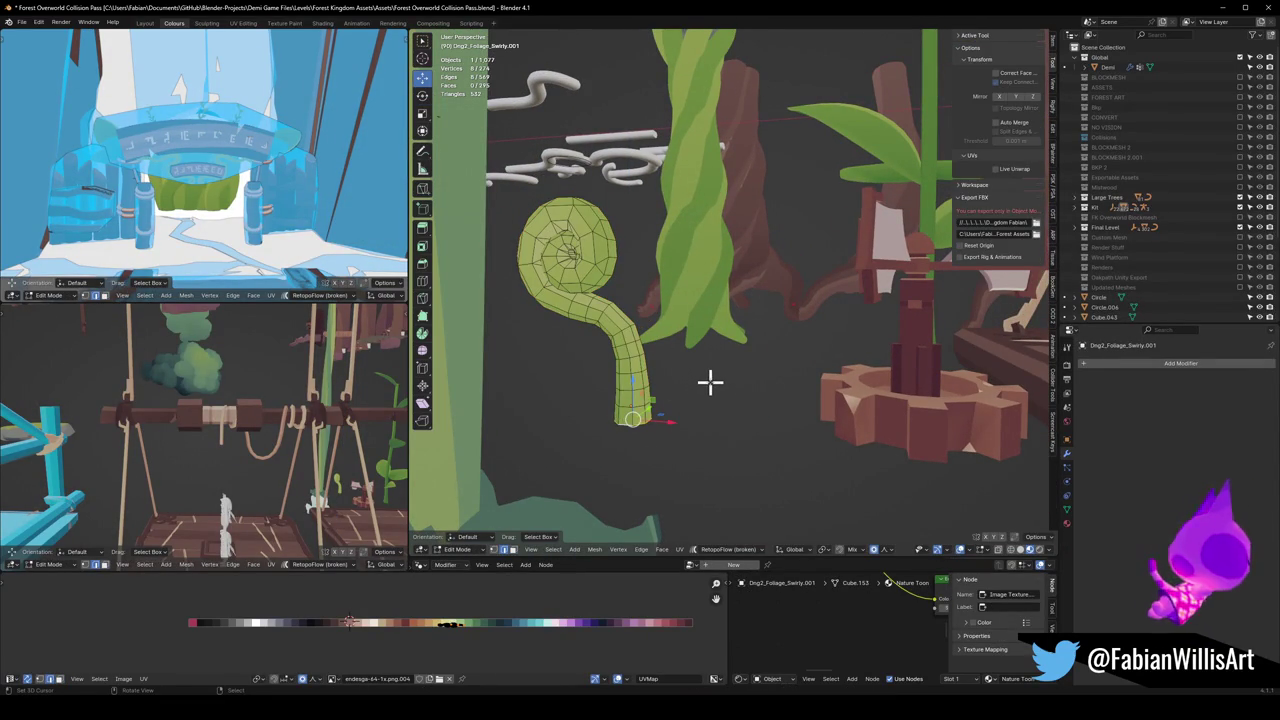
# Step: Face the swirl's spiral and hide the ring where stem meets curl
pyautogui.scroll(3, 625, 340)
pyautogui.moveTo(714, 340); pyautogui.dragTo(668, 330, button='middle')
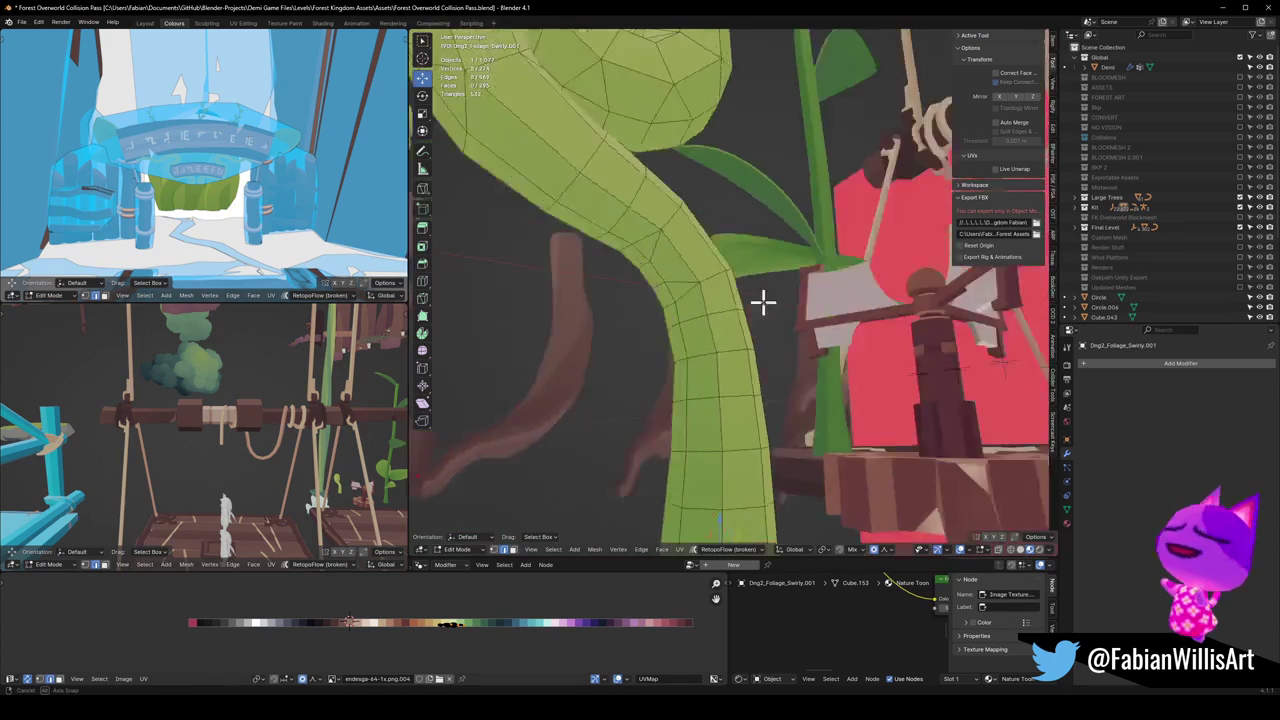
pyautogui.scroll(-3, 668, 330)
pyautogui.moveTo(703, 286); pyautogui.dragTo(748, 285, button='middle')
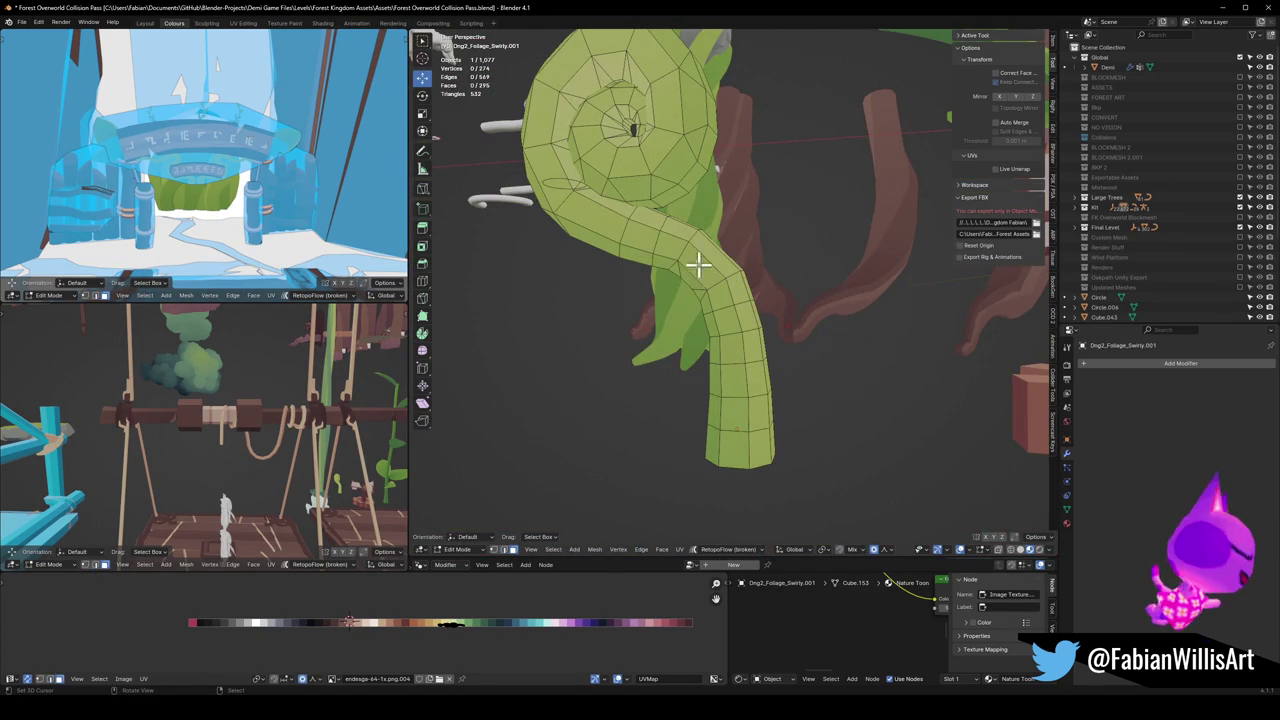
pyautogui.keyDown('alt'); pyautogui.click(675, 241); pyautogui.keyUp('alt')
pyautogui.press('h')
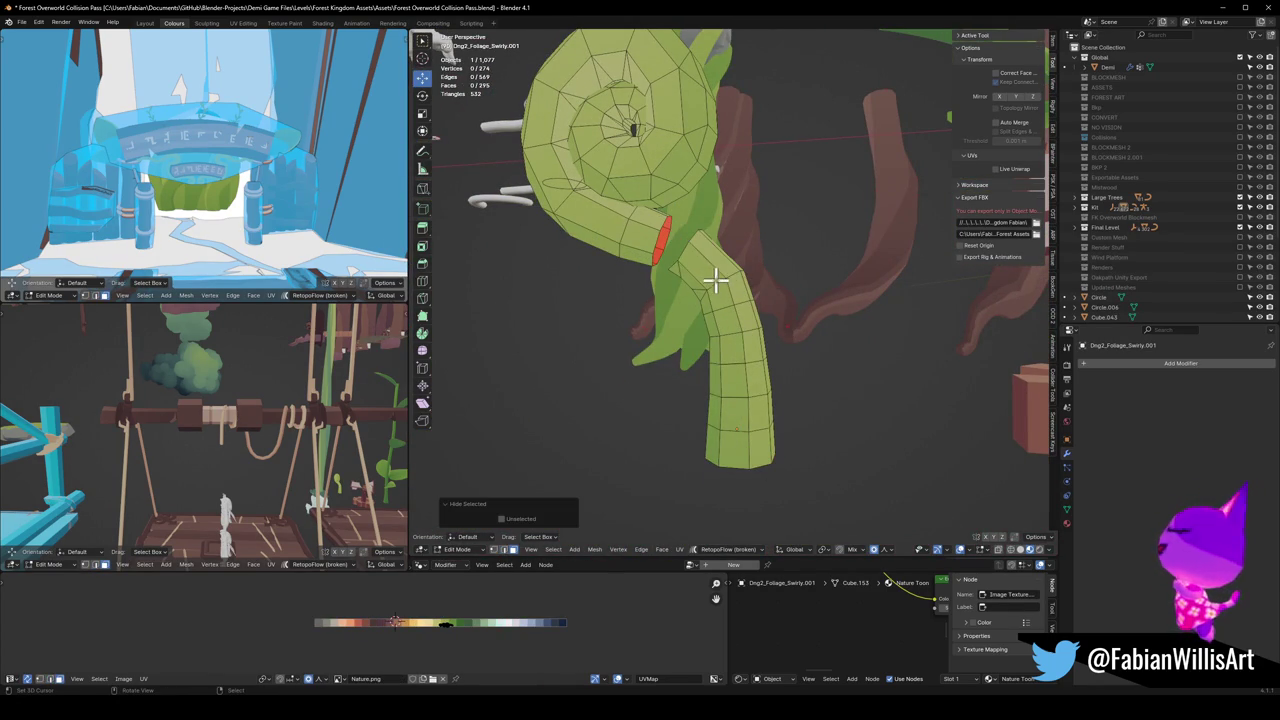
# Step: Delete the lower stem faces, restore the ring, and isolate the swirl in side view
pyautogui.press('l')
pyautogui.rightClick(737, 271)
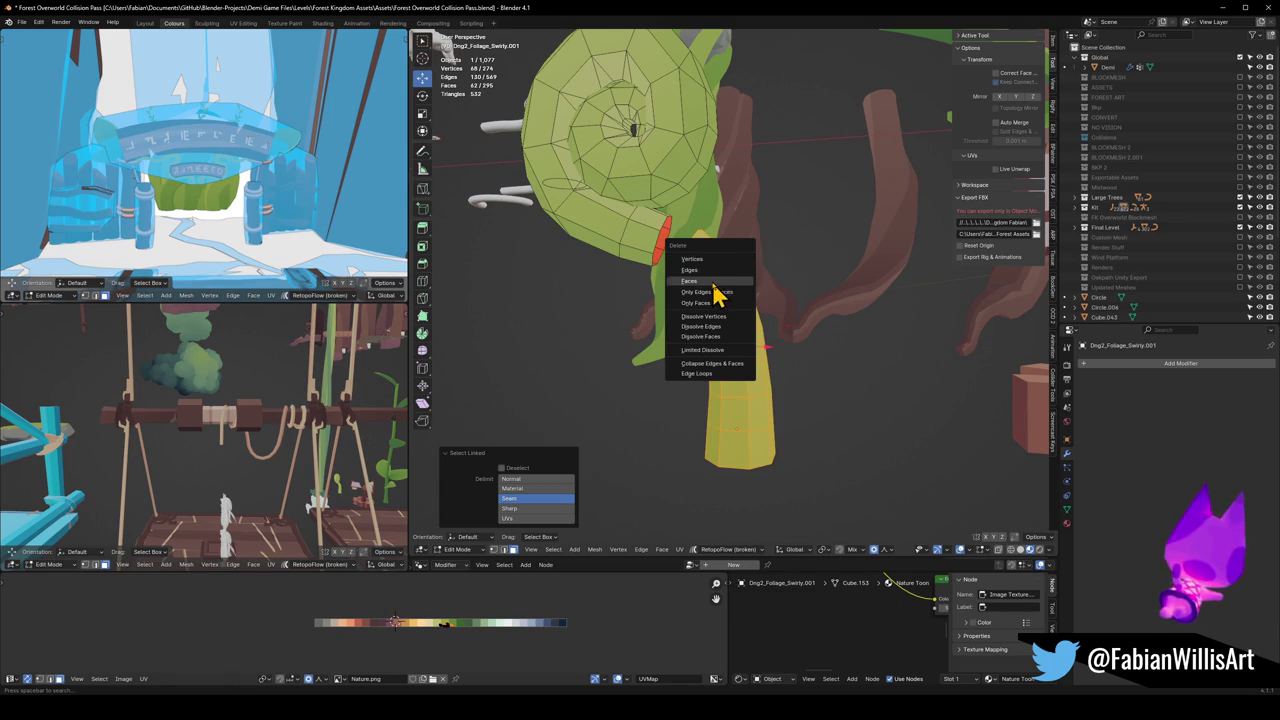
pyautogui.press('h')
pyautogui.hotkey('ctrl', 'z')
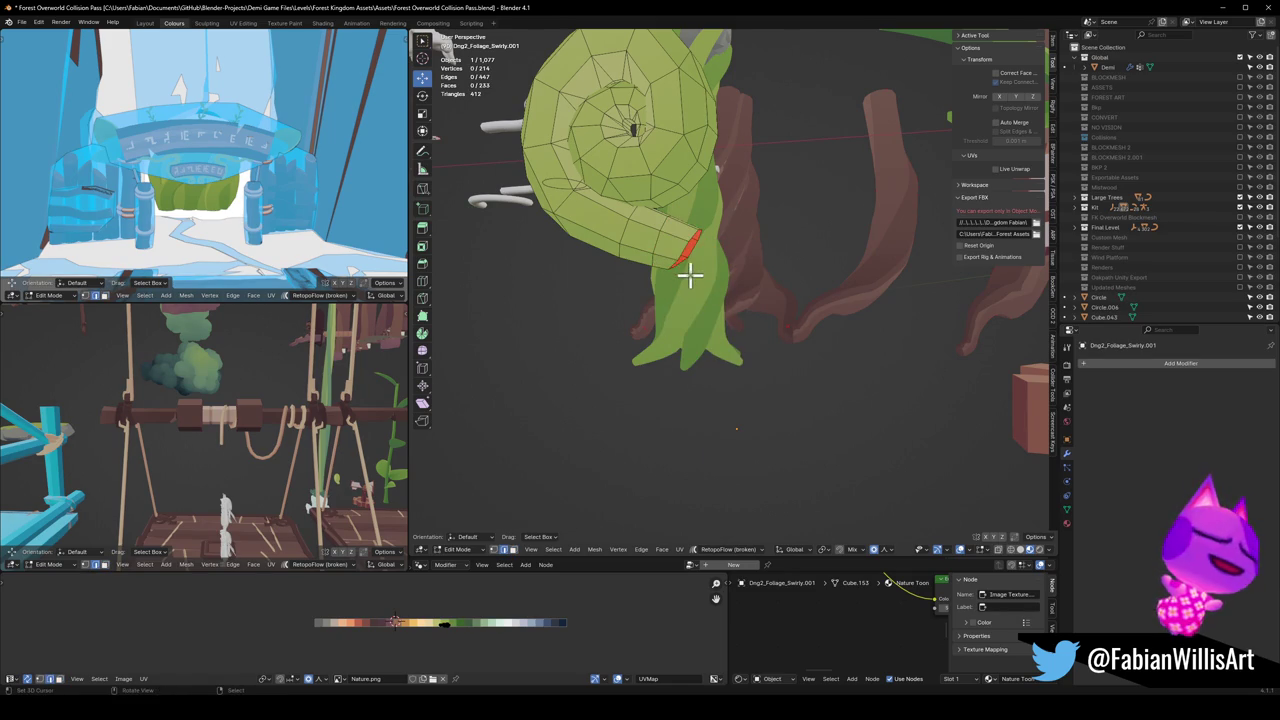
pyautogui.press('KP_Divide')
pyautogui.press('KP_3')
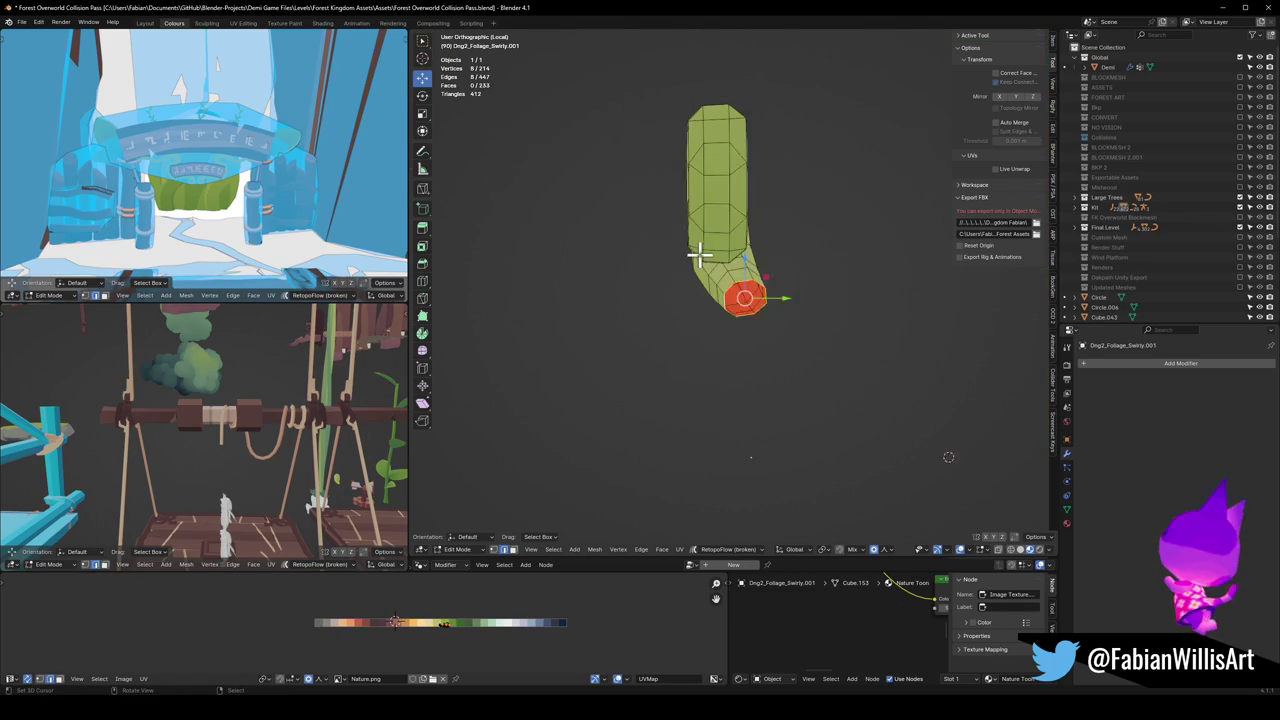
# Step: In front ortho view, extrude the curl's end ring, rotate and flatten it, and pull it down into a longer stem
pyautogui.press('KP_1')
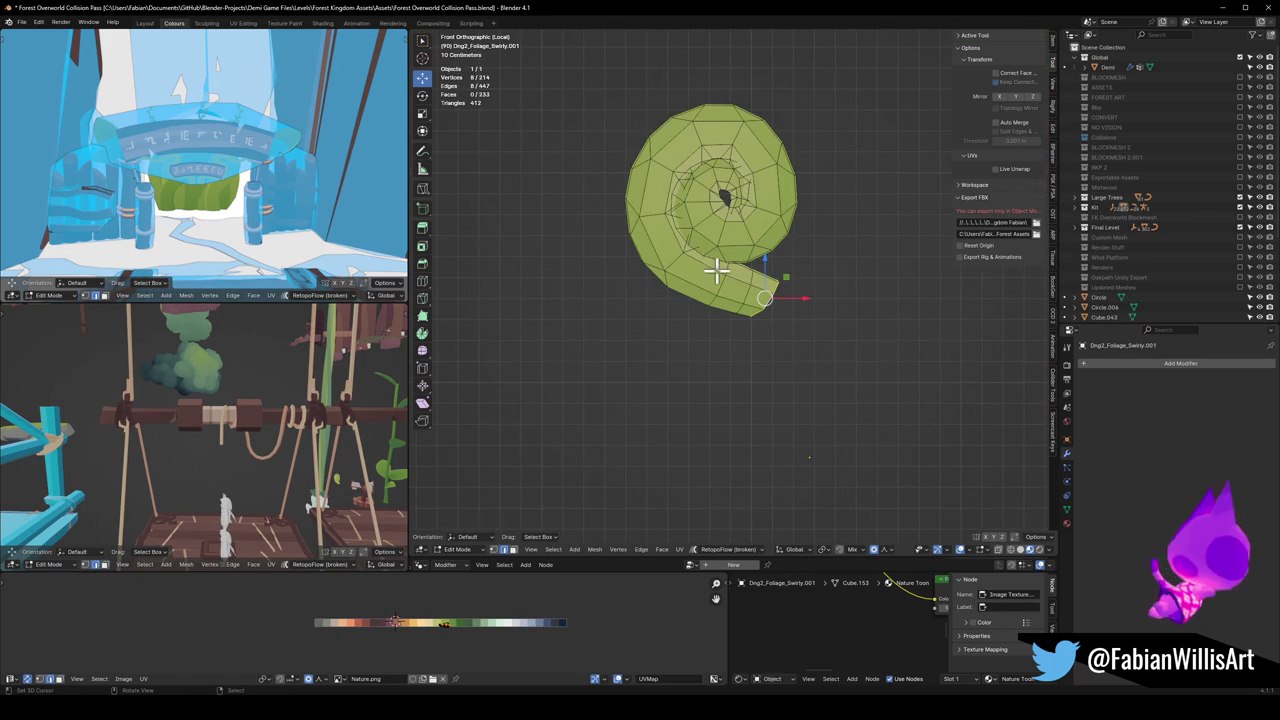
pyautogui.press('e')
pyautogui.click(789, 440)
pyautogui.press('r')
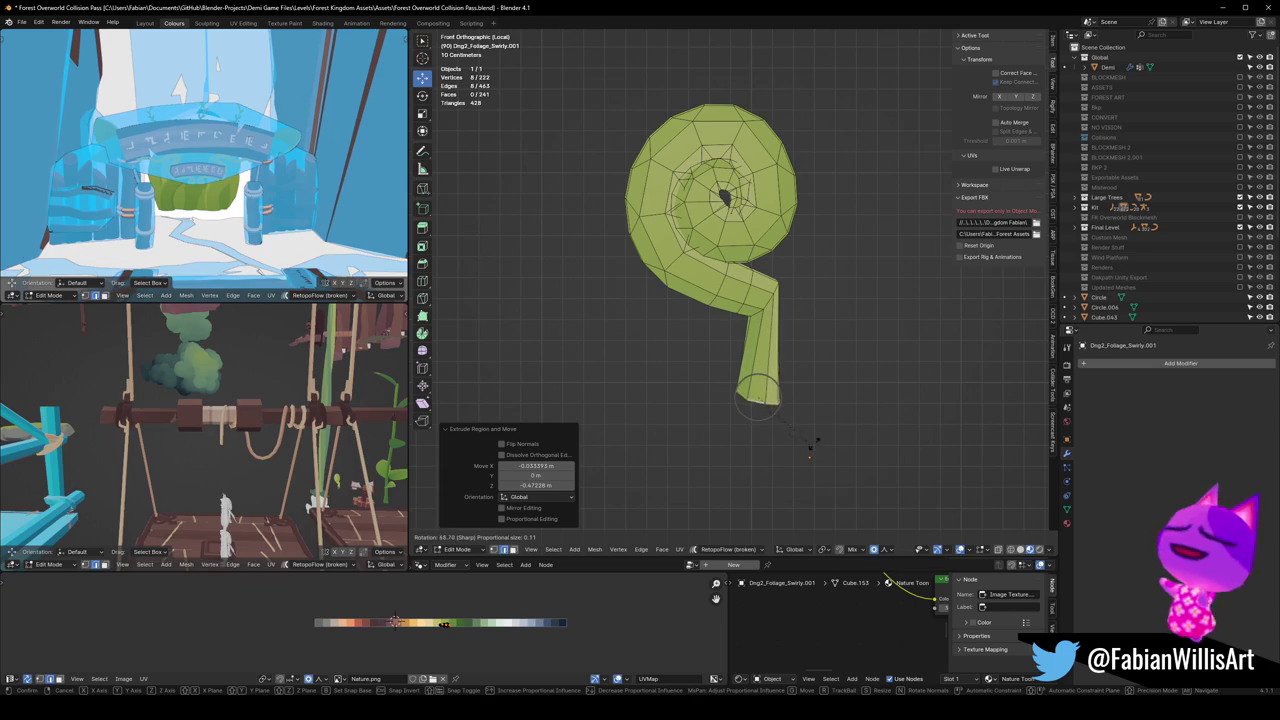
pyautogui.click(822, 428)
pyautogui.press('s')
pyautogui.press('z')
pyautogui.press('0')
pyautogui.click(790, 386)
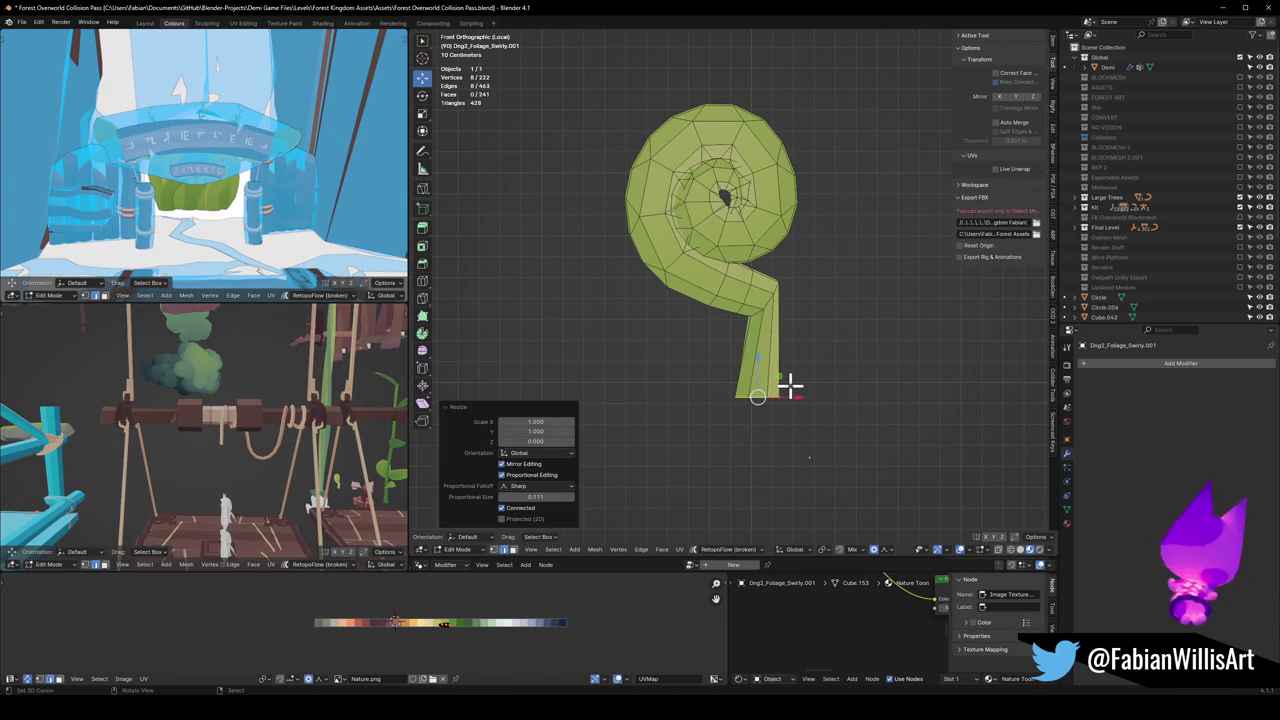
pyautogui.press('g')
pyautogui.click(803, 463)
# Step: Add a loop cut near the stem's bend and slide it along the stem
pyautogui.hotkey('alt', 'a')
pyautogui.hotkey('ctrl', 'r')
pyautogui.click(791, 308)
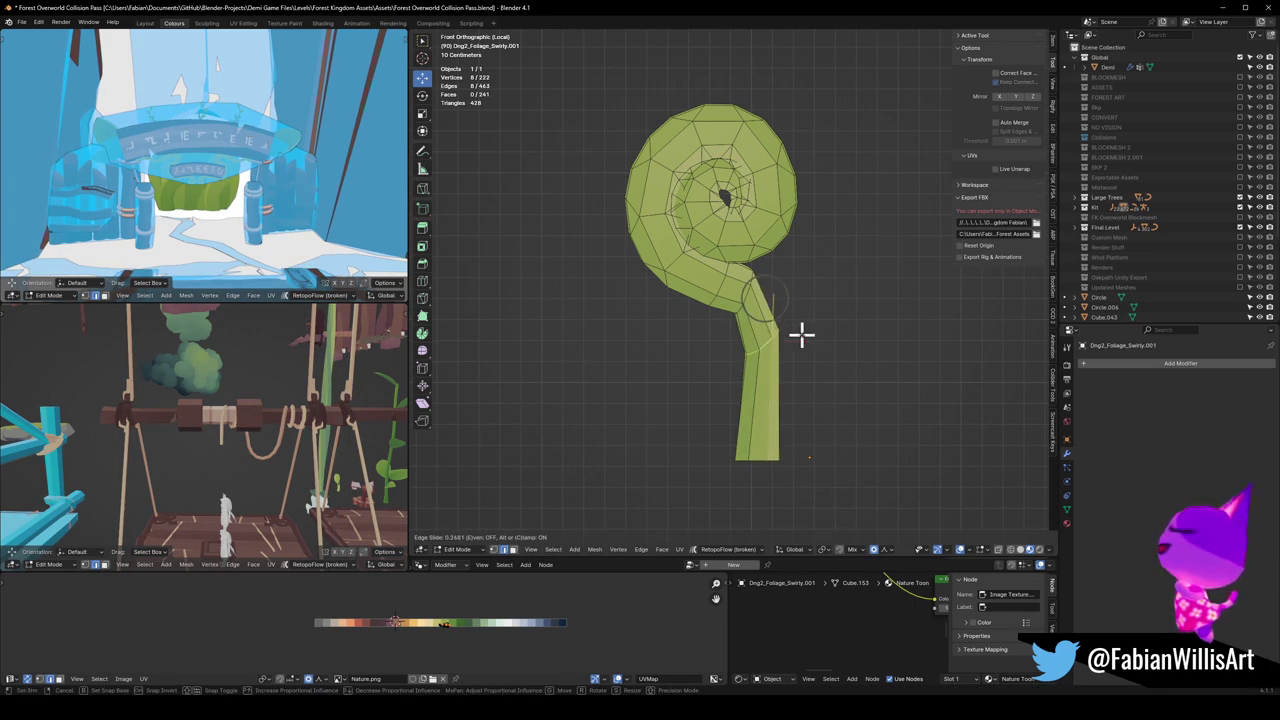
pyautogui.click(795, 315)
pyautogui.click(765, 305)
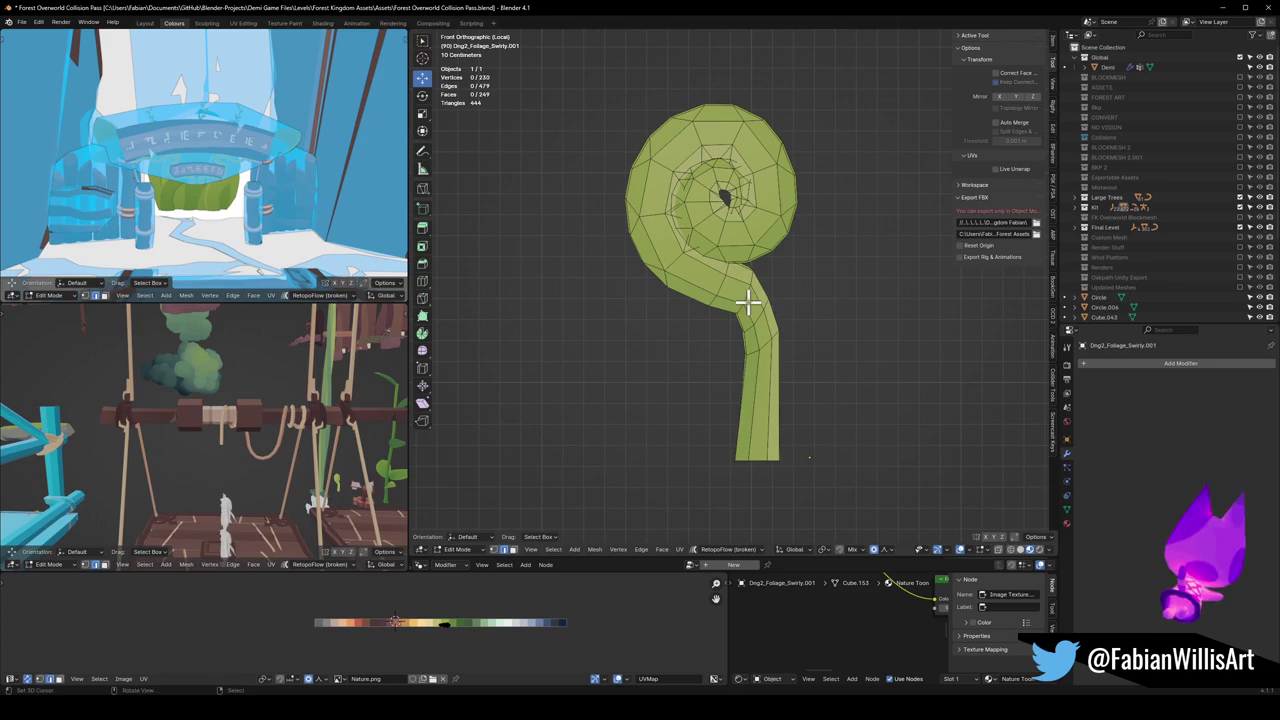
pyautogui.keyDown('alt'); pyautogui.click(760, 288); pyautogui.keyUp('alt')
pyautogui.press('g')
pyautogui.press('g')
pyautogui.click(757, 290)
# Step: Move the bend loop with proportional falloff and adjust the stem thickness there
pyautogui.press('g')
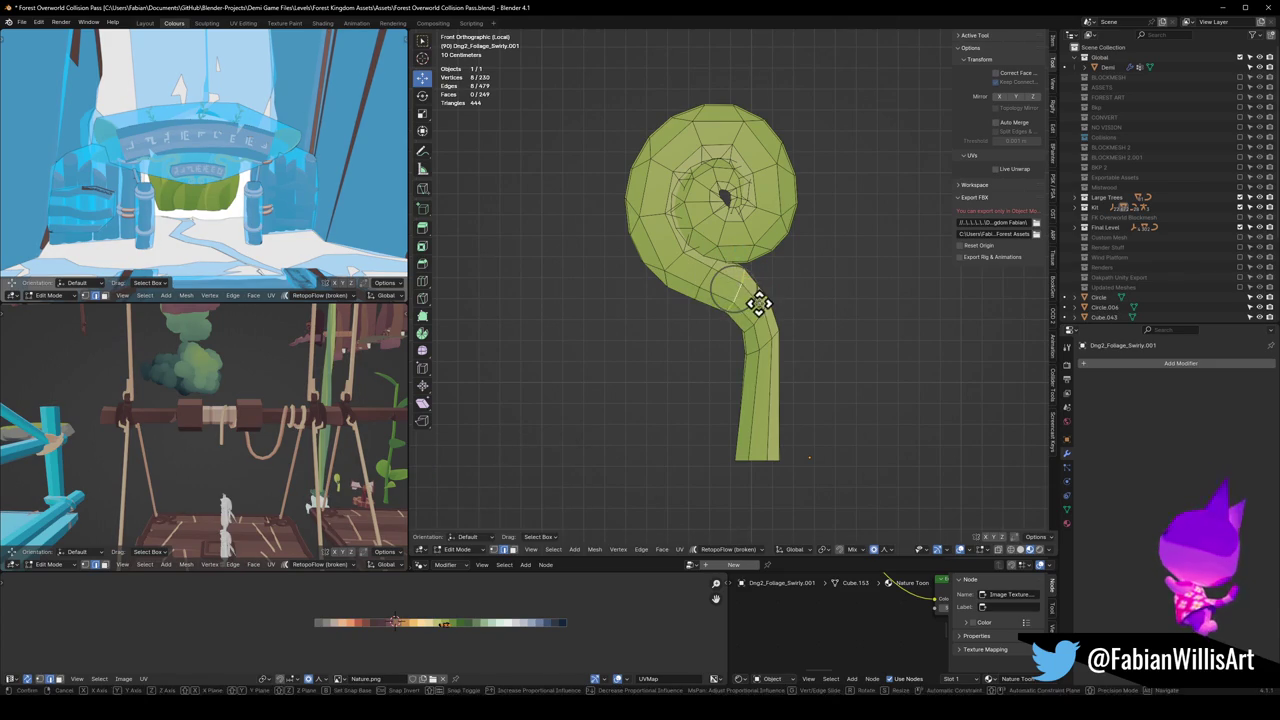
pyautogui.click(755, 300)
pyautogui.press('g')
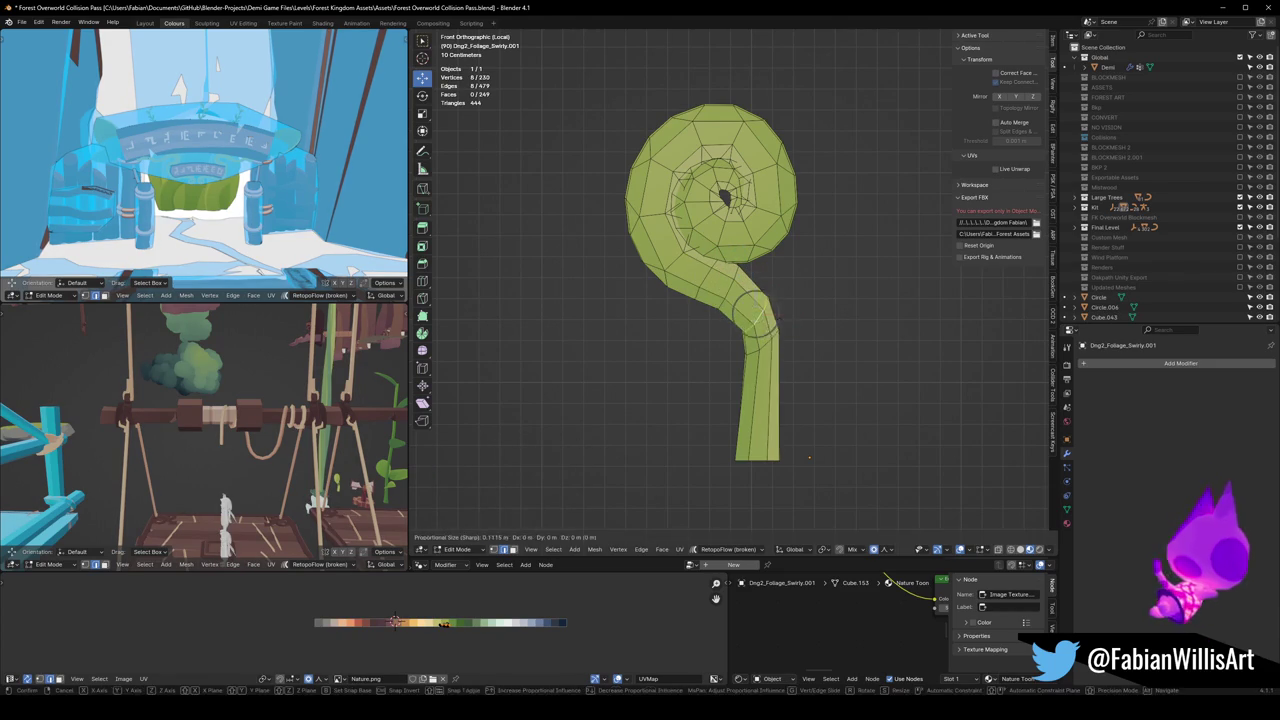
pyautogui.press('Escape')
pyautogui.hotkey('alt', 's')
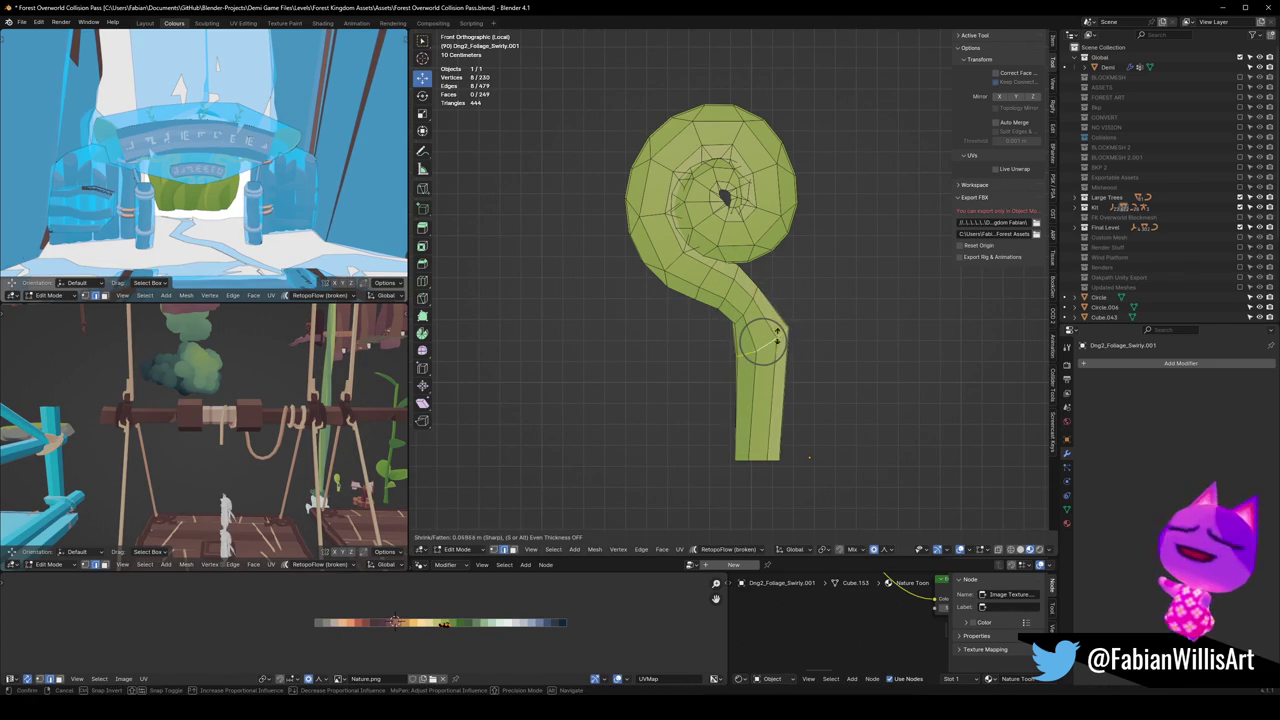
pyautogui.press('Escape')
# Step: Add a centred loop cut on the lower stem and move it to reshape the curve, then undo that change
pyautogui.hotkey('ctrl', 'r')
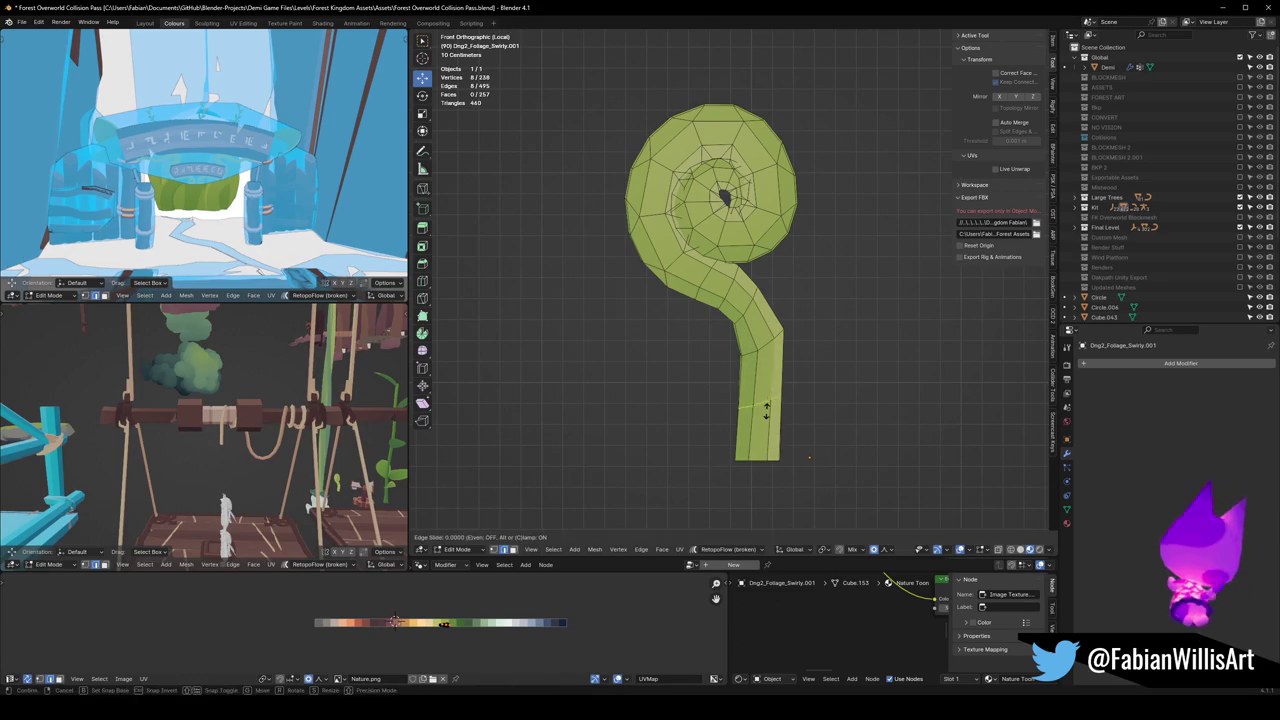
pyautogui.click(768, 400)
pyautogui.rightClick(768, 400)
pyautogui.press('g')
pyautogui.click(800, 400)
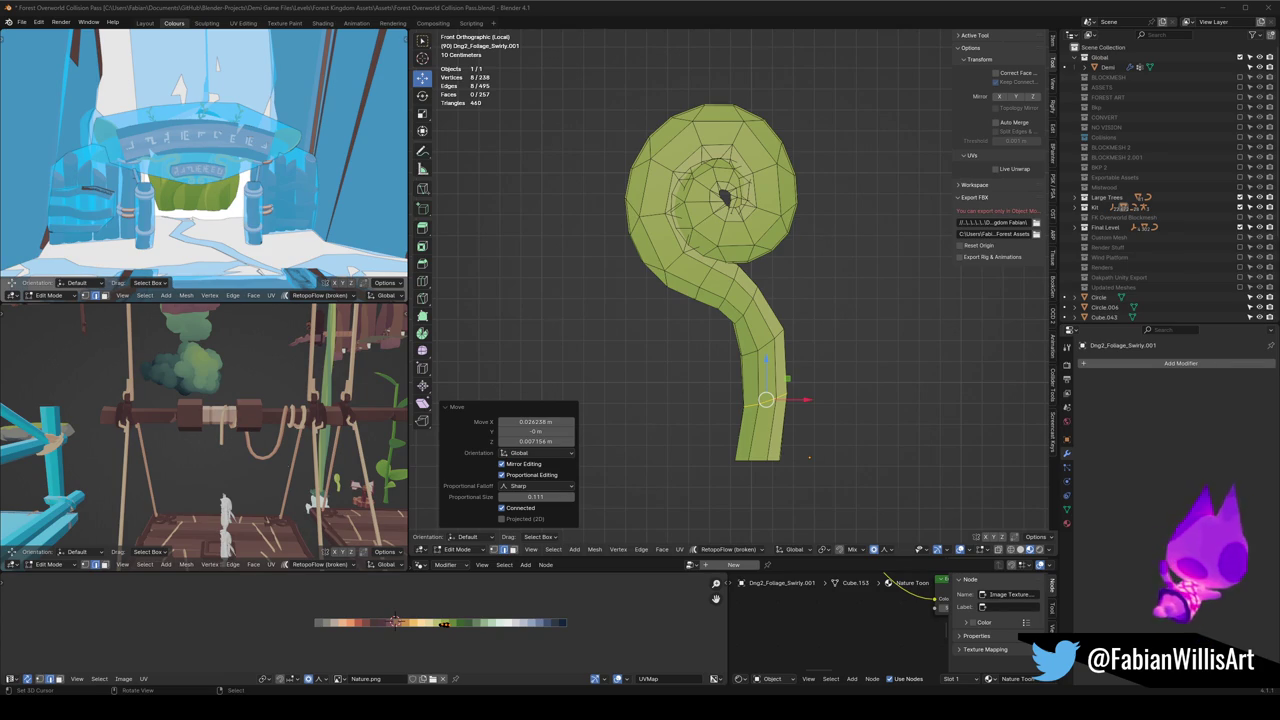
pyautogui.hotkey('ctrl', 'z')
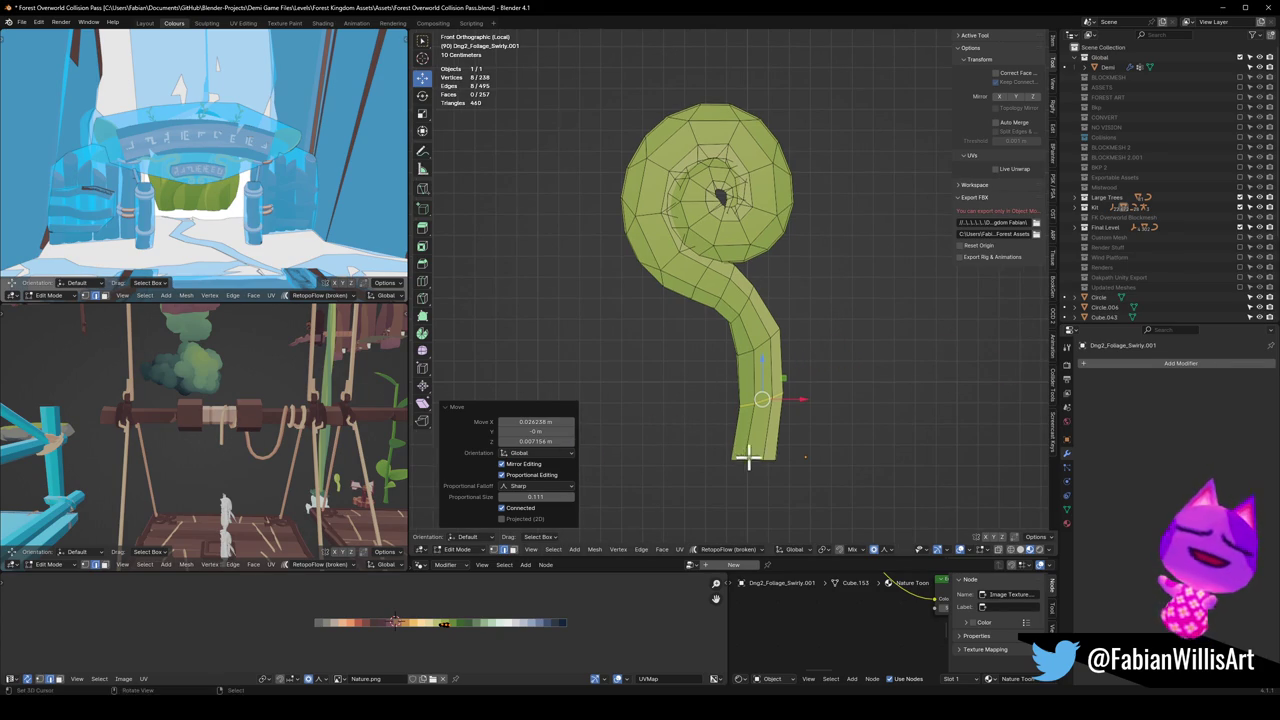
# Step: Undo the last stem reshape, then shift the stem's bottom loop along X and rotate it
pyautogui.hotkey('ctrl', 'z')
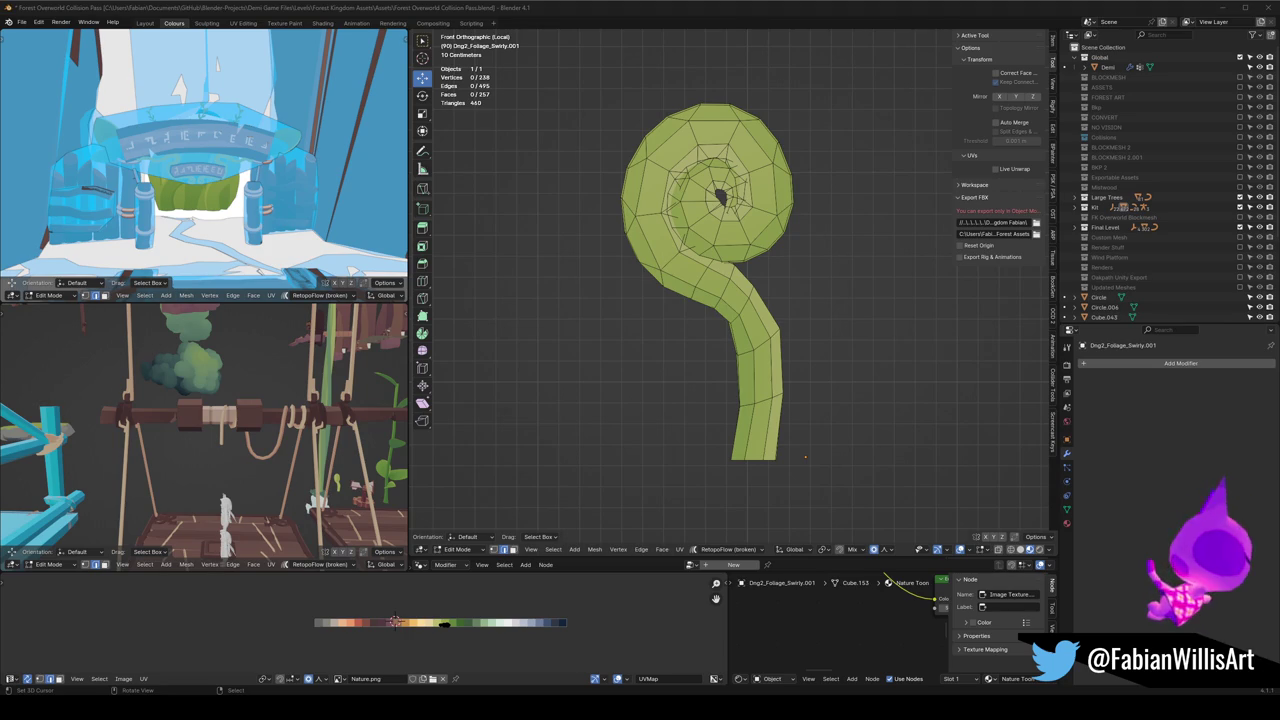
pyautogui.hotkey('ctrl', 'z')
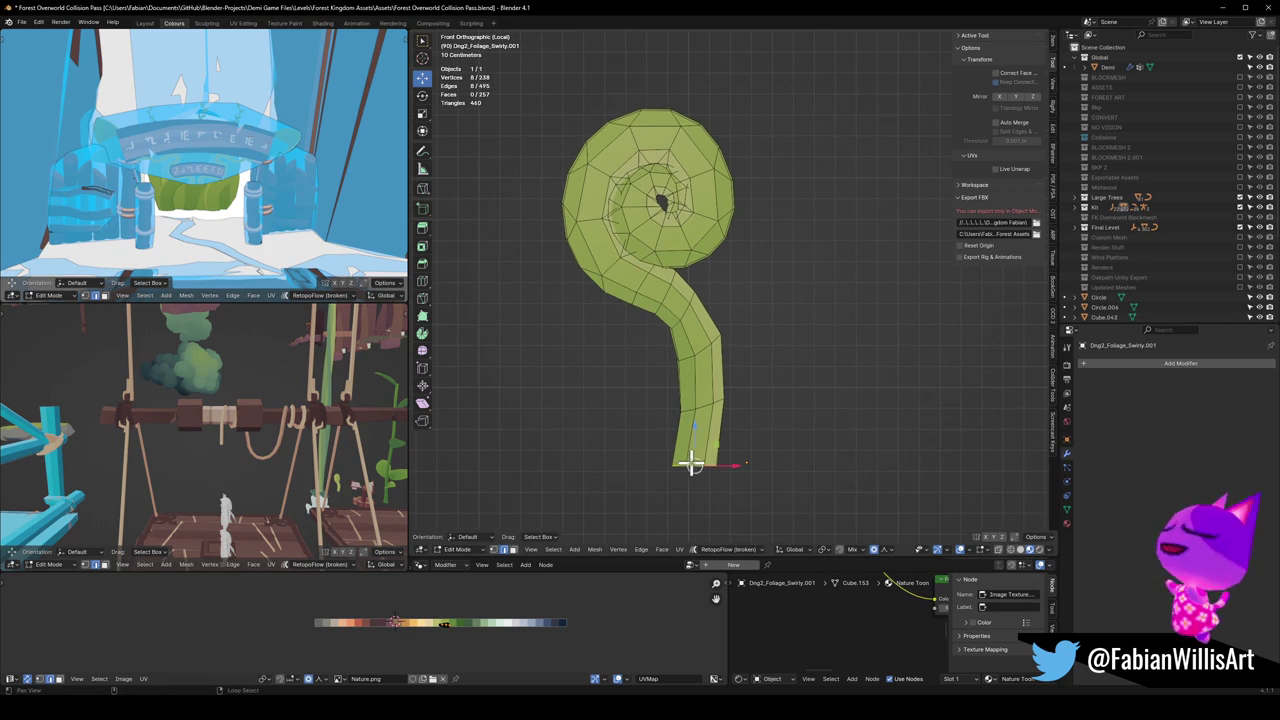
pyautogui.press('g')
pyautogui.press('y')
pyautogui.press('x')
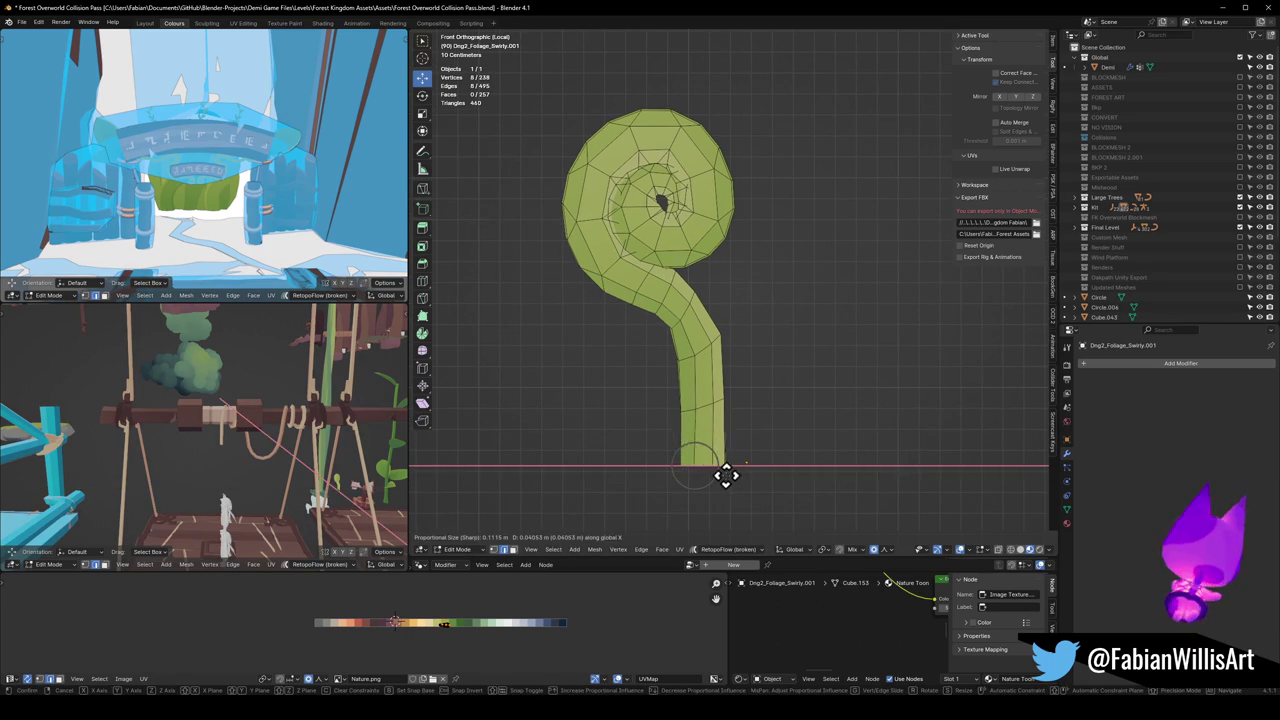
pyautogui.click(723, 466)
pyautogui.press('r')
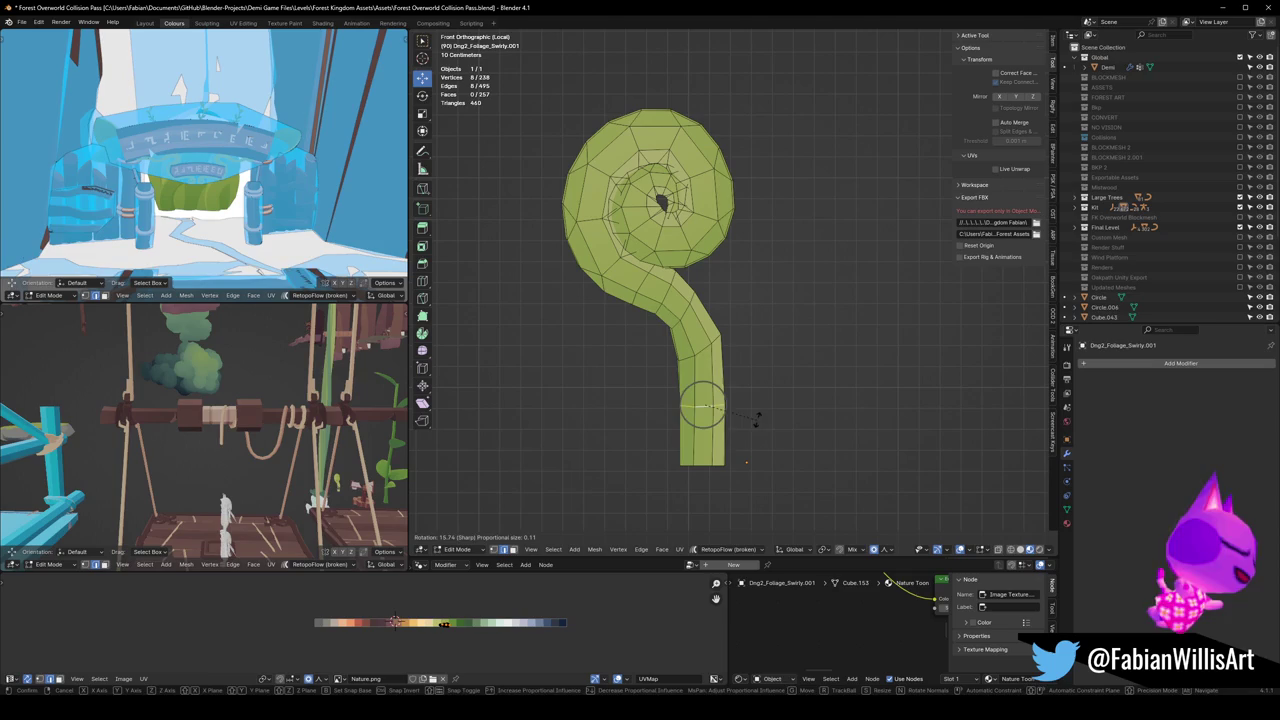
pyautogui.click(756, 420)
# Step: Add a new edge loop across the stem, slide it, and move it with proportional falloff
pyautogui.click(744, 401)
pyautogui.click(770, 365)
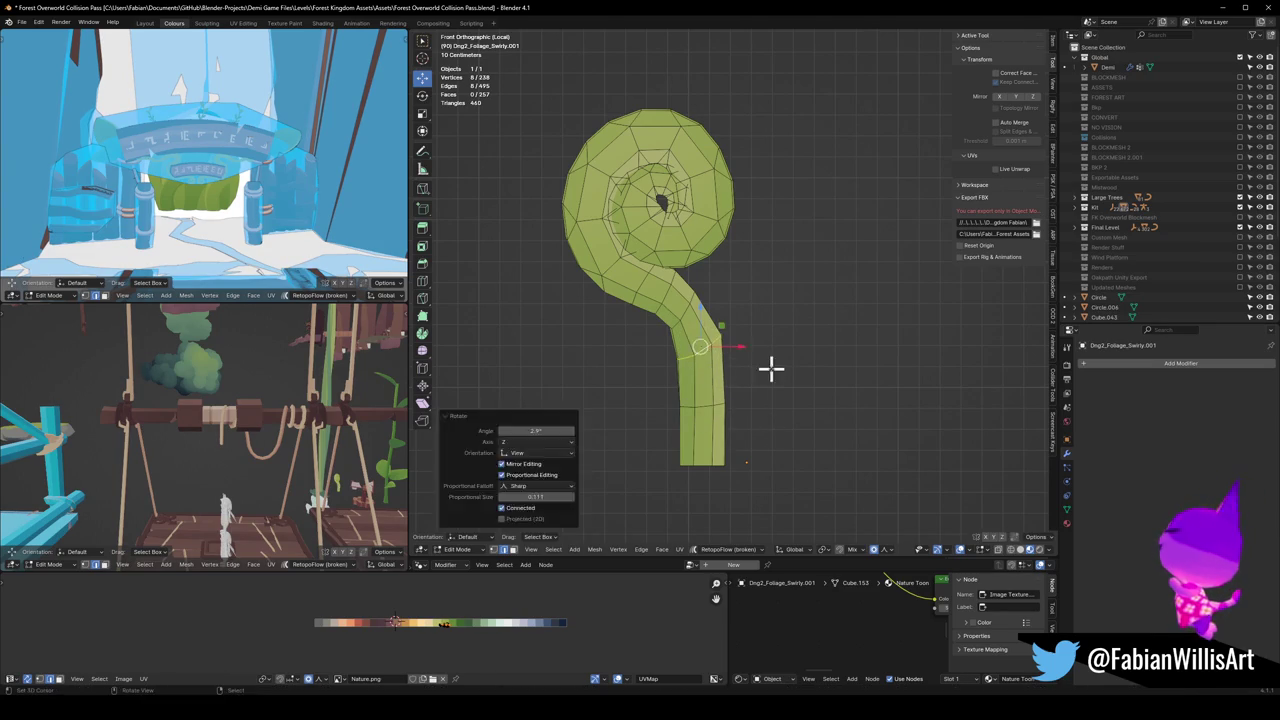
pyautogui.click(746, 377)
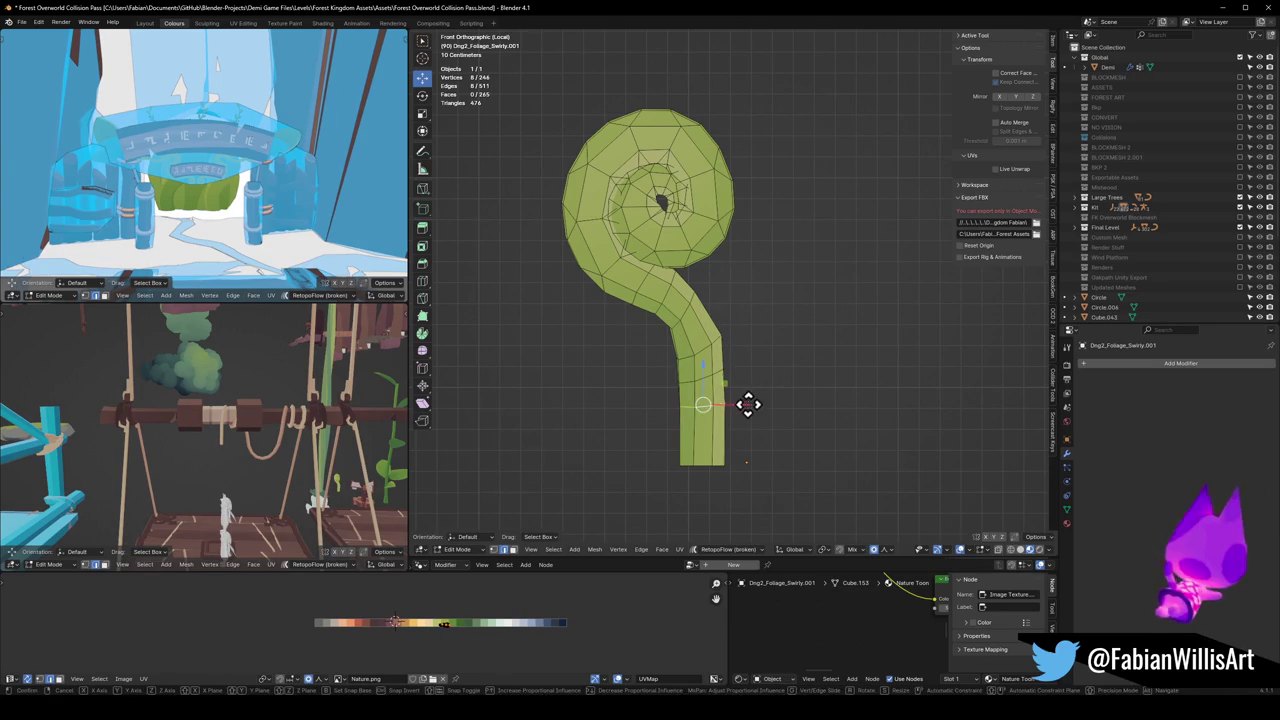
pyautogui.keyDown('alt'); pyautogui.click(748, 405); pyautogui.keyUp('alt')
pyautogui.press('g')
pyautogui.press('g')
pyautogui.click(751, 423)
pyautogui.press('g')
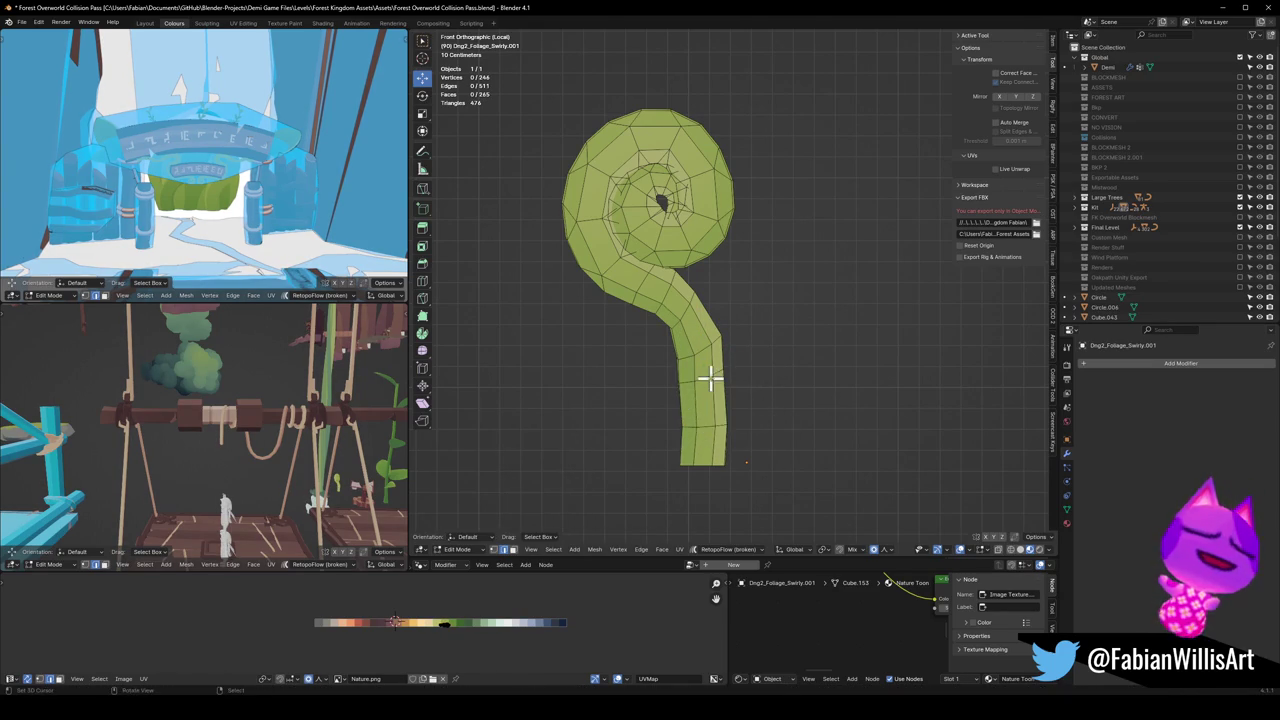
pyautogui.click(746, 375)
pyautogui.click(746, 383)
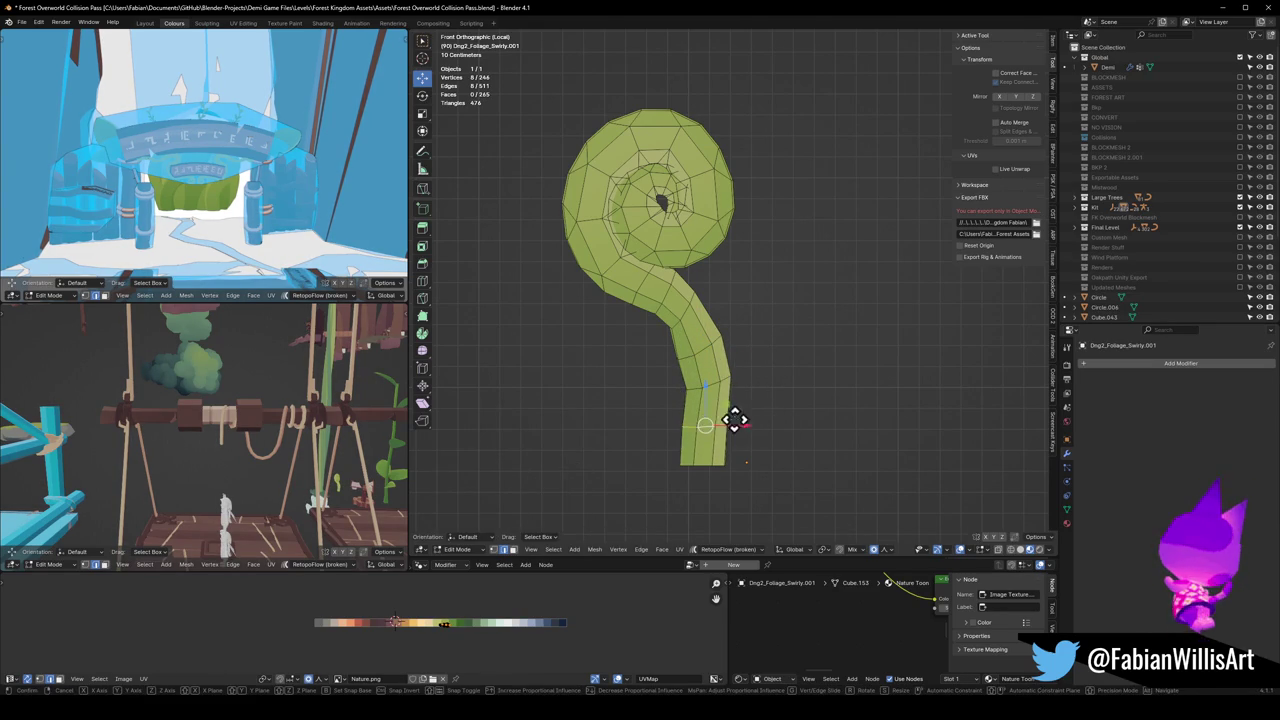
# Step: Sharpen the stem's bend by moving, scaling and sliding the loop at the bend
pyautogui.click(762, 436)
pyautogui.keyDown('alt'); pyautogui.click(706, 353); pyautogui.keyUp('alt')
pyautogui.press('g')
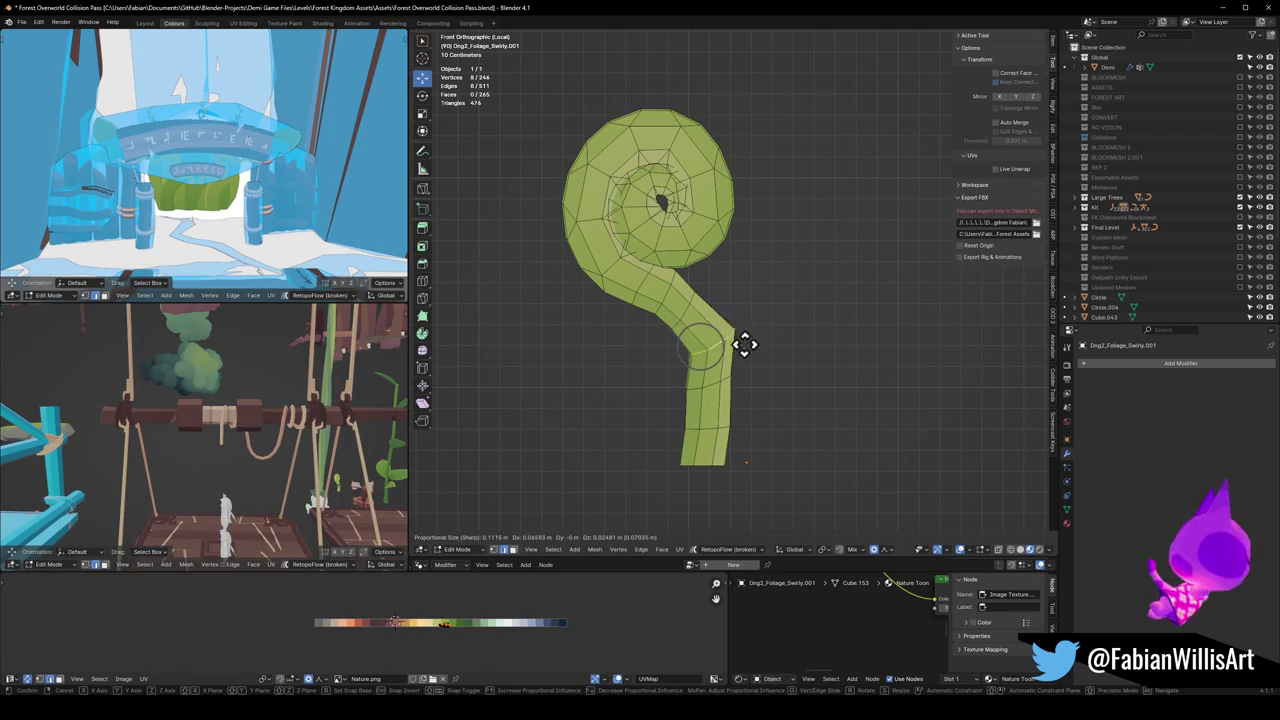
pyautogui.click(666, 363)
pyautogui.press('s')
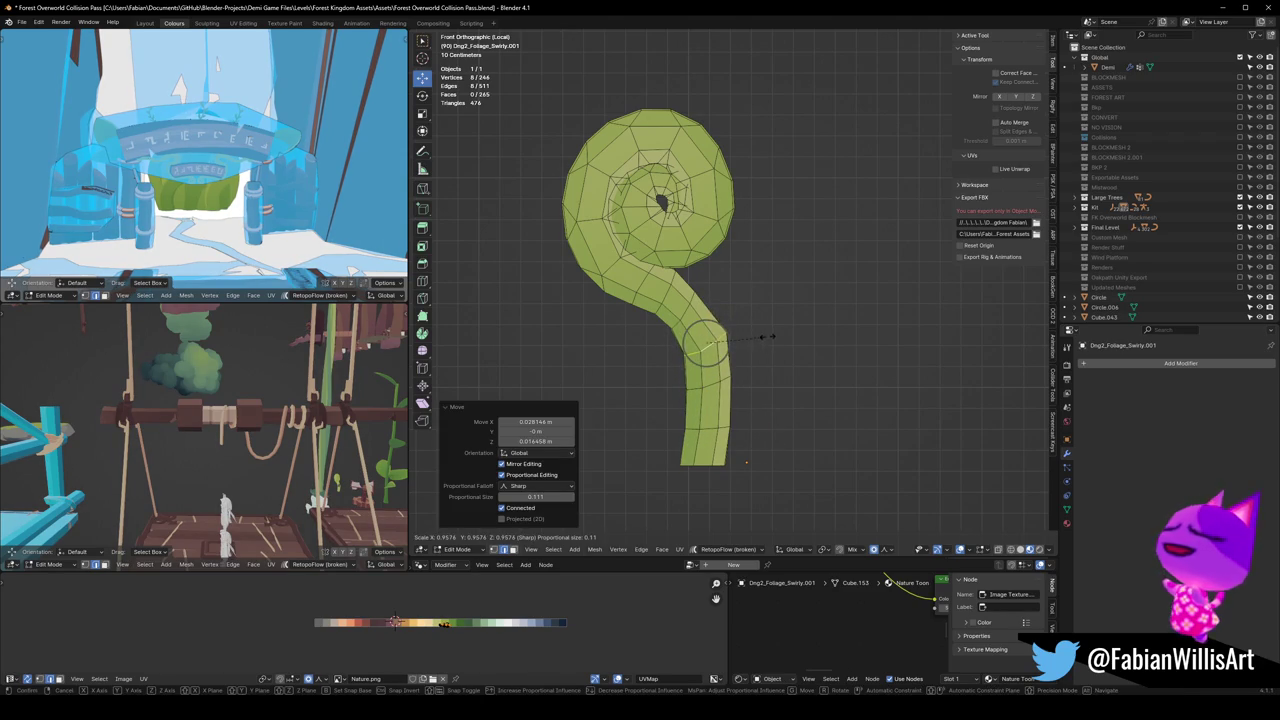
pyautogui.click(688, 303)
pyautogui.press('g')
pyautogui.press('g')
pyautogui.click(729, 318)
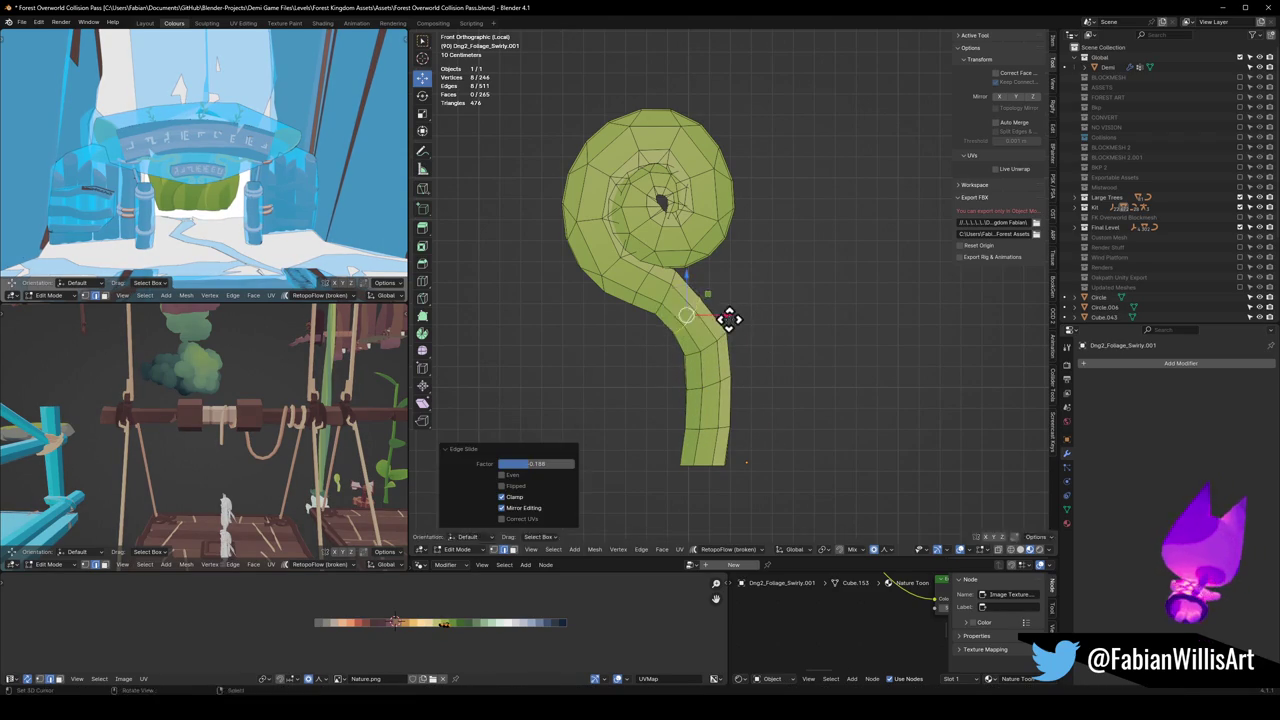
pyautogui.click(737, 309)
# Step: Orbit to view the fern curl in perspective and save the blend file
pyautogui.scroll(-4, 737, 320)
pyautogui.moveTo(737, 343)
pyautogui.mouseDown(button='middle')
pyautogui.moveTo(571, 344)
pyautogui.moveTo(846, 346)
pyautogui.moveTo(836, 327)
pyautogui.mouseUp(button='middle')
pyautogui.hotkey('ctrl', 's')
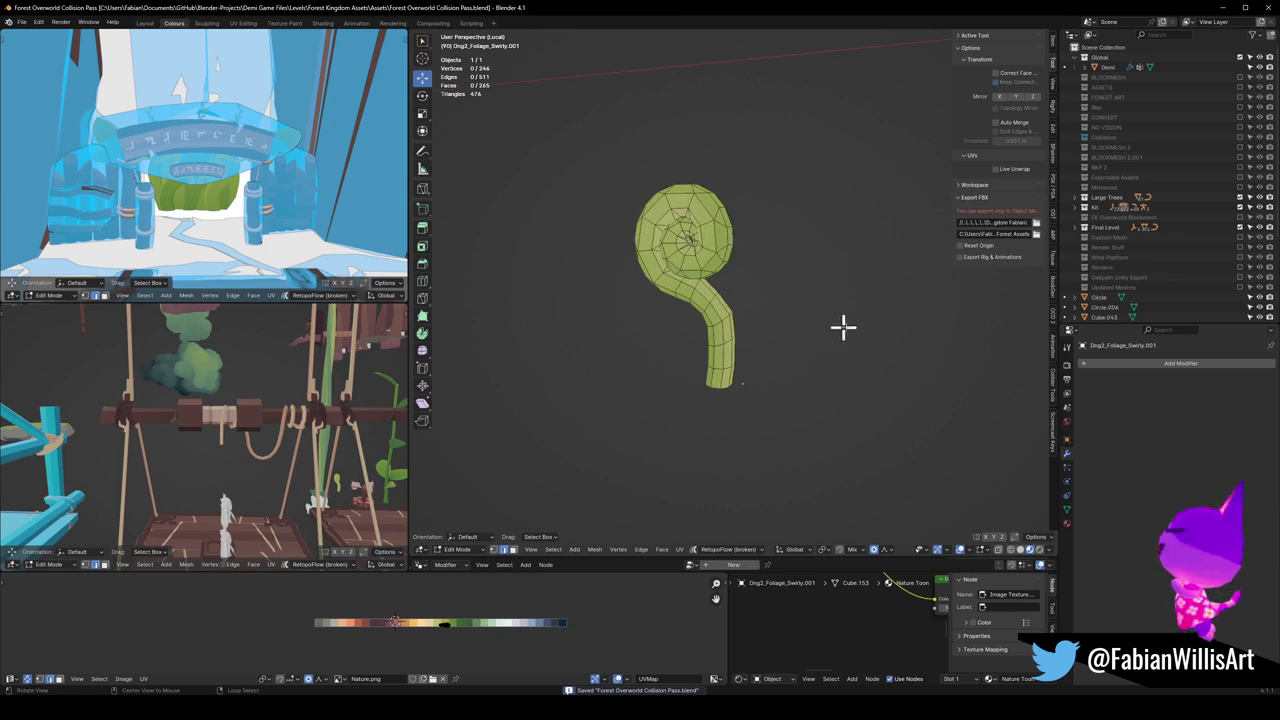
# Step: Nudge a stem loop into place, return to Object Mode and save the file
pyautogui.scroll(5, 832, 360)
pyautogui.scroll(2, 817, 306)
pyautogui.scroll(3, 760, 300)
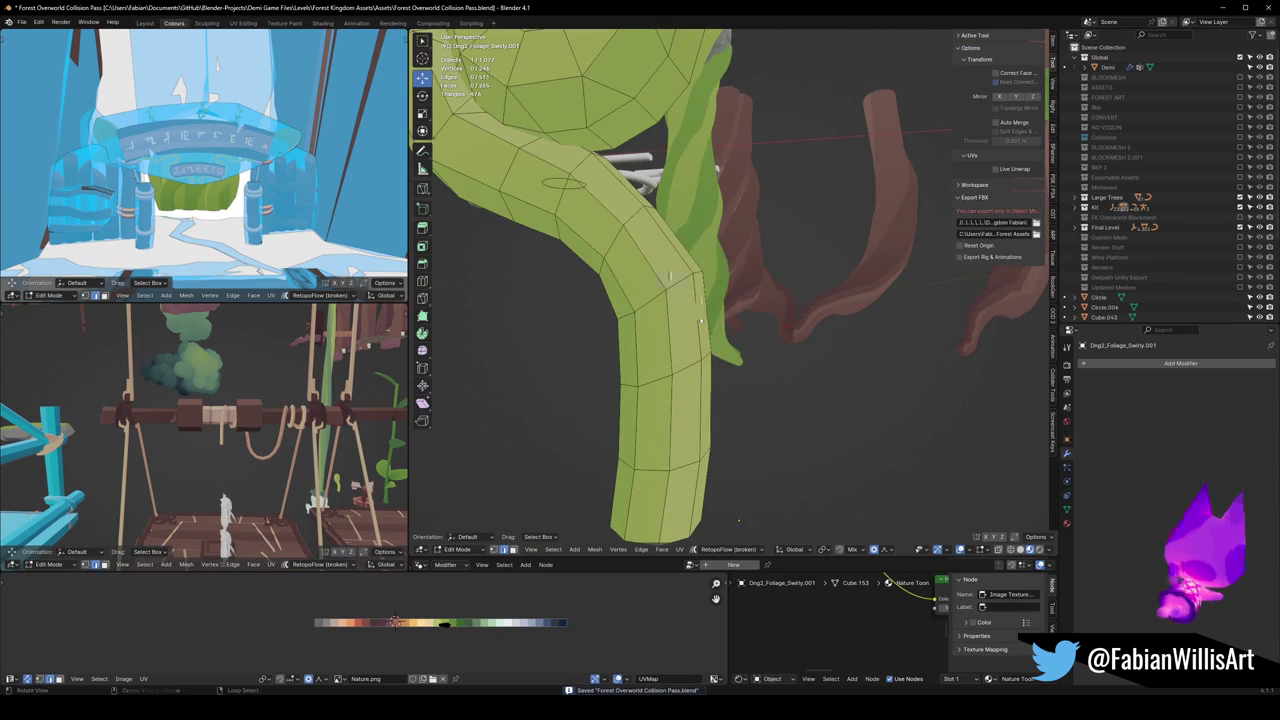
pyautogui.keyDown('alt'); pyautogui.click(722, 298); pyautogui.keyUp('alt')
pyautogui.press('g')
pyautogui.click(722, 298)
pyautogui.click(723, 302)
pyautogui.scroll(-3, 723, 300)
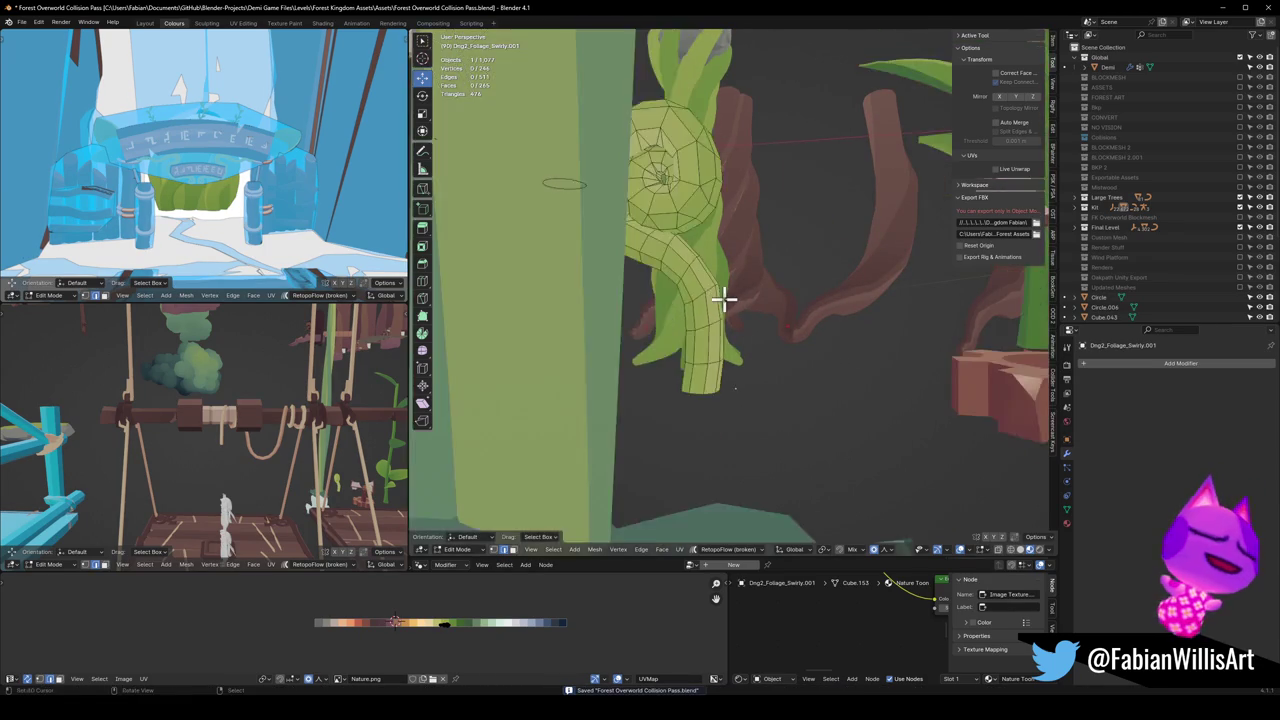
pyautogui.scroll(-3, 724, 290)
pyautogui.scroll(3, 716, 285)
pyautogui.scroll(3, 695, 276)
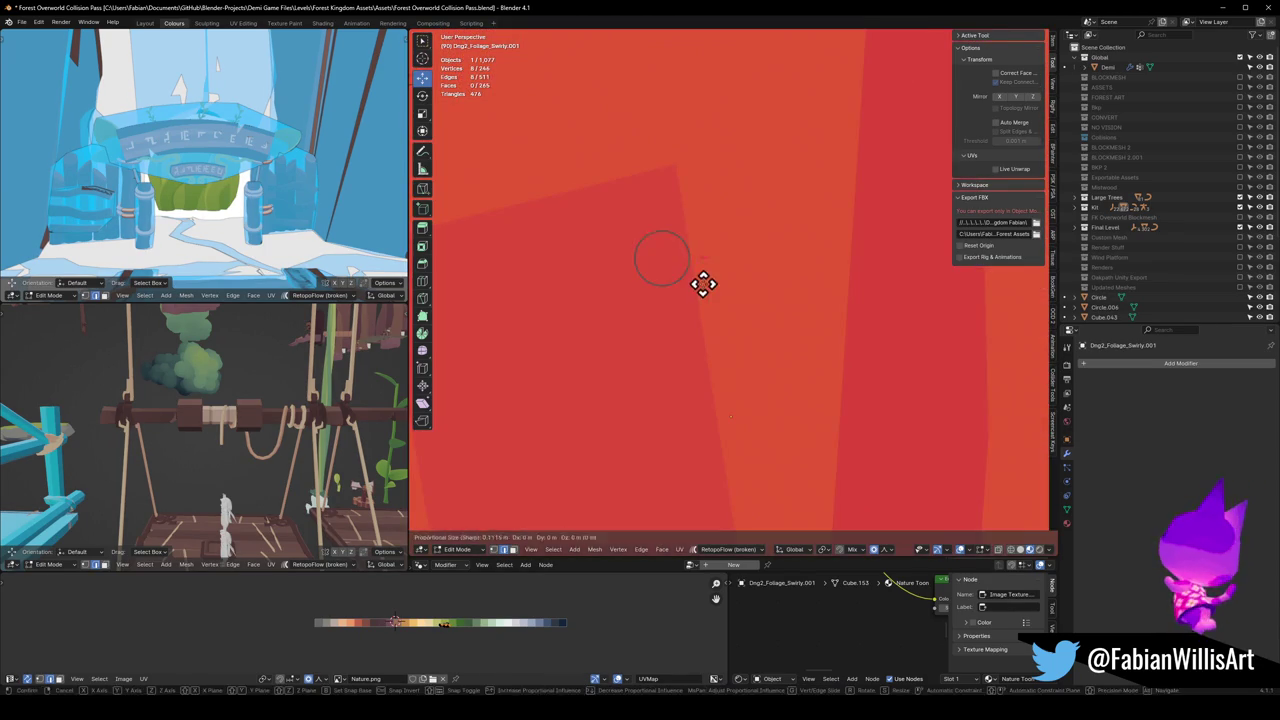
pyautogui.press('Tab')
pyautogui.scroll(-5, 703, 283)
pyautogui.moveTo(660, 303)
pyautogui.mouseDown(button='middle')
pyautogui.moveTo(766, 286)
pyautogui.moveTo(728, 314)
pyautogui.moveTo(787, 300)
pyautogui.moveTo(733, 313)
pyautogui.mouseUp(button='middle')
pyautogui.scroll(3, 748, 293)
pyautogui.hotkey('ctrl', 's')
# Step: Separate the bellflower's leaf cap into its own object
pyautogui.click(663, 363)
pyautogui.press('Tab')
pyautogui.hotkey('alt', 'a')
pyautogui.scroll(5, 733, 313)
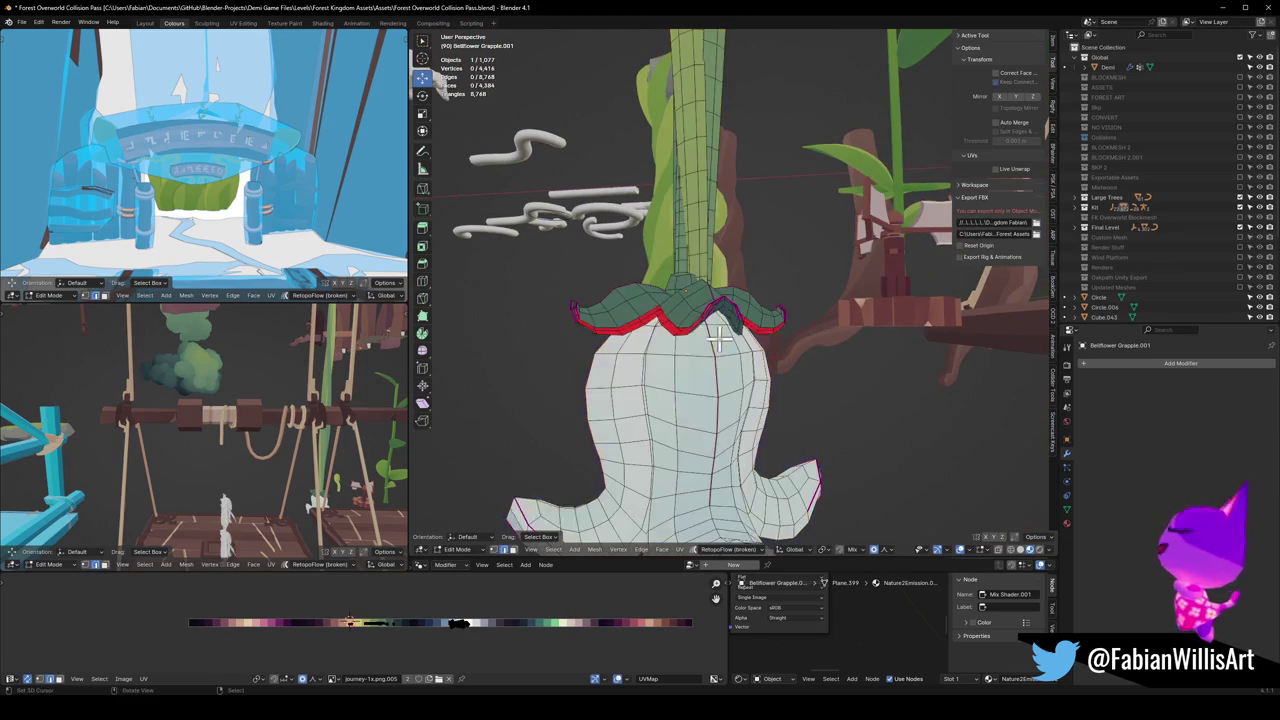
pyautogui.scroll(2, 703, 345)
pyautogui.press('l')
pyautogui.moveTo(657, 306); pyautogui.dragTo(806, 322, button='middle')
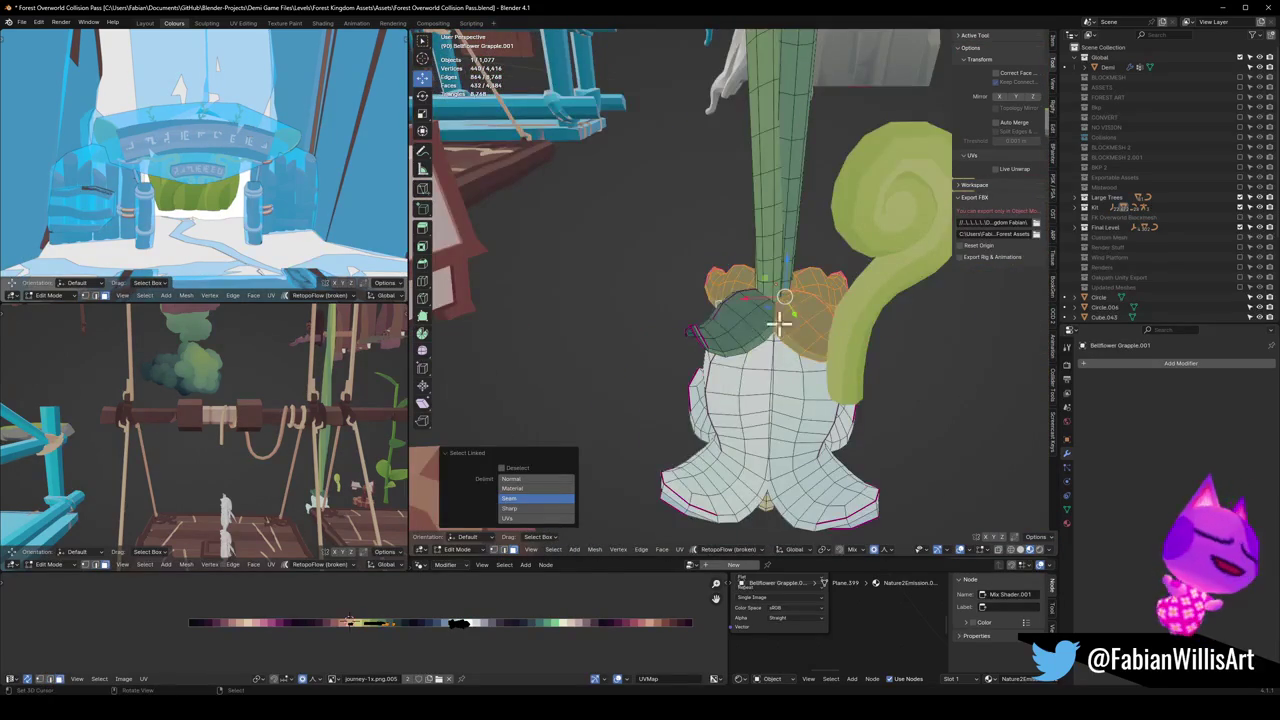
pyautogui.press('p')
pyautogui.click(729, 349)
pyautogui.press('Tab')
# Step: Set the fern curl's origin to the 3D cursor at its stem base
pyautogui.moveTo(731, 371)
pyautogui.mouseDown(button='middle')
pyautogui.moveTo(694, 340)
pyautogui.moveTo(797, 307)
pyautogui.mouseUp(button='middle')
pyautogui.click(797, 307)
pyautogui.click(870, 255)
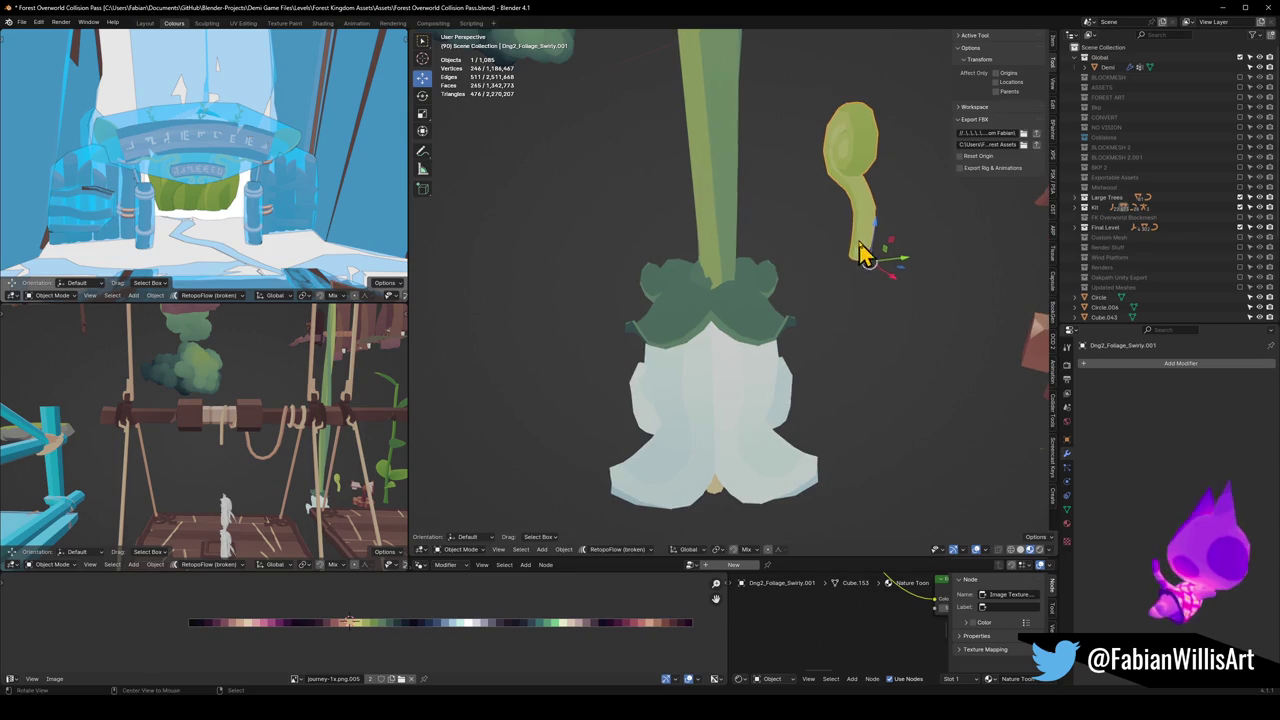
pyautogui.press('KP_Decimal')
pyautogui.press('Tab')
pyautogui.moveTo(865, 255); pyautogui.dragTo(743, 348, button='middle')
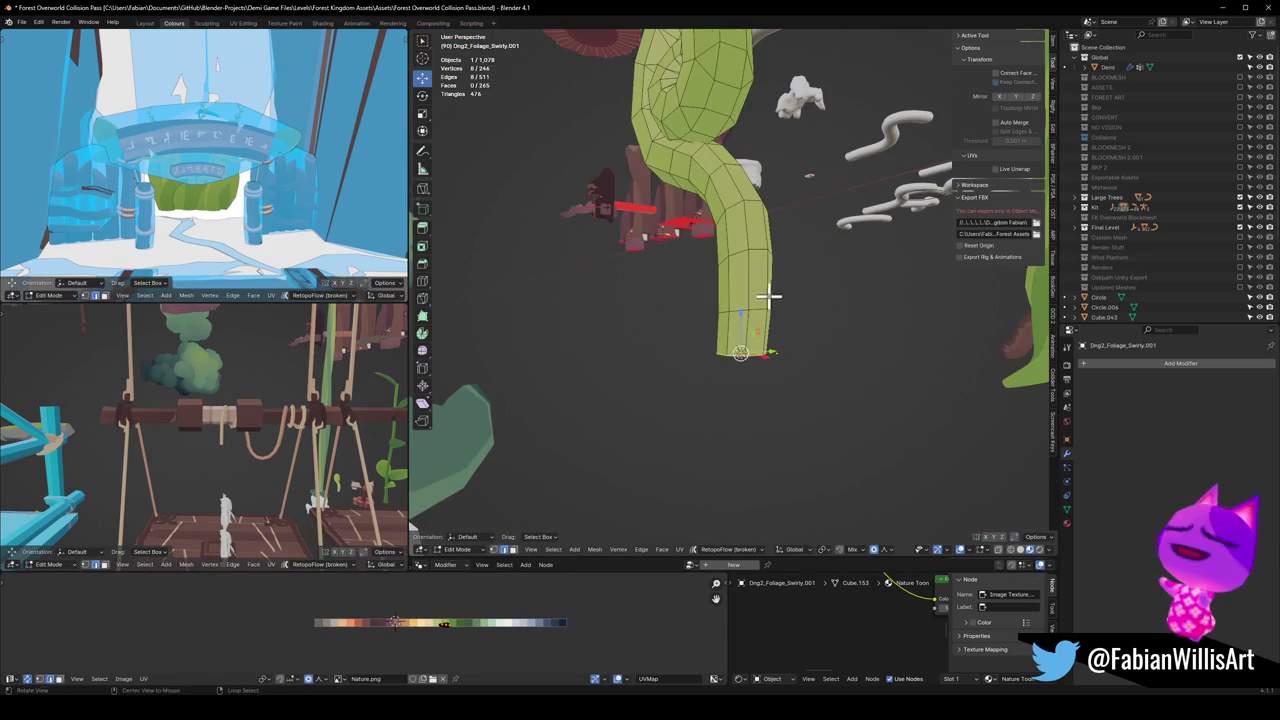
pyautogui.press('Tab')
pyautogui.moveTo(766, 291); pyautogui.dragTo(768, 318, button='middle')
pyautogui.hotkey('shift', 's')
pyautogui.click(757, 330)
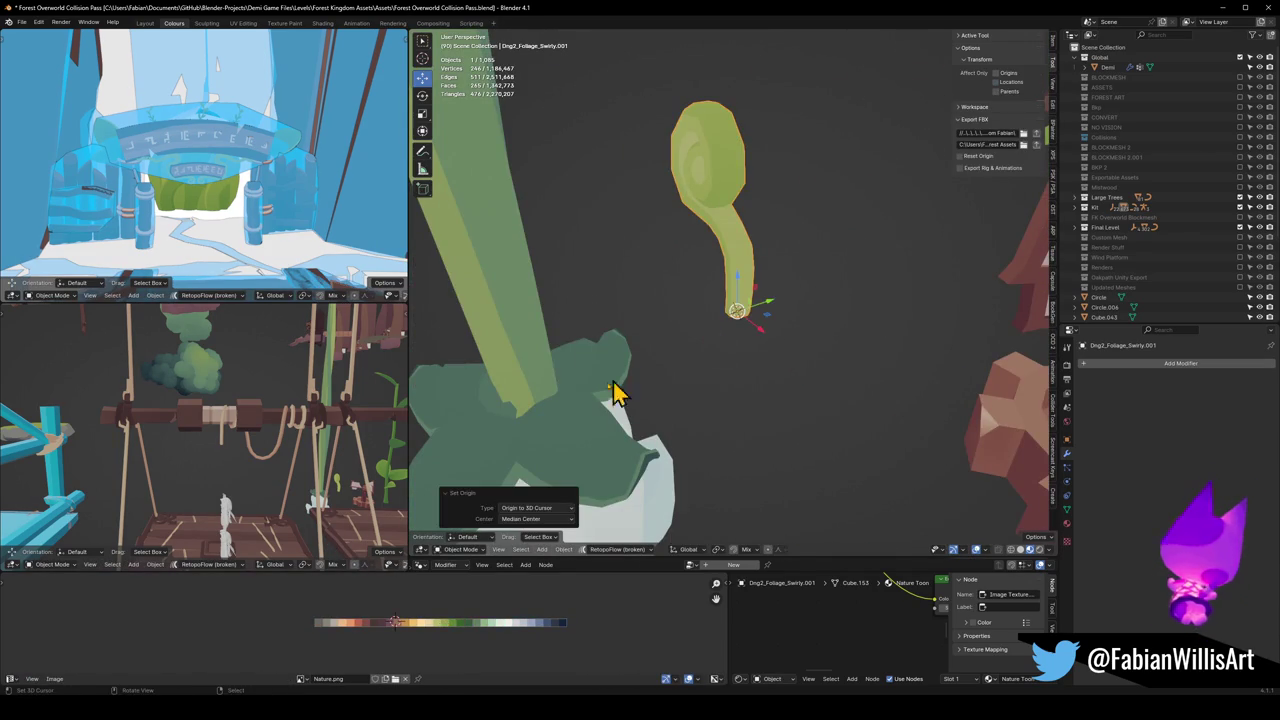
# Step: Snap the separated leaf cap under the fern curl's base
pyautogui.click(609, 400)
pyautogui.hotkey('shift', 's')
pyautogui.click(730, 318)
pyautogui.moveTo(730, 318)
pyautogui.mouseDown(button='middle')
pyautogui.moveTo(749, 374)
pyautogui.moveTo(800, 349)
pyautogui.moveTo(910, 365)
pyautogui.moveTo(714, 371)
pyautogui.mouseUp(button='middle')
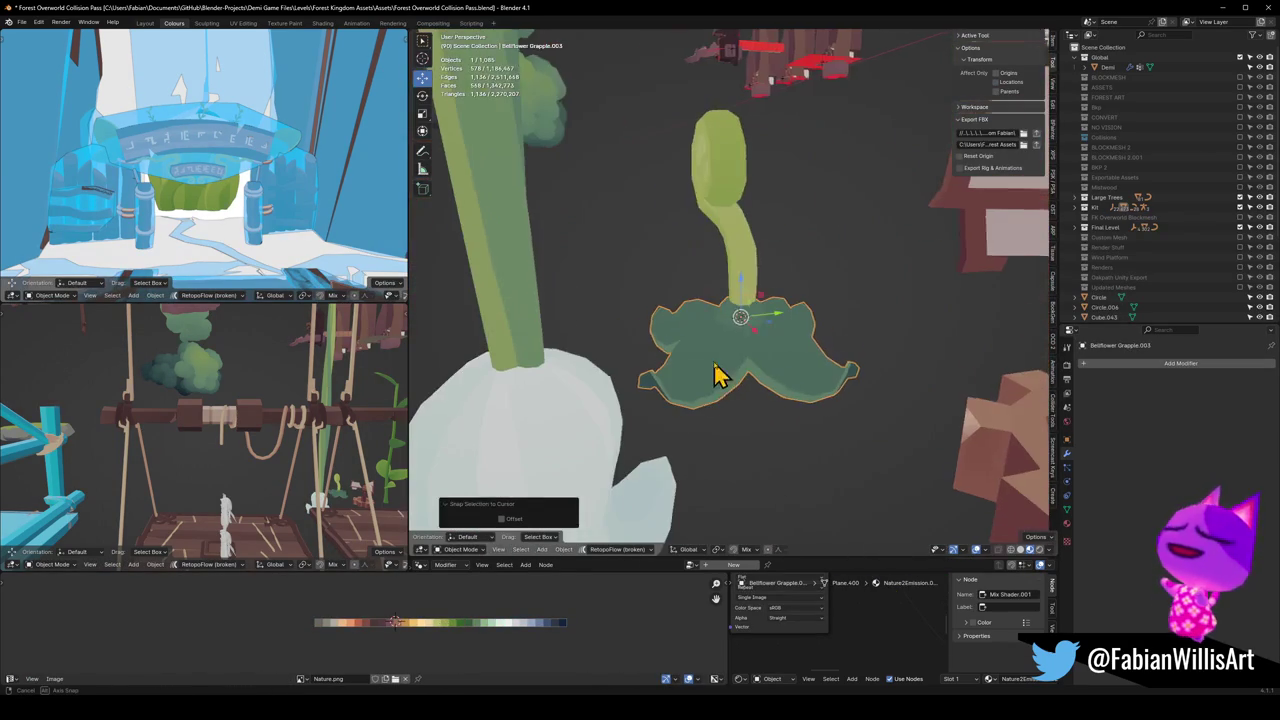
# Step: Scale the fern curl up to 1.19
pyautogui.click(752, 290)
pyautogui.press('s')
pyautogui.click(751, 245)
pyautogui.moveTo(751, 251)
pyautogui.mouseDown(button='middle')
pyautogui.moveTo(729, 271)
pyautogui.moveTo(749, 237)
pyautogui.mouseUp(button='middle')
pyautogui.press('Tab')
# Step: Move the fern curl's head faces along Y with proportional editing
pyautogui.moveTo(733, 171)
pyautogui.mouseDown(button='middle')
pyautogui.moveTo(769, 160)
pyautogui.moveTo(729, 300)
pyautogui.mouseUp(button='middle')
pyautogui.scroll(3, 729, 300)
pyautogui.hotkey('alt', 'a')
pyautogui.moveTo(794, 231)
pyautogui.mouseDown(button='middle')
pyautogui.moveTo(727, 256)
pyautogui.moveTo(757, 263)
pyautogui.mouseUp(button='middle')
pyautogui.press('g')
pyautogui.press('y')
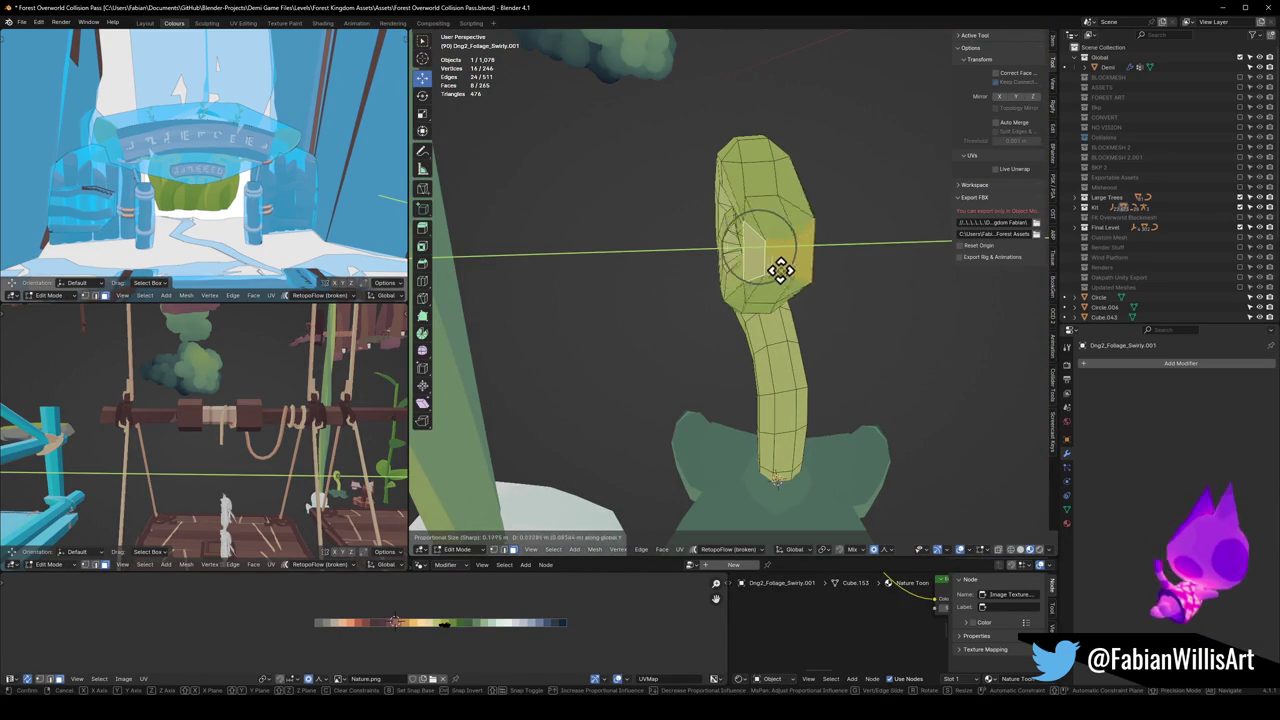
pyautogui.scroll(-4, 784, 265)
pyautogui.scroll(-4, 783, 264)
pyautogui.scroll(-4, 781, 263)
pyautogui.click(783, 263)
# Step: Try a second proportional Y move of the head, then undo it
pyautogui.moveTo(783, 263)
pyautogui.mouseDown(button='middle')
pyautogui.moveTo(688, 262)
pyautogui.moveTo(723, 266)
pyautogui.moveTo(686, 277)
pyautogui.moveTo(793, 283)
pyautogui.mouseUp(button='middle')
pyautogui.press('g')
pyautogui.press('y')
pyautogui.scroll(-2, 794, 282)
pyautogui.scroll(-3, 795, 282)
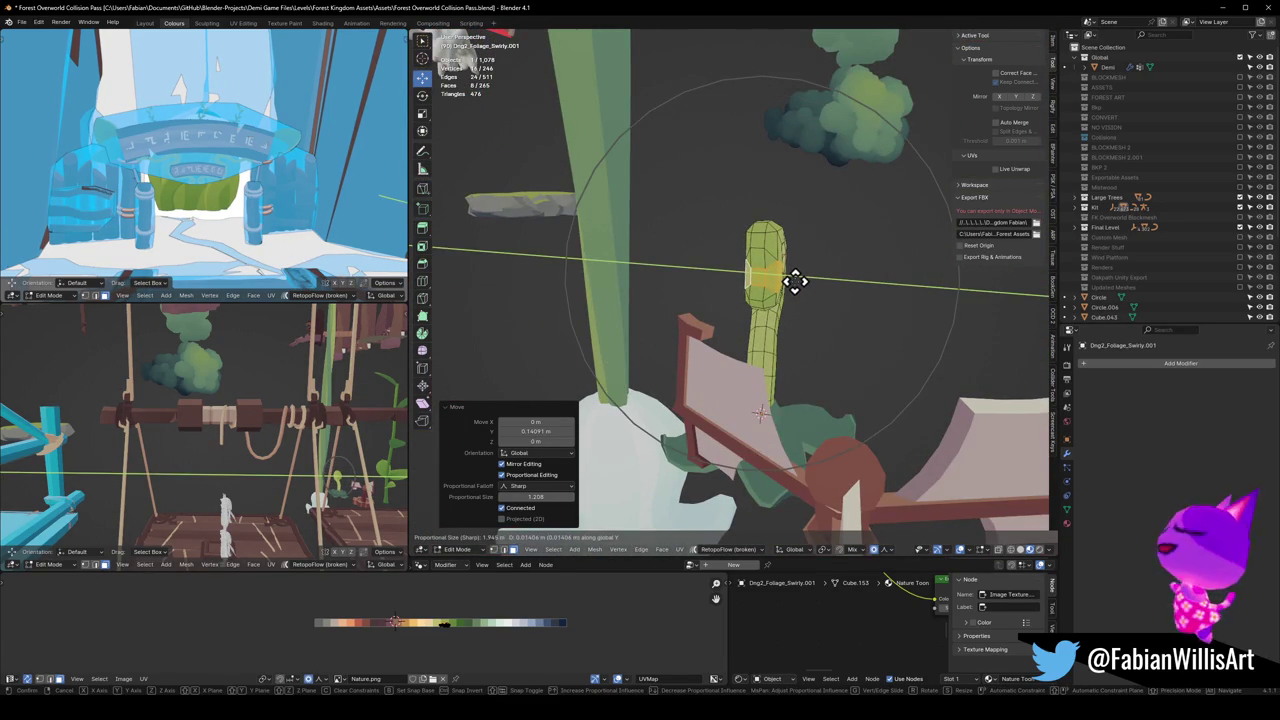
pyautogui.click(792, 281)
pyautogui.moveTo(794, 277); pyautogui.dragTo(816, 237, button='middle')
pyautogui.hotkey('ctrl', 'z')
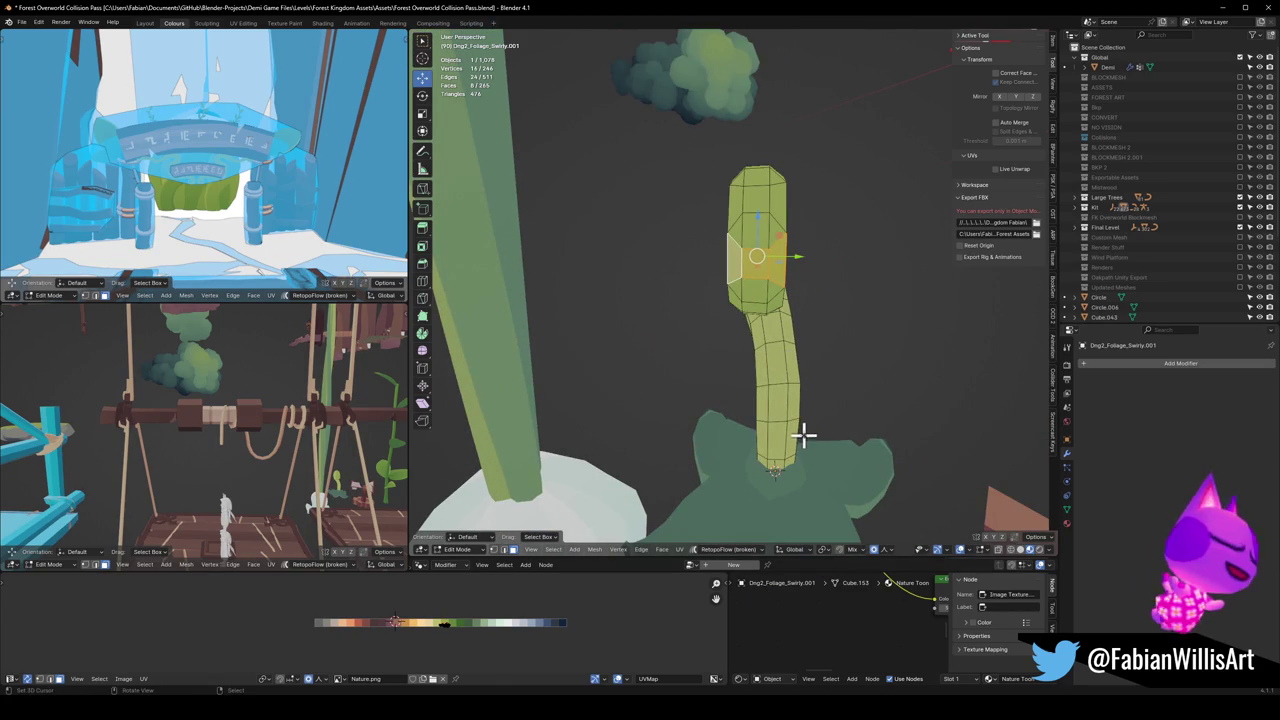
# Step: Switch the proportional falloff to Smooth and move the head along Y again
pyautogui.press('g')
pyautogui.press('y')
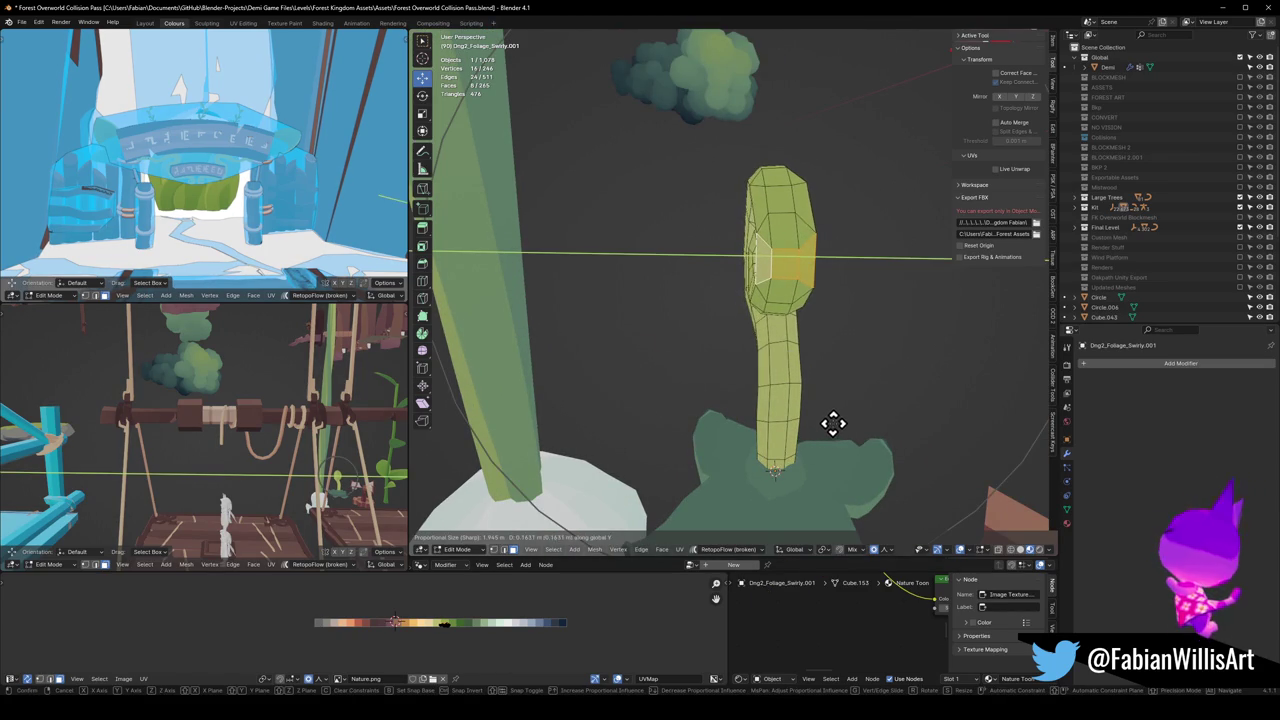
pyautogui.moveTo(810, 391); pyautogui.dragTo(814, 392, button='middle')
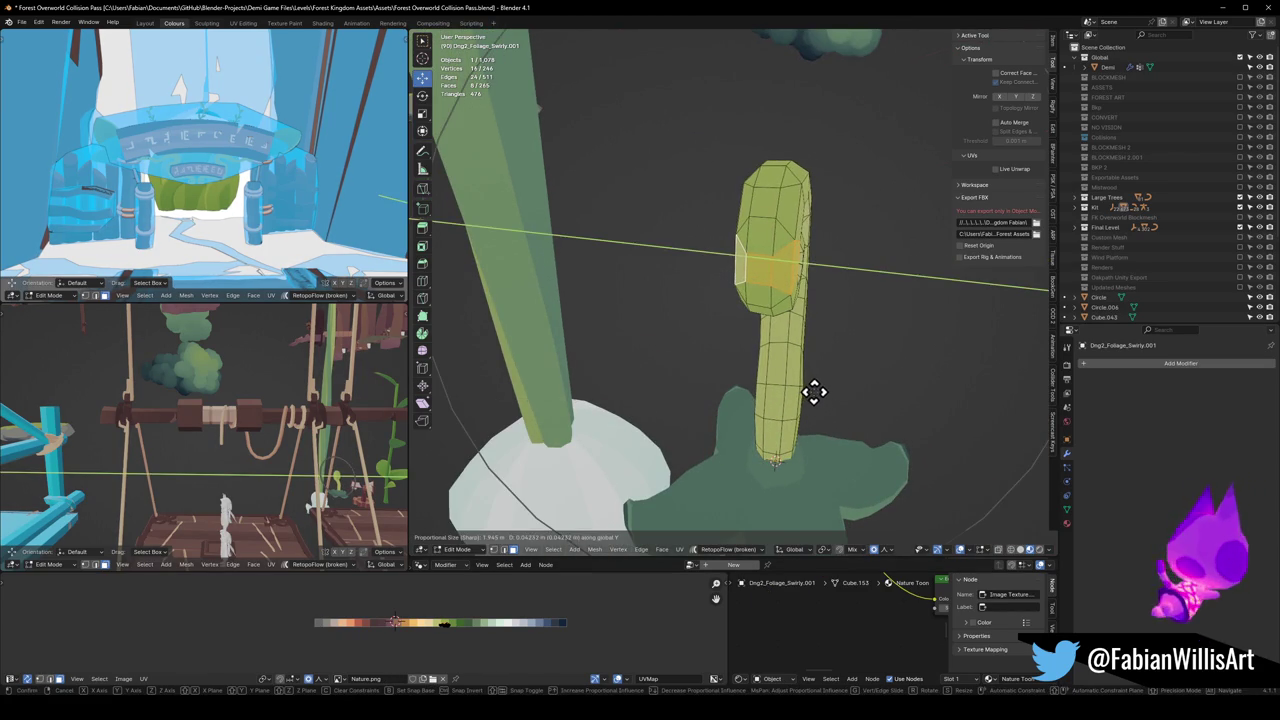
pyautogui.click(814, 391)
pyautogui.click(883, 550)
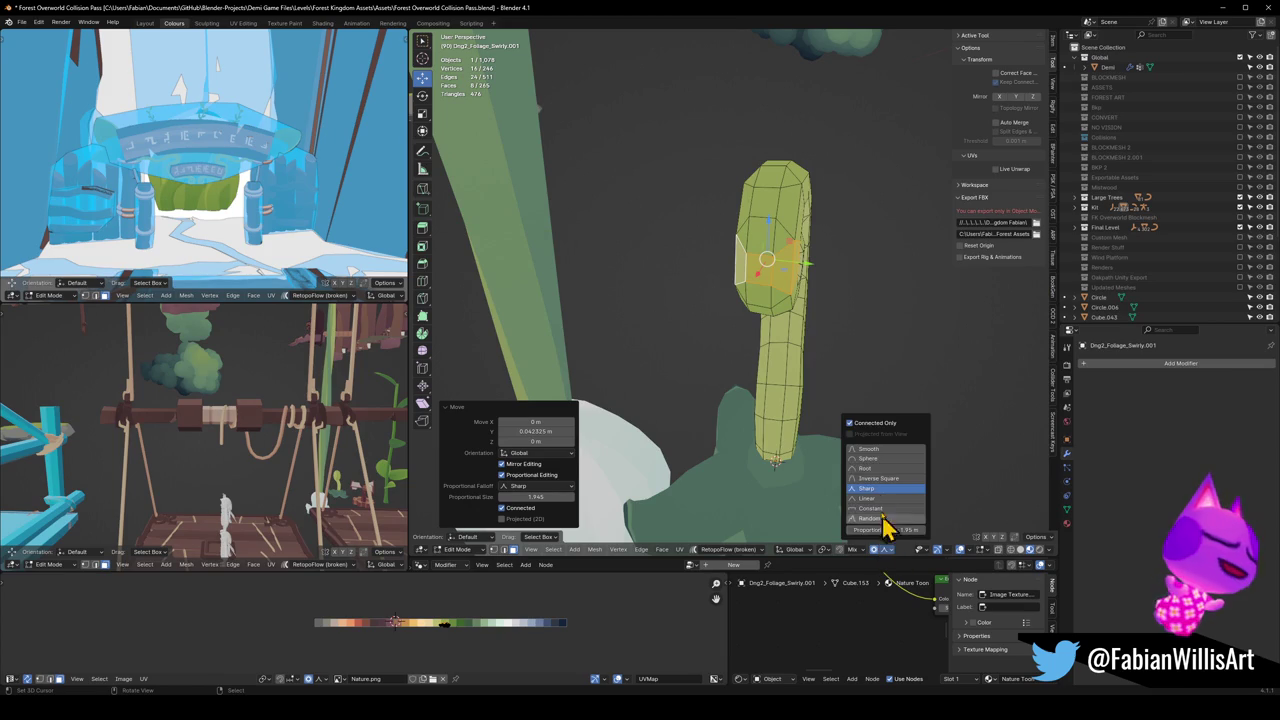
pyautogui.click(877, 463)
pyautogui.press('g')
pyautogui.press('y')
pyautogui.click(760, 380)
# Step: Move a lower stem face along Y so the stem arches
pyautogui.moveTo(763, 380); pyautogui.dragTo(830, 375, button='middle')
pyautogui.click(777, 371)
pyautogui.press('y')
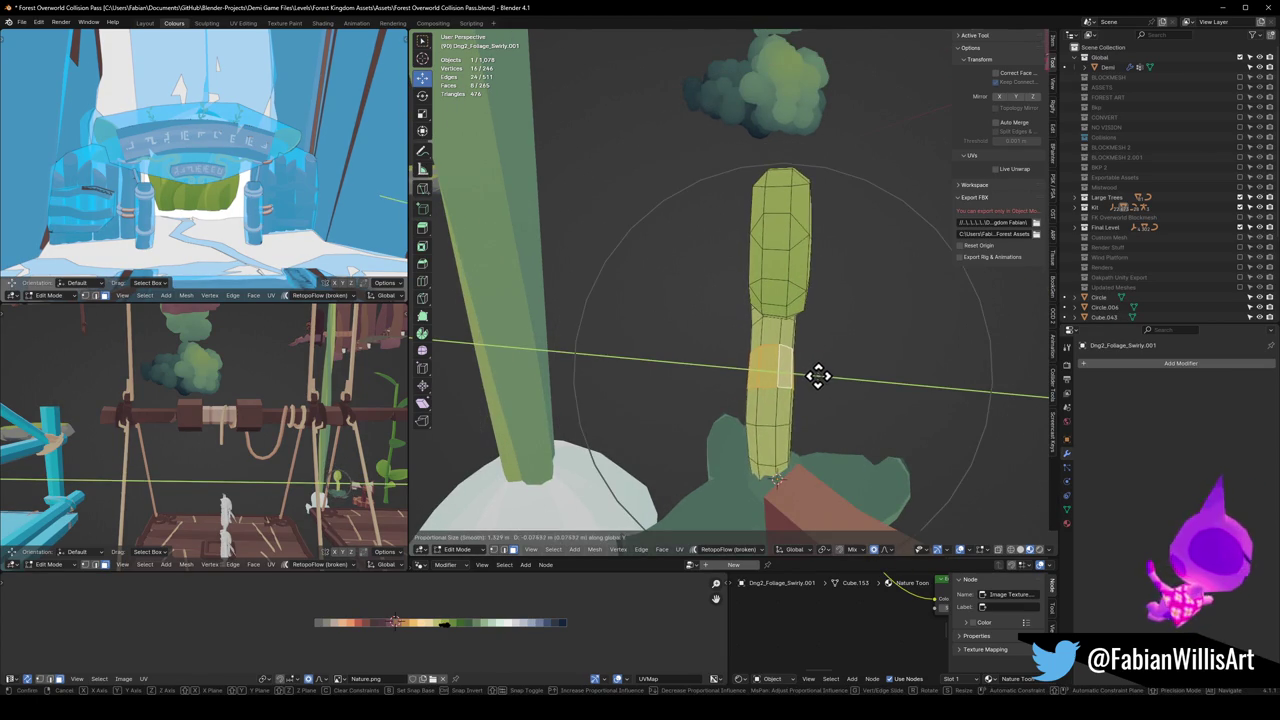
pyautogui.click(855, 382)
pyautogui.click(840, 371)
pyautogui.moveTo(840, 371)
pyautogui.mouseDown(button='middle')
pyautogui.moveTo(766, 326)
pyautogui.moveTo(851, 317)
pyautogui.moveTo(700, 346)
pyautogui.moveTo(814, 351)
pyautogui.moveTo(755, 345)
pyautogui.moveTo(786, 349)
pyautogui.moveTo(800, 329)
pyautogui.moveTo(735, 360)
pyautogui.moveTo(729, 343)
pyautogui.moveTo(614, 414)
pyautogui.moveTo(677, 380)
pyautogui.moveTo(703, 425)
pyautogui.moveTo(737, 414)
pyautogui.moveTo(709, 409)
pyautogui.moveTo(740, 398)
pyautogui.moveTo(737, 420)
pyautogui.moveTo(706, 409)
pyautogui.moveTo(725, 410)
pyautogui.mouseUp(button='middle')
# Step: Return to Object Mode, save, and reopen the fern curl for mesh editing
pyautogui.press('Tab')
pyautogui.hotkey('ctrl', 's')
pyautogui.click(614, 414)
pyautogui.scroll(3, 707, 407)
pyautogui.click(700, 385)
pyautogui.press('Tab')
# Step: Raise the fern curl's spiral along Z with proportional falloff
pyautogui.scroll(3, 729, 397)
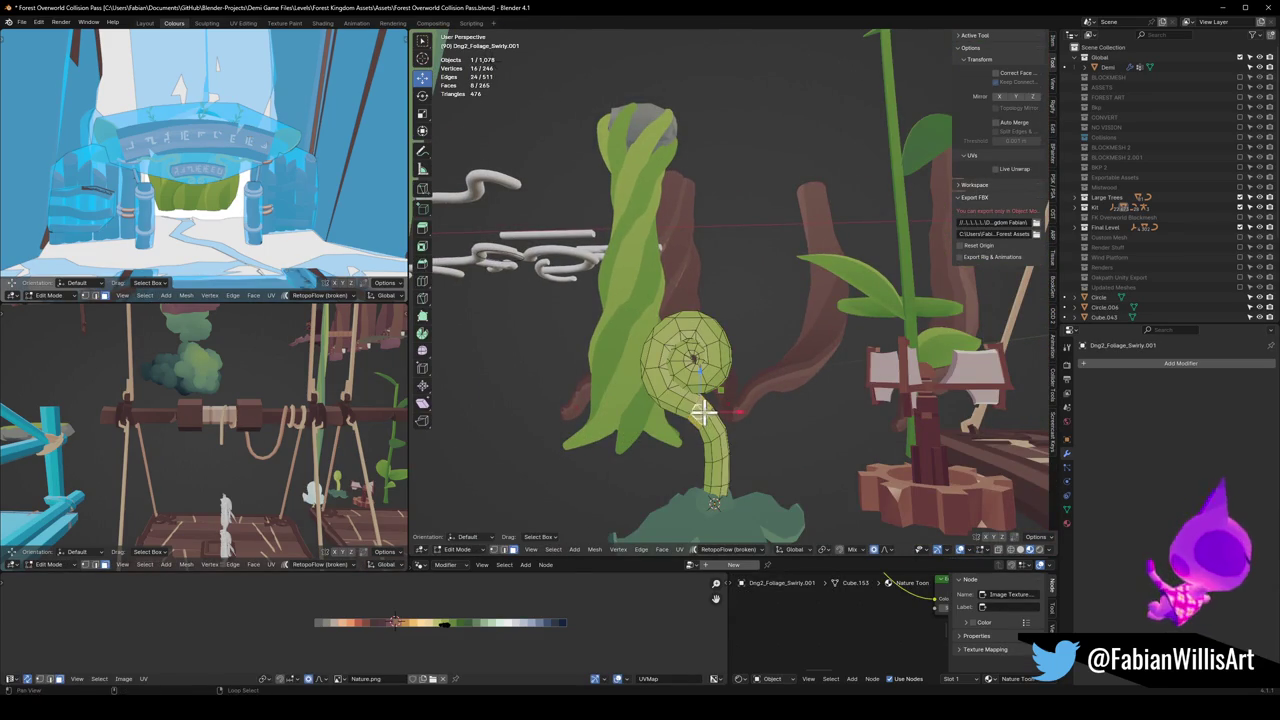
pyautogui.keyDown('alt'); pyautogui.click(704, 413); pyautogui.keyUp('alt')
pyautogui.press('h')
pyautogui.press('l')
pyautogui.hotkey('alt', 'h')
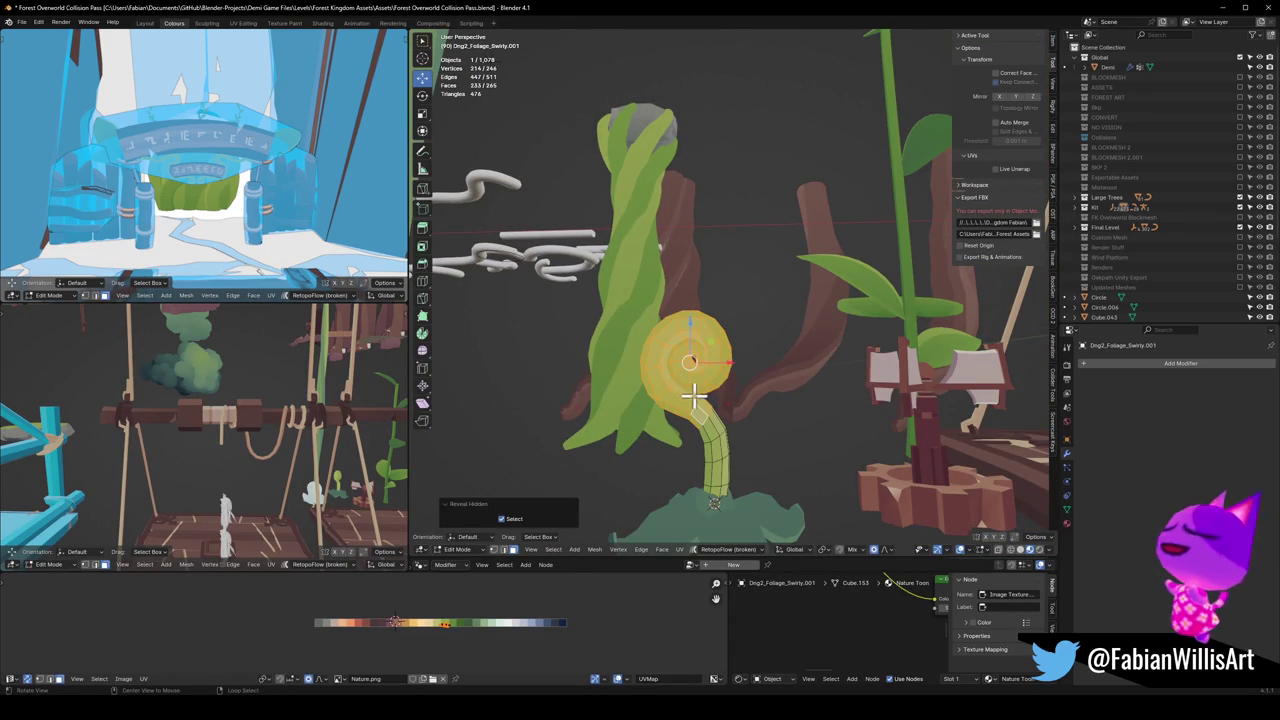
pyautogui.press('g')
pyautogui.press('z')
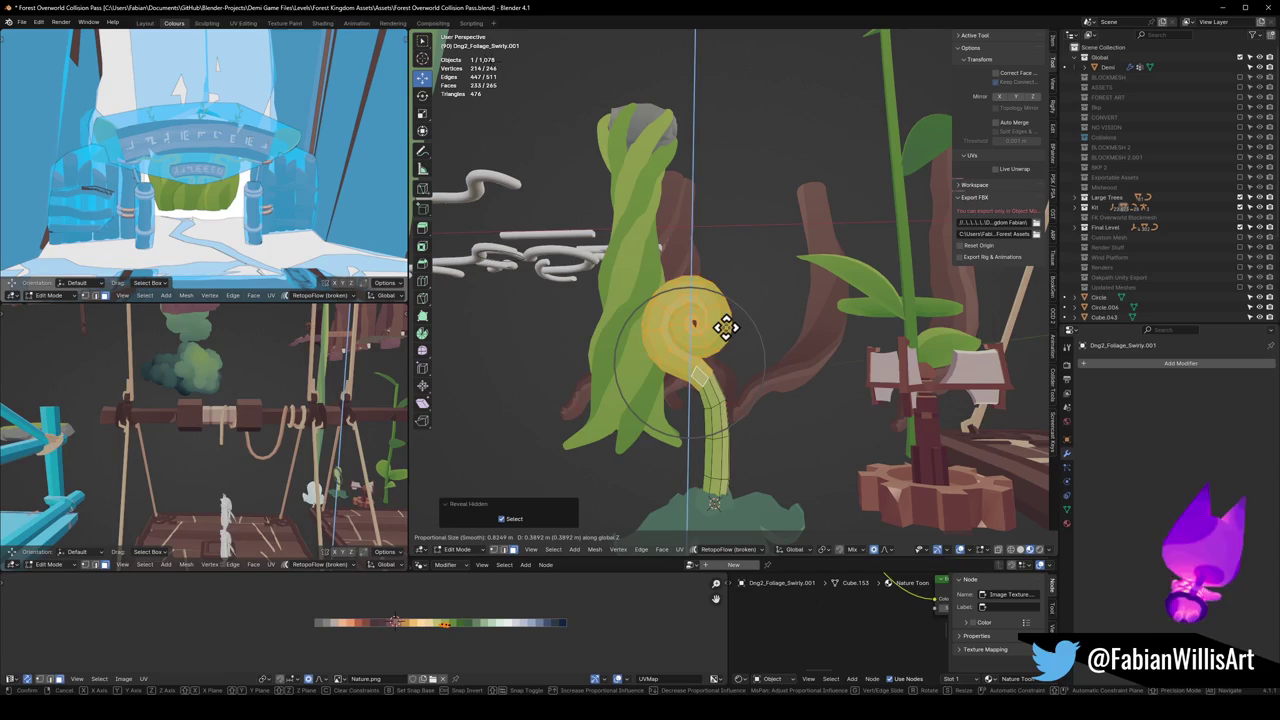
pyautogui.click(731, 349)
pyautogui.moveTo(788, 366)
pyautogui.mouseDown(button='middle')
pyautogui.moveTo(772, 369)
pyautogui.moveTo(763, 403)
pyautogui.mouseUp(button='middle')
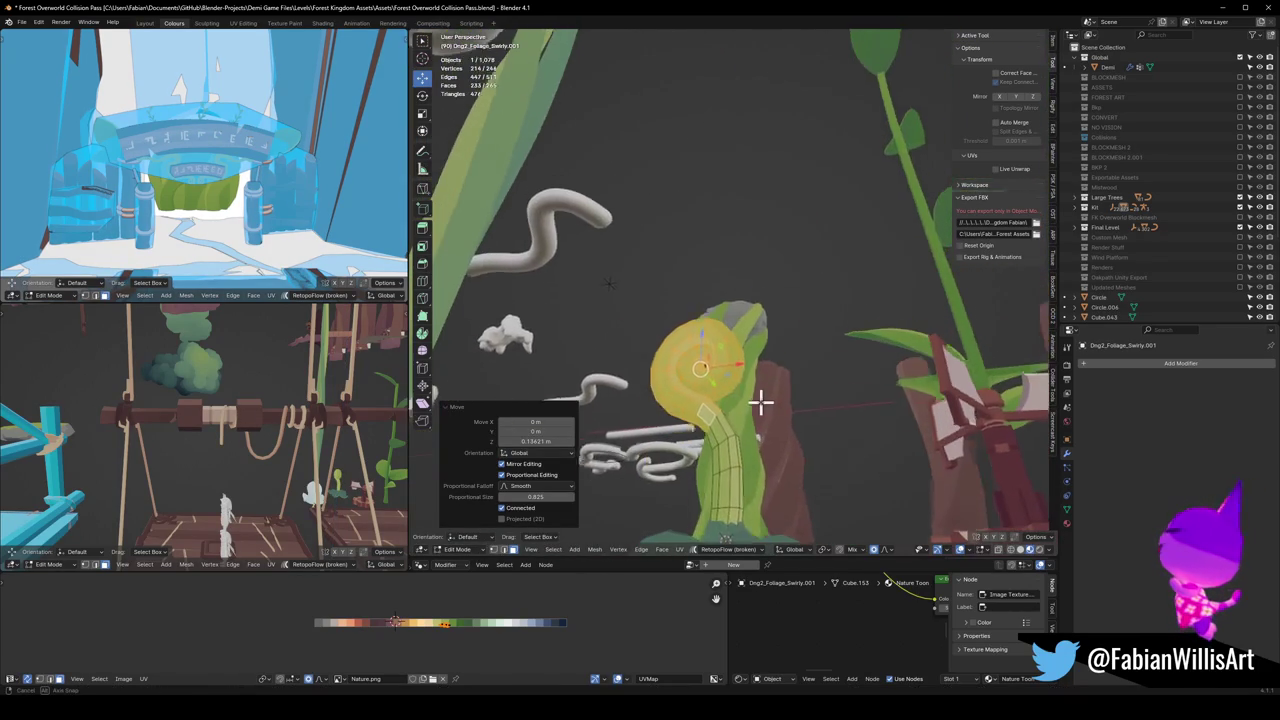
pyautogui.scroll(-3, 763, 403)
# Step: Save the scene and open the Forest_Foliage_00.002 plant in Edit Mode
pyautogui.press('Tab')
pyautogui.hotkey('alt', 'a')
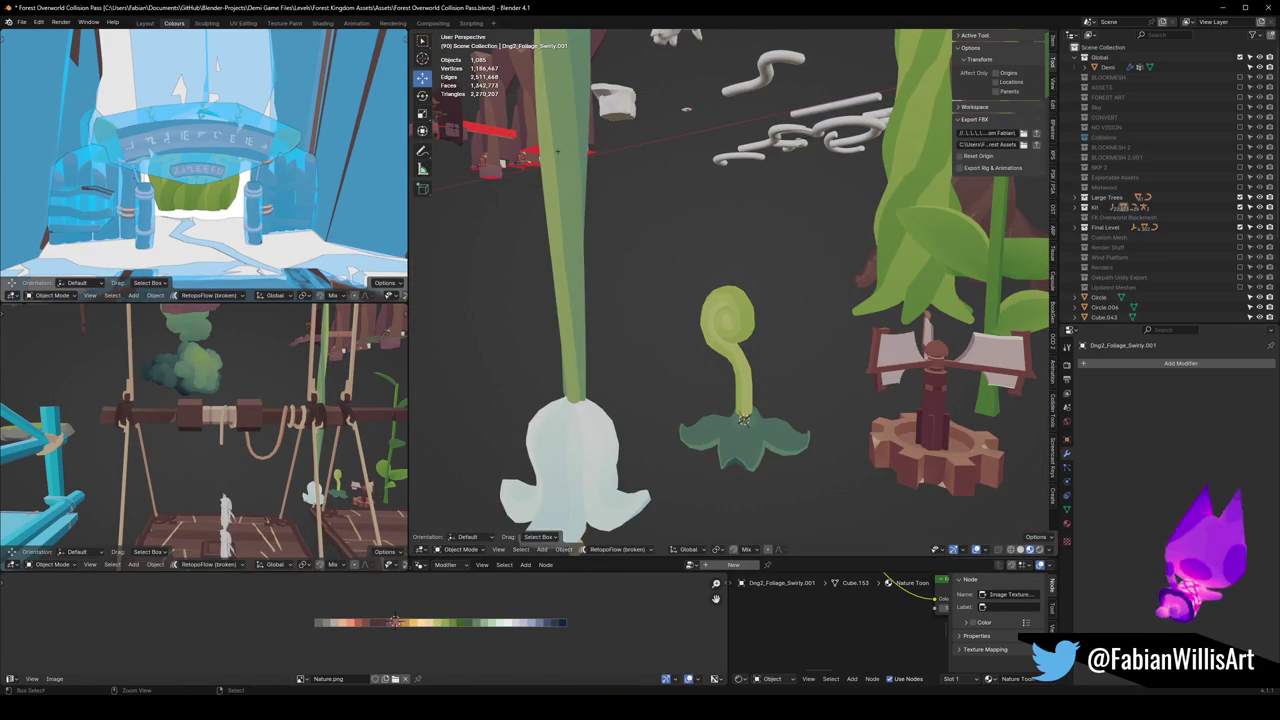
pyautogui.hotkey('ctrl', 's')
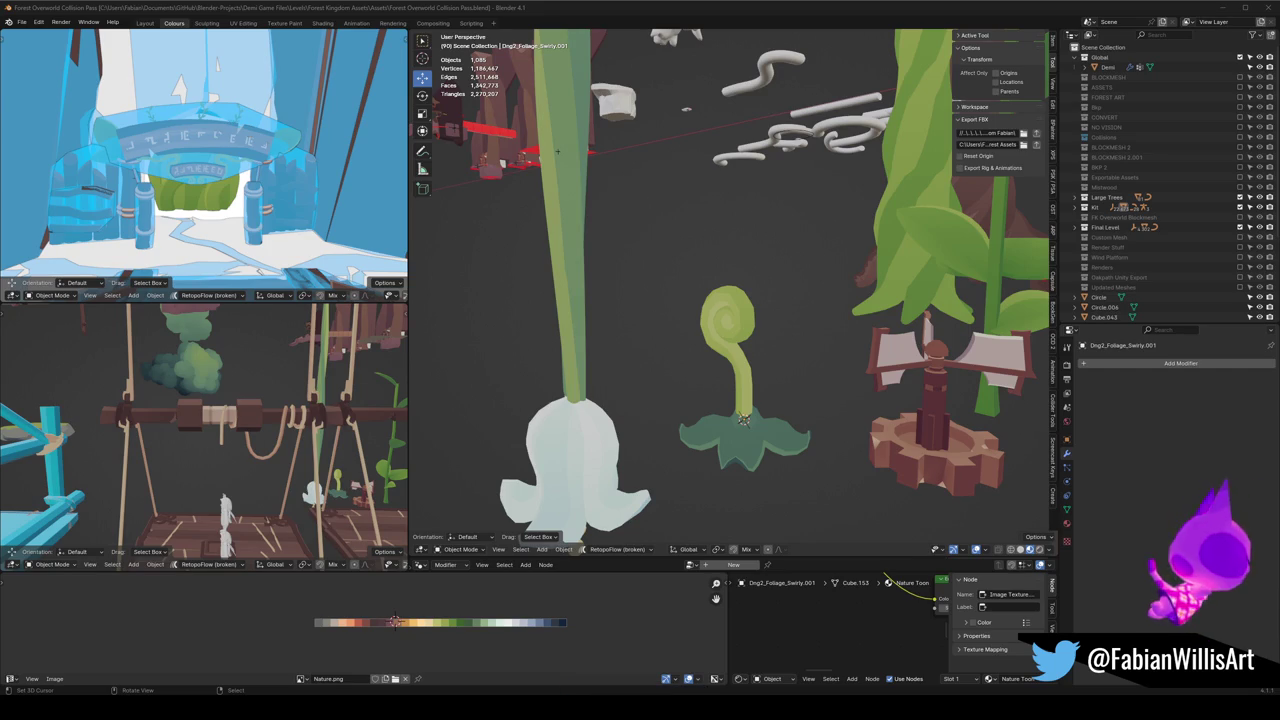
pyautogui.moveTo(880, 405)
pyautogui.mouseDown(button='middle')
pyautogui.moveTo(823, 369)
pyautogui.moveTo(886, 314)
pyautogui.moveTo(810, 352)
pyautogui.mouseUp(button='middle')
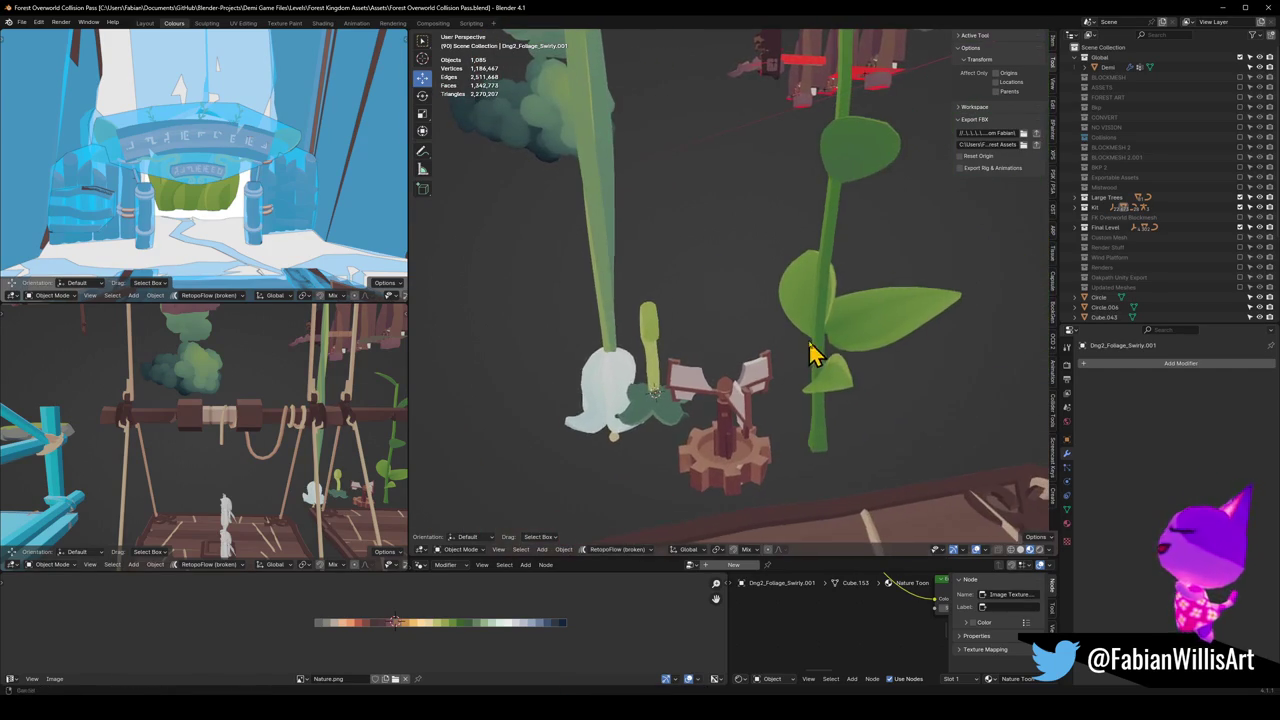
pyautogui.click(860, 333)
pyautogui.scroll(5, 860, 333)
pyautogui.press('Tab')
pyautogui.moveTo(723, 334)
pyautogui.mouseDown(button='middle')
pyautogui.moveTo(808, 340)
pyautogui.moveTo(745, 402)
pyautogui.moveTo(777, 403)
pyautogui.moveTo(742, 352)
pyautogui.moveTo(686, 363)
pyautogui.moveTo(694, 371)
pyautogui.moveTo(689, 336)
pyautogui.moveTo(720, 329)
pyautogui.moveTo(766, 351)
pyautogui.moveTo(704, 320)
pyautogui.mouseUp(button='middle')
# Step: Enlarge the rear leaf slightly and thicken it with Shrink/Fatten, then unhide the leaves
pyautogui.press('l')
pyautogui.press('h')
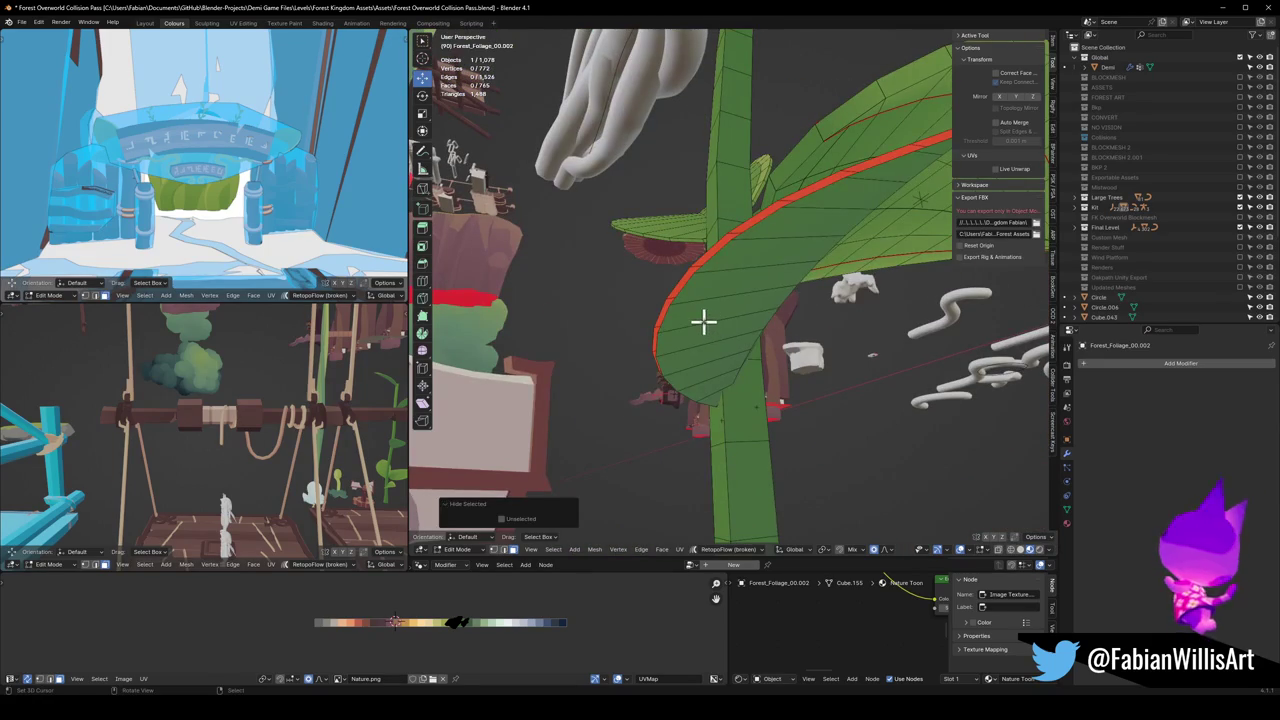
pyautogui.press('l')
pyautogui.press('s')
pyautogui.click(816, 249)
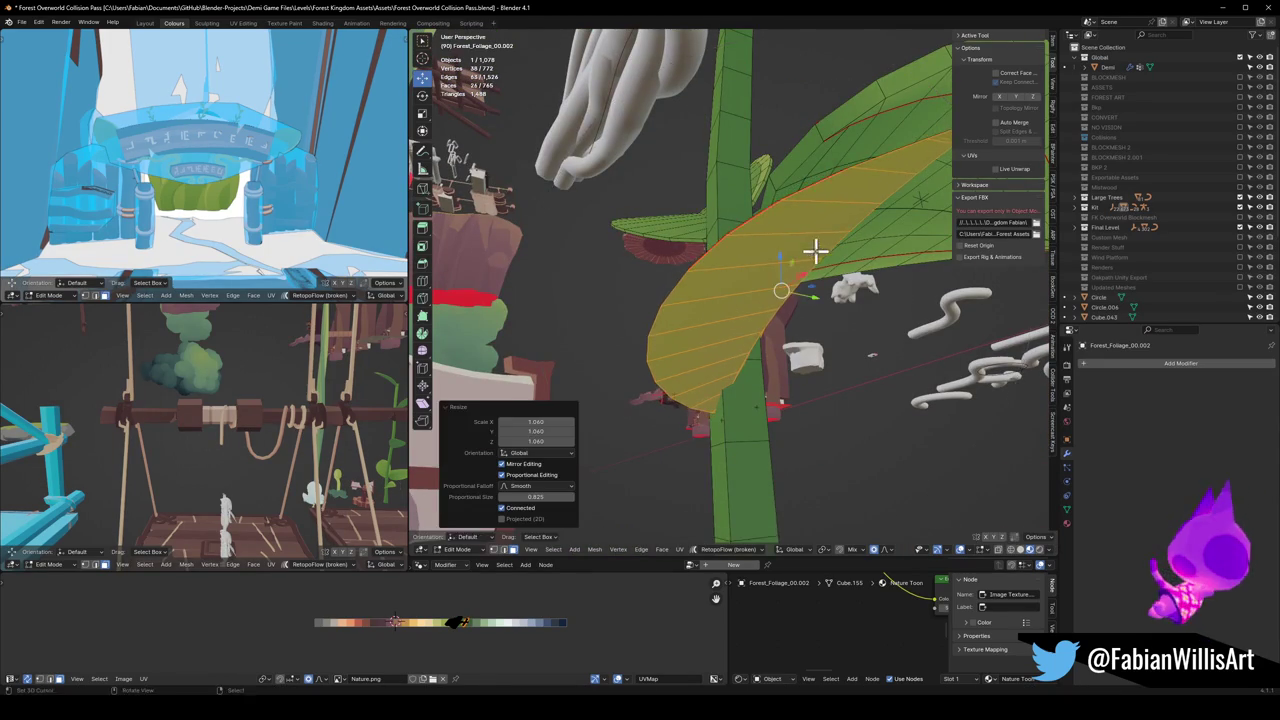
pyautogui.moveTo(816, 249); pyautogui.dragTo(808, 271, button='middle')
pyautogui.hotkey('alt', 's')
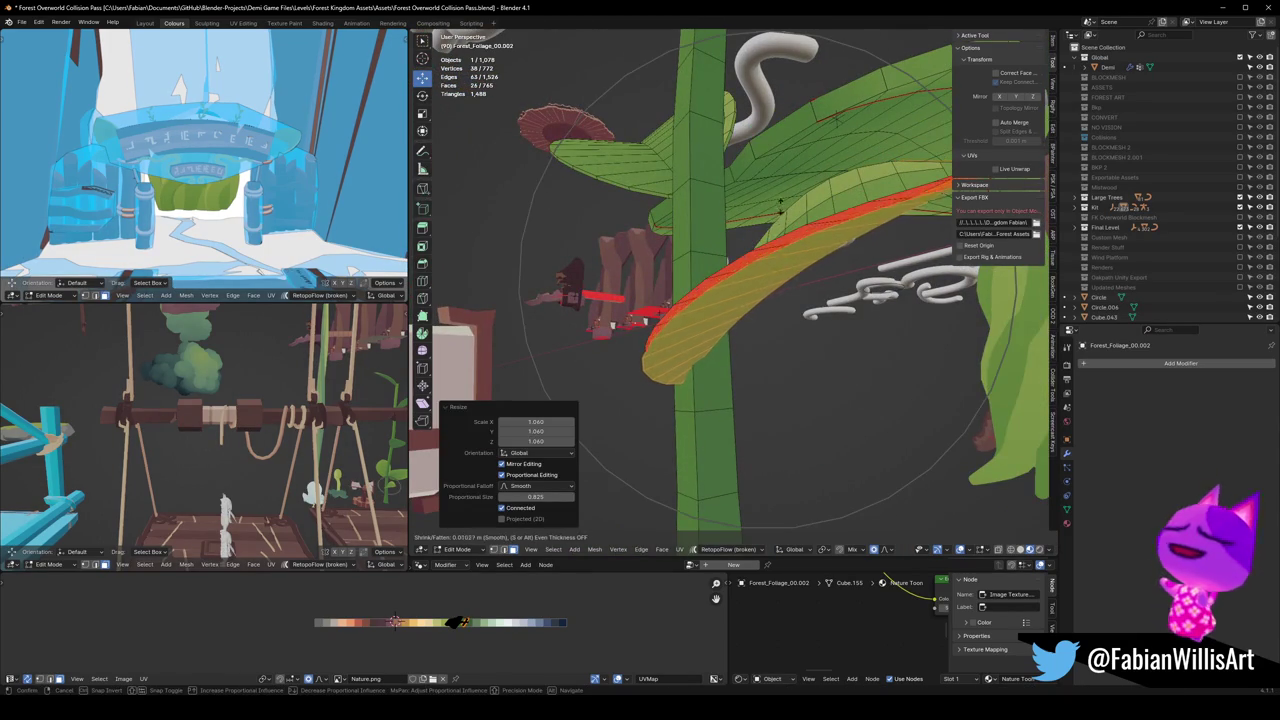
pyautogui.click(780, 205)
pyautogui.press('h')
pyautogui.moveTo(780, 203)
pyautogui.mouseDown(button='middle')
pyautogui.moveTo(794, 240)
pyautogui.moveTo(834, 260)
pyautogui.moveTo(793, 282)
pyautogui.mouseUp(button='middle')
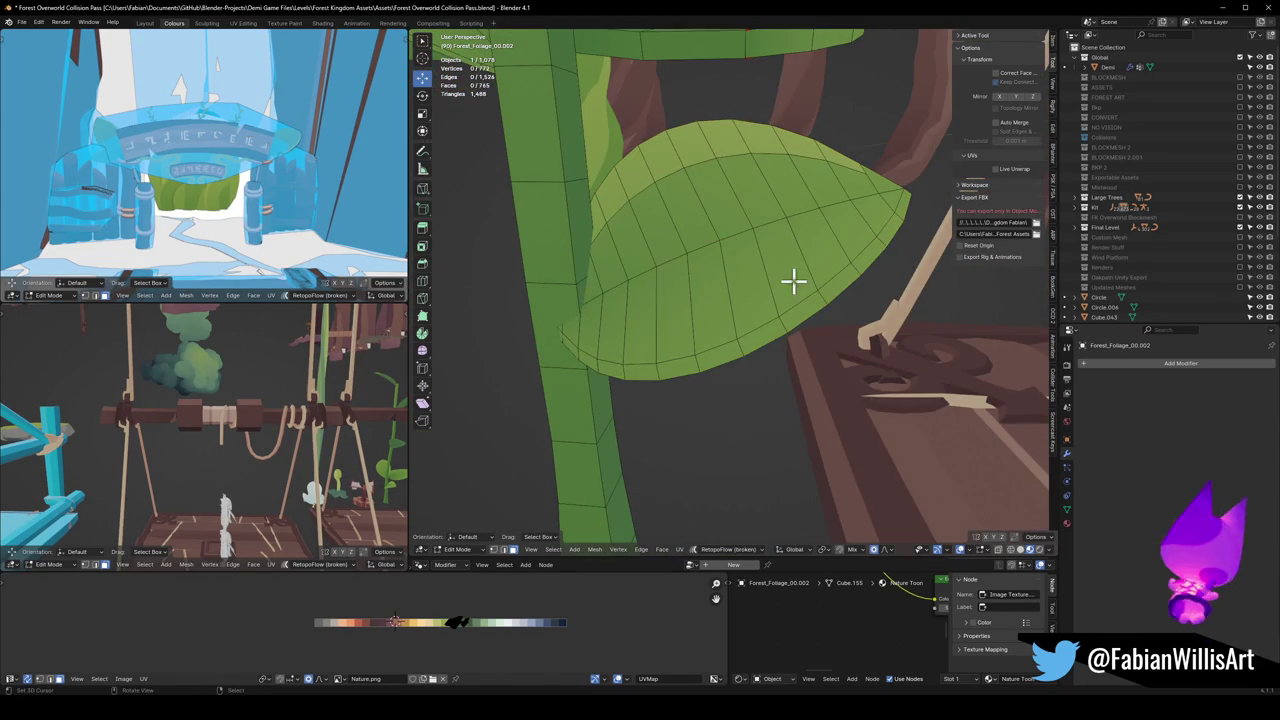
pyautogui.hotkey('alt', 'h')
pyautogui.press('Tab')
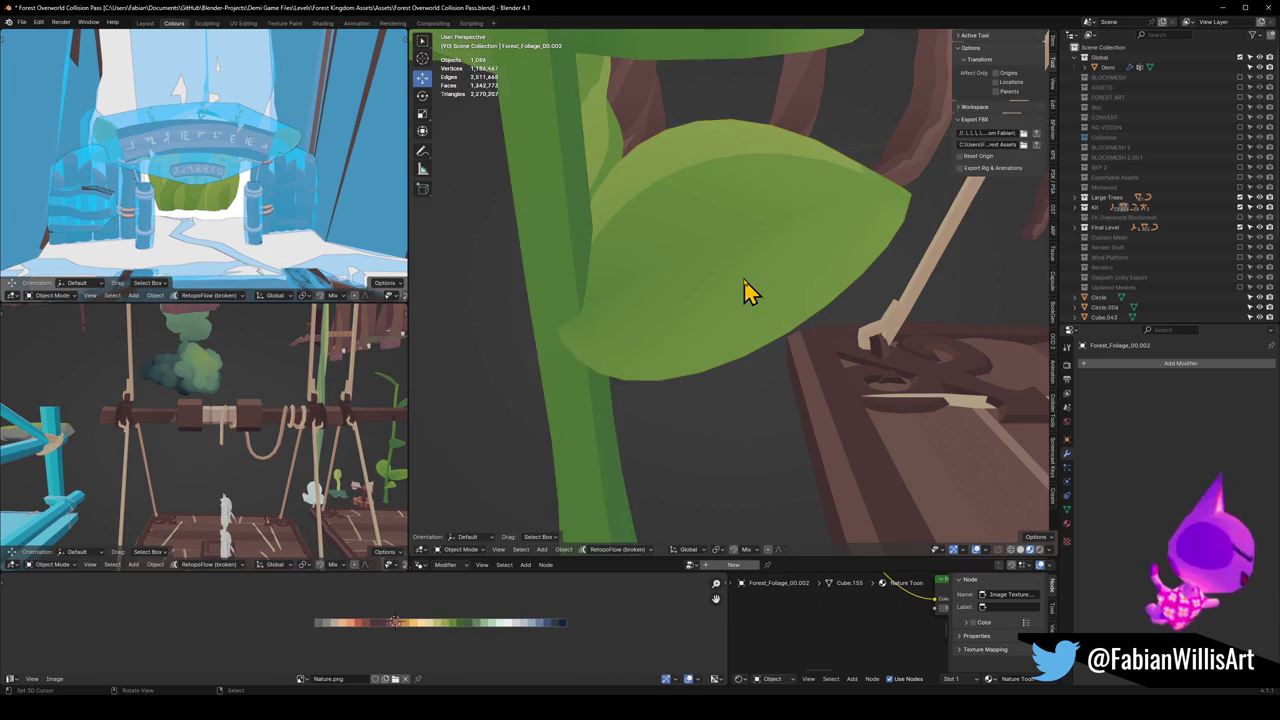
# Step: Shift the Forest_Foliage_00.003 leaf's UVs along X to another green on the Nature palette
pyautogui.press('KP_Decimal')
pyautogui.press('Tab')
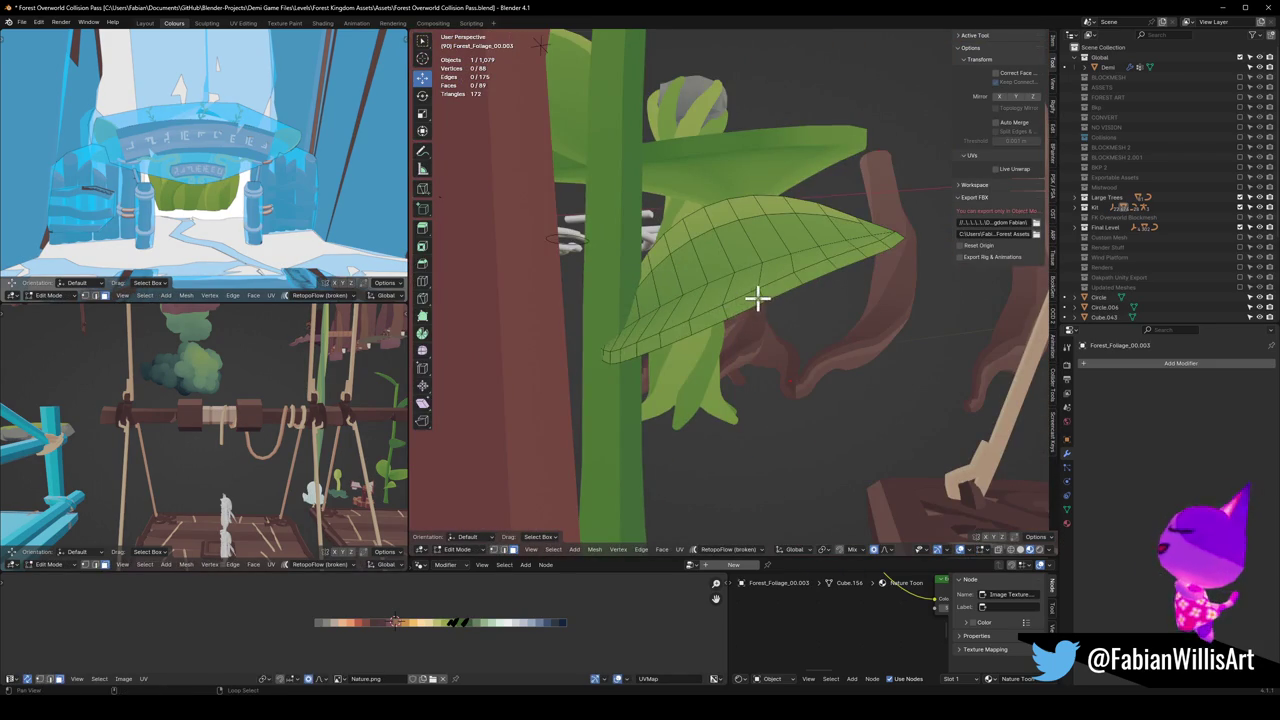
pyautogui.press('l')
pyautogui.press('g')
pyautogui.press('x')
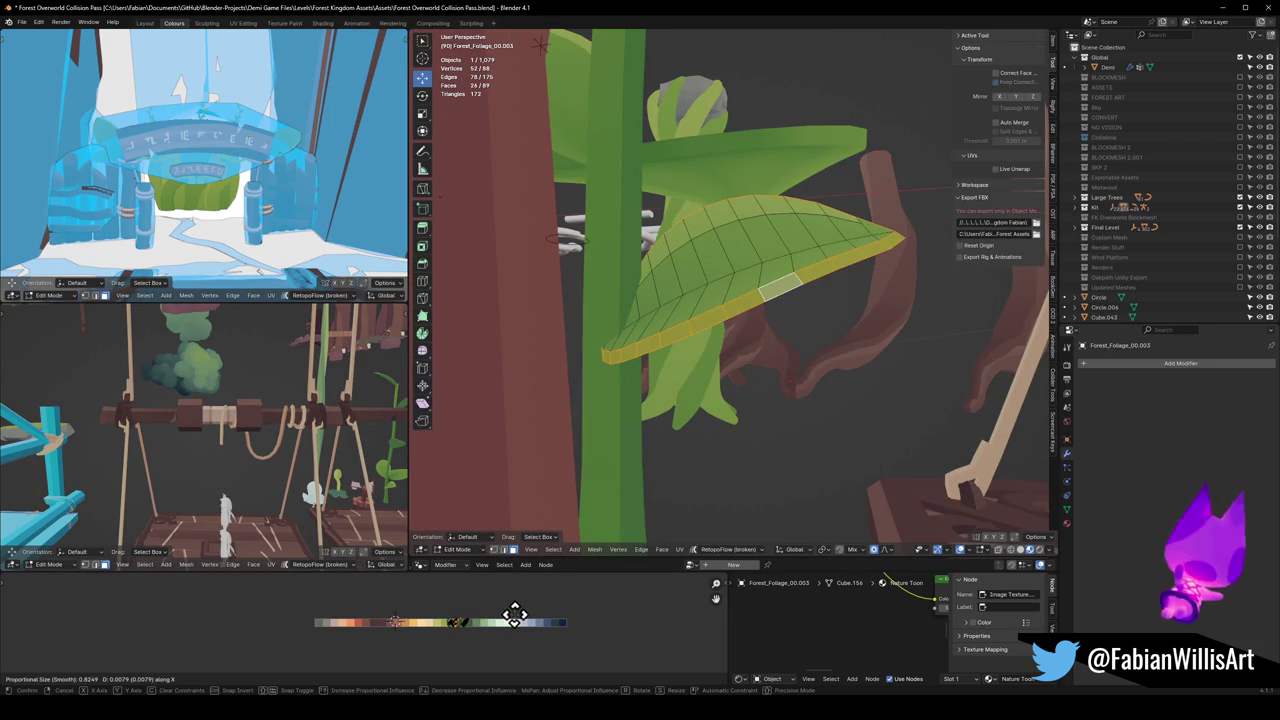
pyautogui.click(514, 614)
pyautogui.moveTo(826, 377)
pyautogui.mouseDown(button='middle')
pyautogui.moveTo(808, 366)
pyautogui.moveTo(871, 391)
pyautogui.moveTo(762, 437)
pyautogui.mouseUp(button='middle')
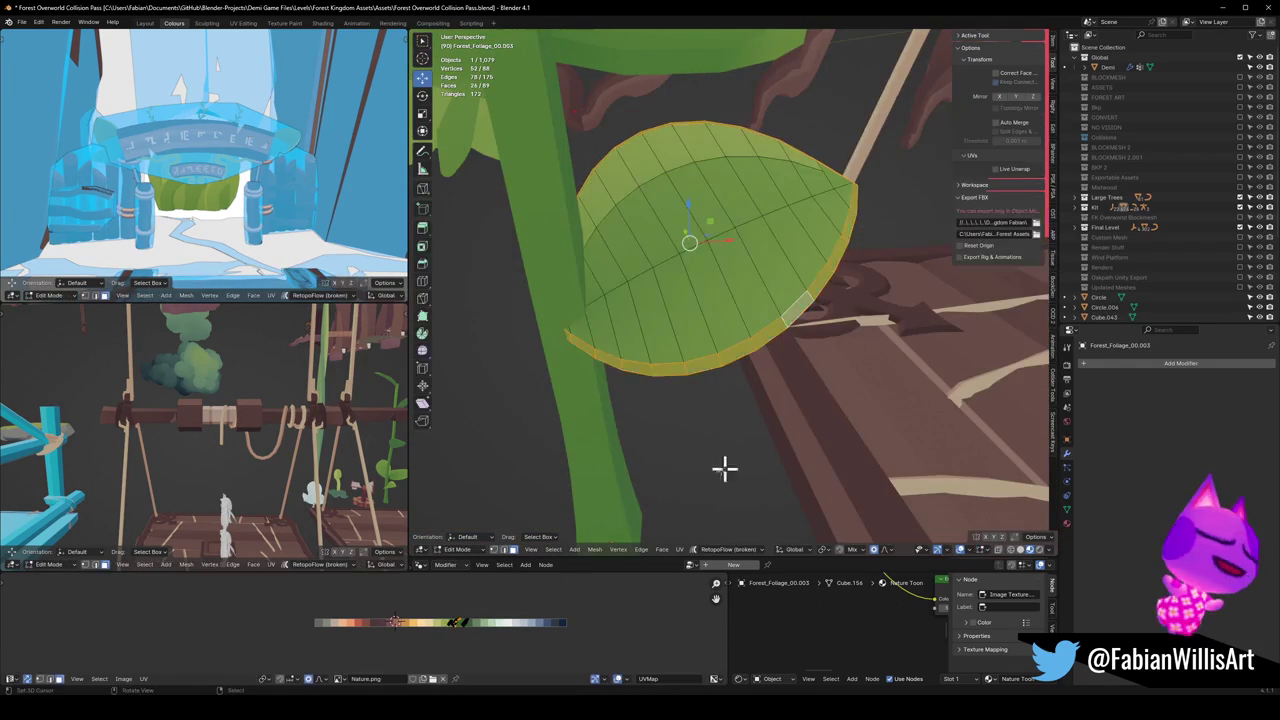
pyautogui.press('g')
pyautogui.click(614, 614)
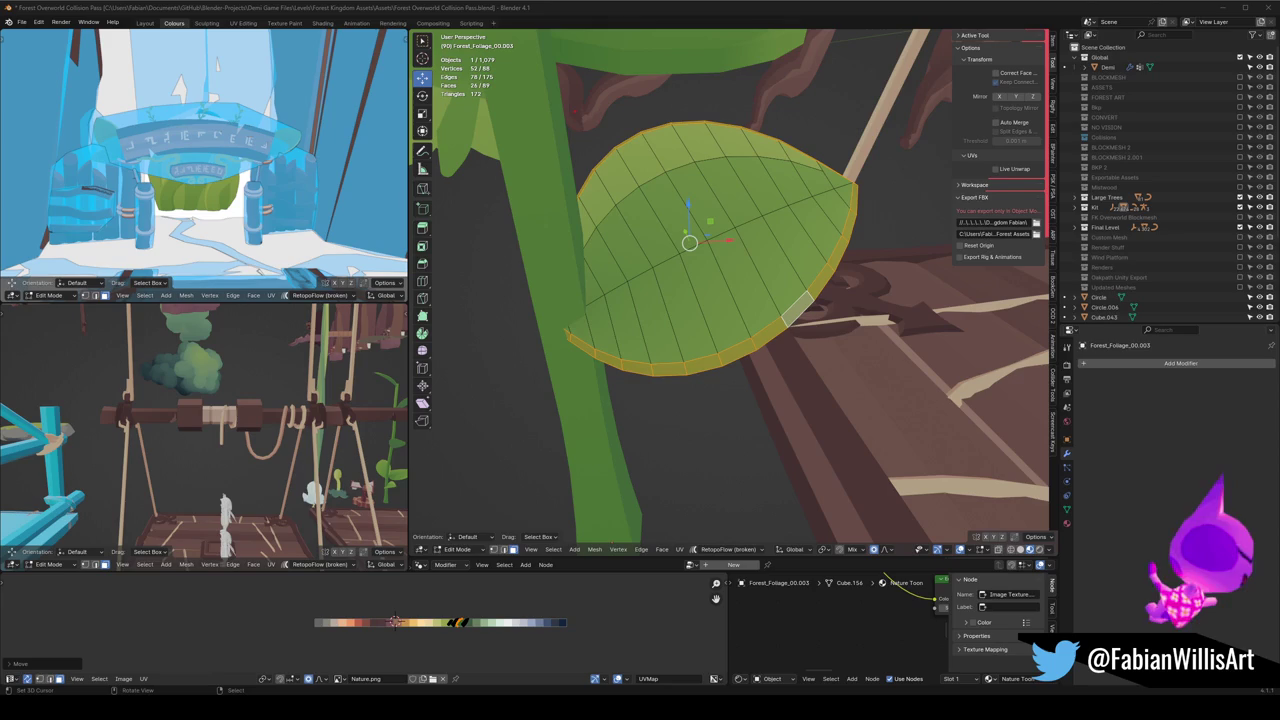
# Step: Shift the leaf's UVs along X once more to settle its green, then leave Edit Mode
pyautogui.press('g')
pyautogui.press('x')
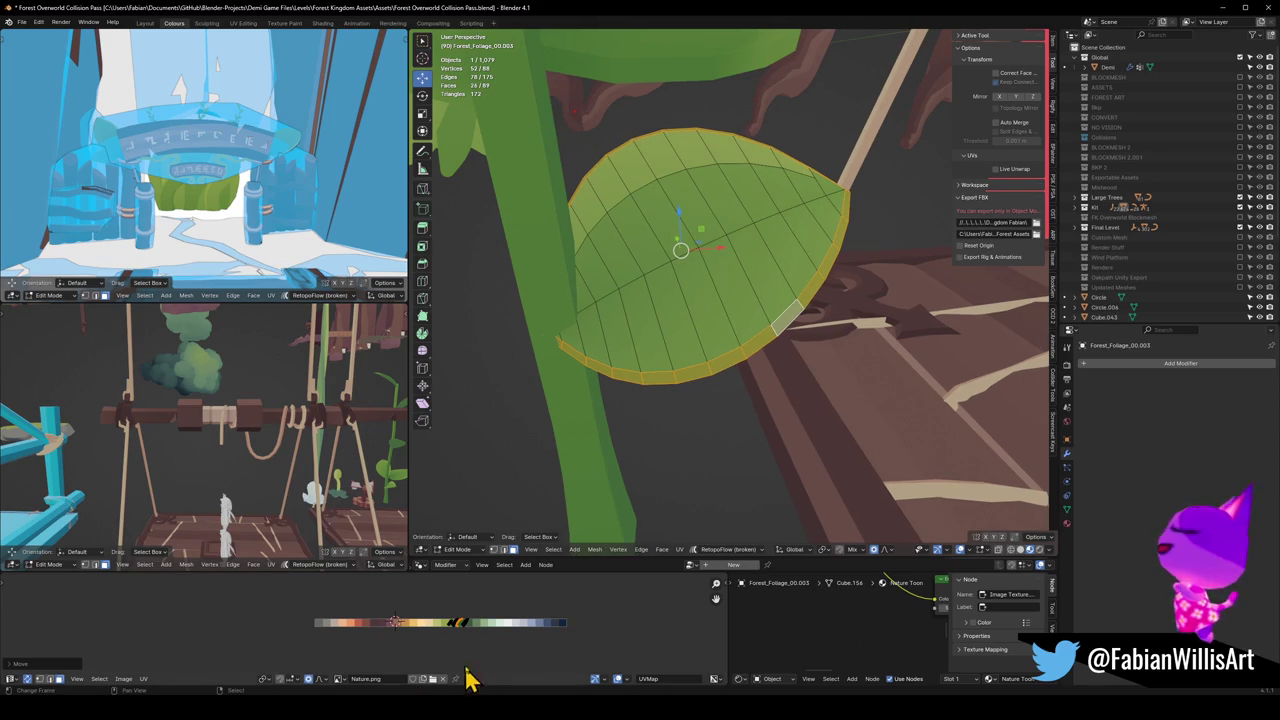
pyautogui.click(527, 637)
pyautogui.moveTo(766, 429)
pyautogui.mouseDown(button='middle')
pyautogui.moveTo(734, 334)
pyautogui.moveTo(700, 334)
pyautogui.moveTo(724, 332)
pyautogui.mouseUp(button='middle')
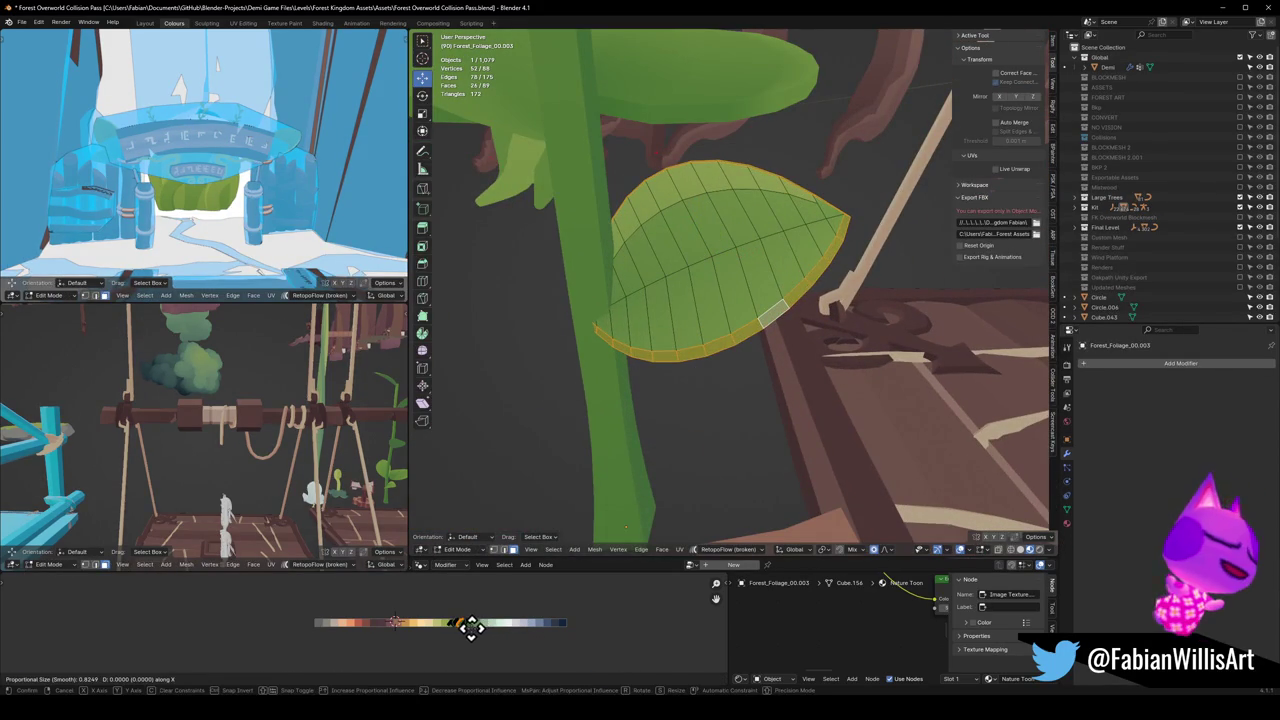
pyautogui.press('Tab')
pyautogui.moveTo(808, 348); pyautogui.dragTo(797, 389, button='middle')
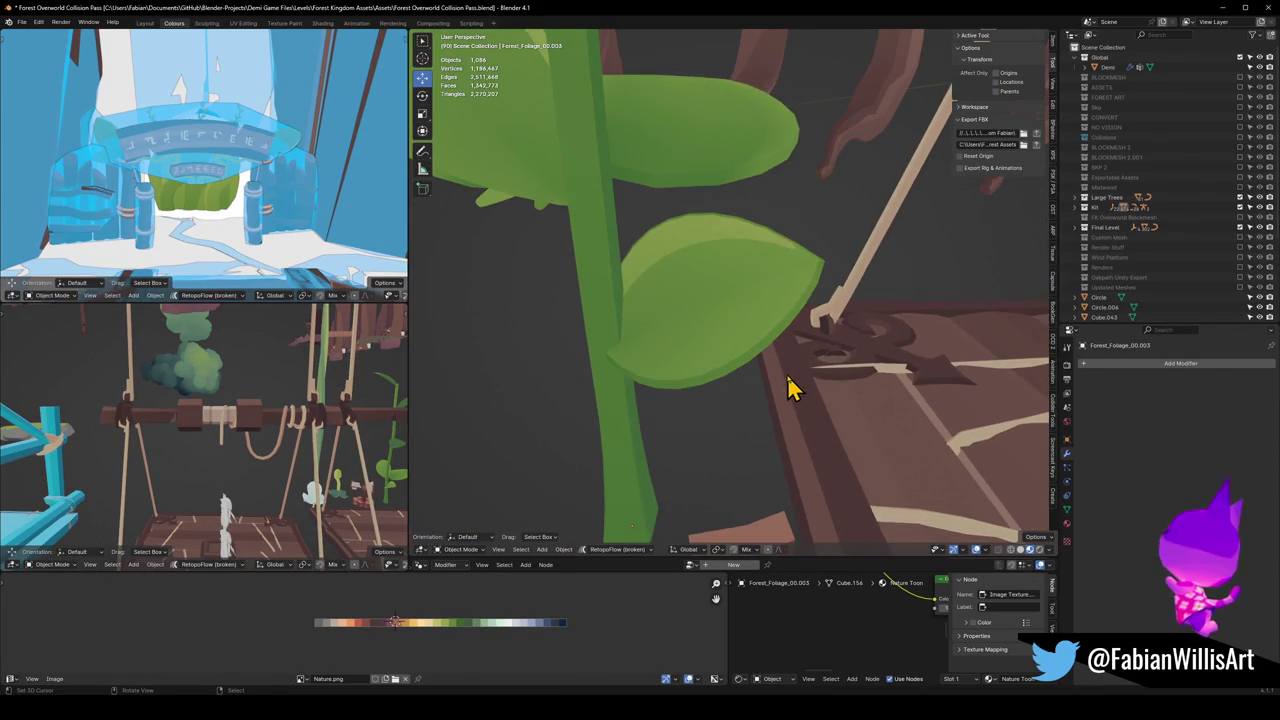
# Step: Save the scene and open the leaf in Edit Mode with nothing selected
pyautogui.scroll(-3, 797, 389)
pyautogui.hotkey('ctrl', 's')
pyautogui.scroll(3, 728, 354)
pyautogui.moveTo(757, 338)
pyautogui.mouseDown(button='middle')
pyautogui.moveTo(682, 322)
pyautogui.moveTo(646, 346)
pyautogui.moveTo(660, 369)
pyautogui.mouseUp(button='middle')
pyautogui.click(726, 329)
pyautogui.press('Tab')
pyautogui.scroll(5, 694, 317)
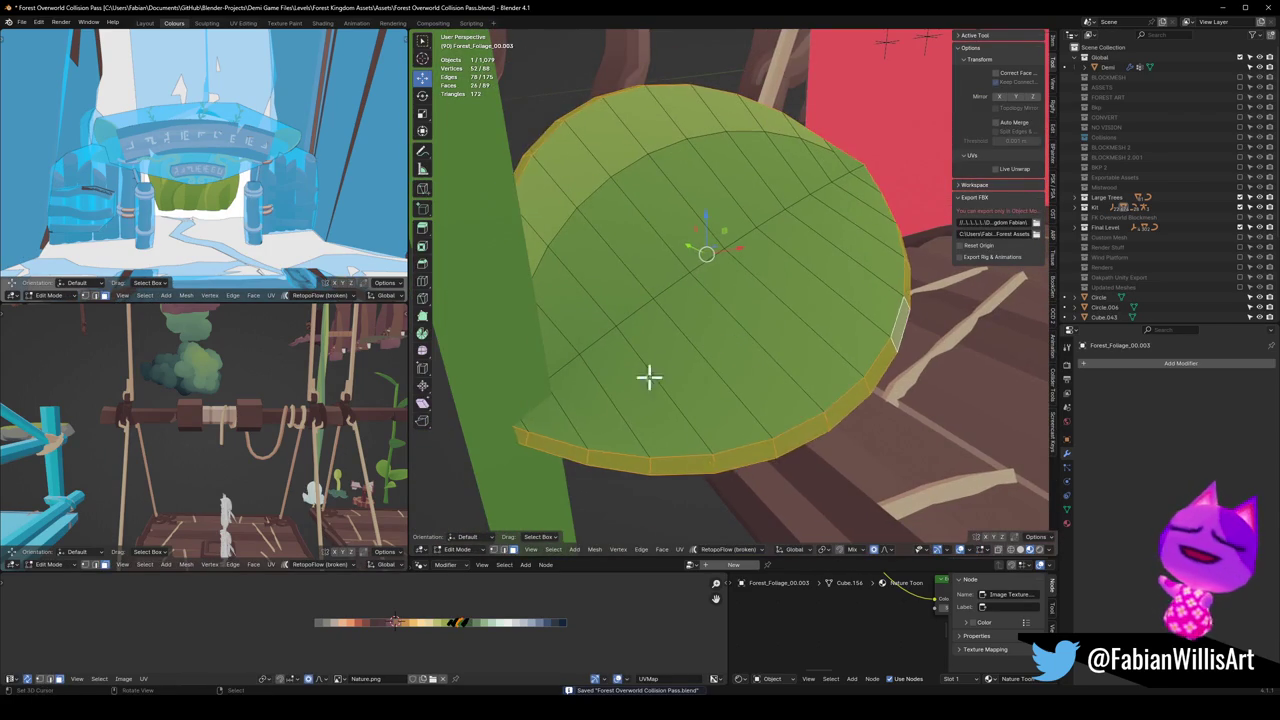
pyautogui.hotkey('alt', 'a')
# Step: Move one half's band of faces to a different Nature palette green and preview the two-tone leaf
pyautogui.moveTo(814, 295)
pyautogui.mouseDown(button='middle')
pyautogui.moveTo(757, 306)
pyautogui.moveTo(808, 240)
pyautogui.mouseUp(button='middle')
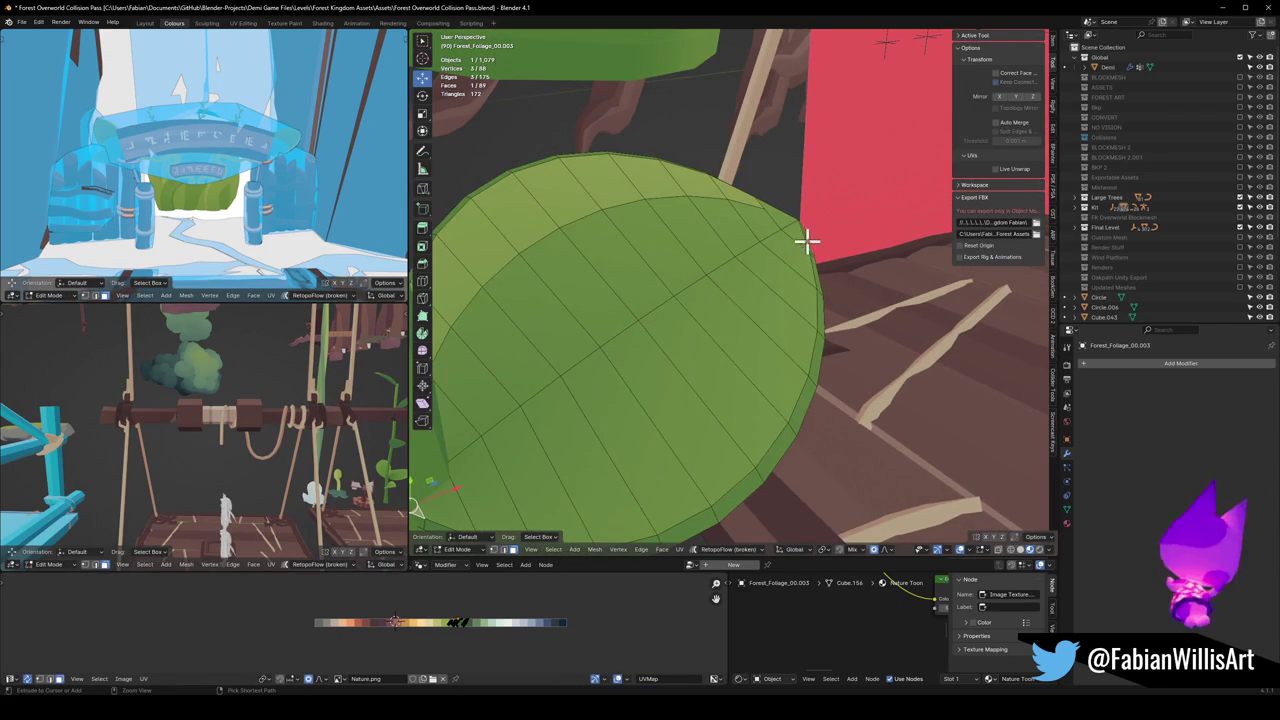
pyautogui.keyDown('ctrl'); pyautogui.click(635, 403); pyautogui.keyUp('ctrl')
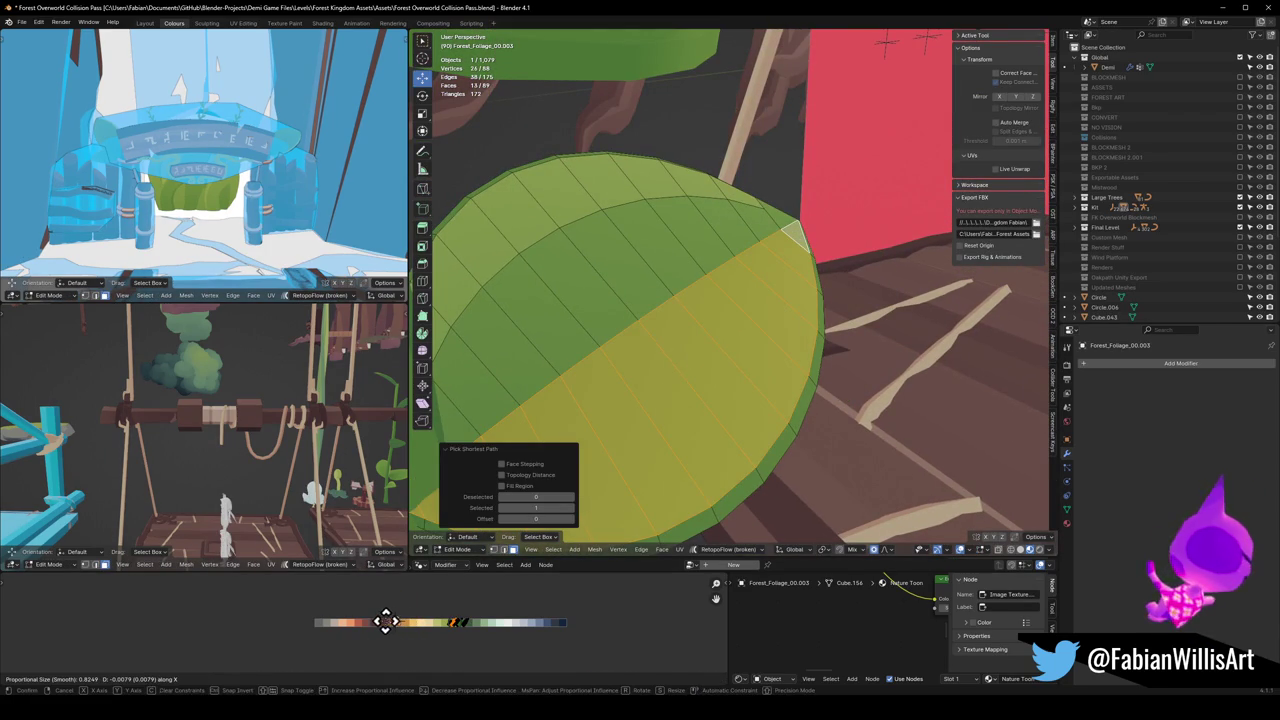
pyautogui.press('g')
pyautogui.click(480, 631)
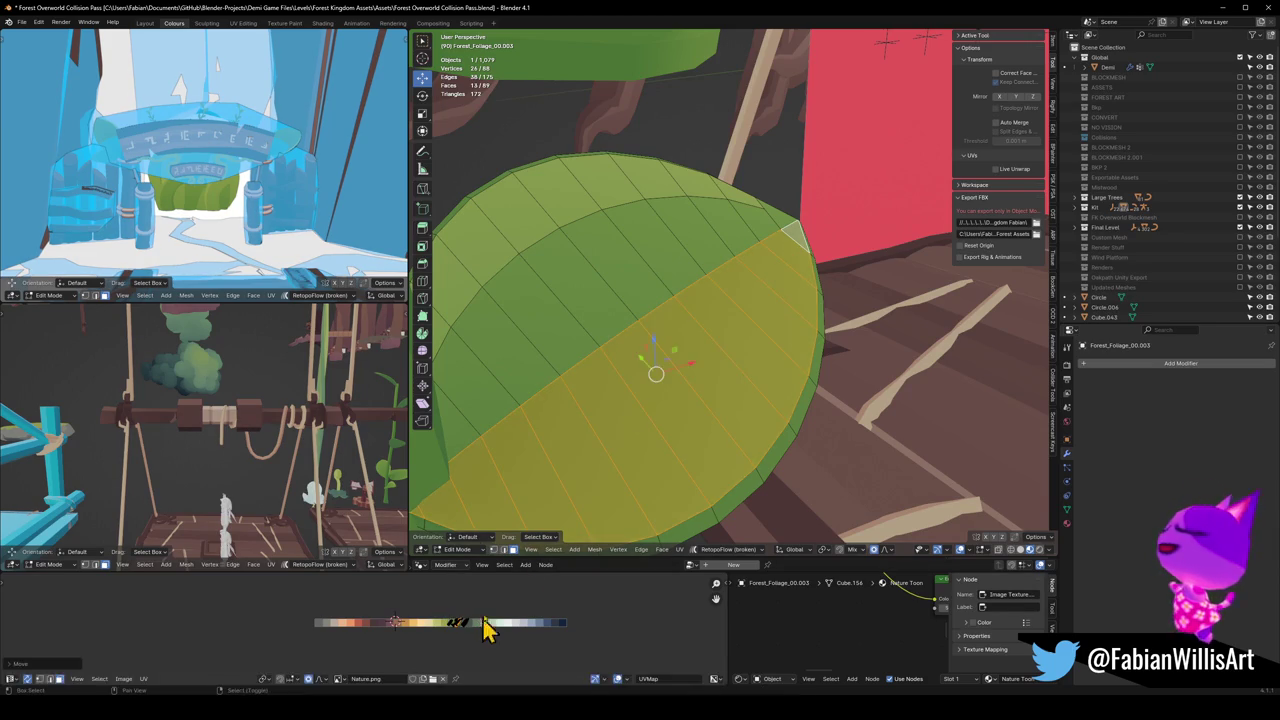
pyautogui.press('Tab')
pyautogui.moveTo(714, 360); pyautogui.dragTo(697, 375, button='middle')
pyautogui.scroll(5, 700, 365)
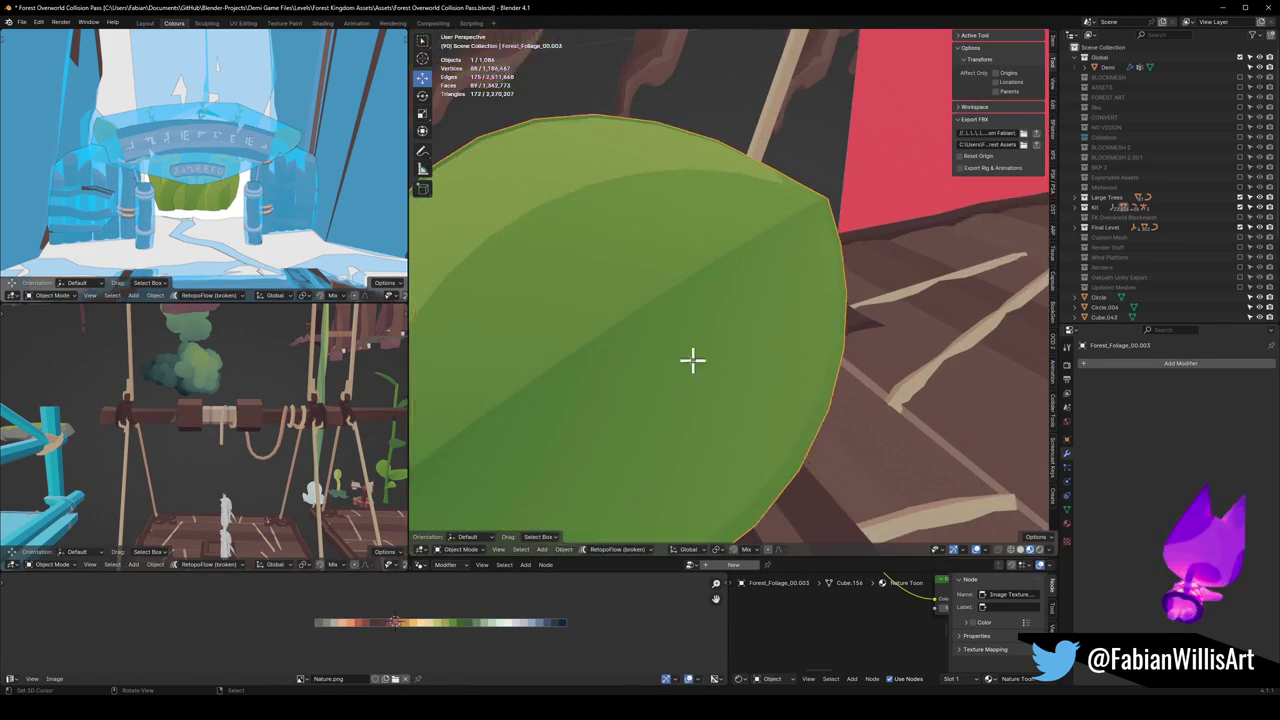
# Step: Re-enter Edit Mode and nudge the selected faces' UVs to refine their green
pyautogui.press('Tab')
pyautogui.scroll(-3, 609, 340)
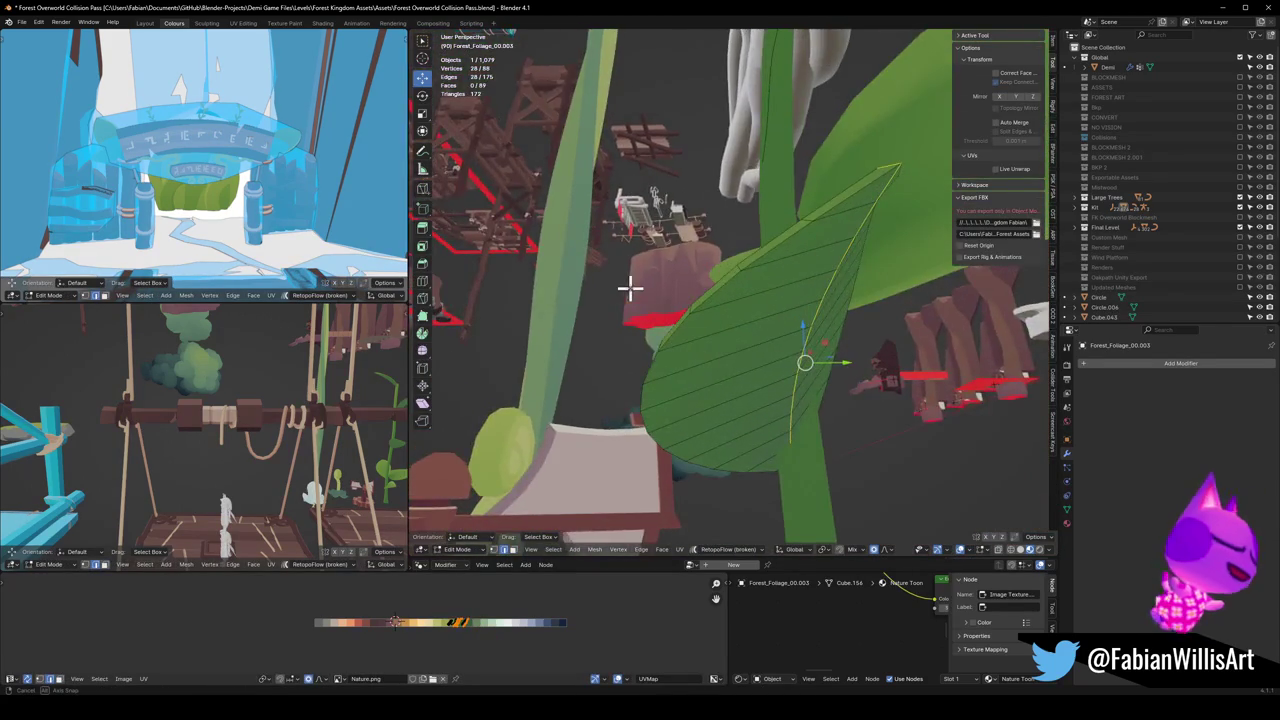
pyautogui.moveTo(651, 329); pyautogui.dragTo(740, 351, button='middle')
pyautogui.press('g')
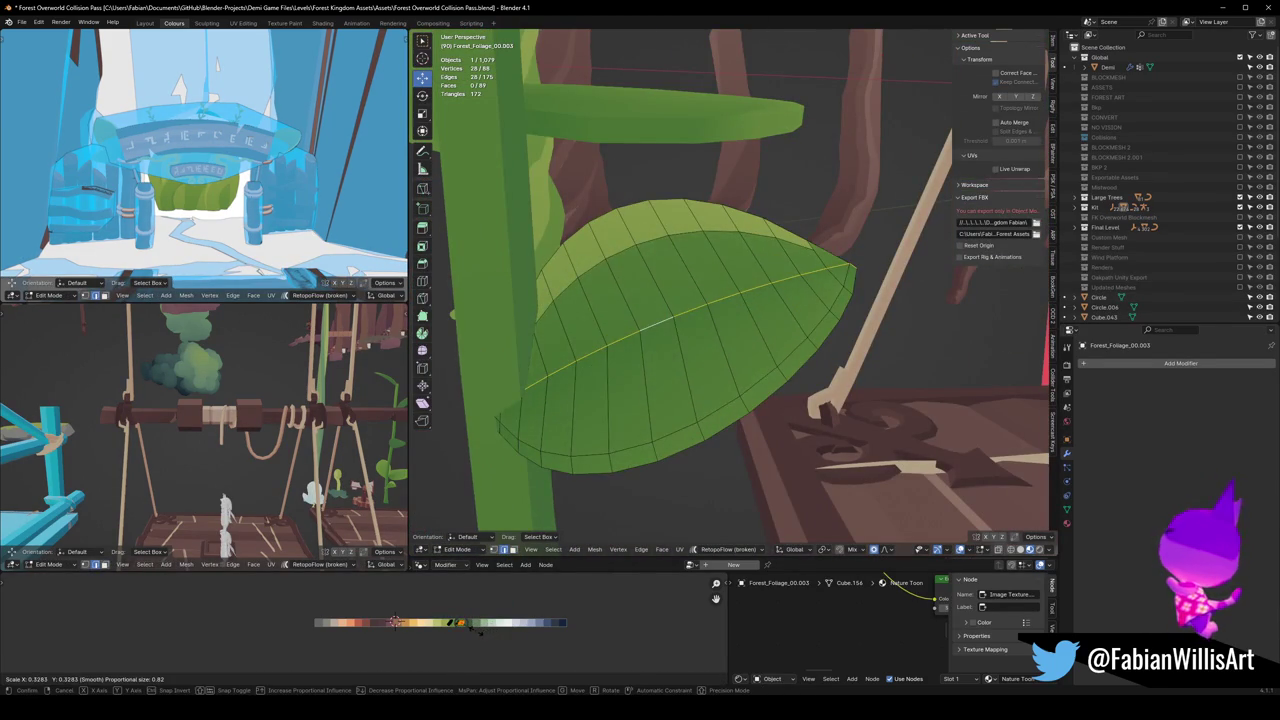
pyautogui.click(490, 648)
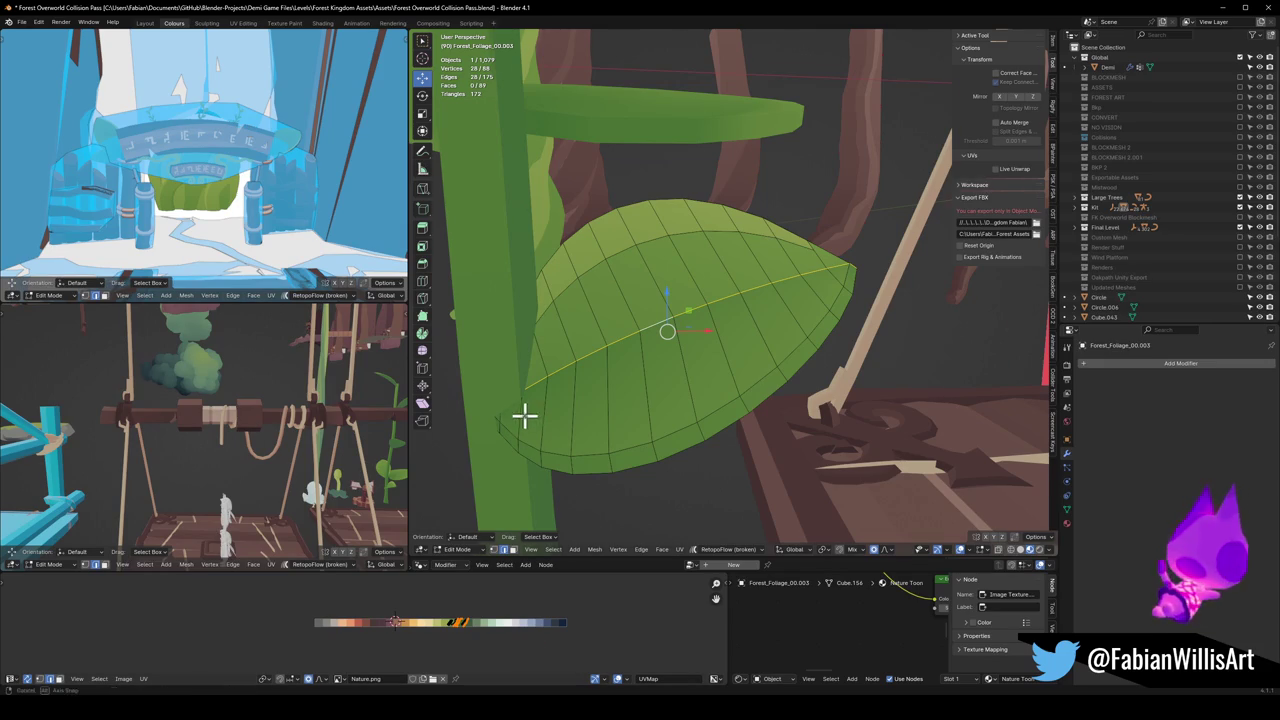
# Step: Show the leaf alone in Local View and select the edge path along the midrib
pyautogui.press('KP_Divide')
pyautogui.hotkey('alt', 'a')
pyautogui.moveTo(549, 393)
pyautogui.mouseDown(button='middle')
pyautogui.moveTo(774, 300)
pyautogui.moveTo(829, 306)
pyautogui.mouseUp(button='middle')
pyautogui.keyDown('ctrl'); pyautogui.click(831, 312); pyautogui.keyUp('ctrl')
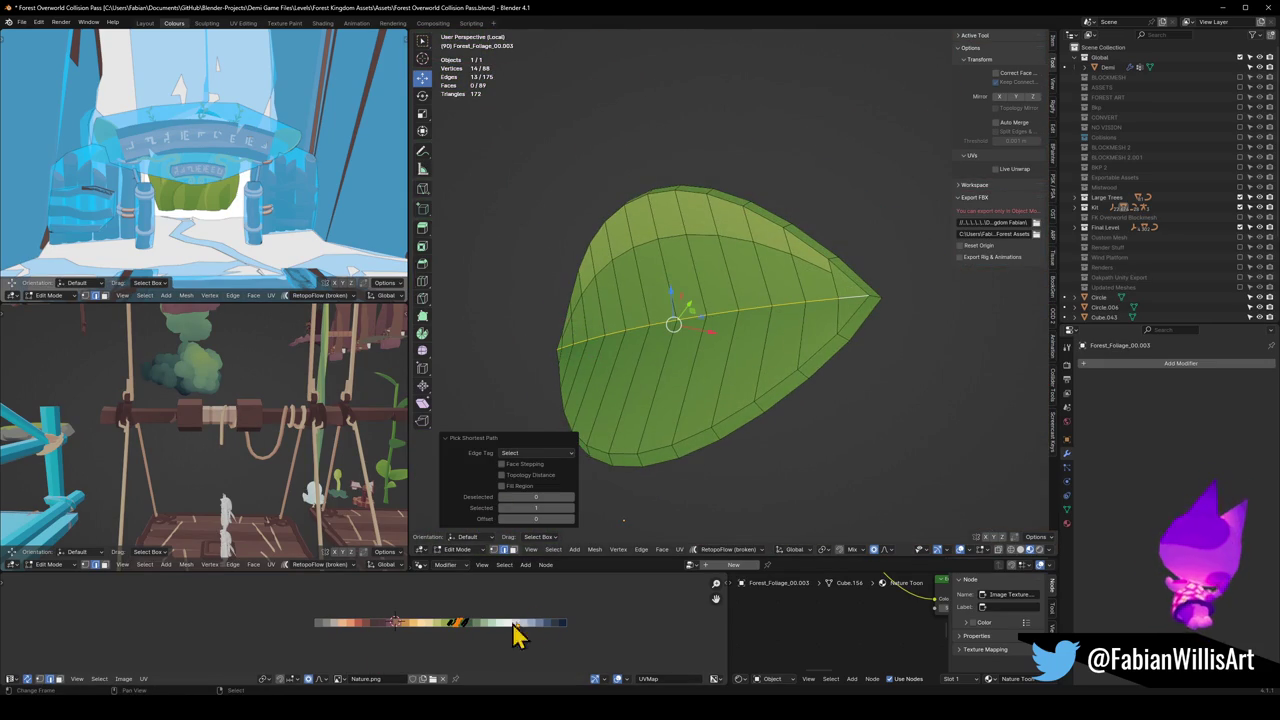
# Step: Shrink the midrib's area on the palette, then go back into editing the leaf mesh
pyautogui.press('s')
pyautogui.press('Return')
pyautogui.press('Tab')
pyautogui.moveTo(757, 386)
pyautogui.mouseDown(button='middle')
pyautogui.moveTo(749, 406)
pyautogui.moveTo(723, 394)
pyautogui.mouseUp(button='middle')
pyautogui.scroll(-5, 733, 405)
pyautogui.press('Tab')
pyautogui.scroll(8, 723, 394)
pyautogui.moveTo(597, 406); pyautogui.dragTo(579, 392, button='middle')
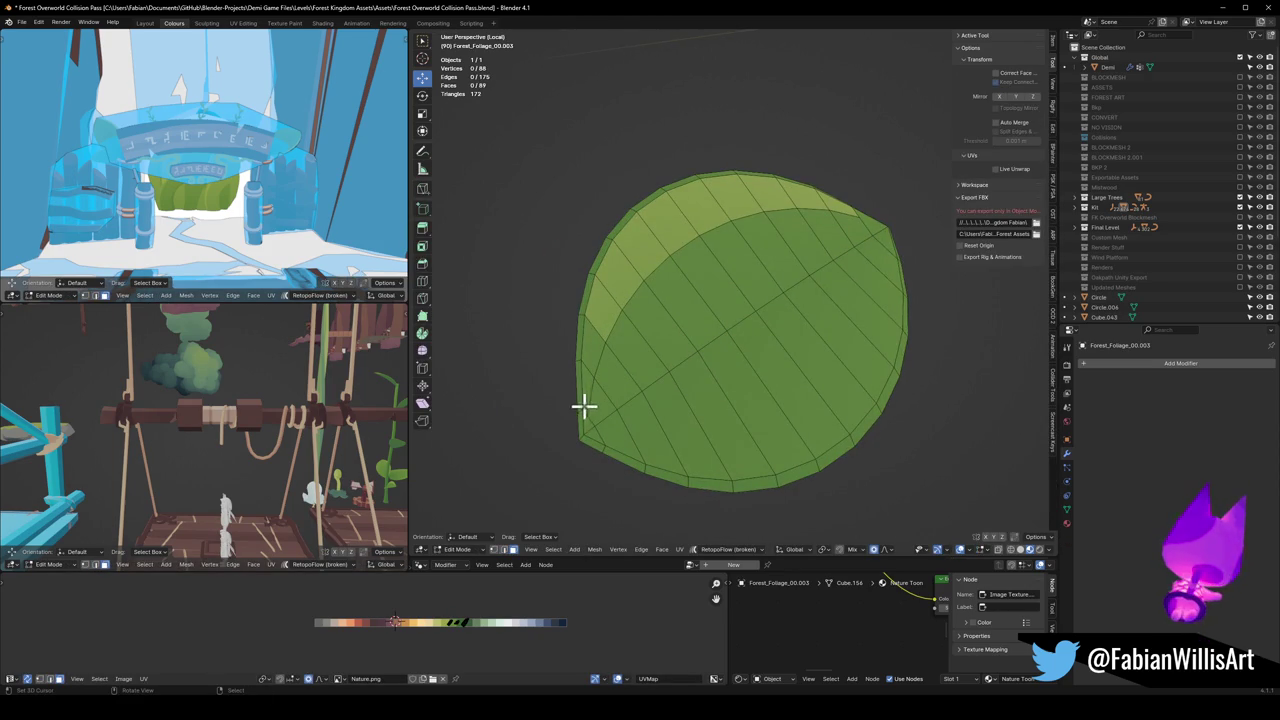
# Step: Fill a face between two vertices near the leaf's left edge and select the left-edge face strip
pyautogui.press('1')
pyautogui.keyDown('shift'); pyautogui.click(585, 435); pyautogui.keyUp('shift')
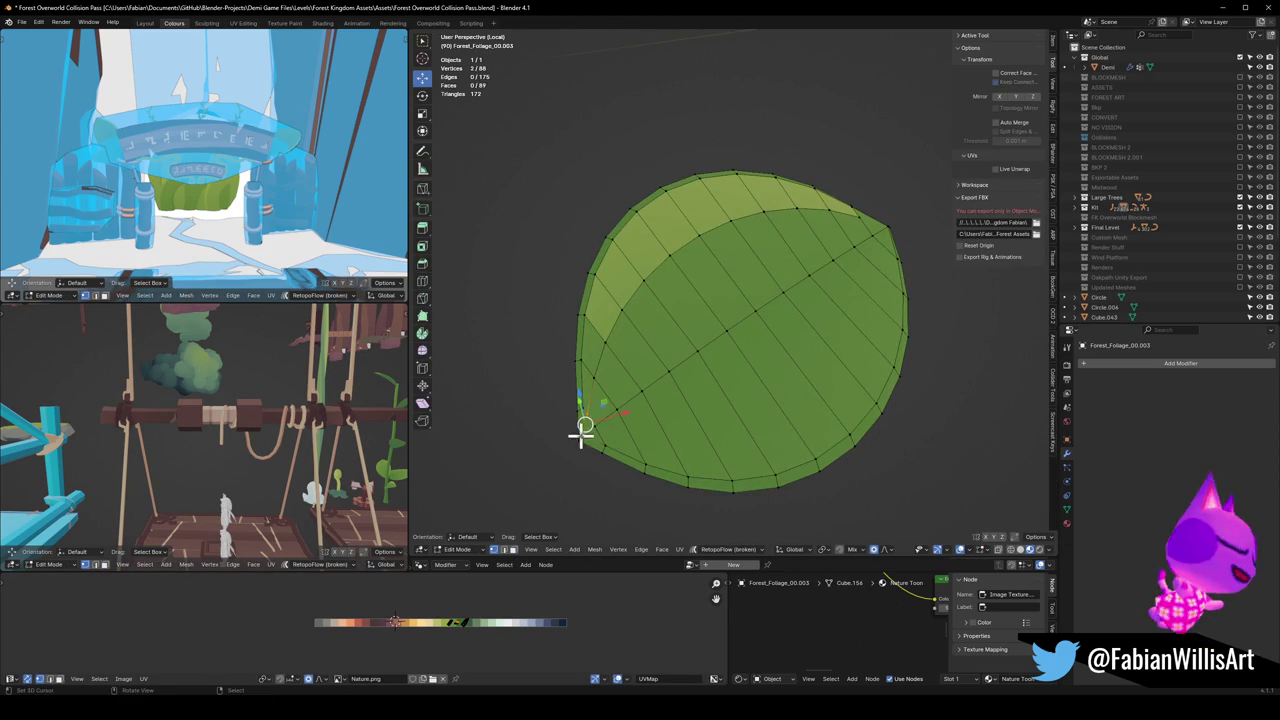
pyautogui.press('j')
pyautogui.press('3')
pyautogui.scroll(3, 598, 430)
pyautogui.keyDown('ctrl'); pyautogui.click(546, 341); pyautogui.keyUp('ctrl')
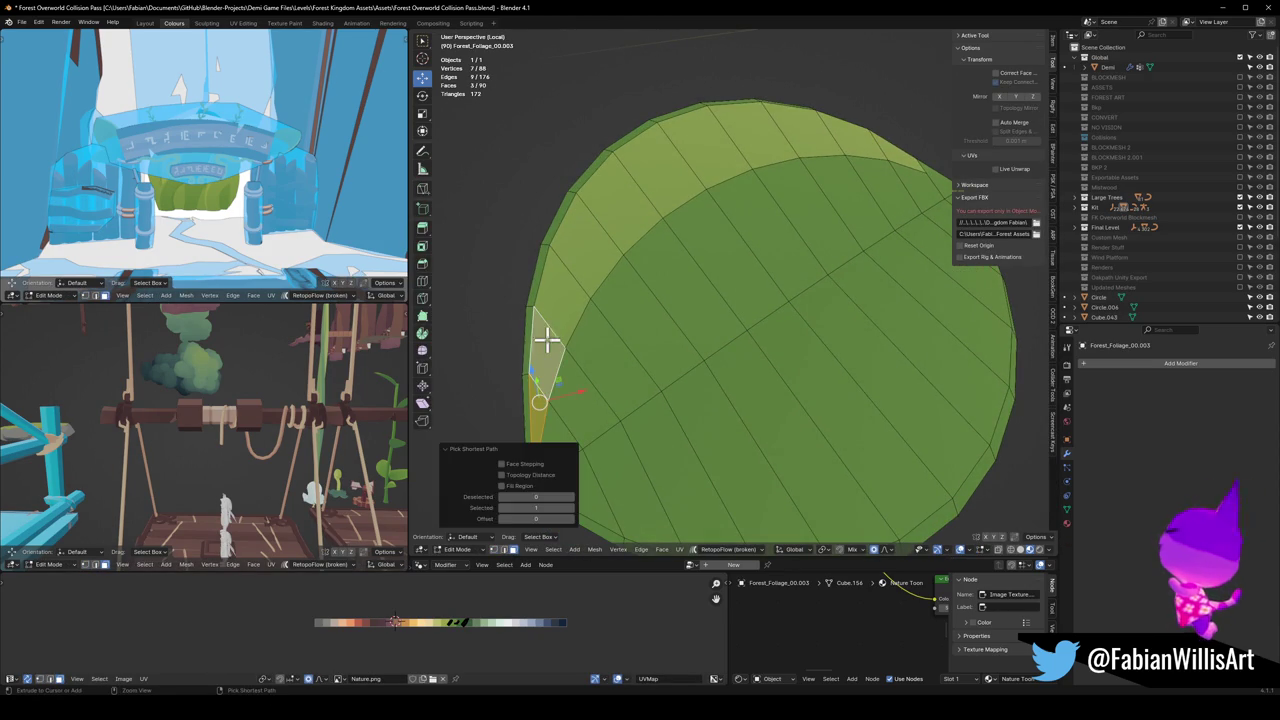
# Step: Shift the left-edge strip's palette colour along X to a new green
pyautogui.moveTo(462, 628); pyautogui.dragTo(485, 620)
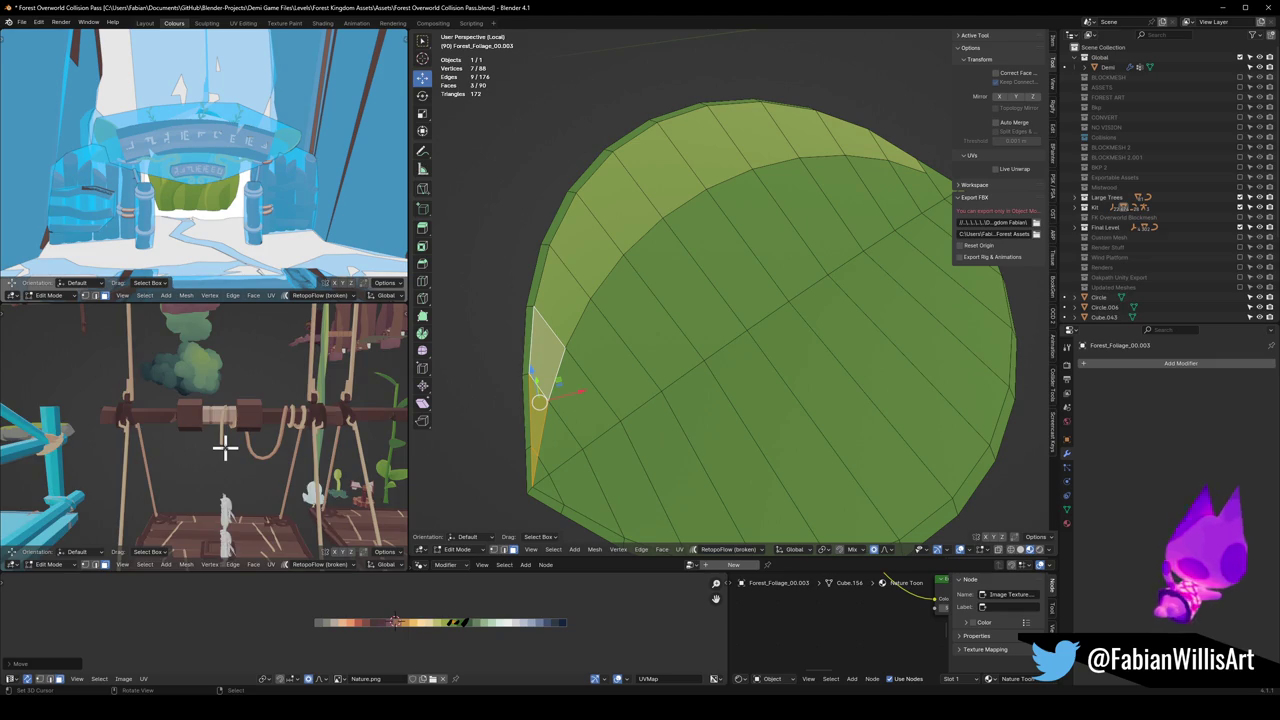
pyautogui.press('KP_Decimal')
pyautogui.moveTo(194, 446)
pyautogui.keyDown('shift'); pyautogui.mouseDown(button='middle')
pyautogui.moveTo(284, 428)
pyautogui.moveTo(214, 420)
pyautogui.moveTo(230, 430)
pyautogui.mouseUp(button='middle'); pyautogui.keyUp('shift')
pyautogui.scroll(-4, 237, 428)
pyautogui.scroll(5, 209, 437)
pyautogui.press('g')
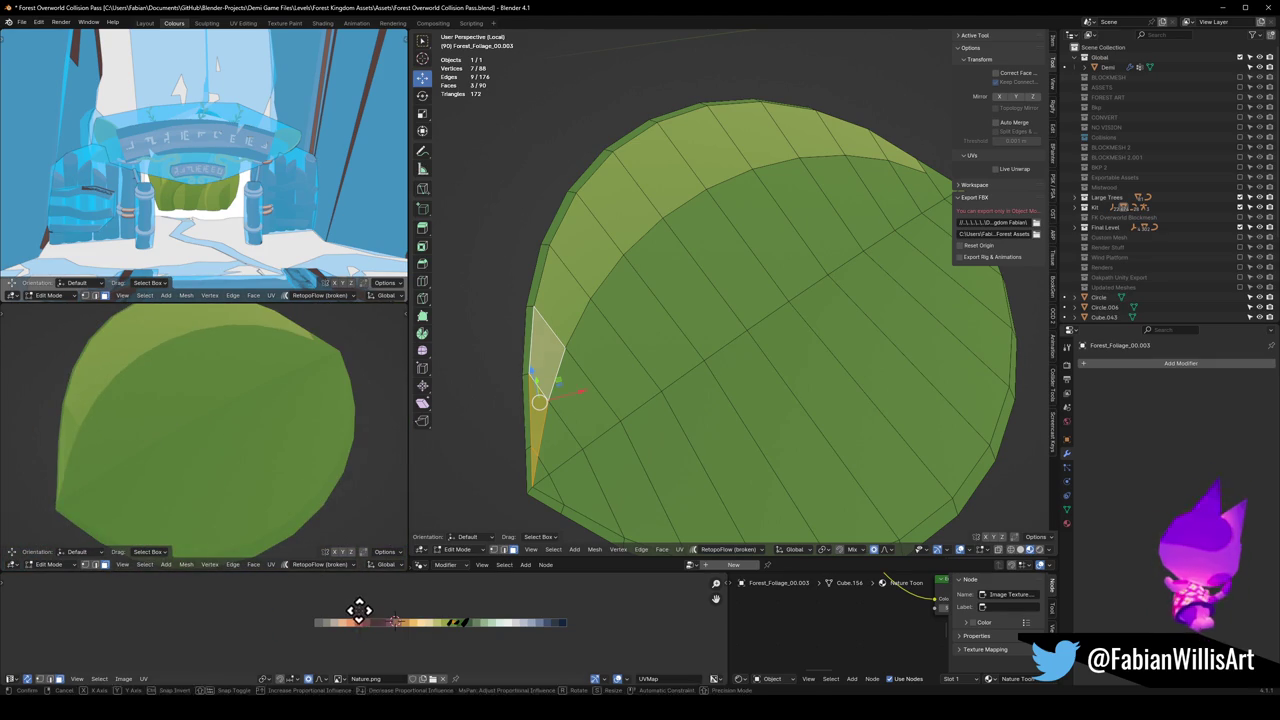
pyautogui.press('x')
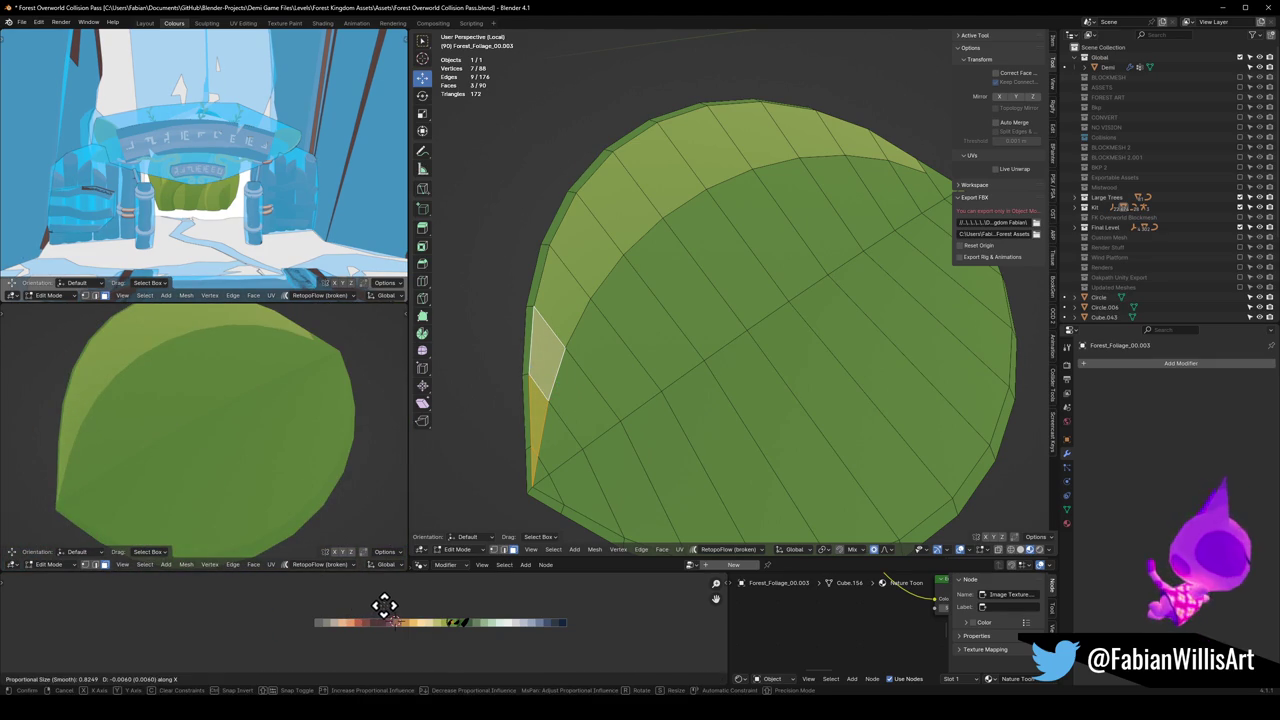
pyautogui.click(385, 605)
# Step: Pull the leaf-tip vertices outward along X with proportional falloff to round the tip
pyautogui.scroll(-5, 663, 357)
pyautogui.moveTo(663, 357)
pyautogui.mouseDown(button='middle')
pyautogui.moveTo(703, 323)
pyautogui.moveTo(835, 342)
pyautogui.moveTo(823, 286)
pyautogui.moveTo(849, 269)
pyautogui.mouseUp(button='middle')
pyautogui.press('Tab')
pyautogui.press('Tab')
pyautogui.scroll(6, 849, 269)
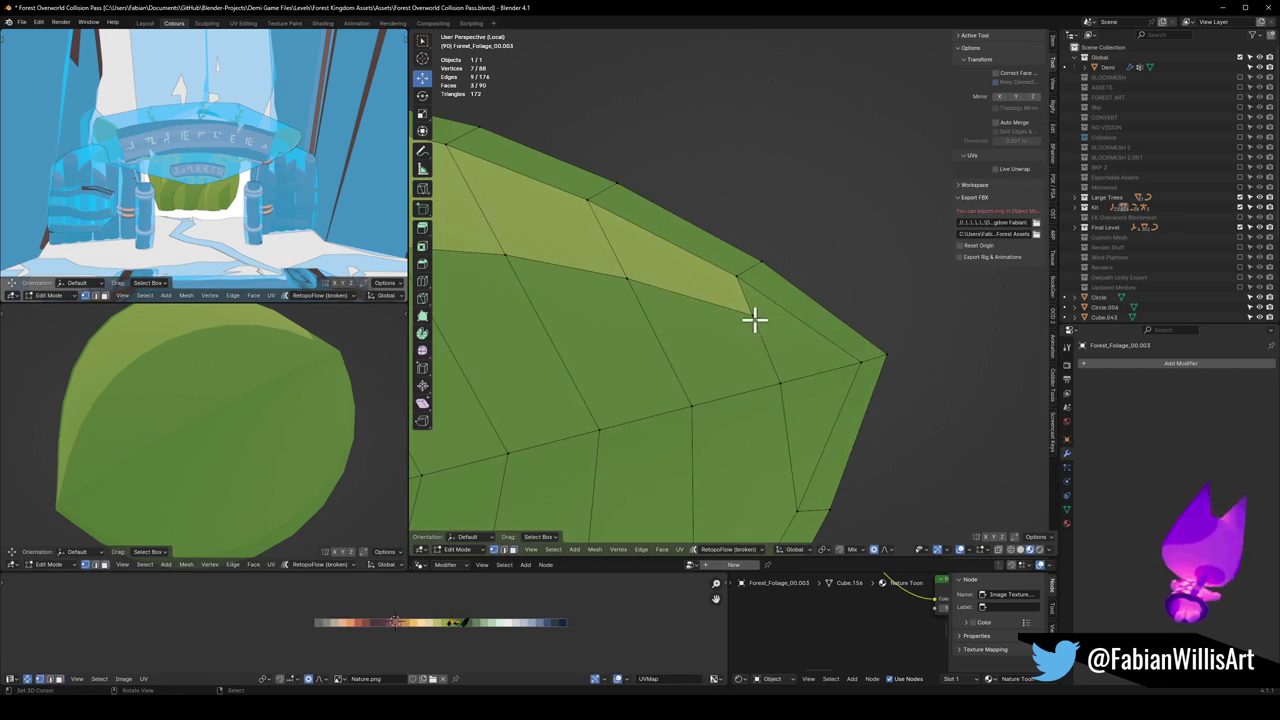
pyautogui.click(868, 357)
pyautogui.keyDown('shift'); pyautogui.click(737, 275); pyautogui.keyUp('shift')
pyautogui.moveTo(737, 275); pyautogui.dragTo(648, 398, button='middle')
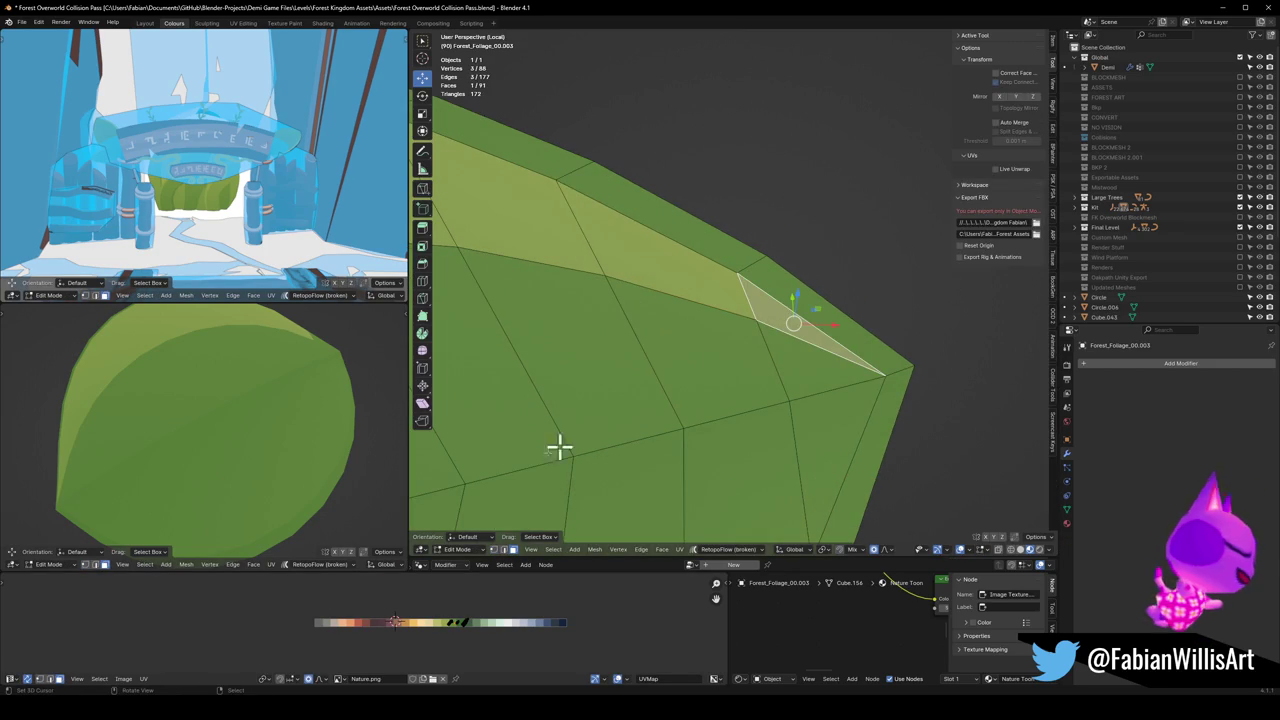
pyautogui.press('g')
pyautogui.press('x')
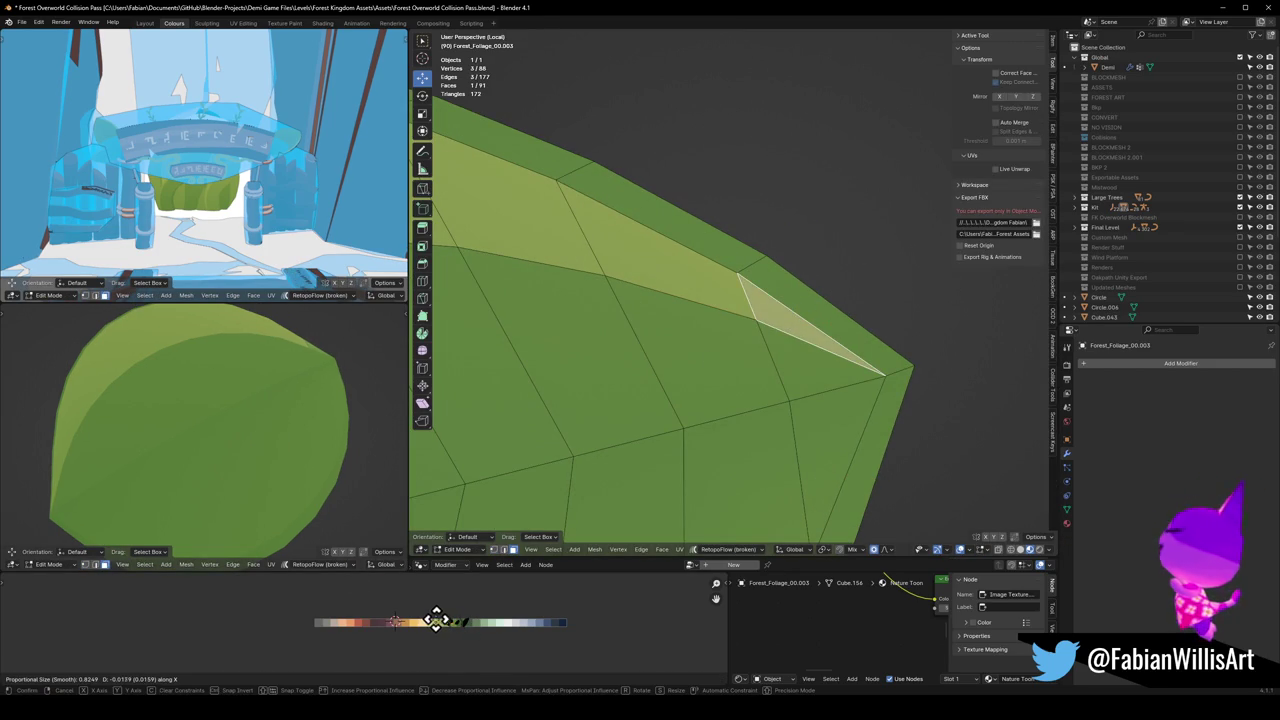
pyautogui.click(413, 620)
# Step: Exit local view, return to Object Mode and save the file
pyautogui.scroll(-5, 275, 340)
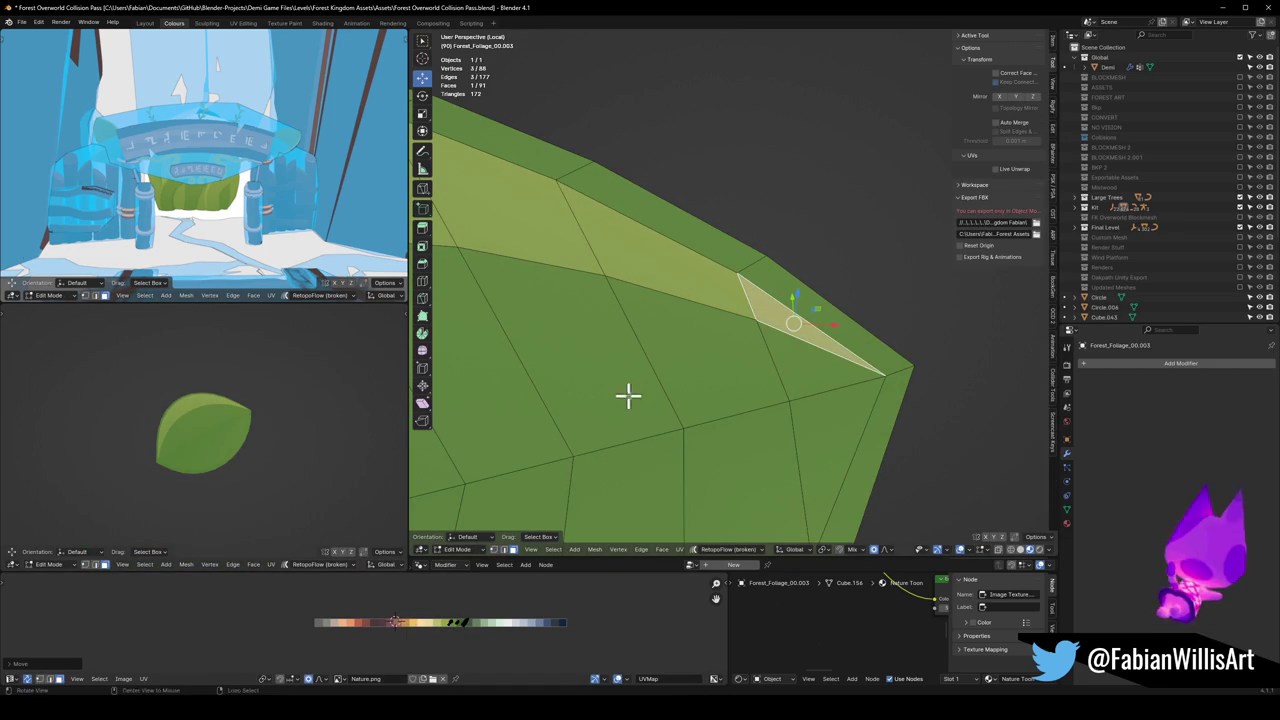
pyautogui.scroll(-2, 603, 394)
pyautogui.press('KP_Divide')
pyautogui.scroll(-5, 660, 315)
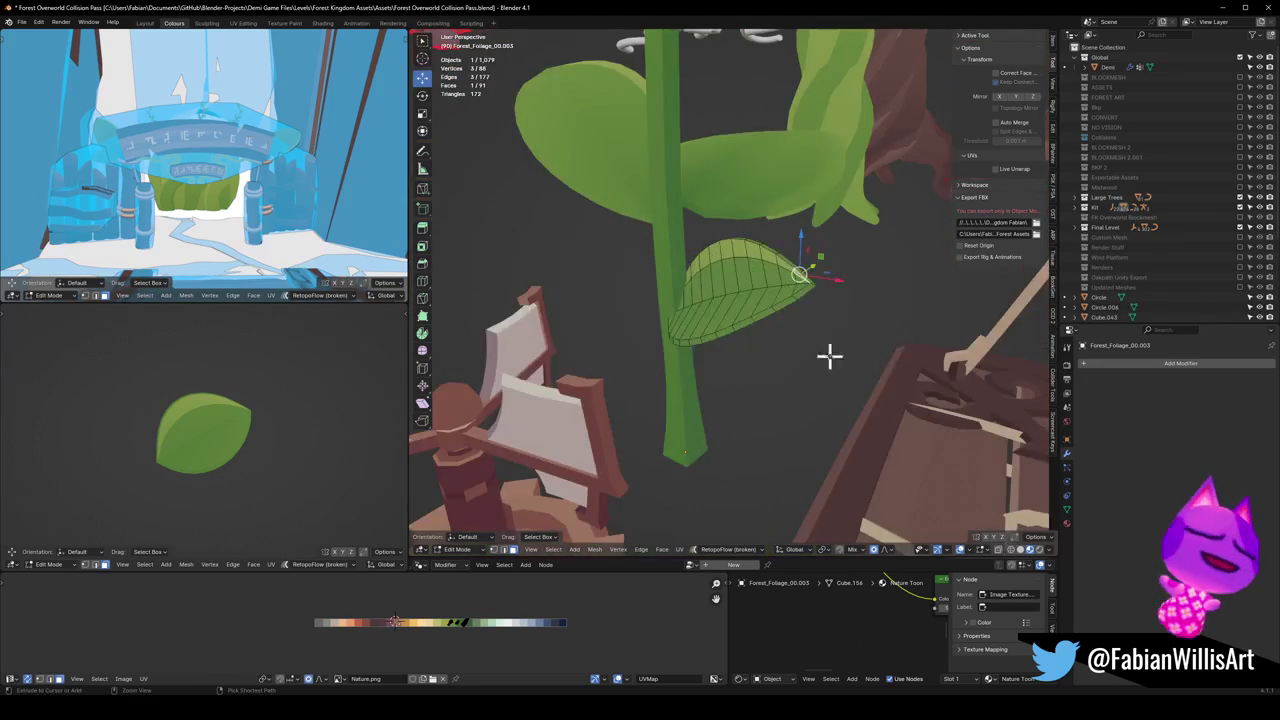
pyautogui.press('Tab')
pyautogui.scroll(-2, 680, 366)
pyautogui.hotkey('ctrl', 's')
# Step: Set the leaf's origin to its geometry and snap it to the 3D cursor at the sprout
pyautogui.click(748, 305)
pyautogui.press('q')
pyautogui.click(729, 362)
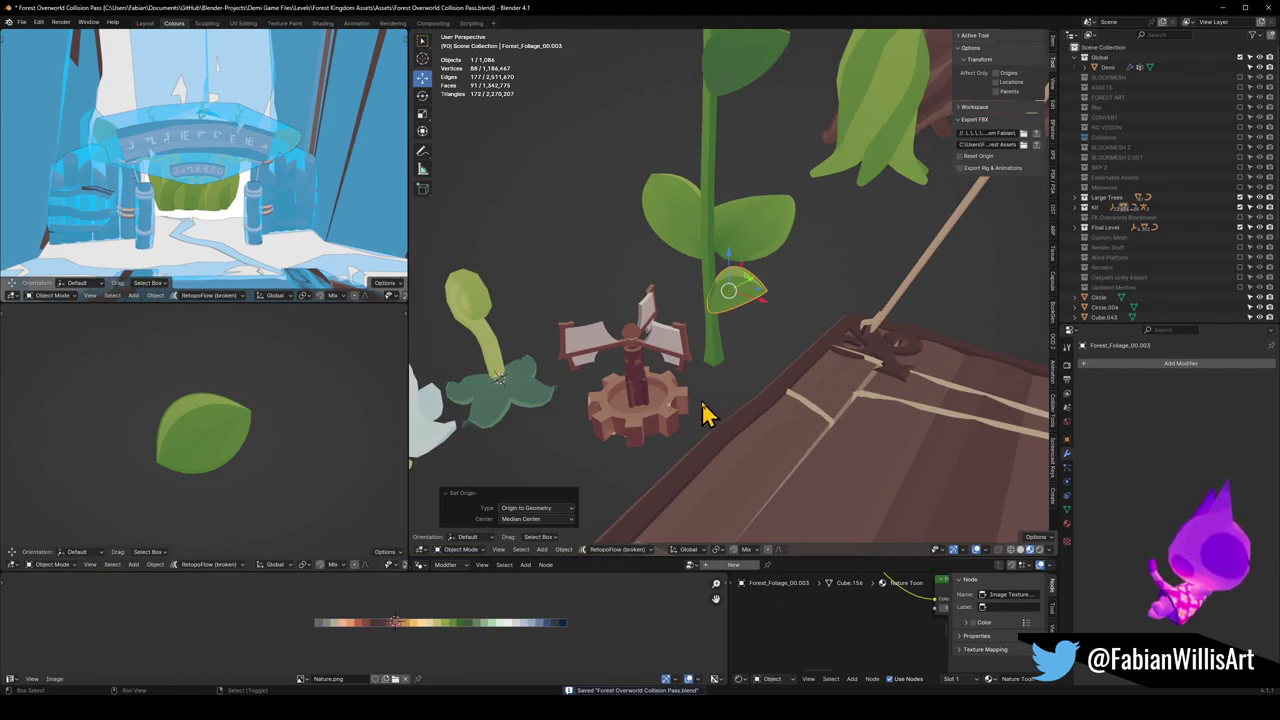
pyautogui.hotkey('shift', 's')
pyautogui.click(543, 366)
pyautogui.press('KP_Decimal')
# Step: Raise the leaf about 0.87 m along Z so it sits high on the stem
pyautogui.scroll(-3, 250, 404)
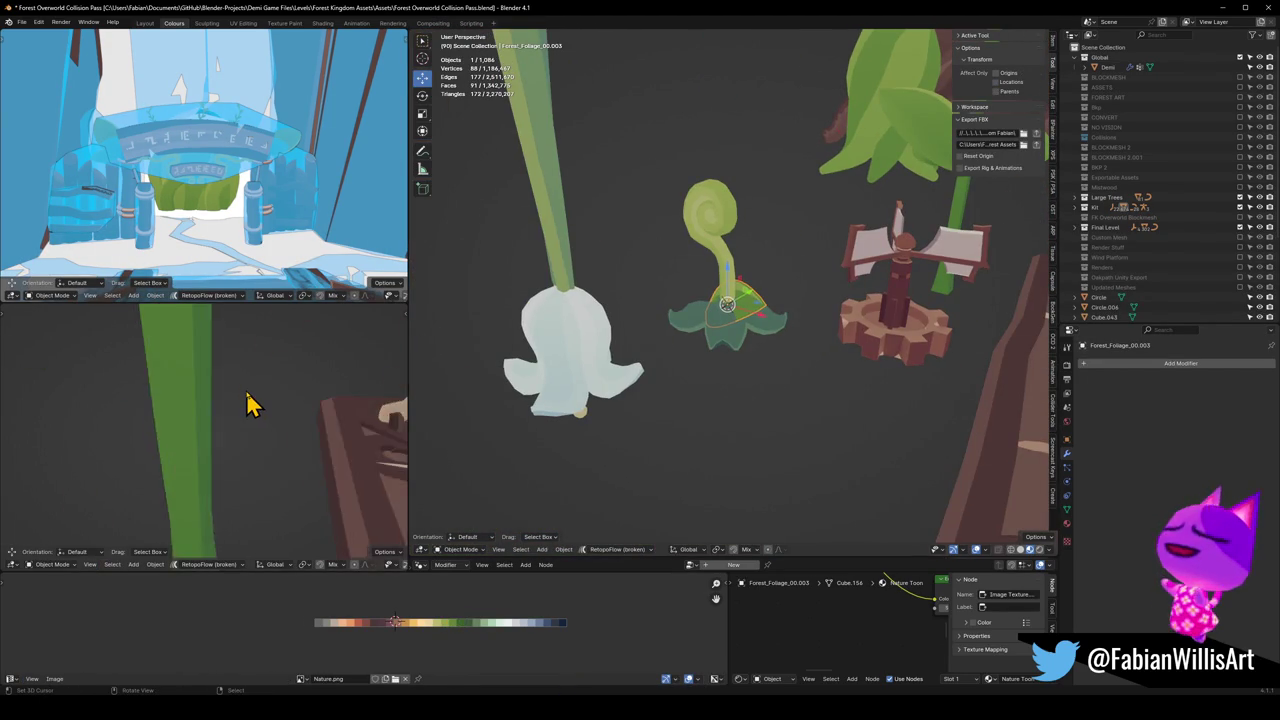
pyautogui.scroll(-2, 286, 451)
pyautogui.keyDown('shift'); pyautogui.moveTo(615, 368); pyautogui.dragTo(648, 432, button='middle'); pyautogui.keyUp('shift')
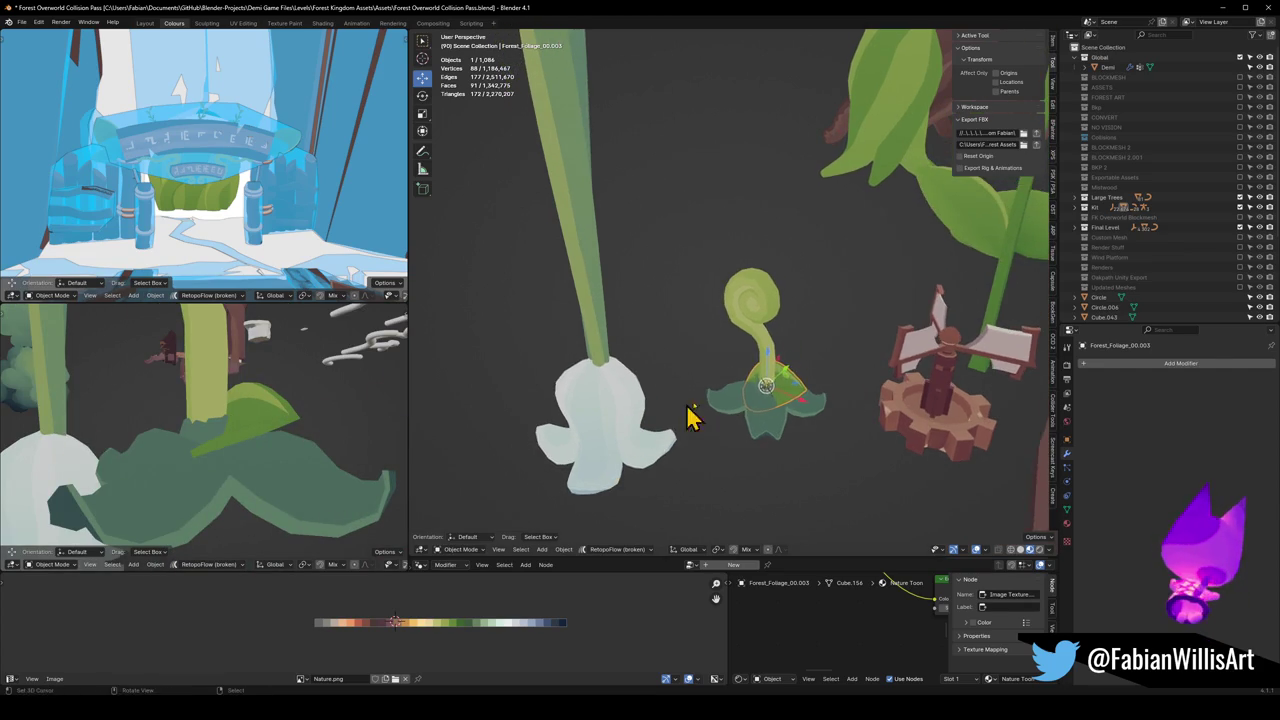
pyautogui.scroll(4, 780, 388)
pyautogui.moveTo(771, 386)
pyautogui.mouseDown(button='middle')
pyautogui.moveTo(771, 371)
pyautogui.moveTo(748, 420)
pyautogui.mouseUp(button='middle')
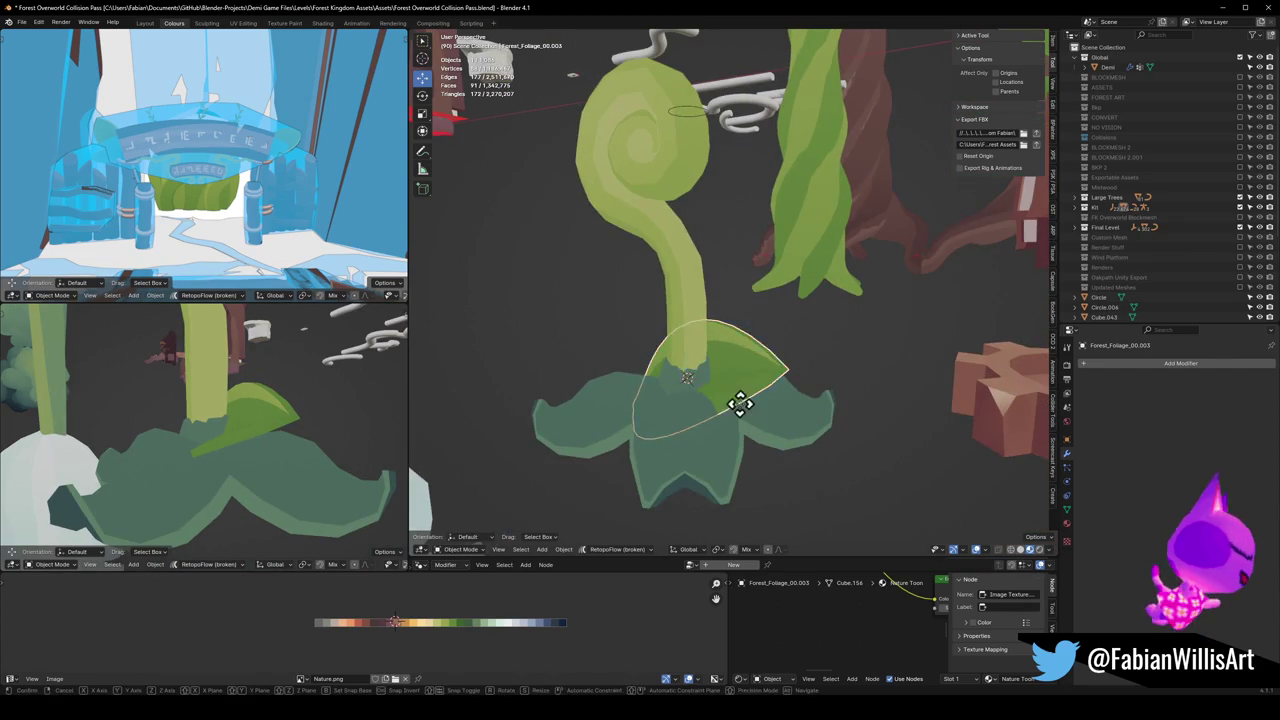
pyautogui.press('g')
pyautogui.press('z')
pyautogui.click(748, 306)
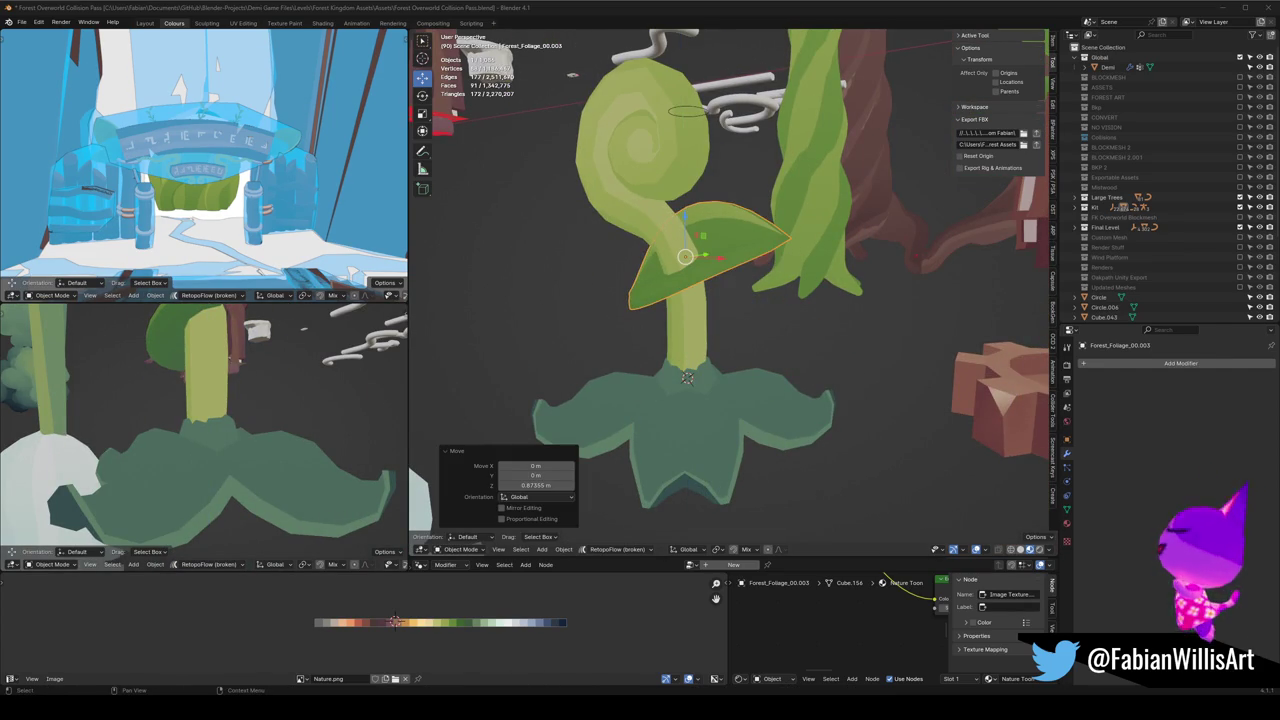
pyautogui.moveTo(755, 435); pyautogui.dragTo(694, 394, button='middle')
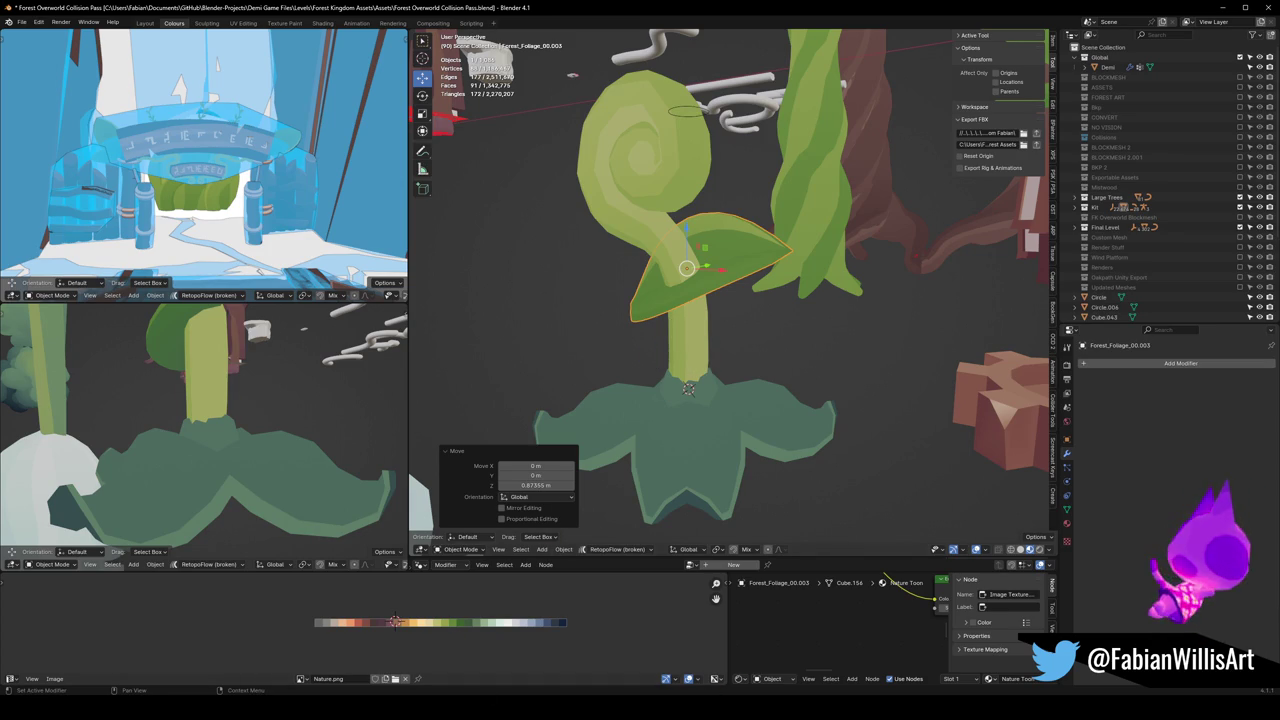
pyautogui.hotkey('alt', 'Tab')
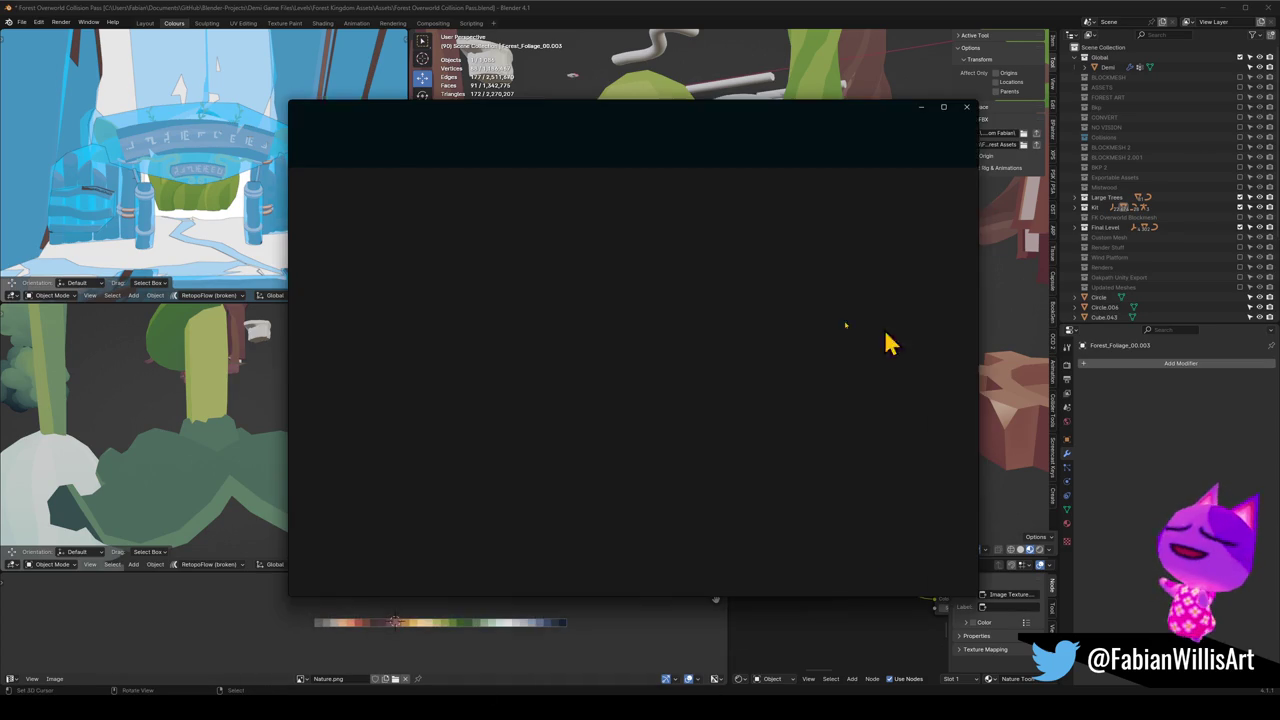
# Step: Go to the Forest Kingdom Assets folder and open Forest Dungeon Assets.blend
pyautogui.click(566, 112)
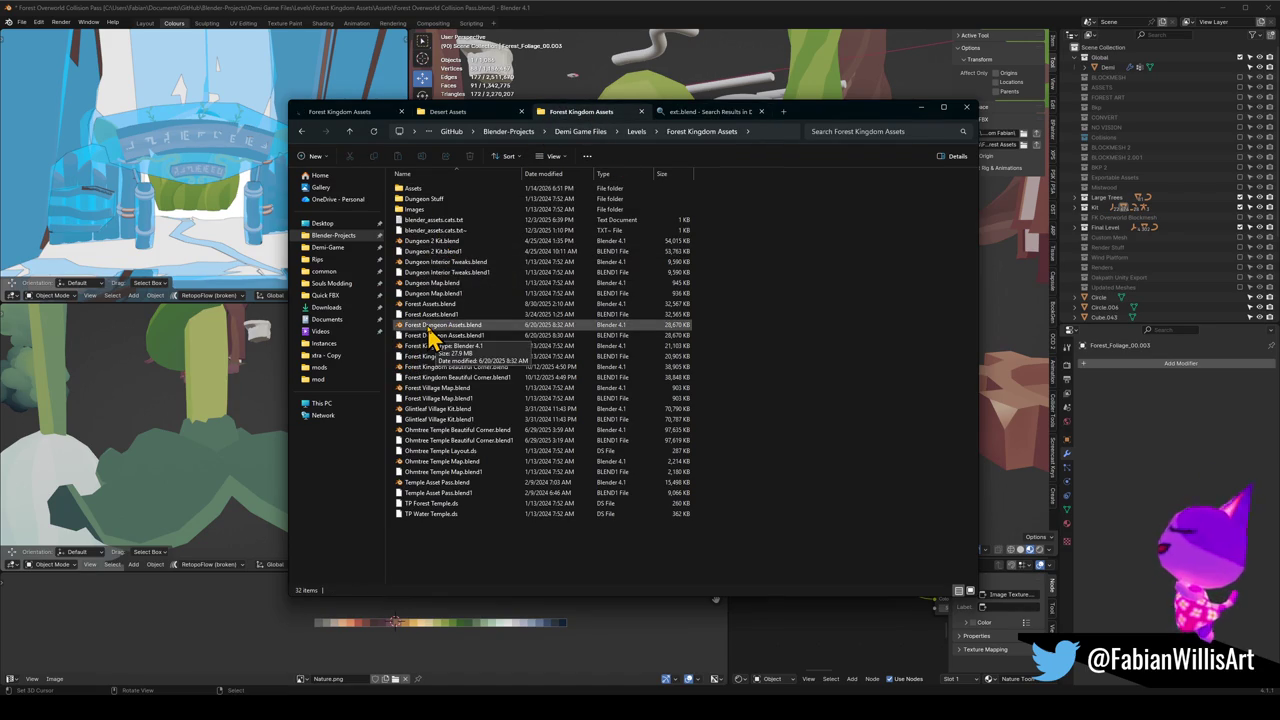
pyautogui.doubleClick(430, 328)
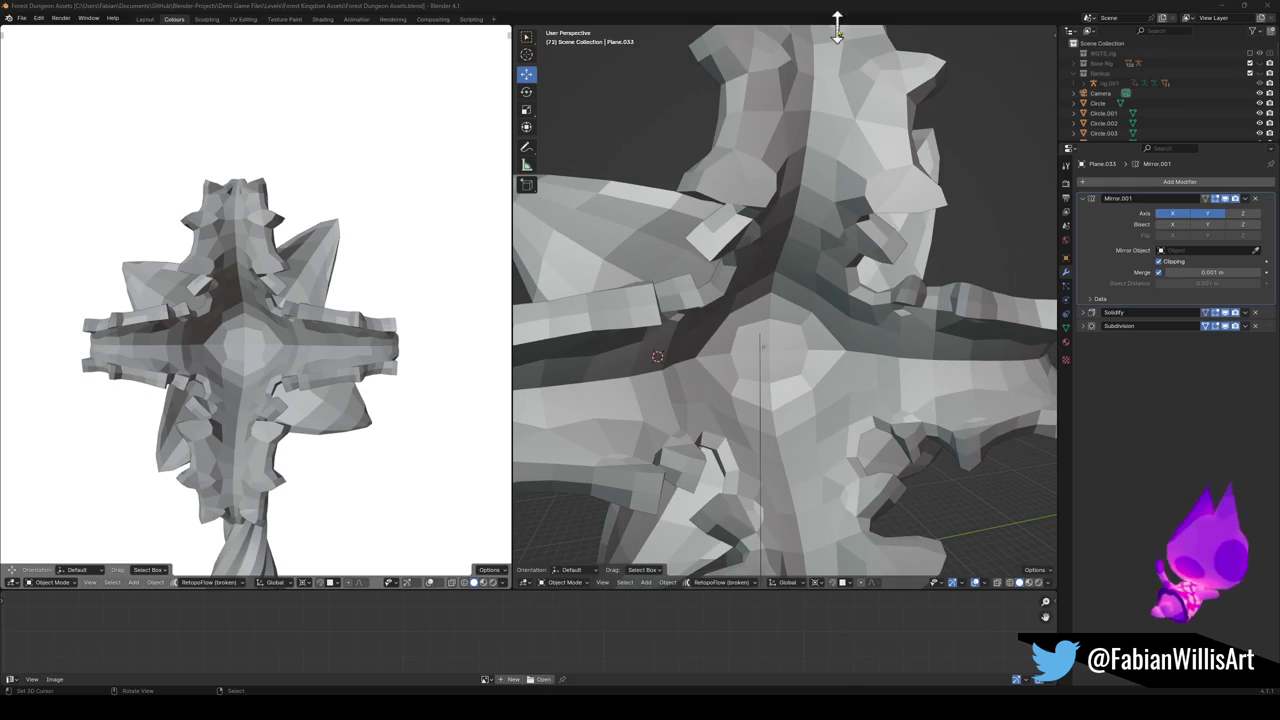
# Step: Switch the viewport to Material Preview shading to see the asset plants
pyautogui.scroll(-10, 794, 329)
pyautogui.moveTo(794, 329); pyautogui.dragTo(923, 371, button='middle')
pyautogui.scroll(4, 1000, 340)
pyautogui.scroll(4, 909, 337)
pyautogui.press('z')
pyautogui.click(840, 350)
pyautogui.moveTo(840, 350)
pyautogui.mouseDown(button='middle')
pyautogui.moveTo(808, 349)
pyautogui.moveTo(900, 357)
pyautogui.moveTo(754, 366)
pyautogui.moveTo(770, 307)
pyautogui.mouseUp(button='middle')
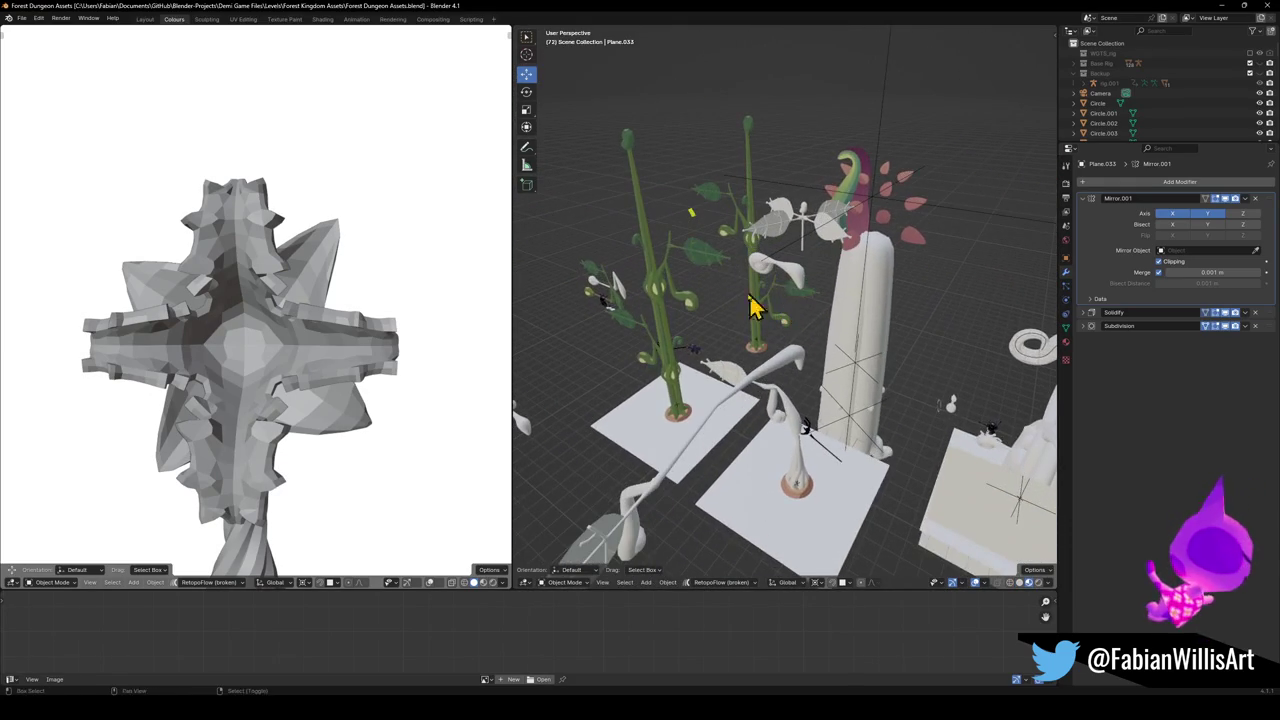
pyautogui.scroll(5, 750, 300)
pyautogui.scroll(3, 770, 340)
# Step: Select the leafy stem plant, frame it, and copy it
pyautogui.click(765, 335)
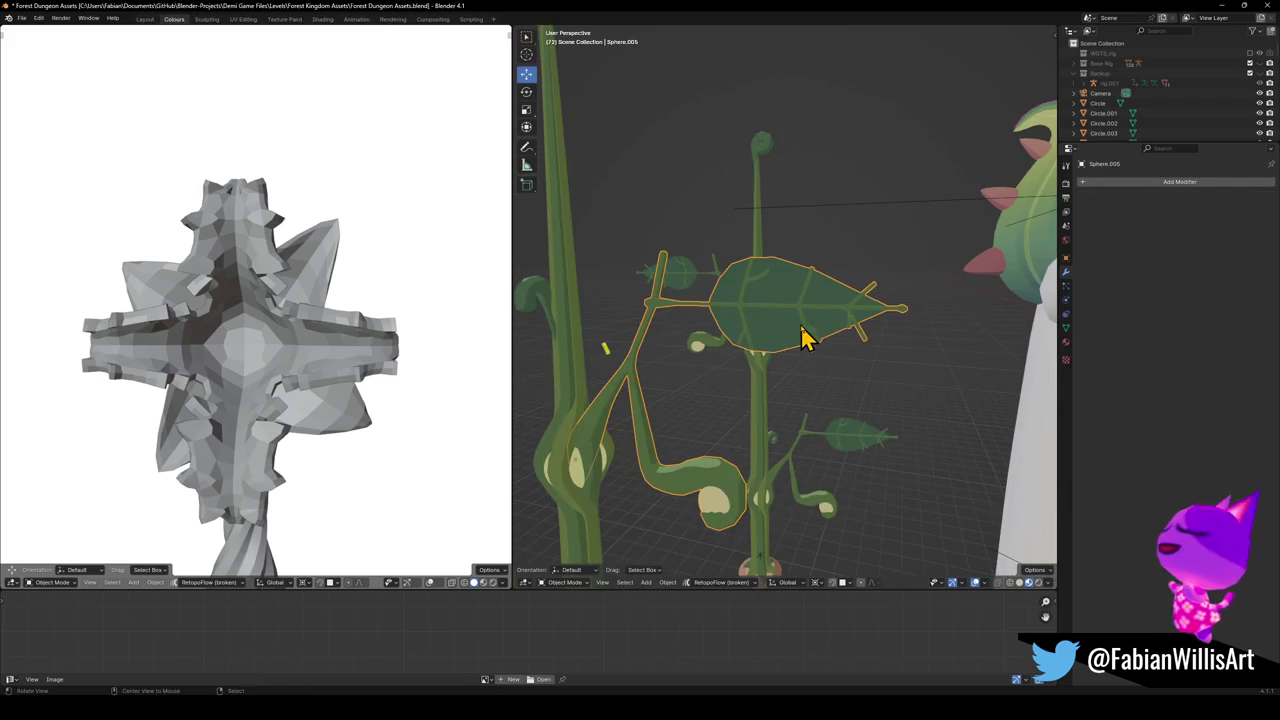
pyautogui.scroll(-2, 805, 340)
pyautogui.scroll(-4, 854, 366)
pyautogui.moveTo(854, 366)
pyautogui.mouseDown(button='middle')
pyautogui.moveTo(854, 340)
pyautogui.moveTo(722, 343)
pyautogui.moveTo(766, 360)
pyautogui.moveTo(891, 366)
pyautogui.moveTo(760, 365)
pyautogui.mouseUp(button='middle')
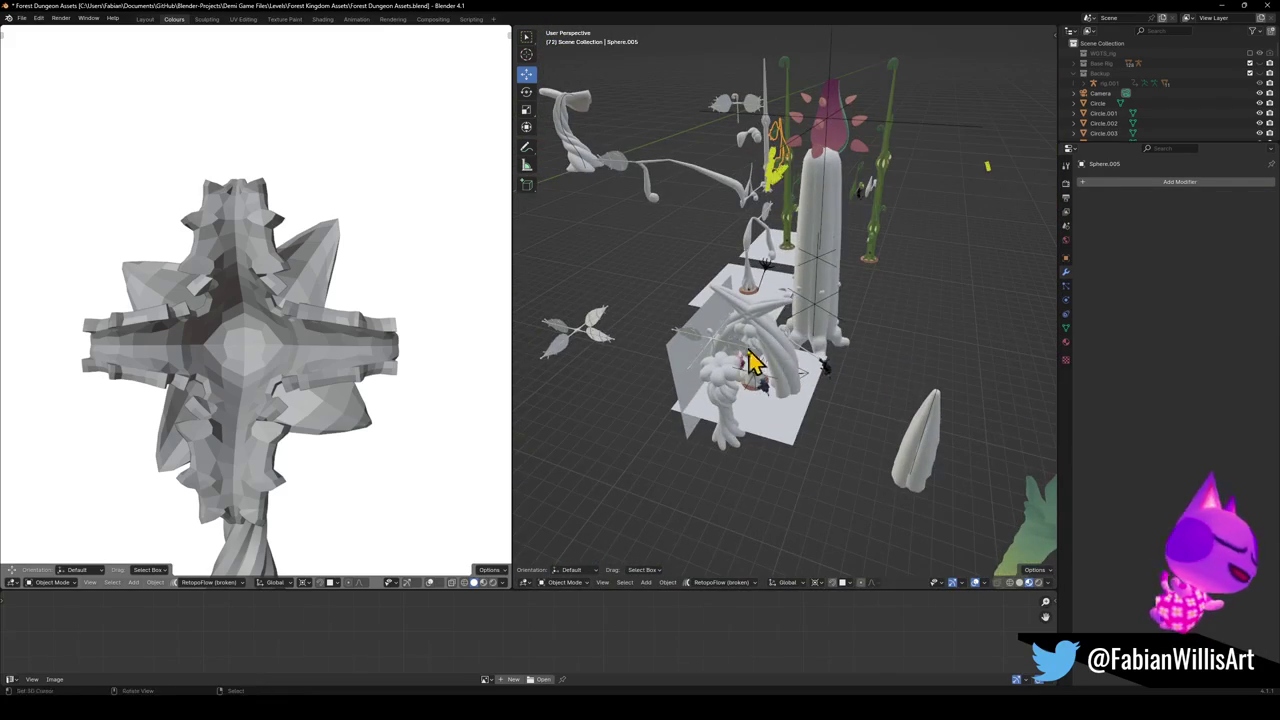
pyautogui.press('KP_Decimal')
pyautogui.scroll(2, 870, 270)
pyautogui.moveTo(870, 270)
pyautogui.mouseDown(button='middle')
pyautogui.moveTo(851, 337)
pyautogui.moveTo(862, 350)
pyautogui.mouseUp(button='middle')
pyautogui.scroll(3, 830, 320)
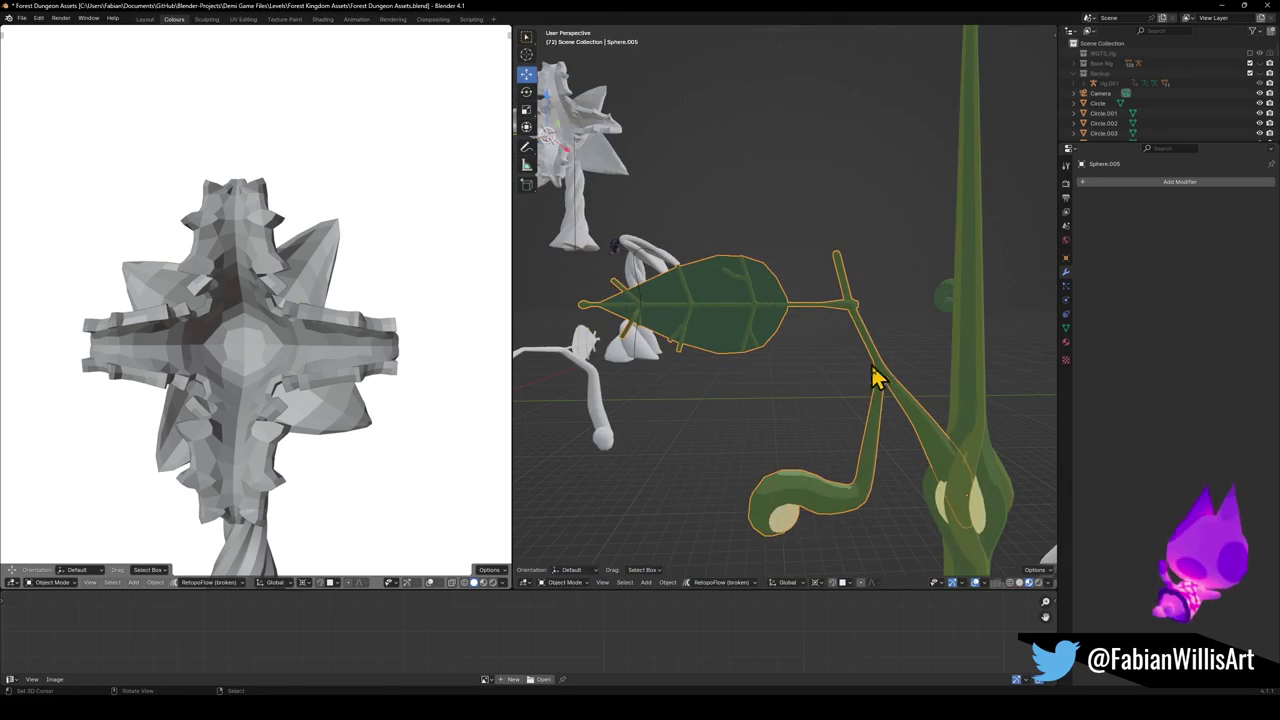
pyautogui.hotkey('shift', '`')
pyautogui.press('Escape')
pyautogui.rightClick(868, 370)
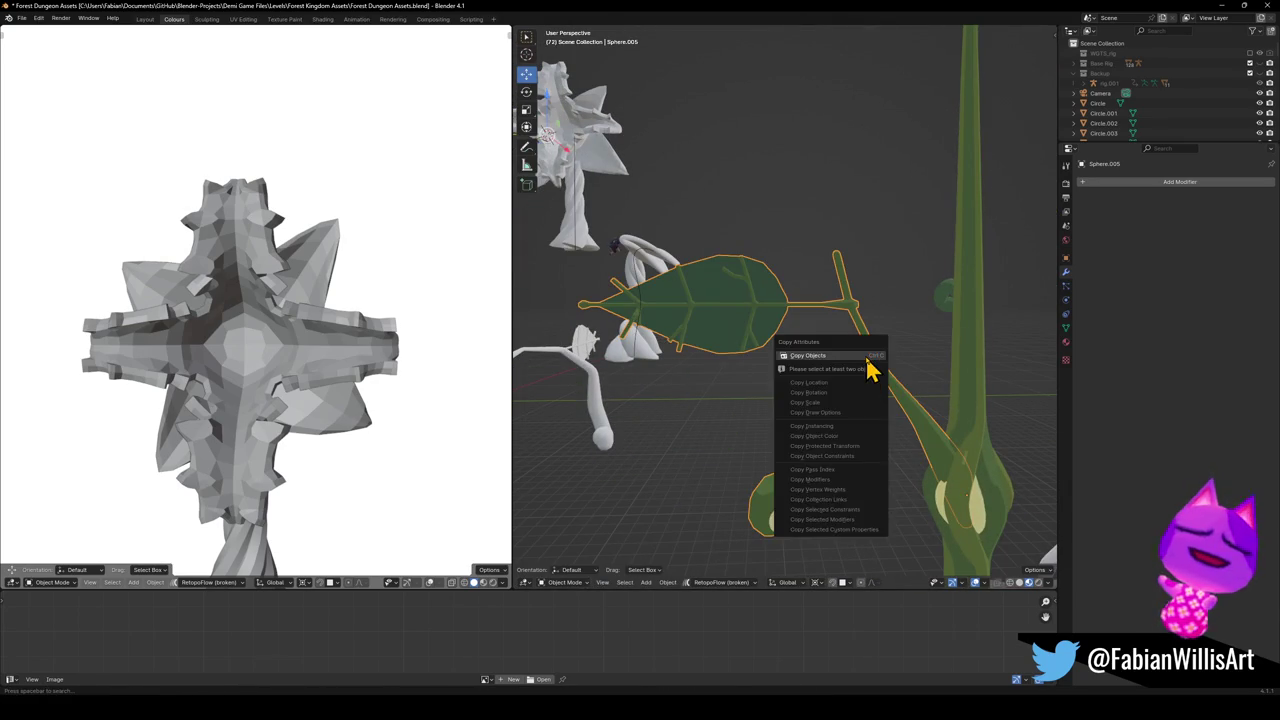
pyautogui.click(810, 407)
# Step: Return to the forest overworld scene and paste the copied plant
pyautogui.click(1221, 10)
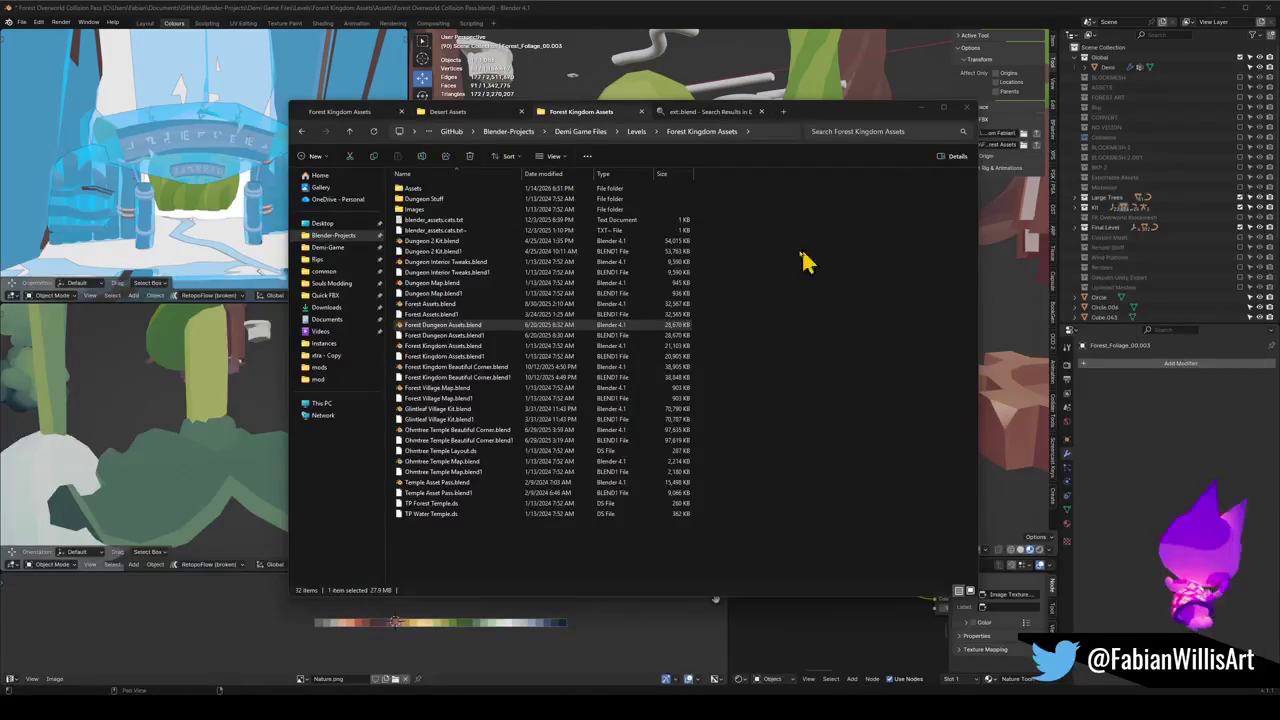
pyautogui.click(856, 12)
pyautogui.scroll(-2, 722, 313)
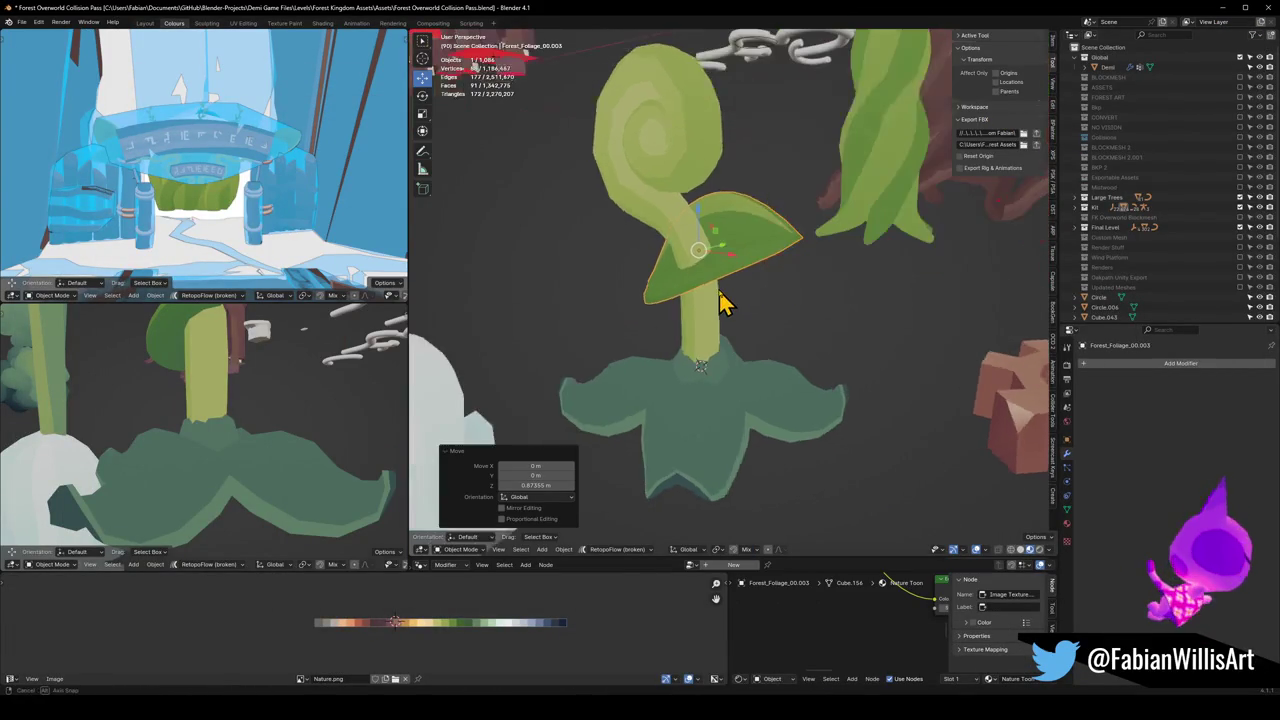
pyautogui.scroll(-3, 720, 294)
pyautogui.hotkey('ctrl', 'v')
# Step: Snap the pasted plant to the 3D cursor and select its stem
pyautogui.hotkey('shift', 's')
pyautogui.click(730, 295)
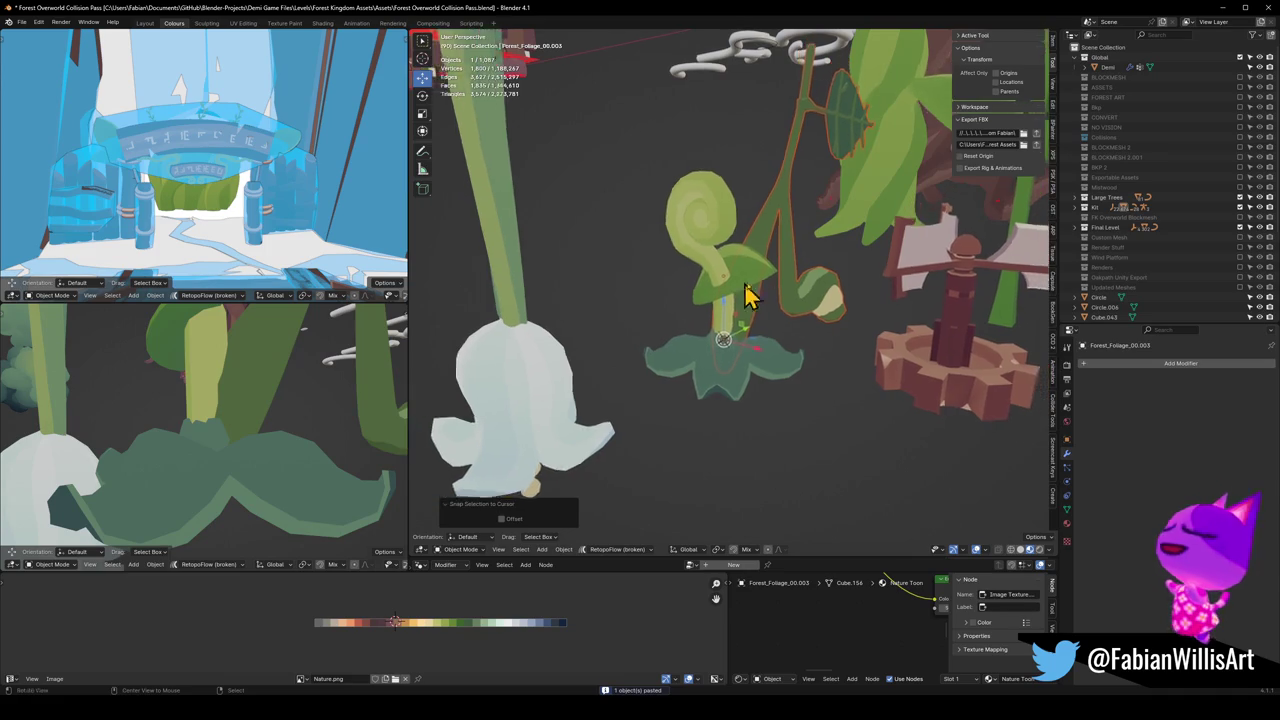
pyautogui.moveTo(730, 295); pyautogui.dragTo(782, 323, button='middle')
pyautogui.click(782, 323)
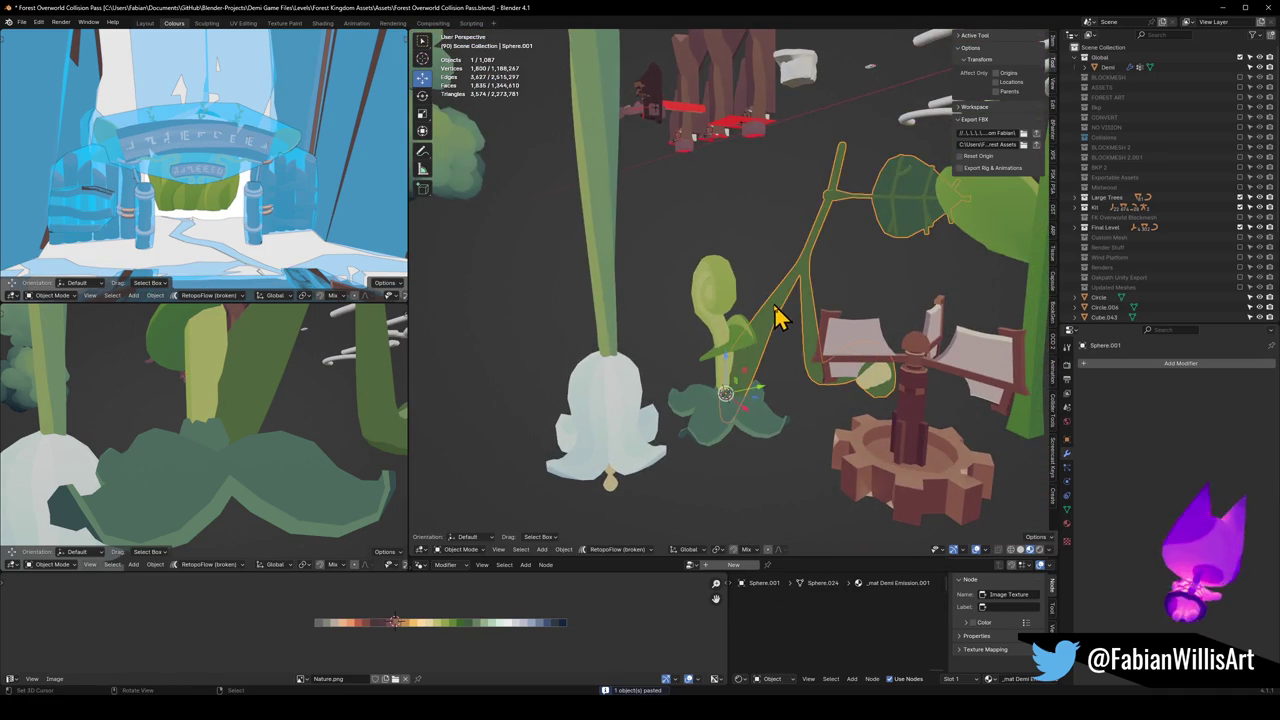
pyautogui.scroll(1, 780, 315)
pyautogui.scroll(2, 780, 312)
pyautogui.moveTo(782, 310)
pyautogui.mouseDown(button='middle')
pyautogui.moveTo(754, 329)
pyautogui.moveTo(777, 343)
pyautogui.moveTo(757, 351)
pyautogui.mouseUp(button='middle')
# Step: Separate the stem's leaf into its own object by selection
pyautogui.press('Tab')
pyautogui.scroll(1, 895, 160)
pyautogui.scroll(3, 840, 225)
pyautogui.scroll(2, 735, 292)
pyautogui.press('l')
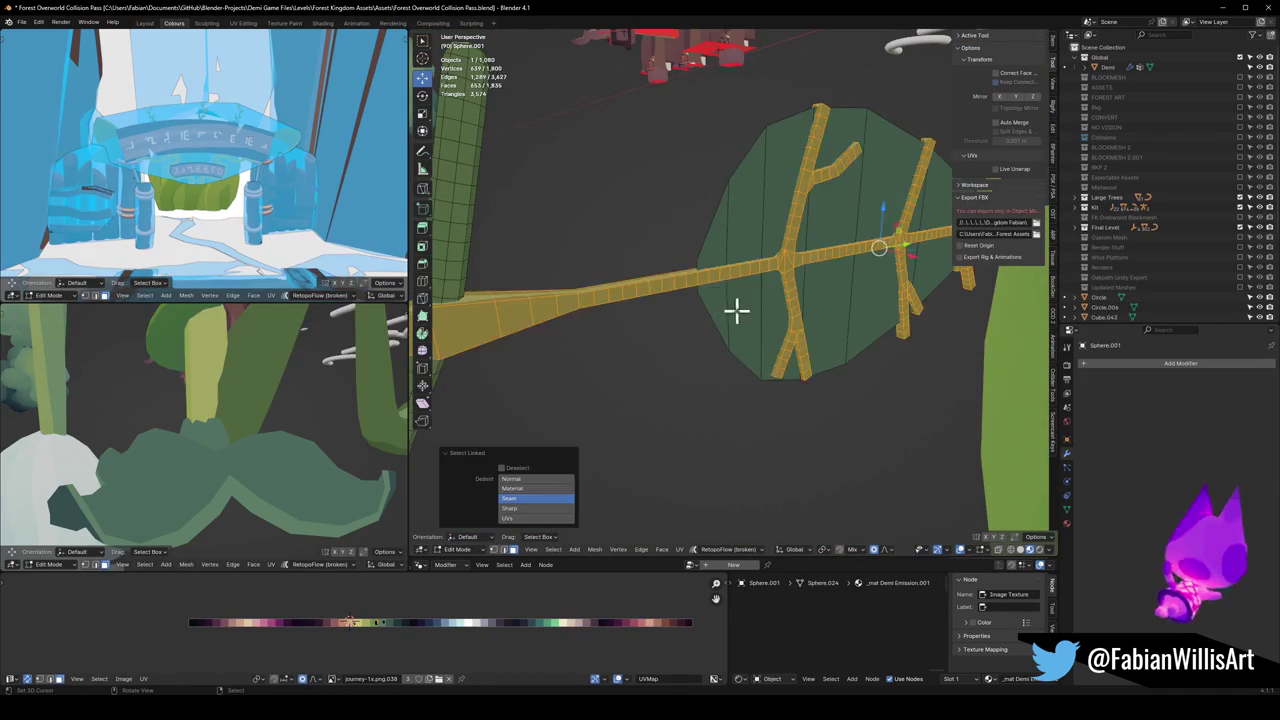
pyautogui.press('l')
pyautogui.moveTo(751, 214); pyautogui.dragTo(754, 223, button='middle')
pyautogui.press('p')
pyautogui.click(757, 240)
pyautogui.press('Tab')
# Step: Move the small green leaf in the XY plane, about 0.54 m in X and 2.2 m in Y
pyautogui.click(571, 277)
pyautogui.scroll(-3, 571, 277)
pyautogui.moveTo(623, 274)
pyautogui.mouseDown(button='middle')
pyautogui.moveTo(705, 245)
pyautogui.moveTo(689, 357)
pyautogui.mouseUp(button='middle')
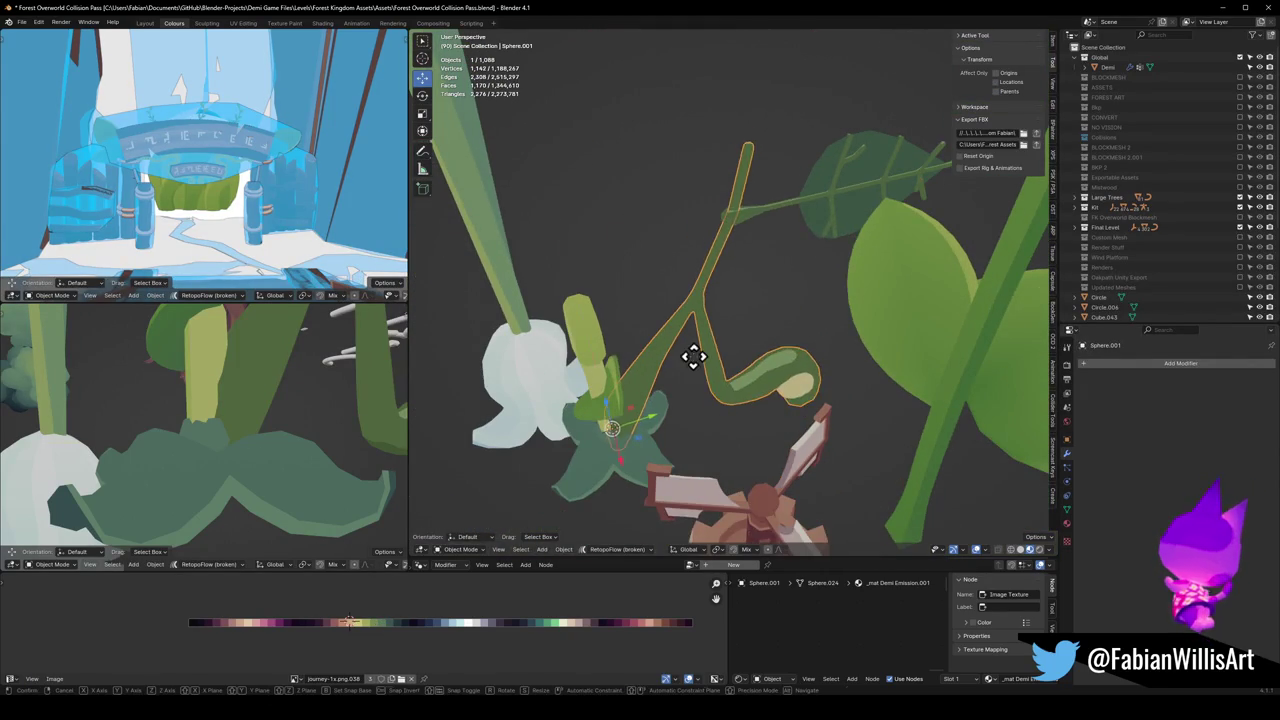
pyautogui.click(805, 212)
pyautogui.press('g')
pyautogui.hotkey('shift', 'z')
pyautogui.press('Escape')
pyautogui.click(614, 392)
pyautogui.press('g')
pyautogui.hotkey('shift', 'z')
pyautogui.click(771, 363)
pyautogui.moveTo(771, 363)
pyautogui.mouseDown(button='middle')
pyautogui.moveTo(780, 380)
pyautogui.moveTo(806, 357)
pyautogui.moveTo(797, 398)
pyautogui.moveTo(766, 374)
pyautogui.moveTo(791, 314)
pyautogui.mouseUp(button='middle')
# Step: Clear the green leaf's rotation and set its origin to geometry
pyautogui.hotkey('alt', 'r')
pyautogui.press('KP_Decimal')
pyautogui.moveTo(690, 340)
pyautogui.mouseDown(button='middle')
pyautogui.moveTo(594, 377)
pyautogui.moveTo(660, 331)
pyautogui.mouseUp(button='middle')
pyautogui.press('q')
pyautogui.click(662, 332)
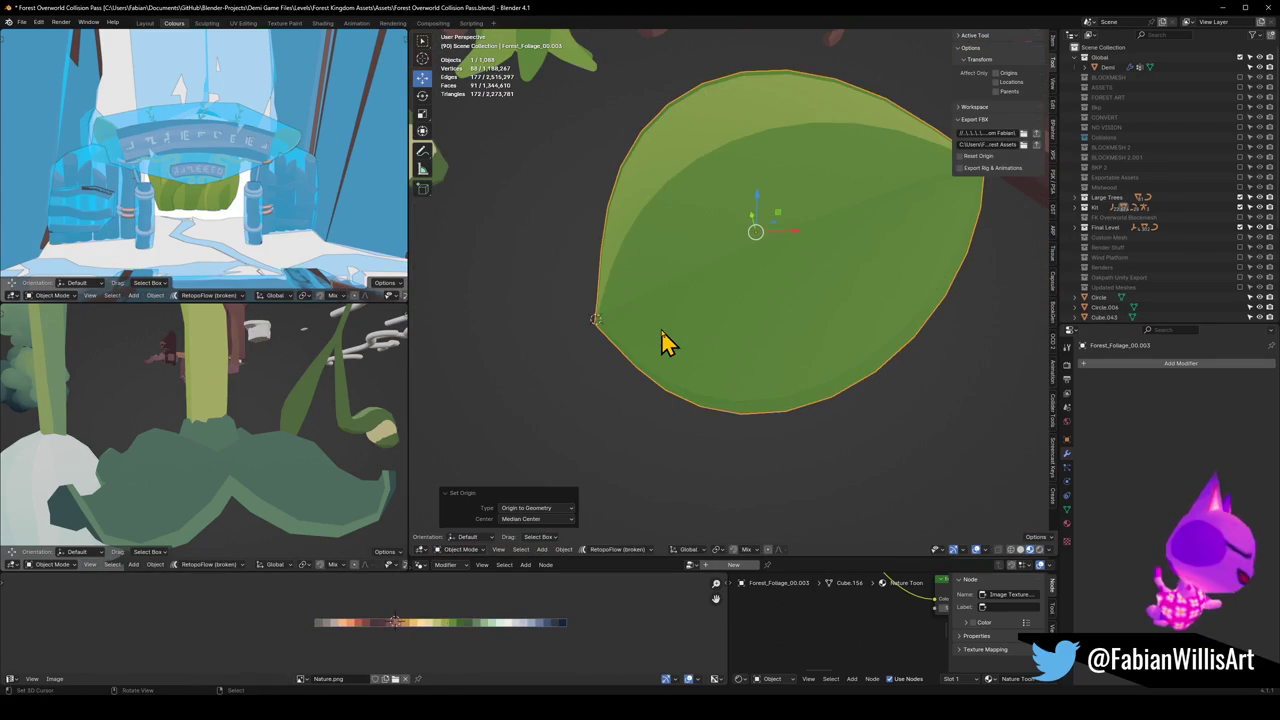
# Step: Select the vein leaf Sphere.021 and frame it in the view
pyautogui.press('q')
pyautogui.scroll(-8, 655, 320)
pyautogui.moveTo(709, 363)
pyautogui.mouseDown(button='middle')
pyautogui.moveTo(689, 294)
pyautogui.moveTo(714, 237)
pyautogui.mouseUp(button='middle')
pyautogui.click(729, 205)
pyautogui.press('KP_Decimal')
pyautogui.press('Tab')
# Step: Return to object mode and place the 3D cursor at the vein leaf's stem joint
pyautogui.moveTo(700, 331); pyautogui.dragTo(700, 306, button='middle')
pyautogui.scroll(-3, 706, 293)
pyautogui.press('Tab')
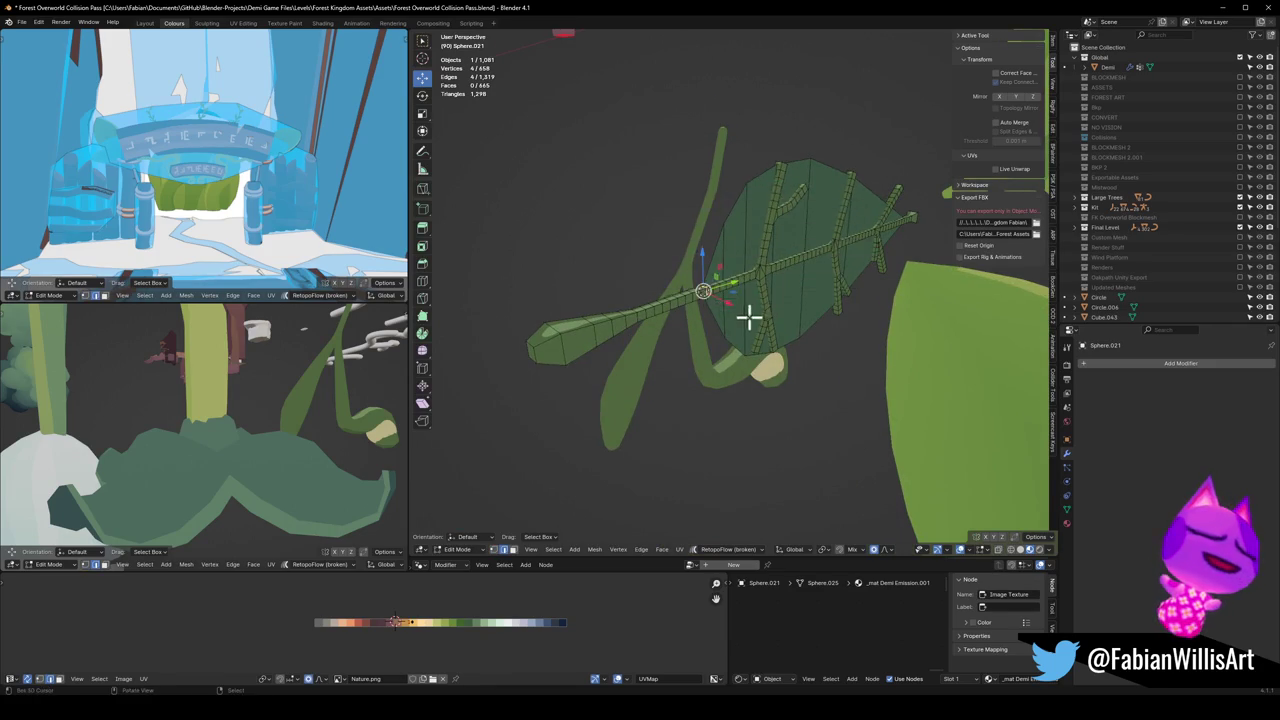
pyautogui.rightClick(757, 343)
pyautogui.press('Escape')
pyautogui.moveTo(754, 337); pyautogui.dragTo(737, 305, button='middle')
pyautogui.rightClick(737, 307)
pyautogui.click(734, 300)
# Step: Snap the small green leaf onto the 3D cursor
pyautogui.click(706, 517)
pyautogui.hotkey('shift', 's')
pyautogui.click(740, 340)
pyautogui.scroll(3, 737, 292)
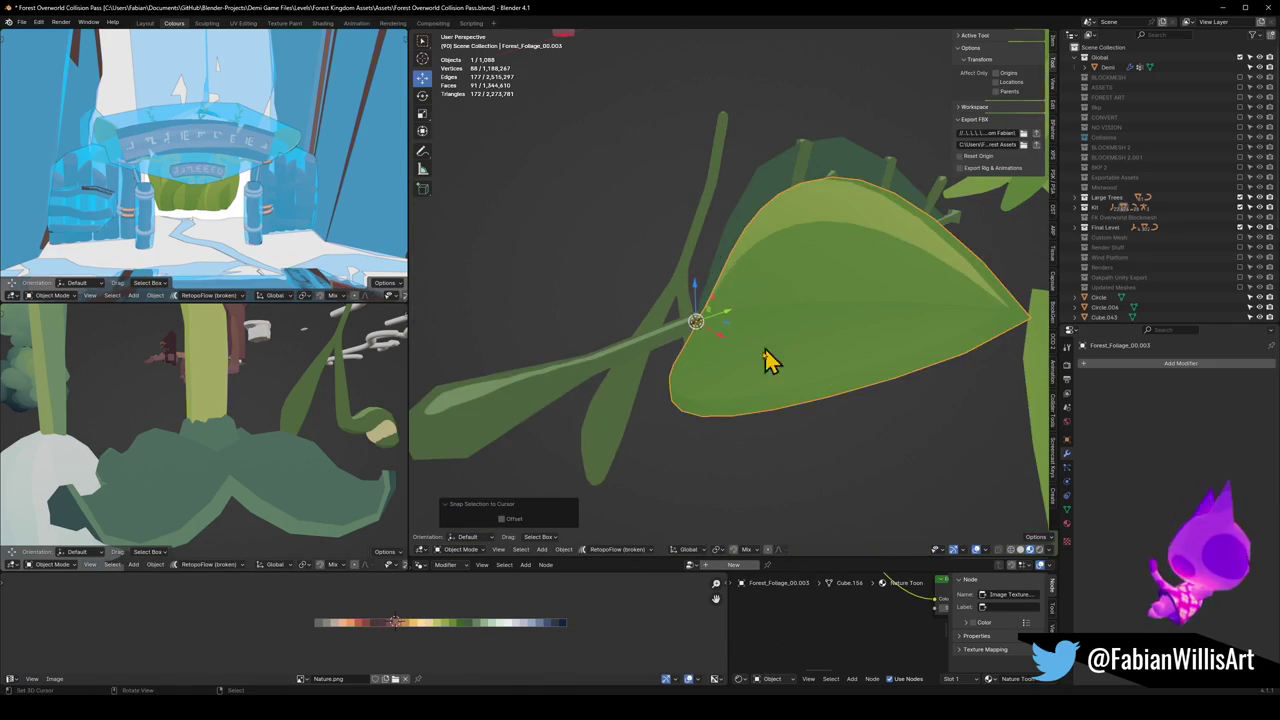
# Step: Trackball-rotate the green leaf roughly into the vein leaf's orientation
pyautogui.press('r')
pyautogui.press('r')
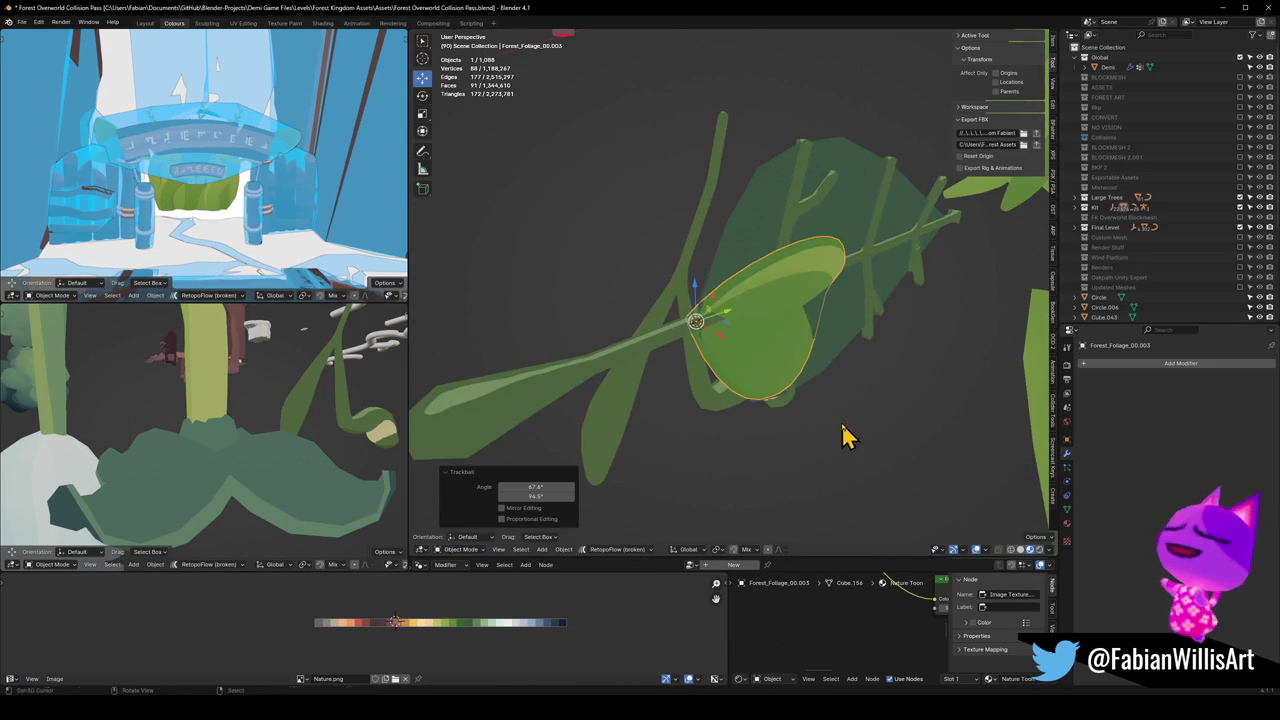
pyautogui.click(846, 432)
pyautogui.moveTo(846, 432); pyautogui.dragTo(830, 413, button='middle')
pyautogui.press('r')
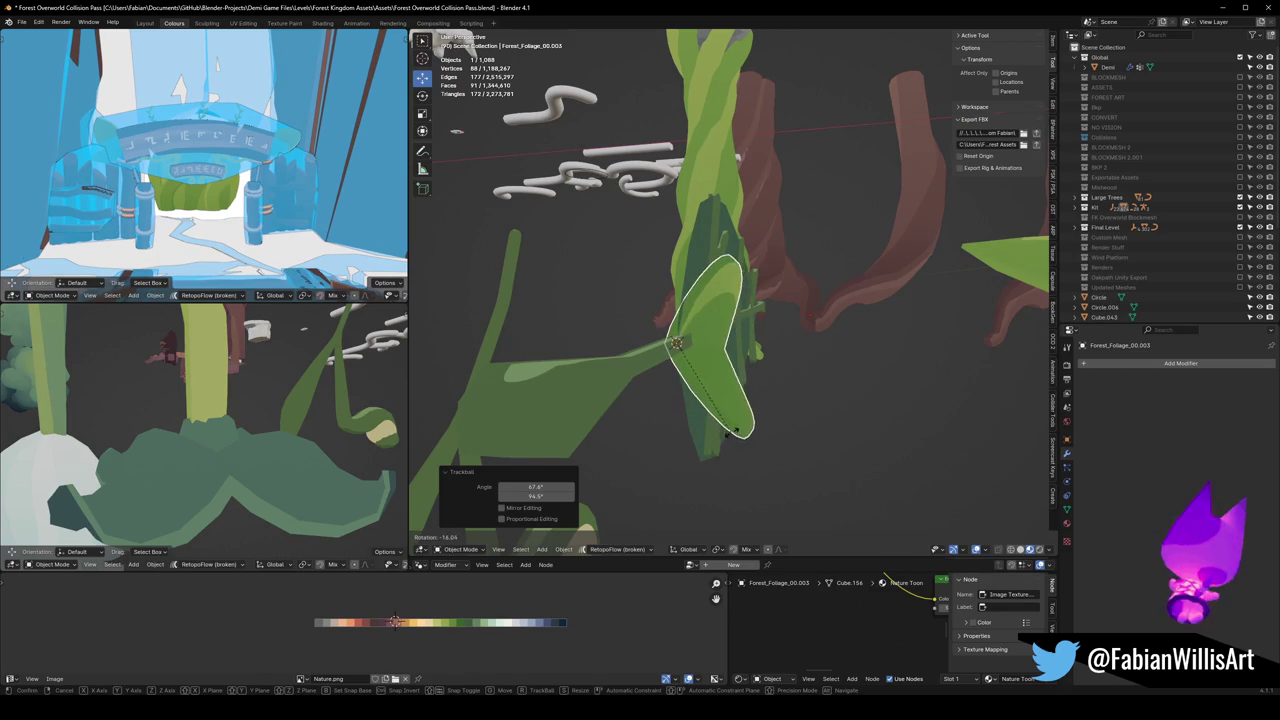
pyautogui.click(730, 438)
# Step: Isolate the green and vein leaves in local view, seen from the side
pyautogui.keyDown('shift'); pyautogui.click(645, 378); pyautogui.keyUp('shift')
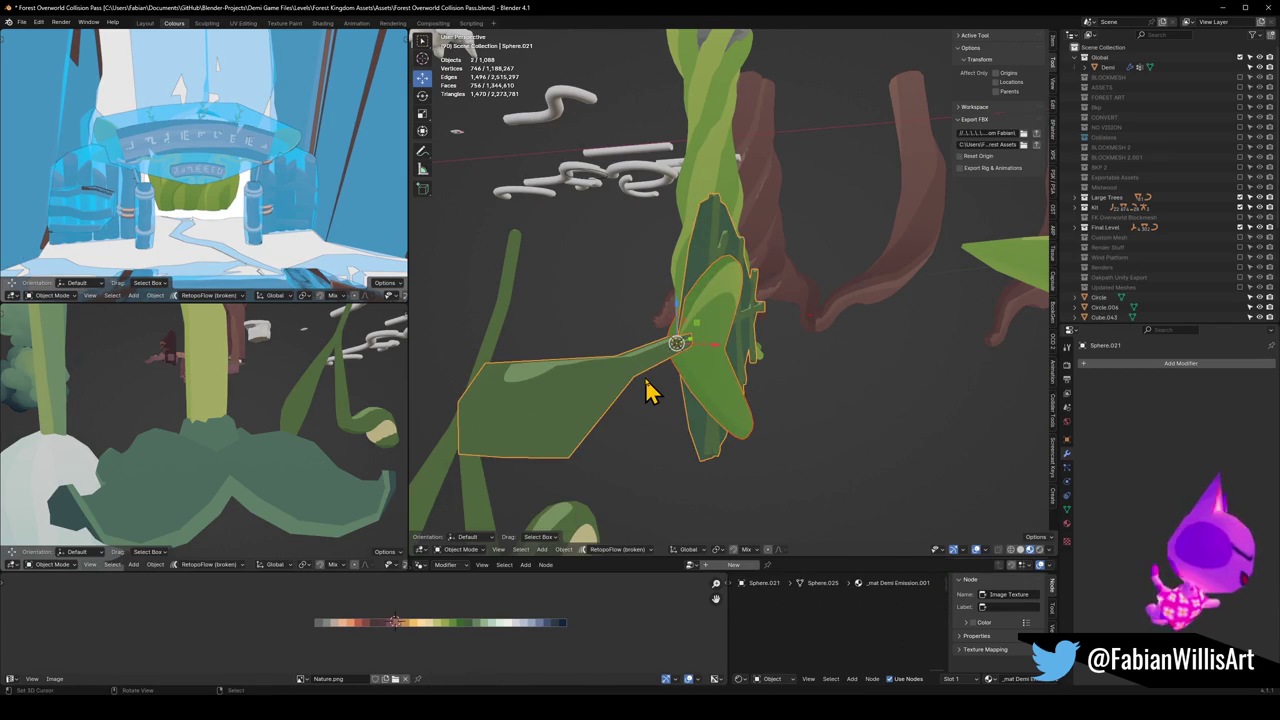
pyautogui.press('KP_Divide')
pyautogui.press('KP_1')
pyautogui.press('KP_3')
# Step: Rotate the green leaf to match and scale it up to 1.981
pyautogui.click(706, 329)
pyautogui.press('r')
pyautogui.click(736, 357)
pyautogui.press('s')
pyautogui.click(878, 376)
# Step: Free-rotate the green leaf once more and switch to top view
pyautogui.press('r')
pyautogui.press('r')
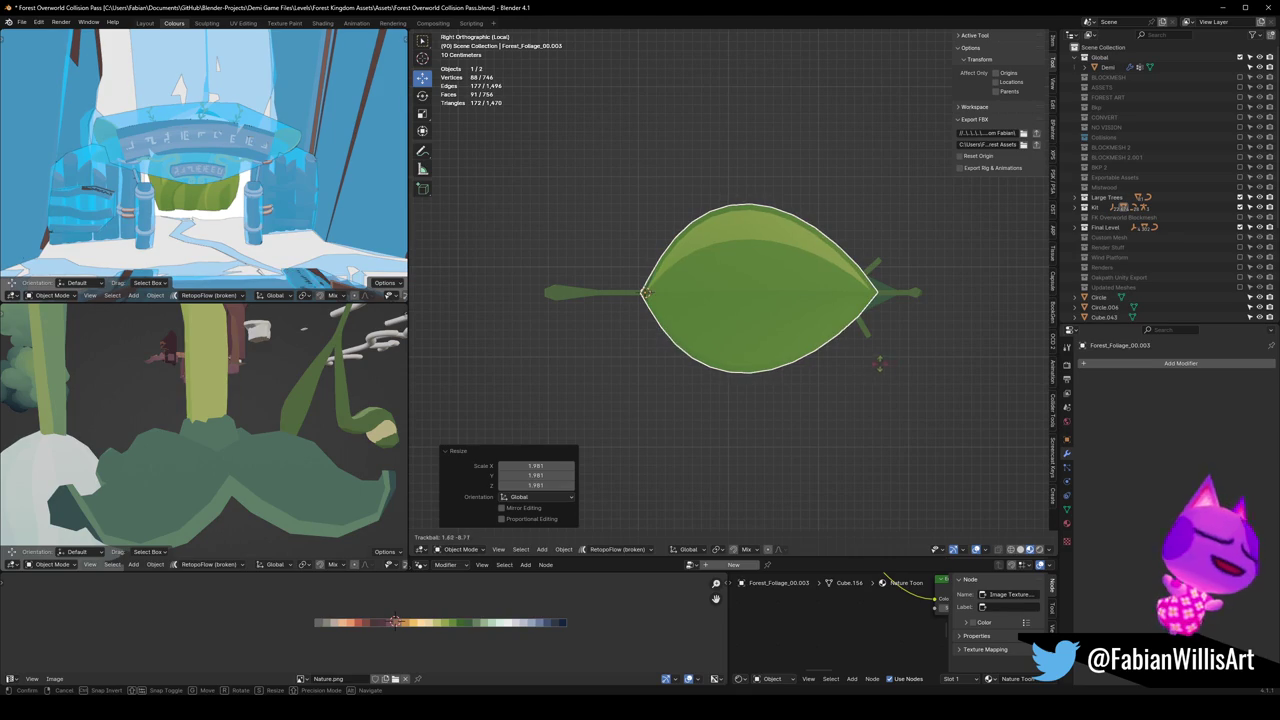
pyautogui.click(843, 357)
pyautogui.moveTo(843, 357)
pyautogui.mouseDown(button='middle')
pyautogui.moveTo(845, 383)
pyautogui.moveTo(814, 357)
pyautogui.mouseUp(button='middle')
pyautogui.press('KP_7')
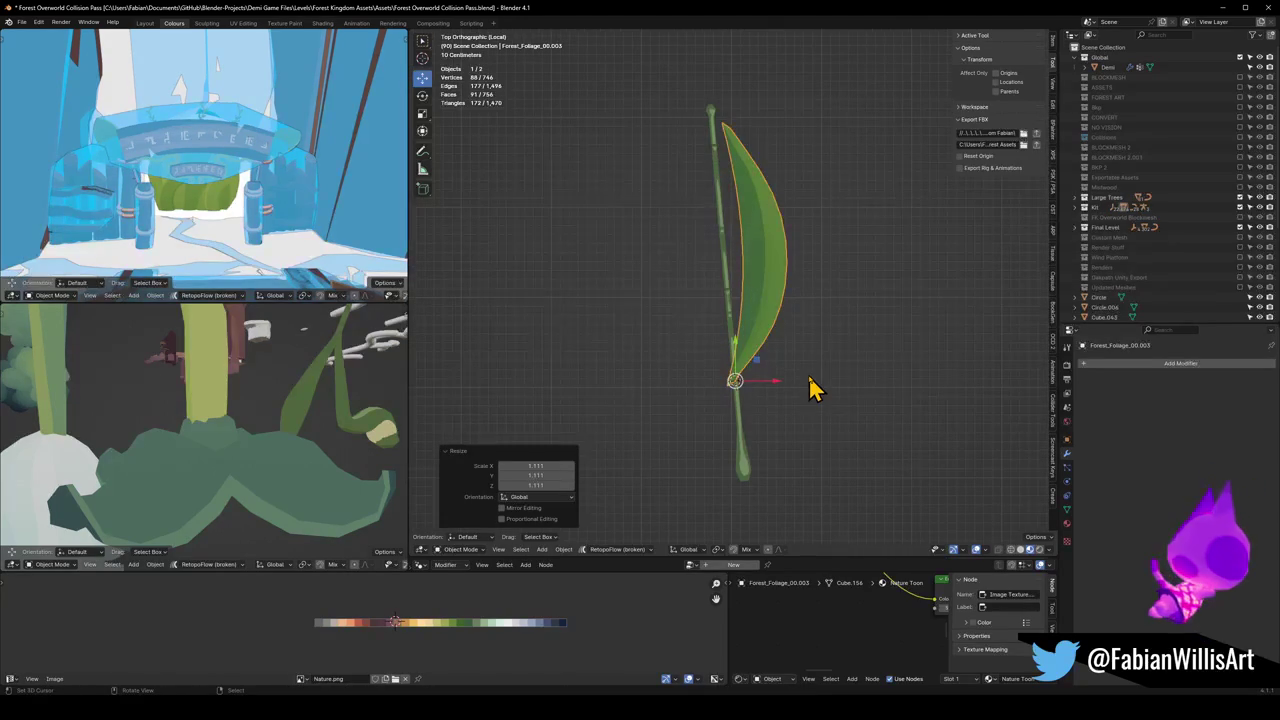
# Step: Clear the stem's and leaf's rotations, then turn the leaf to lie nearly flat under the stem
pyautogui.click(745, 470)
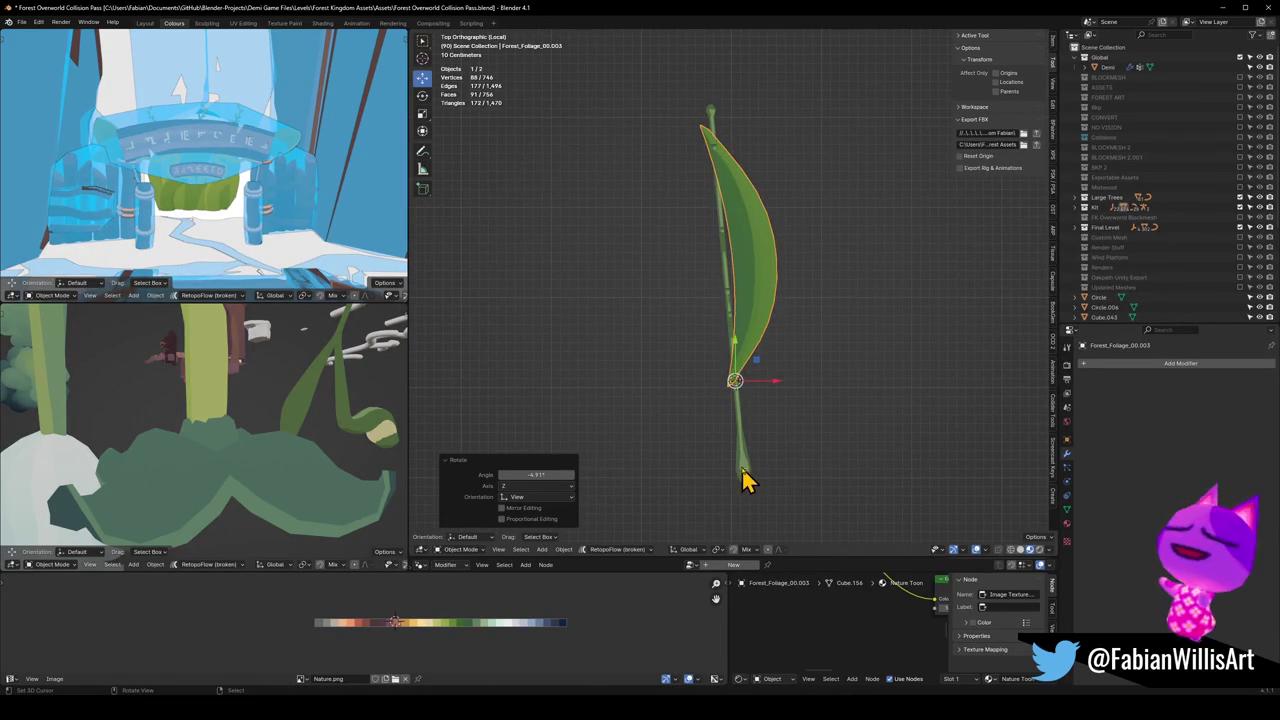
pyautogui.hotkey('alt', 'r')
pyautogui.click(754, 309)
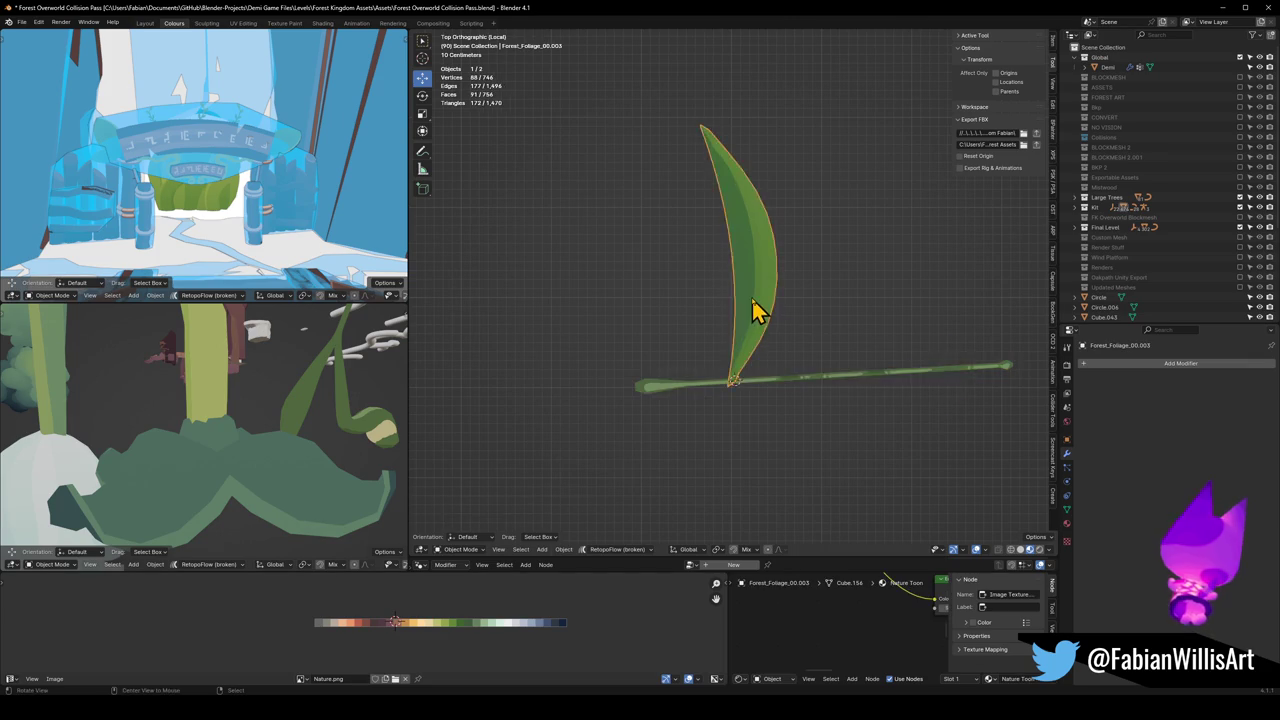
pyautogui.hotkey('alt', 'r')
pyautogui.press('r')
pyautogui.press('r')
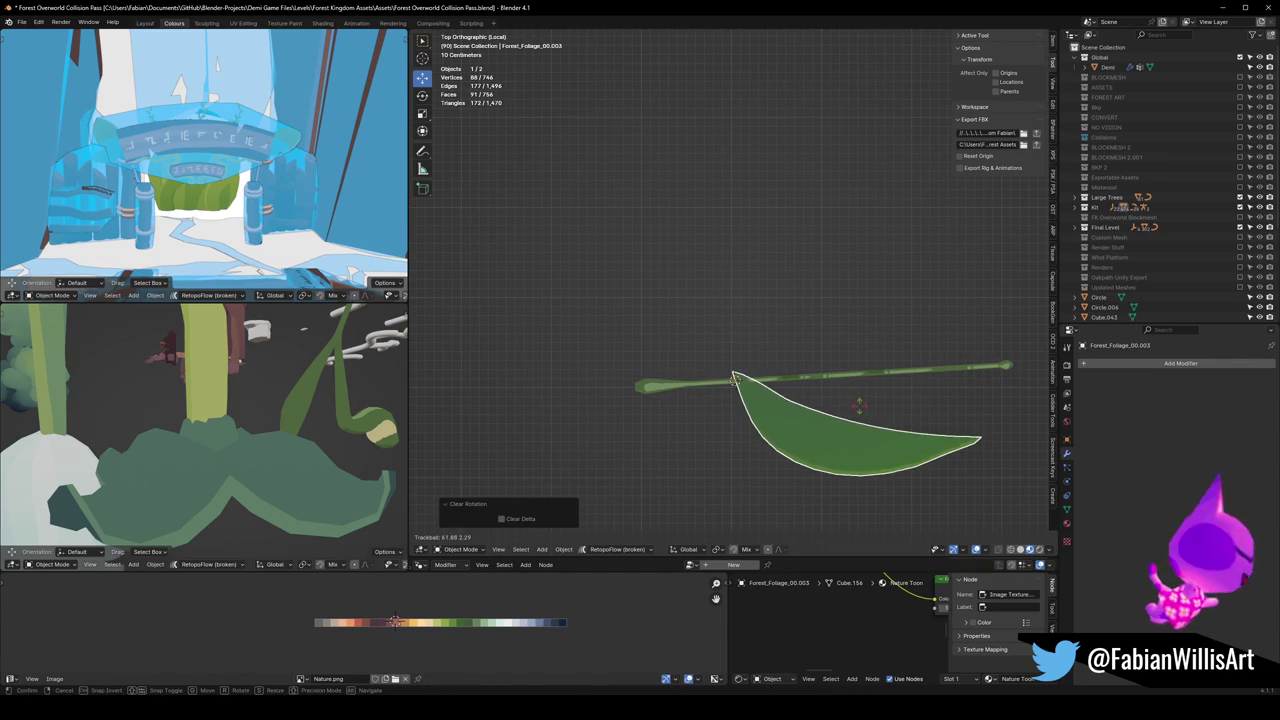
pyautogui.click(897, 491)
pyautogui.hotkey('alt', 'r')
pyautogui.press('r')
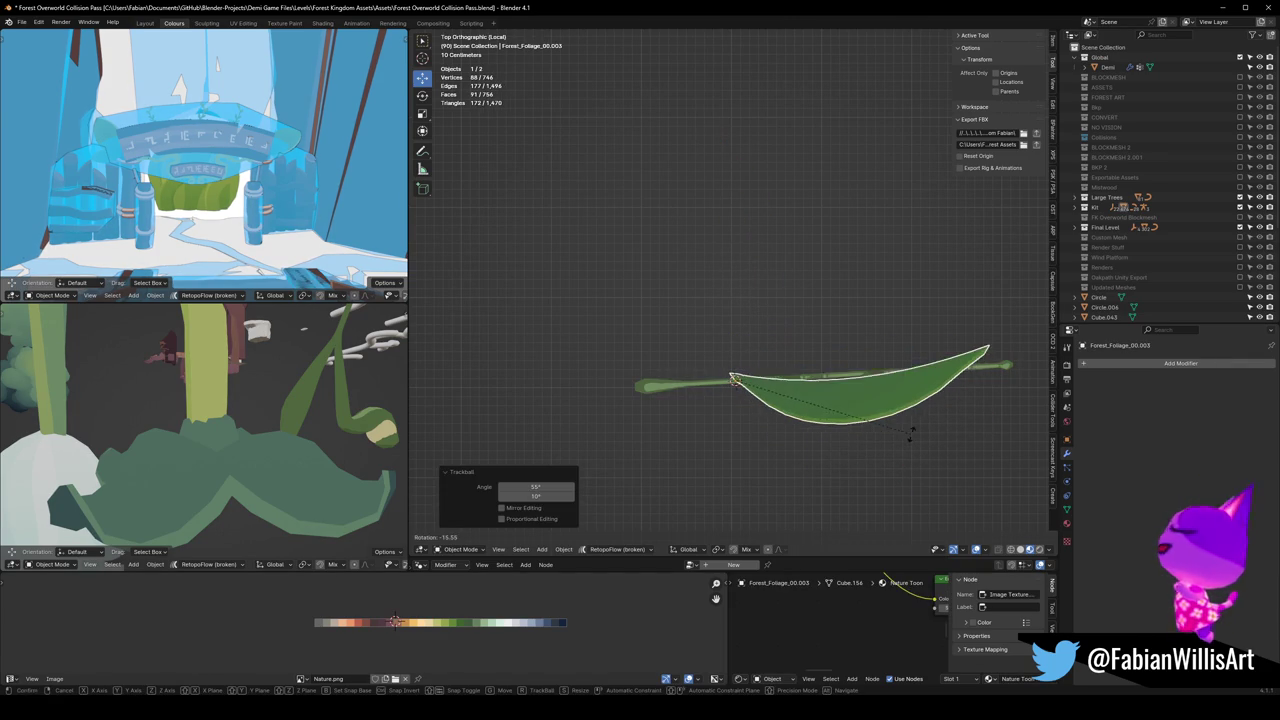
pyautogui.click(897, 453)
# Step: Isolate the leaf in the lower preview view and turn it about 8.5°
pyautogui.keyDown('alt'); pyautogui.middleClick(810, 420); pyautogui.keyUp('alt')
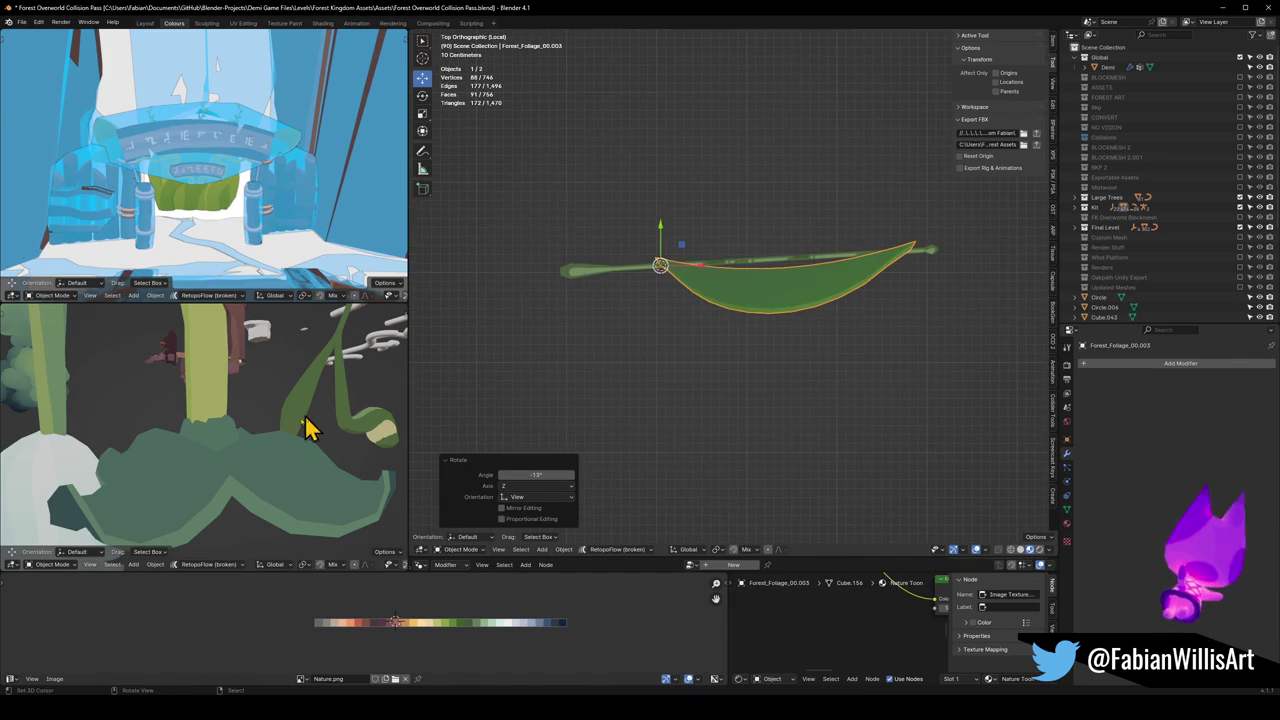
pyautogui.press('a')
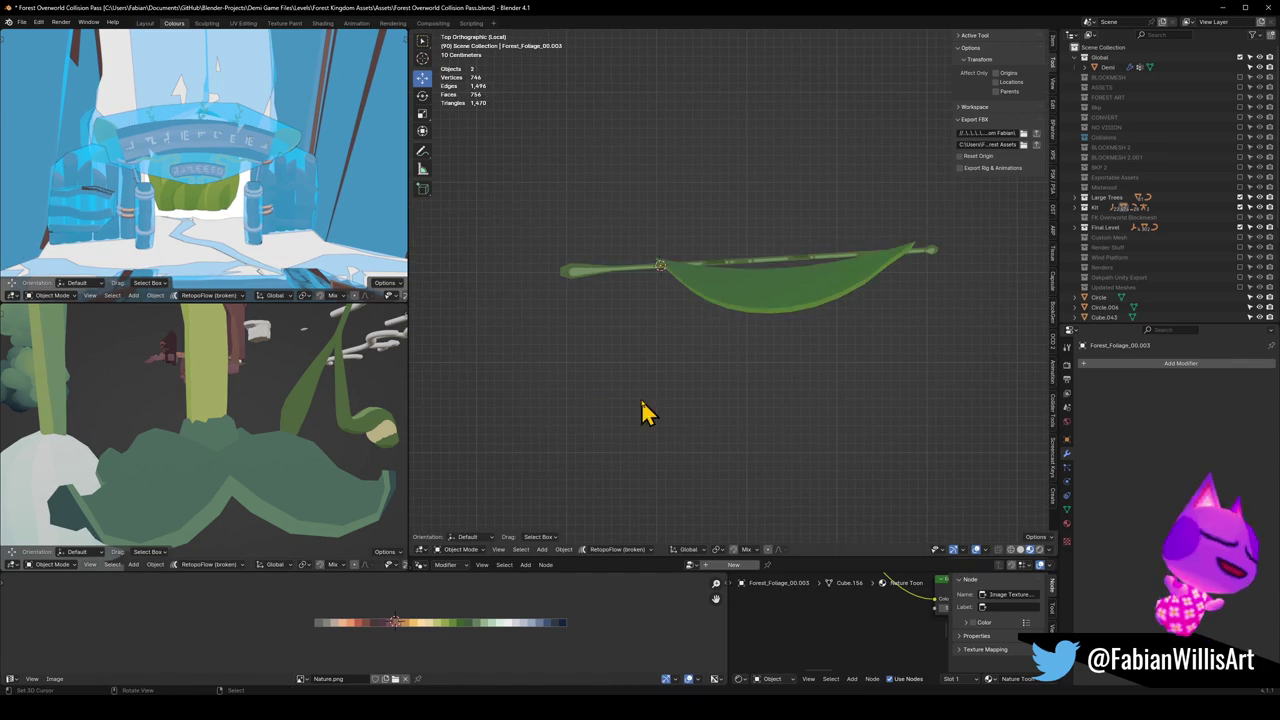
pyautogui.press('KP_Decimal')
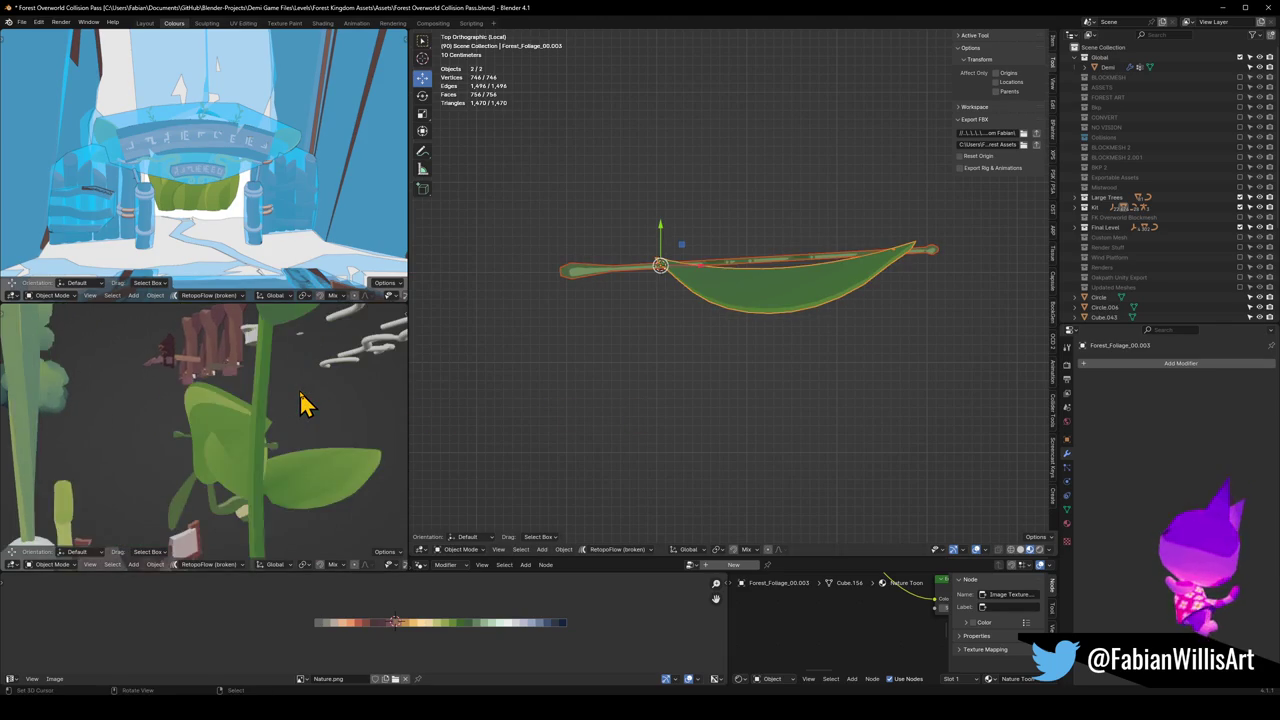
pyautogui.press('KP_Divide')
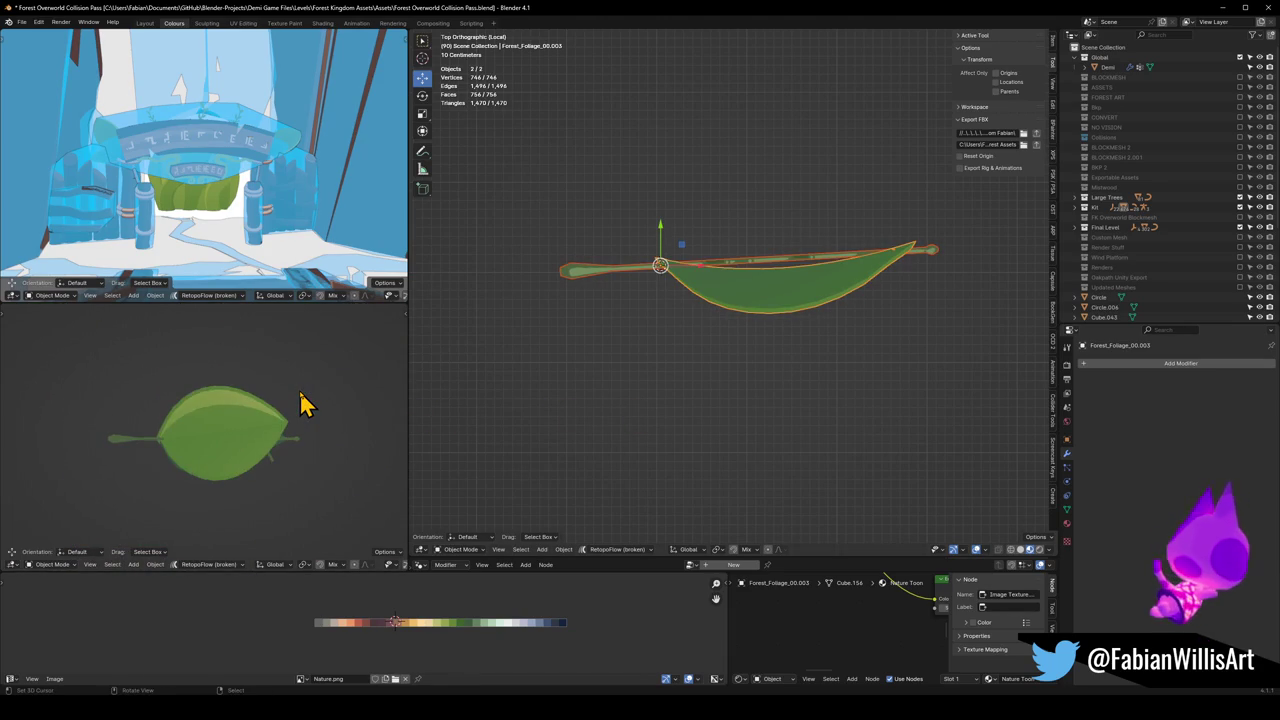
pyautogui.click(771, 310)
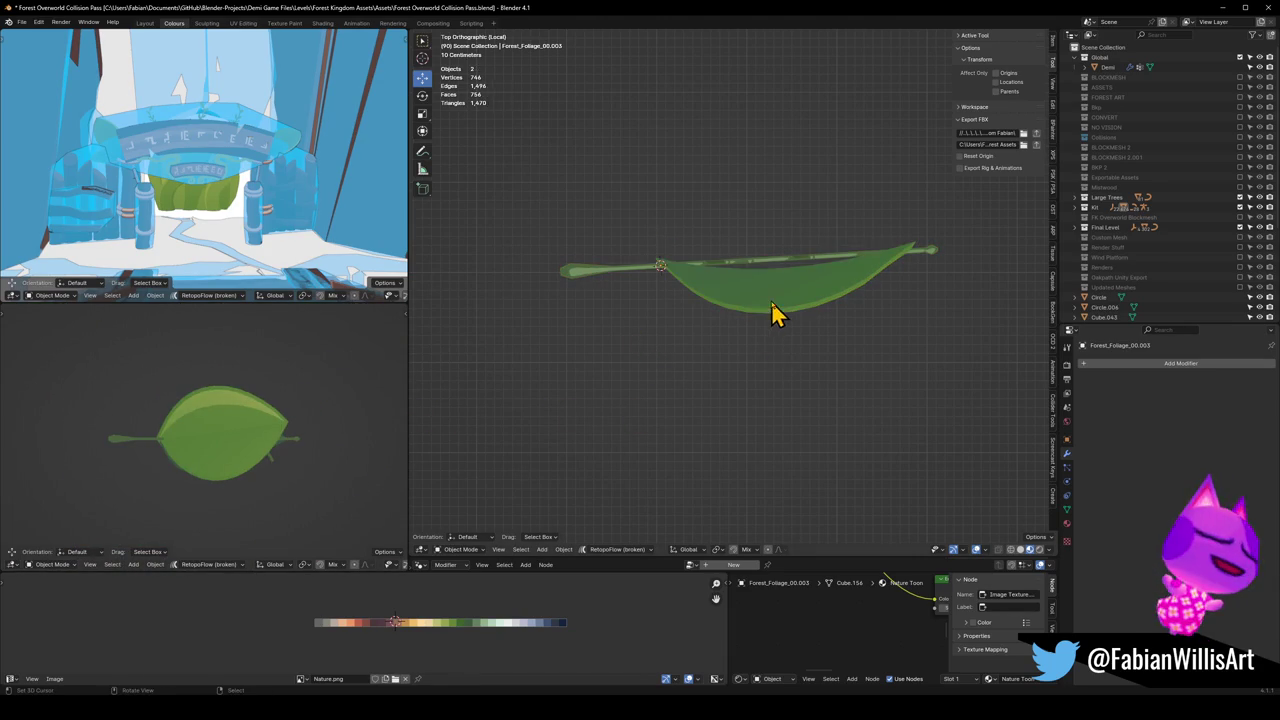
pyautogui.press('r')
pyautogui.click(320, 447)
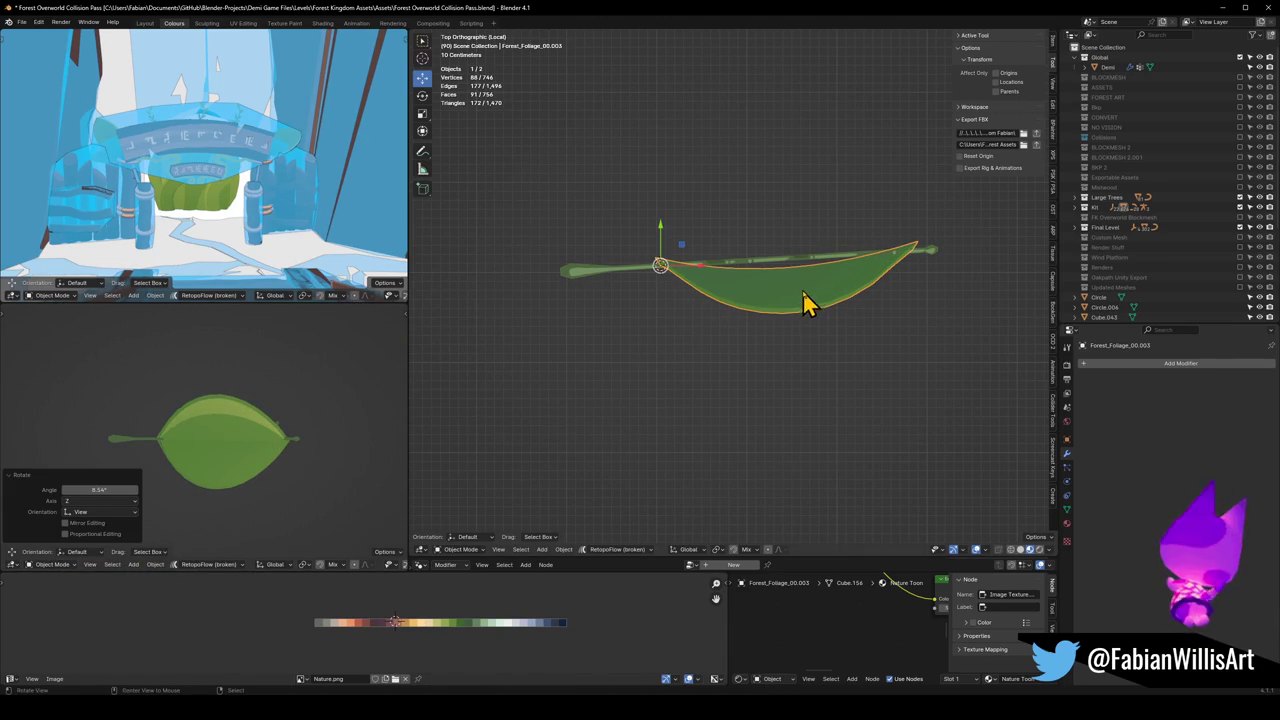
# Step: Apply the leaf's rotation and scale, then narrow it to 0.467 along Y
pyautogui.hotkey('ctrl', 'a')
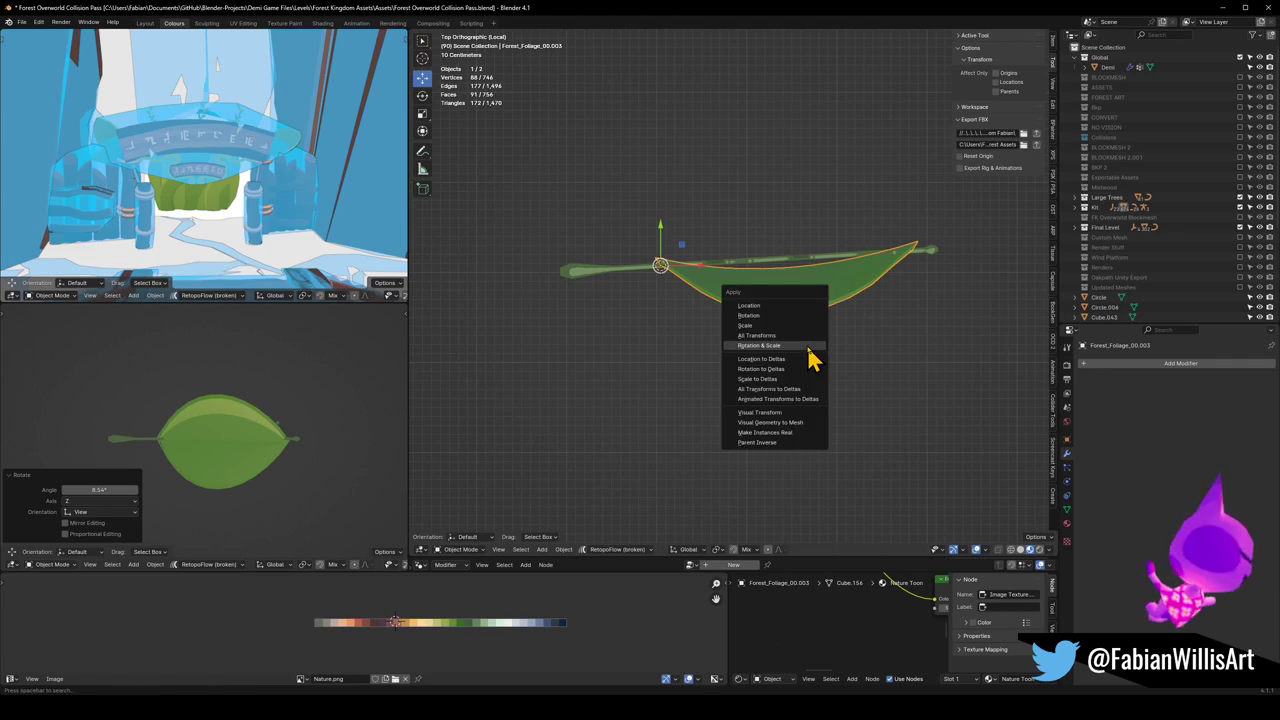
pyautogui.click(806, 360)
pyautogui.press('s')
pyautogui.press('y')
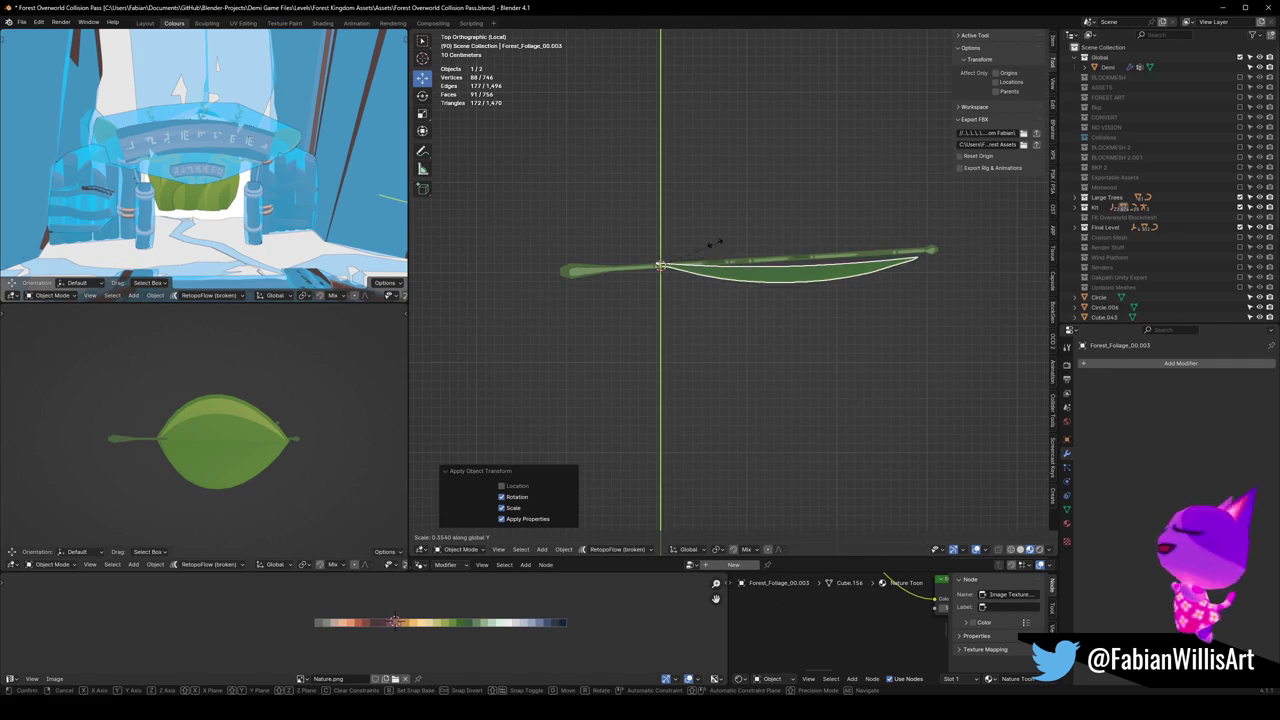
pyautogui.click(798, 350)
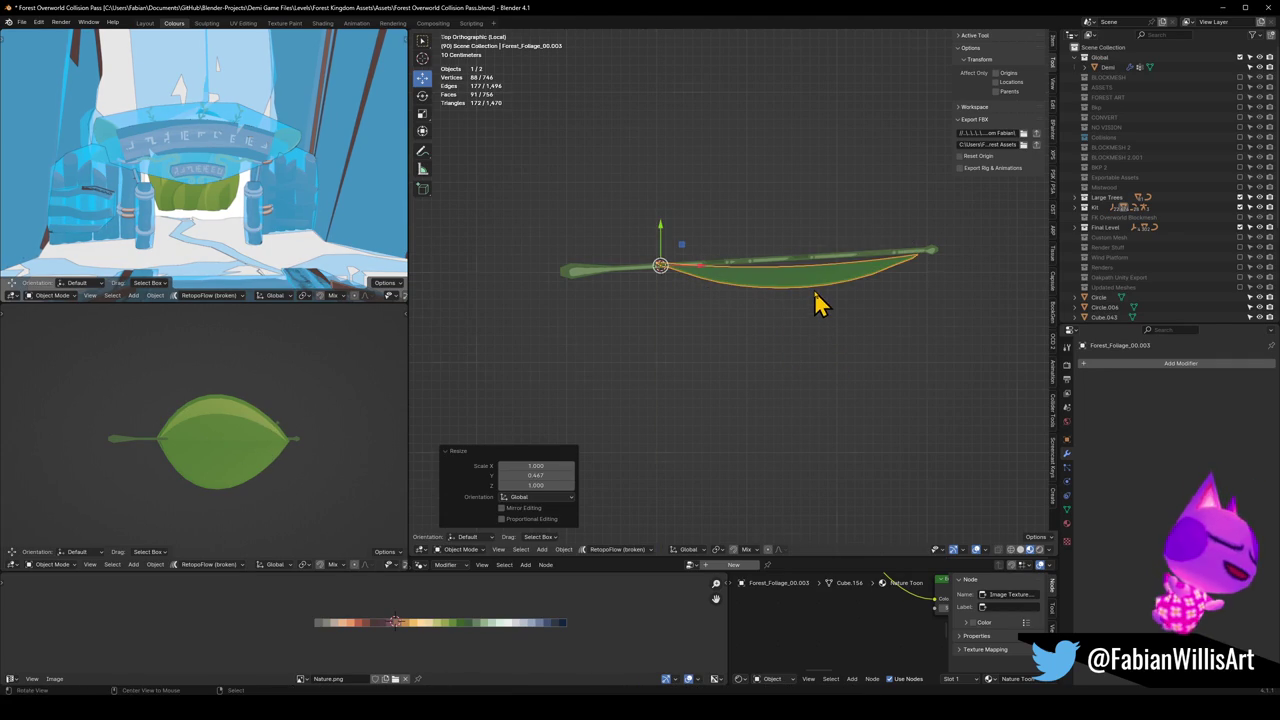
# Step: Flatten the leaf completely by scaling it to 0 along Y
pyautogui.keyDown('alt'); pyautogui.middleClick(815, 303); pyautogui.keyUp('alt')
pyautogui.press('s')
pyautogui.press('y')
pyautogui.press('0')
pyautogui.press('Return')
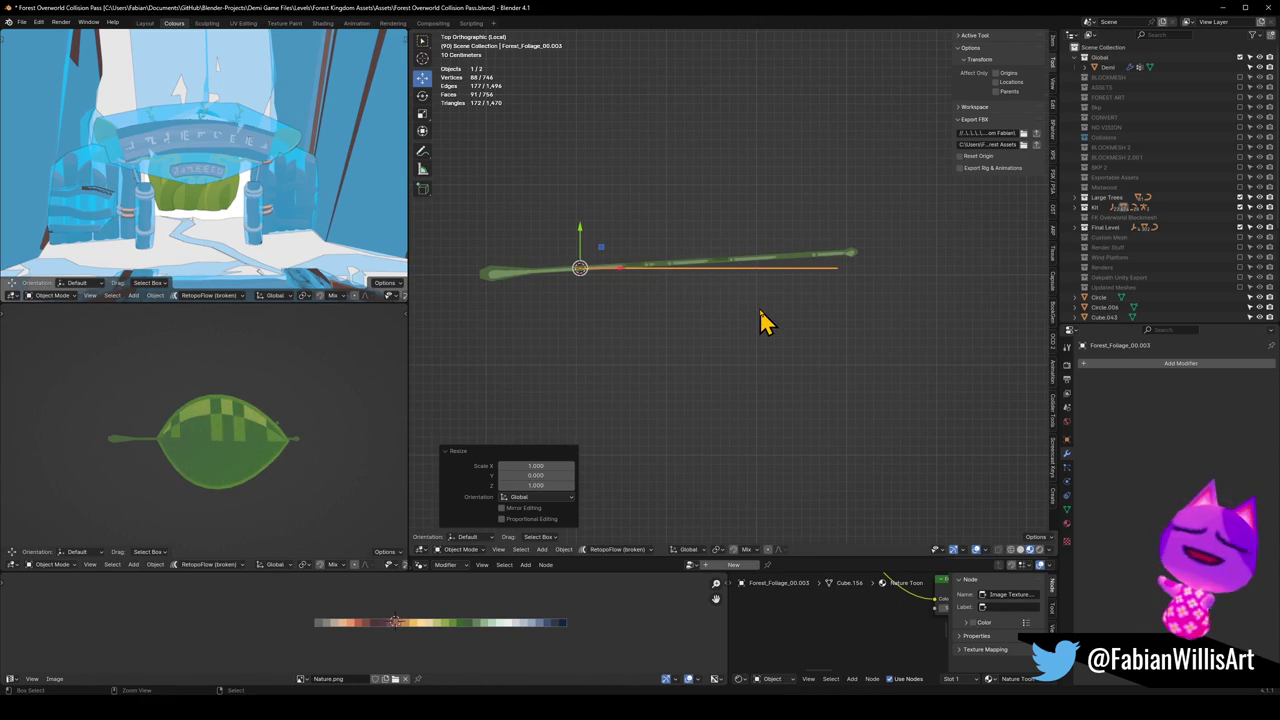
# Step: Undo the flatten to restore the leaf's wider curved blade, viewed from the top
pyautogui.hotkey('ctrl', 'z')
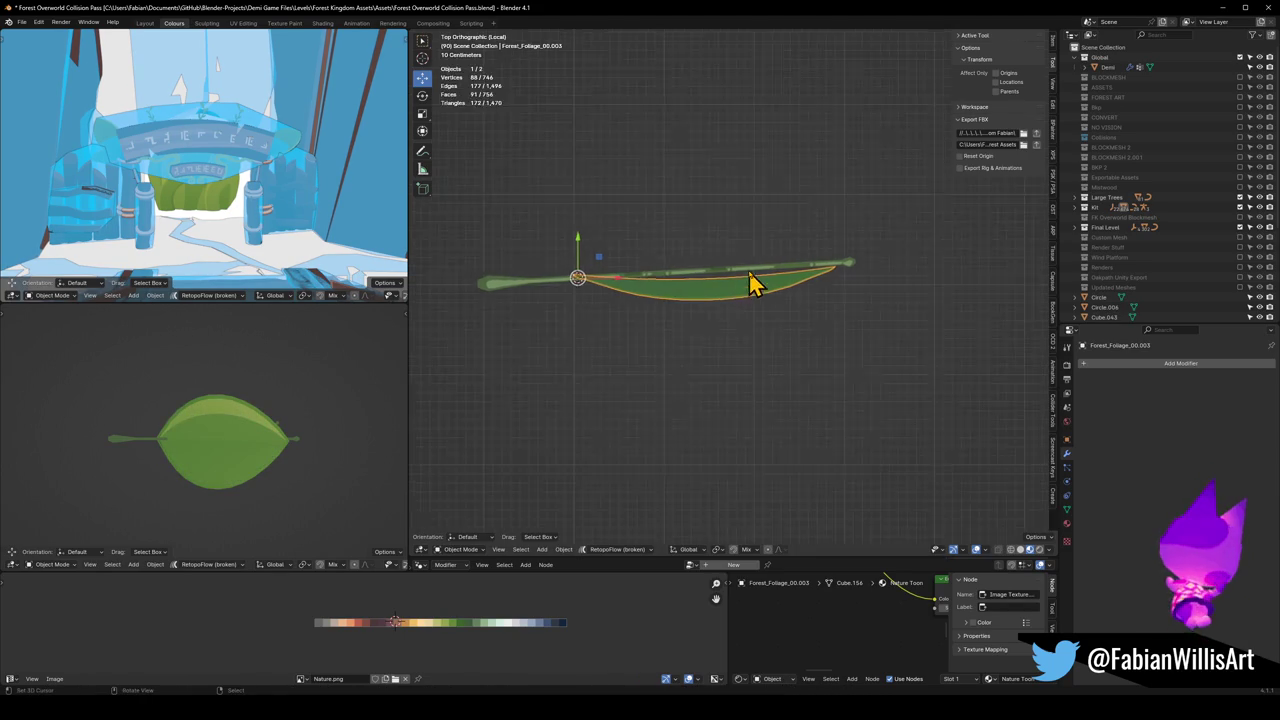
pyautogui.scroll(3, 691, 286)
pyautogui.scroll(3, 720, 240)
pyautogui.moveTo(720, 237)
pyautogui.mouseDown(button='middle')
pyautogui.moveTo(781, 255)
pyautogui.moveTo(754, 340)
pyautogui.moveTo(723, 303)
pyautogui.moveTo(766, 314)
pyautogui.moveTo(691, 341)
pyautogui.mouseUp(button='middle')
pyautogui.press('KP_7')
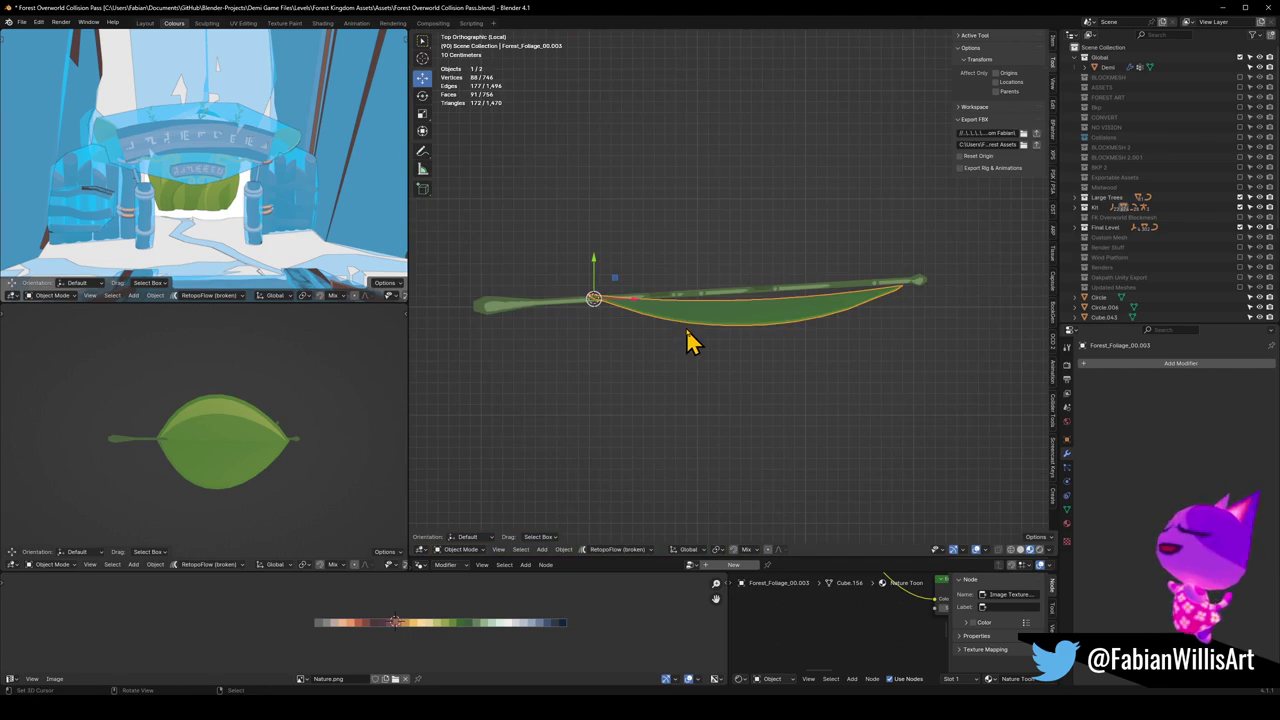
pyautogui.hotkey('ctrl', 'z')
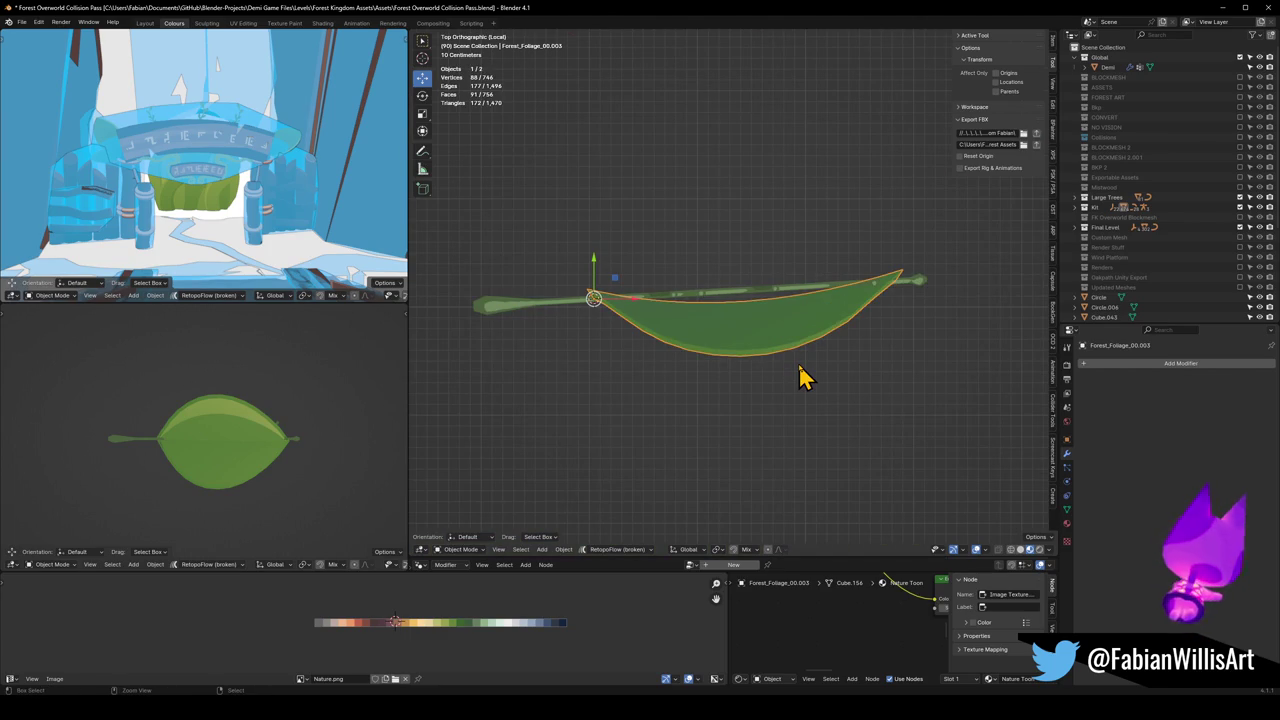
pyautogui.press('r')
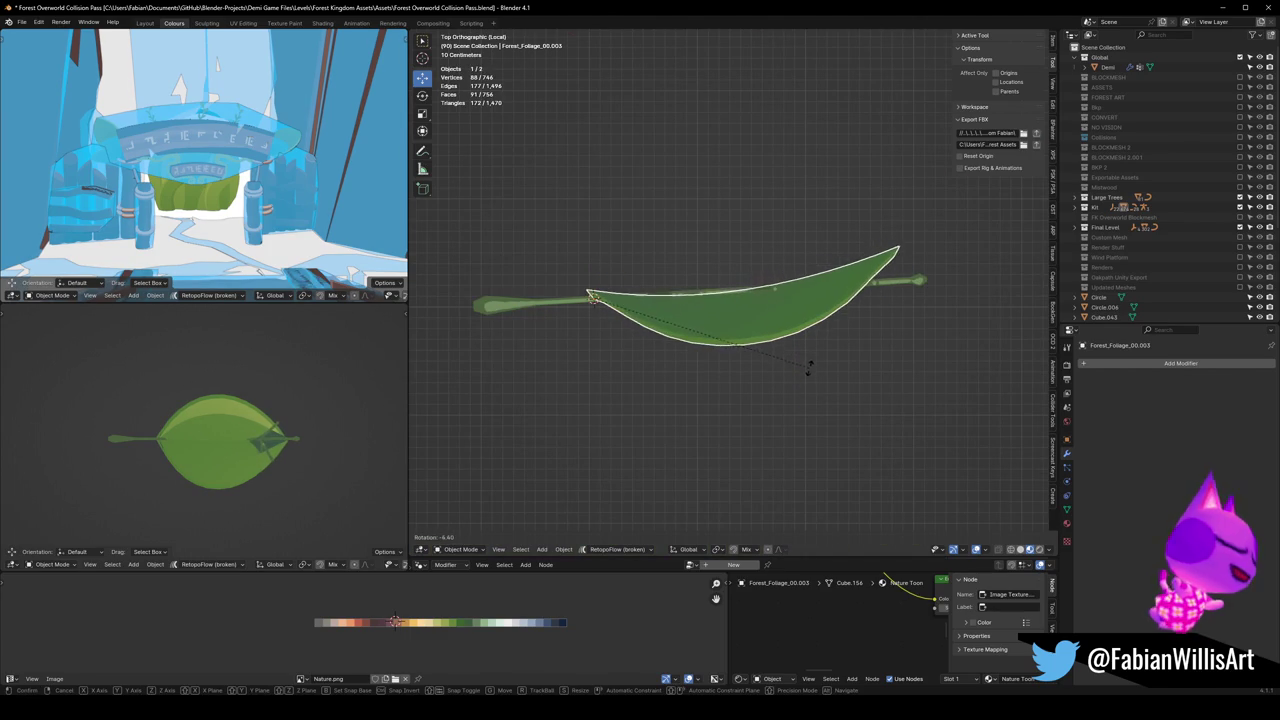
pyautogui.press('Escape')
# Step: Clear the stem's rotation and turn it slightly so it lies level
pyautogui.click(763, 300)
pyautogui.moveTo(763, 300); pyautogui.dragTo(757, 343, button='middle')
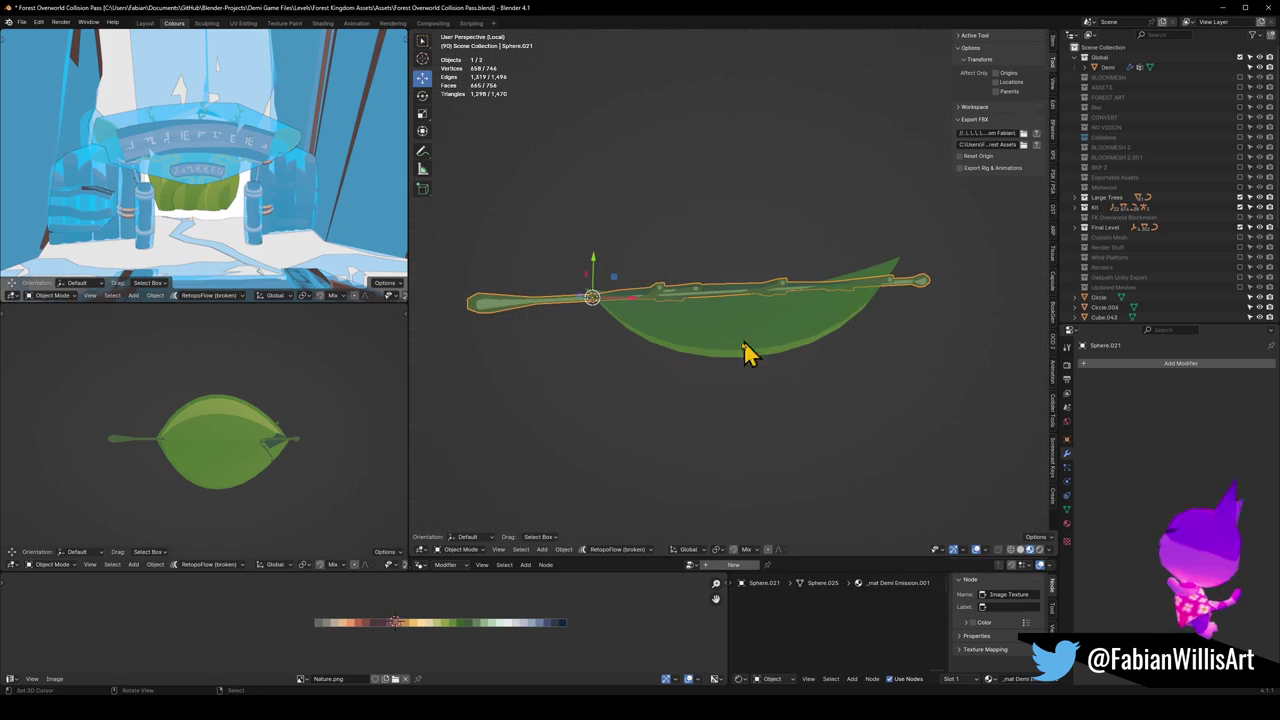
pyautogui.hotkey('alt', 'r')
pyautogui.press('KP_7')
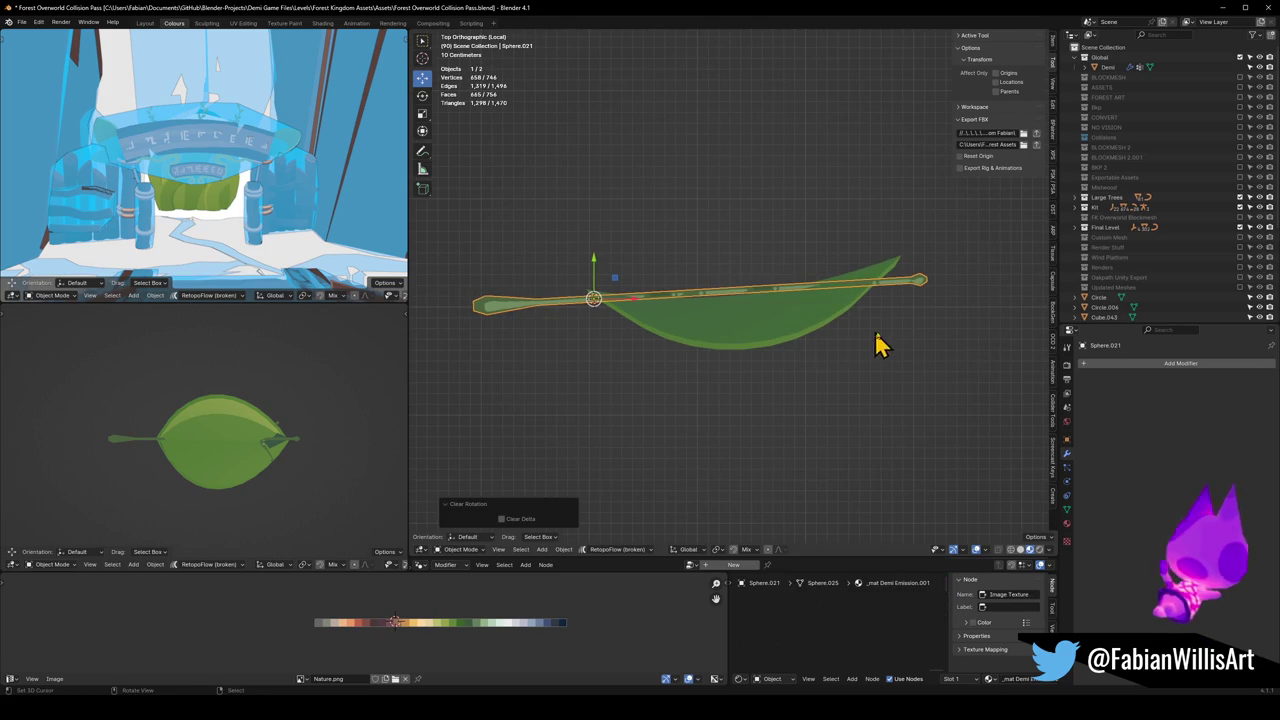
pyautogui.press('r')
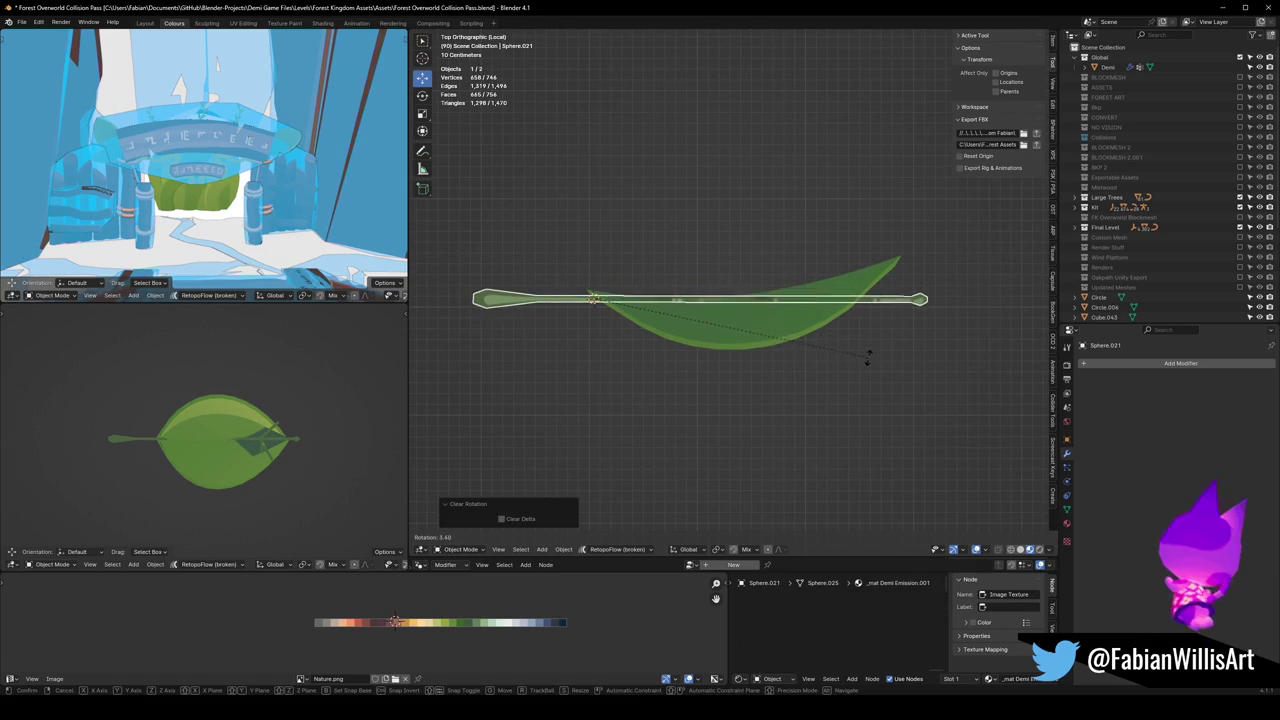
pyautogui.click(872, 368)
# Step: Apply the stem's rotation and scale, then select the leaf
pyautogui.hotkey('ctrl', 'a')
pyautogui.click(871, 364)
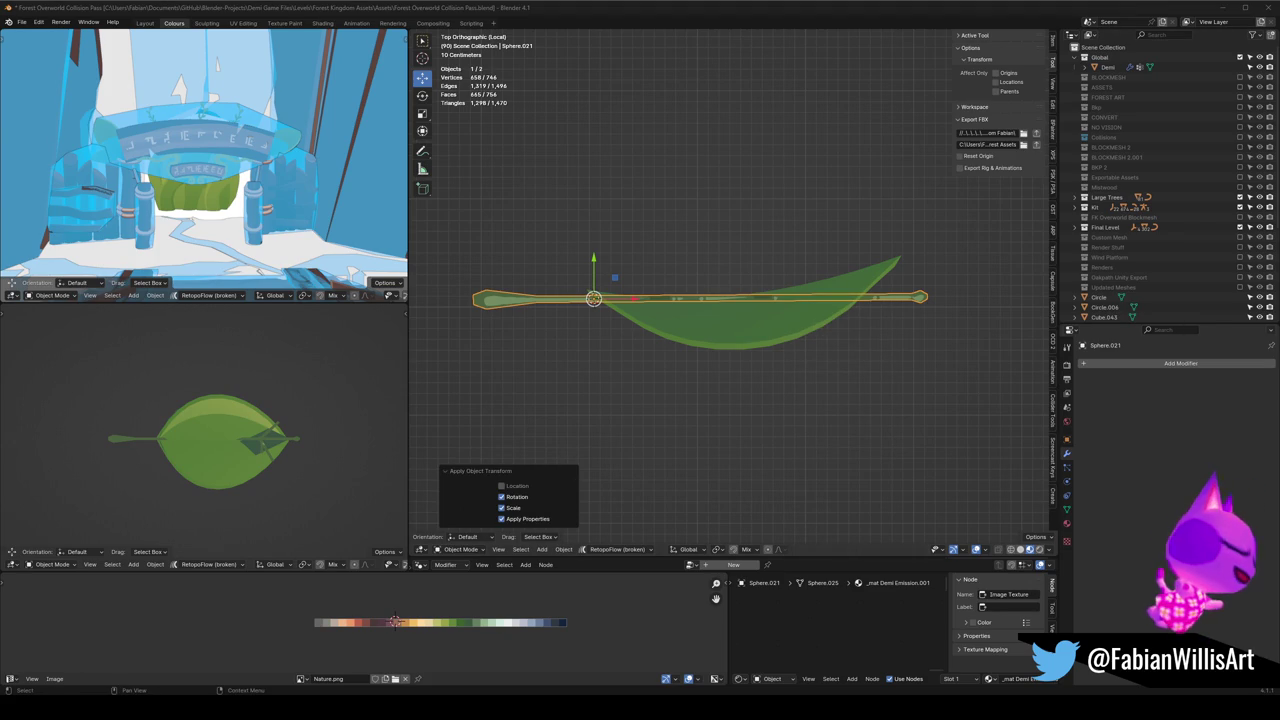
pyautogui.keyDown('shift'); pyautogui.moveTo(594, 315); pyautogui.dragTo(606, 335, button='middle'); pyautogui.keyUp('shift')
pyautogui.click(812, 360)
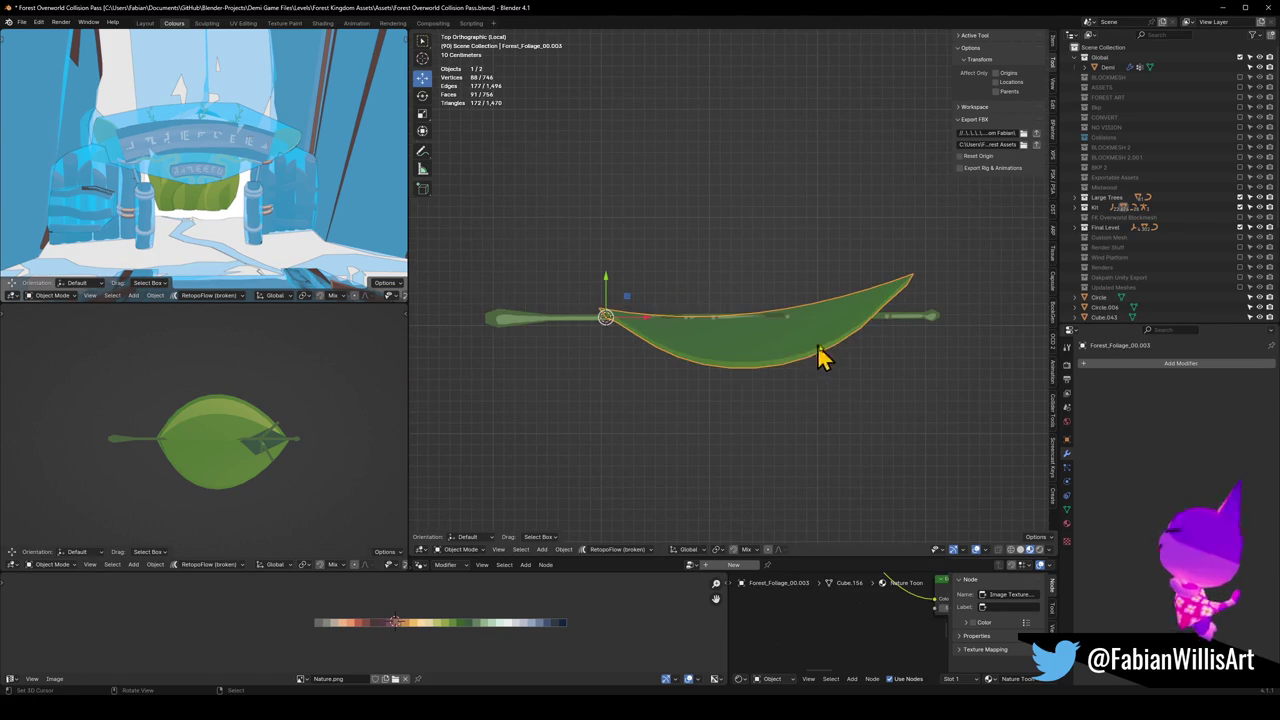
# Step: In Edit Mode, pull the leaf tip down along Y with proportional editing
pyautogui.press('Tab')
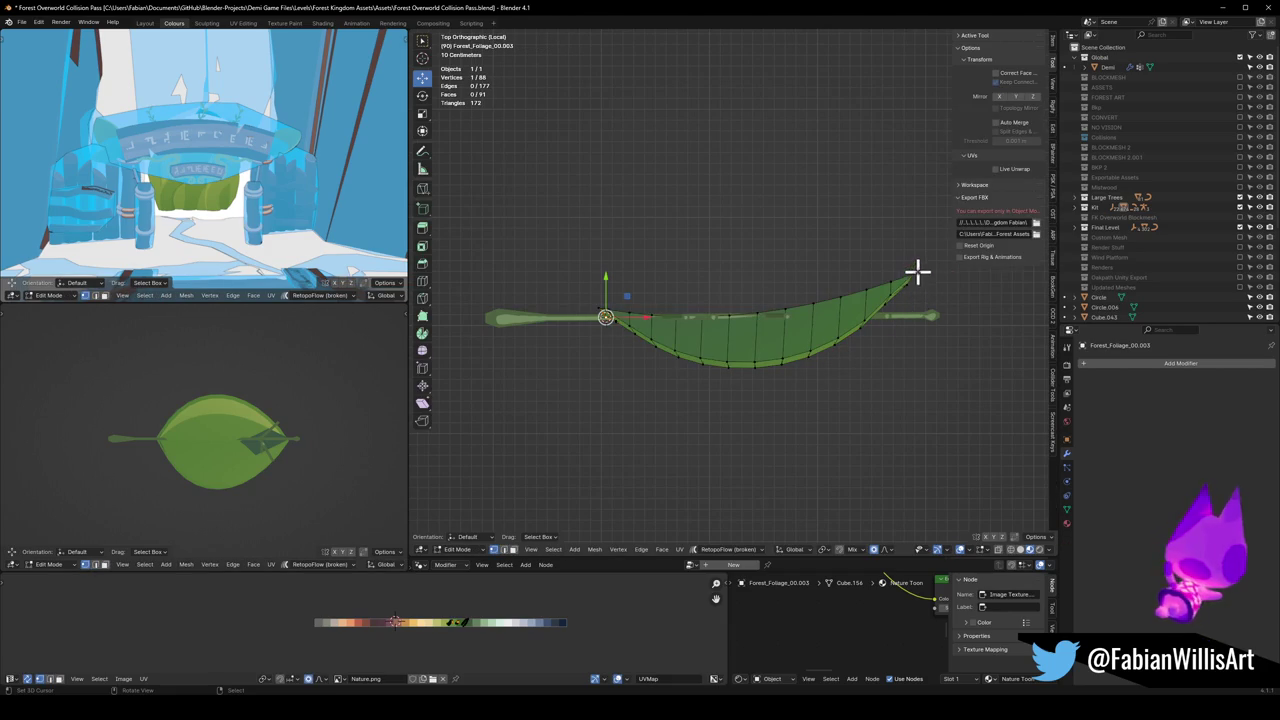
pyautogui.press('g')
pyautogui.press('y')
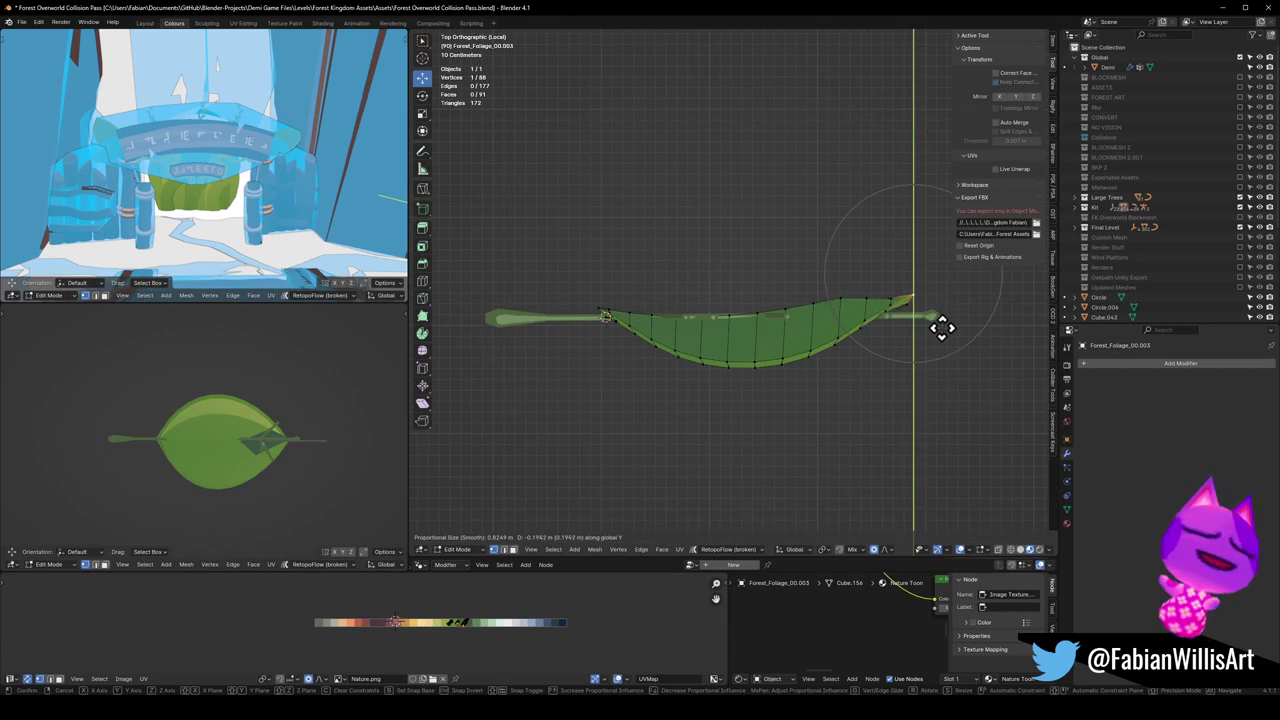
pyautogui.scroll(-3, 940, 323)
pyautogui.scroll(-3, 942, 327)
pyautogui.scroll(-4, 942, 327)
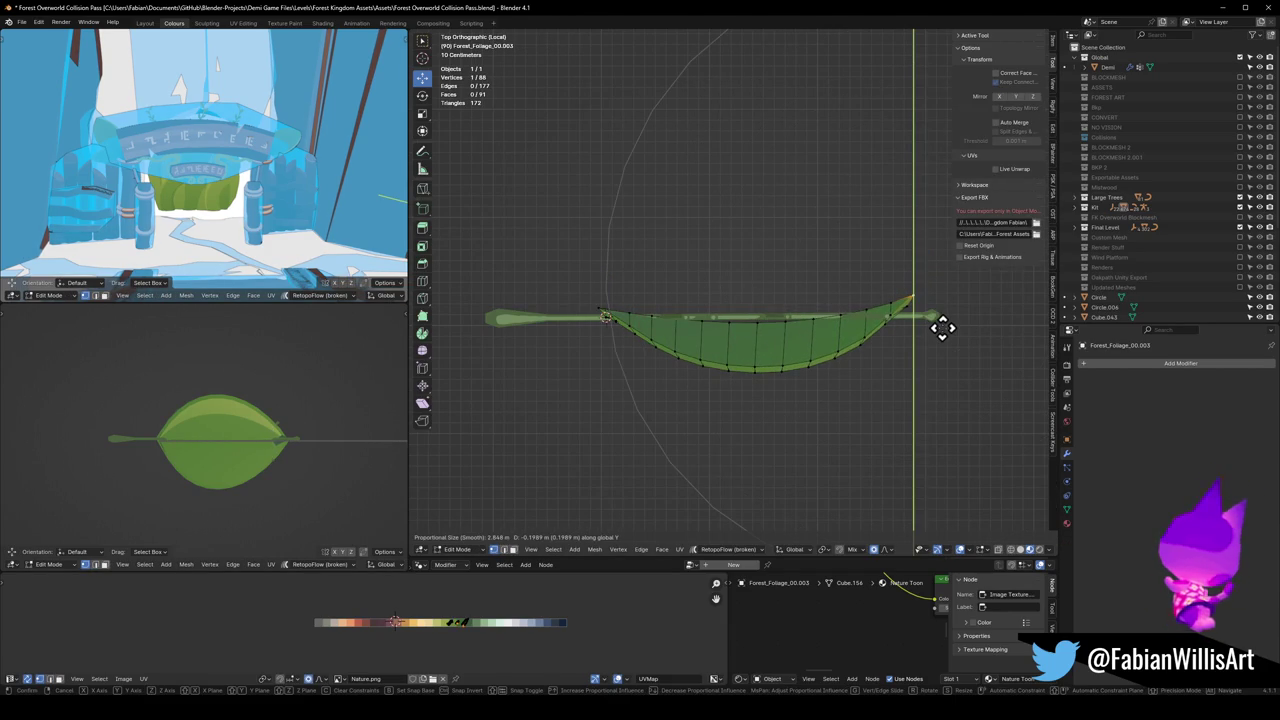
pyautogui.scroll(-2, 940, 343)
pyautogui.scroll(-1, 943, 340)
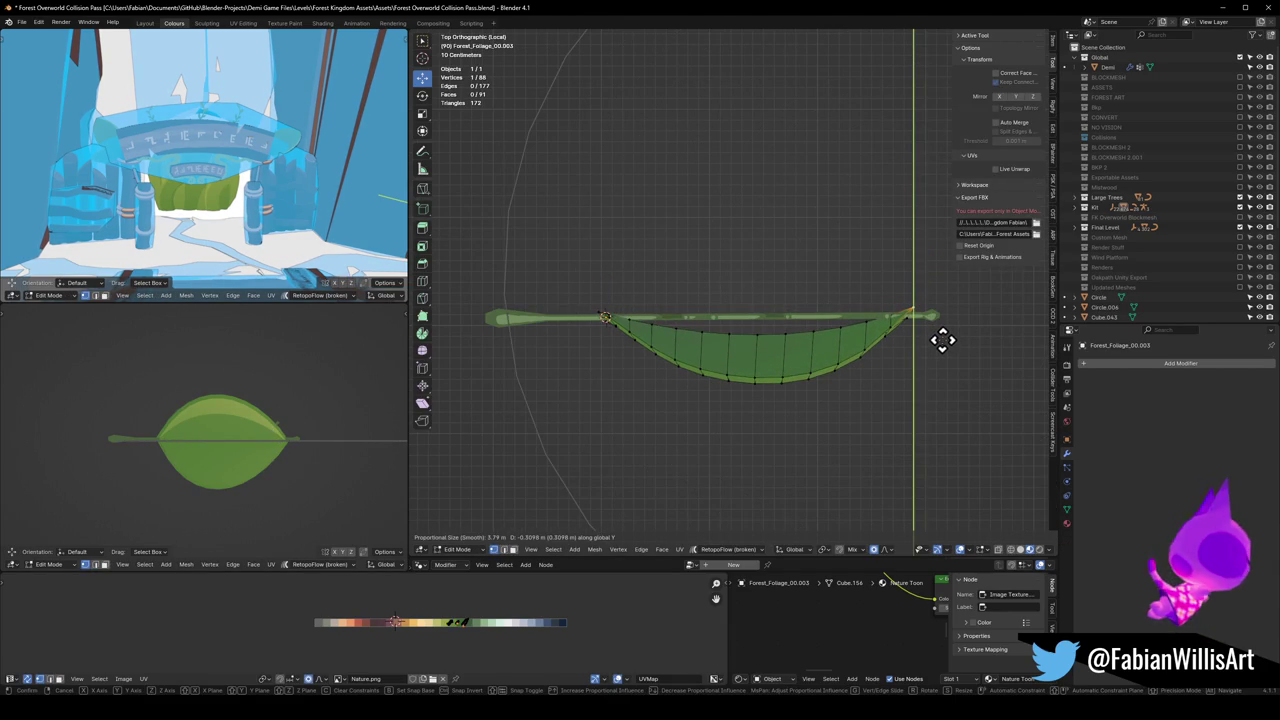
pyautogui.click(942, 340)
# Step: Shift the leaf tip 0.208 m along X, fine-tune it along Y, and leave Edit Mode
pyautogui.press('g')
pyautogui.press('x')
pyautogui.scroll(5, 940, 341)
pyautogui.click(937, 341)
pyautogui.press('g')
pyautogui.press('y')
pyautogui.scroll(-3, 940, 338)
pyautogui.rightClick(942, 340)
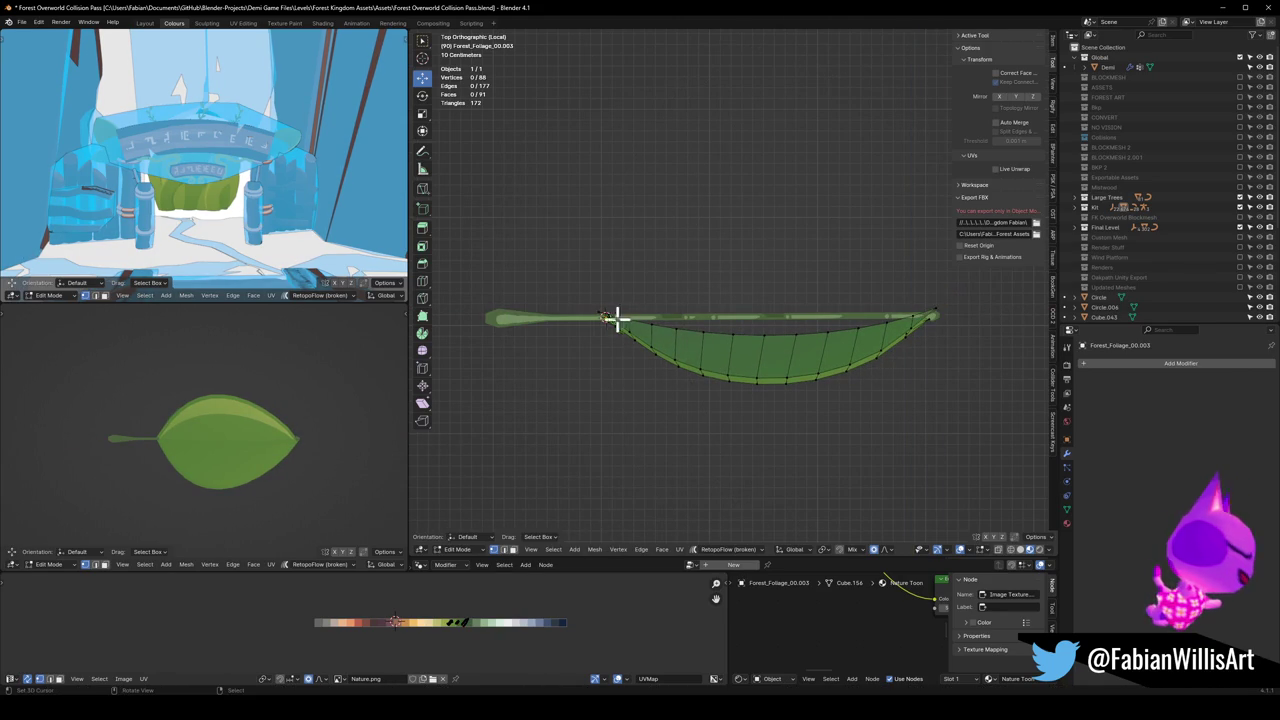
pyautogui.press('g')
pyautogui.press('y')
pyautogui.click(634, 286)
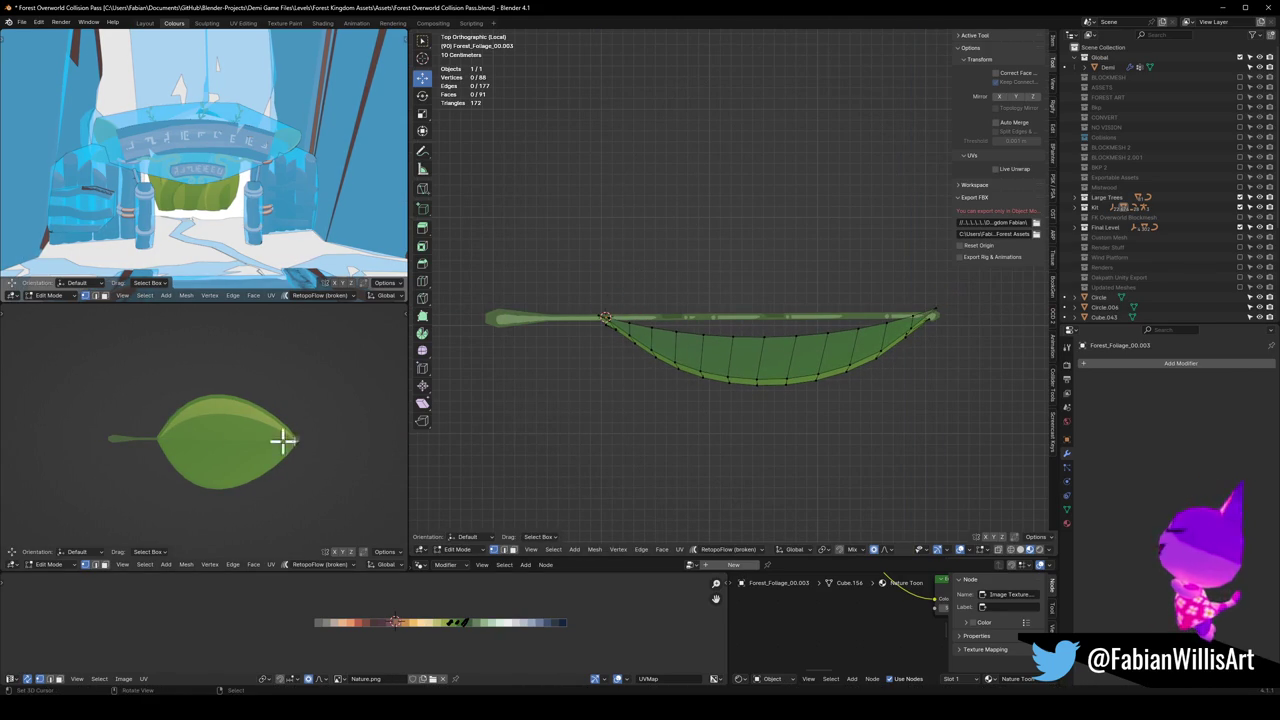
pyautogui.press('Tab')
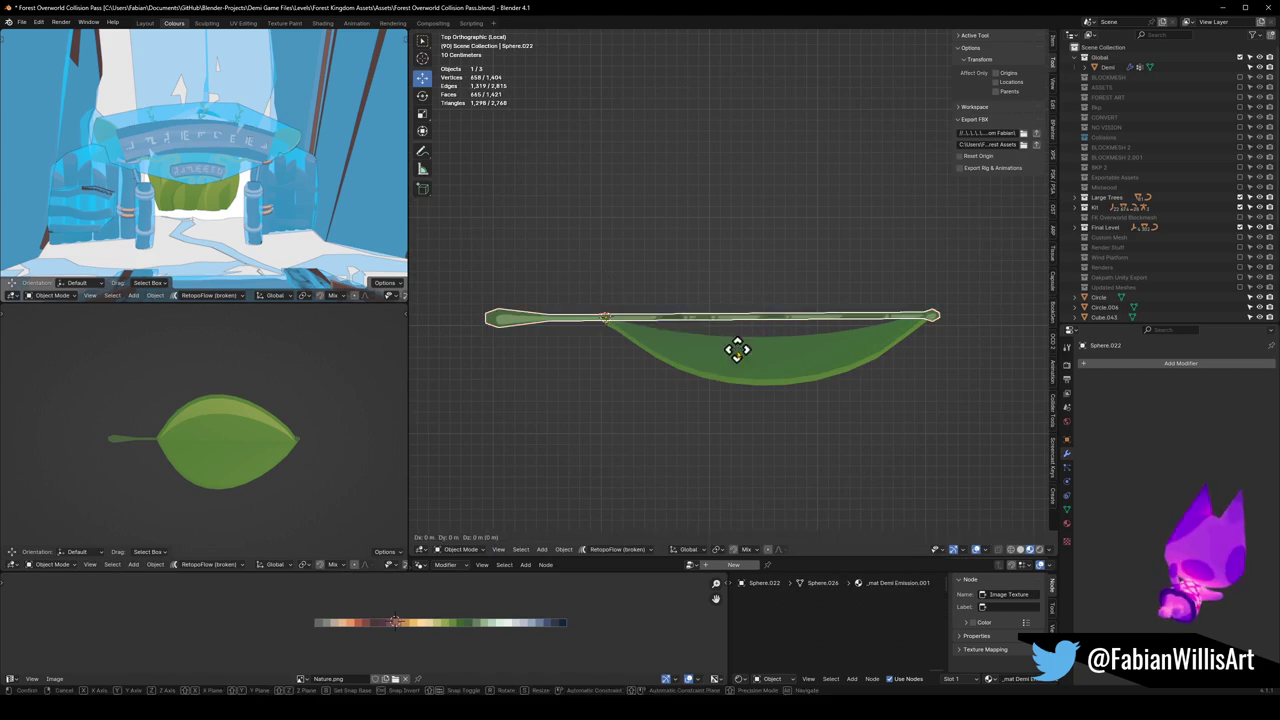
# Step: Select the stem, enter Edit Mode, and delete the loose connected piece of the leaf
pyautogui.click(737, 349)
pyautogui.scroll(-3, 746, 351)
pyautogui.click(741, 307)
pyautogui.press('Tab')
pyautogui.scroll(3, 741, 307)
pyautogui.moveTo(757, 314)
pyautogui.mouseDown(button='middle')
pyautogui.moveTo(860, 303)
pyautogui.moveTo(758, 276)
pyautogui.mouseUp(button='middle')
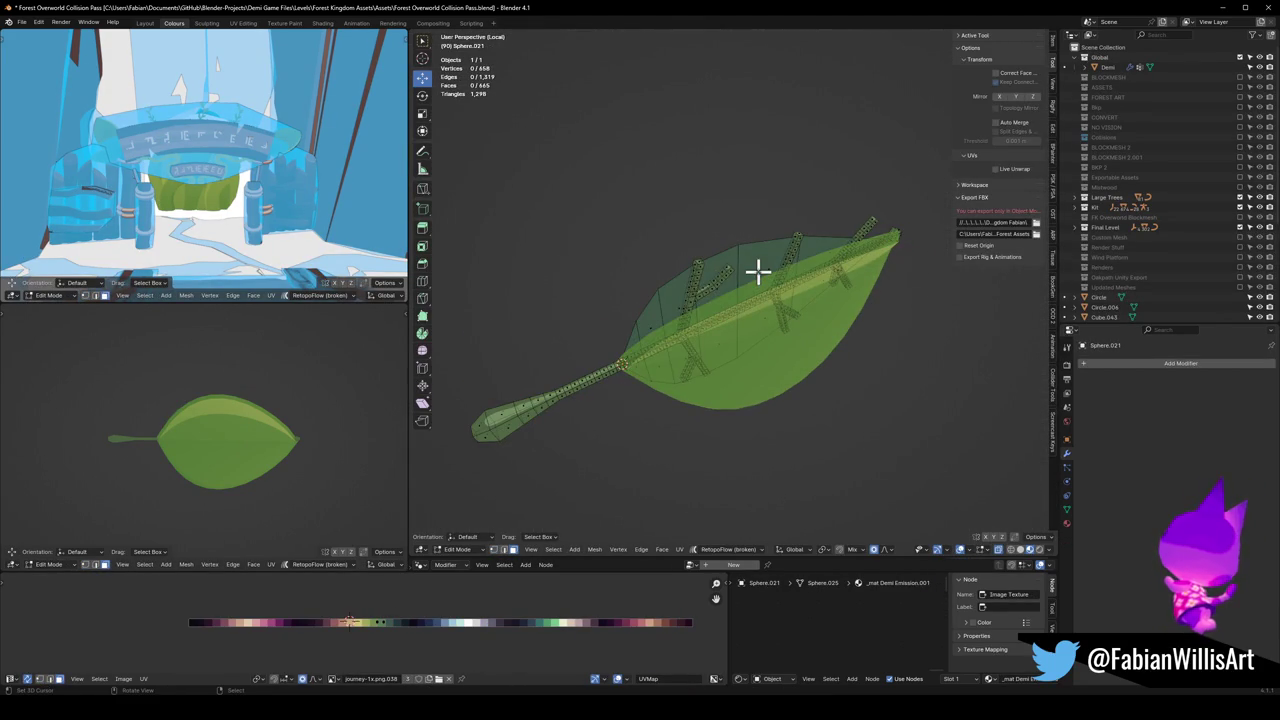
pyautogui.hotkey('ctrl', 'l')
pyautogui.press('x')
pyautogui.click(740, 271)
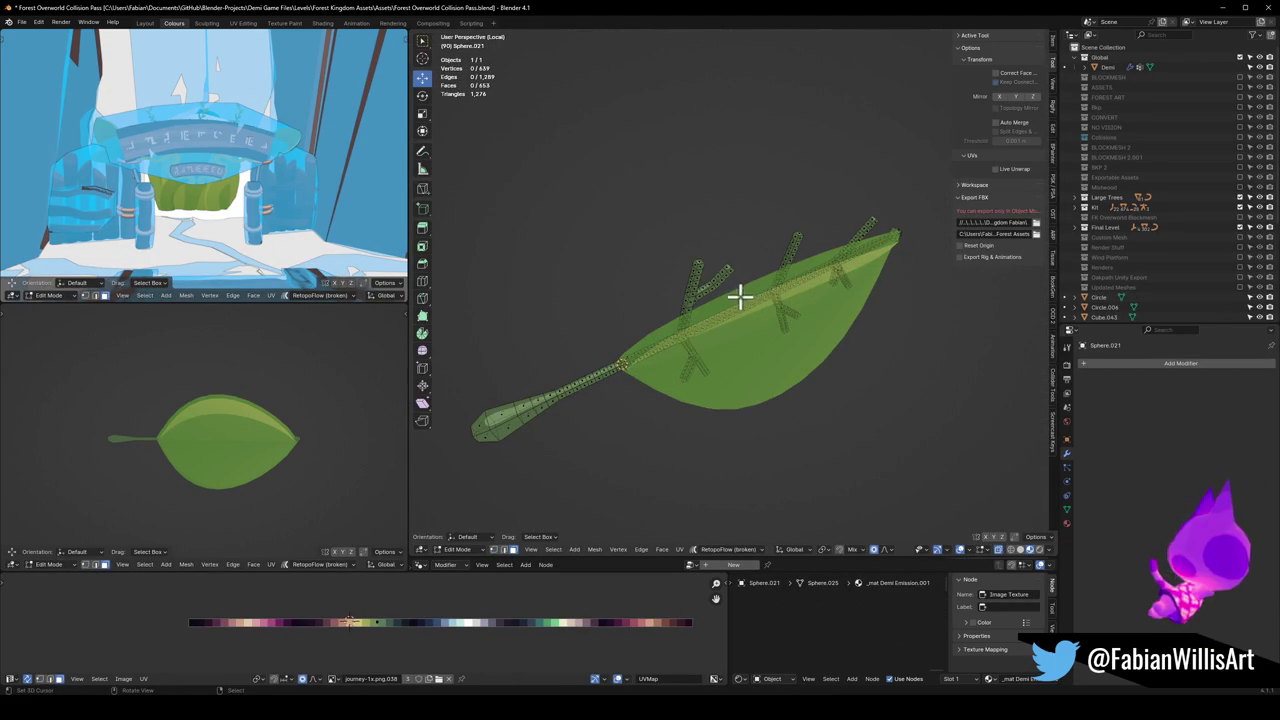
# Step: Bend the leaf along Y by moving a vein face near the tip
pyautogui.click(777, 293)
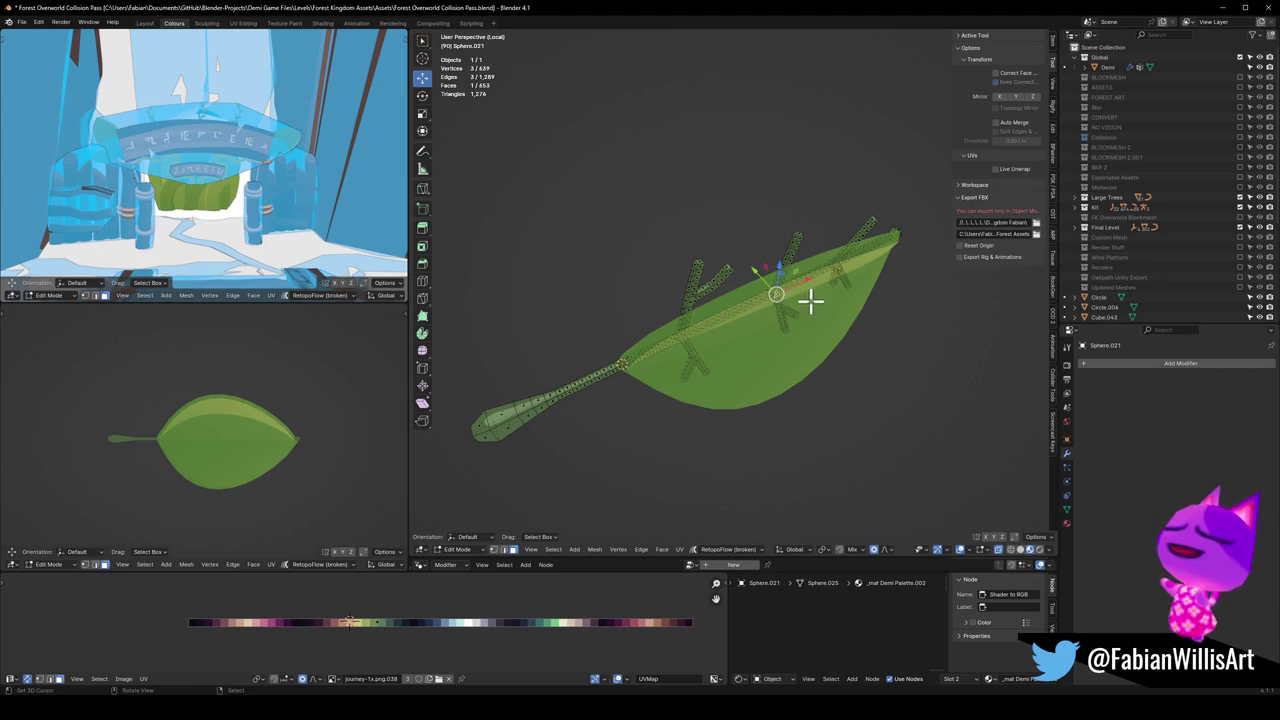
pyautogui.press('g')
pyautogui.scroll(-3, 808, 297)
pyautogui.press('y')
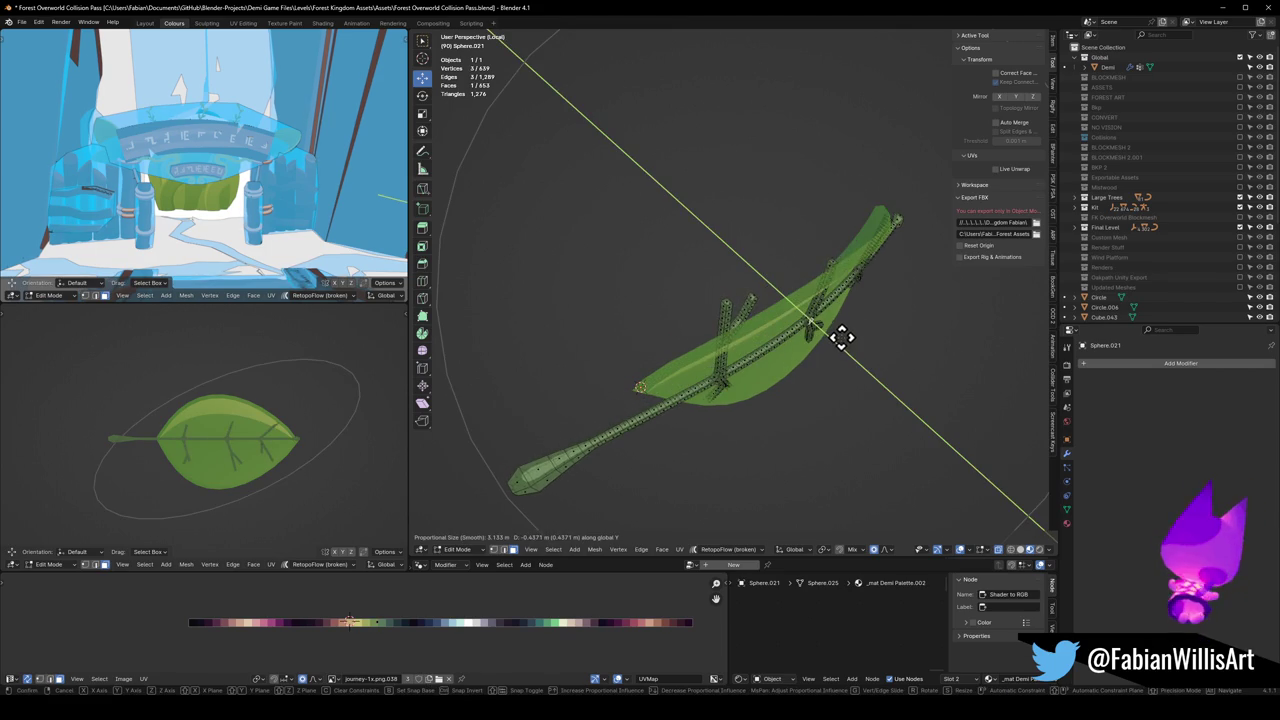
pyautogui.click(831, 333)
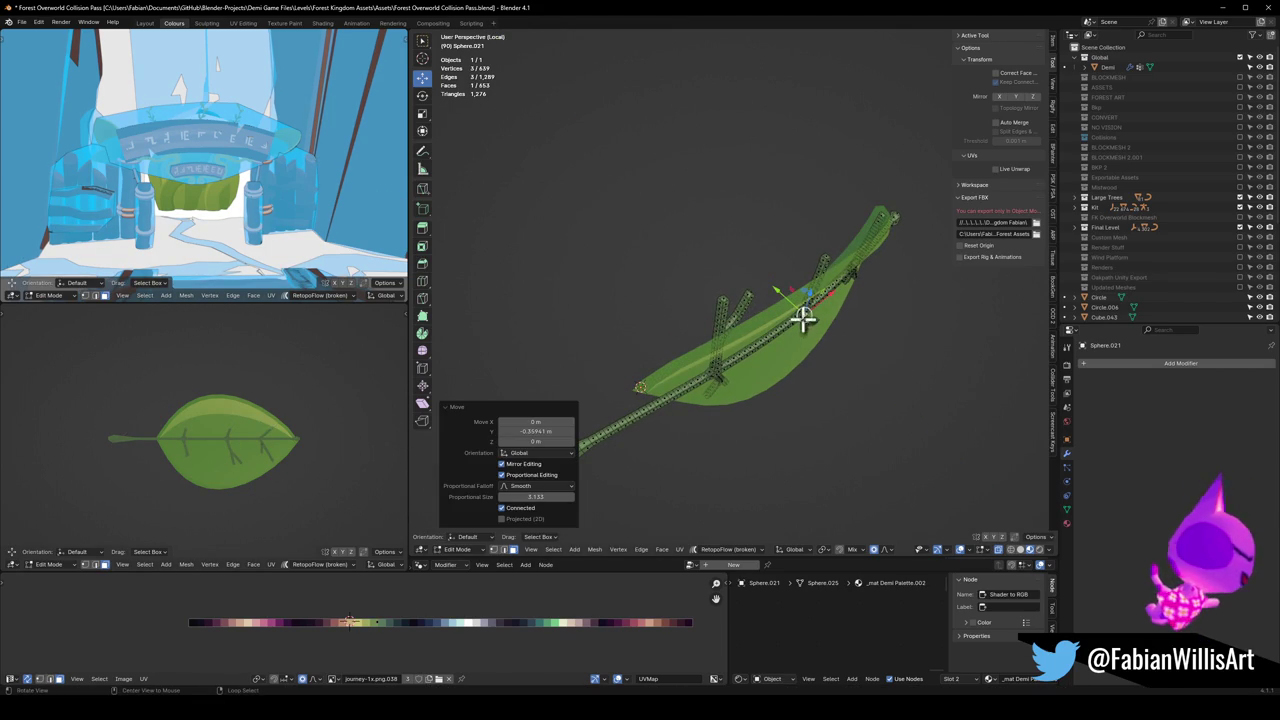
# Step: Bend a point on the leaf edge along Y with a smaller proportional falloff
pyautogui.scroll(4, 808, 303)
pyautogui.moveTo(737, 280)
pyautogui.mouseDown(button='middle')
pyautogui.moveTo(708, 214)
pyautogui.moveTo(773, 268)
pyautogui.moveTo(749, 254)
pyautogui.mouseUp(button='middle')
pyautogui.moveTo(720, 195); pyautogui.dragTo(757, 223, button='middle')
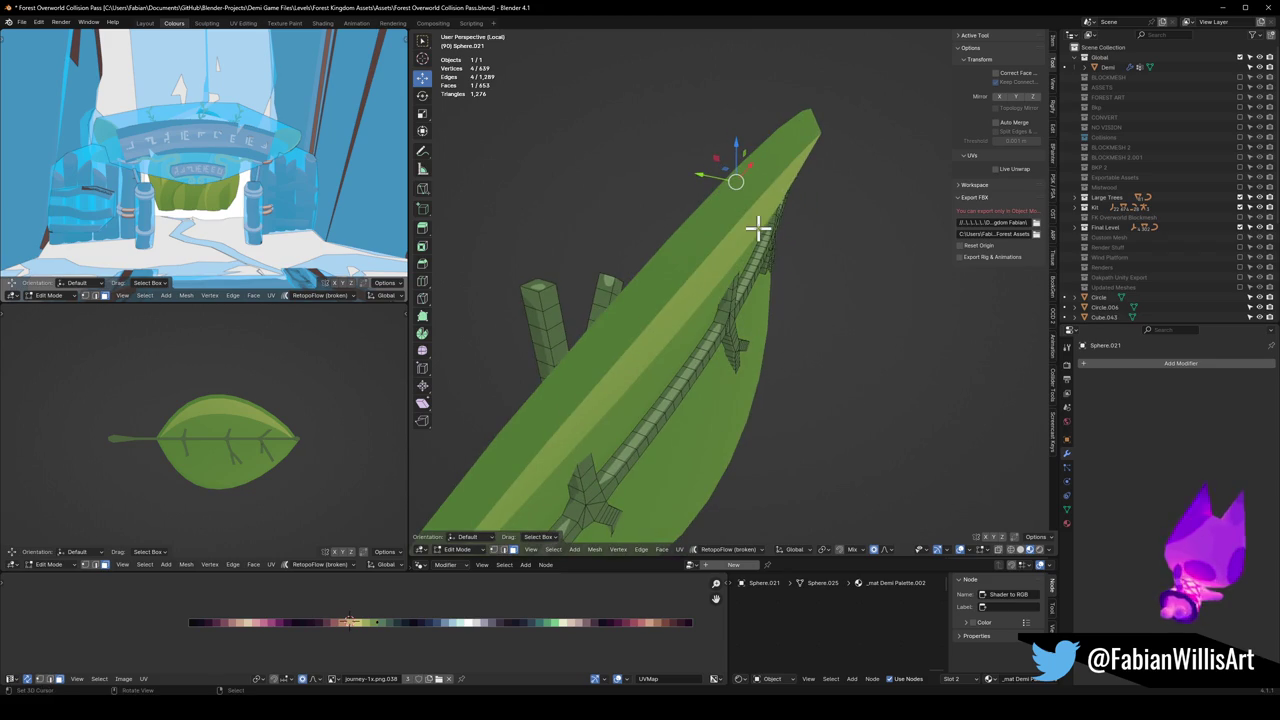
pyautogui.keyDown('shift'); pyautogui.click(760, 229); pyautogui.keyUp('shift')
pyautogui.press('g')
pyautogui.press('y')
pyautogui.scroll(6, 791, 234)
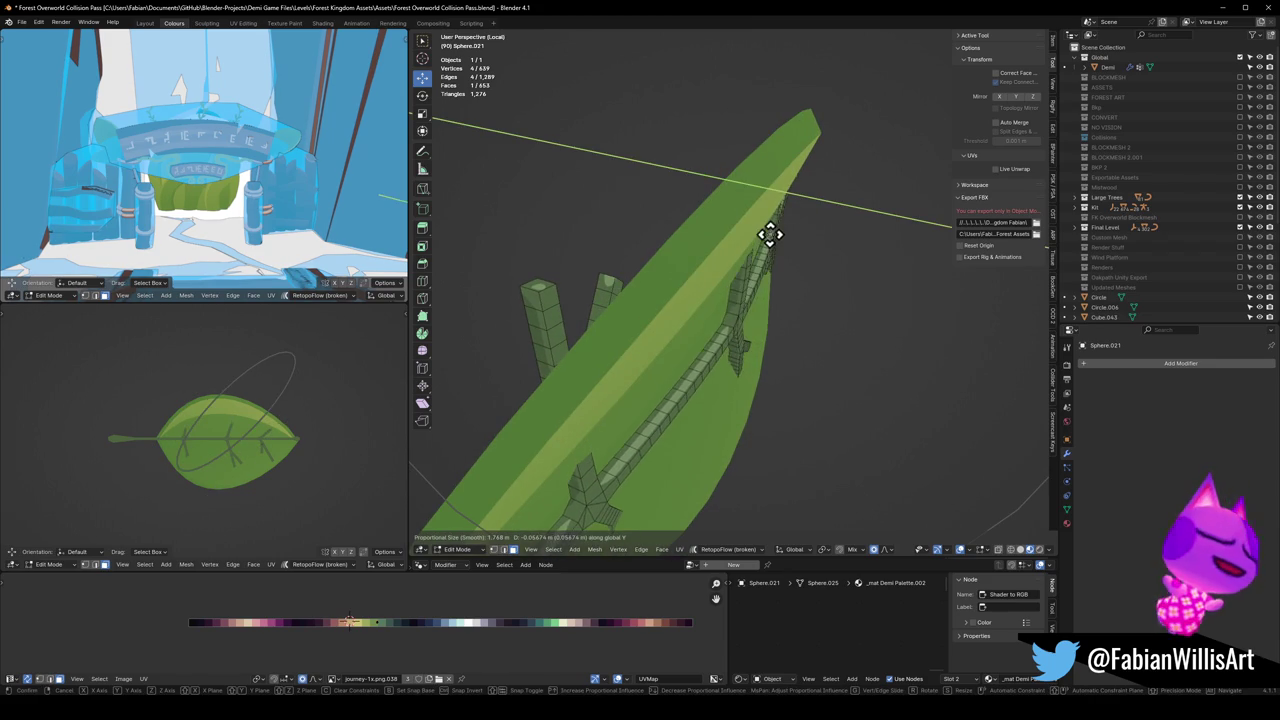
pyautogui.click(771, 234)
# Step: Push the leaf edge further along Y with an enlarged falloff radius
pyautogui.moveTo(771, 234)
pyautogui.mouseDown(button='middle')
pyautogui.moveTo(790, 215)
pyautogui.moveTo(777, 209)
pyautogui.mouseUp(button='middle')
pyautogui.press('g')
pyautogui.press('y')
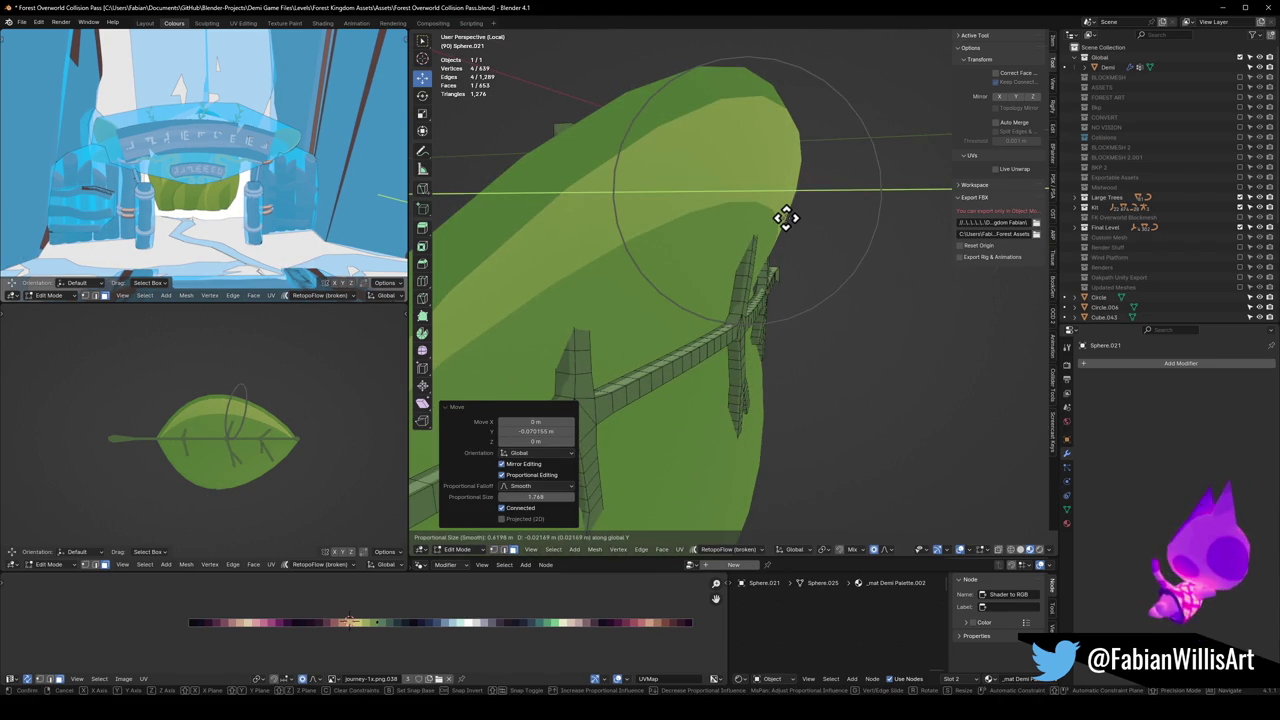
pyautogui.scroll(2, 785, 218)
pyautogui.scroll(5, 790, 216)
pyautogui.scroll(2, 800, 215)
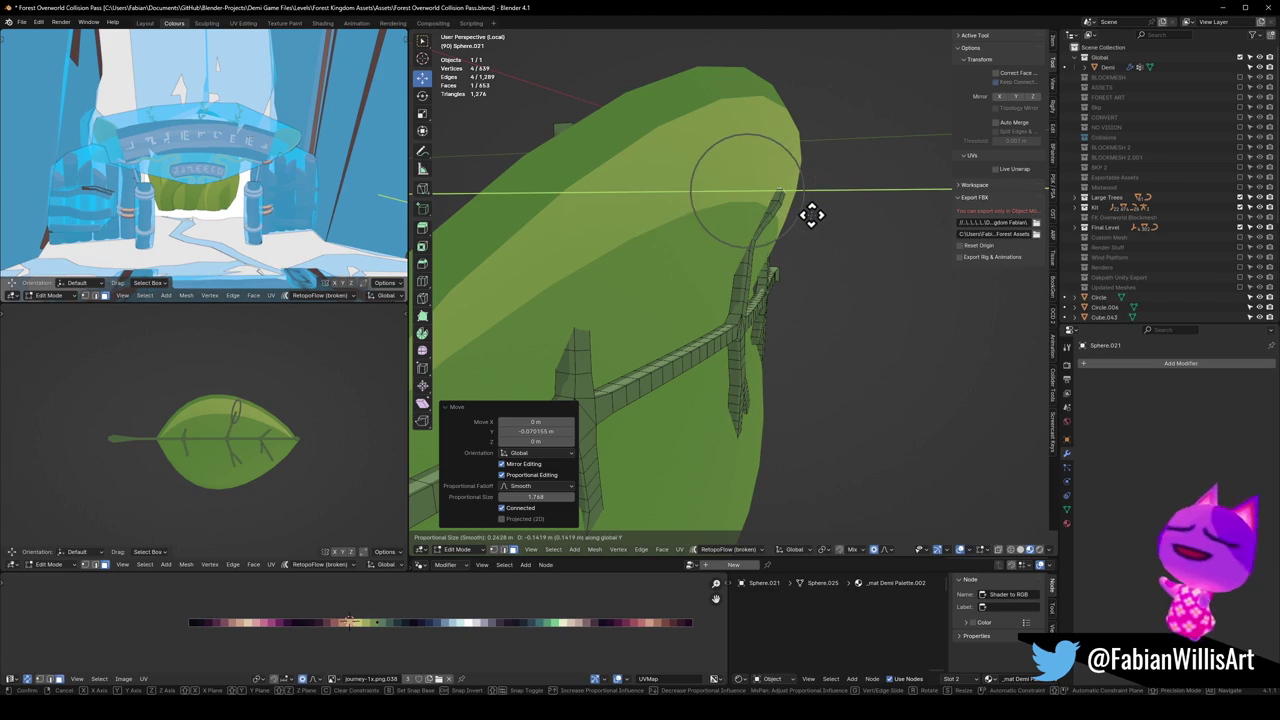
pyautogui.click(811, 215)
# Step: Switch the proportional falloff to Sharp and move the selection along Y again
pyautogui.click(889, 551)
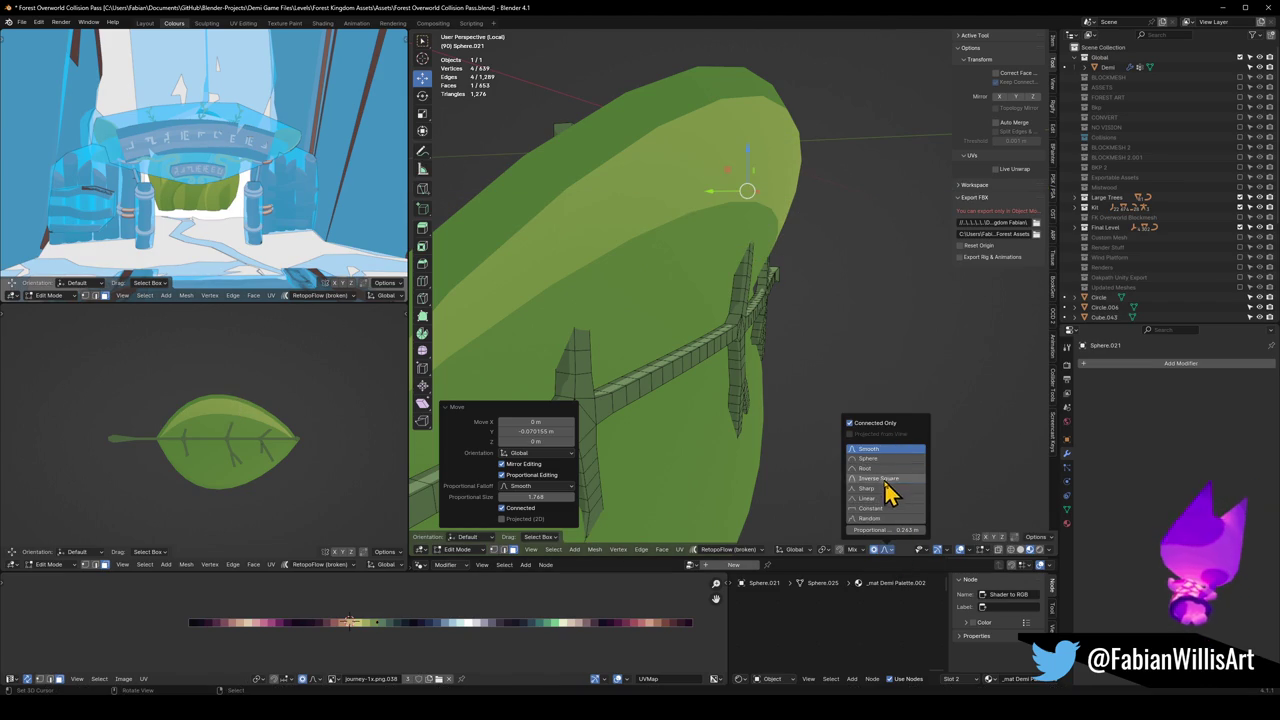
pyautogui.click(881, 491)
pyautogui.press('g')
pyautogui.press('y')
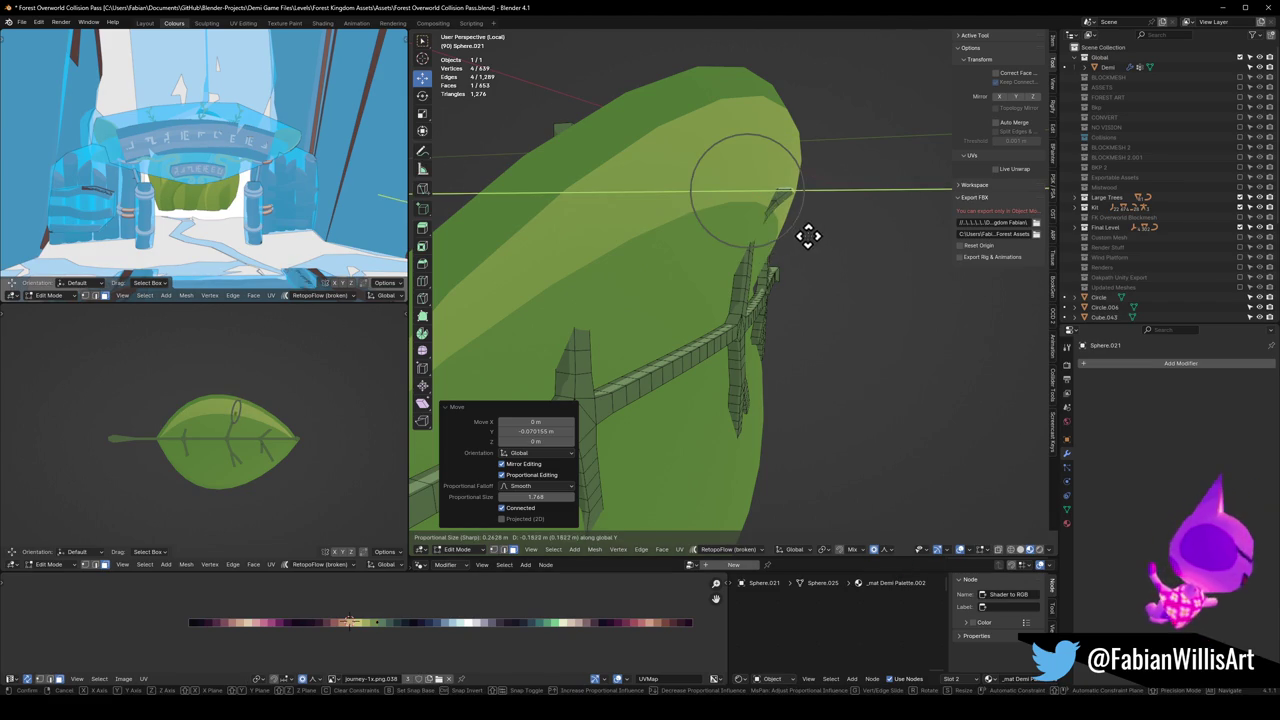
pyautogui.scroll(-2, 808, 234)
pyautogui.scroll(-2, 805, 230)
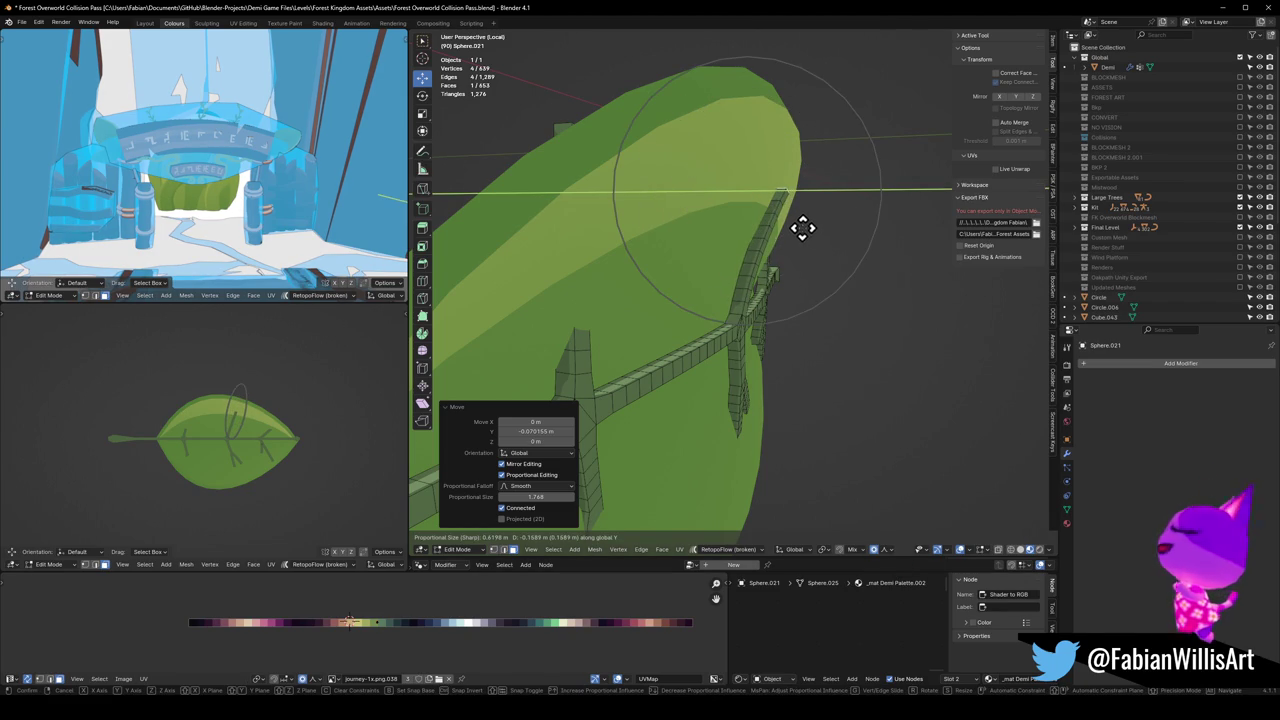
pyautogui.click(803, 228)
# Step: Move the lower vein branch tip and a branch edge along Y onto the leaf surface
pyautogui.moveTo(843, 296)
pyautogui.mouseDown(button='middle')
pyautogui.moveTo(769, 274)
pyautogui.moveTo(776, 470)
pyautogui.mouseUp(button='middle')
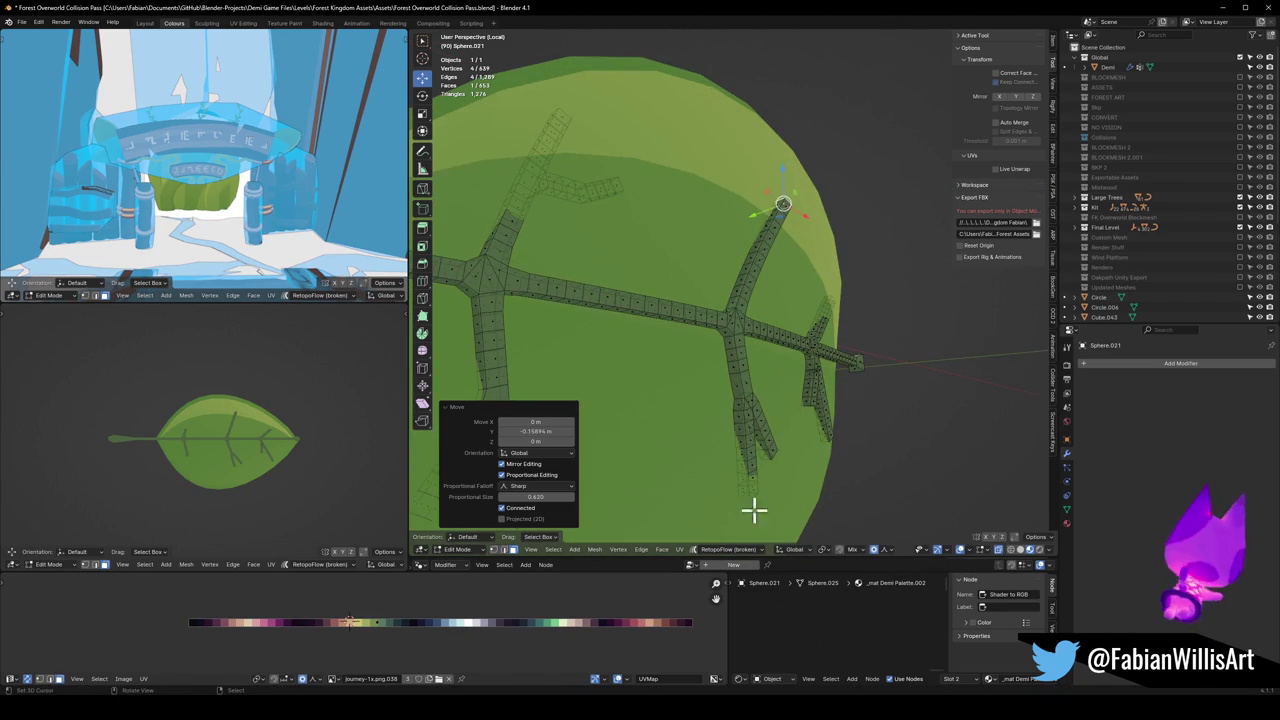
pyautogui.click(763, 499)
pyautogui.press('g')
pyautogui.press('y')
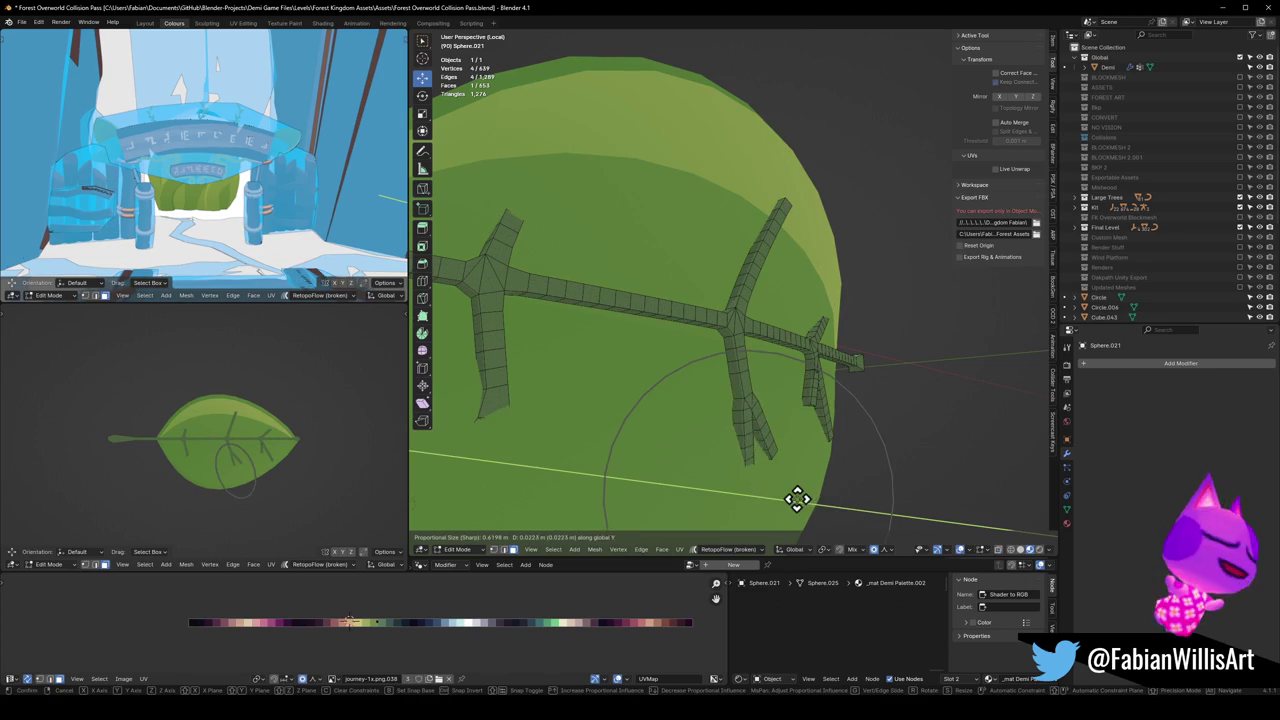
pyautogui.click(812, 494)
pyautogui.click(763, 446)
pyautogui.moveTo(763, 446); pyautogui.dragTo(743, 389, button='middle')
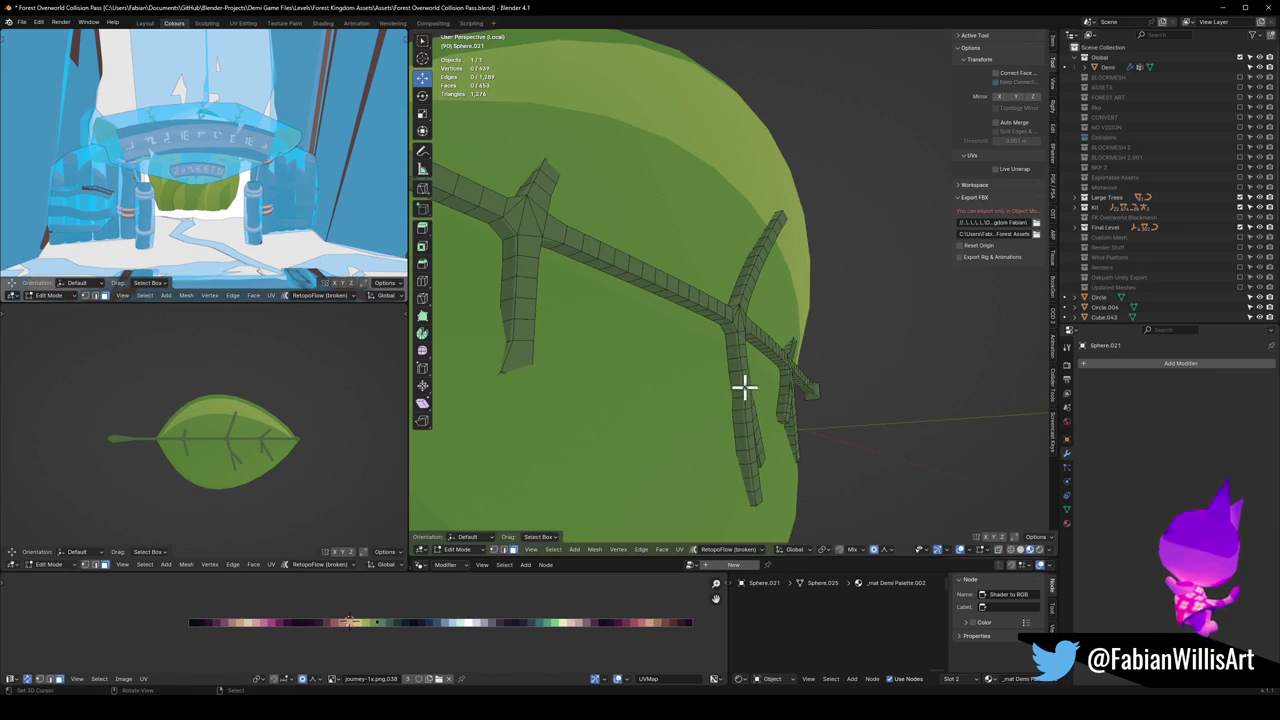
pyautogui.press('g')
pyautogui.press('y')
pyautogui.click(723, 328)
pyautogui.hotkey('alt', 'a')
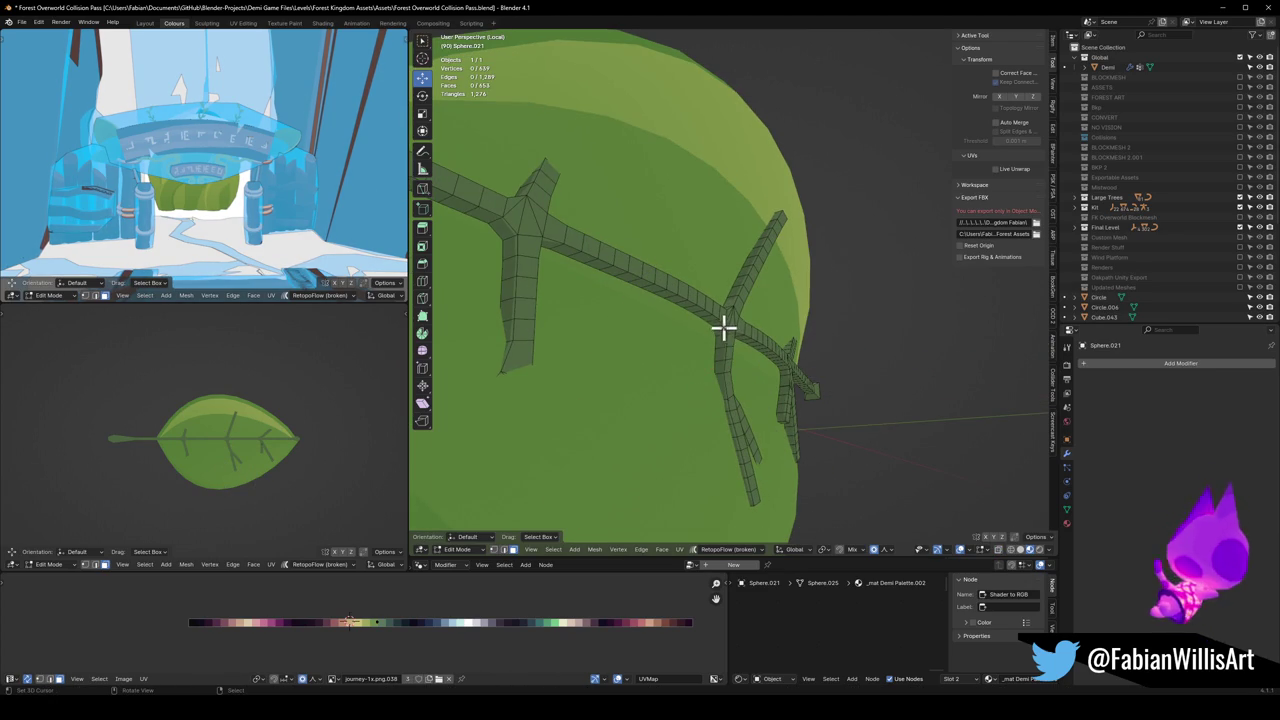
# Step: Bend the leaf tip face along Y, then lower it along Z
pyautogui.click(728, 325)
pyautogui.press('g')
pyautogui.press('y')
pyautogui.scroll(-5, 766, 331)
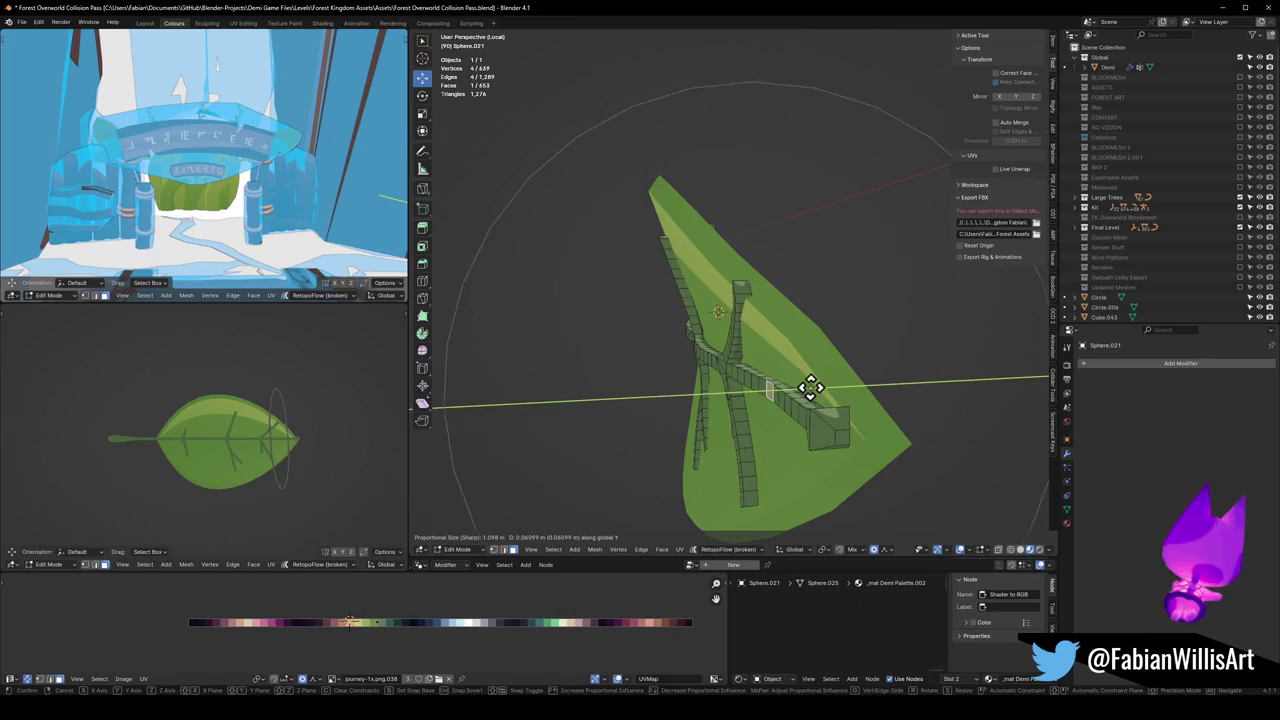
pyautogui.click(903, 428)
pyautogui.moveTo(903, 428)
pyautogui.mouseDown(button='middle')
pyautogui.moveTo(889, 406)
pyautogui.moveTo(984, 357)
pyautogui.mouseUp(button='middle')
pyautogui.press('g')
pyautogui.press('z')
pyautogui.click(987, 367)
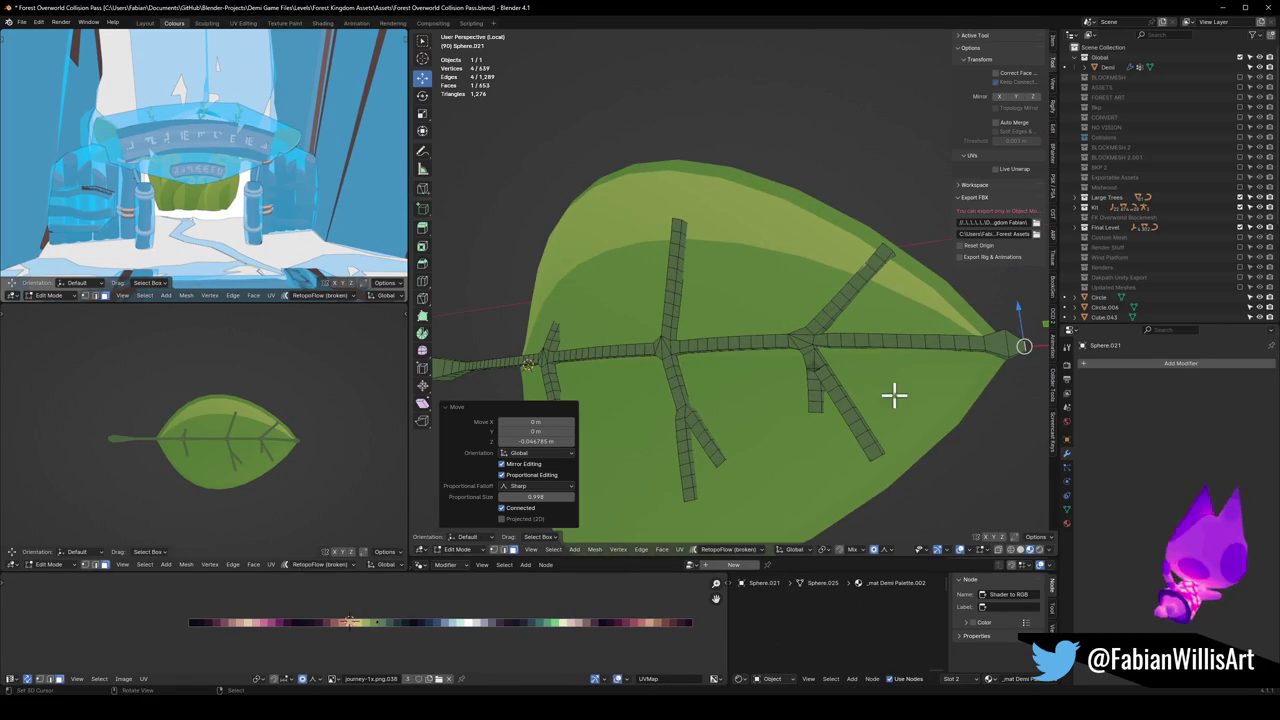
# Step: Extend the vein tip 0.14091 m along X, stretching the veins across the leaf
pyautogui.moveTo(880, 417)
pyautogui.mouseDown(button='middle')
pyautogui.moveTo(908, 406)
pyautogui.moveTo(843, 411)
pyautogui.mouseUp(button='middle')
pyautogui.press('g')
pyautogui.press('x')
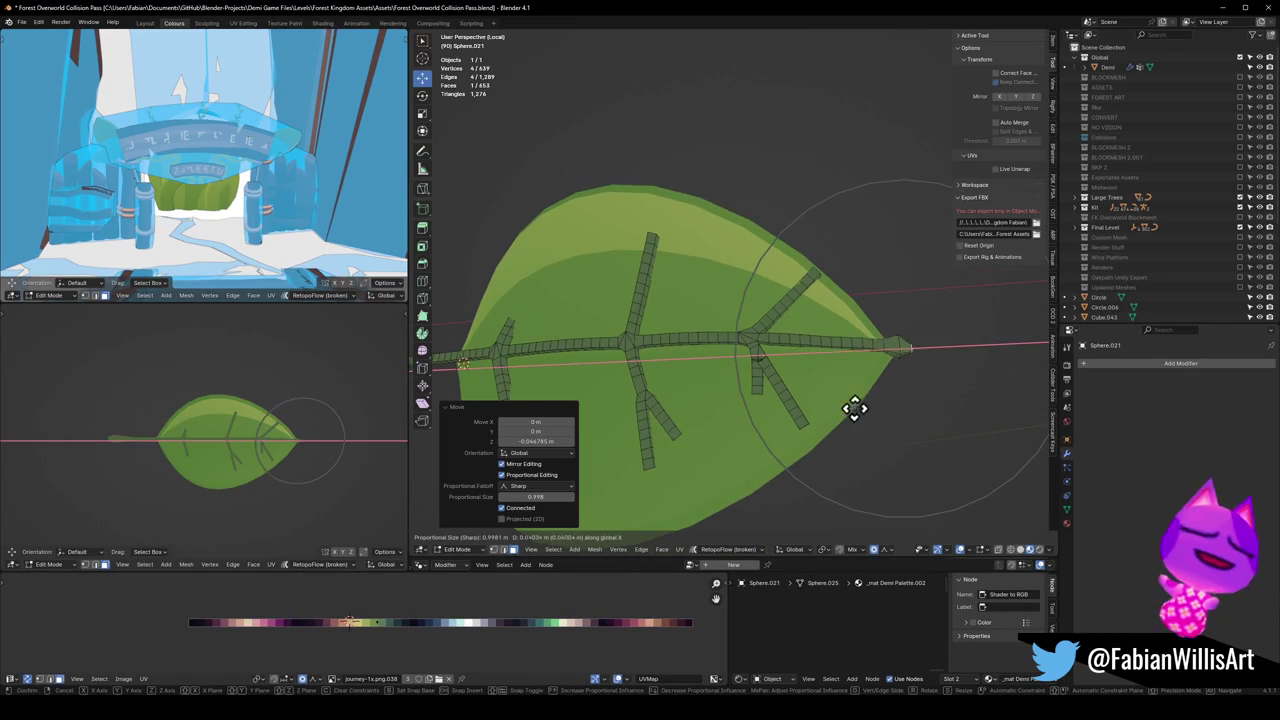
pyautogui.click(853, 410)
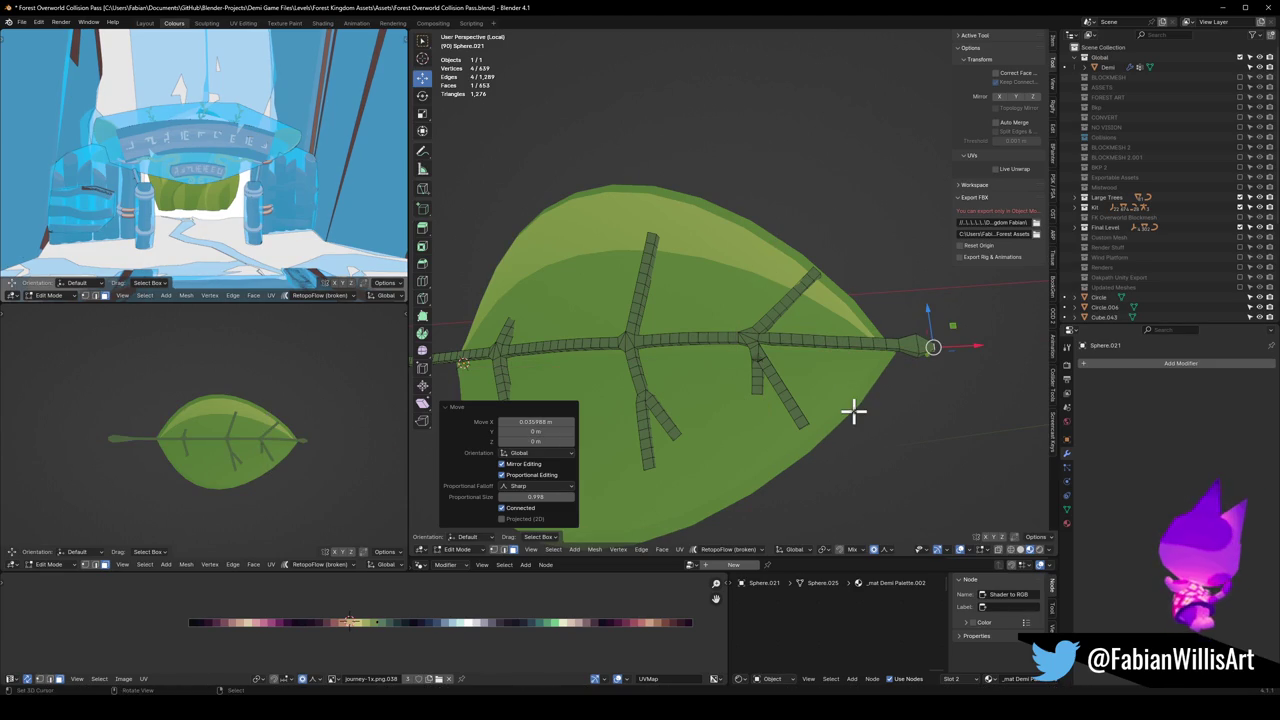
pyautogui.hotkey('ctrl', 'z')
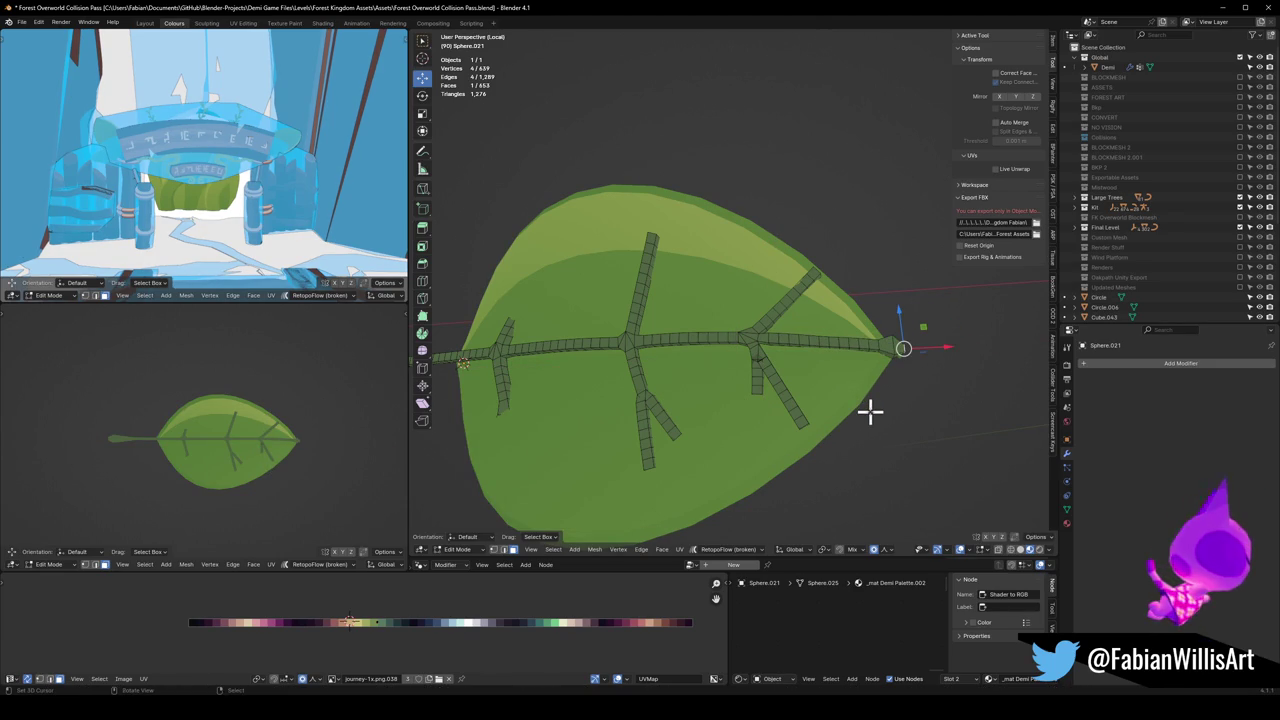
pyautogui.press('g')
pyautogui.press('x')
pyautogui.click(933, 363)
# Step: Abandon the scale and nudge the vein's stem area along Y toward the leaf
pyautogui.press('s')
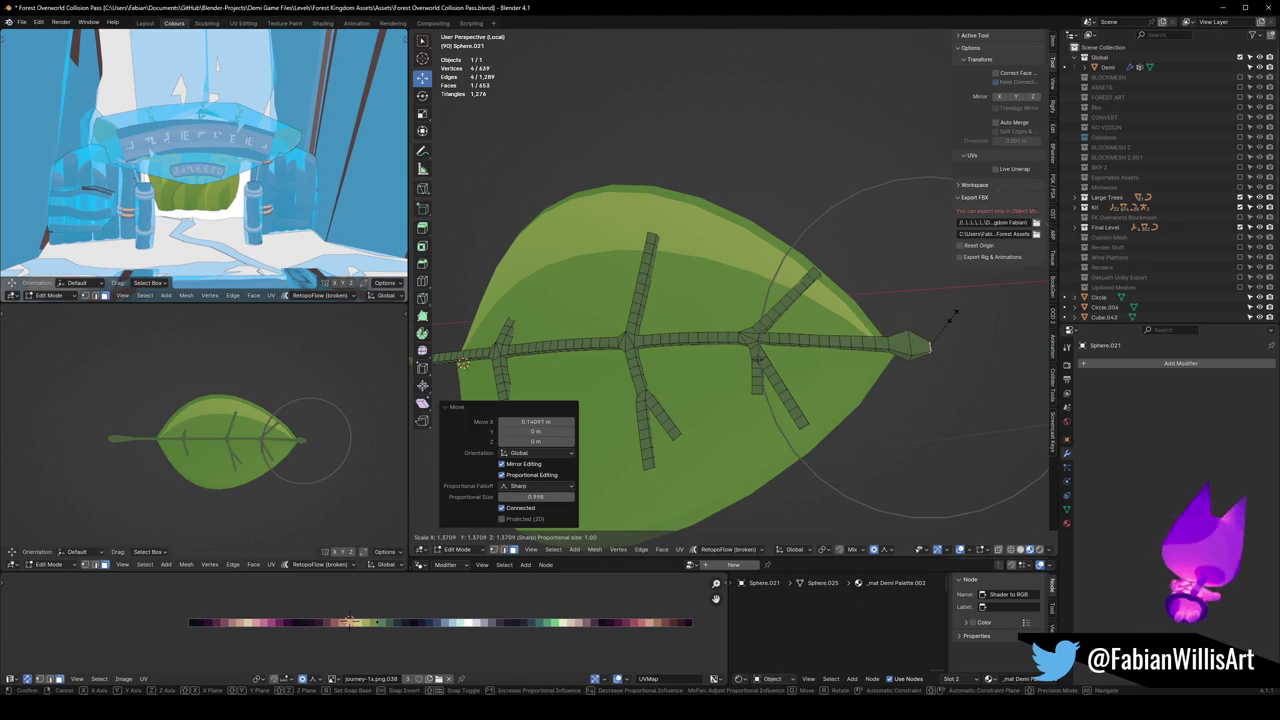
pyautogui.rightClick(952, 313)
pyautogui.scroll(2, 691, 369)
pyautogui.scroll(2, 754, 369)
pyautogui.scroll(3, 821, 371)
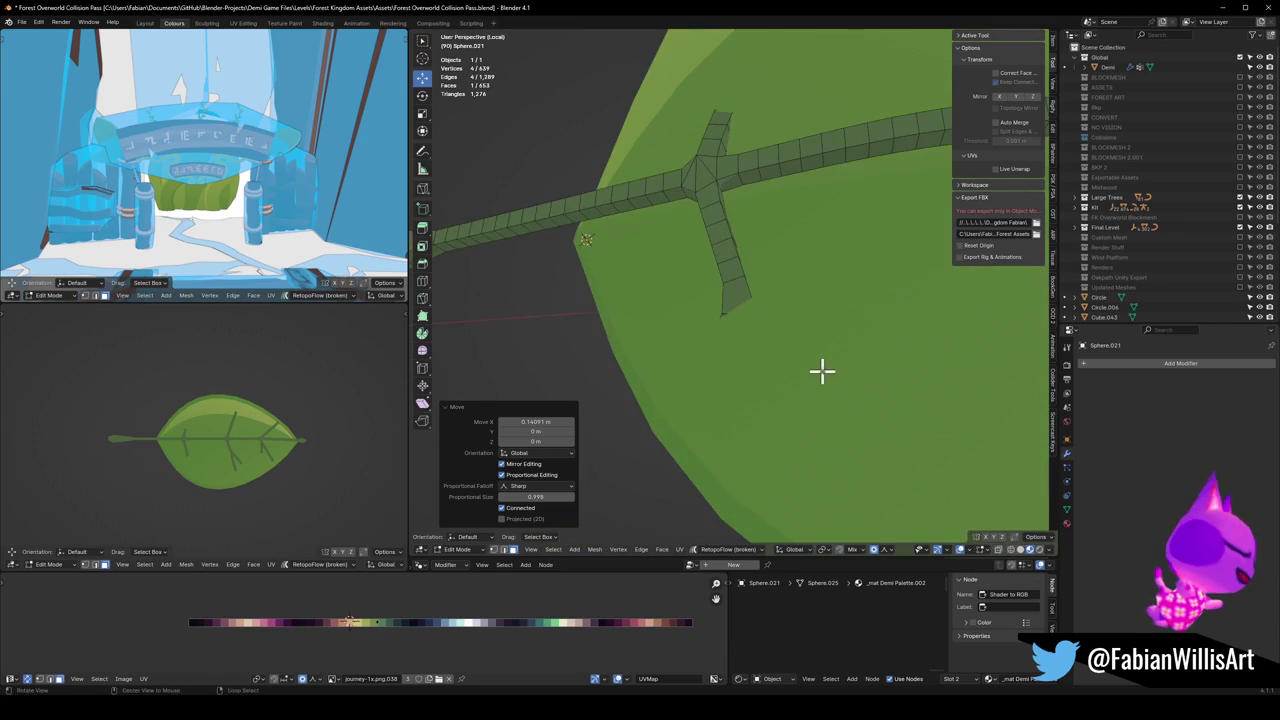
pyautogui.moveTo(783, 406); pyautogui.dragTo(794, 417, button='middle')
pyautogui.press('g')
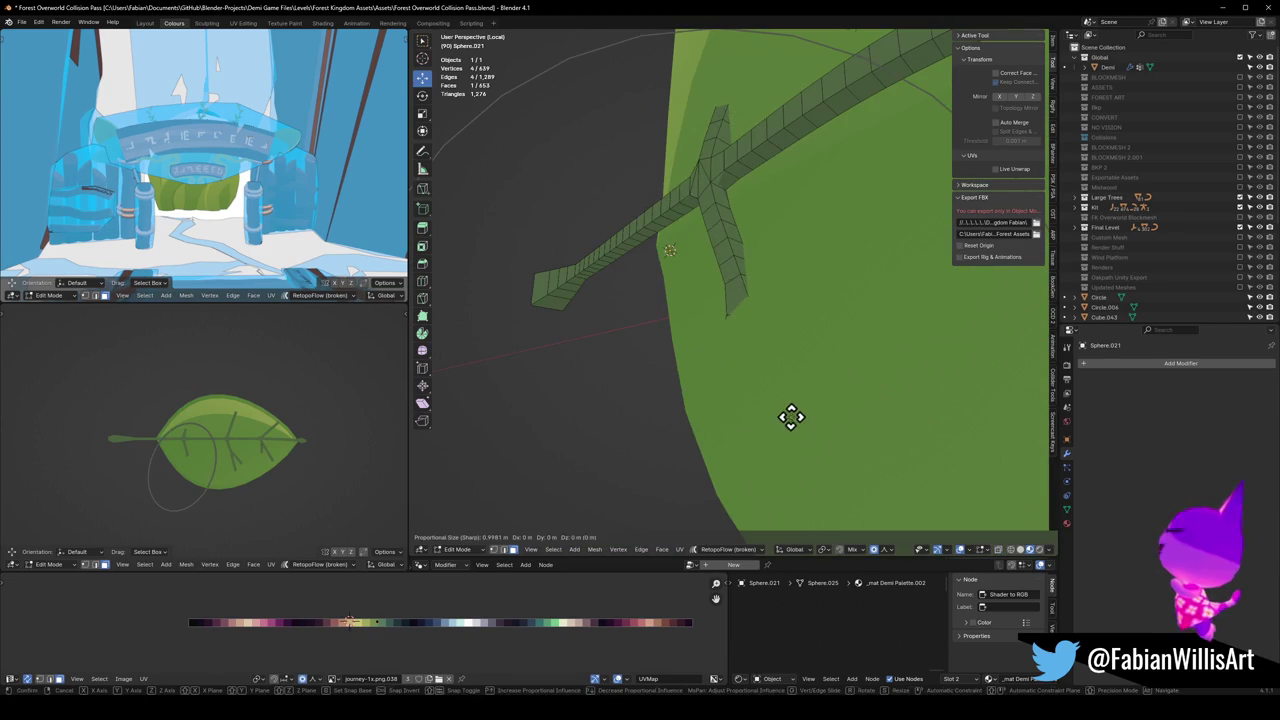
pyautogui.press('y')
pyautogui.click(772, 416)
pyautogui.click(790, 449)
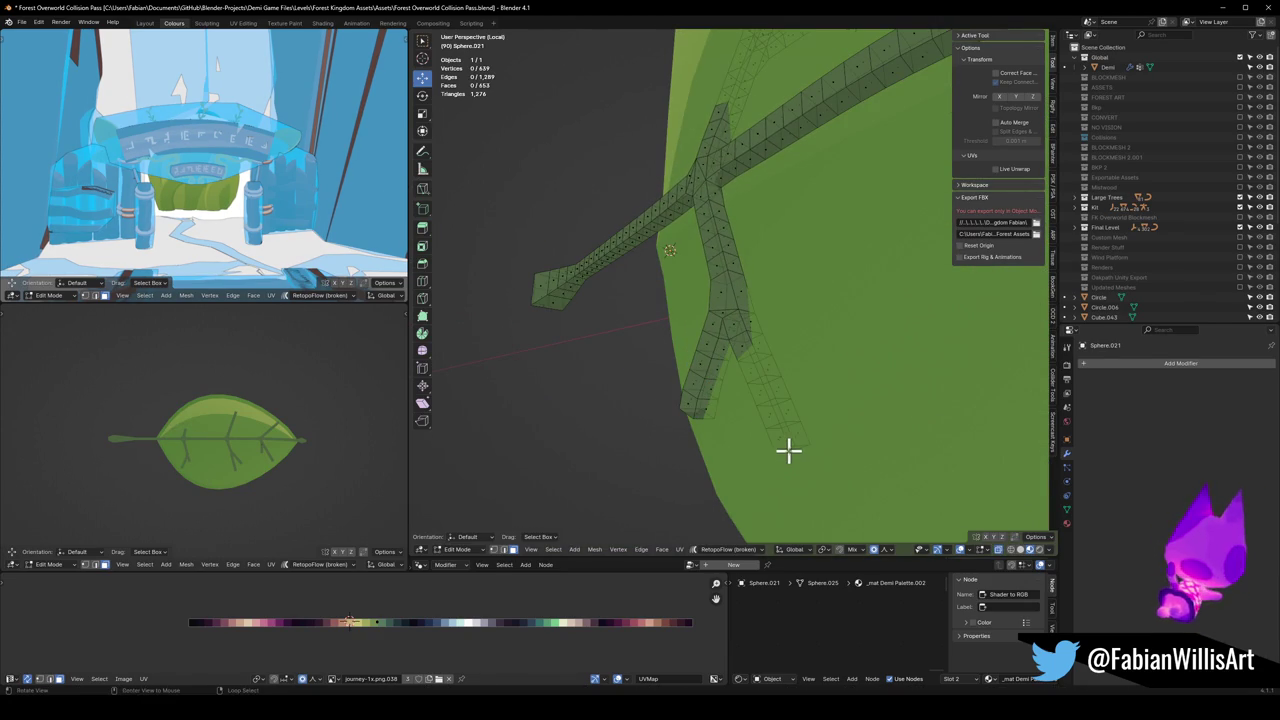
# Step: Move the stem again and push a branch face along Y onto the leaf
pyautogui.press('g')
pyautogui.press('y')
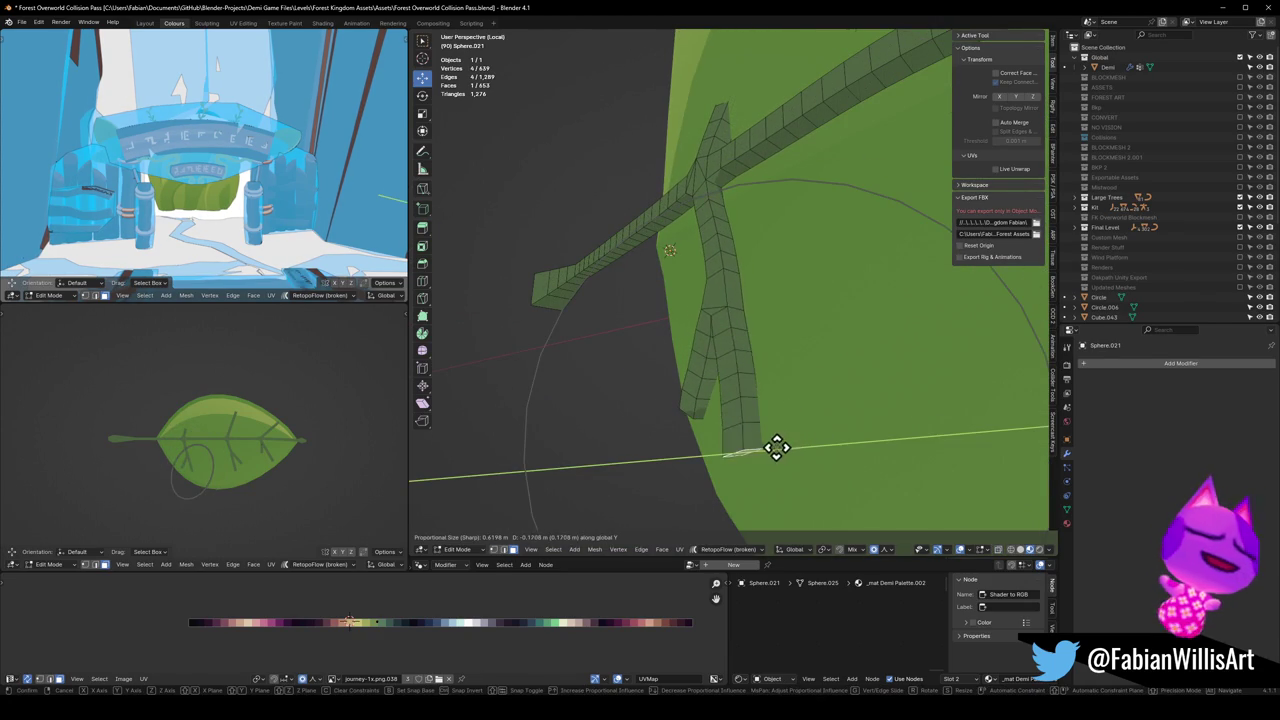
pyautogui.click(780, 447)
pyautogui.click(720, 306)
pyautogui.press('g')
pyautogui.press('y')
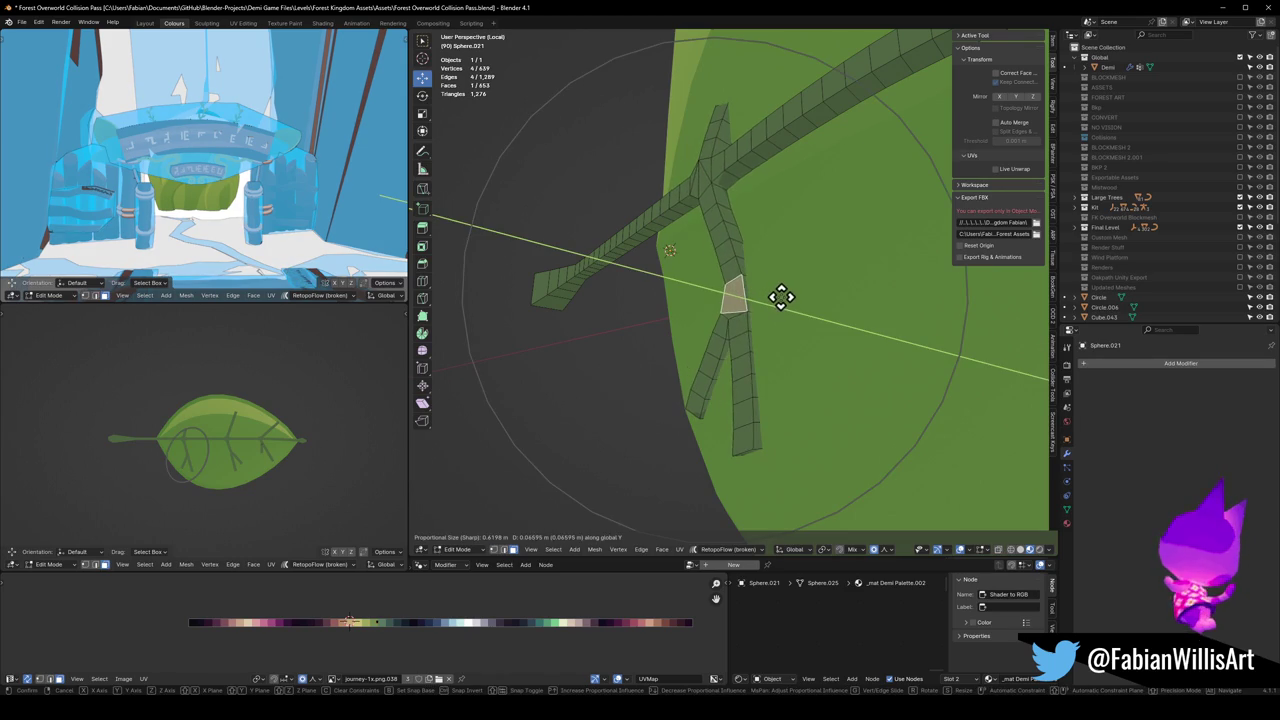
pyautogui.click(776, 297)
pyautogui.click(720, 383)
# Step: Shift two more branch faces along Y so they follow the leaf's curve
pyautogui.moveTo(695, 418); pyautogui.dragTo(705, 360, button='middle')
pyautogui.click(700, 363)
pyautogui.press('g')
pyautogui.press('y')
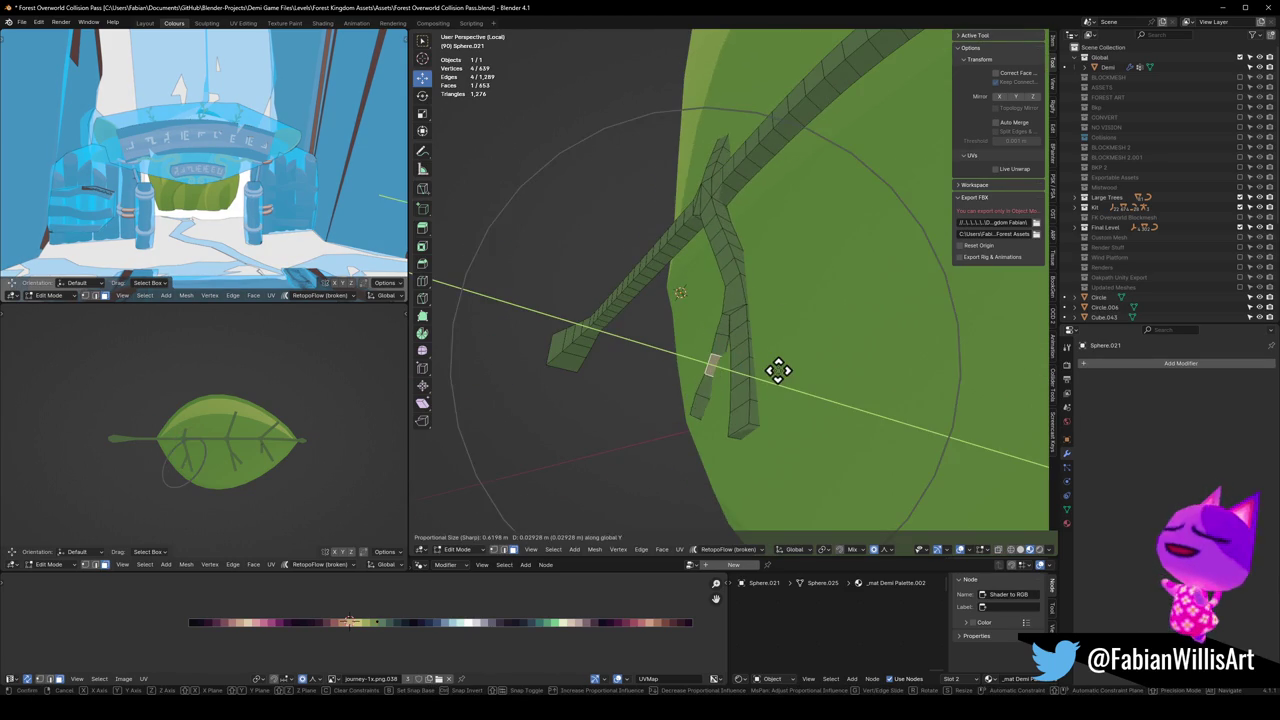
pyautogui.click(771, 369)
pyautogui.click(727, 393)
pyautogui.press('g')
pyautogui.press('y')
pyautogui.click(763, 400)
pyautogui.click(714, 429)
# Step: Move branch faces near the junction along Y with a smaller proportional falloff
pyautogui.moveTo(714, 429)
pyautogui.mouseDown(button='middle')
pyautogui.moveTo(723, 387)
pyautogui.moveTo(771, 434)
pyautogui.mouseUp(button='middle')
pyautogui.press('g')
pyautogui.press('y')
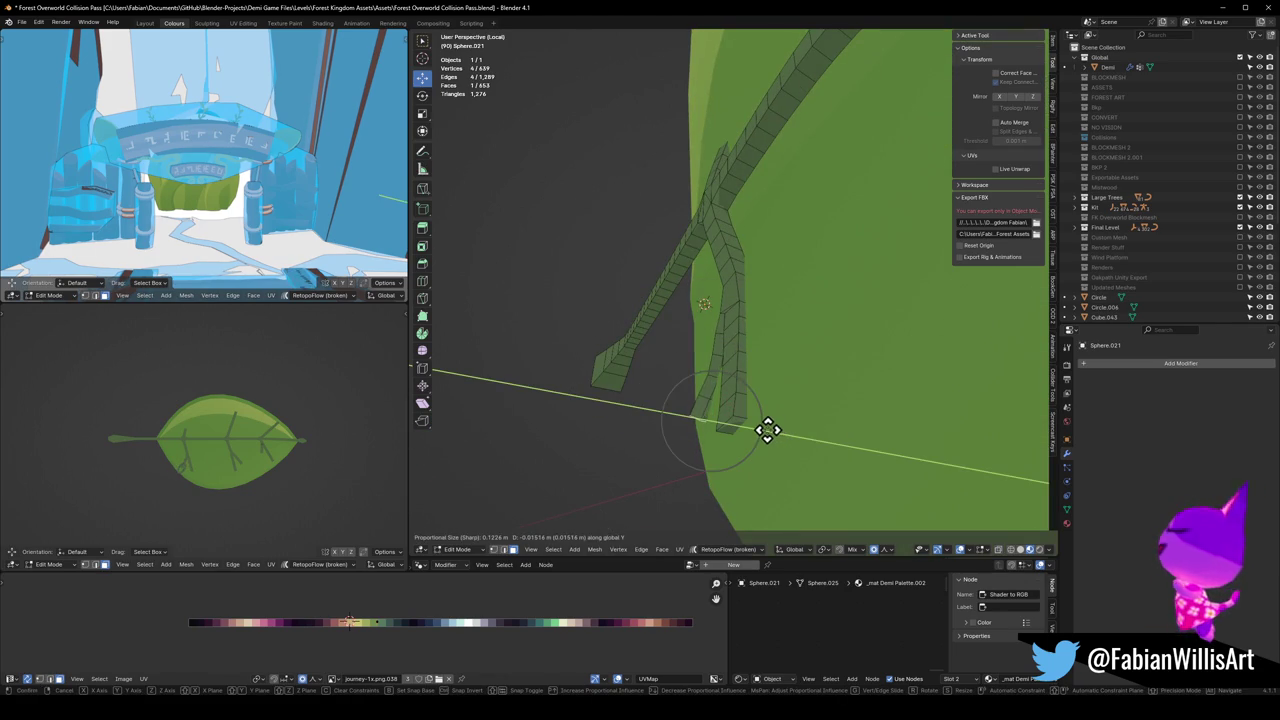
pyautogui.click(766, 430)
pyautogui.moveTo(734, 423)
pyautogui.mouseDown(button='middle')
pyautogui.moveTo(794, 377)
pyautogui.moveTo(761, 380)
pyautogui.moveTo(775, 265)
pyautogui.mouseUp(button='middle')
pyautogui.moveTo(848, 183); pyautogui.dragTo(871, 220, button='middle')
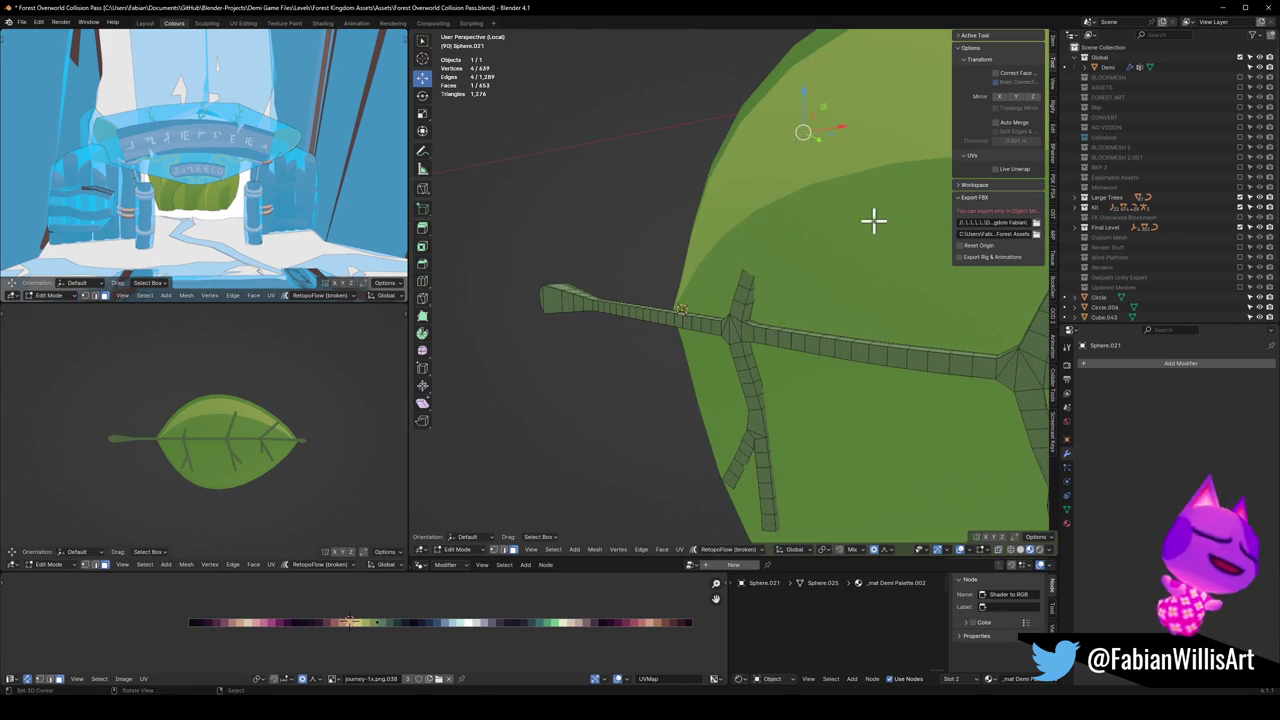
pyautogui.press('g')
pyautogui.press('y')
pyautogui.scroll(-4, 843, 217)
pyautogui.scroll(-6, 841, 216)
pyautogui.scroll(-8, 837, 215)
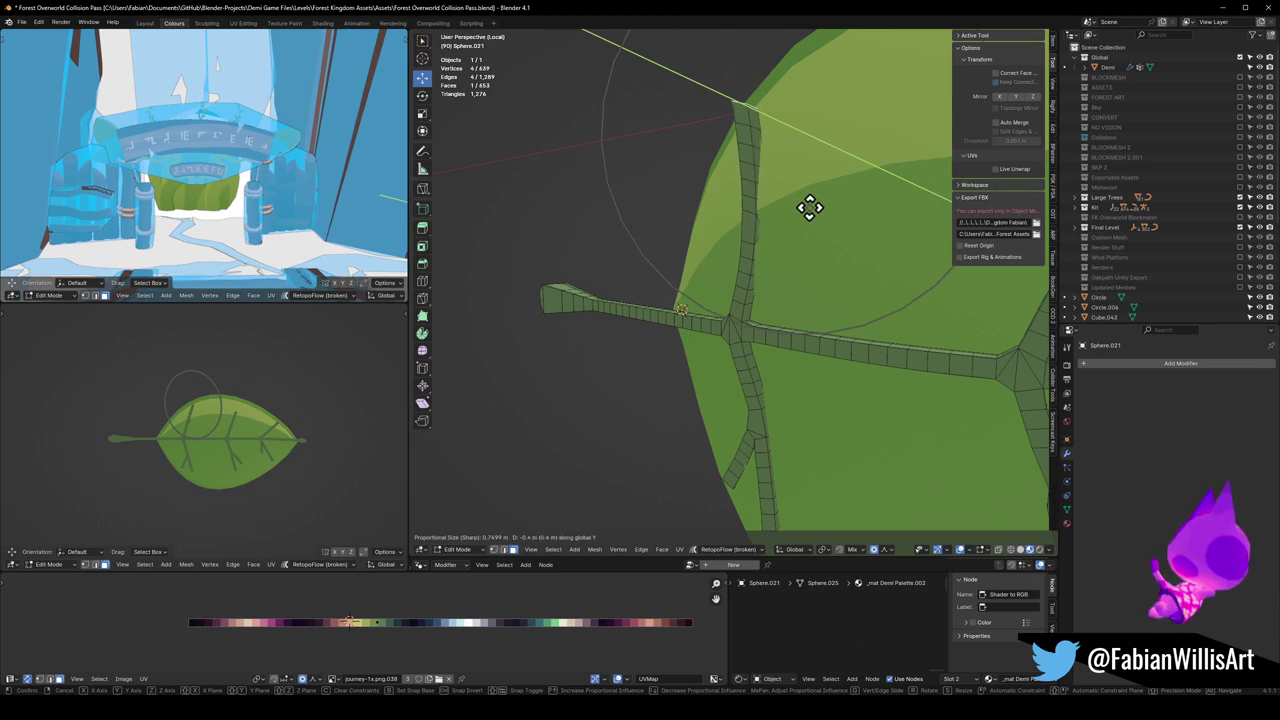
pyautogui.click(811, 207)
# Step: Reshape a mid-branch face and a lower branch face along Y with a wider falloff
pyautogui.moveTo(814, 209); pyautogui.dragTo(743, 246, button='middle')
pyautogui.click(743, 240)
pyautogui.press('g')
pyautogui.press('y')
pyautogui.scroll(1, 766, 140)
pyautogui.scroll(1, 723, 131)
pyautogui.scroll(1, 763, 134)
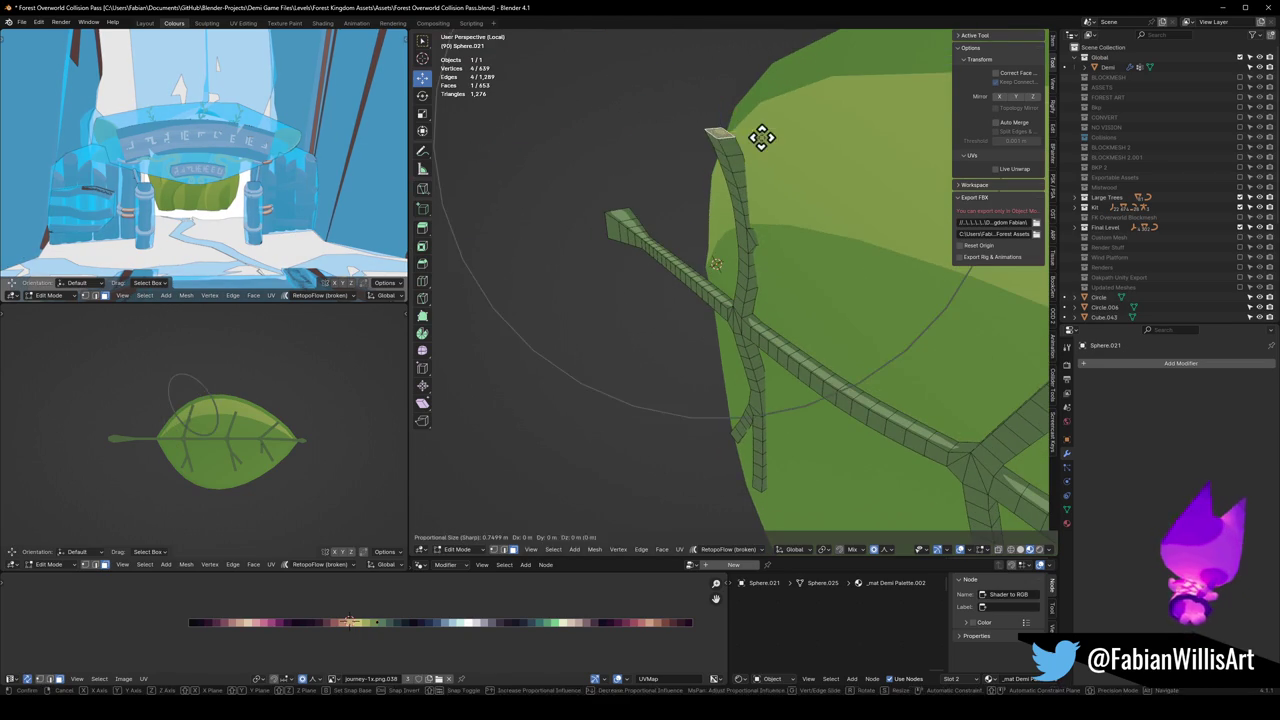
pyautogui.click(778, 133)
pyautogui.click(743, 234)
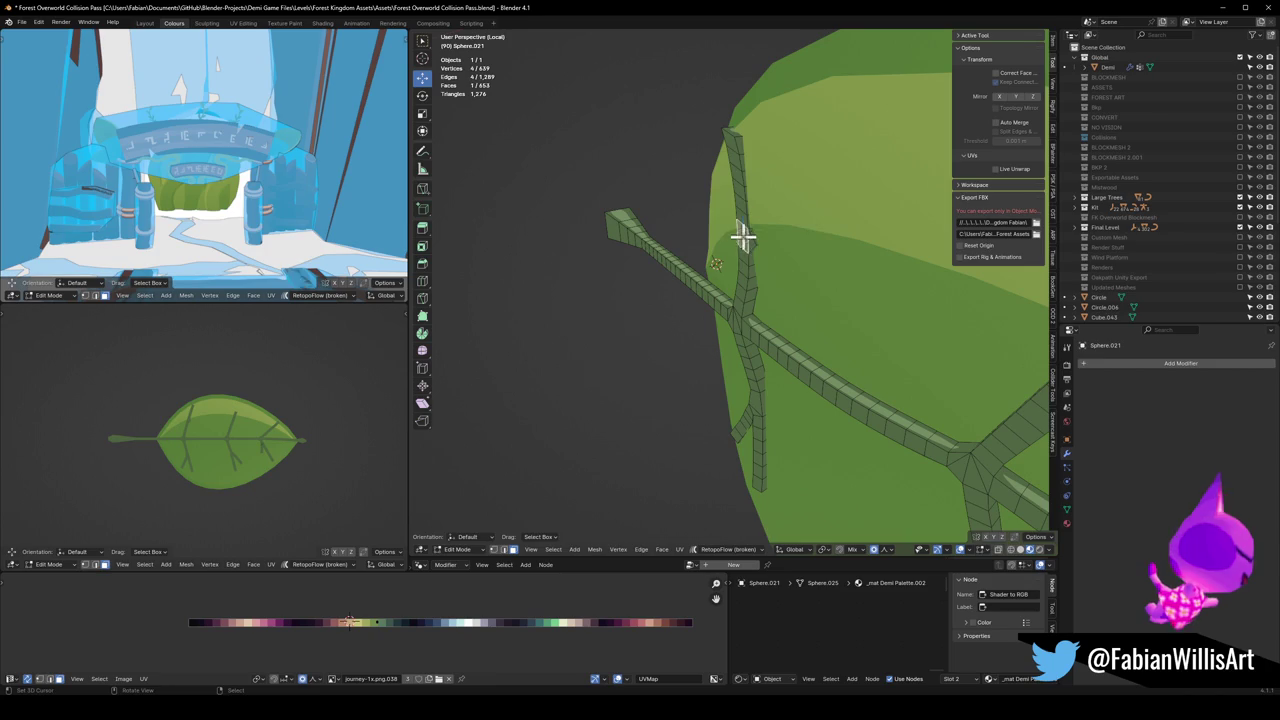
pyautogui.press('g')
pyautogui.press('y')
pyautogui.scroll(1, 808, 234)
pyautogui.click(814, 234)
pyautogui.click(819, 273)
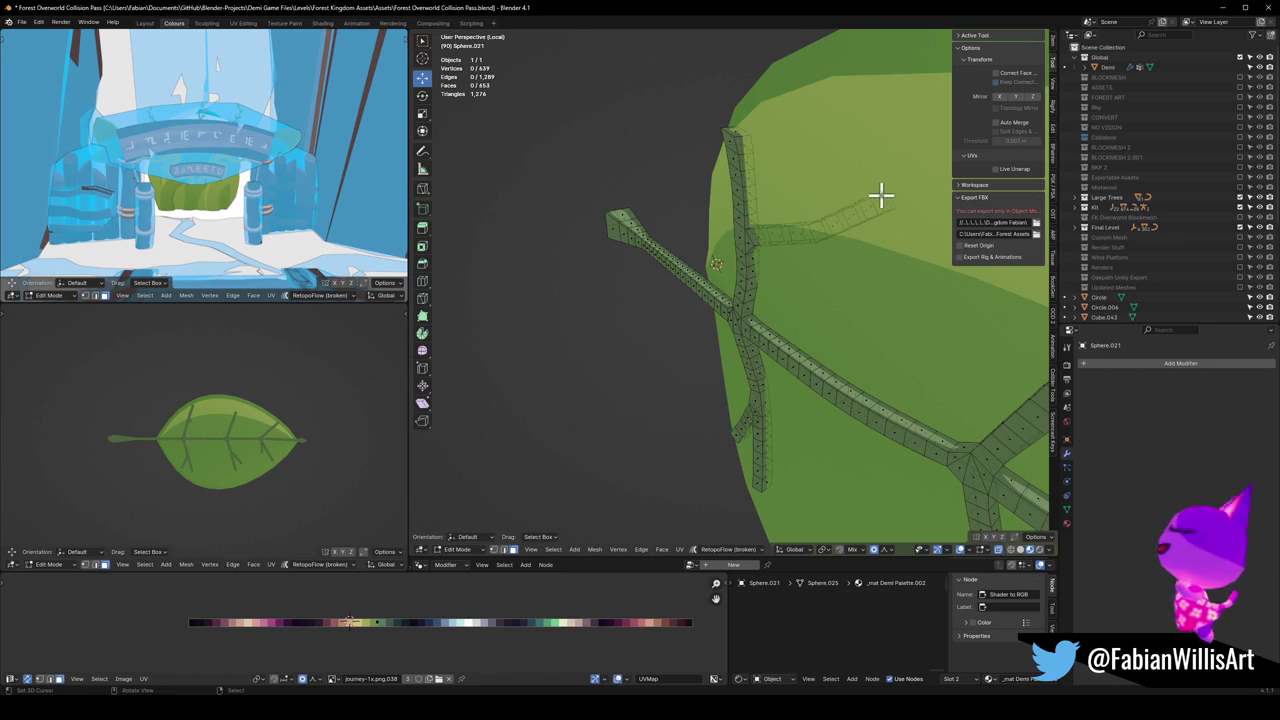
# Step: Shift a vein face and a face at the branch junction along Y
pyautogui.press('g')
pyautogui.press('y')
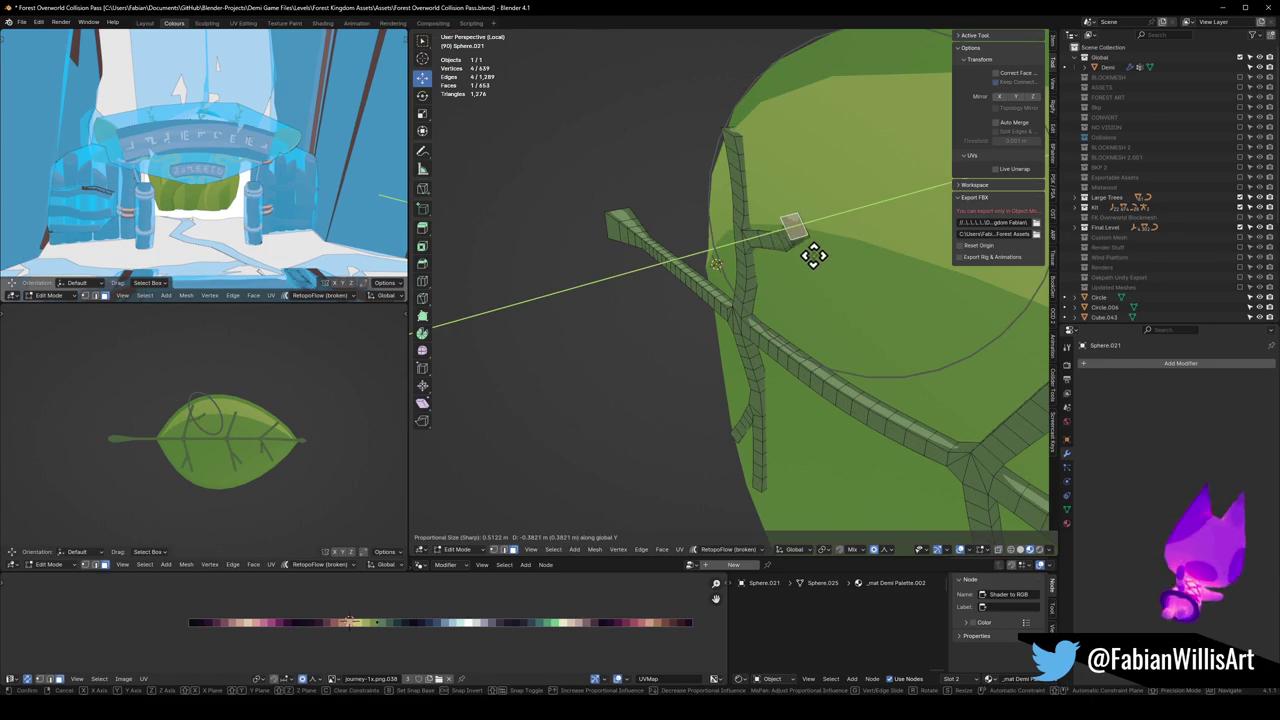
pyautogui.scroll(-2, 820, 252)
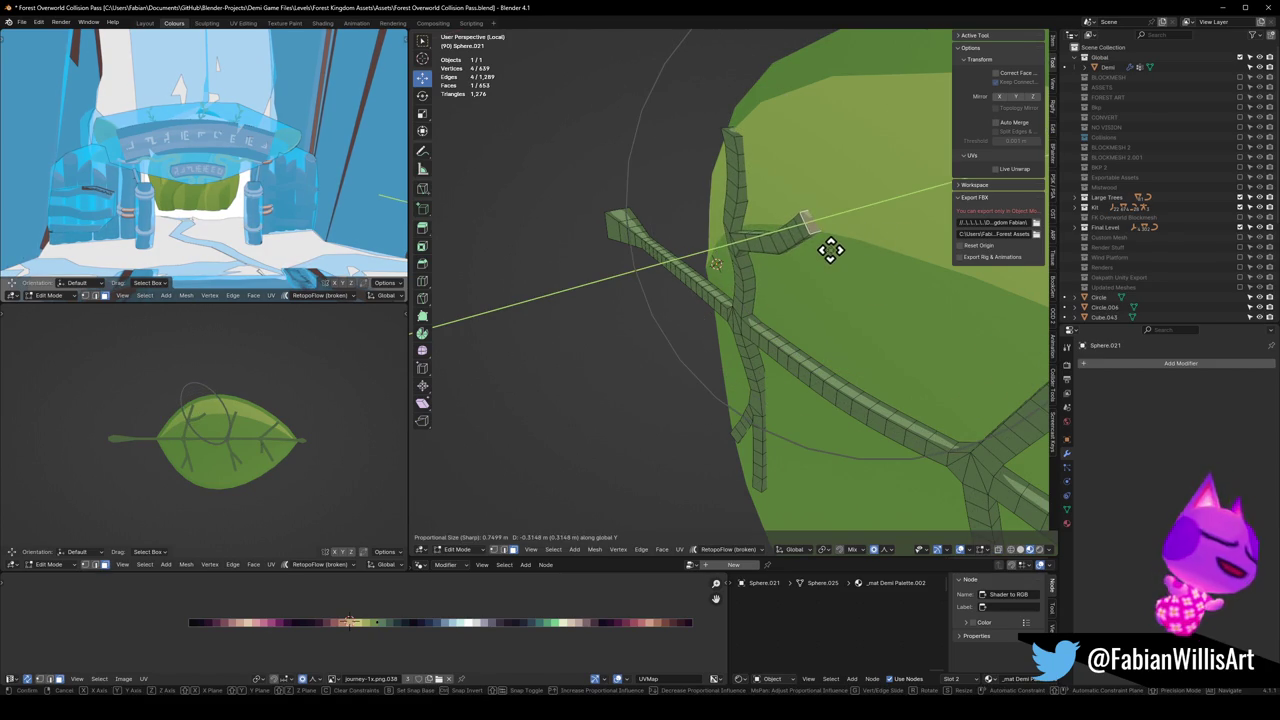
pyautogui.click(830, 250)
pyautogui.moveTo(803, 257)
pyautogui.mouseDown(button='middle')
pyautogui.moveTo(750, 262)
pyautogui.moveTo(666, 323)
pyautogui.moveTo(640, 323)
pyautogui.moveTo(673, 333)
pyautogui.mouseUp(button='middle')
pyautogui.click(595, 345)
pyautogui.press('g')
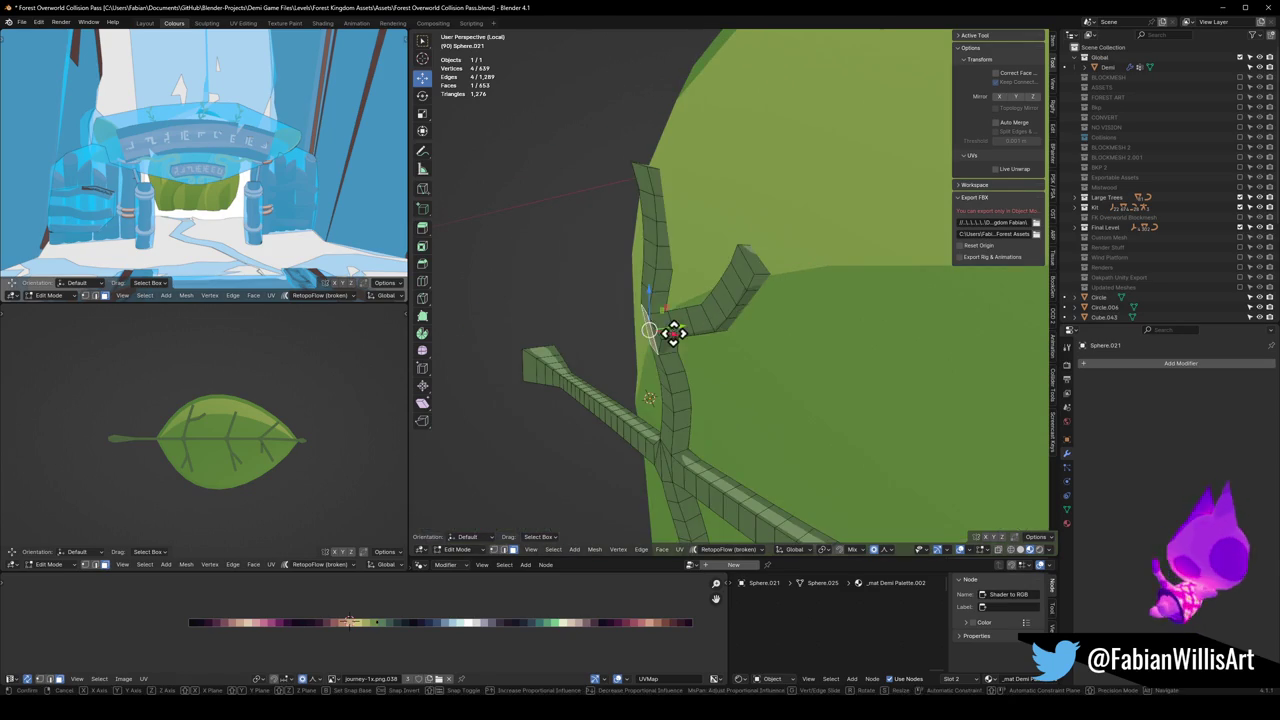
pyautogui.press('y')
pyautogui.scroll(-10, 680, 335)
pyautogui.scroll(5, 689, 337)
pyautogui.click(692, 337)
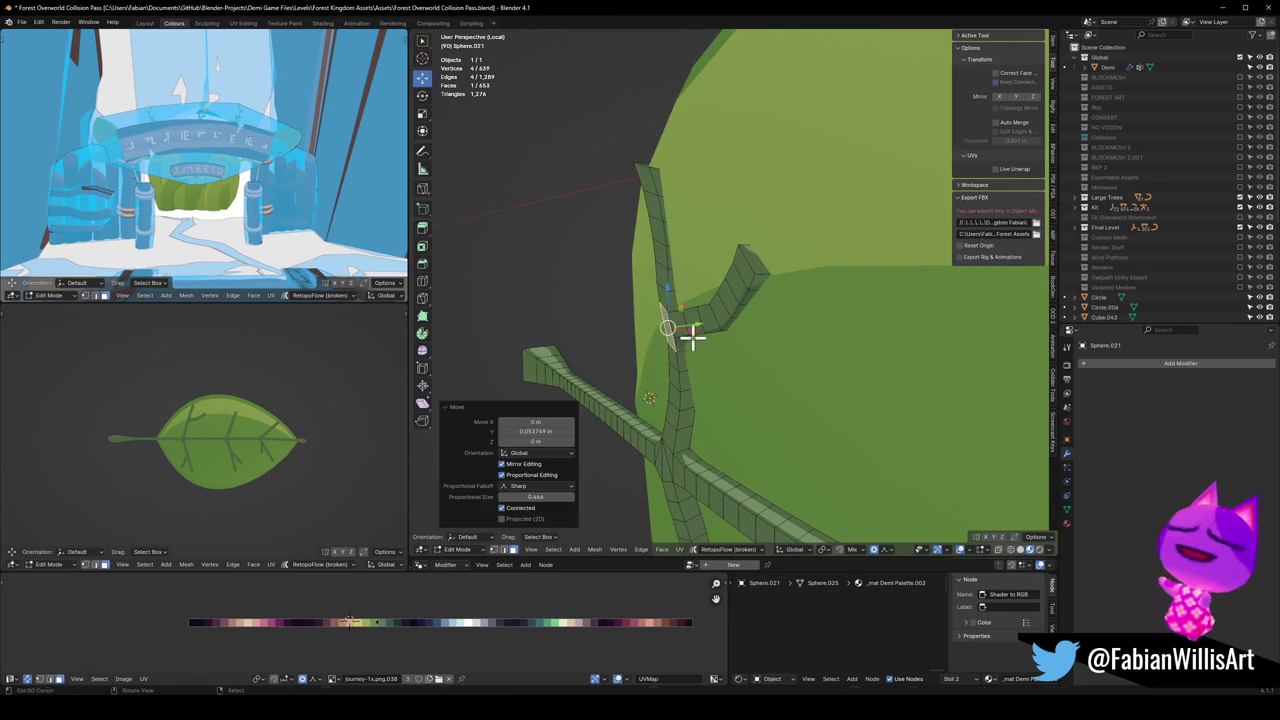
# Step: Move a higher branch face along Y, then check the leaf from new angles
pyautogui.click(660, 251)
pyautogui.press('g')
pyautogui.press('y')
pyautogui.scroll(3, 730, 258)
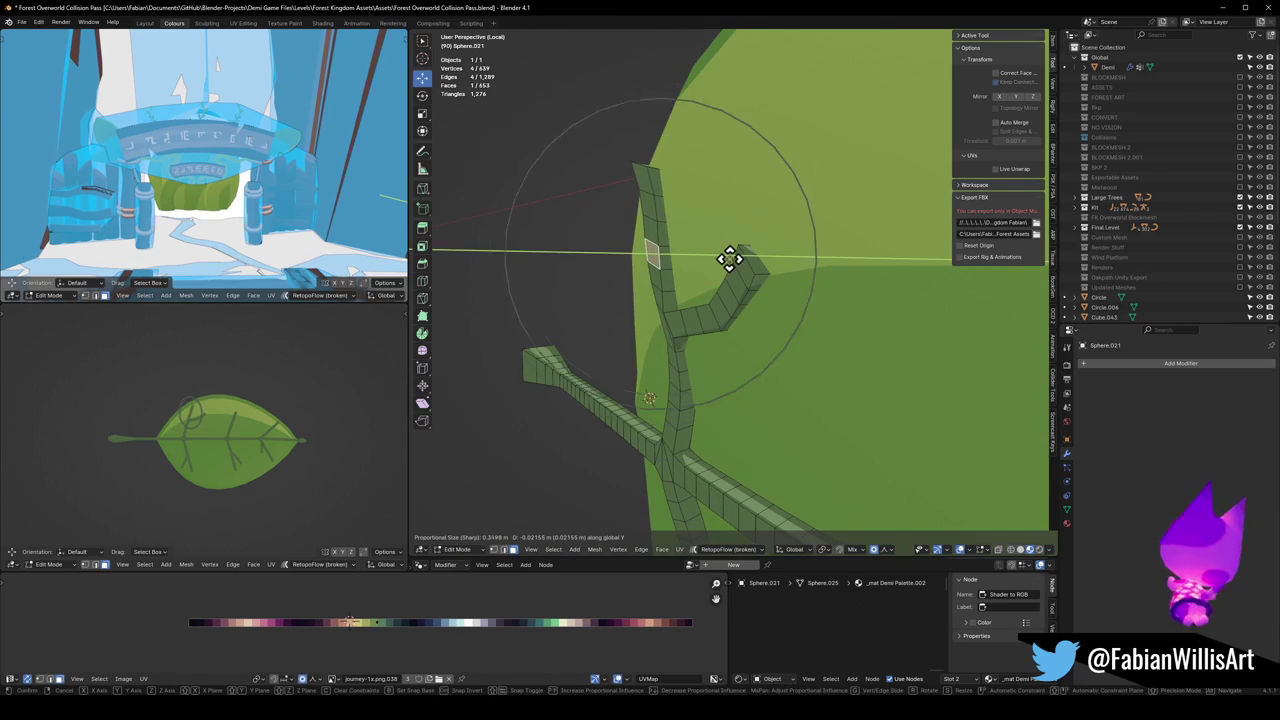
pyautogui.click(730, 258)
pyautogui.hotkey('alt', 'a')
pyautogui.moveTo(734, 257)
pyautogui.mouseDown(button='middle')
pyautogui.moveTo(751, 343)
pyautogui.moveTo(714, 363)
pyautogui.moveTo(766, 337)
pyautogui.moveTo(687, 349)
pyautogui.mouseUp(button='middle')
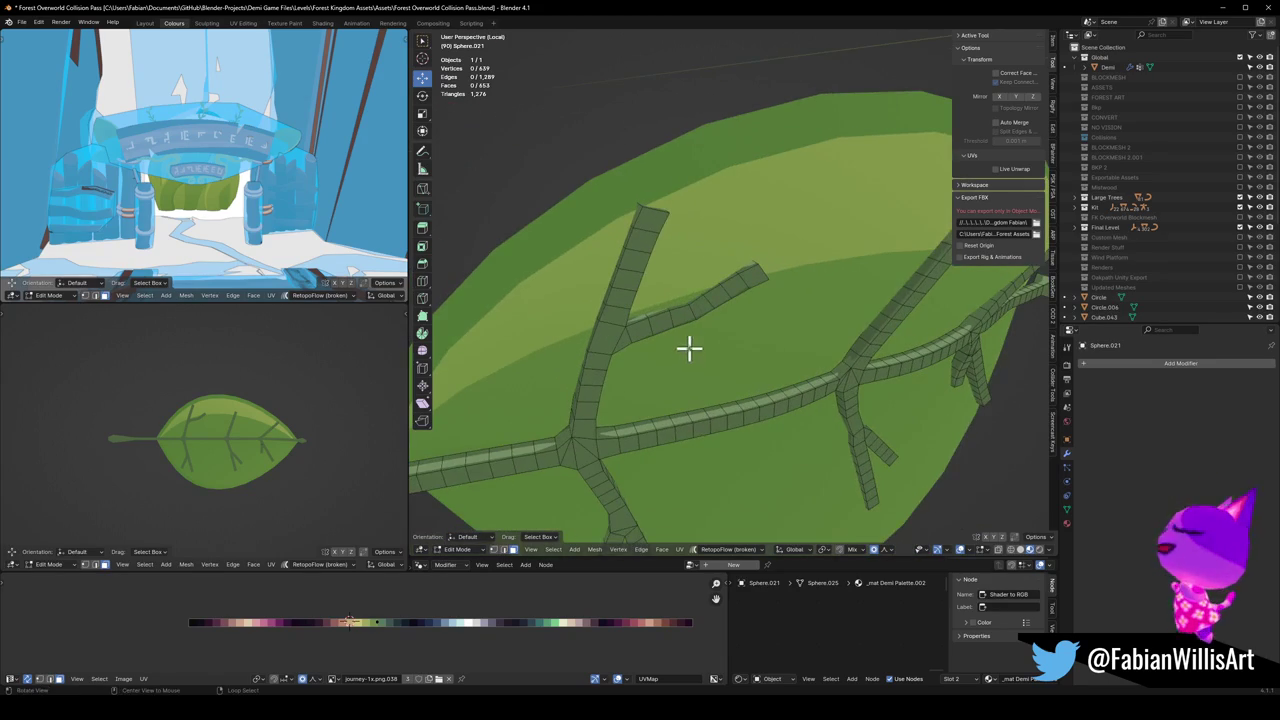
pyautogui.moveTo(214, 426); pyautogui.dragTo(323, 420, button='middle')
pyautogui.moveTo(537, 371)
pyautogui.mouseDown(button='middle')
pyautogui.moveTo(838, 340)
pyautogui.moveTo(789, 317)
pyautogui.moveTo(857, 323)
pyautogui.moveTo(837, 289)
pyautogui.moveTo(797, 320)
pyautogui.moveTo(780, 271)
pyautogui.moveTo(826, 266)
pyautogui.mouseUp(button='middle')
# Step: Lift a branch-tip face along Z with a reduced falloff to hug the leaf
pyautogui.click(780, 271)
pyautogui.press('g')
pyautogui.press('z')
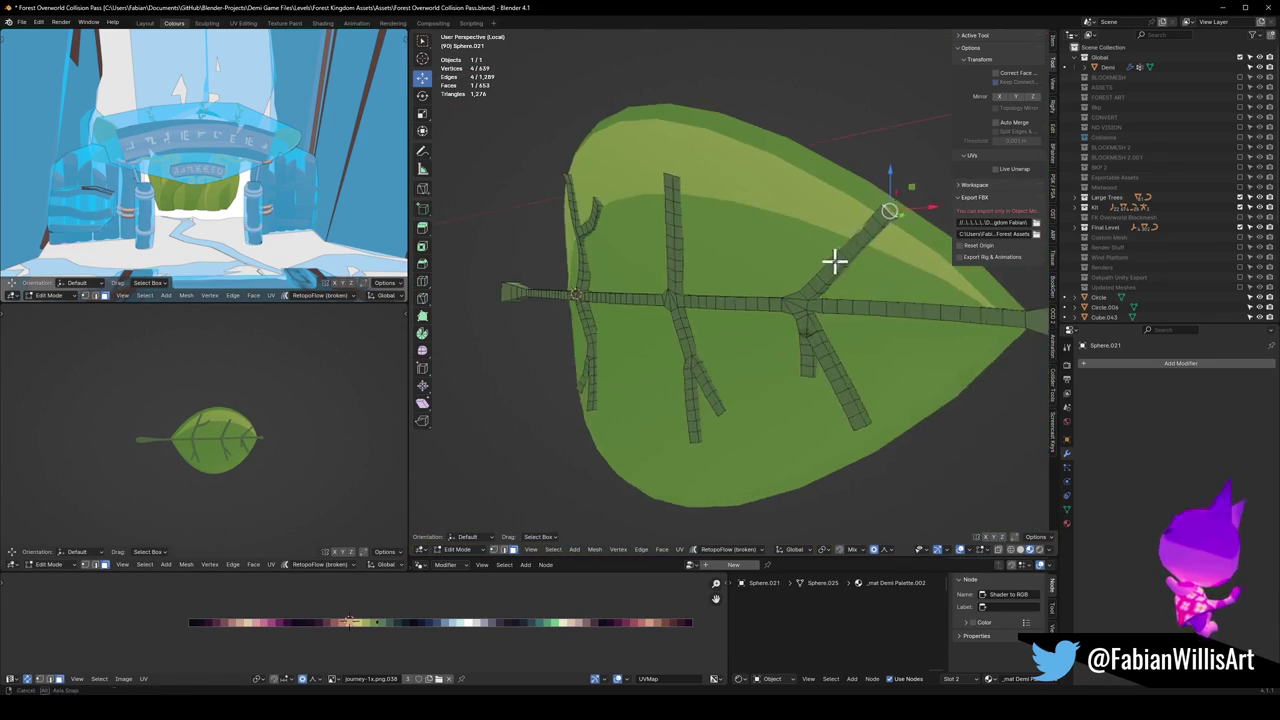
pyautogui.scroll(-5, 869, 258)
pyautogui.scroll(-2, 869, 258)
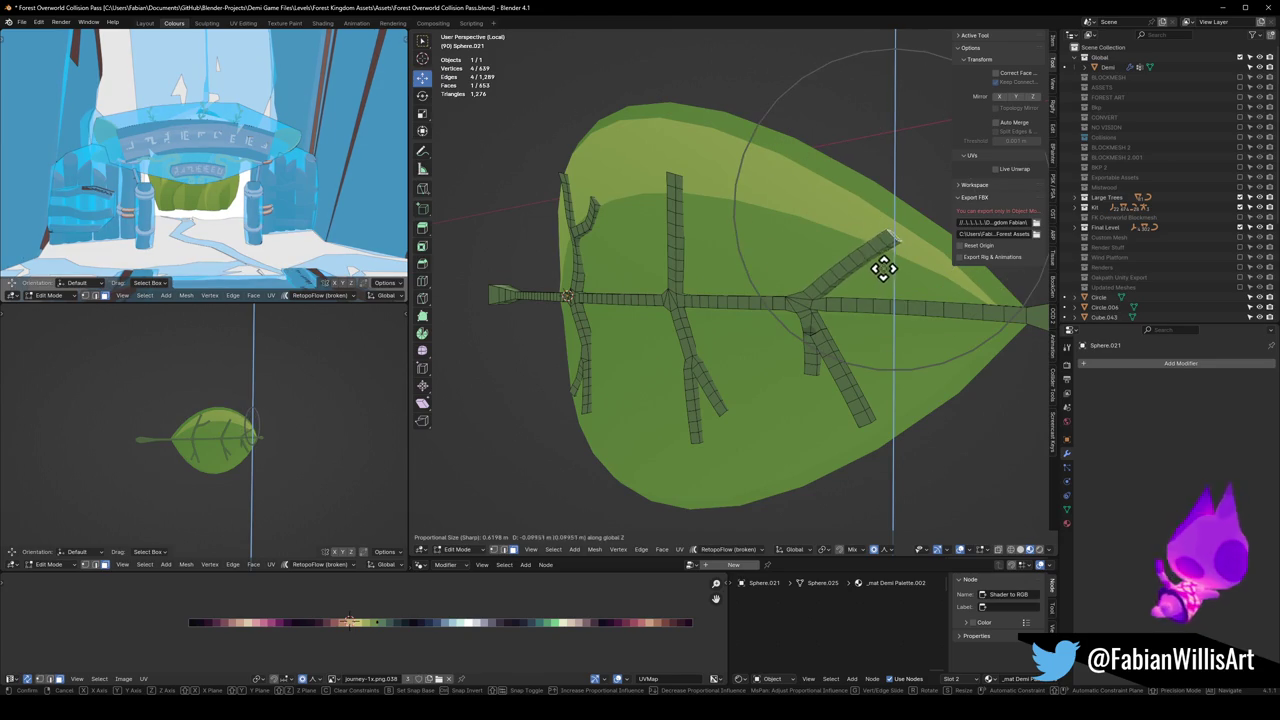
pyautogui.click(878, 266)
pyautogui.hotkey('alt', 'a')
# Step: Raise another branch tip 0.005317 m along Z onto the leaf surface
pyautogui.moveTo(878, 266)
pyautogui.mouseDown(button='middle')
pyautogui.moveTo(917, 343)
pyautogui.moveTo(869, 414)
pyautogui.moveTo(853, 310)
pyautogui.mouseUp(button='middle')
pyautogui.click(866, 292)
pyautogui.press('g')
pyautogui.press('z')
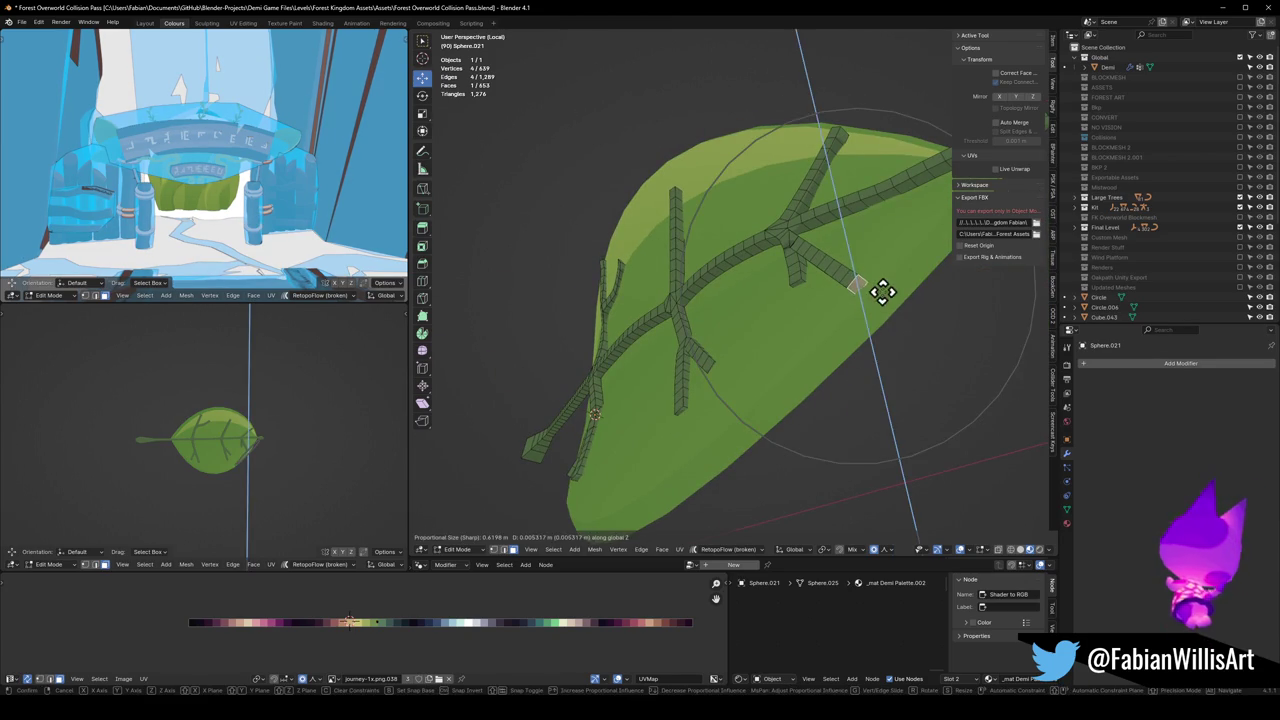
pyautogui.click(883, 289)
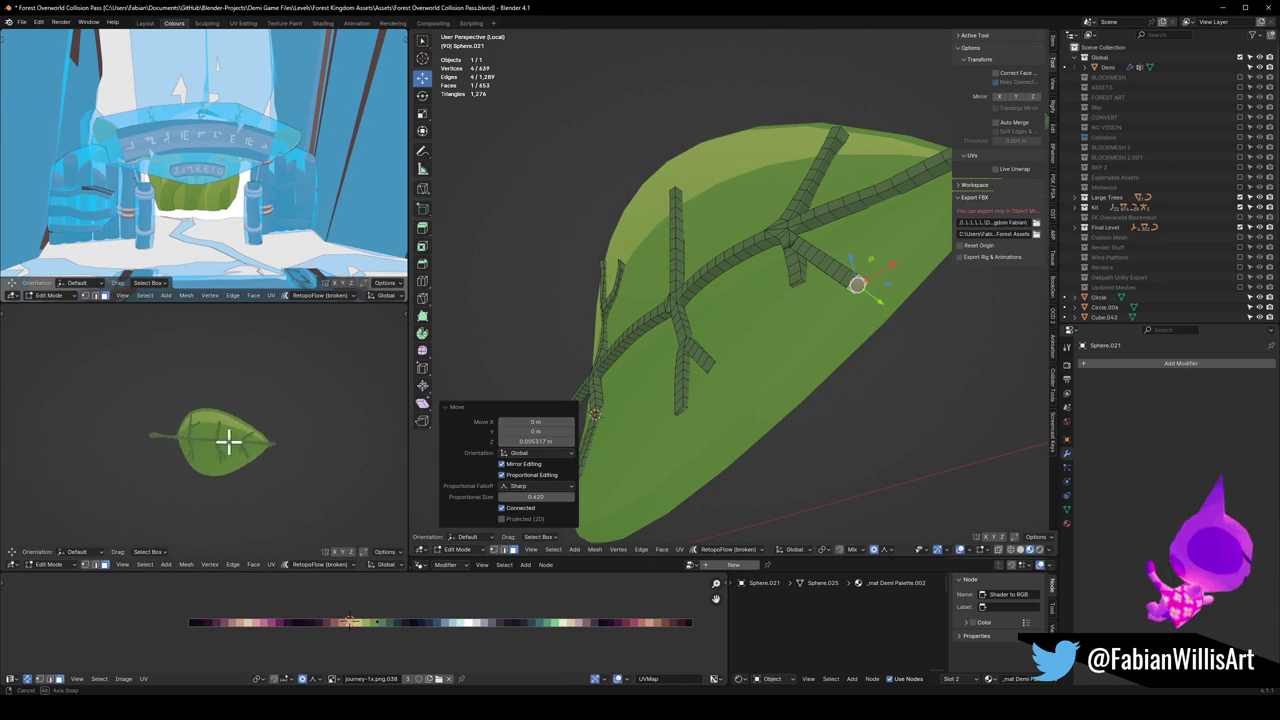
pyautogui.scroll(-3, 683, 366)
pyautogui.hotkey('alt', 'a')
pyautogui.moveTo(692, 355); pyautogui.dragTo(724, 386, button='middle')
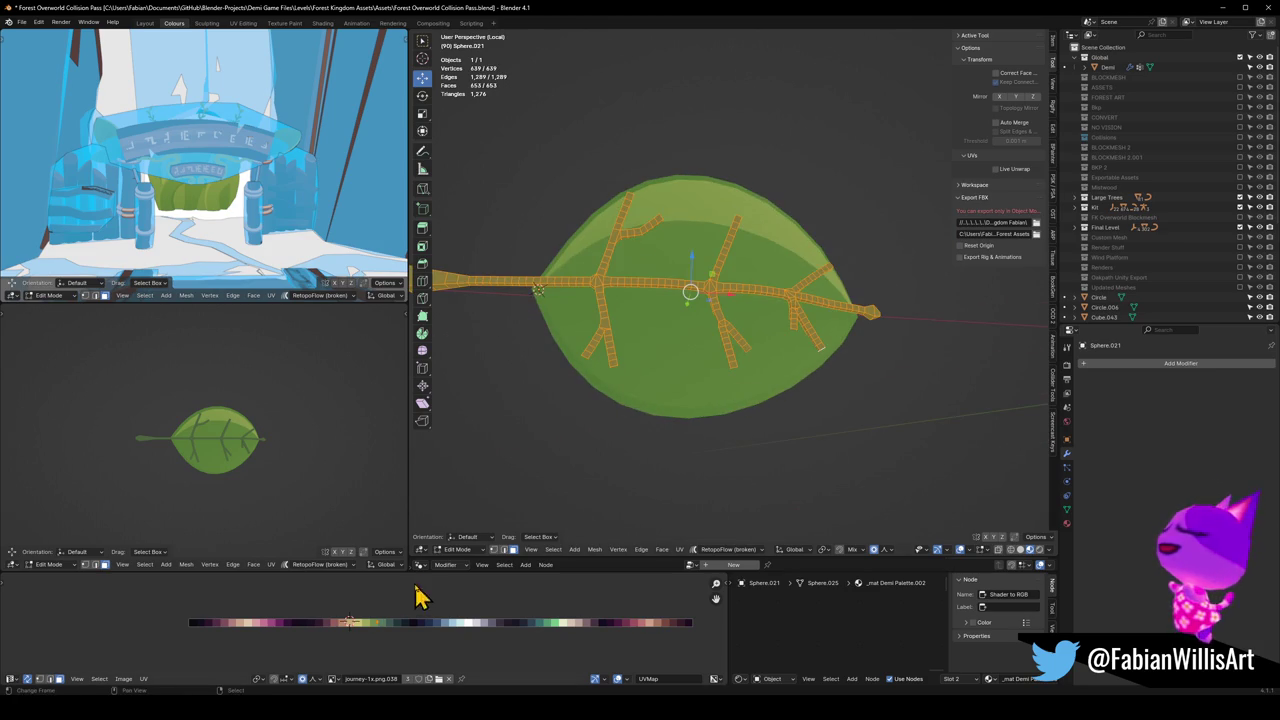
# Step: Select all 639 vertices of Sphere.021 and nudge the whole vein along X
pyautogui.press('Tab')
pyautogui.press('q')
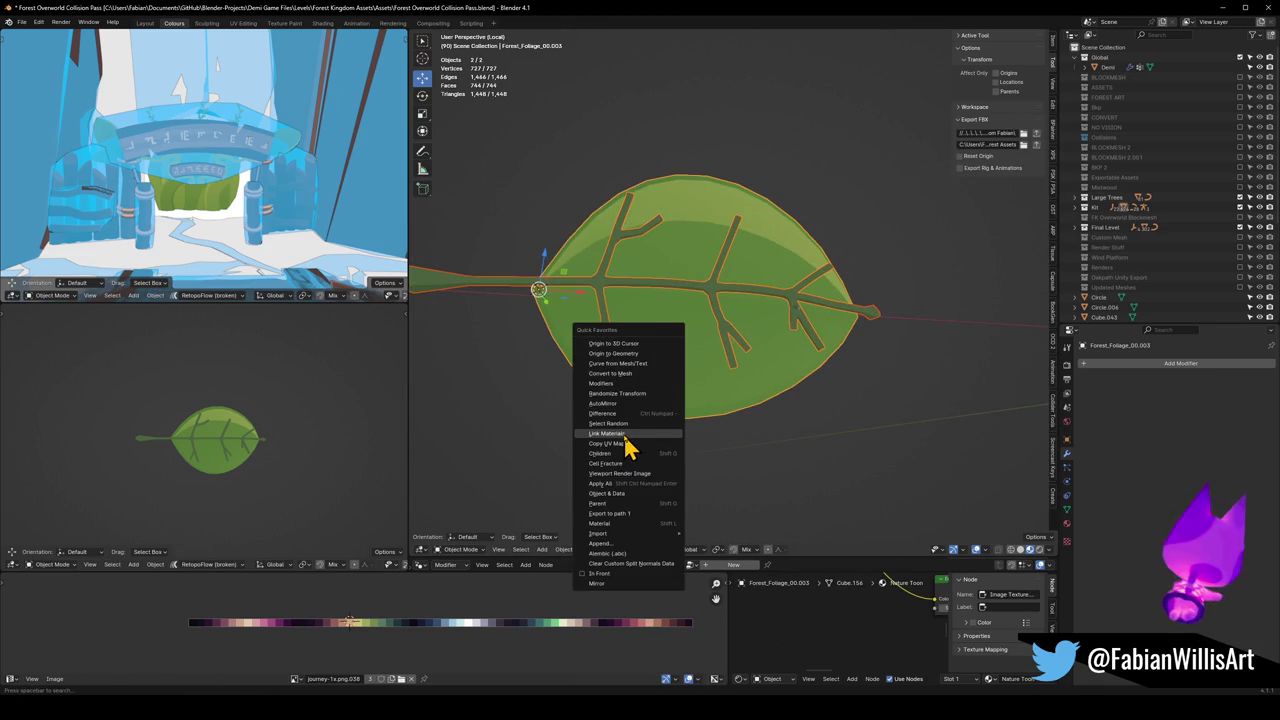
pyautogui.click(625, 451)
pyautogui.press('Tab')
pyautogui.press('a')
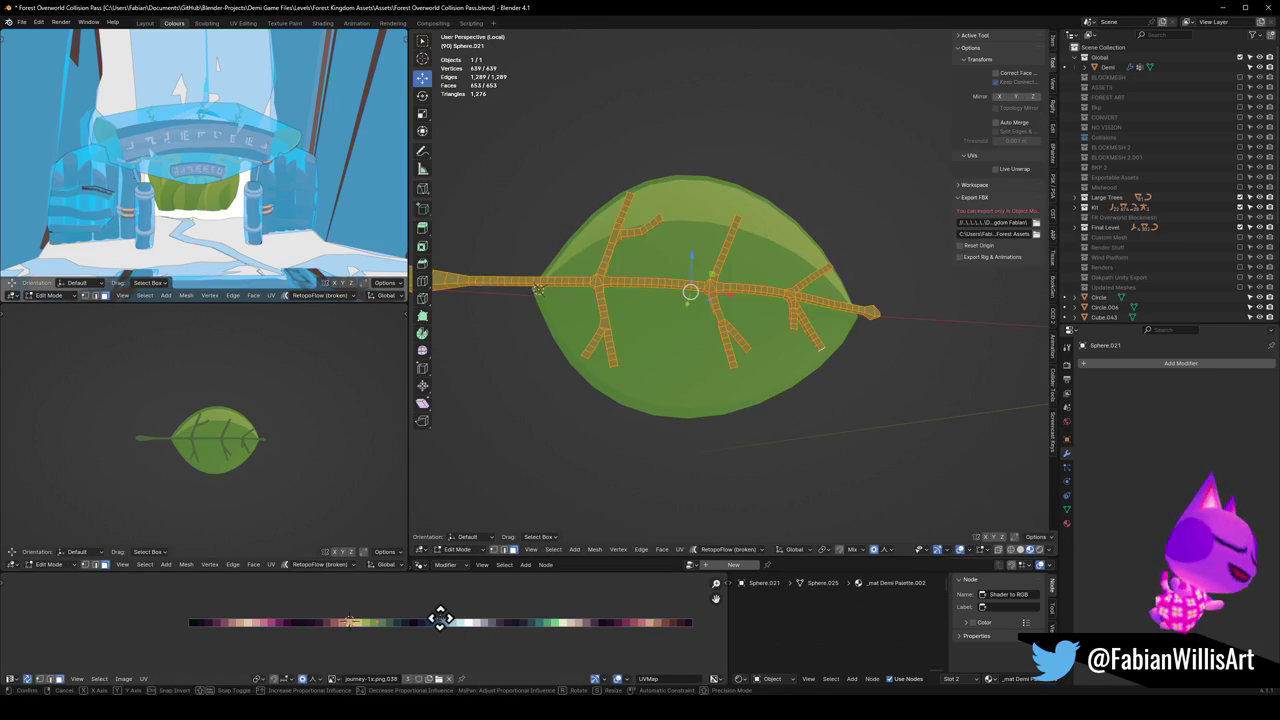
pyautogui.press('g')
pyautogui.press('x')
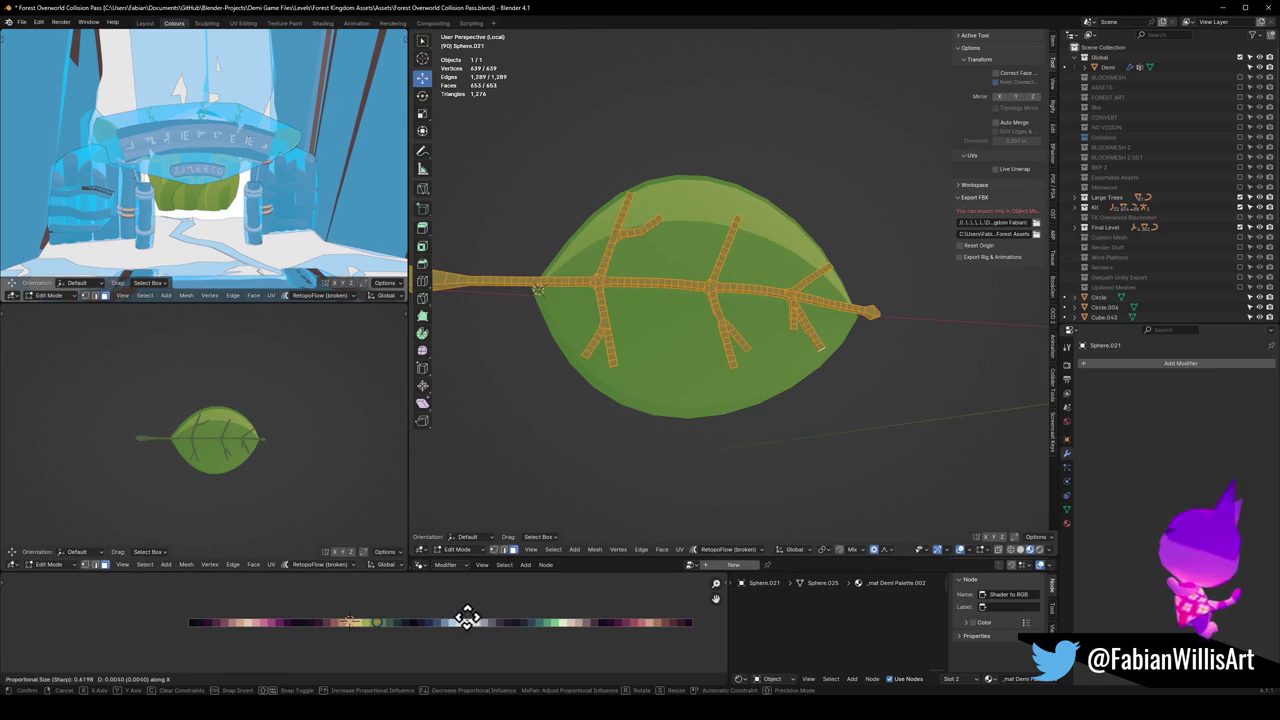
pyautogui.click(469, 623)
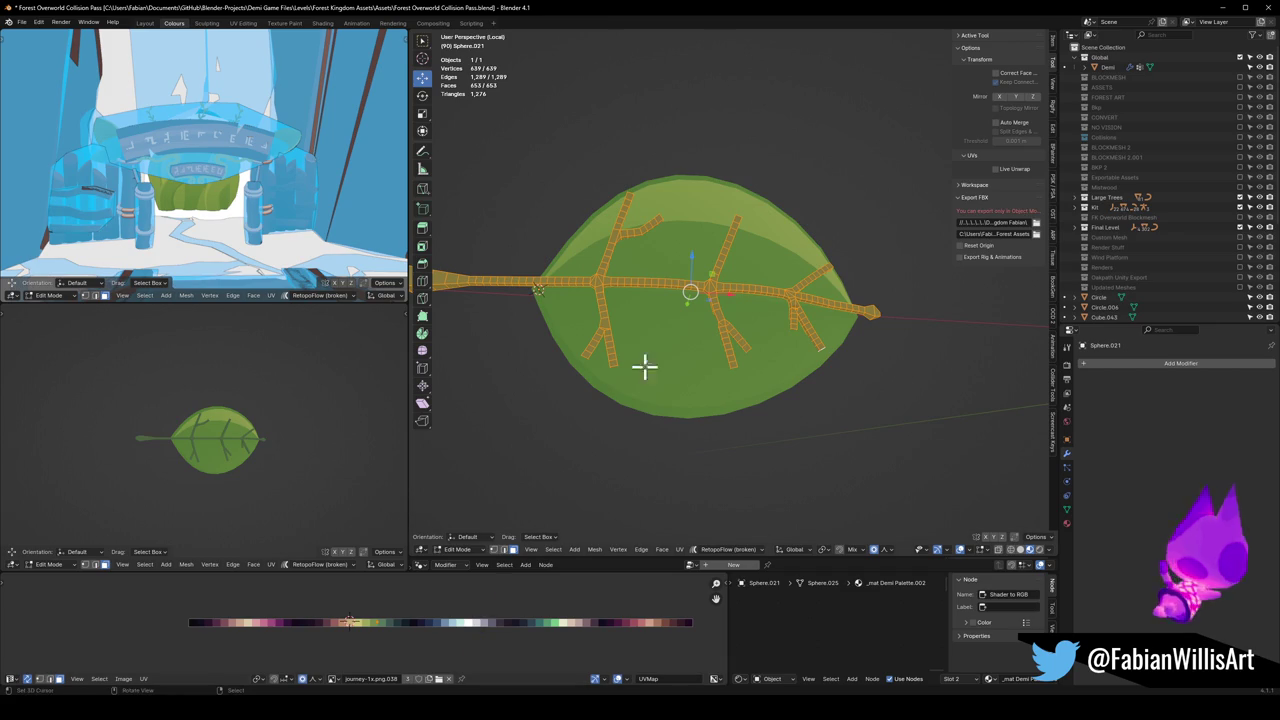
pyautogui.moveTo(178, 450); pyautogui.dragTo(209, 490, button='middle')
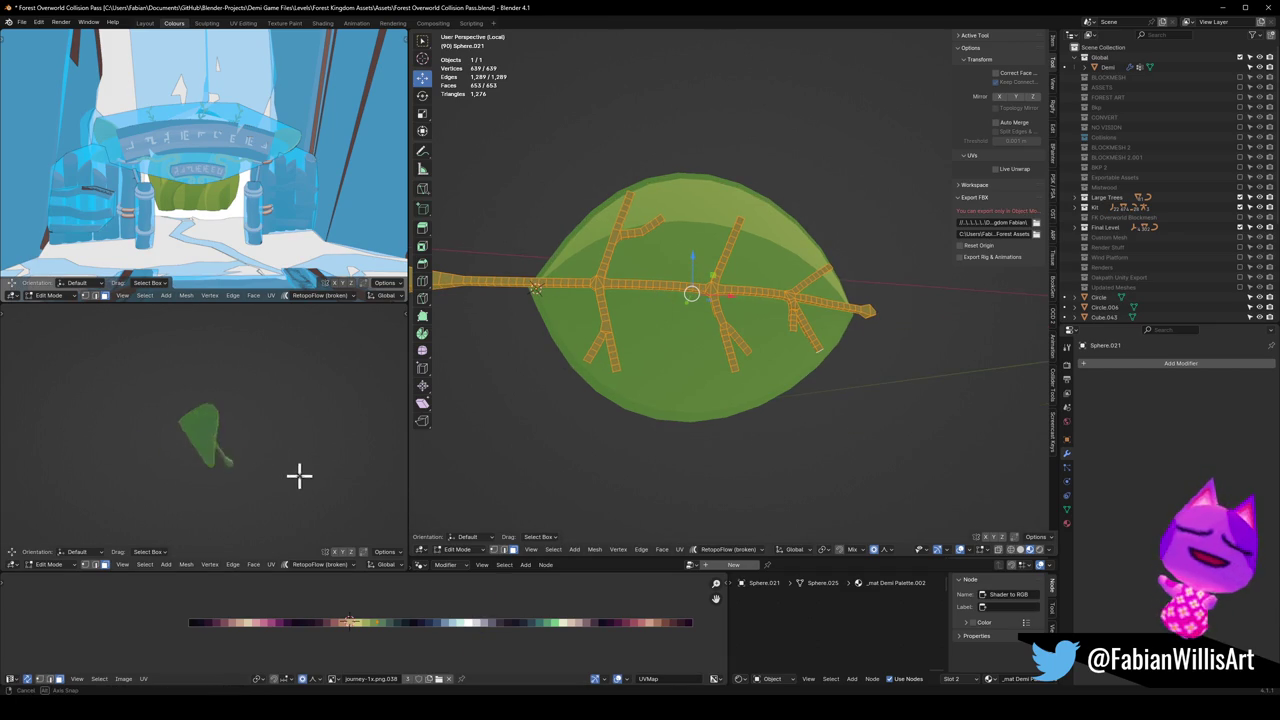
# Step: Select the stem's bottom faces and push them along Y with a smaller falloff
pyautogui.moveTo(686, 357)
pyautogui.mouseDown(button='middle')
pyautogui.moveTo(747, 408)
pyautogui.moveTo(776, 380)
pyautogui.mouseUp(button='middle')
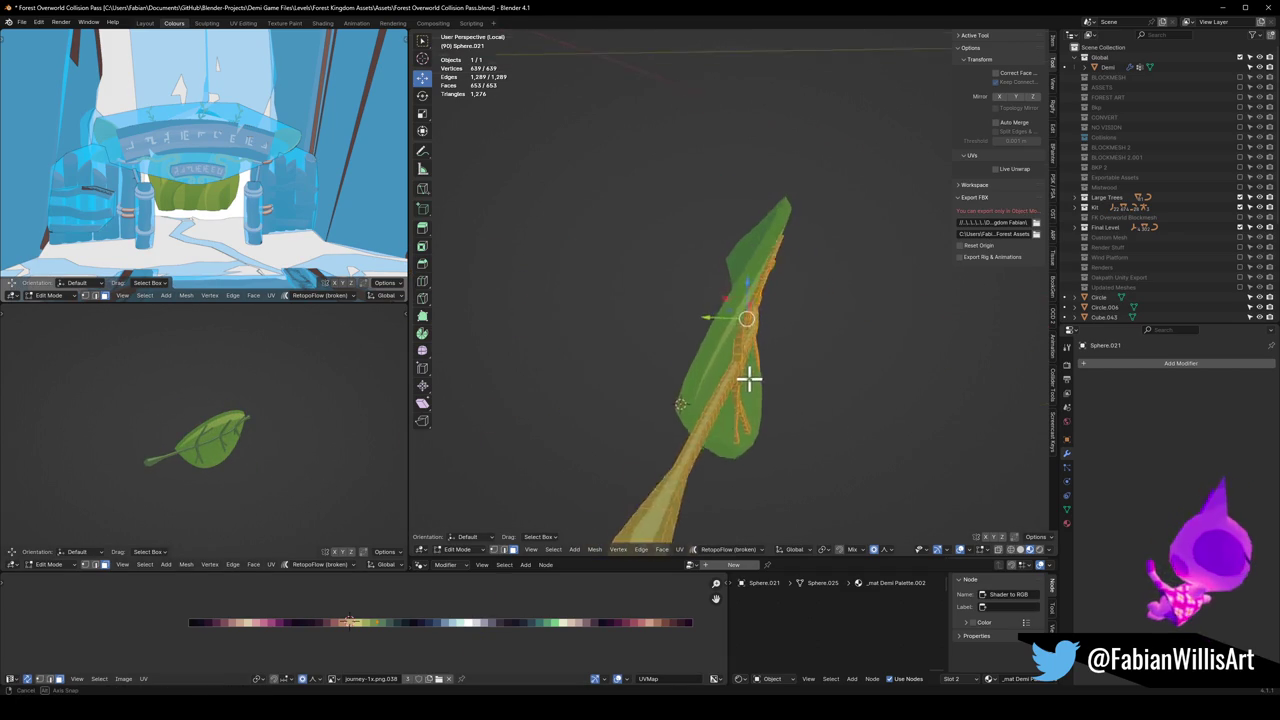
pyautogui.hotkey('alt', 'a')
pyautogui.scroll(4, 776, 380)
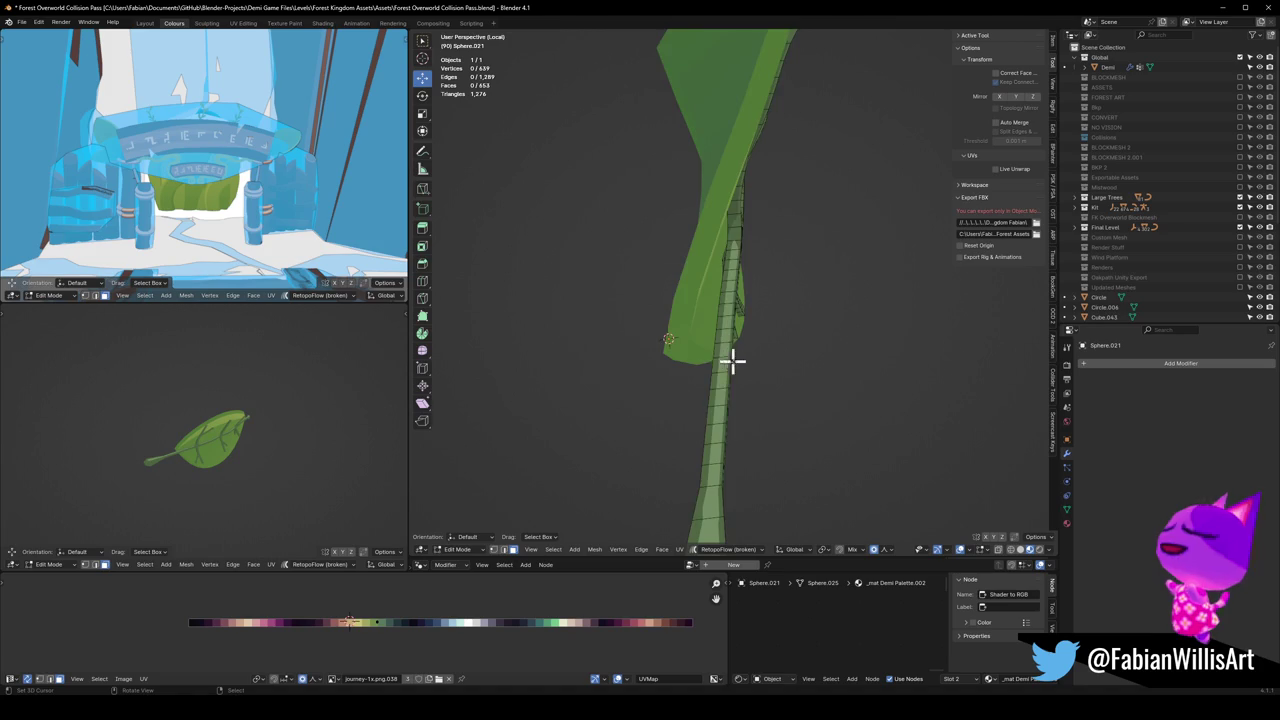
pyautogui.scroll(-4, 727, 358)
pyautogui.moveTo(743, 446); pyautogui.dragTo(737, 483, button='middle')
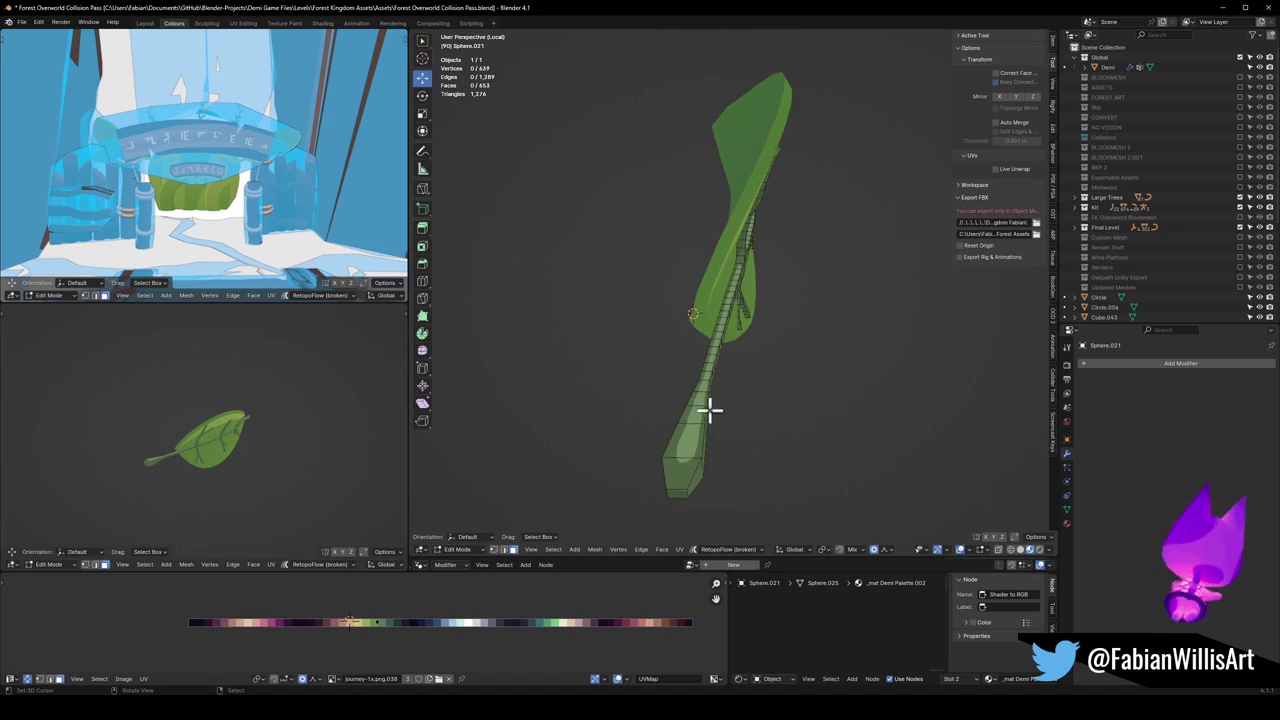
pyautogui.click(688, 487)
pyautogui.keyDown('ctrl'); pyautogui.click(697, 432); pyautogui.keyUp('ctrl')
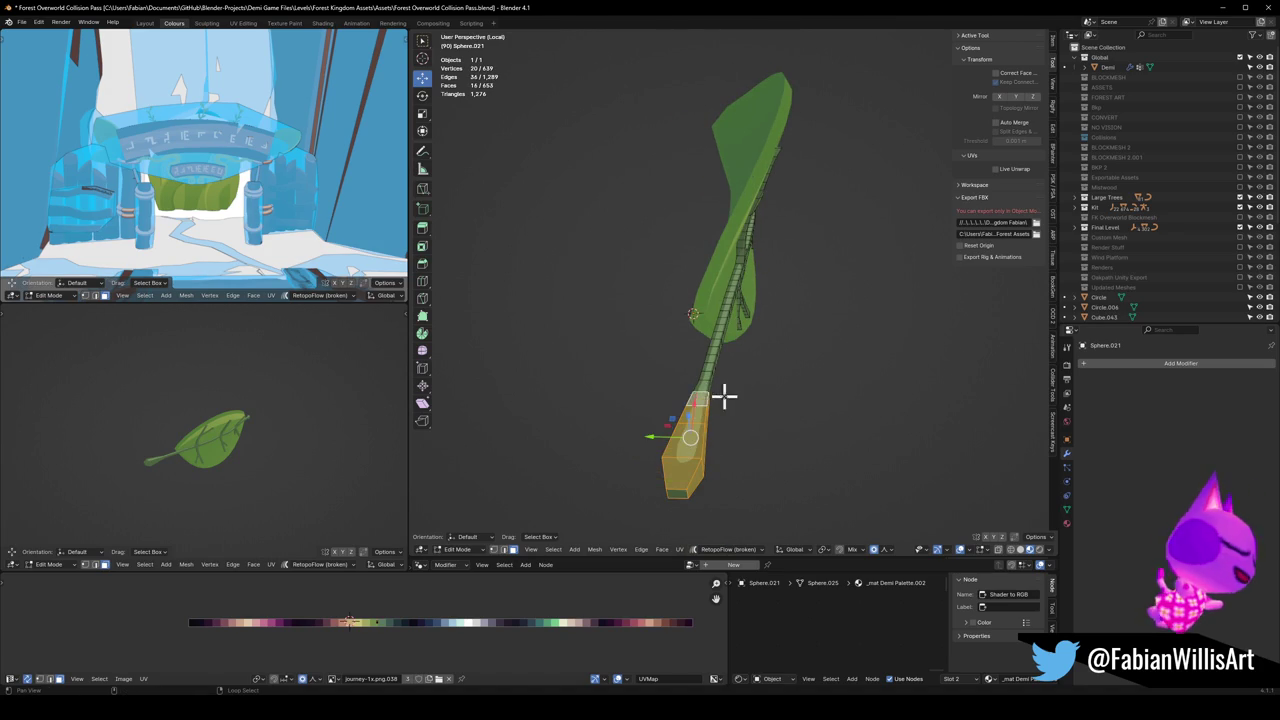
pyautogui.moveTo(720, 388); pyautogui.dragTo(766, 428, button='middle')
pyautogui.press('g')
pyautogui.press('y')
pyautogui.scroll(-3, 731, 420)
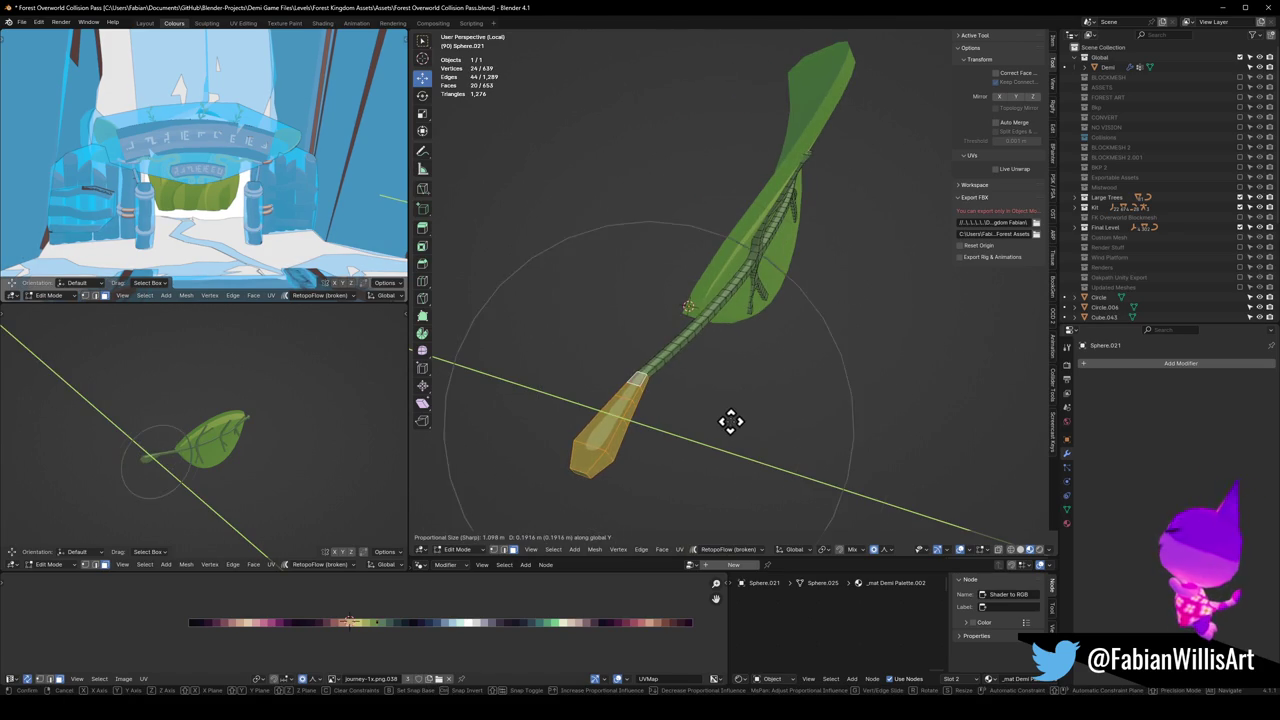
pyautogui.scroll(-1, 727, 417)
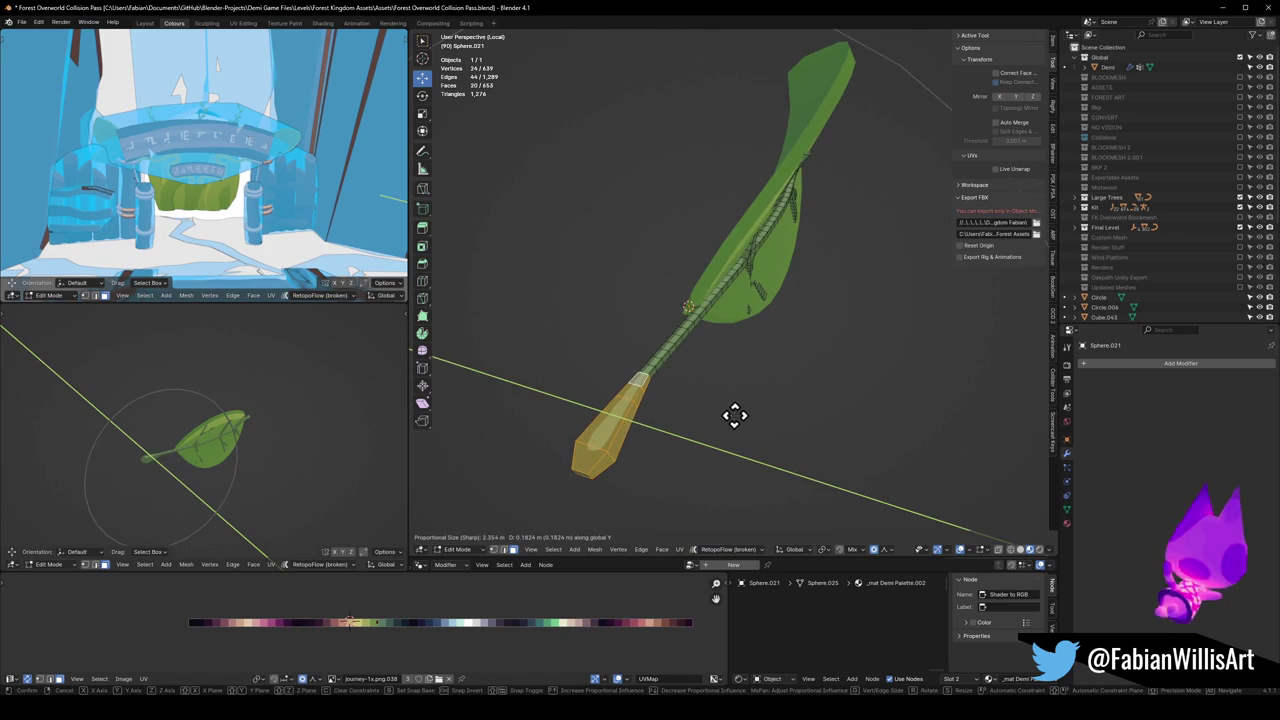
pyautogui.click(734, 417)
pyautogui.hotkey('alt', 'a')
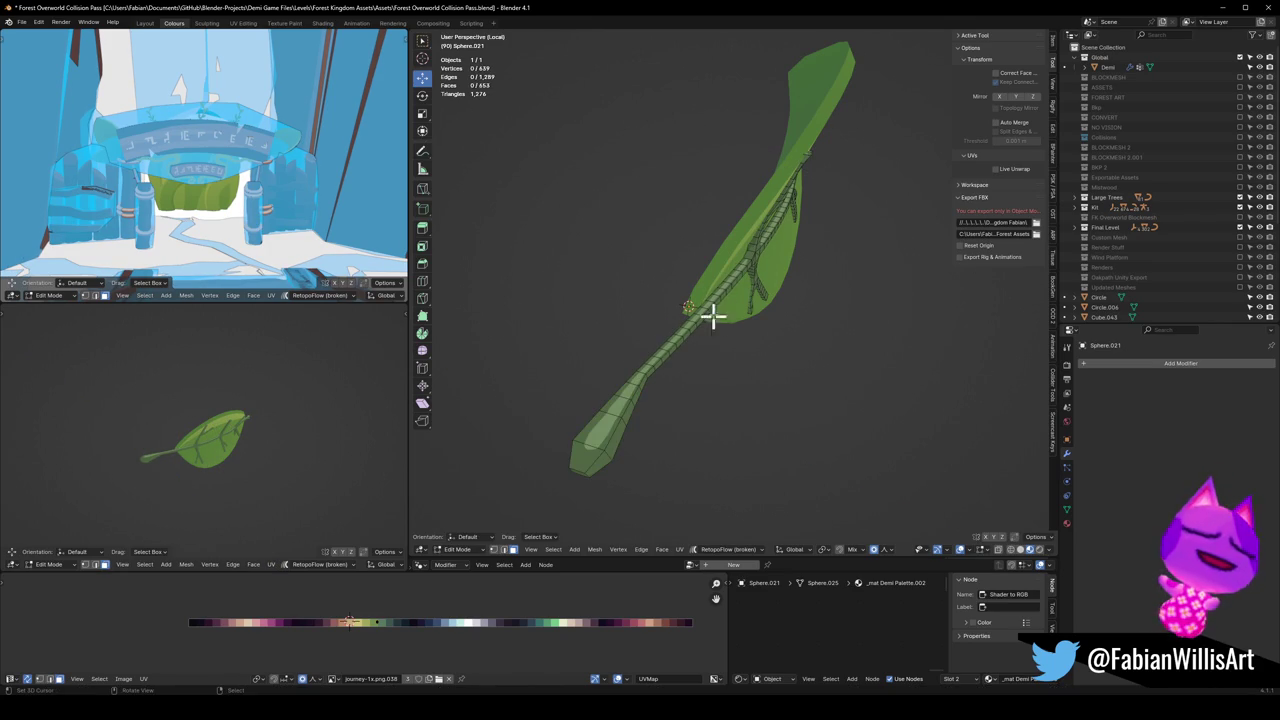
# Step: Shift another vein face along Y with a wider soft falloff
pyautogui.press('g')
pyautogui.press('y')
pyautogui.scroll(2, 774, 326)
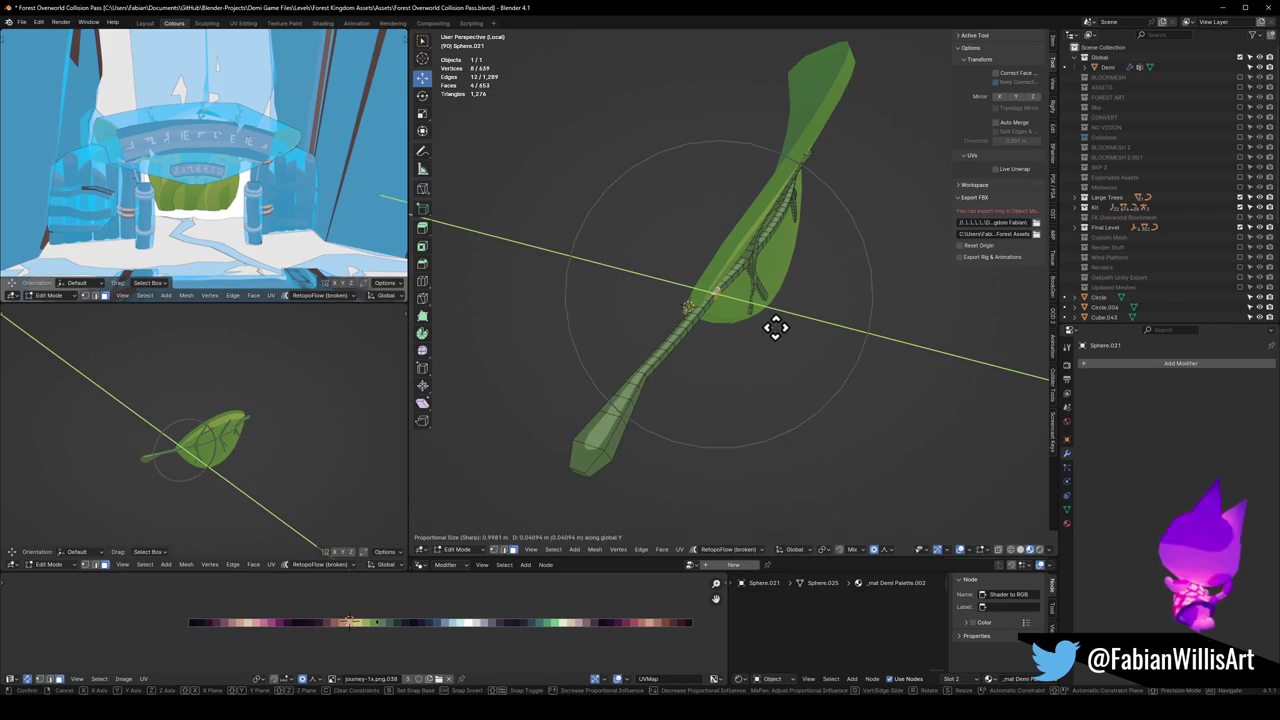
pyautogui.click(747, 297)
pyautogui.hotkey('alt', 'a')
# Step: Tuck a lower branch tip near the leaf edge onto the surface along Y
pyautogui.scroll(5, 747, 297)
pyautogui.moveTo(797, 314); pyautogui.dragTo(751, 338, button='middle')
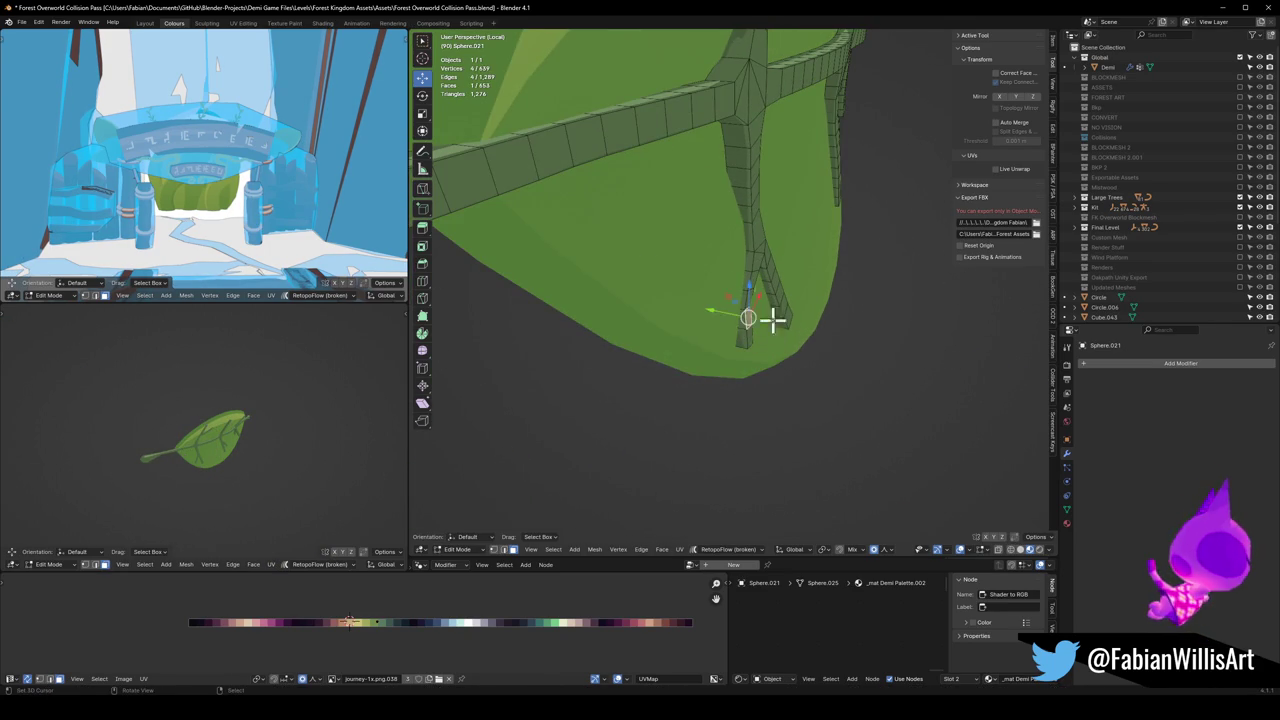
pyautogui.press('g')
pyautogui.press('y')
pyautogui.scroll(2, 780, 322)
pyautogui.scroll(1, 793, 325)
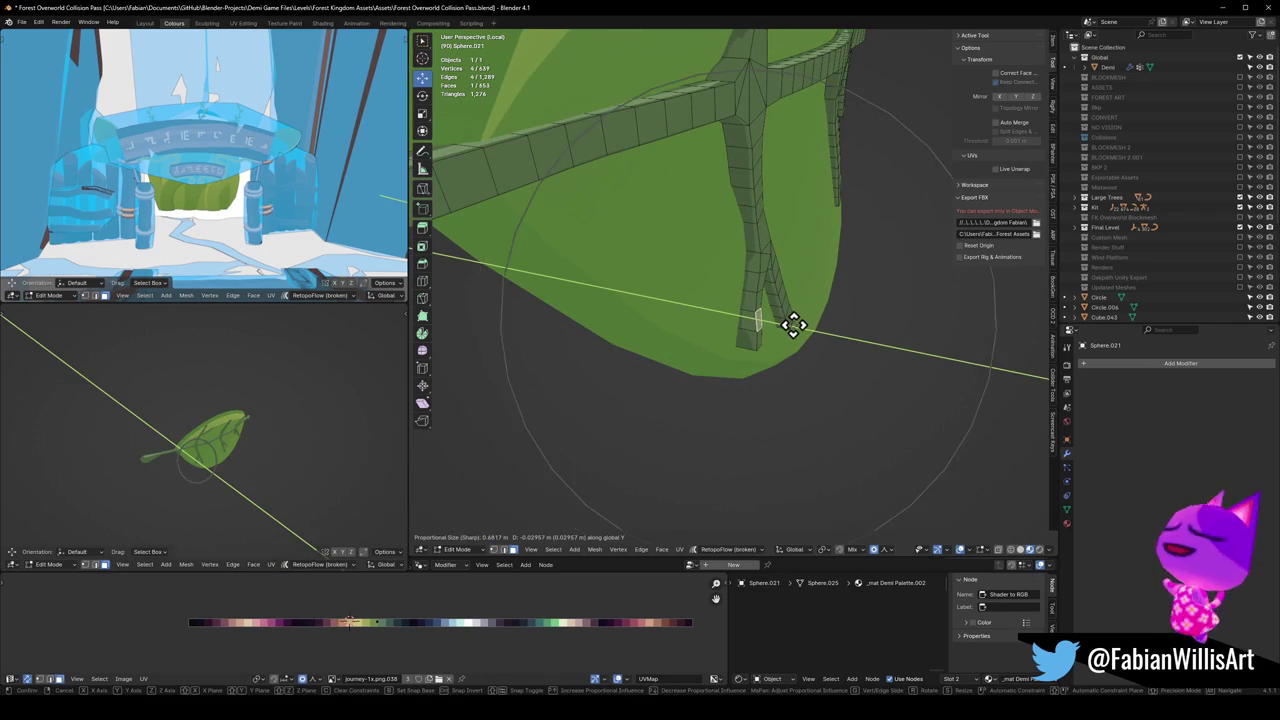
pyautogui.click(793, 325)
pyautogui.hotkey('alt', 'a')
pyautogui.moveTo(289, 431)
pyautogui.mouseDown(button='middle')
pyautogui.moveTo(220, 423)
pyautogui.moveTo(226, 397)
pyautogui.moveTo(252, 432)
pyautogui.mouseUp(button='middle')
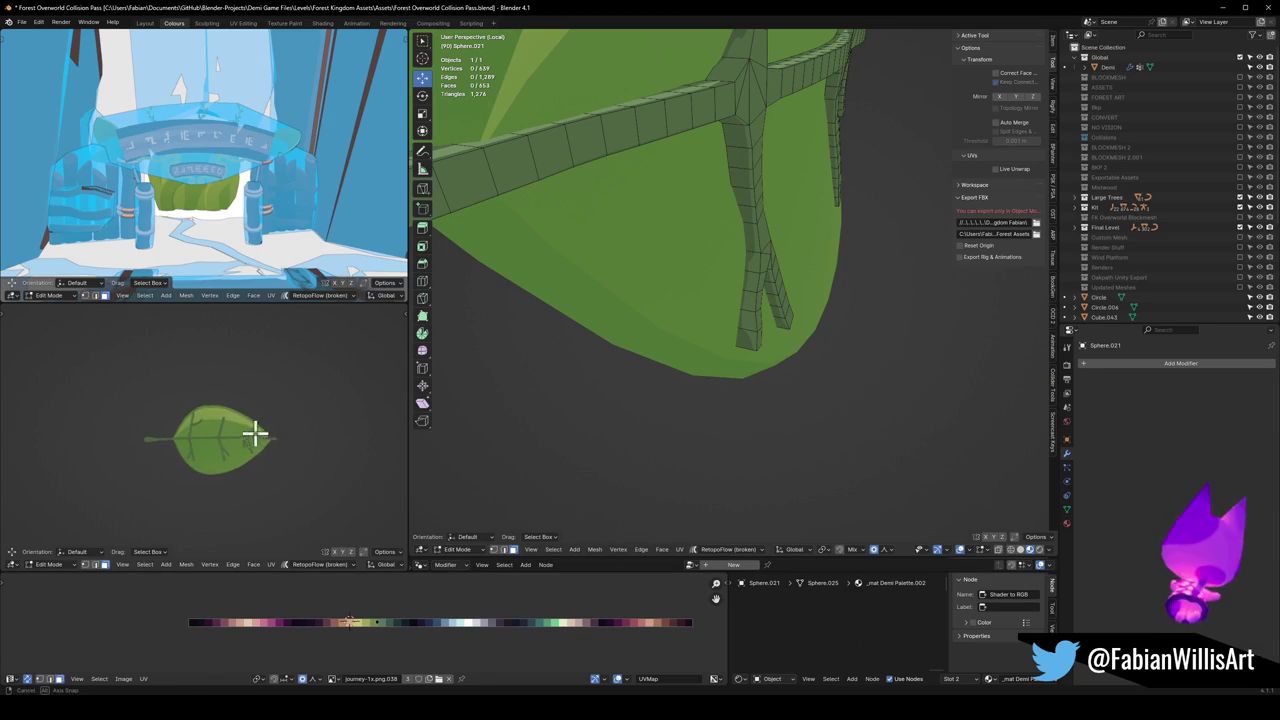
pyautogui.moveTo(829, 266)
pyautogui.mouseDown(button='middle')
pyautogui.moveTo(769, 423)
pyautogui.moveTo(736, 352)
pyautogui.mouseUp(button='middle')
# Step: Bend a vein branch face toward the leaf with proportional editing, then along Y
pyautogui.moveTo(880, 258)
pyautogui.mouseDown(button='middle')
pyautogui.moveTo(848, 286)
pyautogui.moveTo(760, 289)
pyautogui.moveTo(857, 294)
pyautogui.moveTo(891, 257)
pyautogui.mouseUp(button='middle')
pyautogui.click(867, 280)
pyautogui.press('g')
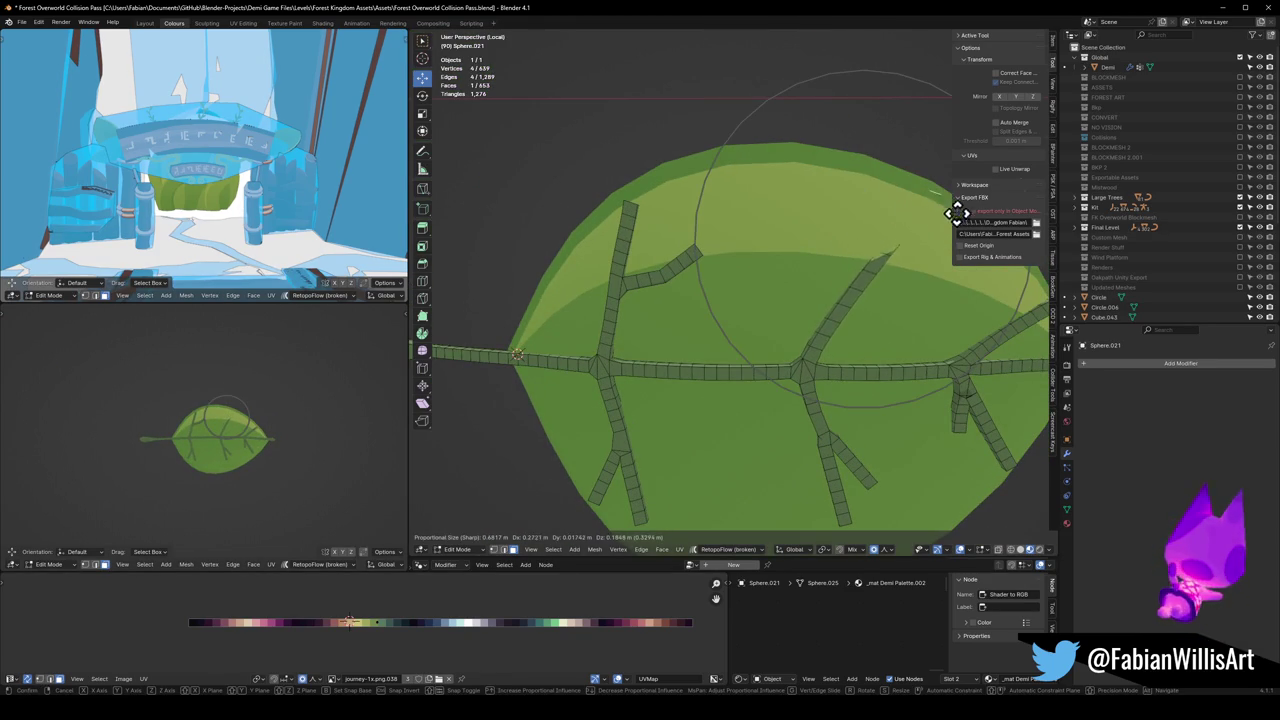
pyautogui.click(943, 237)
pyautogui.press('g')
pyautogui.press('y')
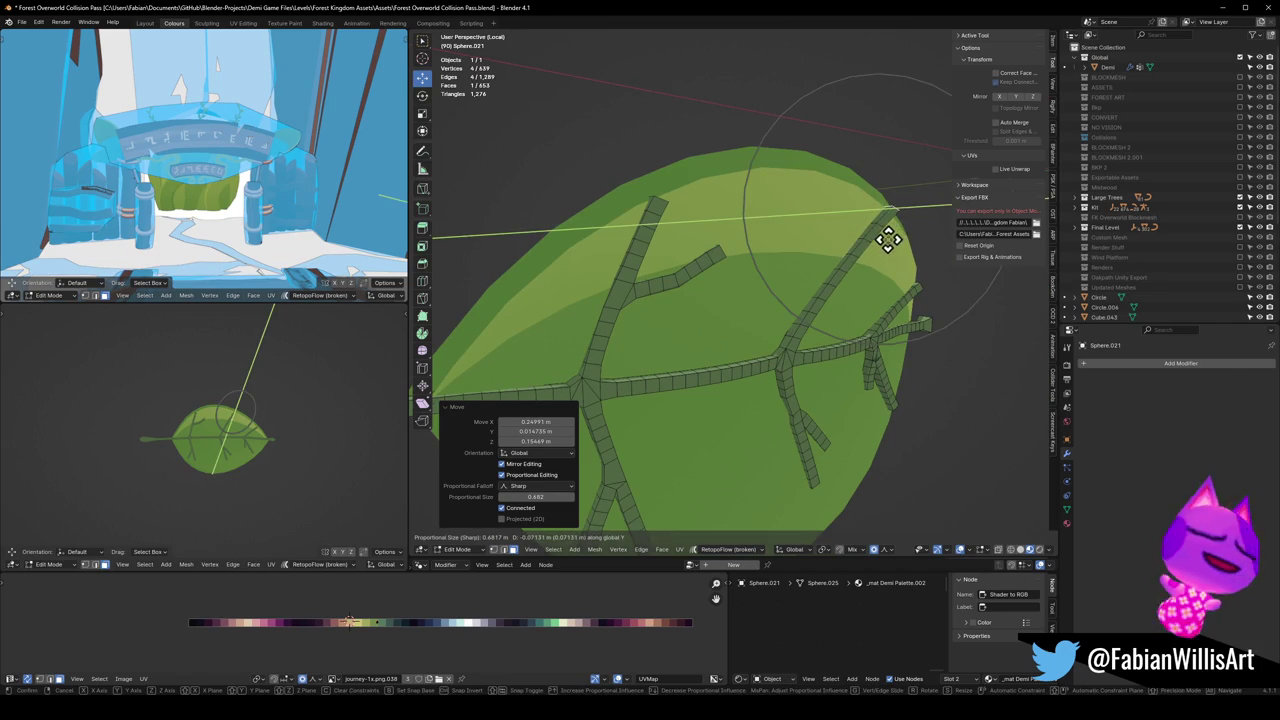
pyautogui.click(888, 238)
# Step: Nudge more vein vertices seen from below so they follow the leaf's curve
pyautogui.moveTo(754, 475)
pyautogui.mouseDown(button='middle')
pyautogui.moveTo(783, 437)
pyautogui.moveTo(748, 318)
pyautogui.mouseUp(button='middle')
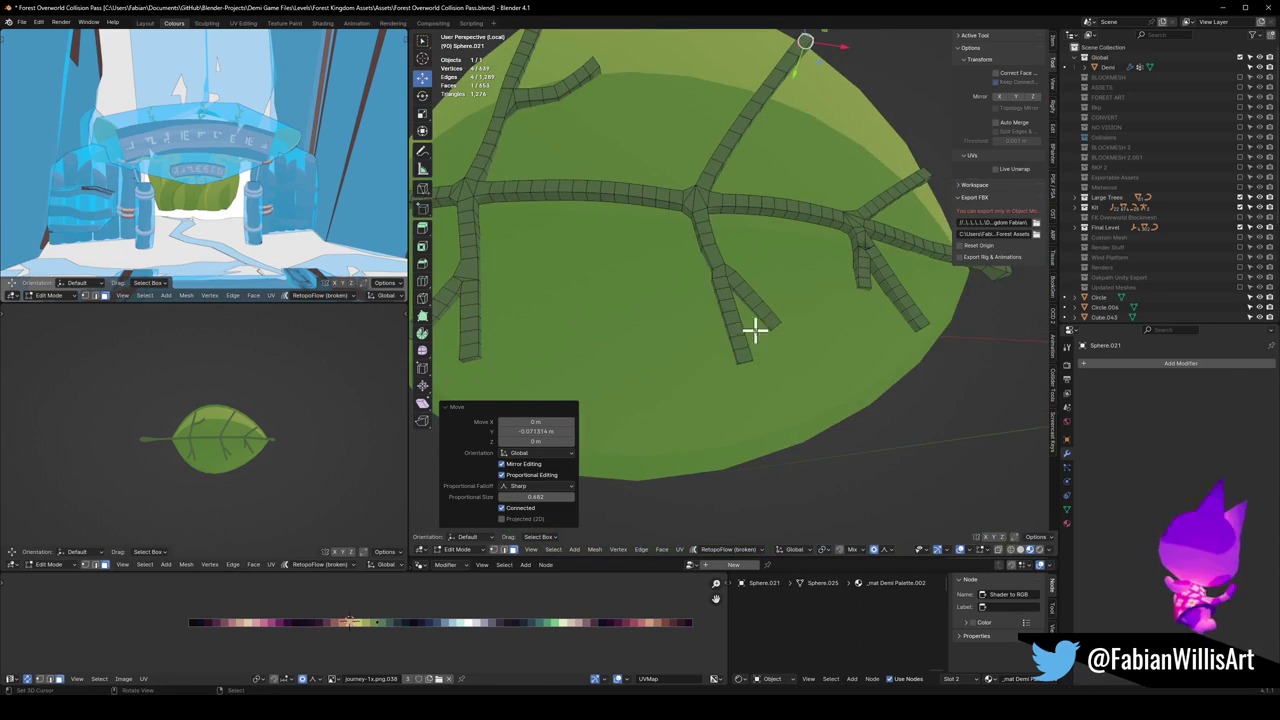
pyautogui.hotkey('alt', 'a')
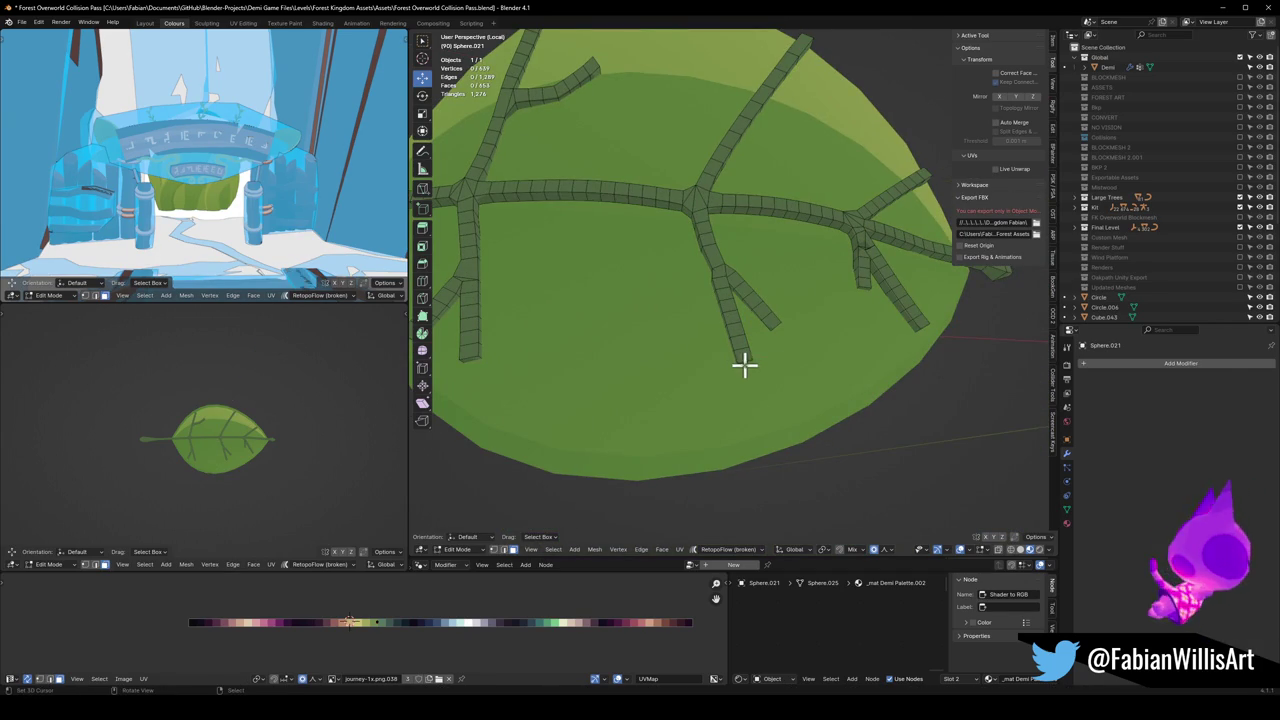
pyautogui.moveTo(744, 367)
pyautogui.mouseDown(button='middle')
pyautogui.moveTo(746, 347)
pyautogui.moveTo(817, 383)
pyautogui.moveTo(762, 310)
pyautogui.moveTo(848, 334)
pyautogui.mouseUp(button='middle')
pyautogui.press('g')
pyautogui.click(832, 430)
pyautogui.hotkey('alt', 'a')
pyautogui.press('g')
pyautogui.click(867, 354)
pyautogui.hotkey('alt', 'a')
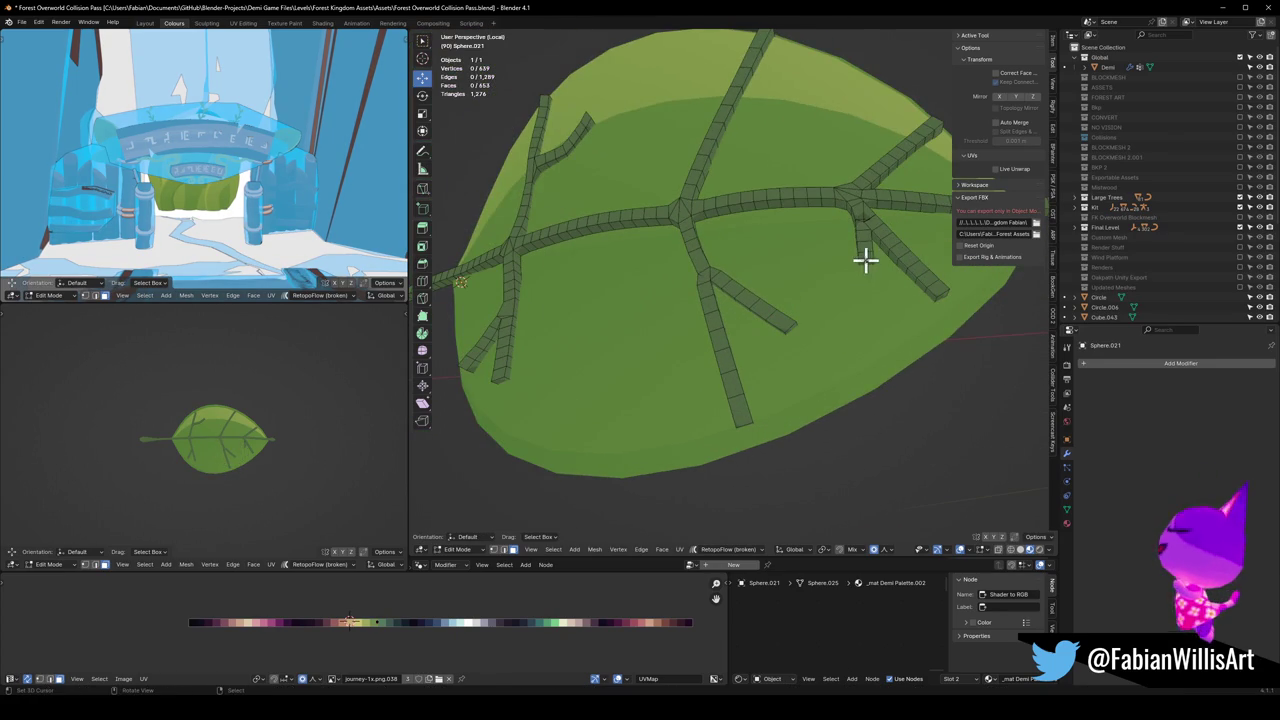
# Step: Move a vein tip down onto the leaf surface, viewed from above
pyautogui.moveTo(863, 263); pyautogui.dragTo(902, 309, button='middle')
pyautogui.press('g')
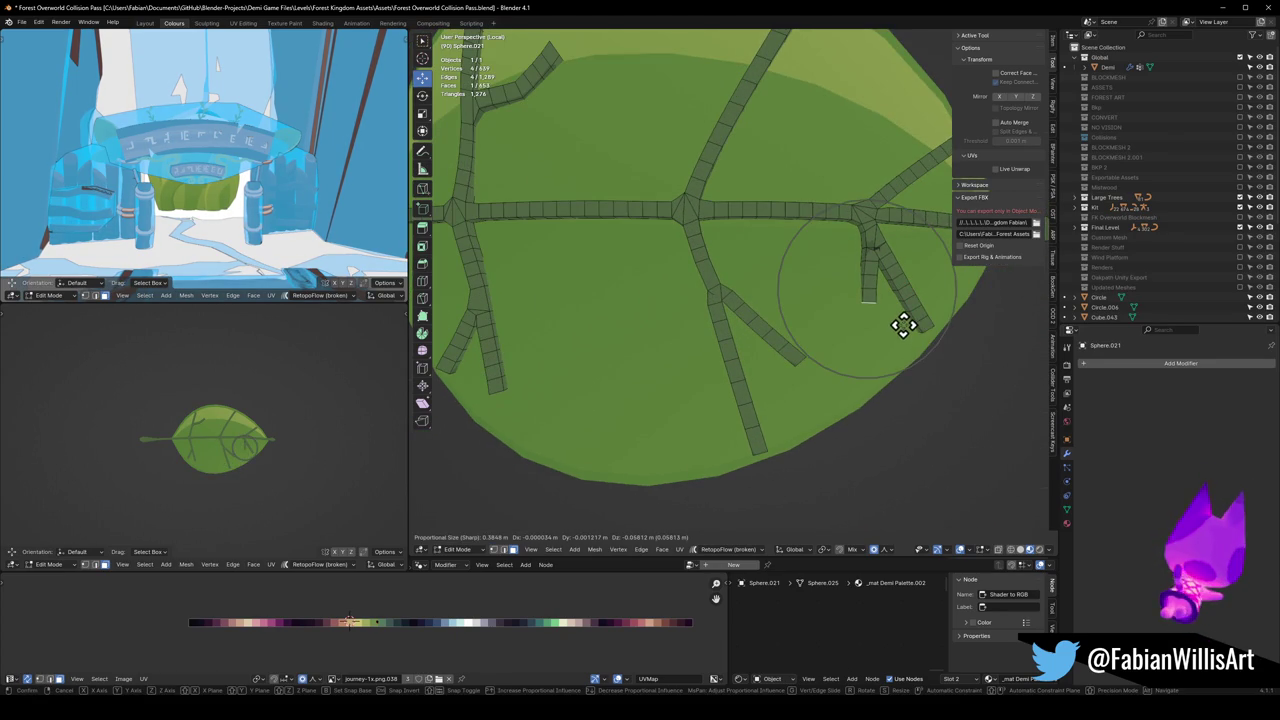
pyautogui.click(842, 316)
pyautogui.scroll(-4, 800, 318)
pyautogui.moveTo(769, 320)
pyautogui.mouseDown(button='middle')
pyautogui.moveTo(883, 357)
pyautogui.moveTo(771, 369)
pyautogui.moveTo(763, 268)
pyautogui.mouseUp(button='middle')
pyautogui.moveTo(750, 190); pyautogui.dragTo(791, 237, button='middle')
pyautogui.scroll(5, 734, 294)
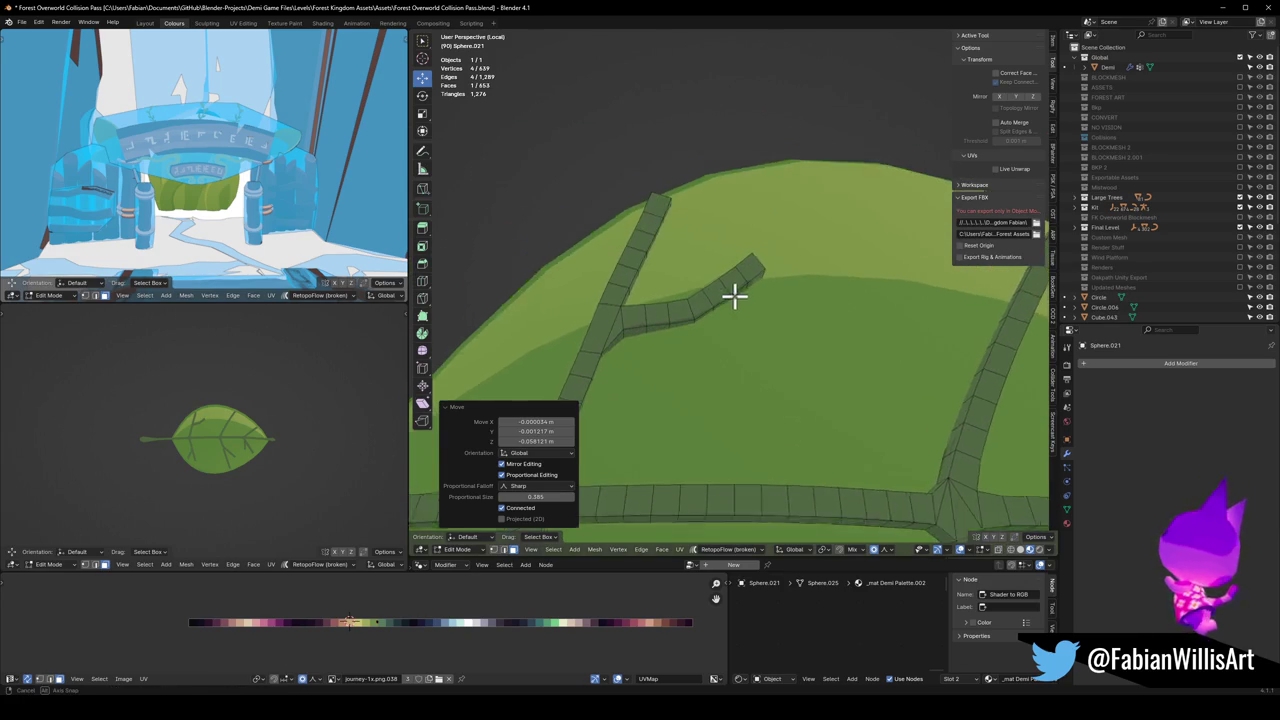
# Step: Try dissolving extra upper-branch vertices, undo it, and select the branch's end section
pyautogui.keyDown('shift'); pyautogui.click(690, 313); pyautogui.keyUp('shift')
pyautogui.hotkey('ctrl', 'x')
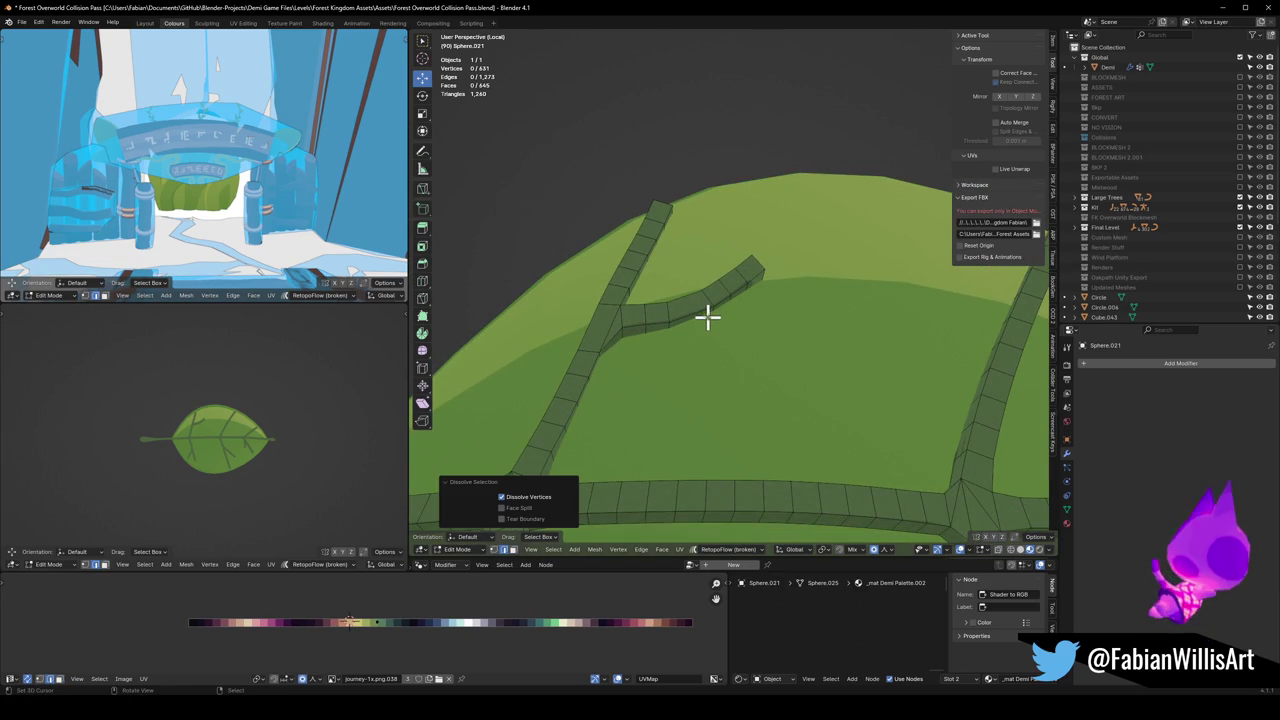
pyautogui.hotkey('ctrl', 'z')
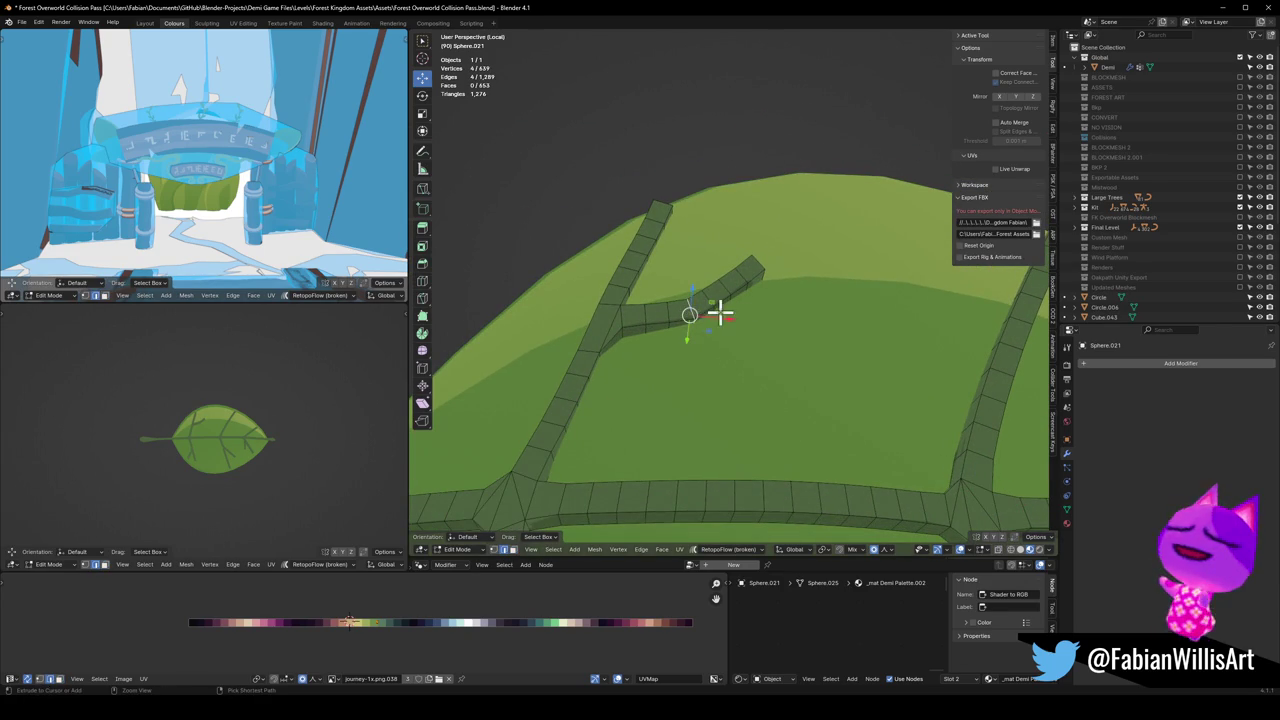
pyautogui.press('g')
pyautogui.click(706, 306)
# Step: Reposition the upper branch's tip face with soft falloff
pyautogui.moveTo(743, 300)
pyautogui.mouseDown(button='middle')
pyautogui.moveTo(743, 314)
pyautogui.moveTo(709, 303)
pyautogui.moveTo(737, 257)
pyautogui.moveTo(806, 251)
pyautogui.mouseUp(button='middle')
pyautogui.click(737, 257)
pyautogui.press('g')
pyautogui.scroll(3, 845, 250)
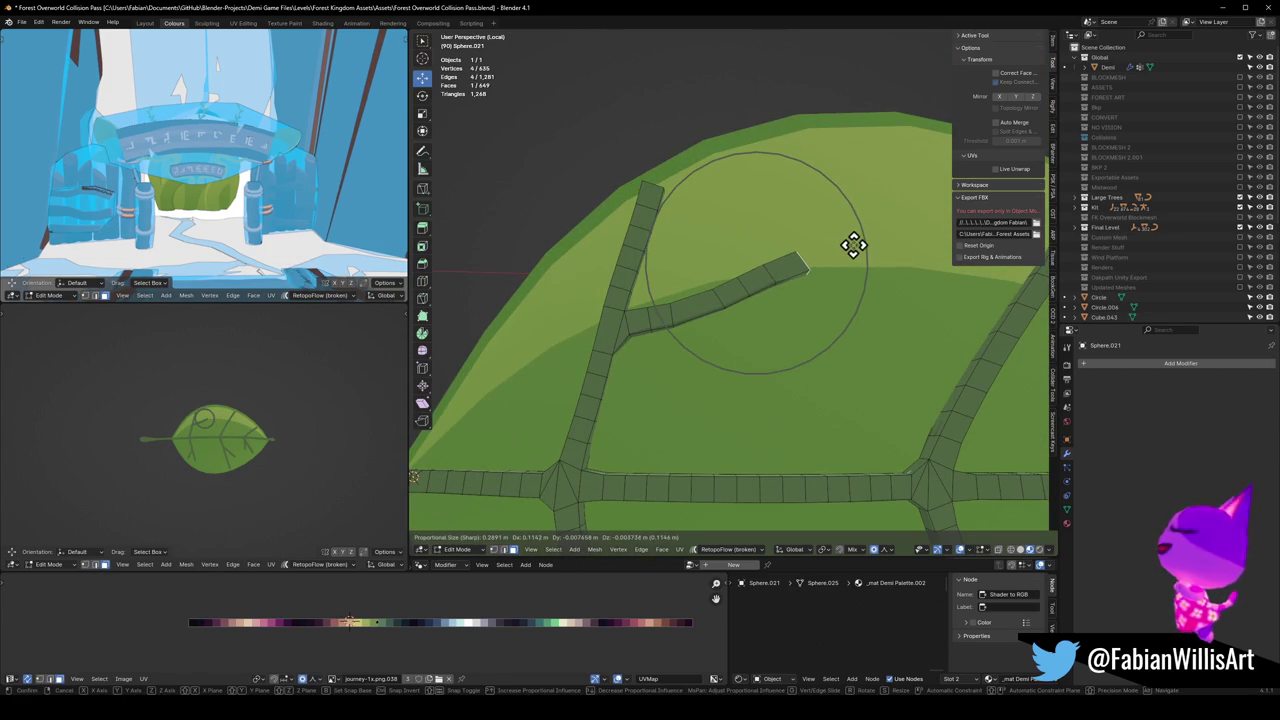
pyautogui.click(853, 245)
# Step: Dissolve extra branch vertices and move a four-face segment of the branch
pyautogui.moveTo(806, 249)
pyautogui.mouseDown(button='middle')
pyautogui.moveTo(717, 257)
pyautogui.moveTo(743, 292)
pyautogui.mouseUp(button='middle')
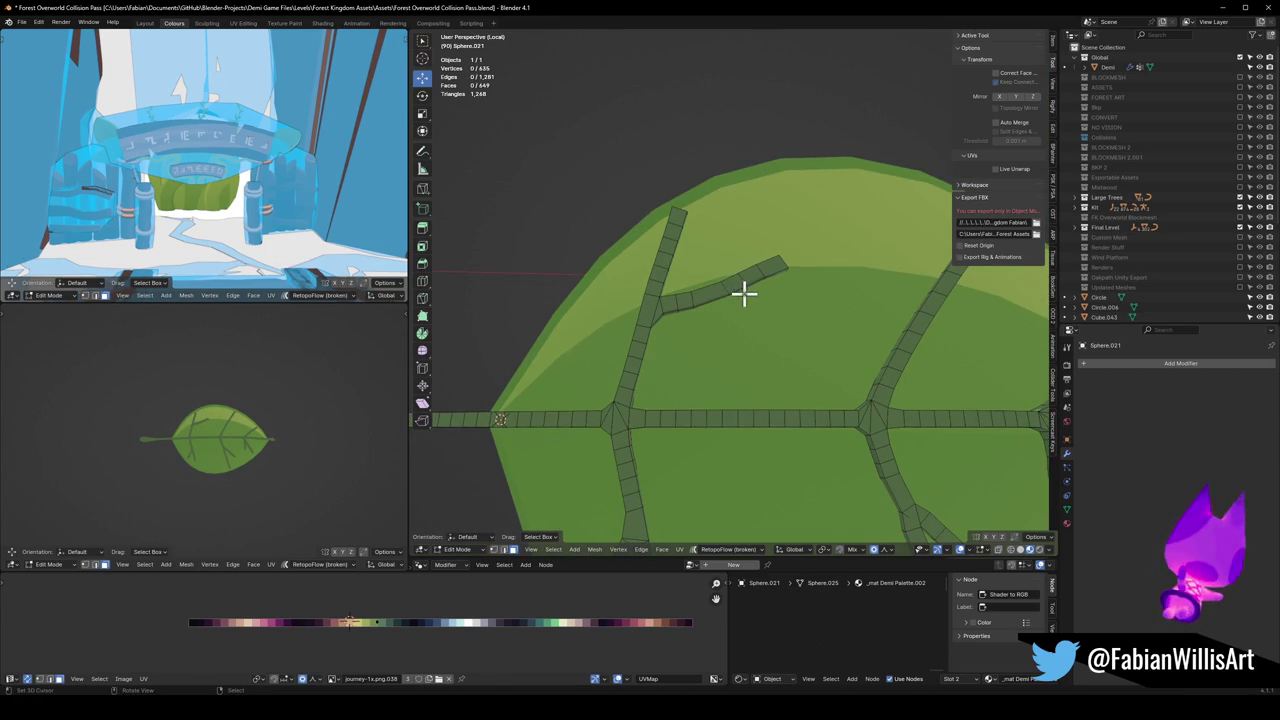
pyautogui.hotkey('ctrl', 'x')
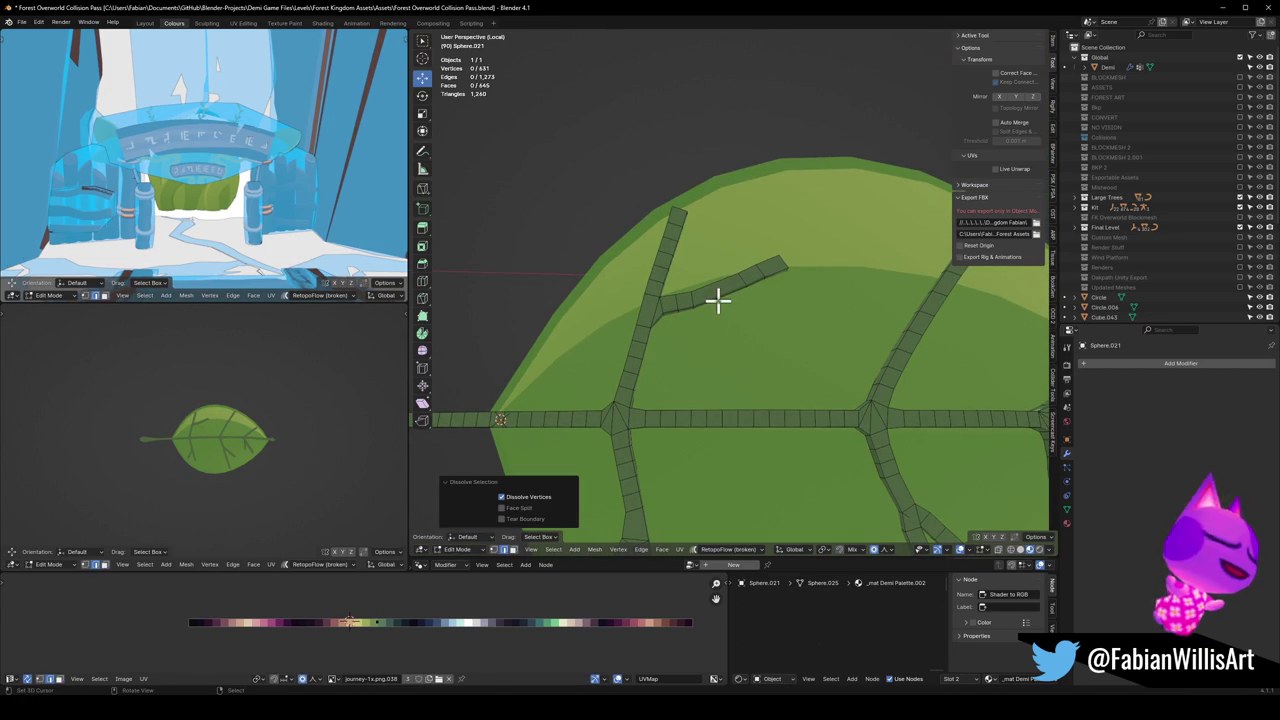
pyautogui.moveTo(718, 300); pyautogui.dragTo(757, 294)
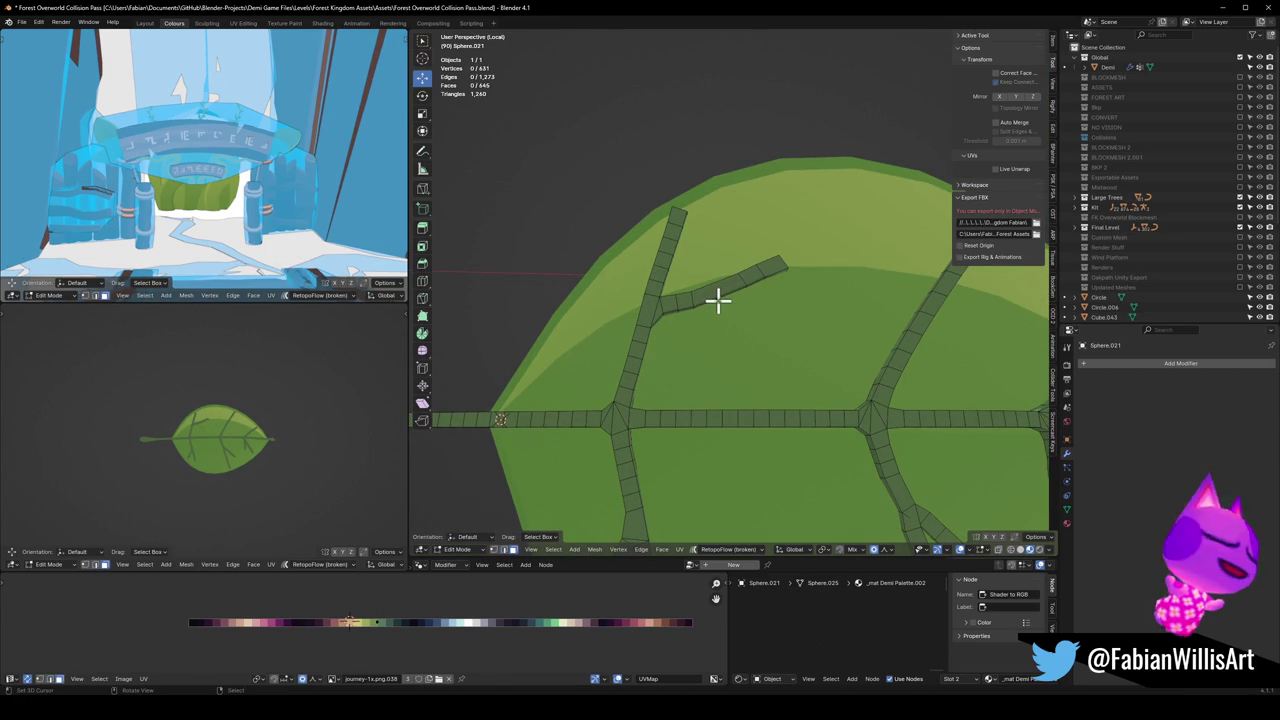
pyautogui.press('g')
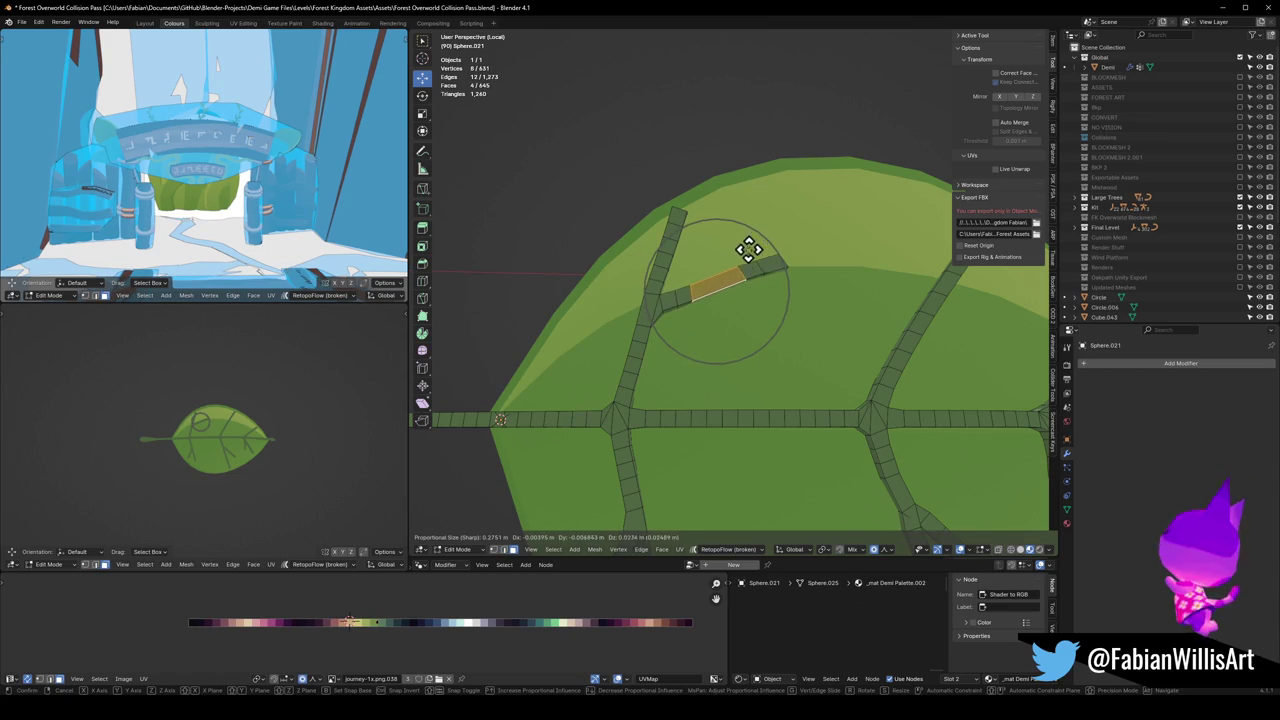
pyautogui.click(749, 250)
pyautogui.hotkey('alt', 'a')
# Step: Shift a vein strip and a main vein face so they hug the leaf
pyautogui.moveTo(686, 371)
pyautogui.mouseDown(button='middle')
pyautogui.moveTo(731, 237)
pyautogui.moveTo(710, 342)
pyautogui.moveTo(743, 334)
pyautogui.mouseUp(button='middle')
pyautogui.press('g')
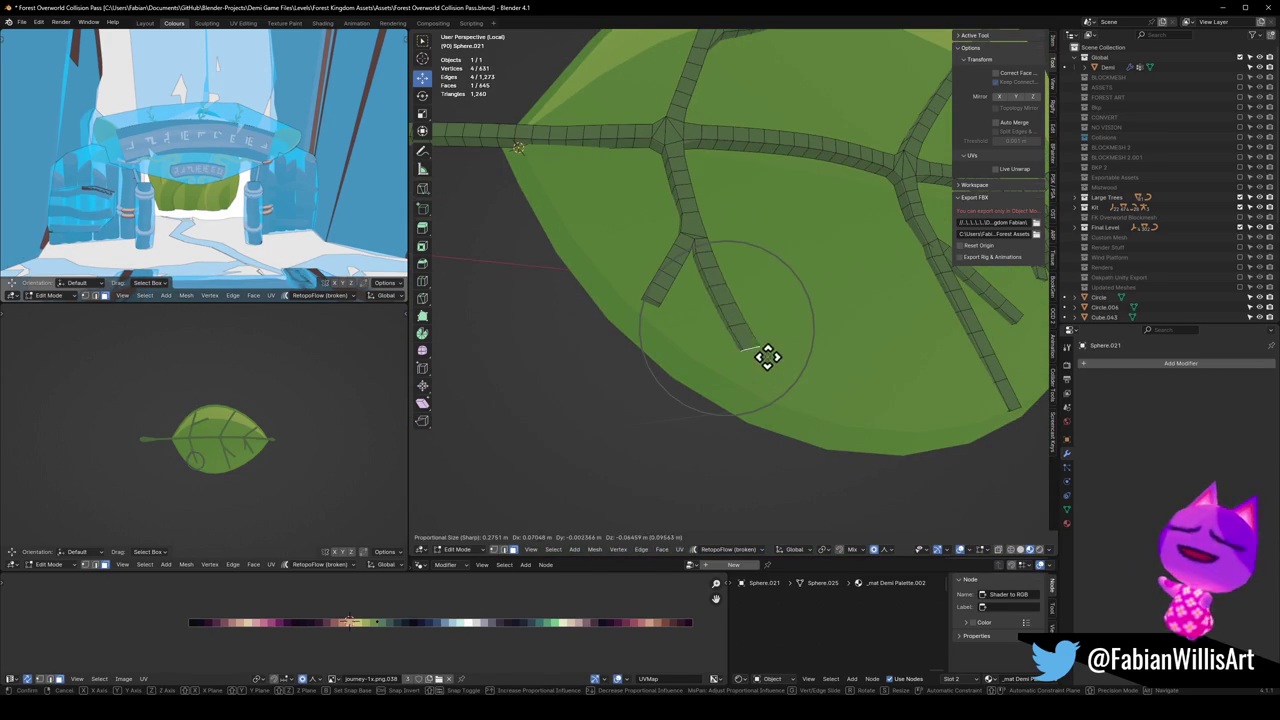
pyautogui.click(778, 362)
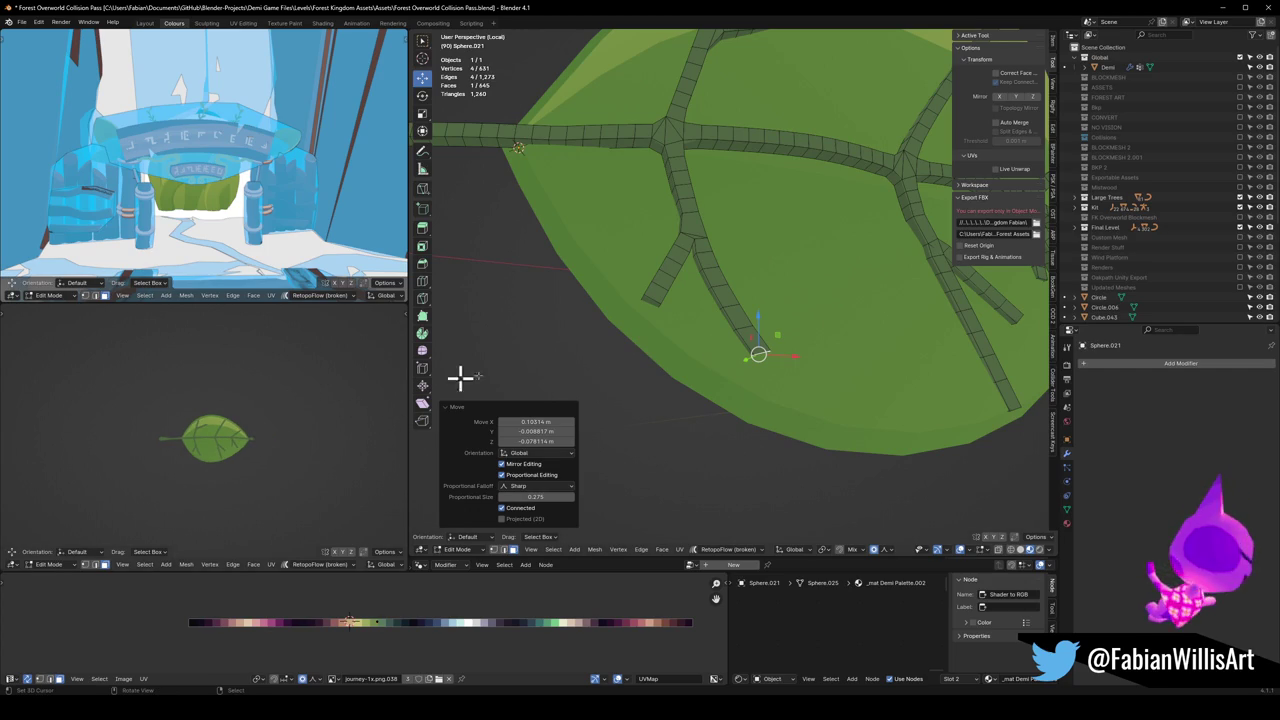
pyautogui.scroll(-2, 860, 271)
pyautogui.moveTo(860, 271); pyautogui.dragTo(775, 348, button='middle')
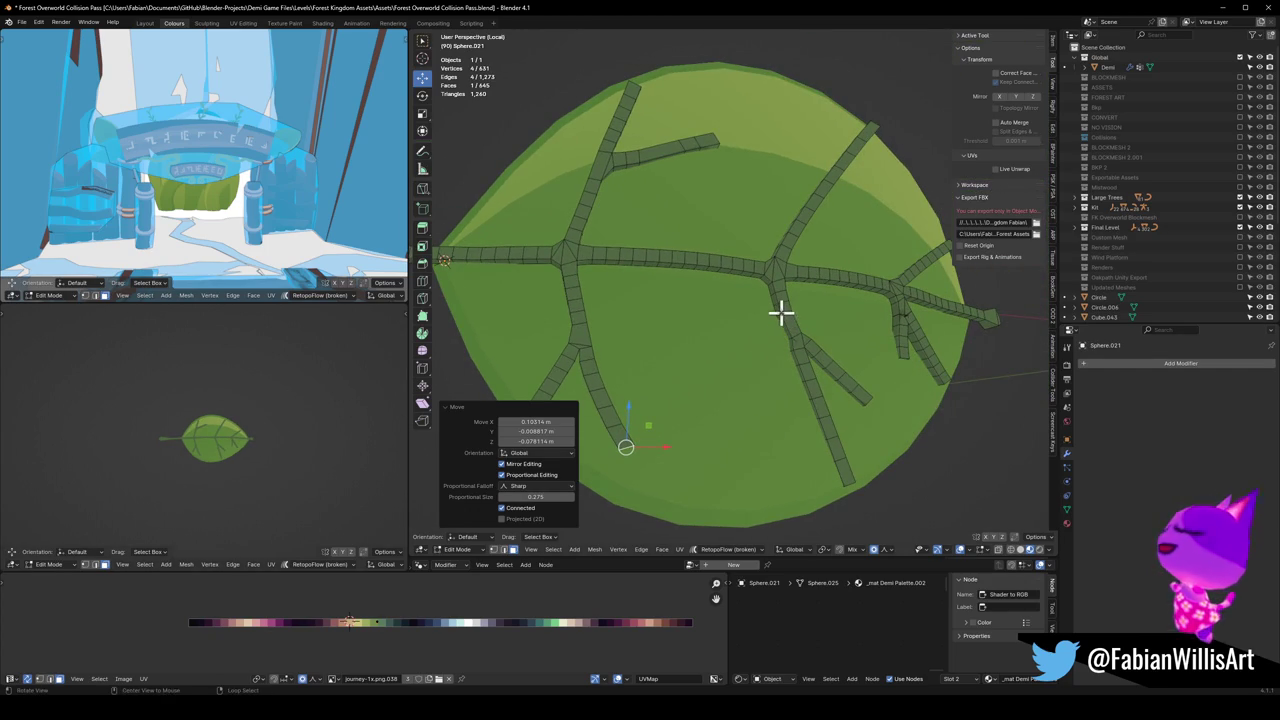
pyautogui.click(781, 313)
pyautogui.moveTo(843, 303); pyautogui.dragTo(800, 306, button='middle')
pyautogui.press('g')
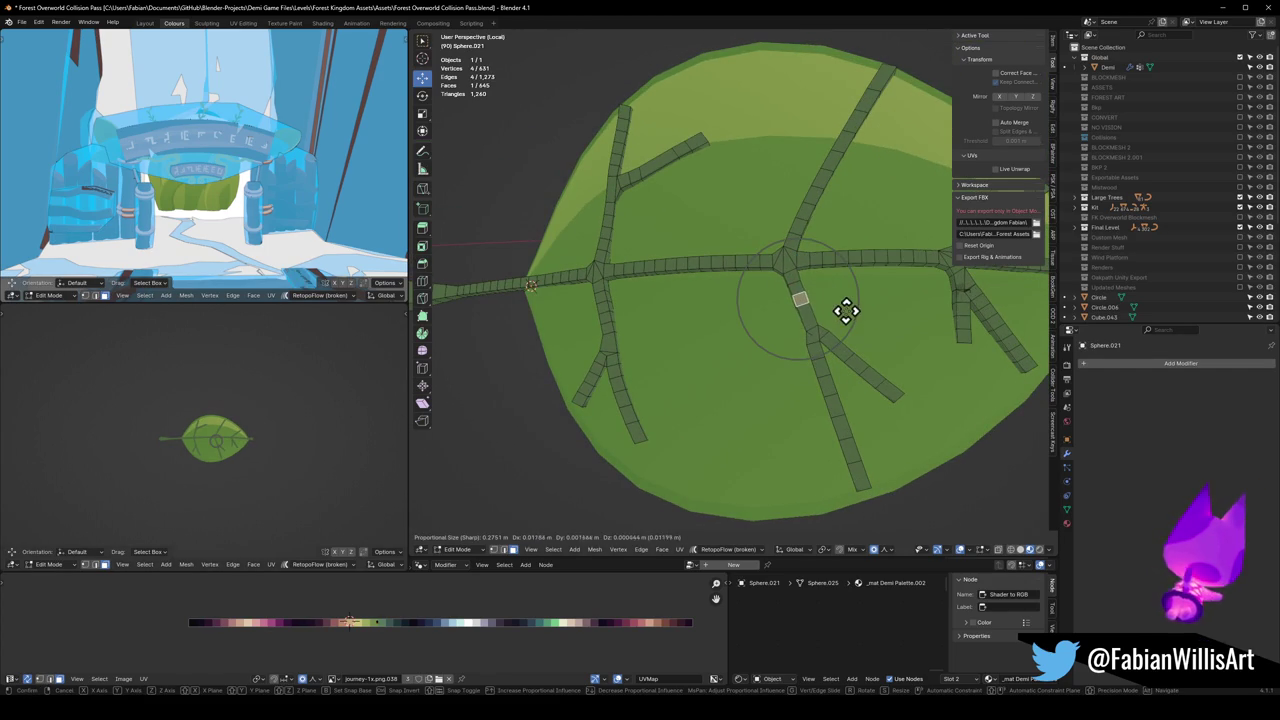
pyautogui.click(845, 313)
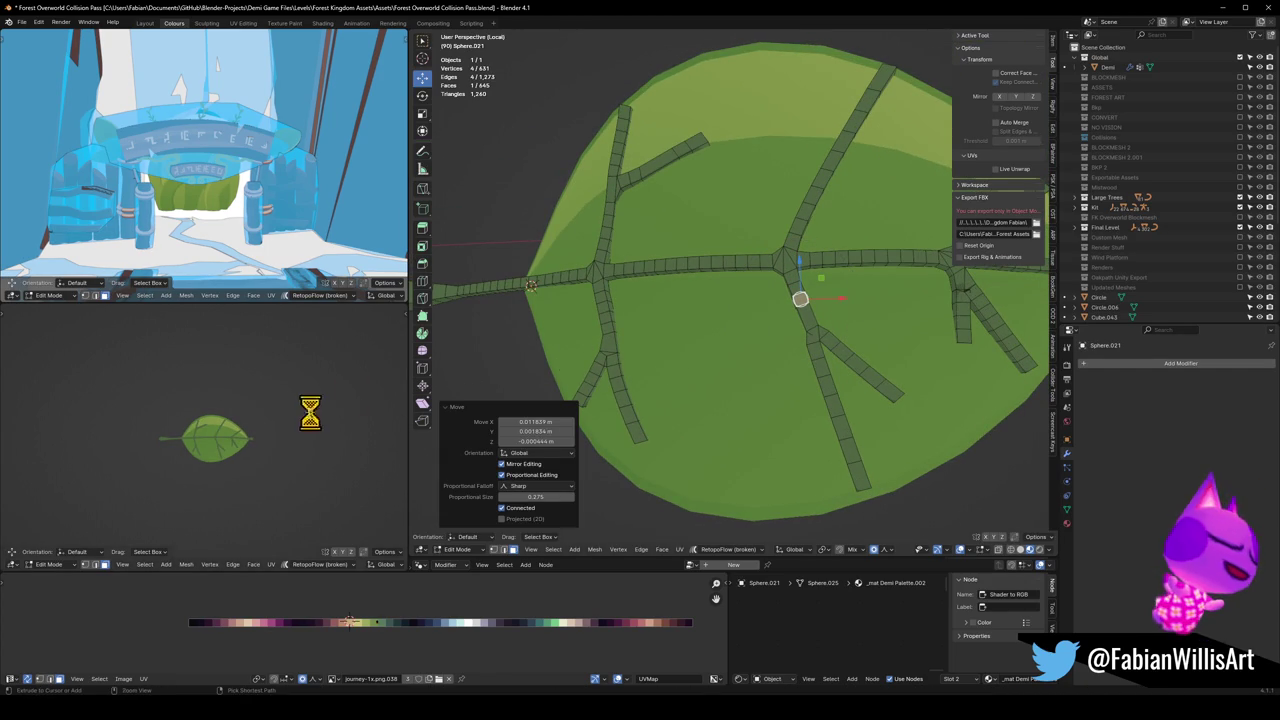
# Step: Leave the vein mesh and edit Forest_Foliage_00.003 with all geometry selected
pyautogui.scroll(3, 323, 446)
pyautogui.moveTo(323, 446); pyautogui.dragTo(229, 448, button='middle')
pyautogui.press('Tab')
pyautogui.scroll(-6, 894, 326)
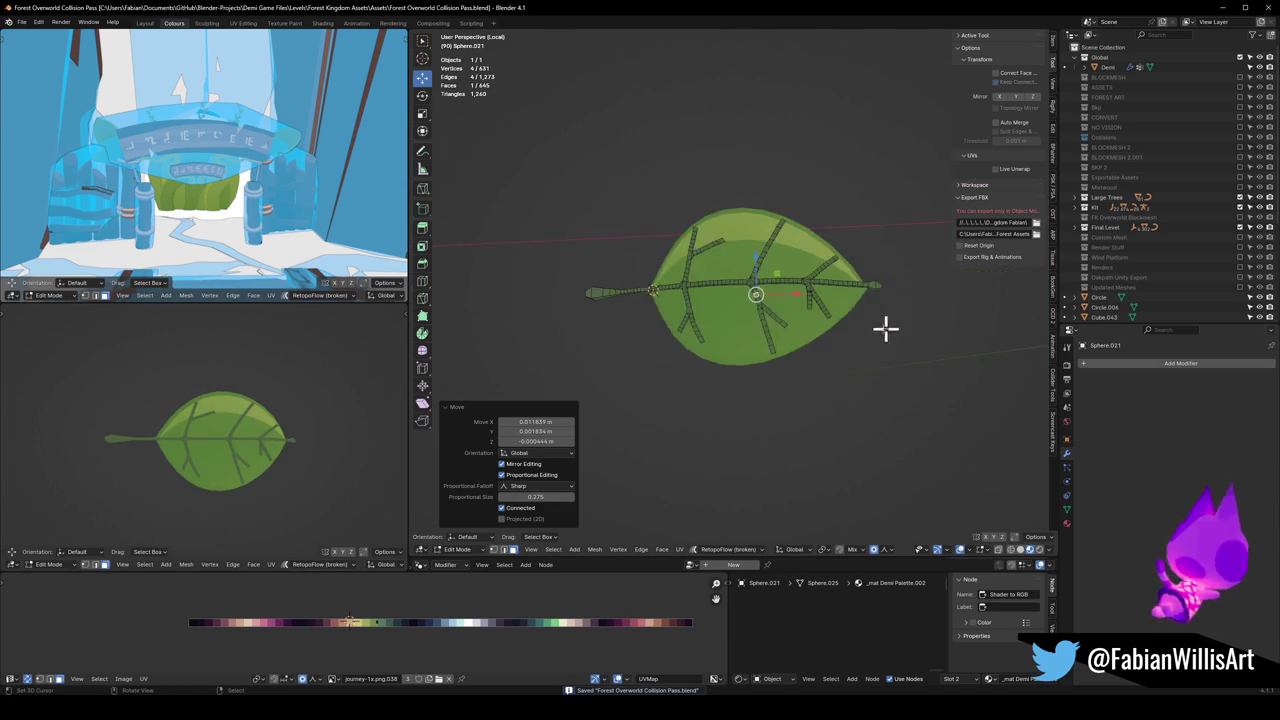
pyautogui.click(748, 351)
pyautogui.press('Tab')
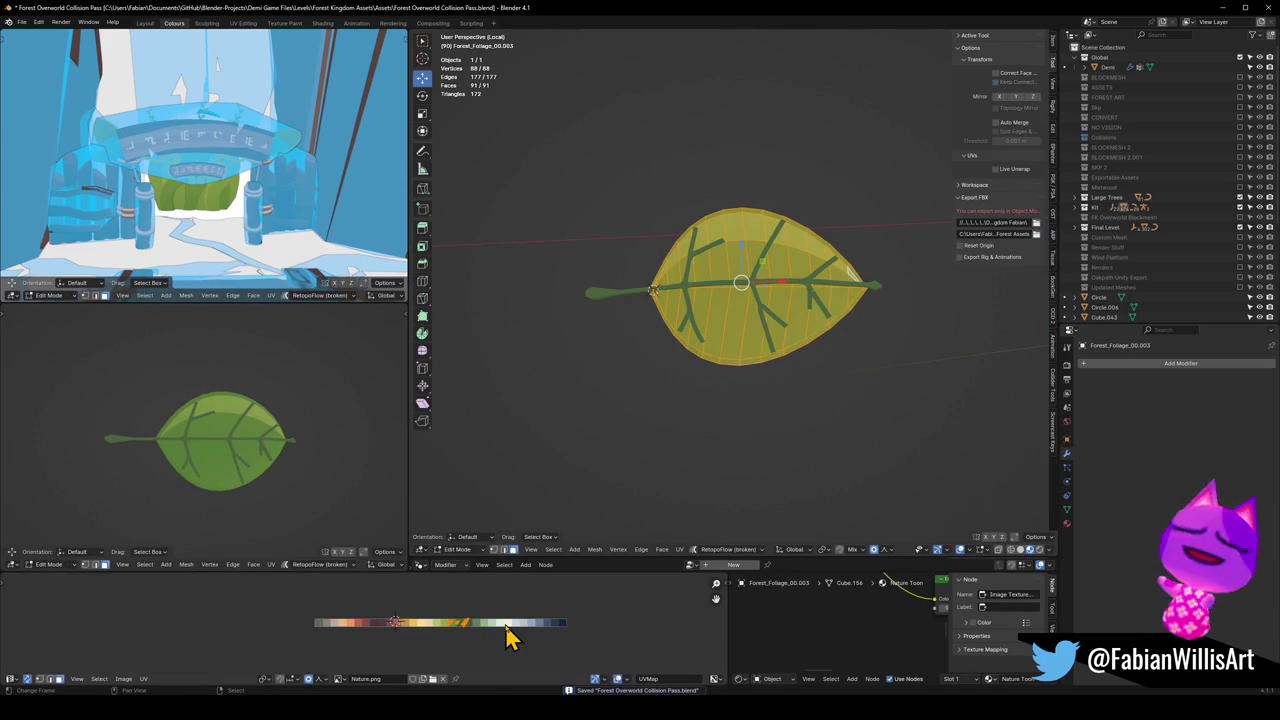
# Step: Slide the leaf's UVs along X on Nature.png to a new green shade
pyautogui.press('g')
pyautogui.press('x')
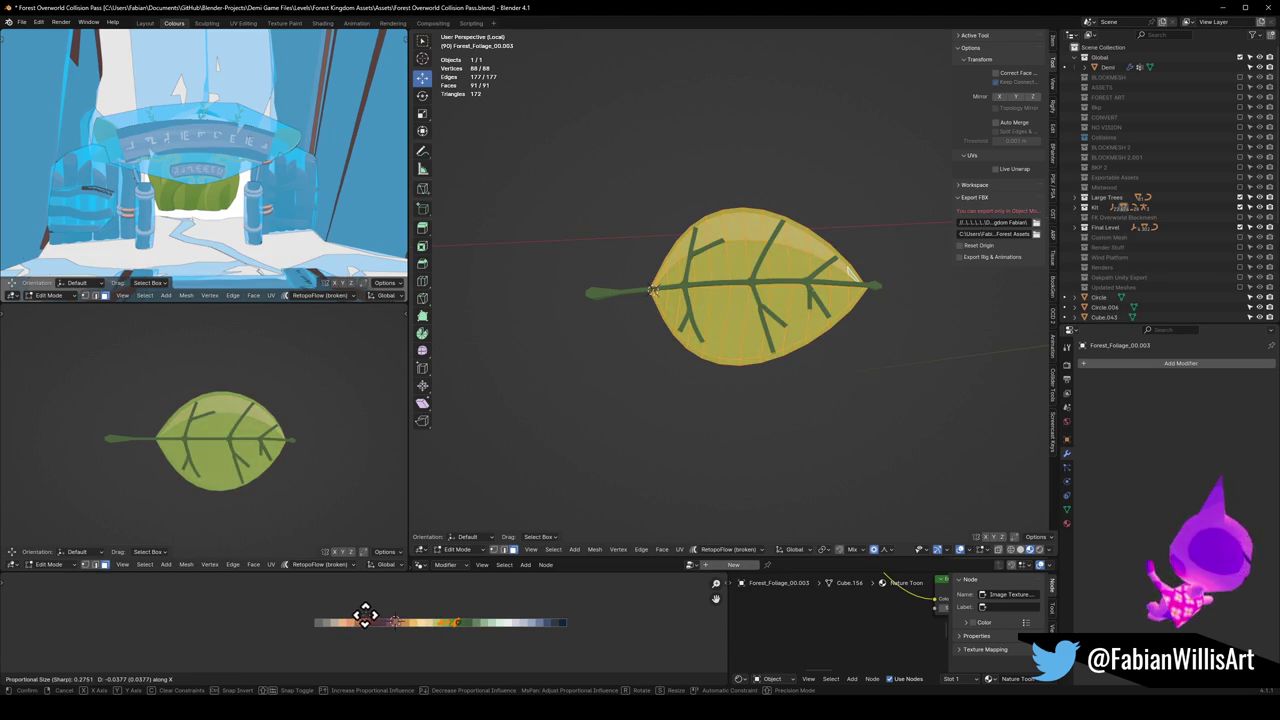
pyautogui.click(435, 622)
pyautogui.press('Tab')
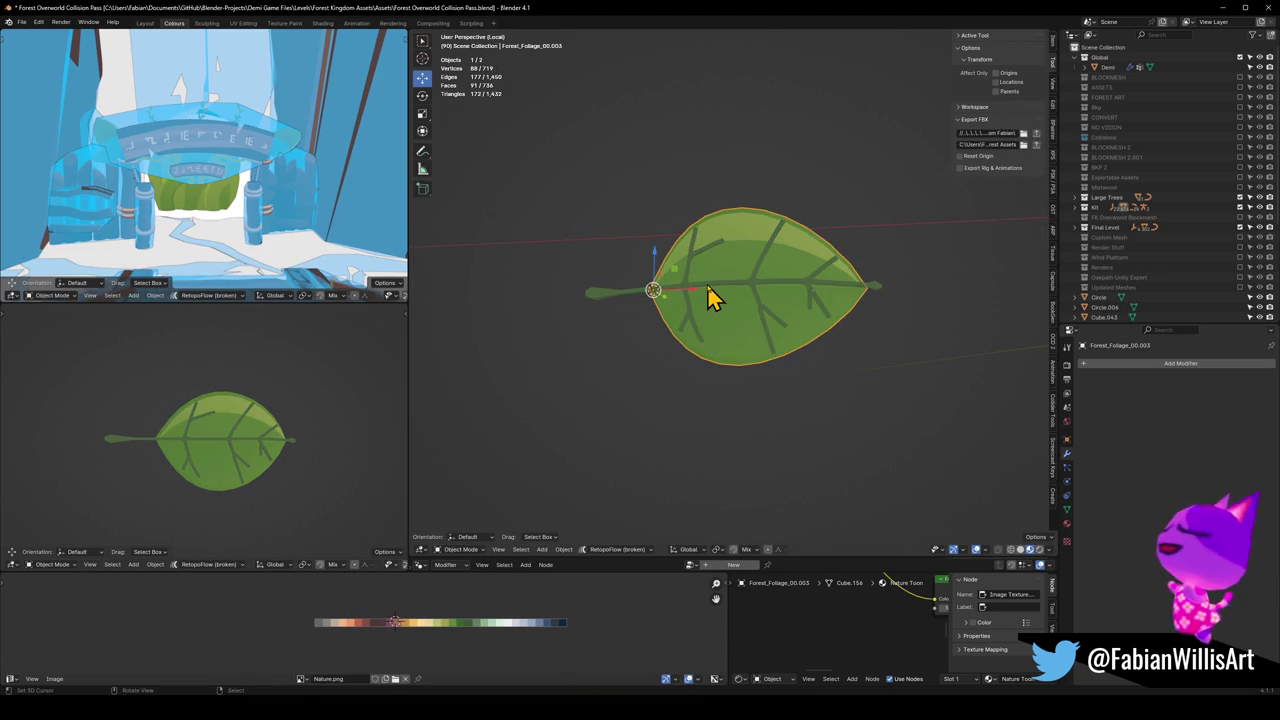
# Step: Remove four unused material slots from the Sphere.021 vein mesh
pyautogui.click(709, 291)
pyautogui.click(1066, 523)
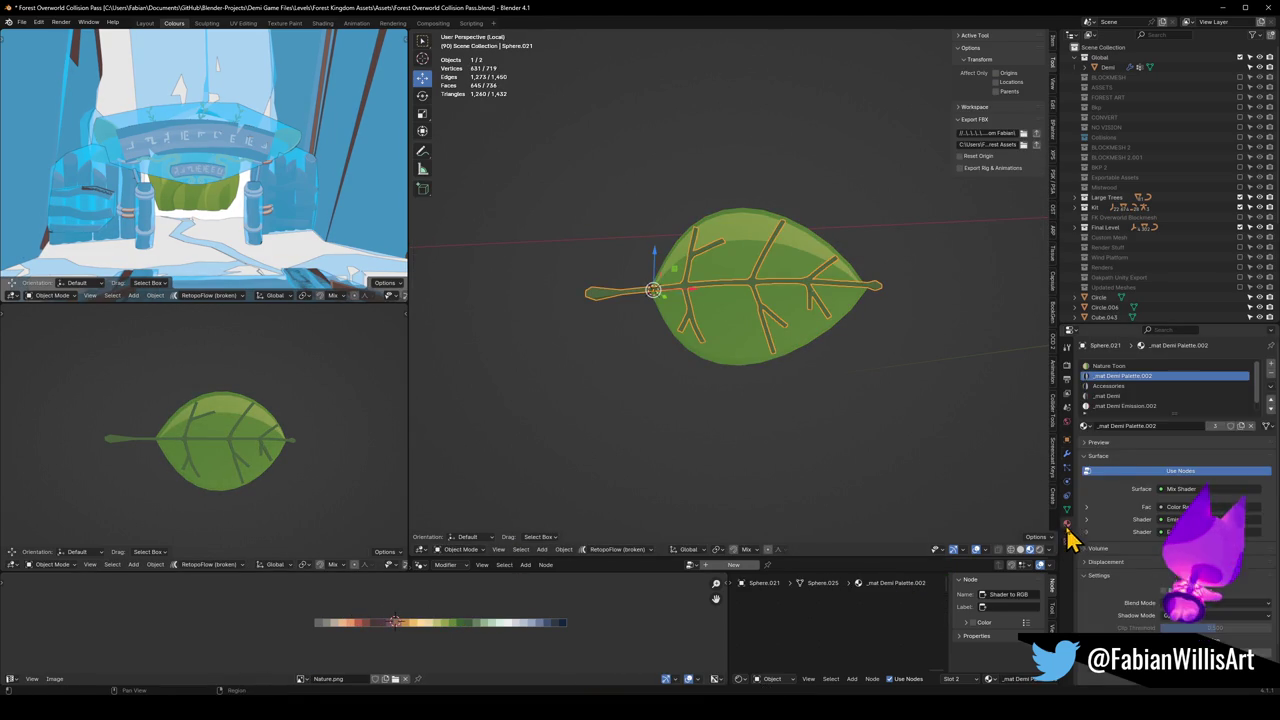
pyautogui.click(1152, 405)
pyautogui.click(1271, 377)
pyautogui.click(1271, 377)
pyautogui.click(1271, 377)
pyautogui.click(1271, 377)
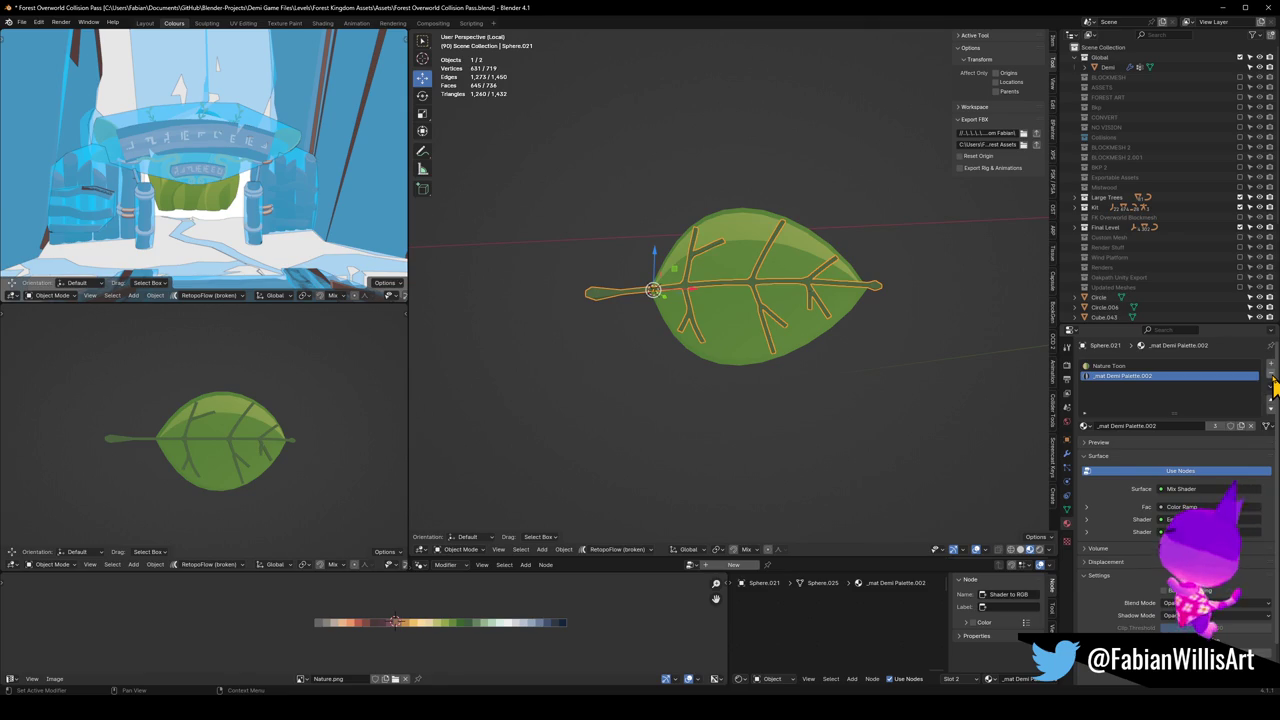
pyautogui.click(1271, 377)
# Step: Slide the veins' UVs along X to a dark green on the Nature palette
pyautogui.press('Tab')
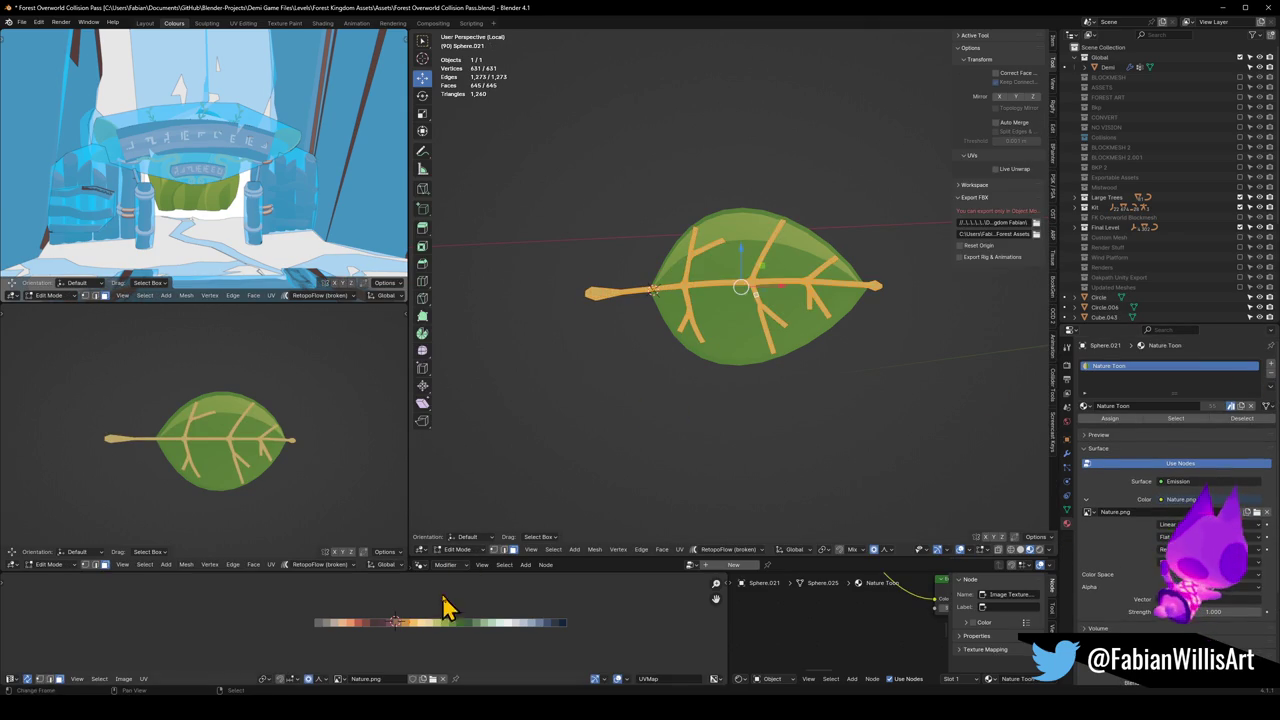
pyautogui.press('g')
pyautogui.press('x')
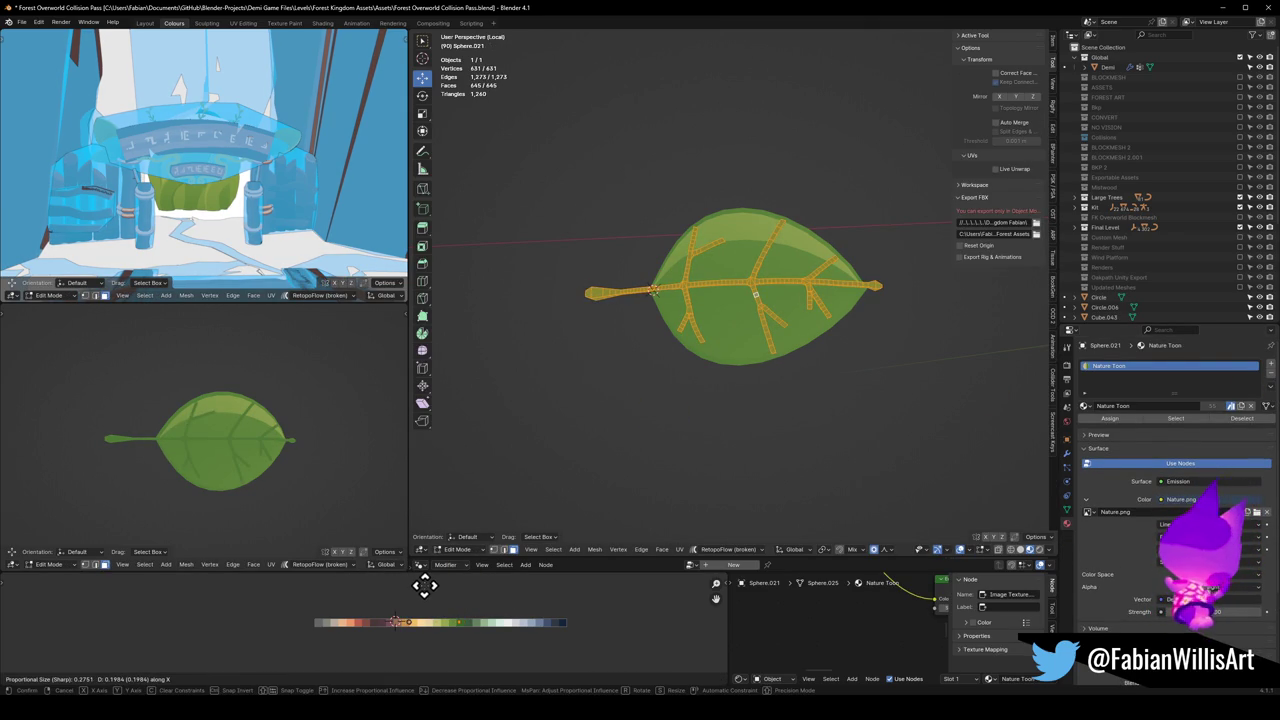
pyautogui.click(485, 596)
pyautogui.scroll(-5, 257, 437)
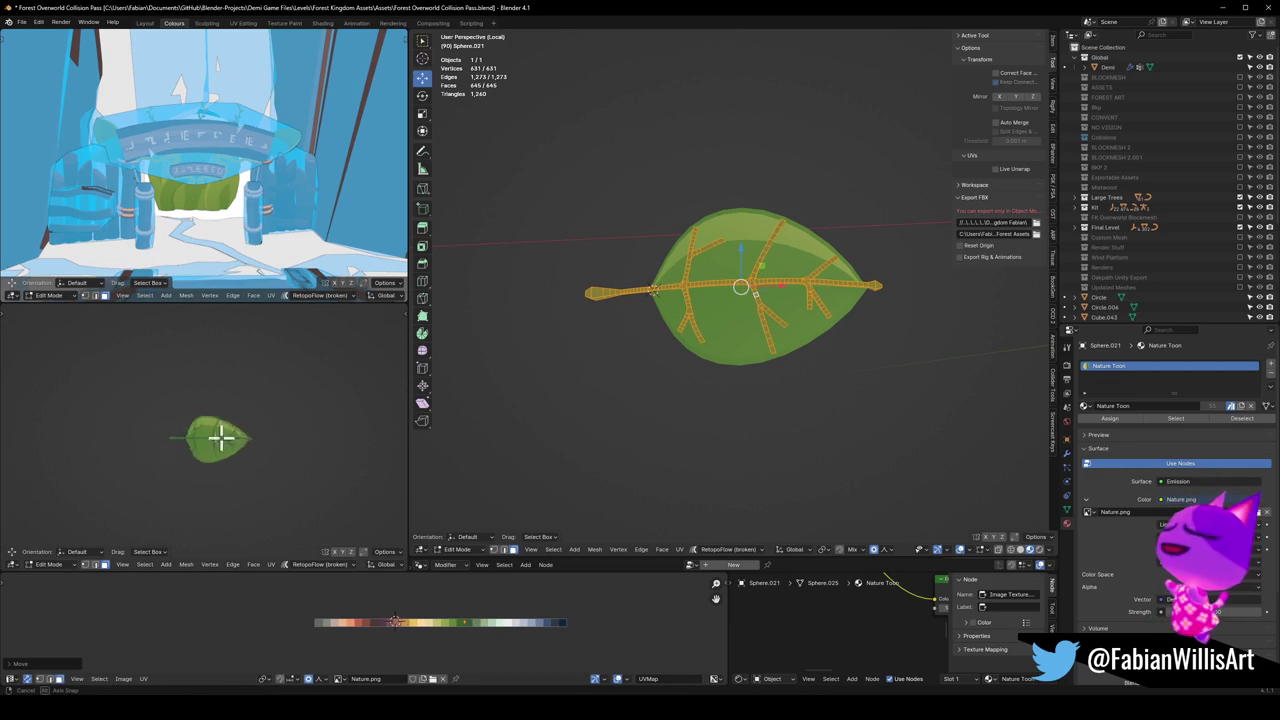
pyautogui.moveTo(303, 438); pyautogui.dragTo(240, 440, button='middle')
pyautogui.moveTo(689, 340)
pyautogui.mouseDown(button='middle')
pyautogui.moveTo(734, 329)
pyautogui.moveTo(824, 363)
pyautogui.moveTo(763, 374)
pyautogui.mouseUp(button='middle')
pyautogui.scroll(2, 763, 374)
# Step: Save the scene and add a Mirror modifier to the vein mesh
pyautogui.hotkey('ctrl', 's')
pyautogui.press('Tab')
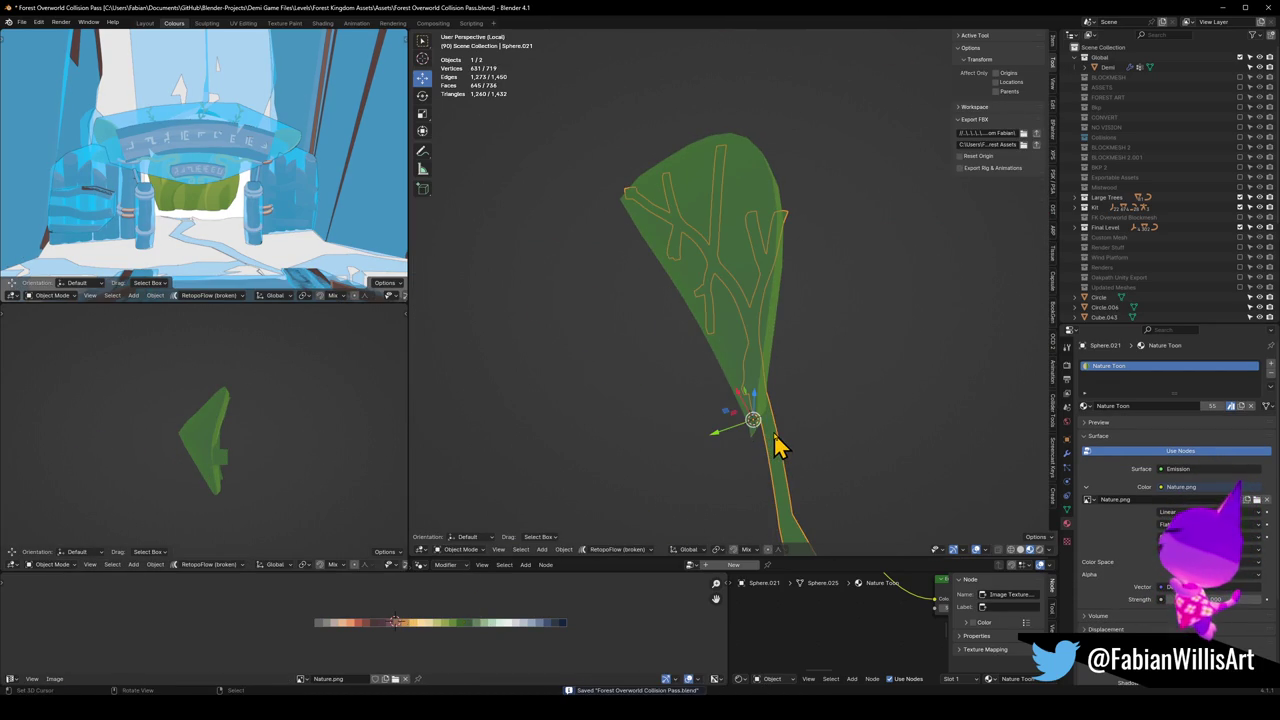
pyautogui.hotkey('ctrl', 'shift', 'm')
pyautogui.click(723, 572)
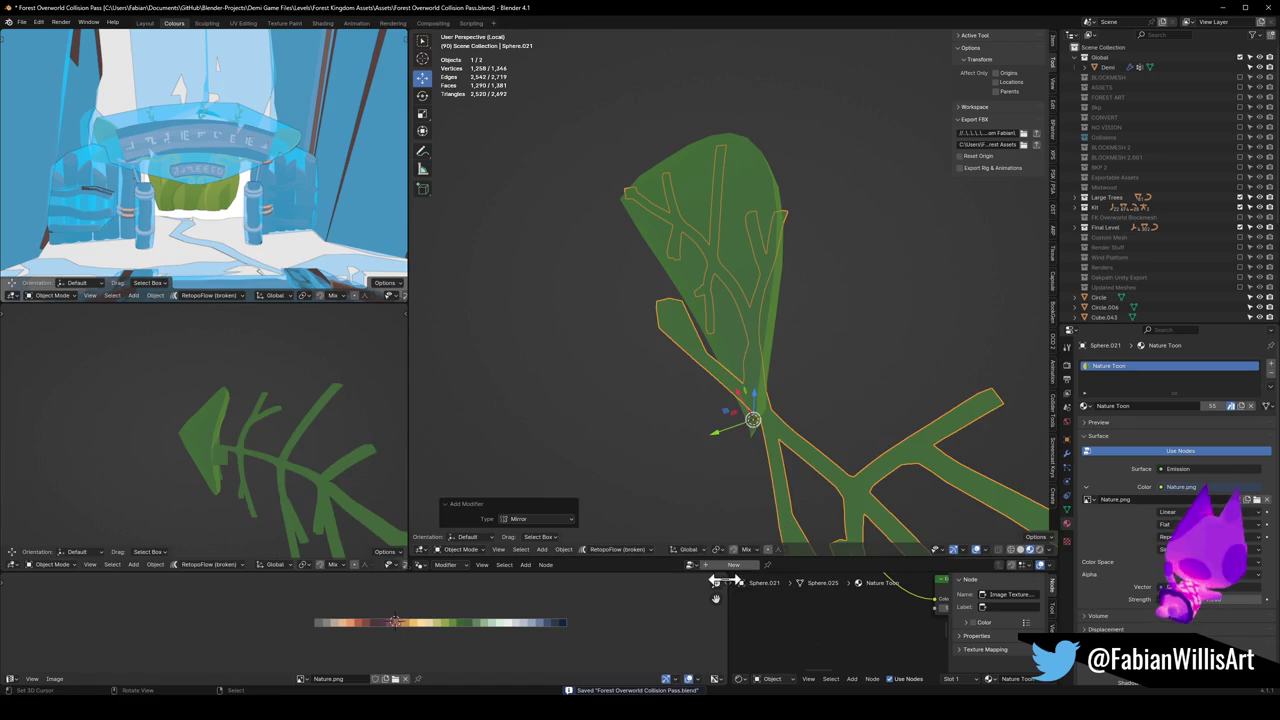
# Step: Apply the veins' rotation and scale, and mirror along Y instead of X
pyautogui.hotkey('ctrl', 'a')
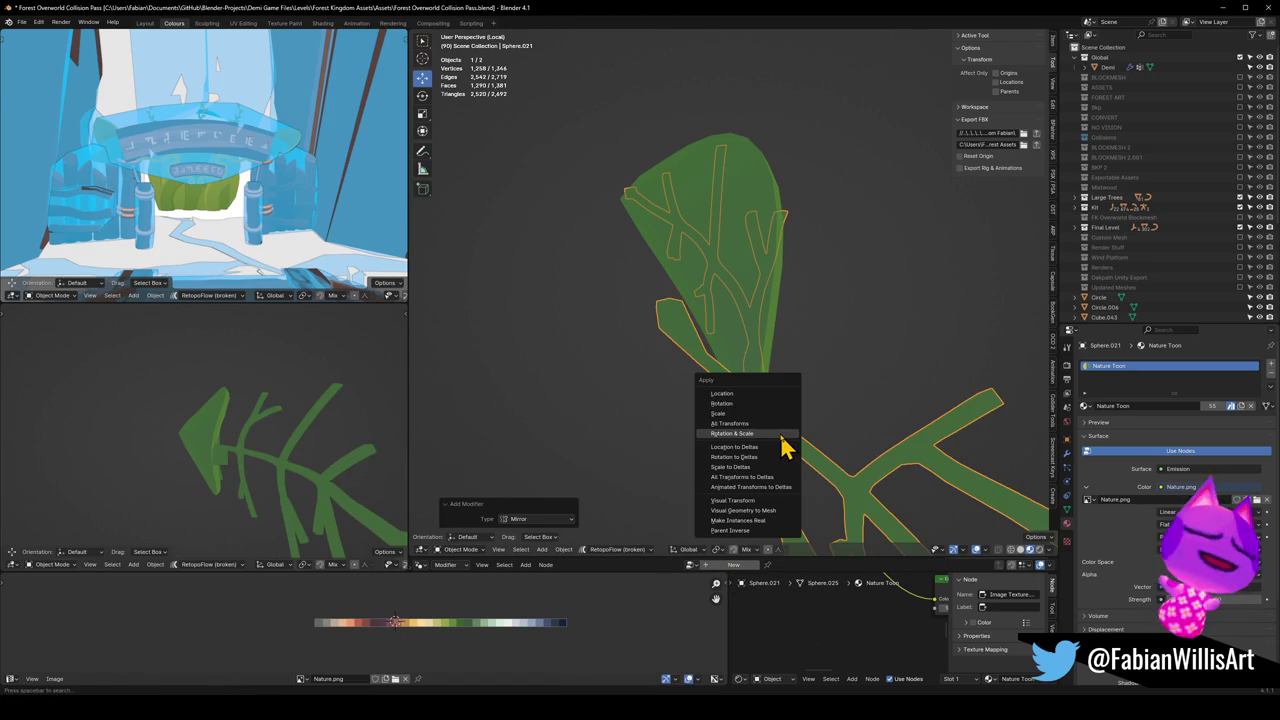
pyautogui.click(784, 449)
pyautogui.click(1066, 452)
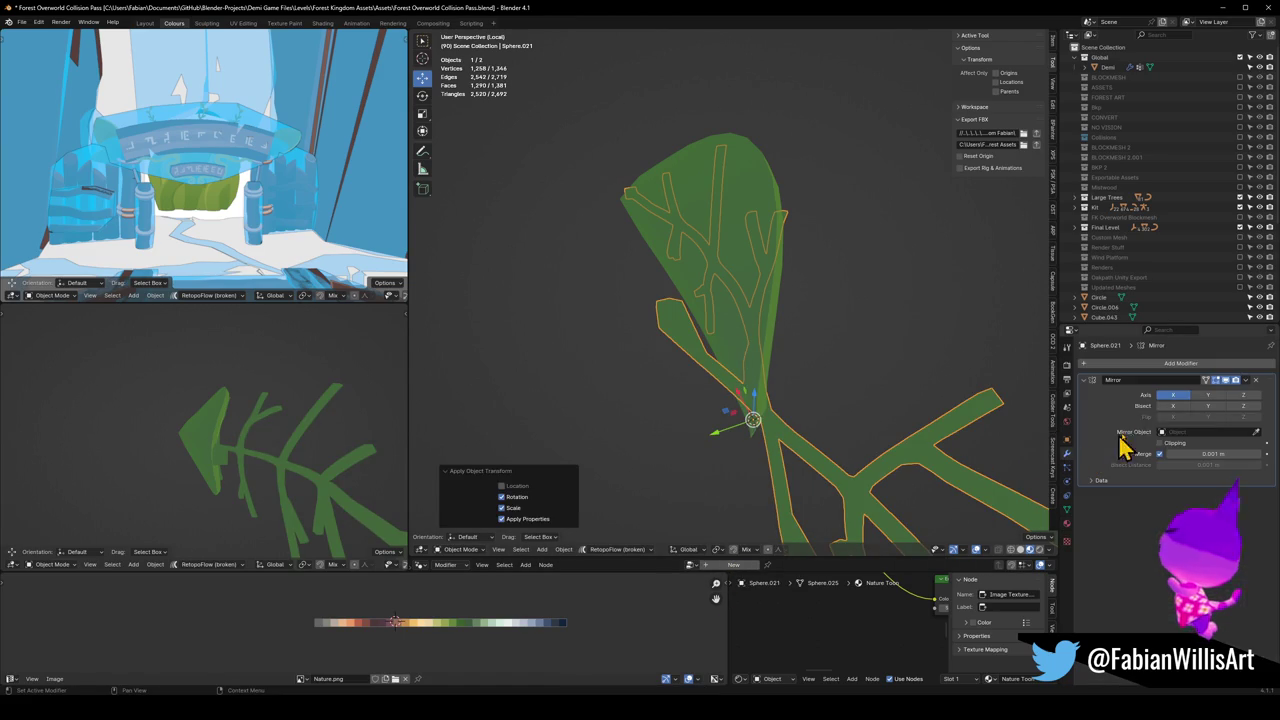
pyautogui.click(1185, 395)
pyautogui.click(1206, 395)
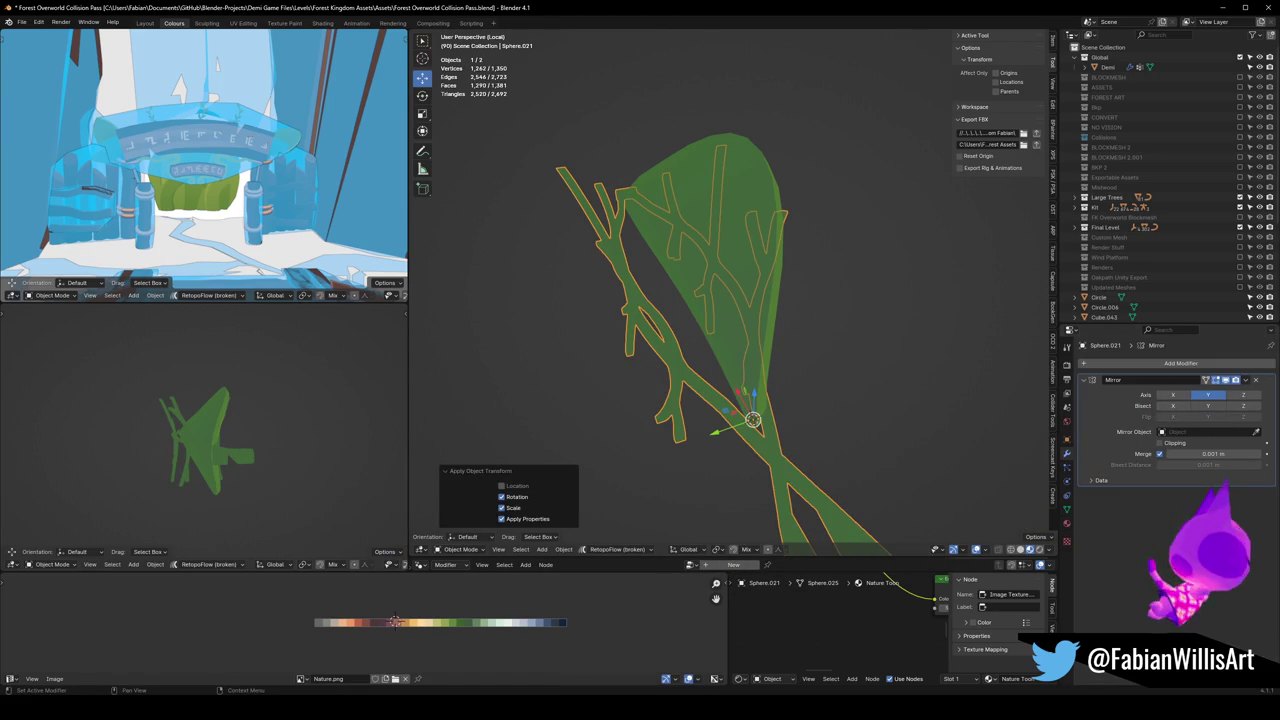
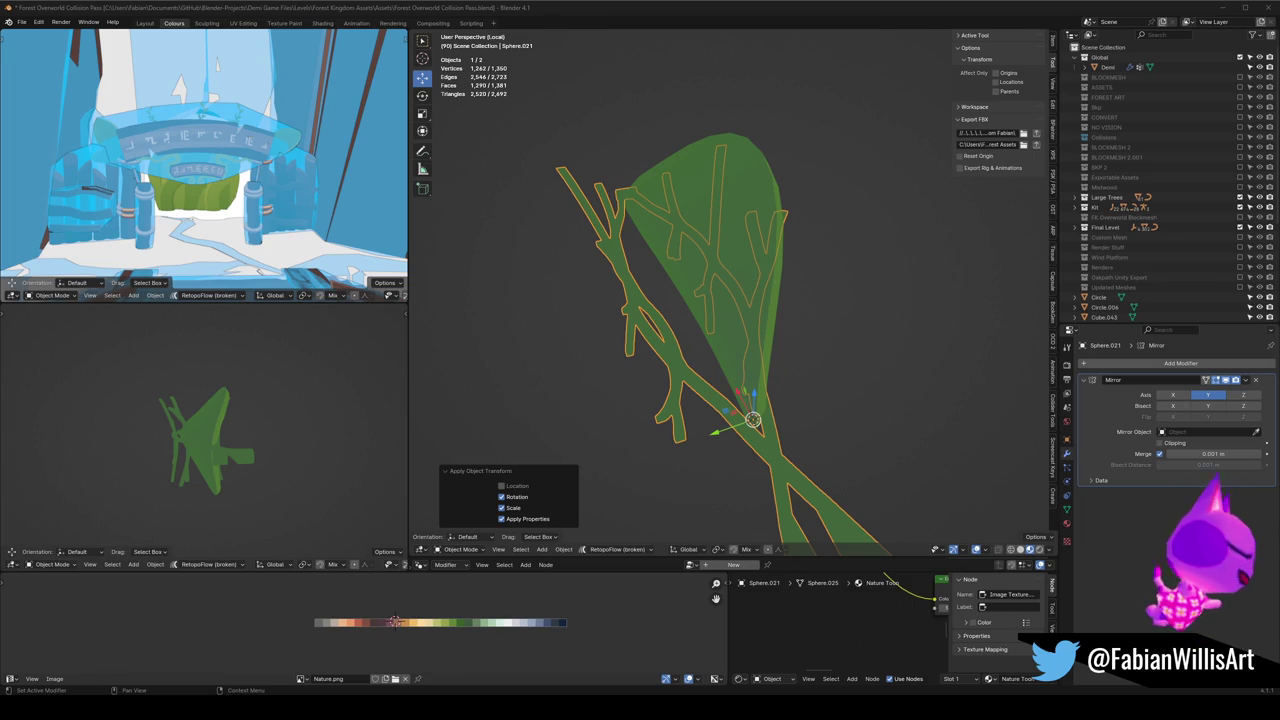
# Step: Delete the Mirror modifier from Sphere.021 and enter Edit Mode on the single leafy branch
pyautogui.moveTo(660, 300)
pyautogui.mouseDown(button='middle')
pyautogui.moveTo(737, 357)
pyautogui.moveTo(729, 366)
pyautogui.mouseUp(button='middle')
pyautogui.moveTo(172, 450)
pyautogui.mouseDown(button='middle')
pyautogui.moveTo(210, 470)
pyautogui.moveTo(148, 513)
pyautogui.mouseUp(button='middle')
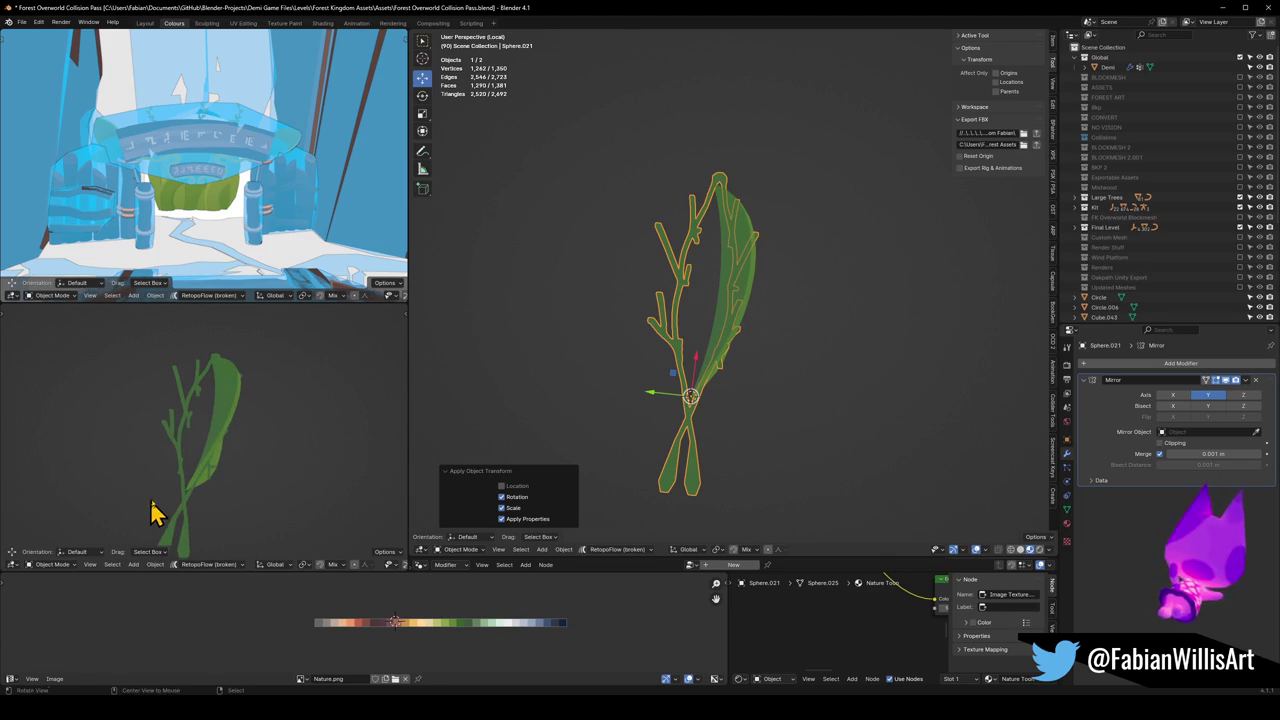
pyautogui.click(1258, 381)
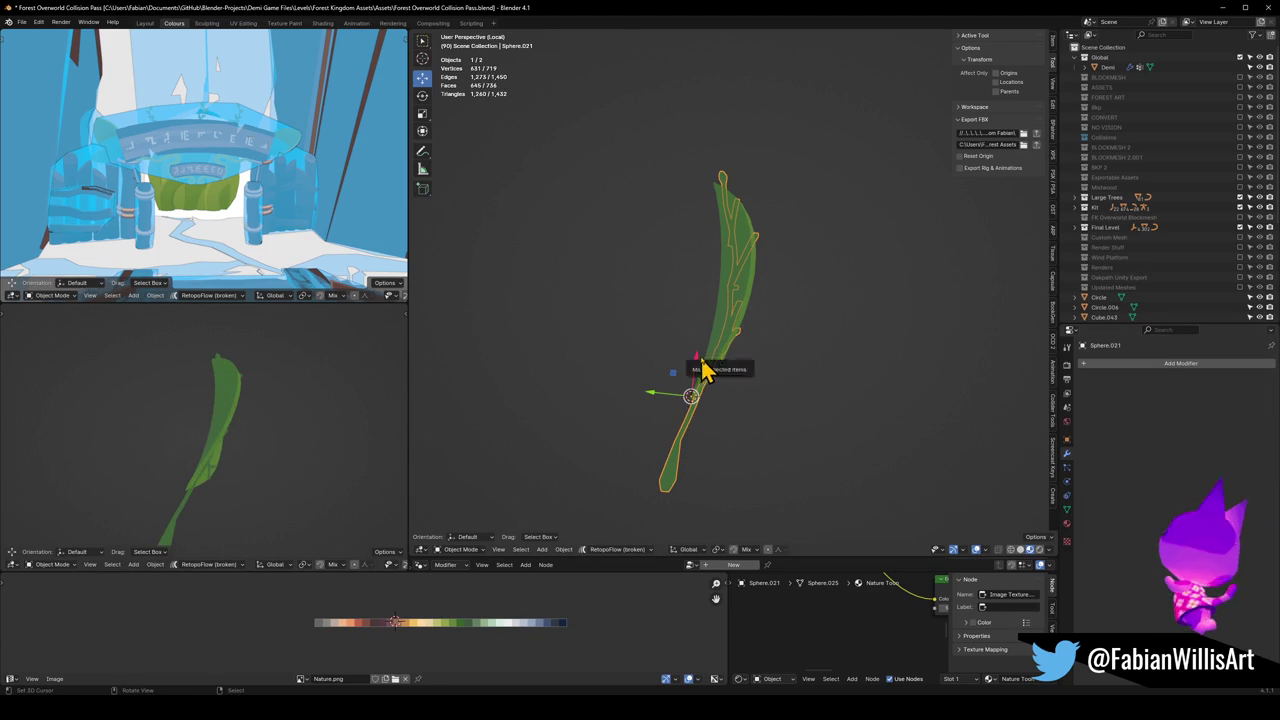
pyautogui.press('Tab')
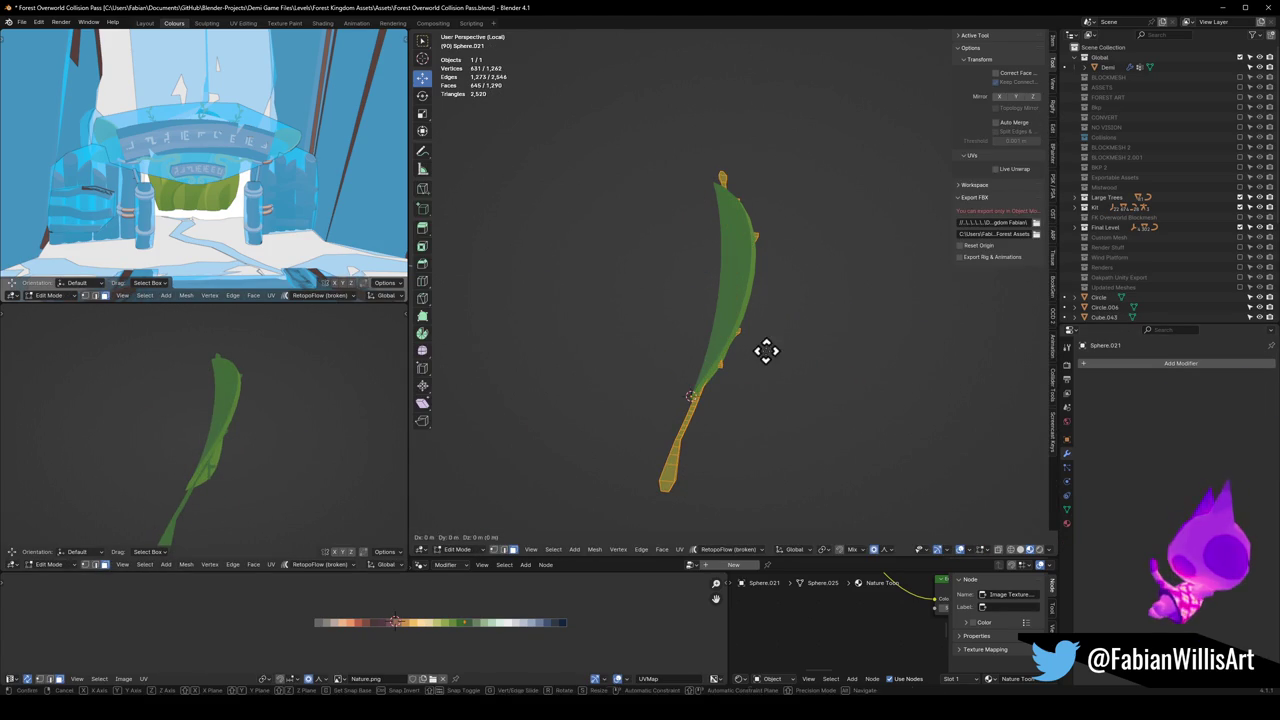
# Step: Duplicate the branch geometry, mirror the copy along Y and flip its normals
pyautogui.hotkey('shift', 'd')
pyautogui.press('y')
pyautogui.click(734, 352)
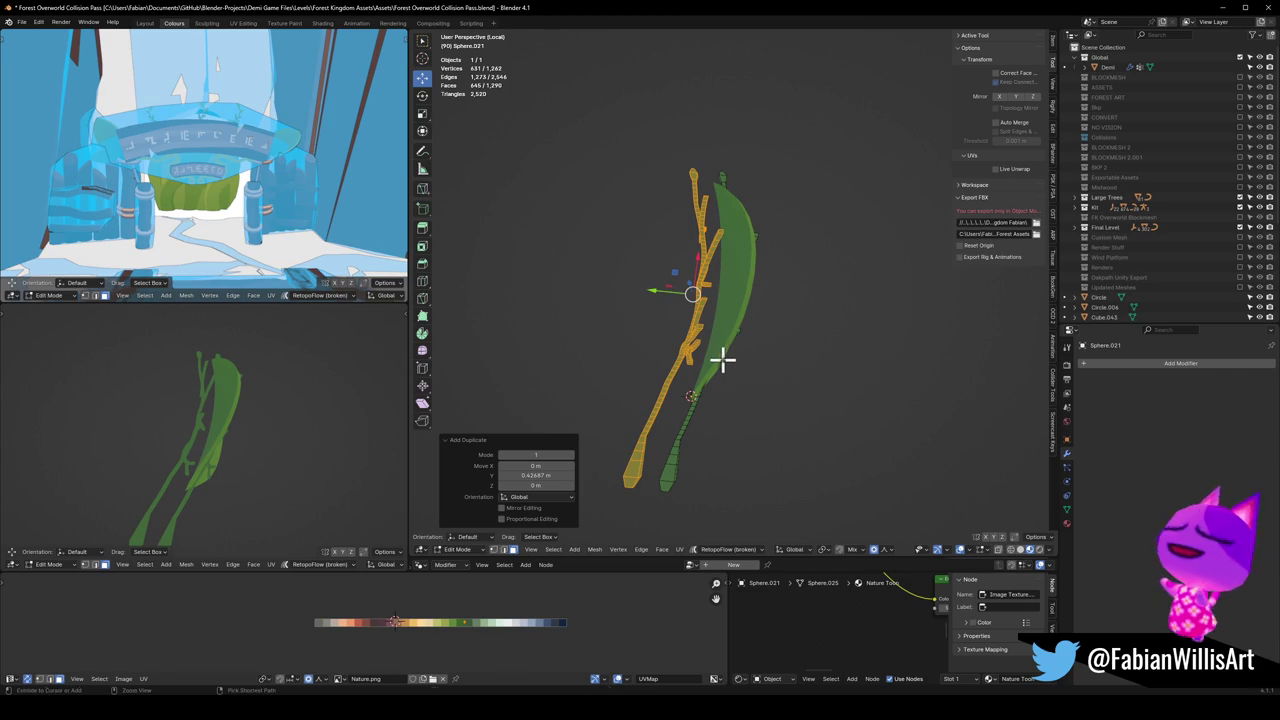
pyautogui.hotkey('ctrl', 'm')
pyautogui.press('y')
pyautogui.hotkey('alt', 'n')
pyautogui.click(720, 380)
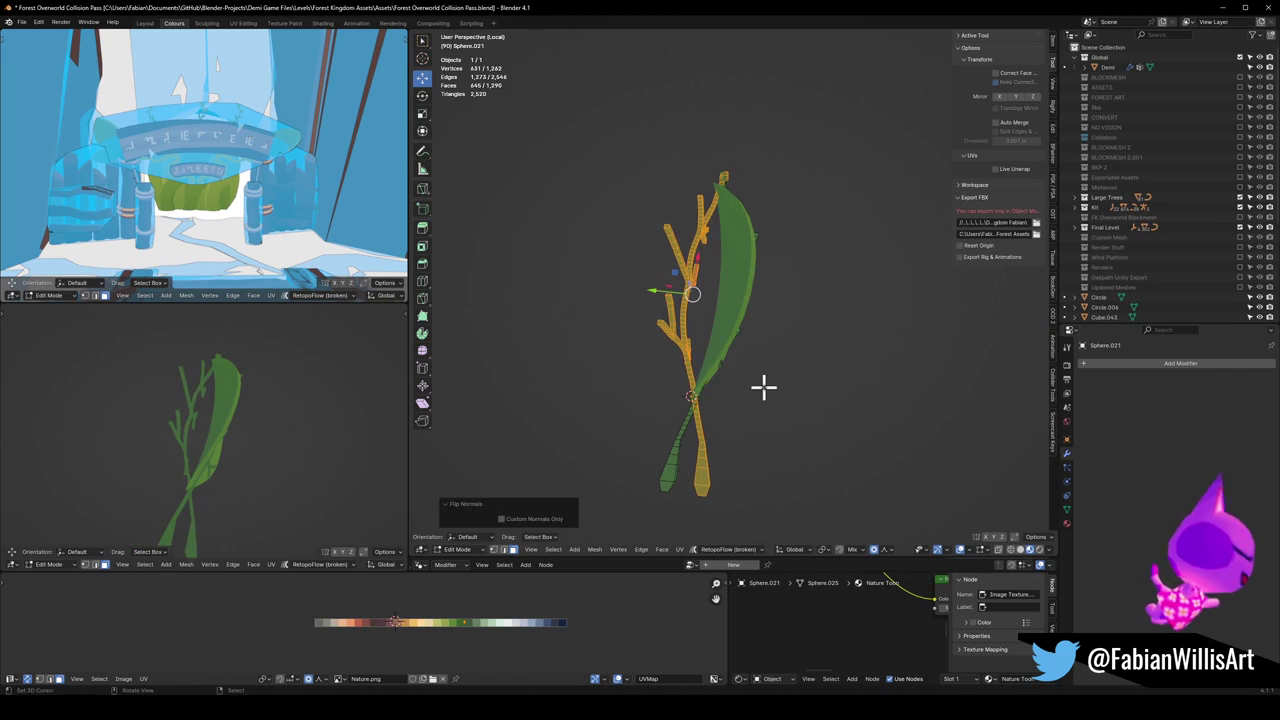
# Step: Delete the mirrored copy and offset the branch duplicate 0.10981 m along Y
pyautogui.moveTo(331, 439)
pyautogui.mouseDown(button='middle')
pyautogui.moveTo(246, 460)
pyautogui.moveTo(313, 449)
pyautogui.mouseUp(button='middle')
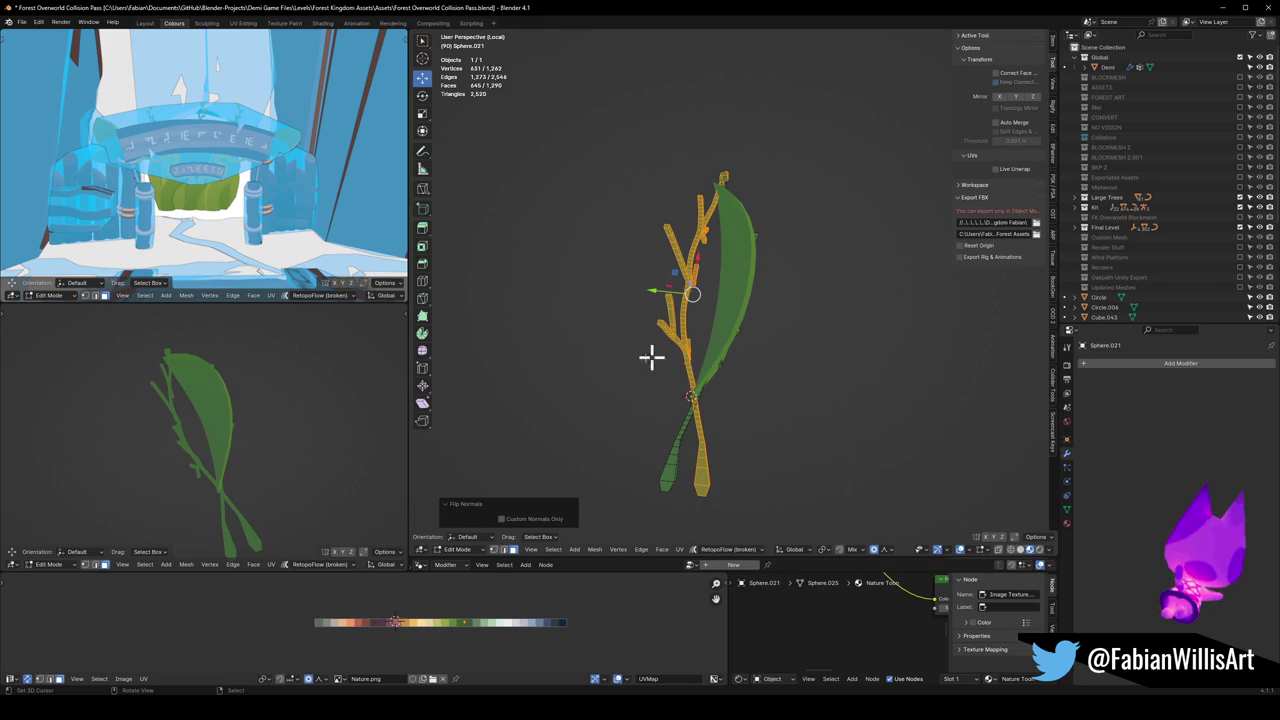
pyautogui.moveTo(214, 443)
pyautogui.mouseDown(button='middle')
pyautogui.moveTo(123, 403)
pyautogui.moveTo(131, 377)
pyautogui.moveTo(202, 380)
pyautogui.moveTo(251, 414)
pyautogui.mouseUp(button='middle')
pyautogui.moveTo(660, 289)
pyautogui.mouseDown(button='middle')
pyautogui.moveTo(757, 248)
pyautogui.moveTo(660, 277)
pyautogui.moveTo(620, 274)
pyautogui.moveTo(637, 267)
pyautogui.mouseUp(button='middle')
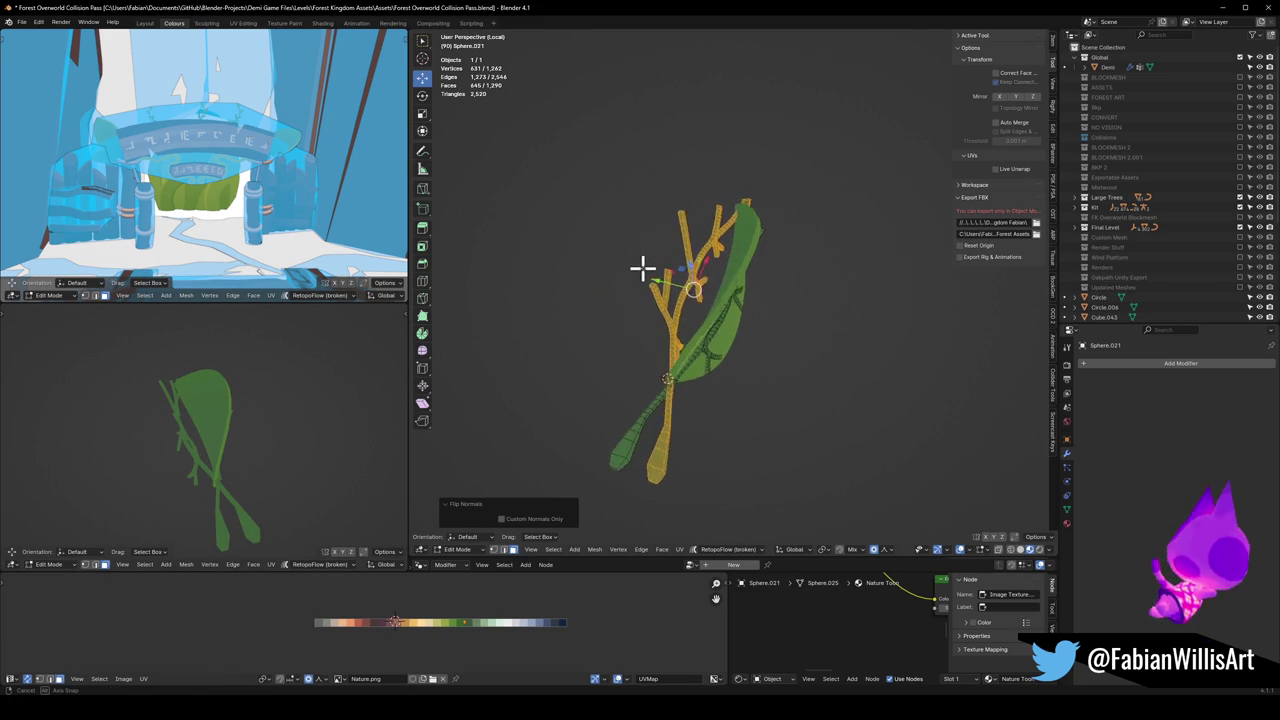
pyautogui.press('x')
pyautogui.click(714, 280)
pyautogui.press('g')
pyautogui.press('y')
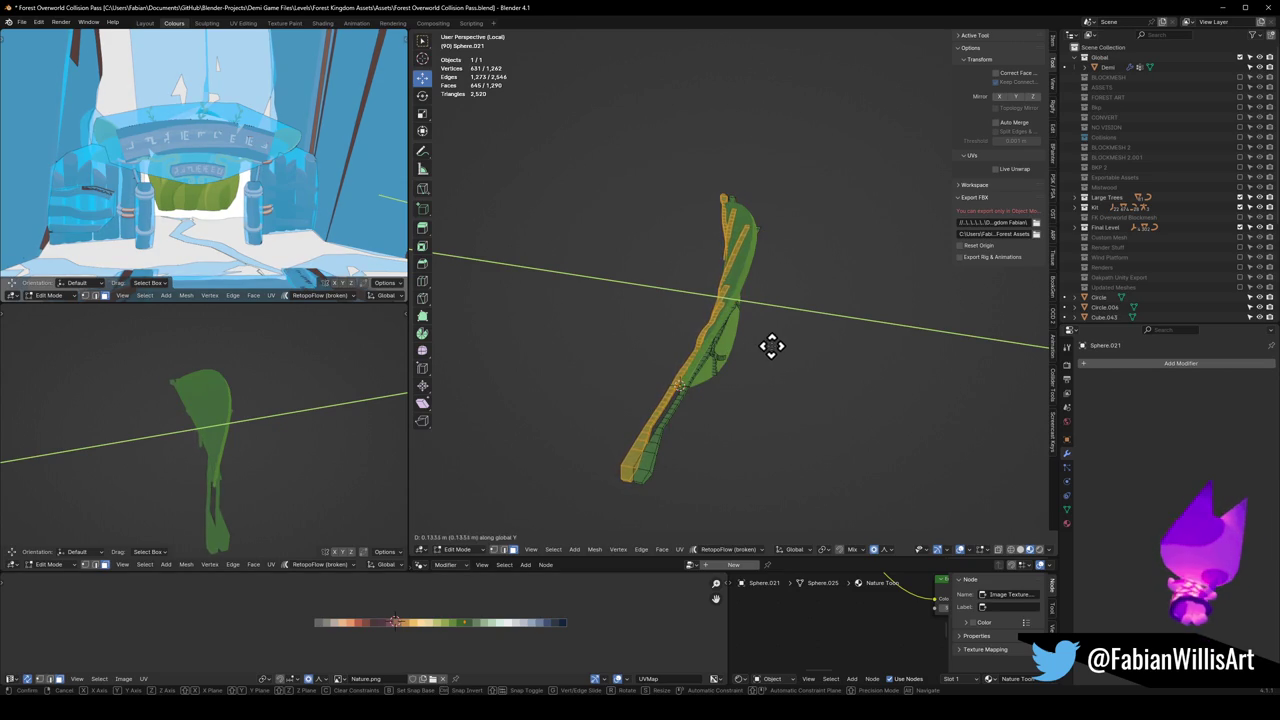
pyautogui.click(786, 346)
# Step: Finish a pending X-constrained move of the leaf selection
pyautogui.moveTo(266, 389); pyautogui.dragTo(347, 405, button='middle')
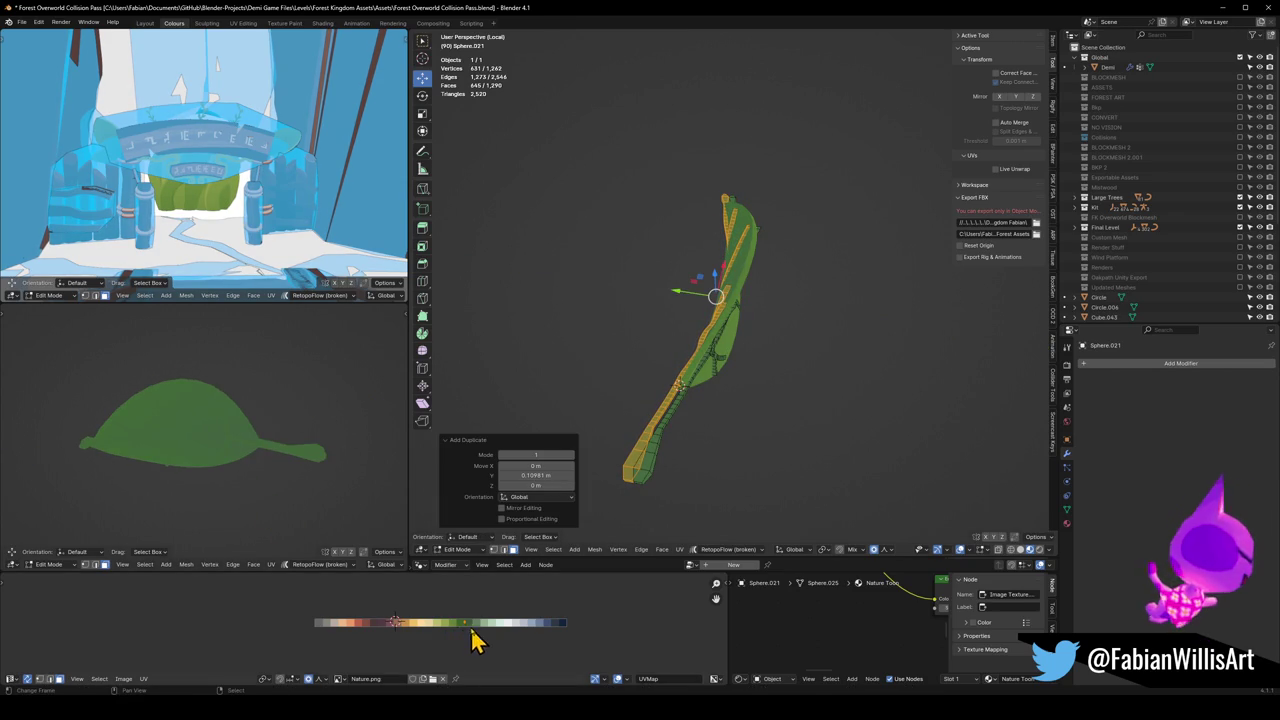
pyautogui.press('g')
pyautogui.press('x')
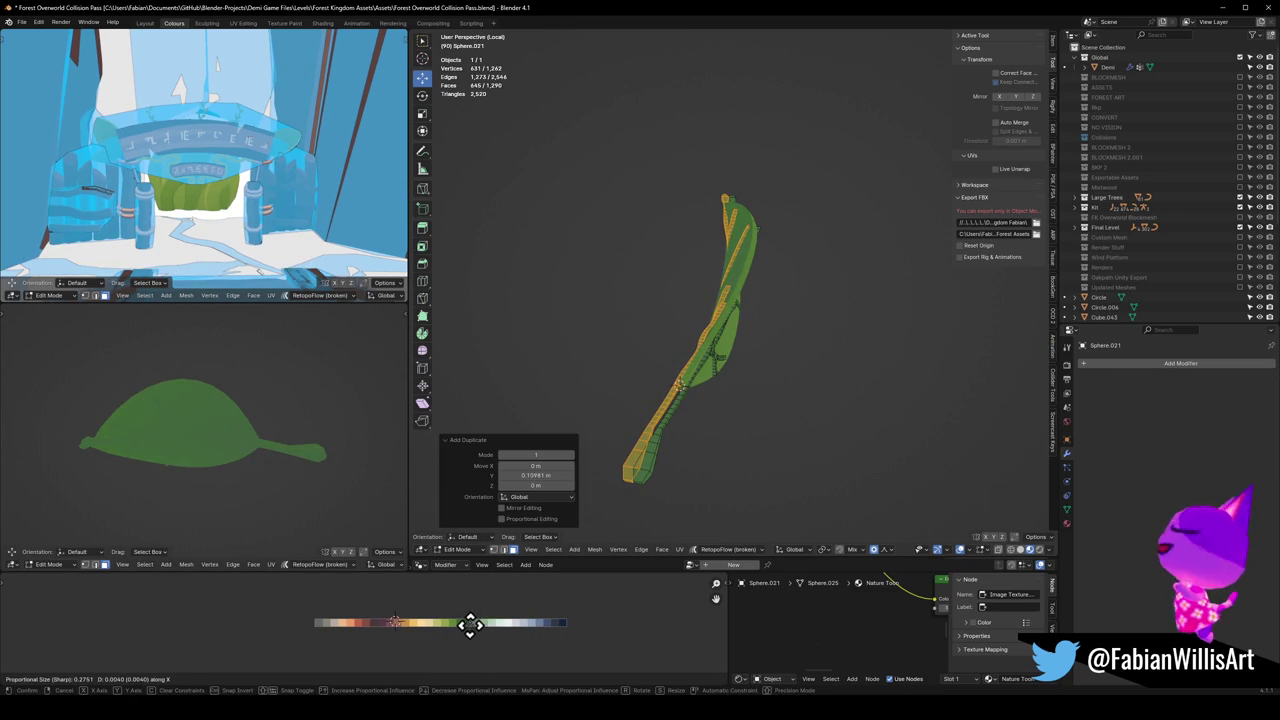
pyautogui.click(501, 623)
# Step: Bend the leaf 0.058762 m along Y with Sharp proportional falloff at size 0.275
pyautogui.press('g')
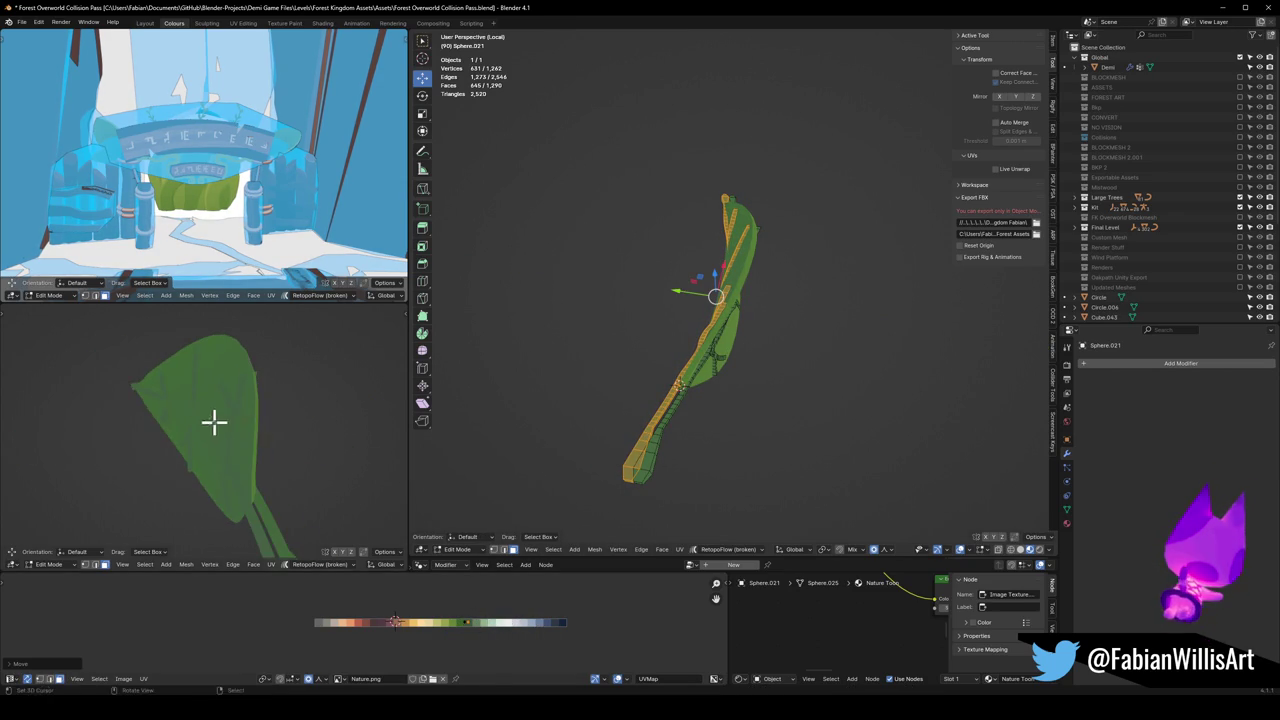
pyautogui.press('y')
pyautogui.press('x')
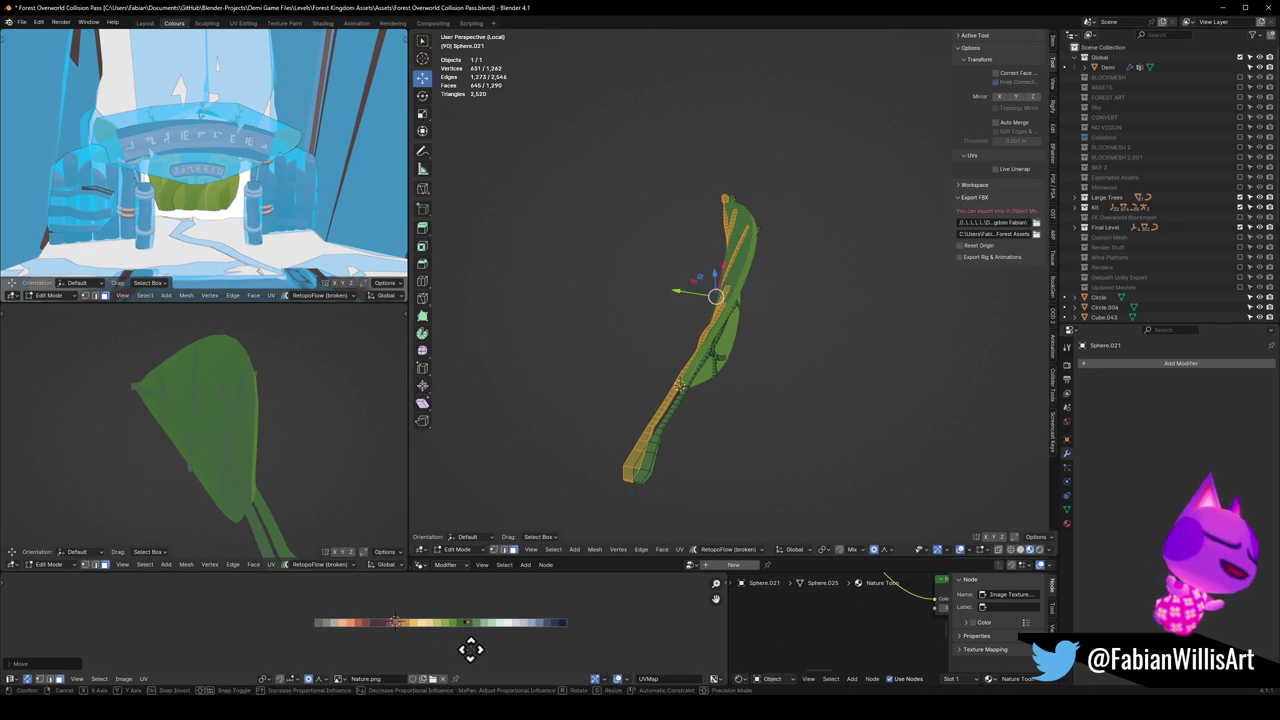
pyautogui.press('y')
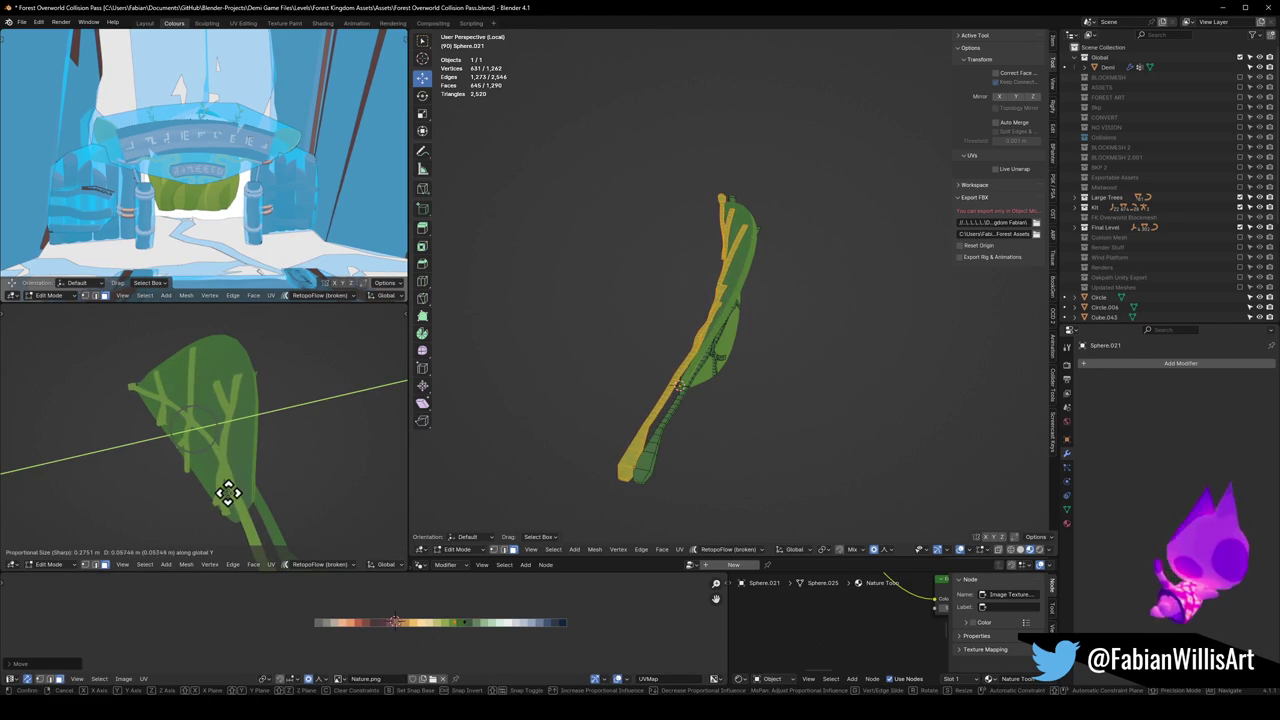
pyautogui.click(226, 491)
pyautogui.moveTo(226, 491)
pyautogui.mouseDown(button='middle')
pyautogui.moveTo(244, 455)
pyautogui.moveTo(333, 418)
pyautogui.moveTo(106, 446)
pyautogui.moveTo(315, 430)
pyautogui.mouseUp(button='middle')
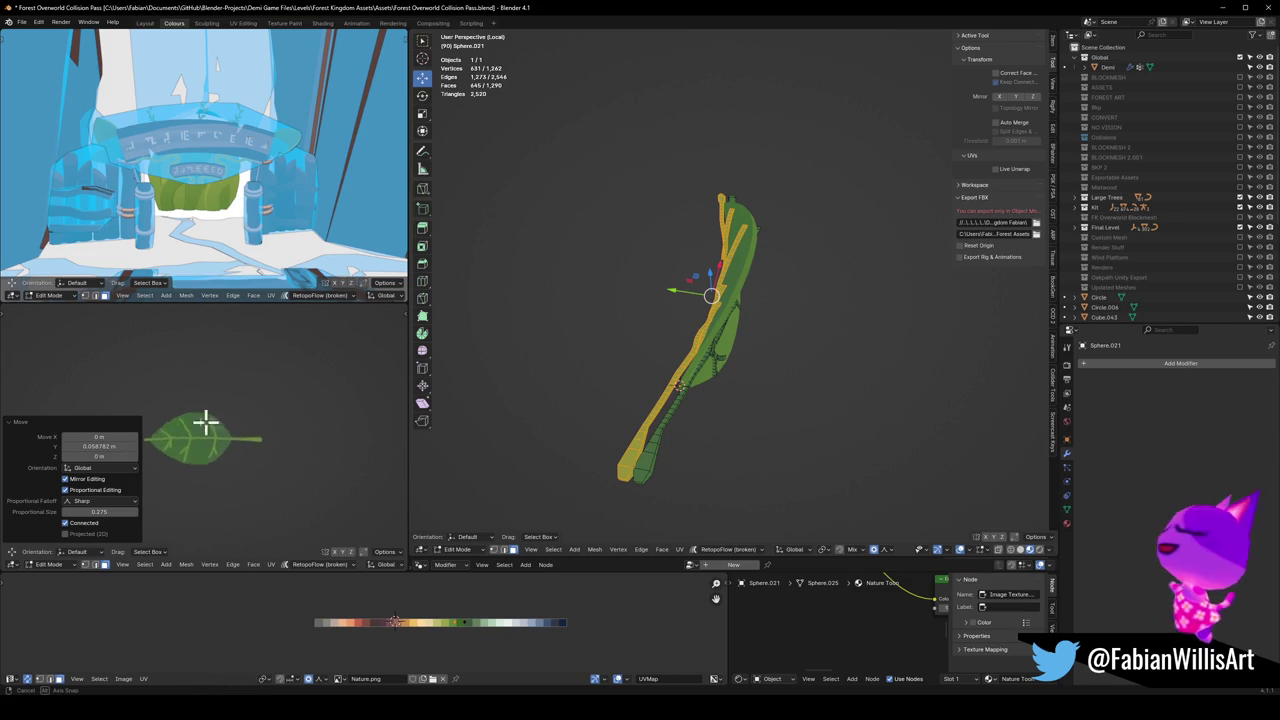
pyautogui.scroll(2, 303, 414)
pyautogui.moveTo(303, 414)
pyautogui.mouseDown(button='middle')
pyautogui.moveTo(266, 391)
pyautogui.moveTo(228, 412)
pyautogui.moveTo(257, 440)
pyautogui.moveTo(177, 440)
pyautogui.moveTo(250, 436)
pyautogui.mouseUp(button='middle')
pyautogui.moveTo(771, 363); pyautogui.dragTo(731, 371, button='middle')
pyautogui.scroll(2, 731, 371)
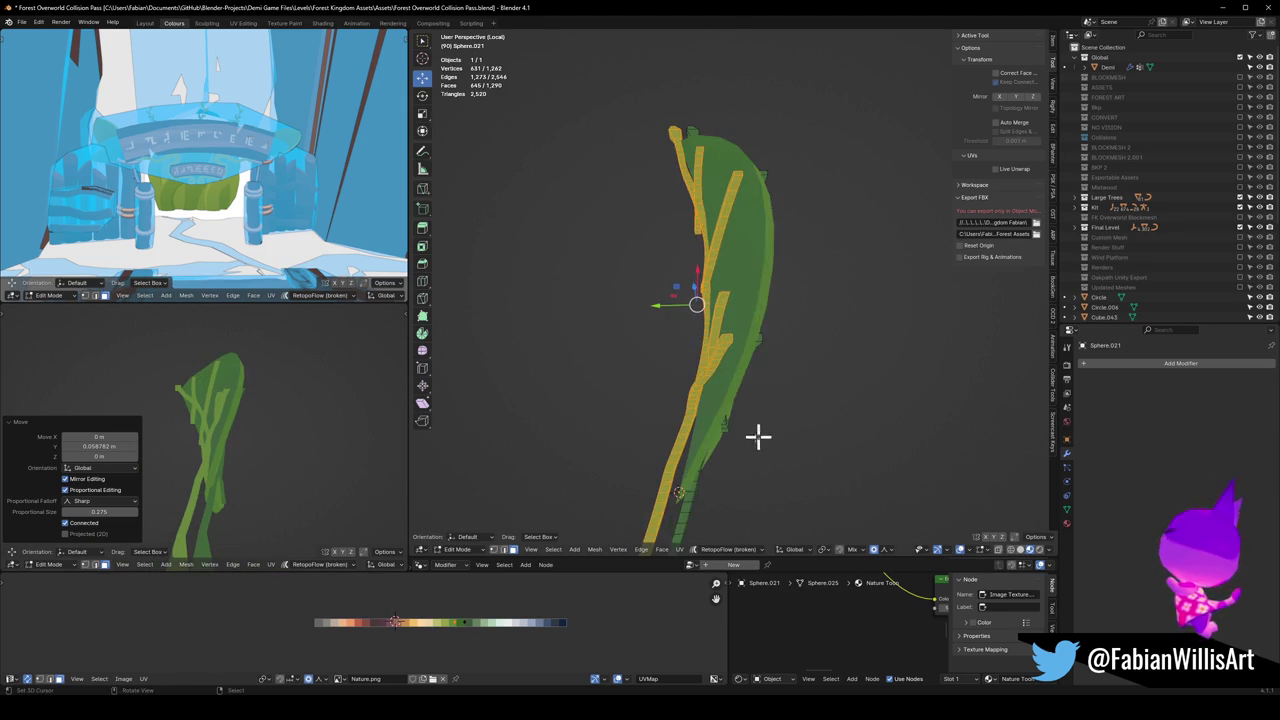
# Step: Select a vertex on the leaf stem and move it along Y
pyautogui.scroll(2, 763, 429)
pyautogui.click(680, 423)
pyautogui.hotkey('ctrl', 'z')
pyautogui.click(686, 428)
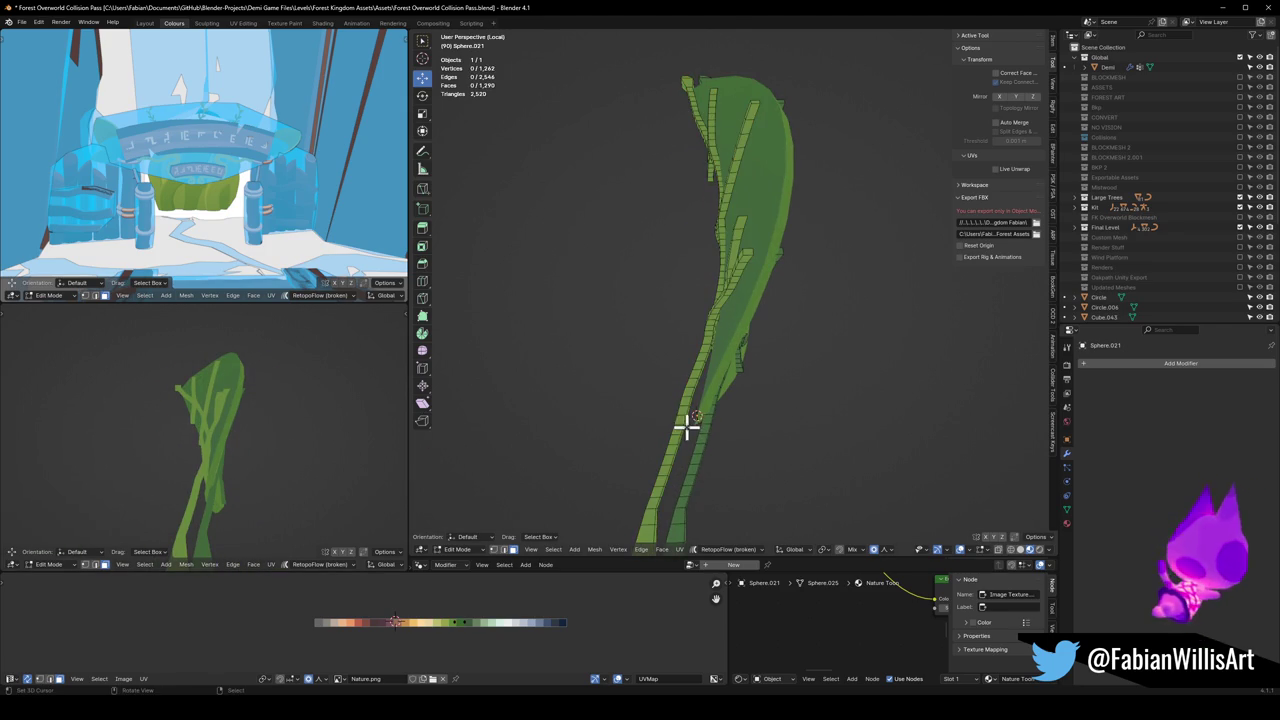
pyautogui.press('g')
pyautogui.press('y')
pyautogui.scroll(-2, 700, 463)
pyautogui.scroll(-2, 700, 463)
pyautogui.click(700, 463)
# Step: Switch proportional falloff to Smooth and shift the stem vertex and a lower one along Y
pyautogui.click(884, 549)
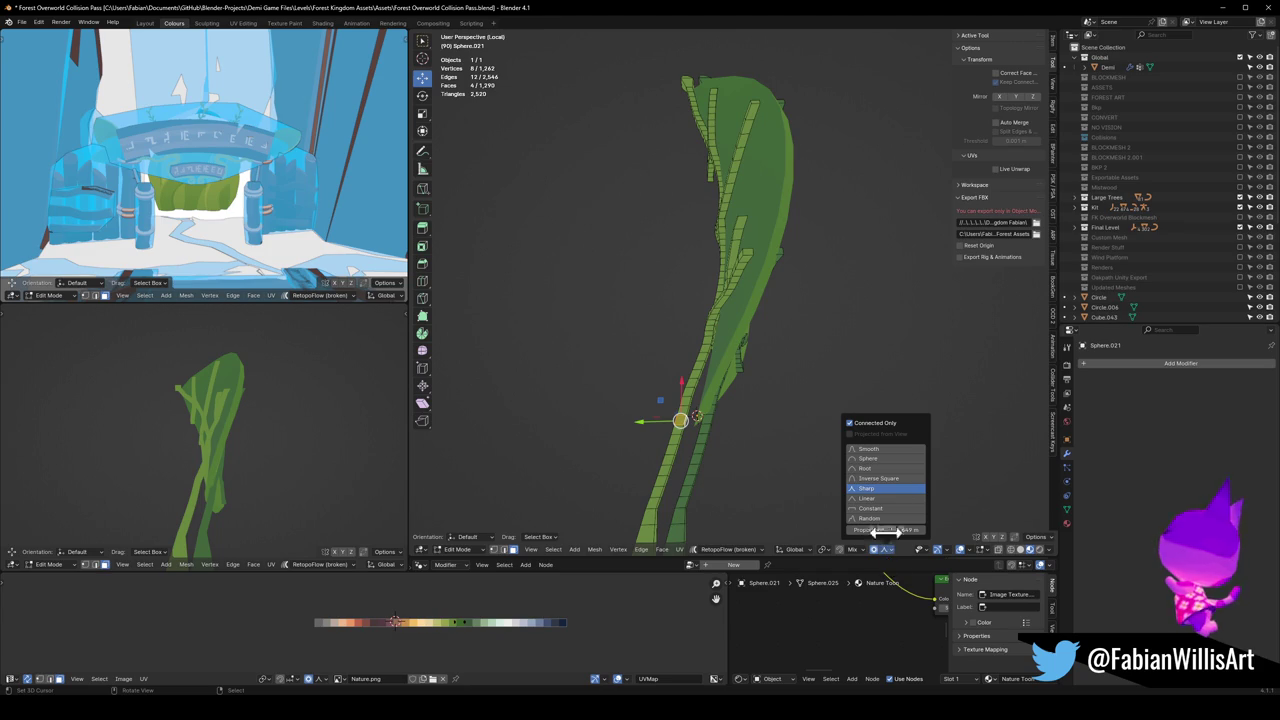
pyautogui.click(885, 451)
pyautogui.press('g')
pyautogui.press('y')
pyautogui.click(628, 452)
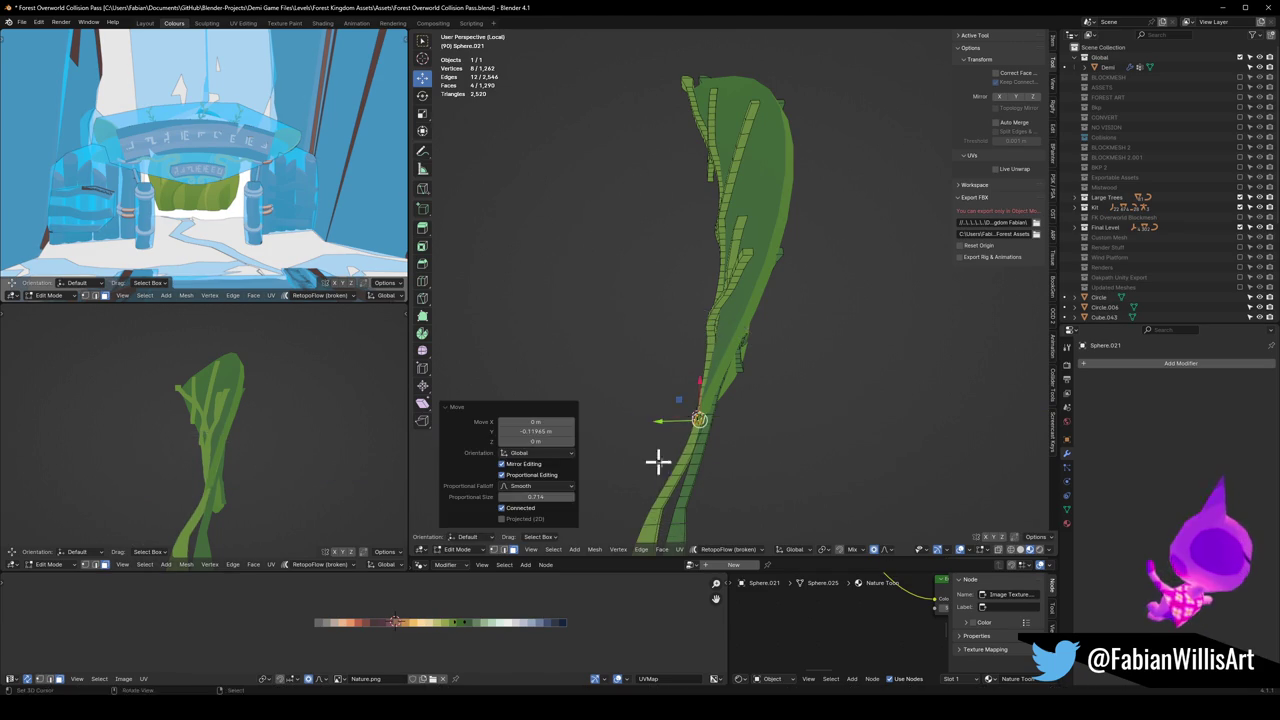
pyautogui.scroll(2, 700, 445)
pyautogui.click(706, 451)
pyautogui.press('g')
pyautogui.press('y')
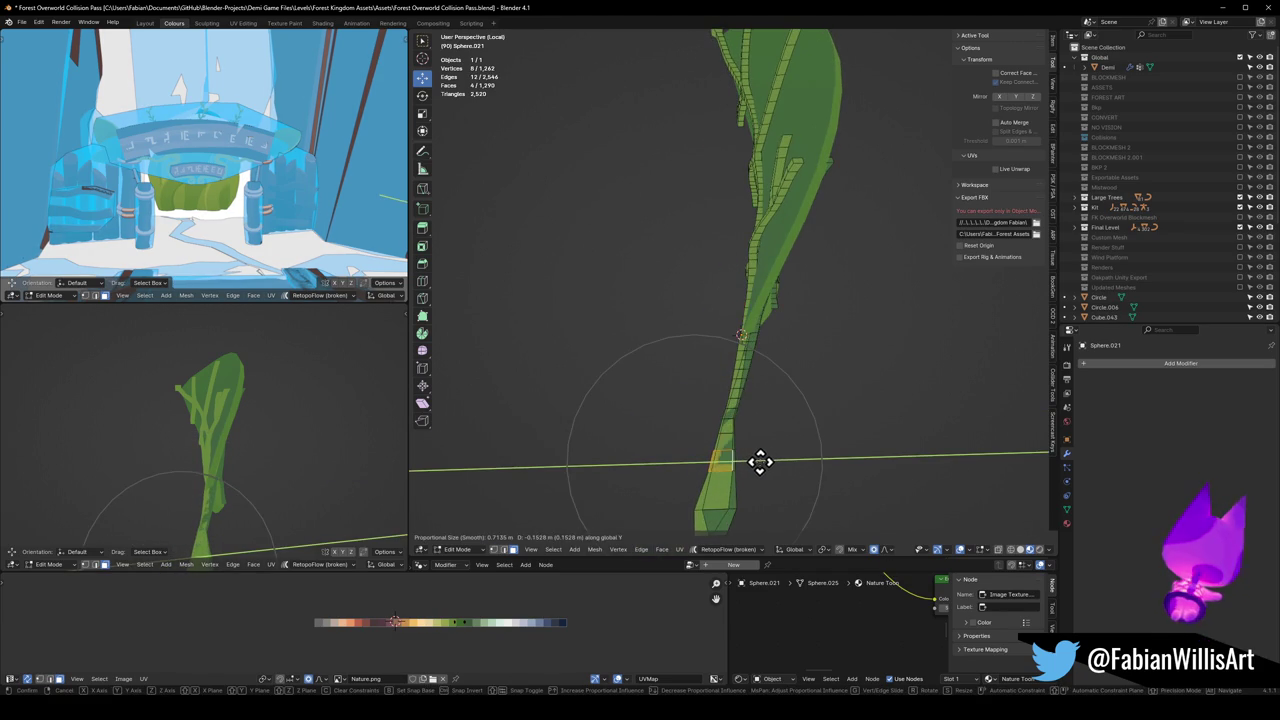
pyautogui.click(760, 440)
# Step: Delete the four stem faces and the strip below them, then fill the open end
pyautogui.scroll(2, 763, 415)
pyautogui.keyDown('shift'); pyautogui.moveTo(766, 408); pyautogui.dragTo(742, 405, button='middle'); pyautogui.keyUp('shift')
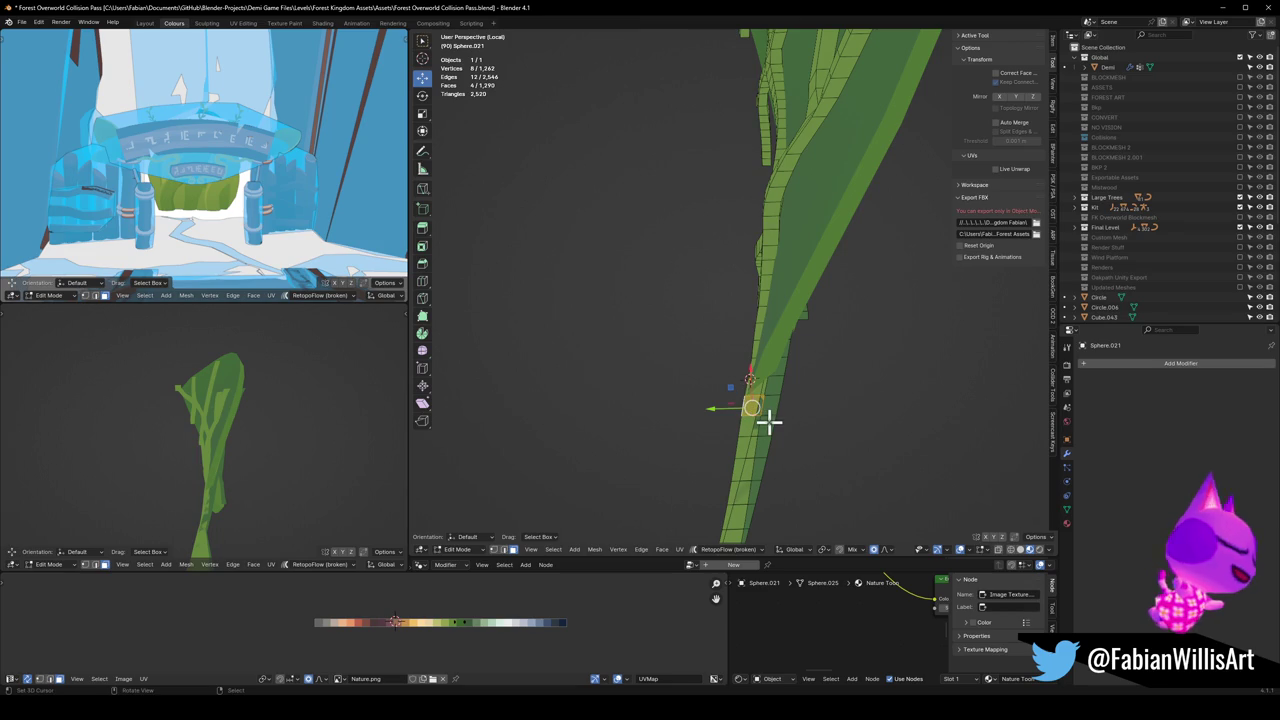
pyautogui.press('x')
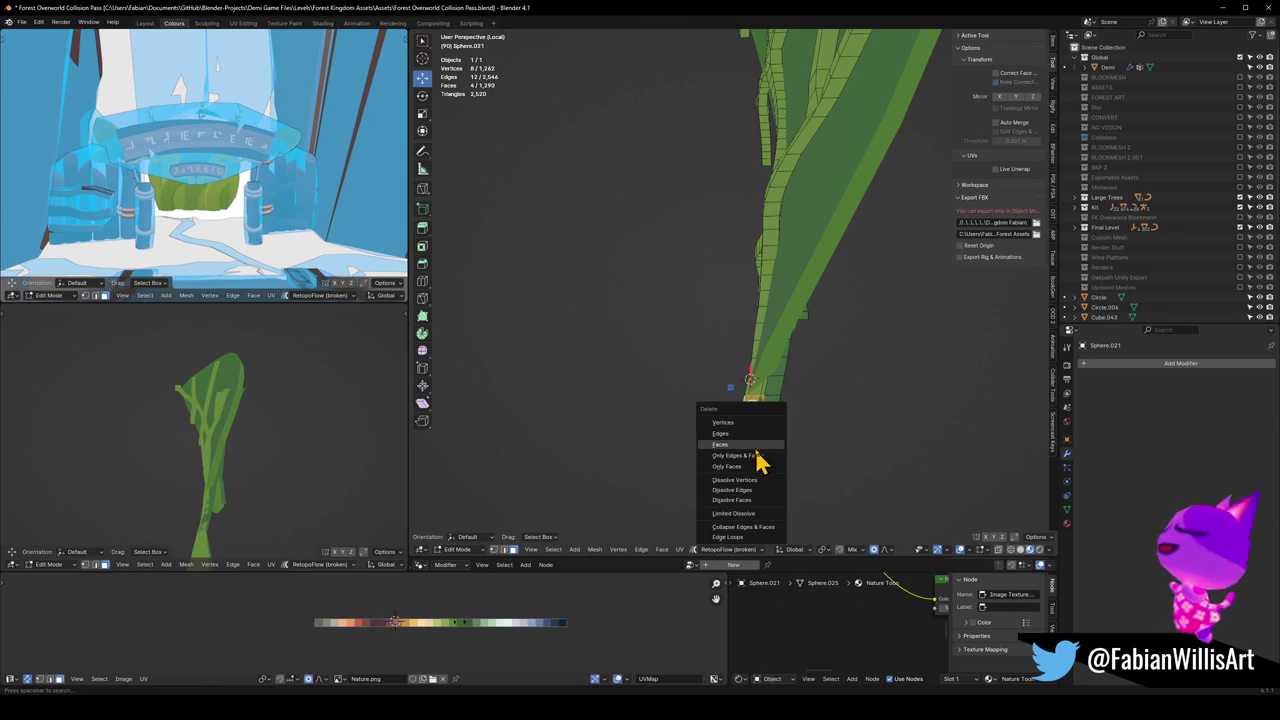
pyautogui.click(756, 445)
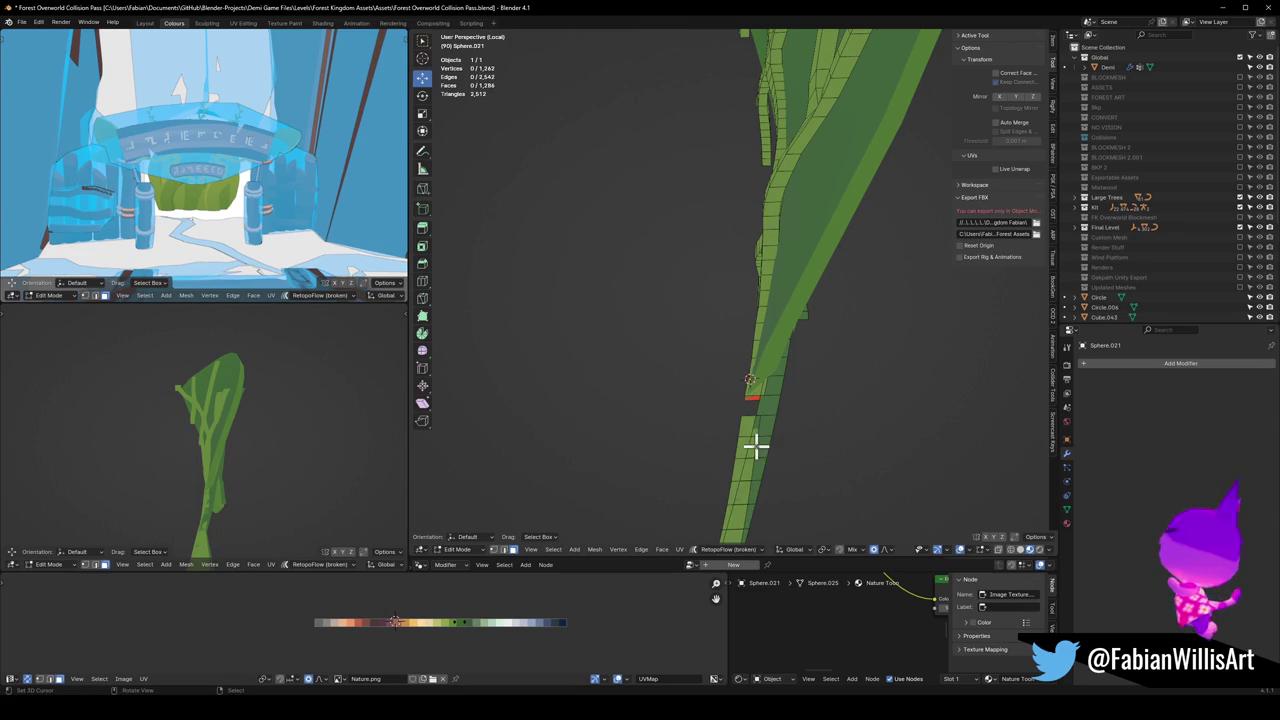
pyautogui.keyDown('alt'); pyautogui.click(747, 436); pyautogui.keyUp('alt')
pyautogui.press('x')
pyautogui.click(751, 447)
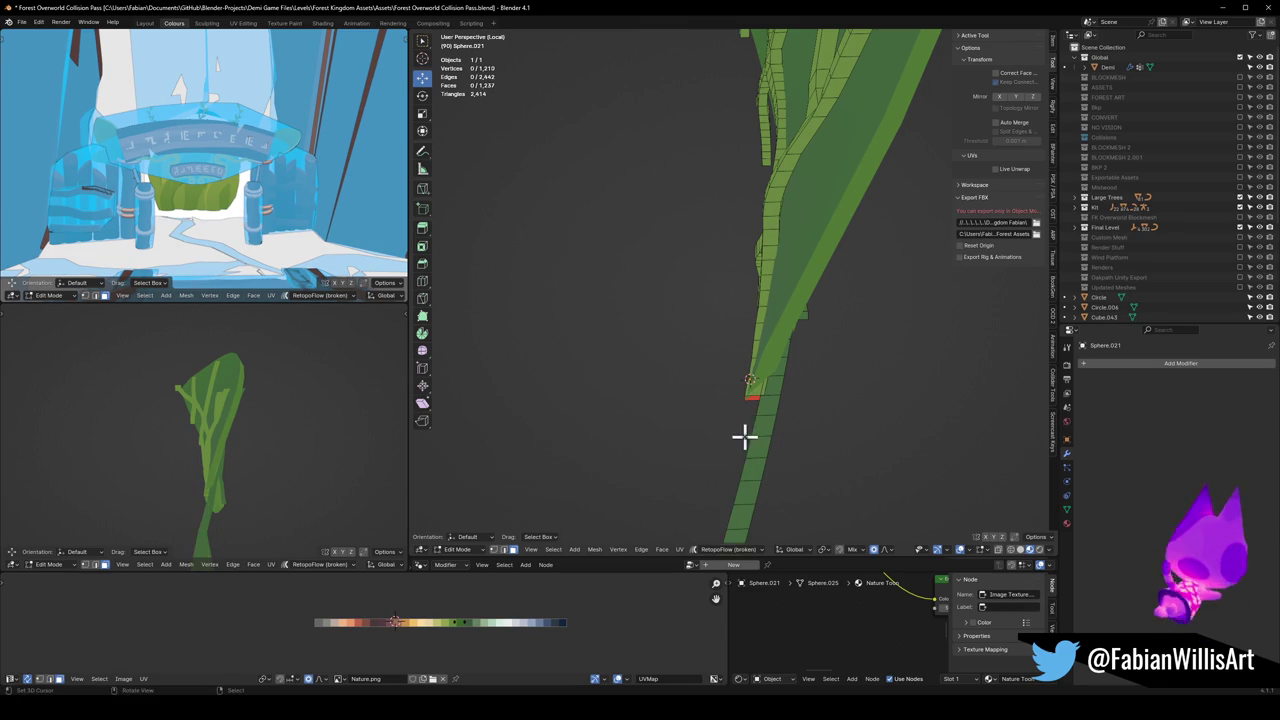
pyautogui.press('f')
# Step: Move the new stem end face along Y
pyautogui.scroll(4, 780, 410)
pyautogui.scroll(-2, 785, 425)
pyautogui.scroll(-2, 770, 415)
pyautogui.scroll(-1, 755, 400)
pyautogui.moveTo(761, 399); pyautogui.dragTo(766, 374, button='middle')
pyautogui.press('g')
pyautogui.press('y')
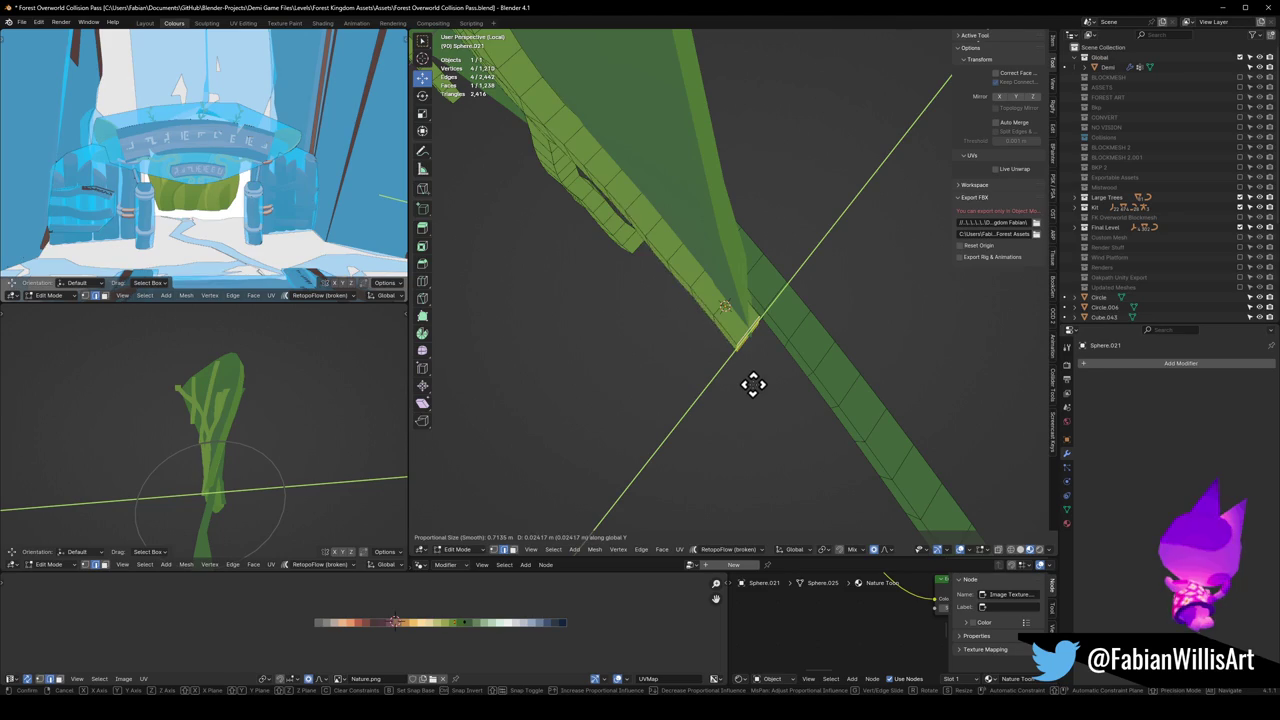
pyautogui.scroll(8, 757, 382)
pyautogui.click(756, 379)
# Step: Select a stem face and move it along Y with proportional editing
pyautogui.moveTo(746, 357)
pyautogui.mouseDown(button='middle')
pyautogui.moveTo(672, 316)
pyautogui.moveTo(706, 286)
pyautogui.moveTo(767, 319)
pyautogui.moveTo(737, 309)
pyautogui.moveTo(751, 306)
pyautogui.mouseUp(button='middle')
pyautogui.click(714, 271)
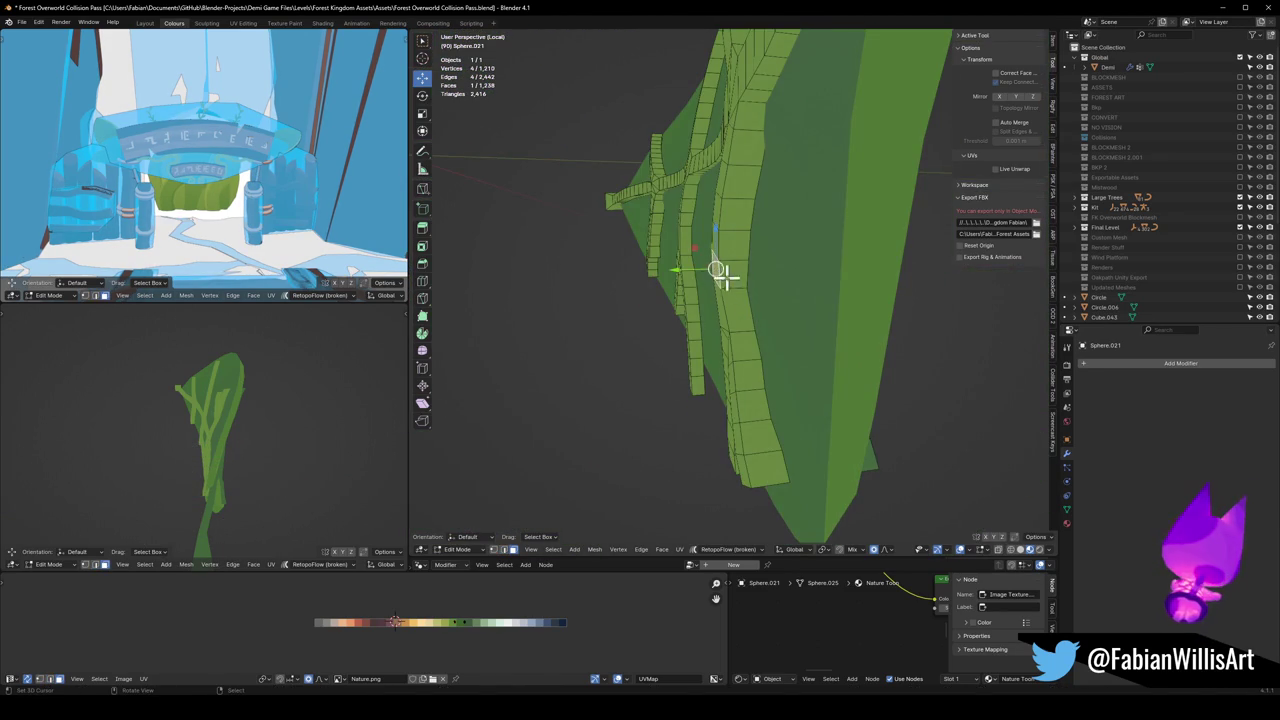
pyautogui.press('g')
pyautogui.press('y')
pyautogui.scroll(-2, 730, 310)
pyautogui.scroll(-2, 735, 308)
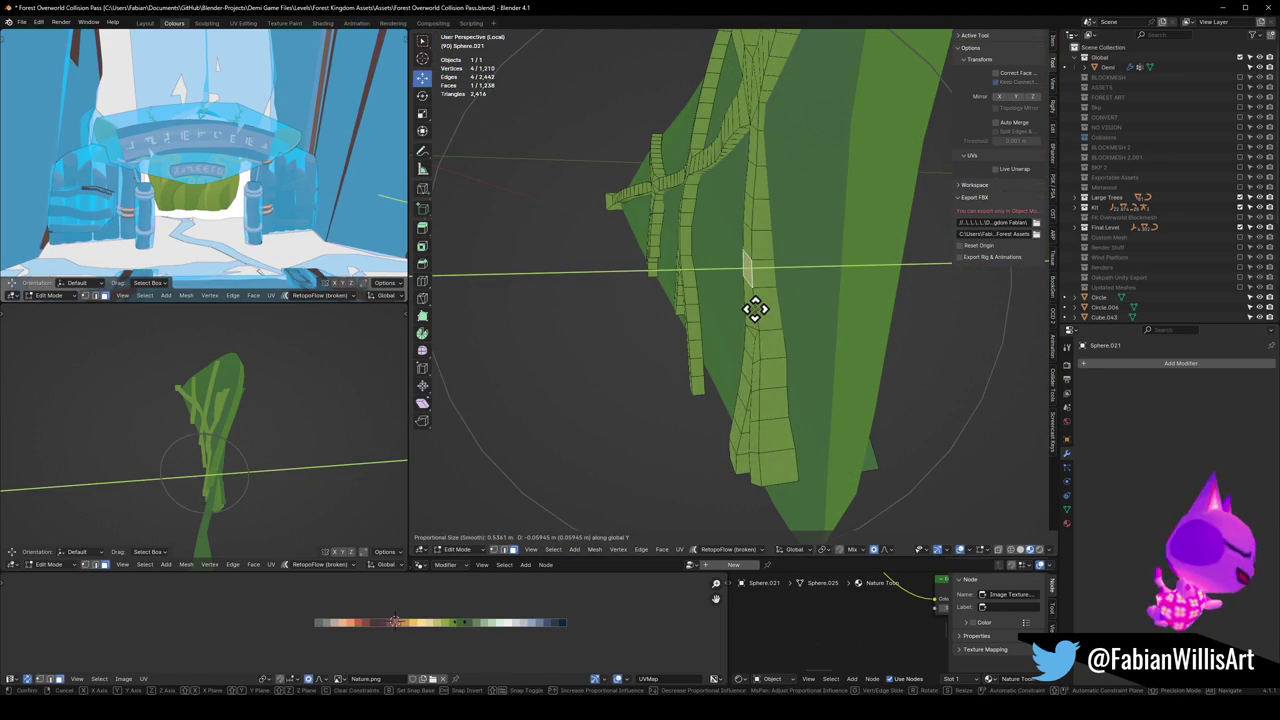
pyautogui.scroll(-1, 740, 305)
pyautogui.click(749, 449)
# Step: Apply two more smooth proportional moves along Y to the leaf
pyautogui.moveTo(749, 449)
pyautogui.mouseDown(button='middle')
pyautogui.moveTo(766, 400)
pyautogui.moveTo(714, 471)
pyautogui.mouseUp(button='middle')
pyautogui.hotkey('alt', 'a')
pyautogui.press('g')
pyautogui.press('y')
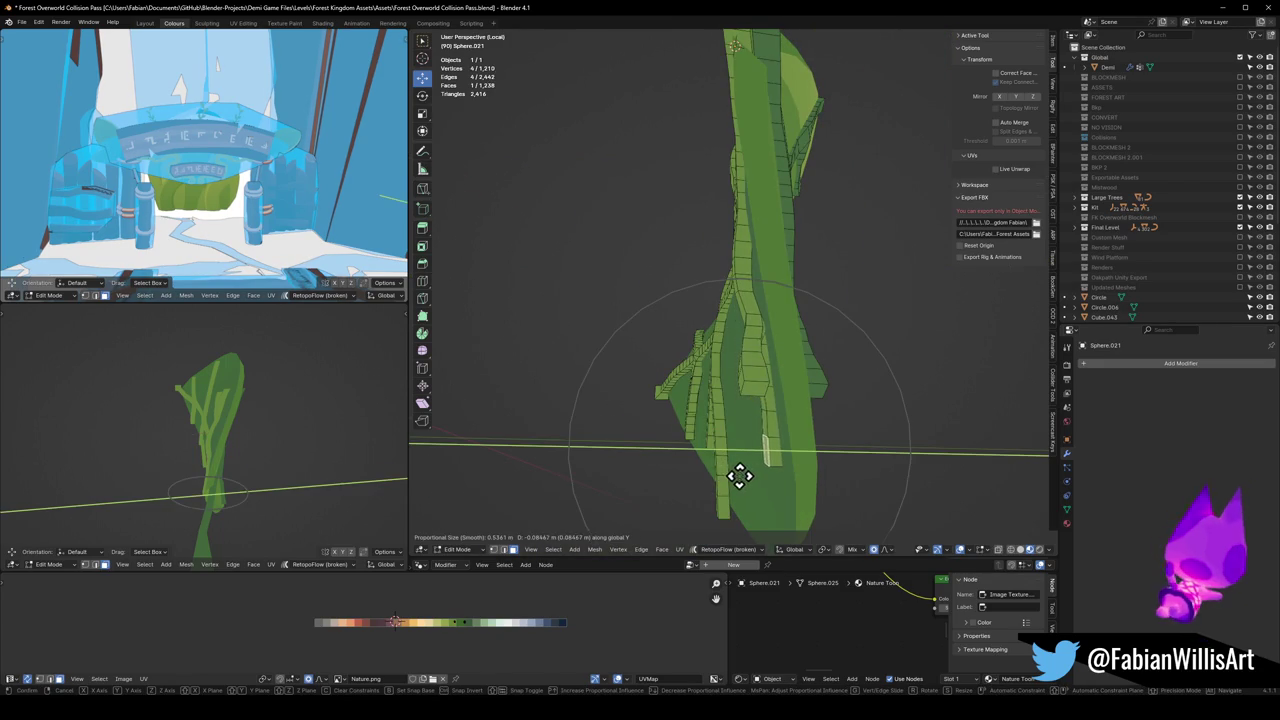
pyautogui.click(755, 447)
pyautogui.hotkey('alt', 'a')
pyautogui.press('g')
pyautogui.press('y')
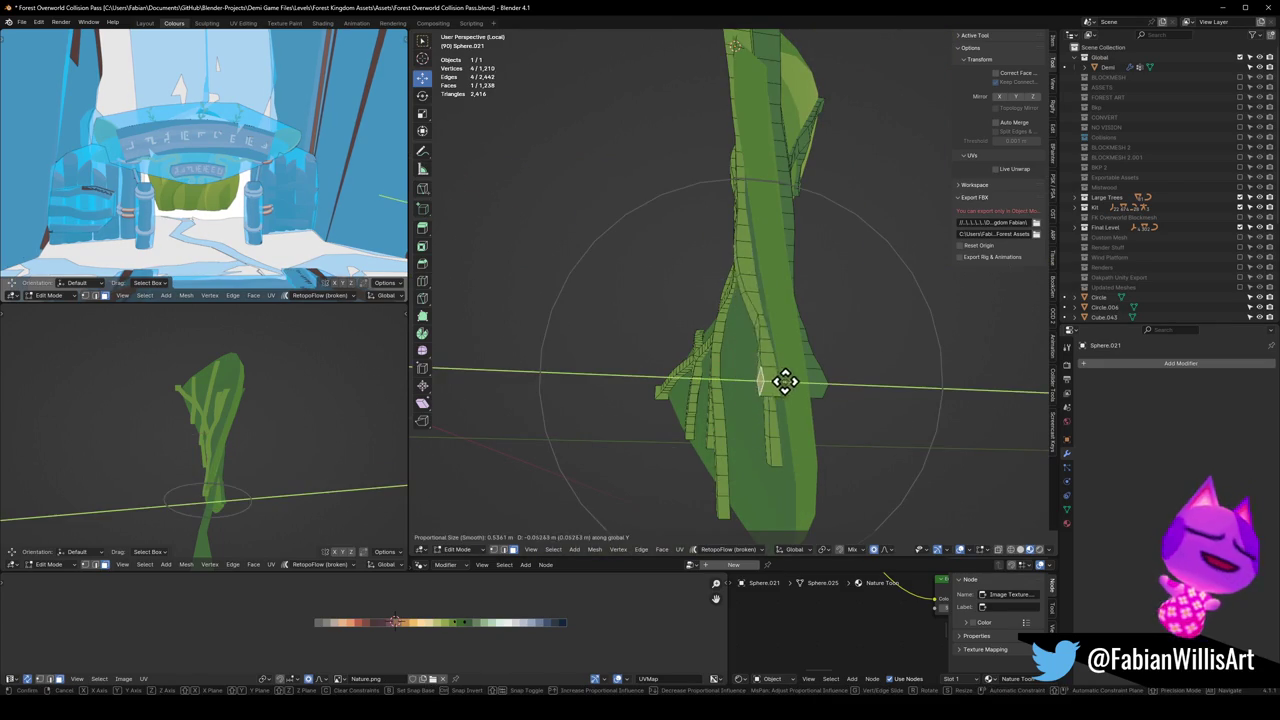
pyautogui.click(790, 381)
# Step: Shift the last leaf section −0.038449 m along Y with smooth falloff at size 0.207
pyautogui.hotkey('alt', 'a')
pyautogui.moveTo(777, 380)
pyautogui.mouseDown(button='middle')
pyautogui.moveTo(737, 305)
pyautogui.moveTo(760, 271)
pyautogui.mouseUp(button='middle')
pyautogui.press('g')
pyautogui.press('y')
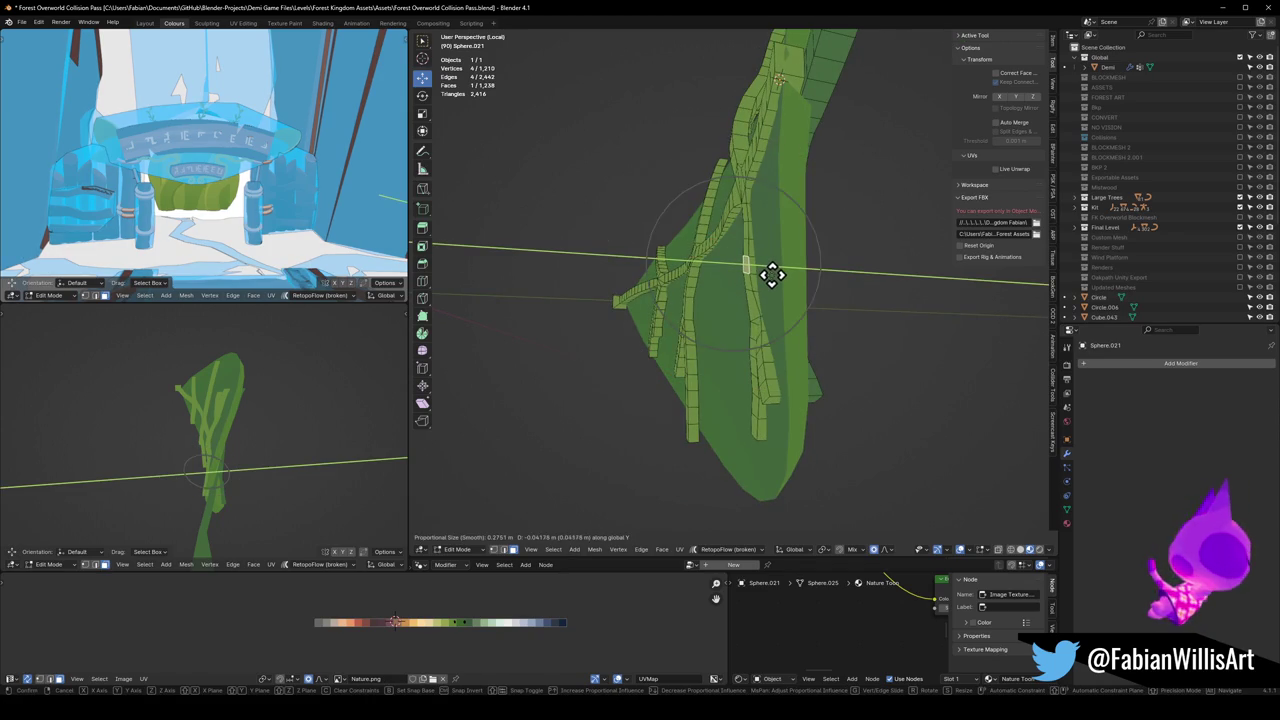
pyautogui.click(771, 275)
# Step: Save the blend file
pyautogui.moveTo(191, 420)
pyautogui.mouseDown(button='middle')
pyautogui.moveTo(263, 429)
pyautogui.moveTo(289, 406)
pyautogui.moveTo(253, 418)
pyautogui.moveTo(287, 448)
pyautogui.mouseUp(button='middle')
pyautogui.hotkey('ctrl', 's')
pyautogui.scroll(-3, 253, 418)
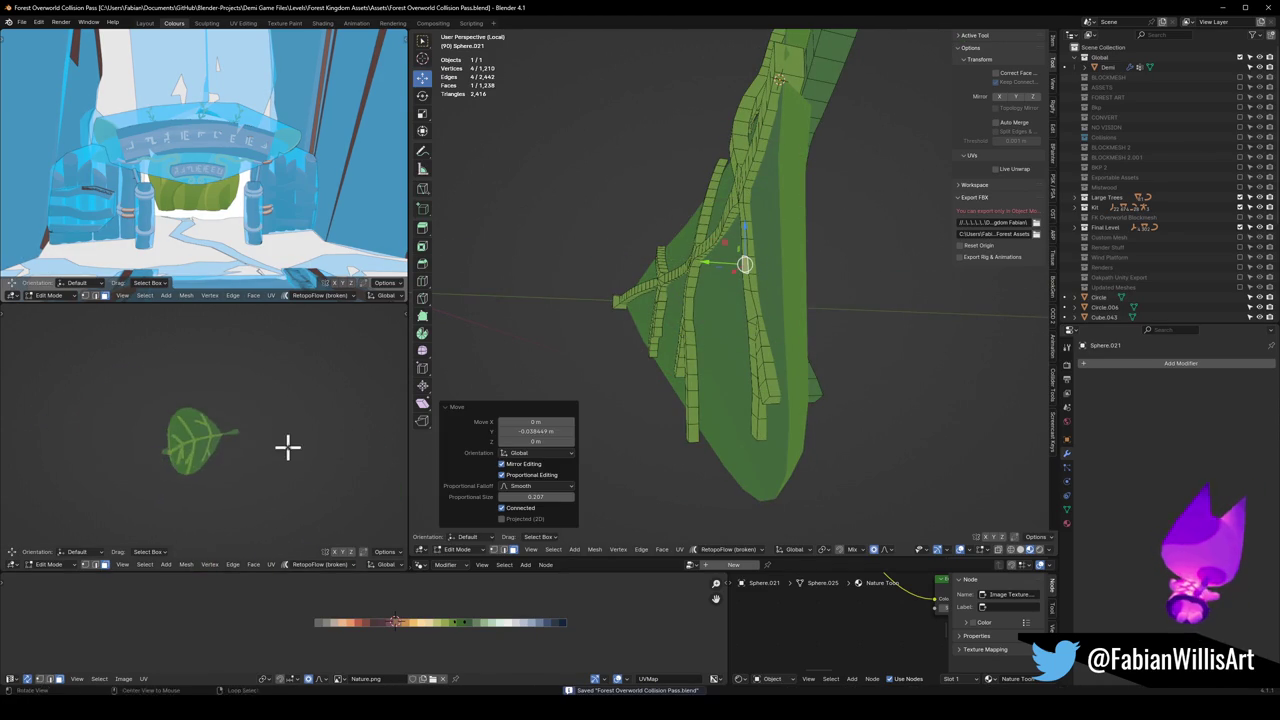
# Step: Isolate the leaf in local view and switch Edit Mode over to the vein mesh
pyautogui.moveTo(171, 450)
pyautogui.mouseDown(button='middle')
pyautogui.moveTo(306, 434)
pyautogui.moveTo(154, 449)
pyautogui.moveTo(229, 427)
pyautogui.mouseUp(button='middle')
pyautogui.hotkey('alt', 'q')
pyautogui.press('KP_Divide')
pyautogui.press('KP_Divide')
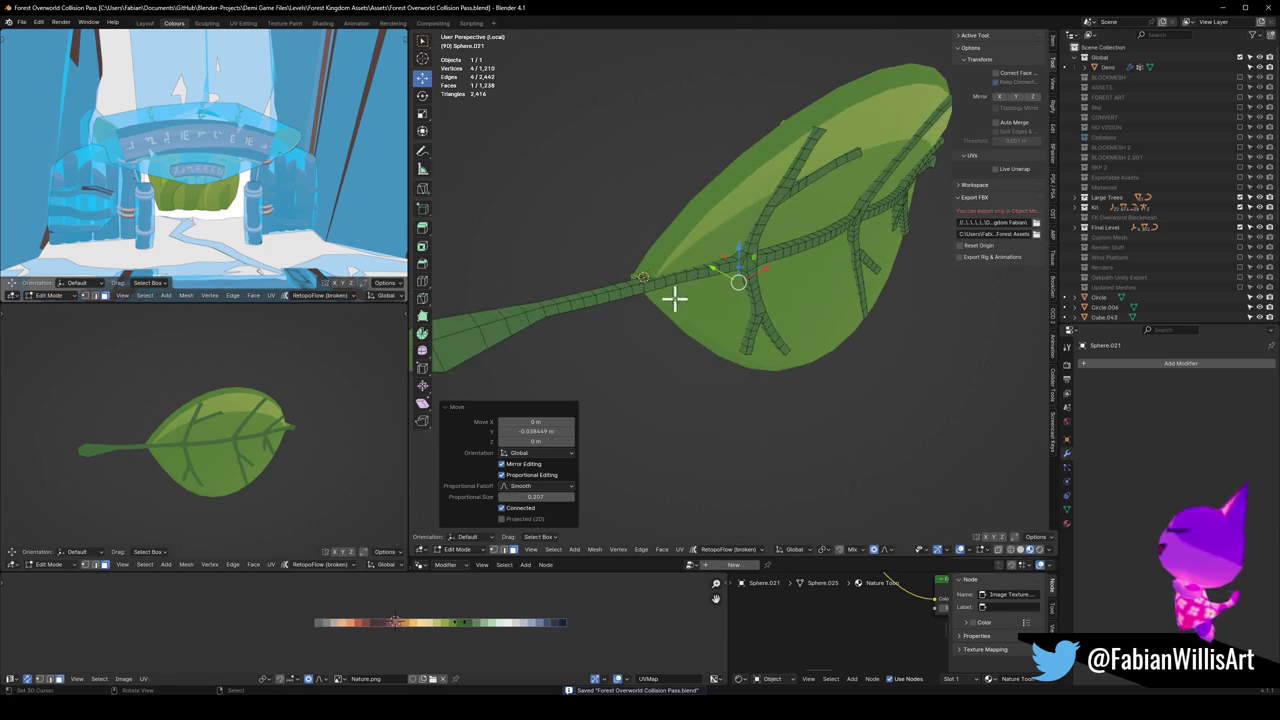
pyautogui.press('a')
pyautogui.hotkey('alt', 'a')
pyautogui.hotkey('alt', 'q')
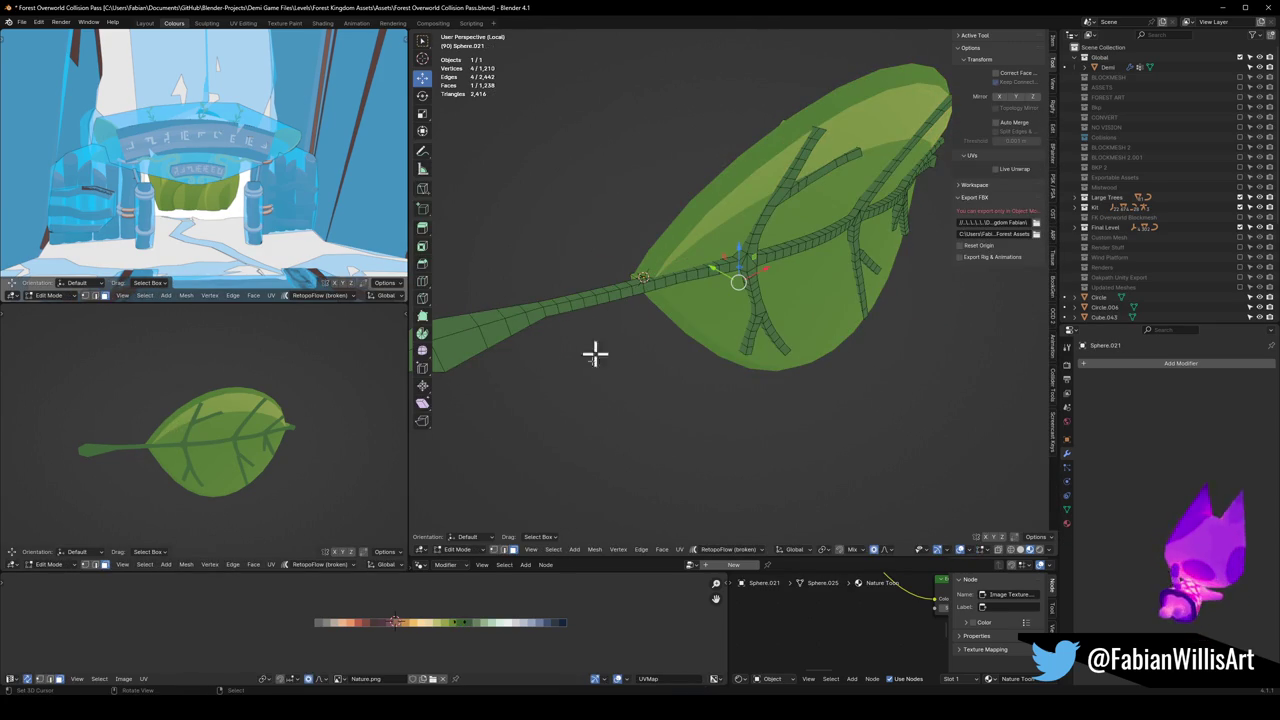
pyautogui.press('a')
pyautogui.hotkey('alt', 'a')
# Step: Slide the vein UVs −0.0278 along X onto a different palette green, then exit Edit Mode
pyautogui.press('b')
pyautogui.moveTo(460, 642); pyautogui.dragTo(488, 628)
pyautogui.press('g')
pyautogui.press('x')
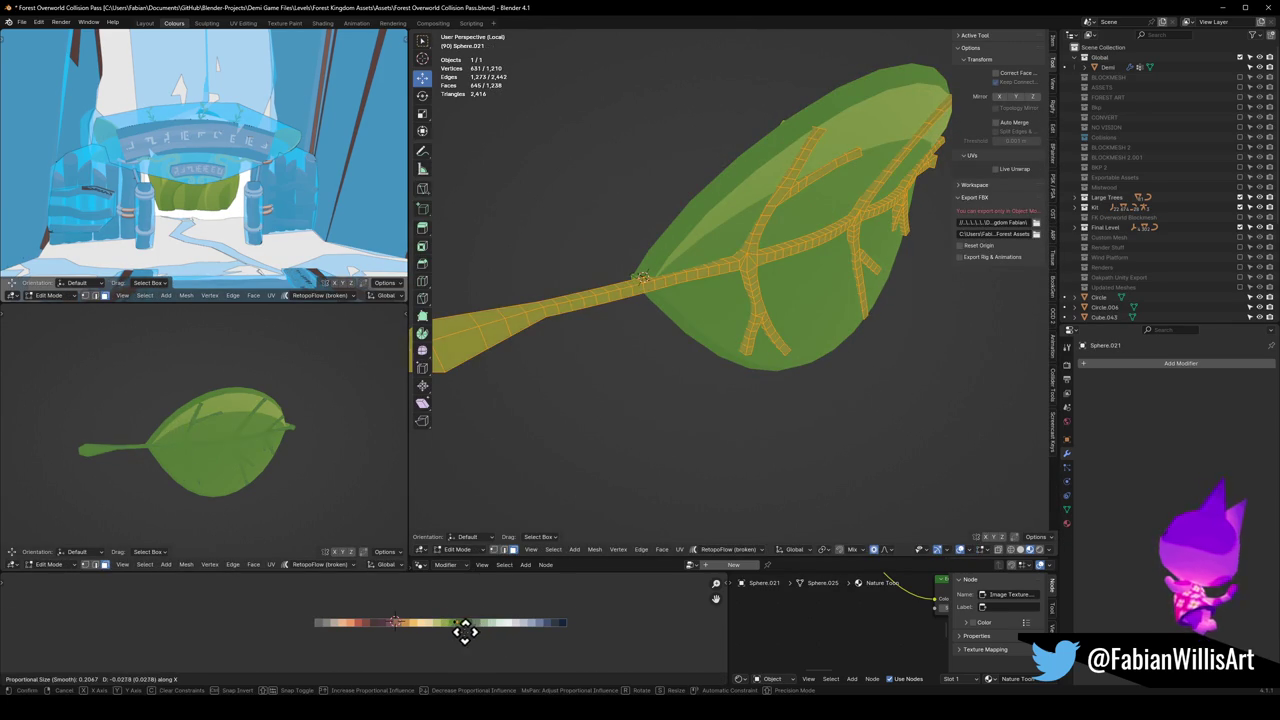
pyautogui.click(434, 634)
pyautogui.moveTo(210, 458)
pyautogui.mouseDown(button='middle')
pyautogui.moveTo(332, 456)
pyautogui.moveTo(140, 449)
pyautogui.moveTo(274, 443)
pyautogui.moveTo(294, 451)
pyautogui.moveTo(263, 443)
pyautogui.moveTo(310, 464)
pyautogui.moveTo(280, 436)
pyautogui.moveTo(291, 423)
pyautogui.mouseUp(button='middle')
pyautogui.moveTo(735, 250)
pyautogui.mouseDown(button='middle')
pyautogui.moveTo(762, 243)
pyautogui.moveTo(731, 286)
pyautogui.mouseUp(button='middle')
pyautogui.press('Tab')
# Step: Select Forest_Foliage_00.003, enter Edit Mode and box-select its blade UVs on the palette
pyautogui.click(745, 303)
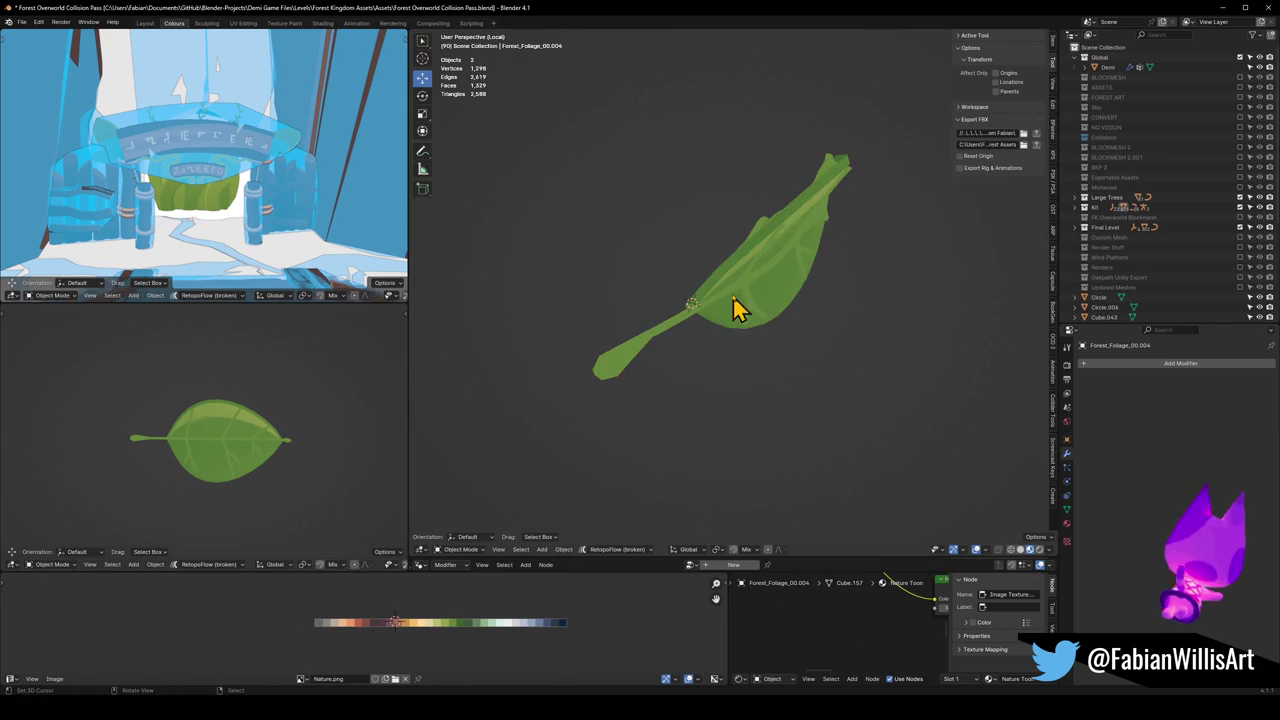
pyautogui.click(736, 305)
pyautogui.press('Tab')
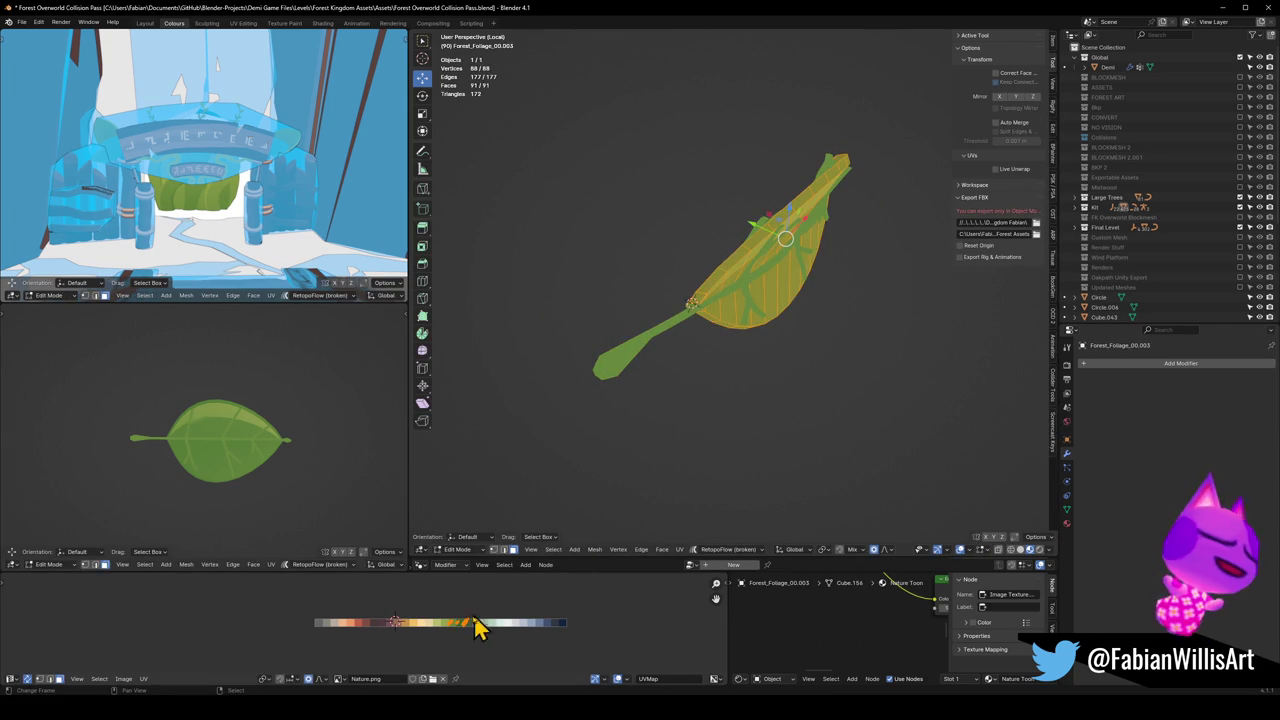
pyautogui.click(443, 633)
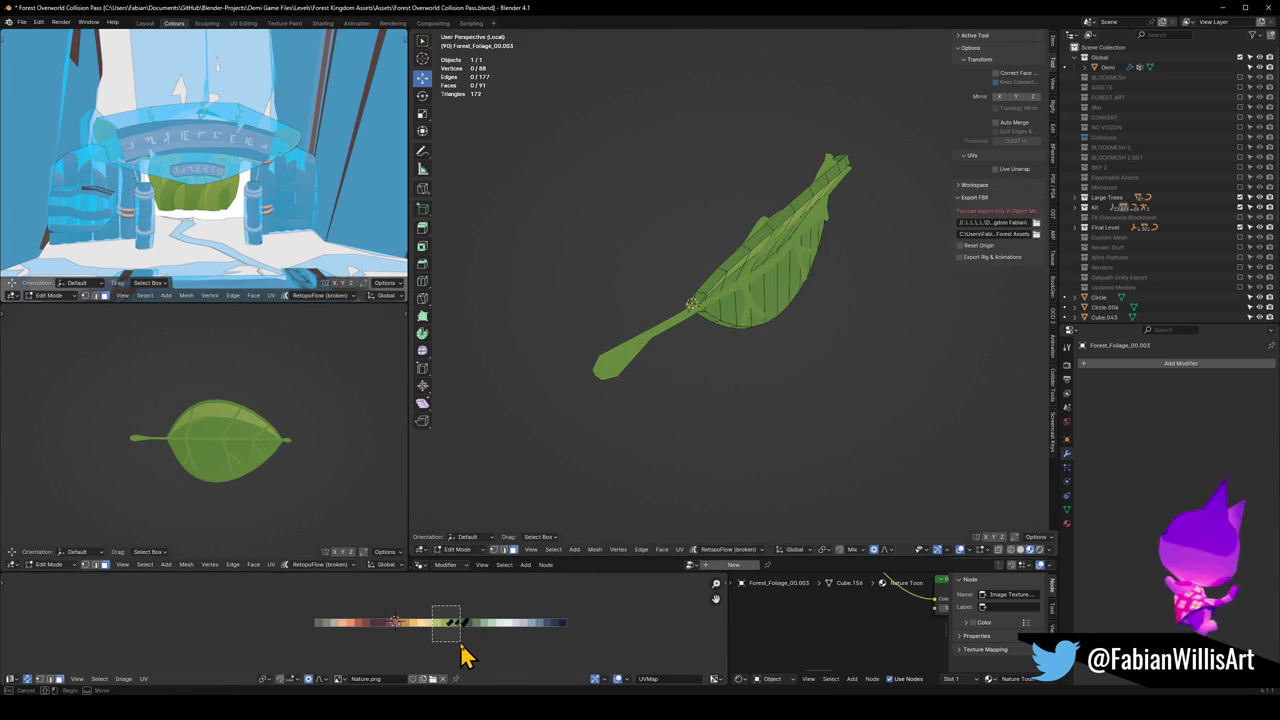
pyautogui.moveTo(461, 644); pyautogui.dragTo(462, 646)
# Step: Slide the blade UVs 0.0337 along X onto a darker green, then scale and nudge them slightly
pyautogui.press('g')
pyautogui.press('x')
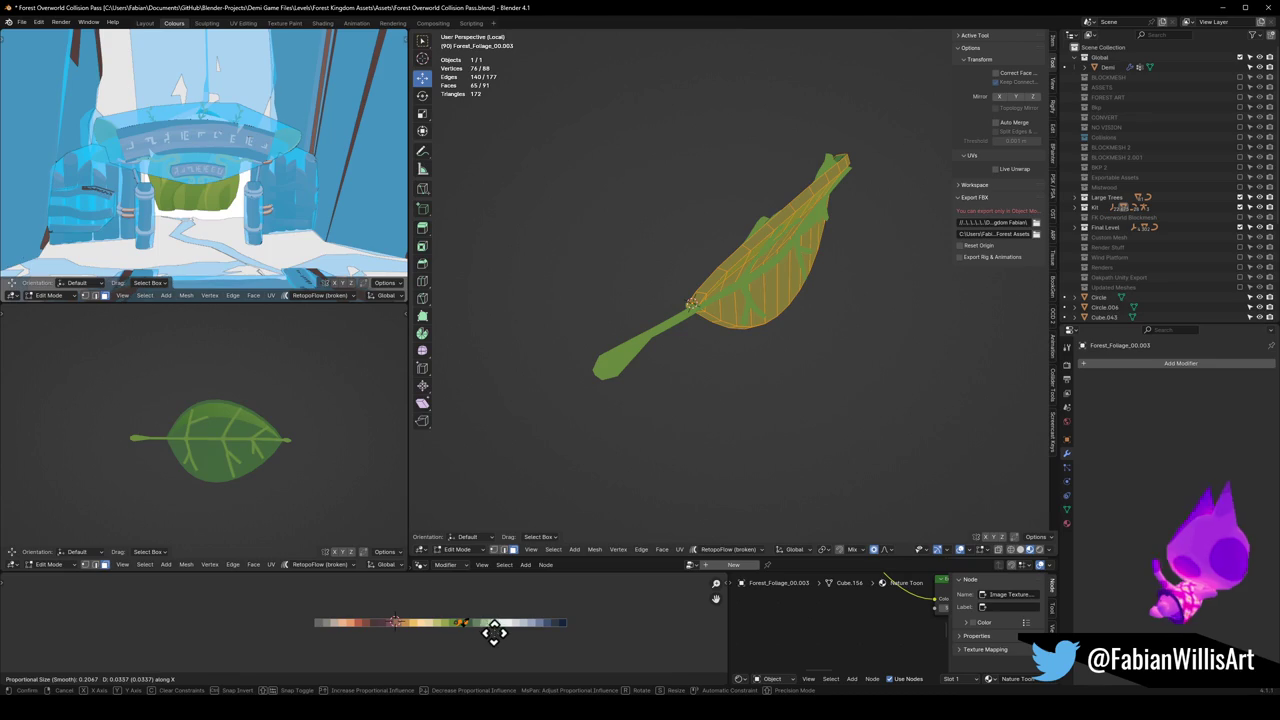
pyautogui.click(500, 633)
pyautogui.press('s')
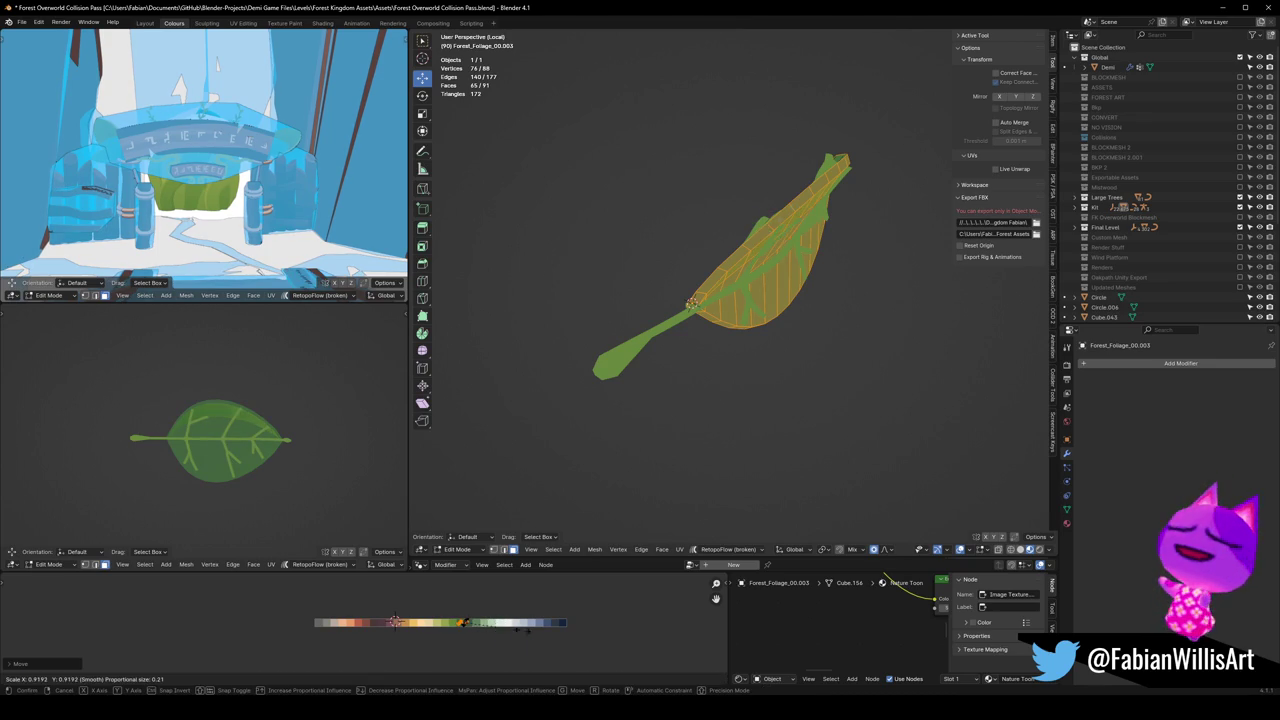
pyautogui.click(500, 643)
pyautogui.press('g')
pyautogui.click(486, 634)
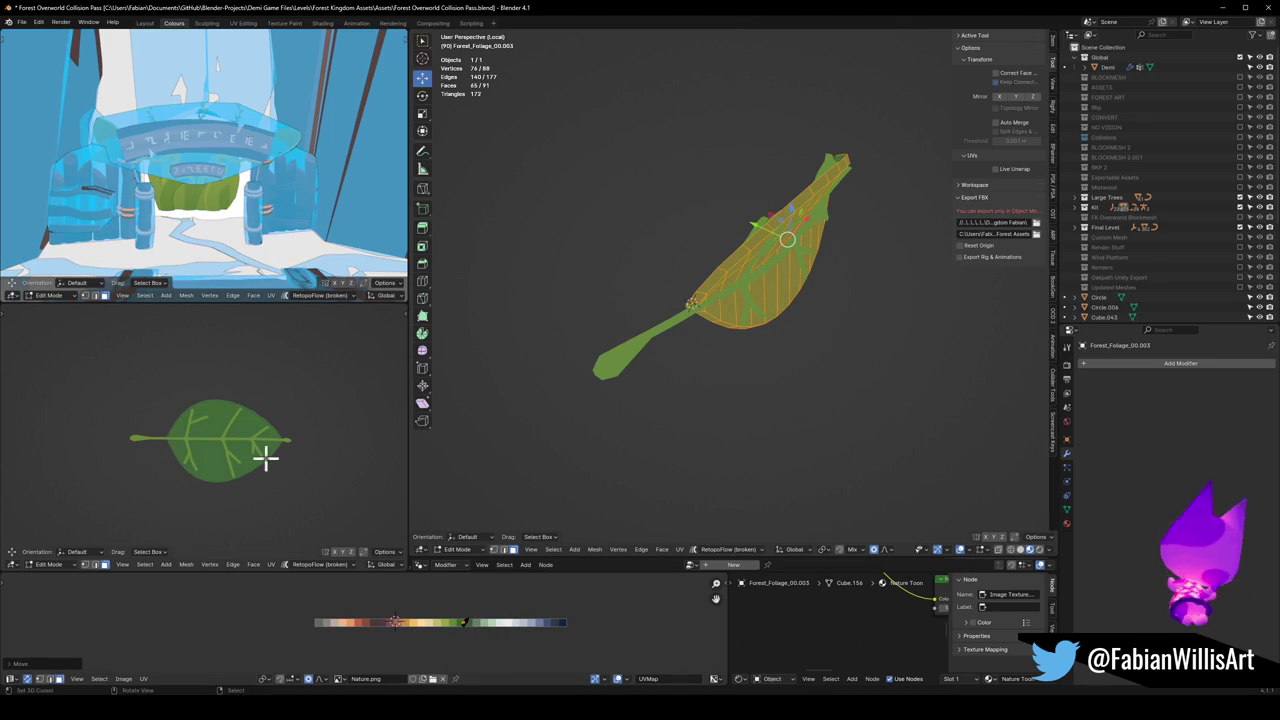
pyautogui.scroll(4, 285, 466)
pyautogui.moveTo(294, 469)
pyautogui.mouseDown(button='middle')
pyautogui.moveTo(386, 480)
pyautogui.moveTo(337, 486)
pyautogui.moveTo(360, 503)
pyautogui.moveTo(309, 494)
pyautogui.moveTo(305, 455)
pyautogui.moveTo(258, 440)
pyautogui.moveTo(297, 414)
pyautogui.mouseUp(button='middle')
pyautogui.moveTo(195, 440)
pyautogui.mouseDown(button='middle')
pyautogui.moveTo(354, 451)
pyautogui.moveTo(273, 459)
pyautogui.mouseUp(button='middle')
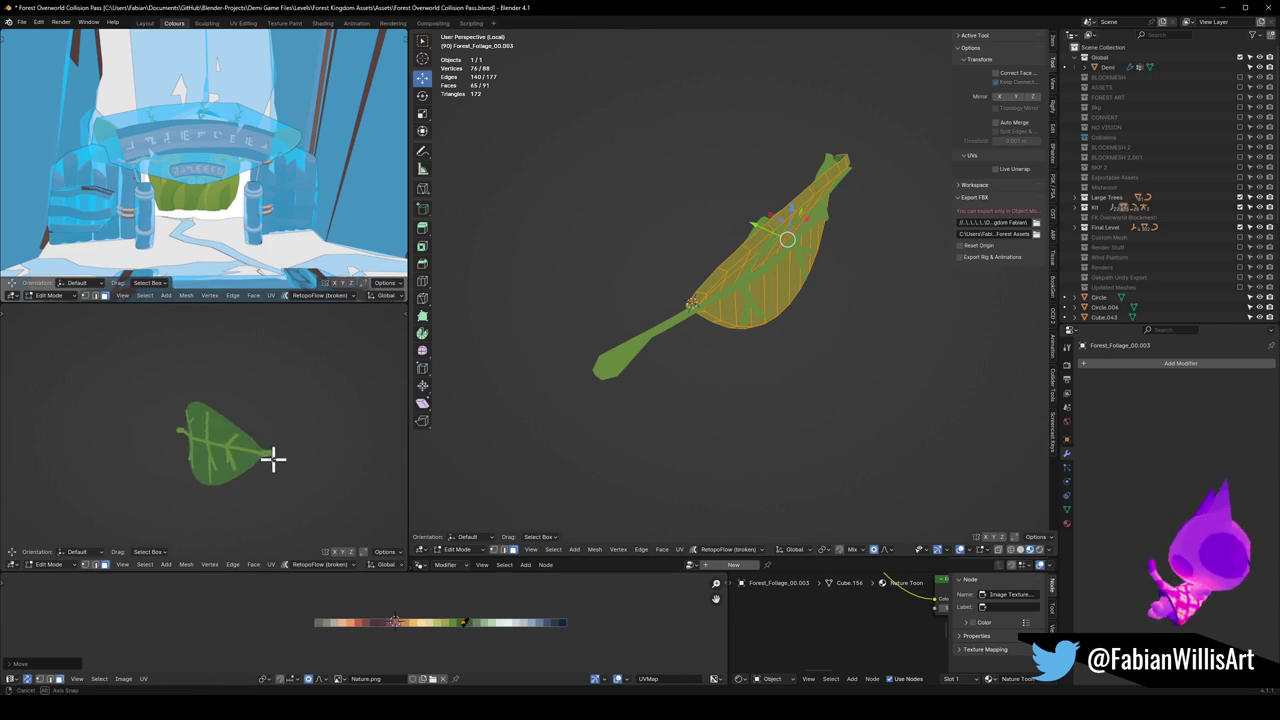
# Step: Select a linked strip of leaf faces and shift its UVs horizontally across the palette
pyautogui.hotkey('alt', 'a')
pyautogui.keyDown('shift'); pyautogui.rightClick(688, 314); pyautogui.keyUp('shift')
pyautogui.moveTo(734, 306); pyautogui.dragTo(763, 306, button='middle')
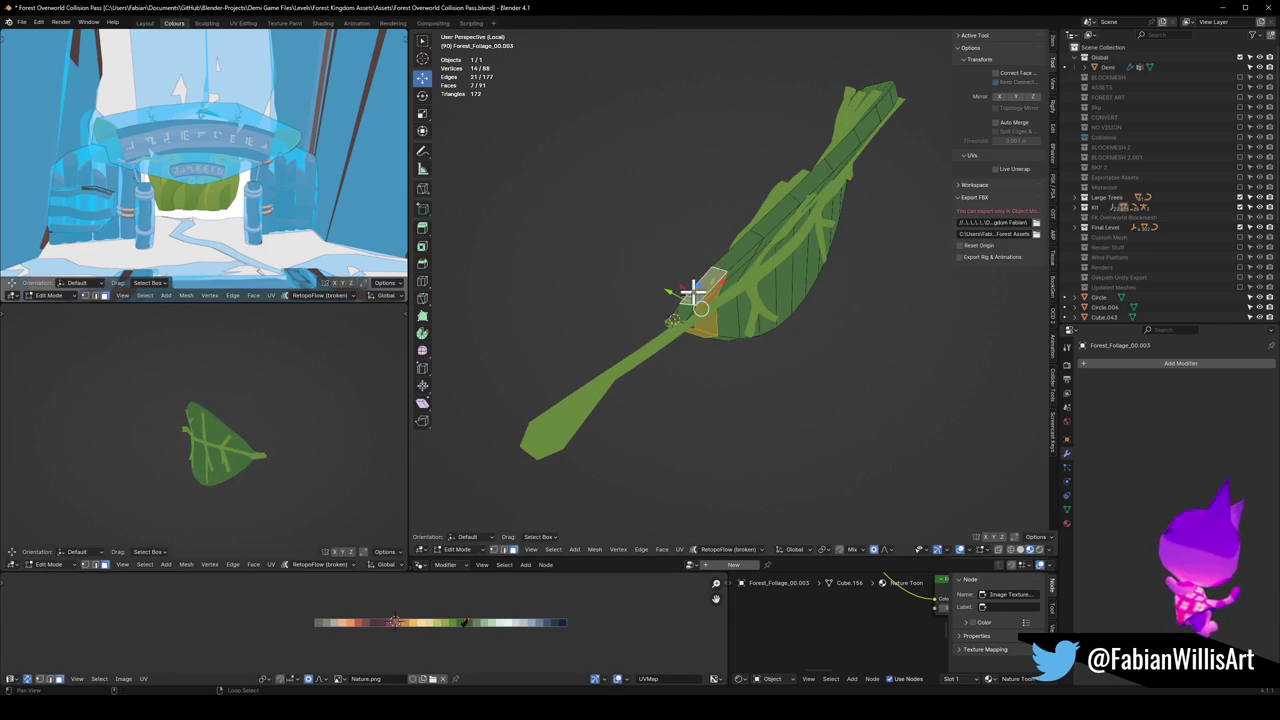
pyautogui.press('l')
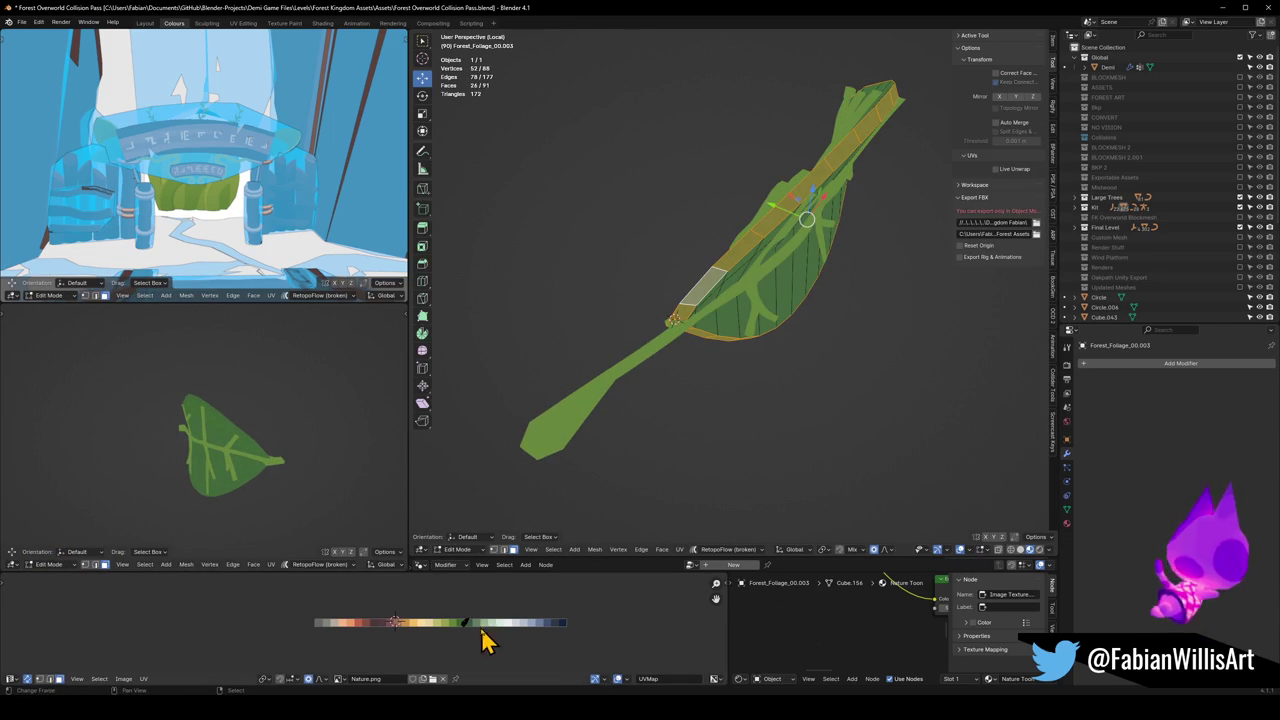
pyautogui.press('g')
pyautogui.press('x')
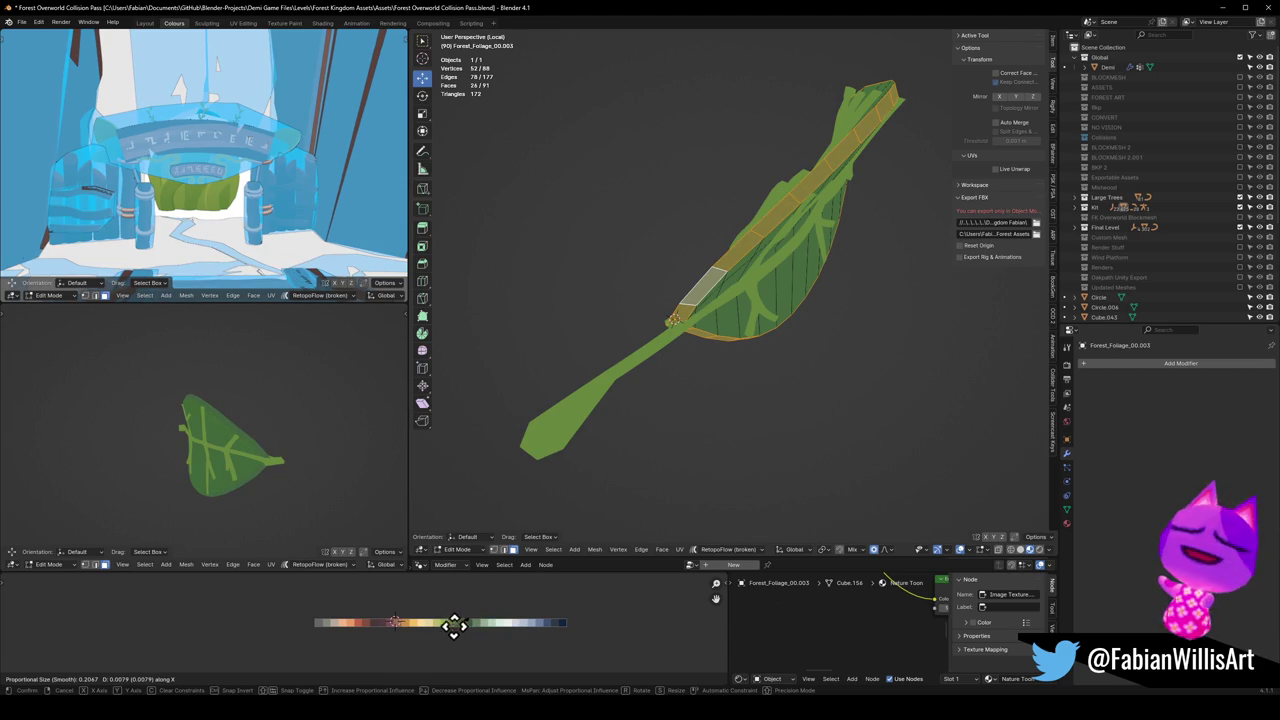
pyautogui.click(382, 611)
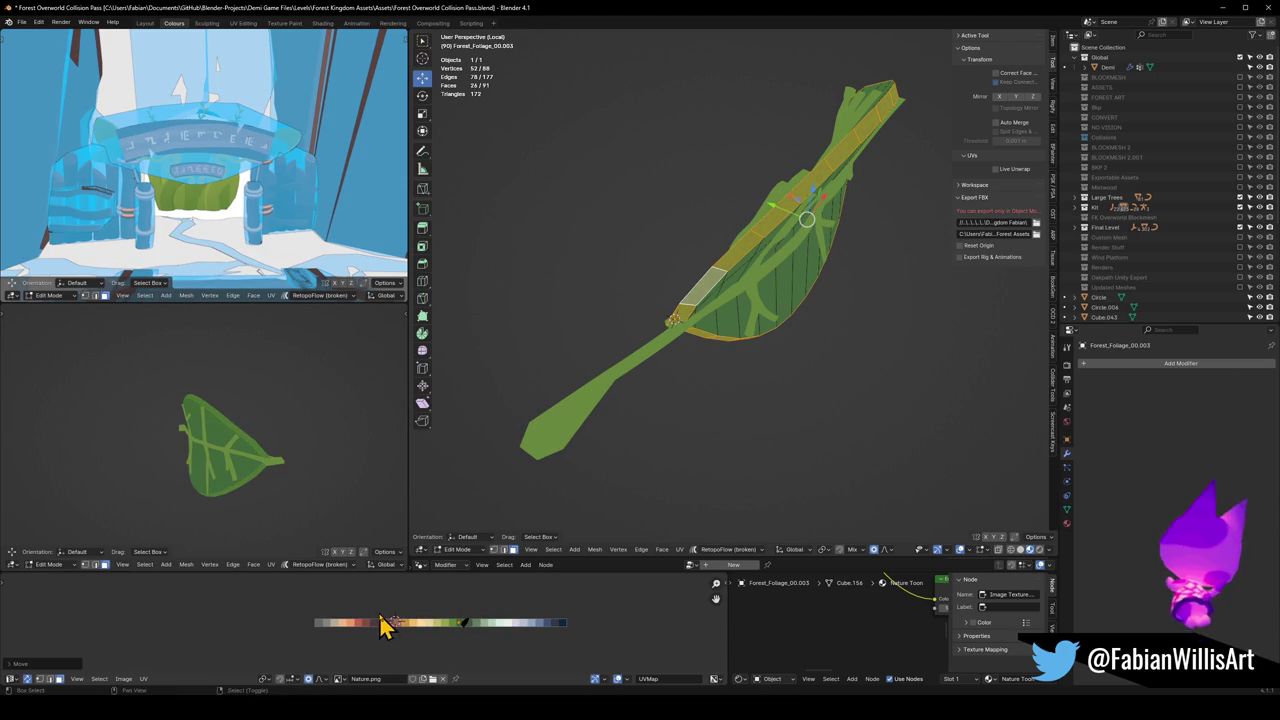
pyautogui.moveTo(254, 437)
pyautogui.mouseDown(button='middle')
pyautogui.moveTo(351, 441)
pyautogui.moveTo(33, 459)
pyautogui.moveTo(349, 457)
pyautogui.moveTo(330, 491)
pyautogui.mouseUp(button='middle')
pyautogui.press('g')
pyautogui.press('x')
pyautogui.click(413, 622)
pyautogui.moveTo(200, 450)
pyautogui.mouseDown(button='middle')
pyautogui.moveTo(243, 457)
pyautogui.moveTo(277, 434)
pyautogui.moveTo(318, 473)
pyautogui.moveTo(229, 443)
pyautogui.moveTo(343, 454)
pyautogui.moveTo(228, 458)
pyautogui.mouseUp(button='middle')
# Step: Select the shortest edge path along the leaf rim and slide its UVs along X
pyautogui.hotkey('alt', 'a')
pyautogui.moveTo(614, 365)
pyautogui.mouseDown(button='middle')
pyautogui.moveTo(679, 308)
pyautogui.moveTo(609, 346)
pyautogui.moveTo(651, 340)
pyautogui.moveTo(771, 266)
pyautogui.mouseUp(button='middle')
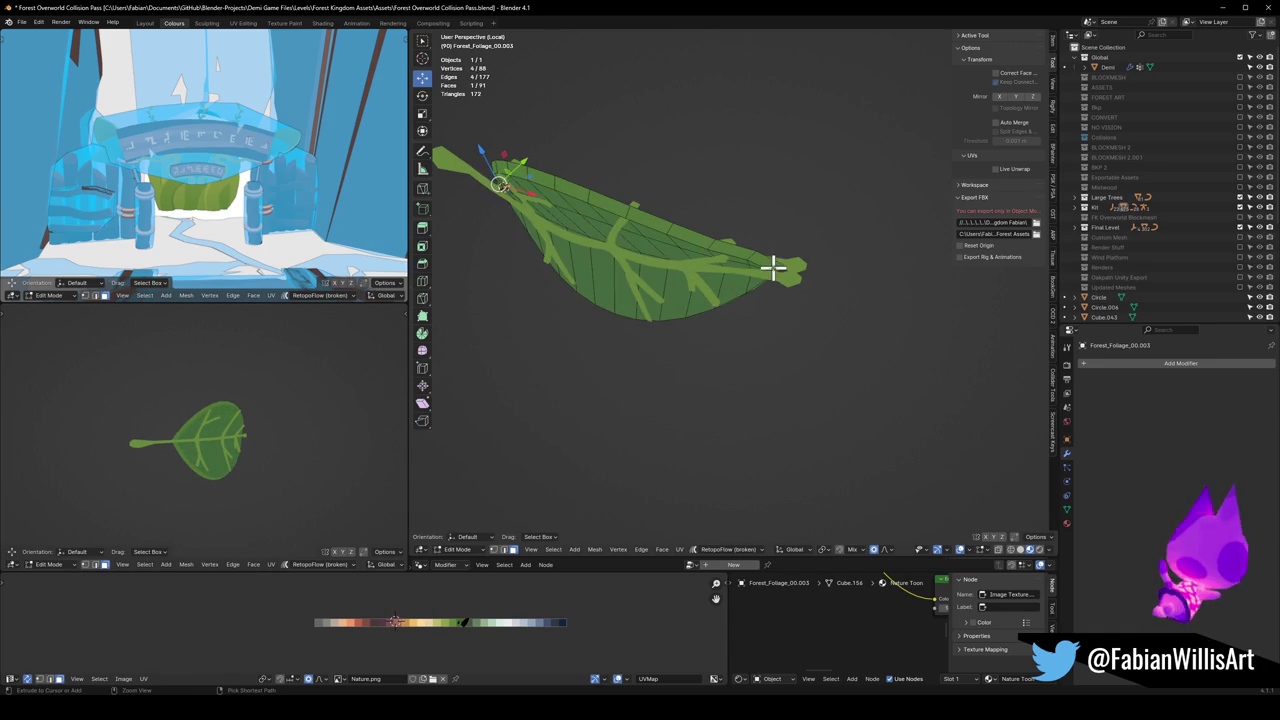
pyautogui.keyDown('ctrl'); pyautogui.click(770, 263); pyautogui.keyUp('ctrl')
pyautogui.moveTo(688, 300)
pyautogui.mouseDown(button='middle')
pyautogui.moveTo(757, 260)
pyautogui.moveTo(551, 266)
pyautogui.moveTo(713, 280)
pyautogui.mouseUp(button='middle')
pyautogui.hotkey('ctrl', 'z')
pyautogui.keyDown('ctrl'); pyautogui.click(745, 256); pyautogui.keyUp('ctrl')
pyautogui.moveTo(800, 246); pyautogui.dragTo(829, 300, button='middle')
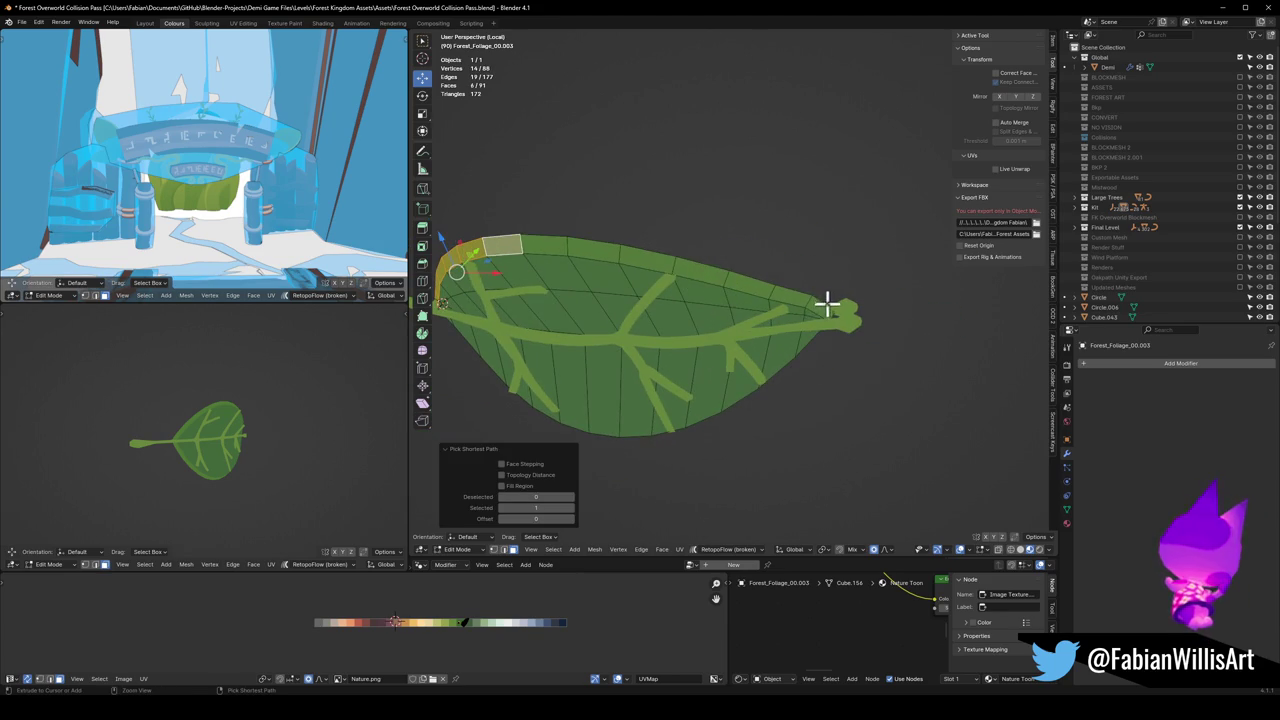
pyautogui.scroll(4, 246, 429)
pyautogui.press('g')
pyautogui.press('x')
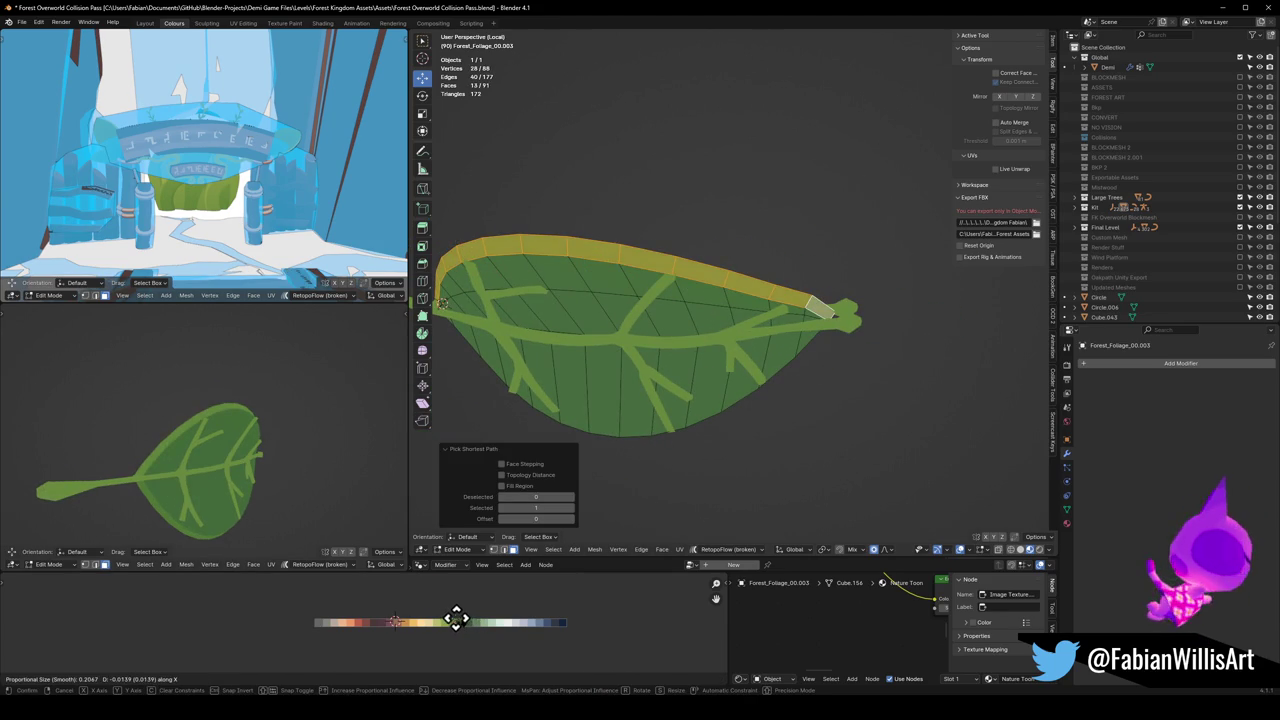
pyautogui.click(437, 617)
pyautogui.moveTo(280, 491); pyautogui.dragTo(240, 469, button='middle')
pyautogui.scroll(3, 623, 363)
# Step: Select the rim face strip out to the leaf tip and shift it to a new palette colour
pyautogui.moveTo(623, 363); pyautogui.dragTo(577, 208, button='middle')
pyautogui.moveTo(507, 76); pyautogui.dragTo(574, 254, button='middle')
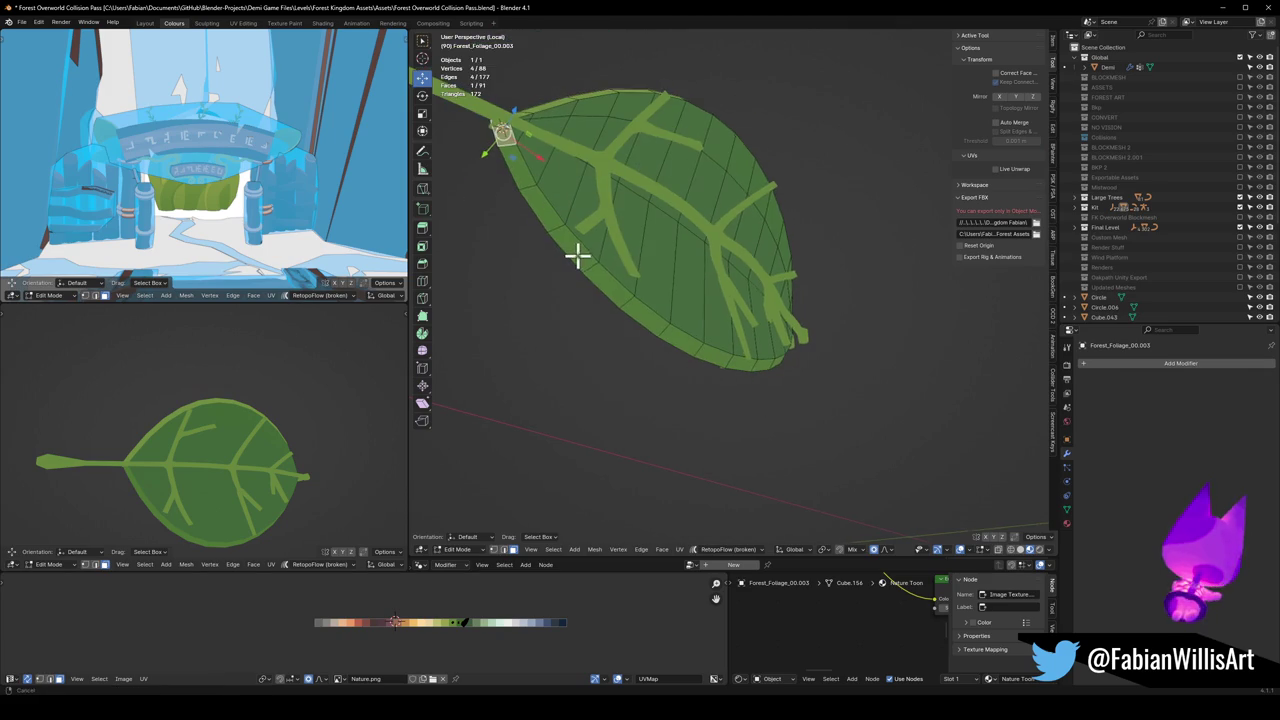
pyautogui.keyDown('ctrl'); pyautogui.click(683, 343); pyautogui.keyUp('ctrl')
pyautogui.moveTo(722, 352); pyautogui.dragTo(786, 317, button='middle')
pyautogui.keyDown('ctrl'); pyautogui.click(788, 320); pyautogui.keyUp('ctrl')
pyautogui.press('g')
pyautogui.press('x')
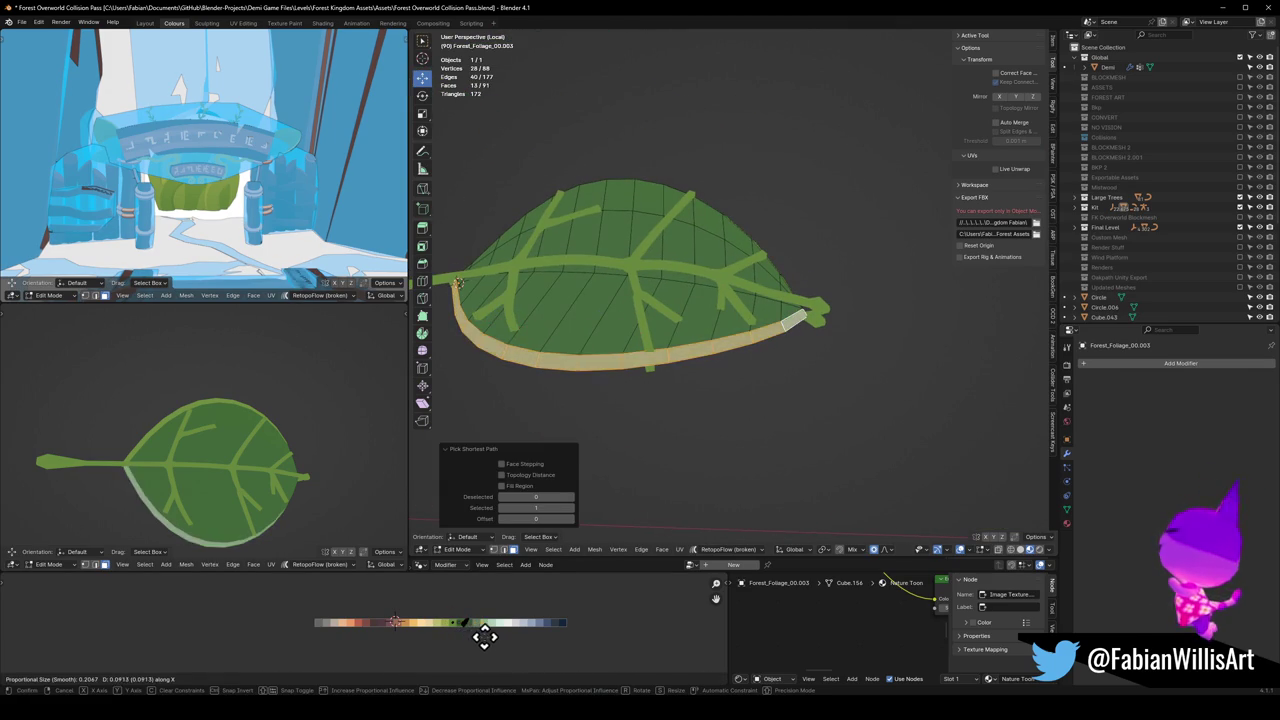
pyautogui.click(409, 628)
# Step: Move all the leaf's UVs horizontally on the palette, cancelling a trial UV scale
pyautogui.press('a')
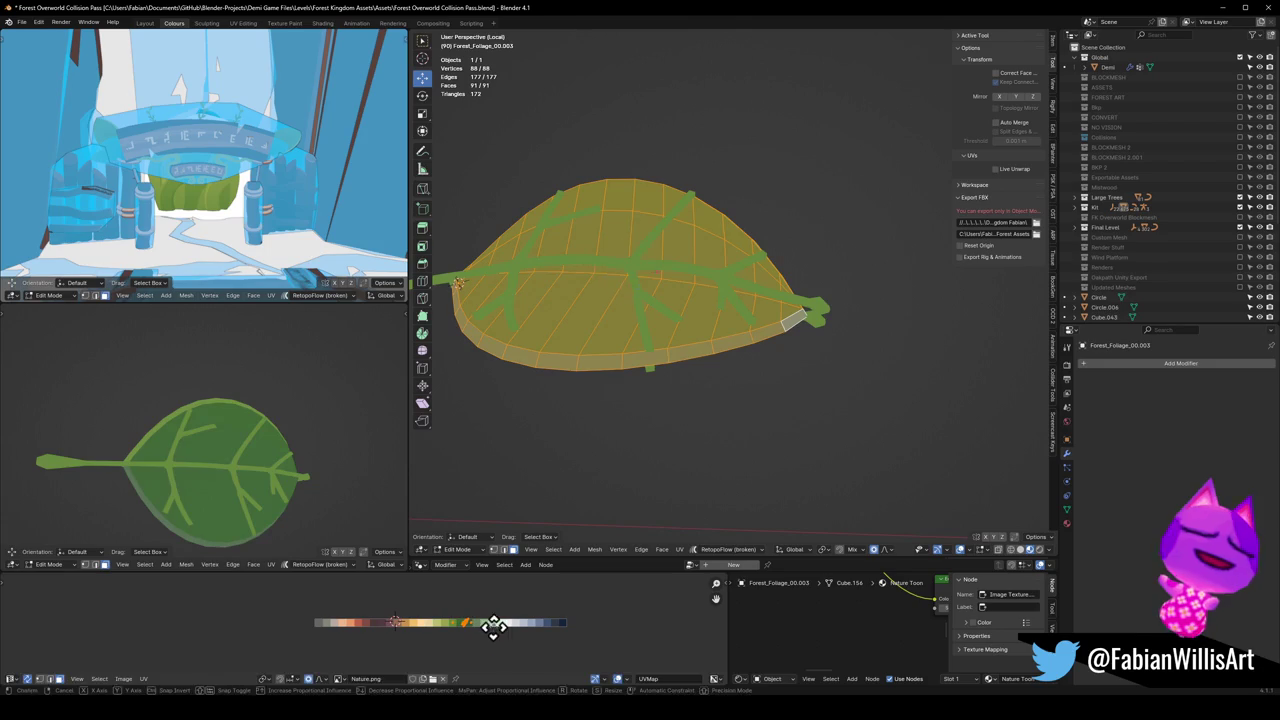
pyautogui.press('g')
pyautogui.press('x')
pyautogui.click(520, 624)
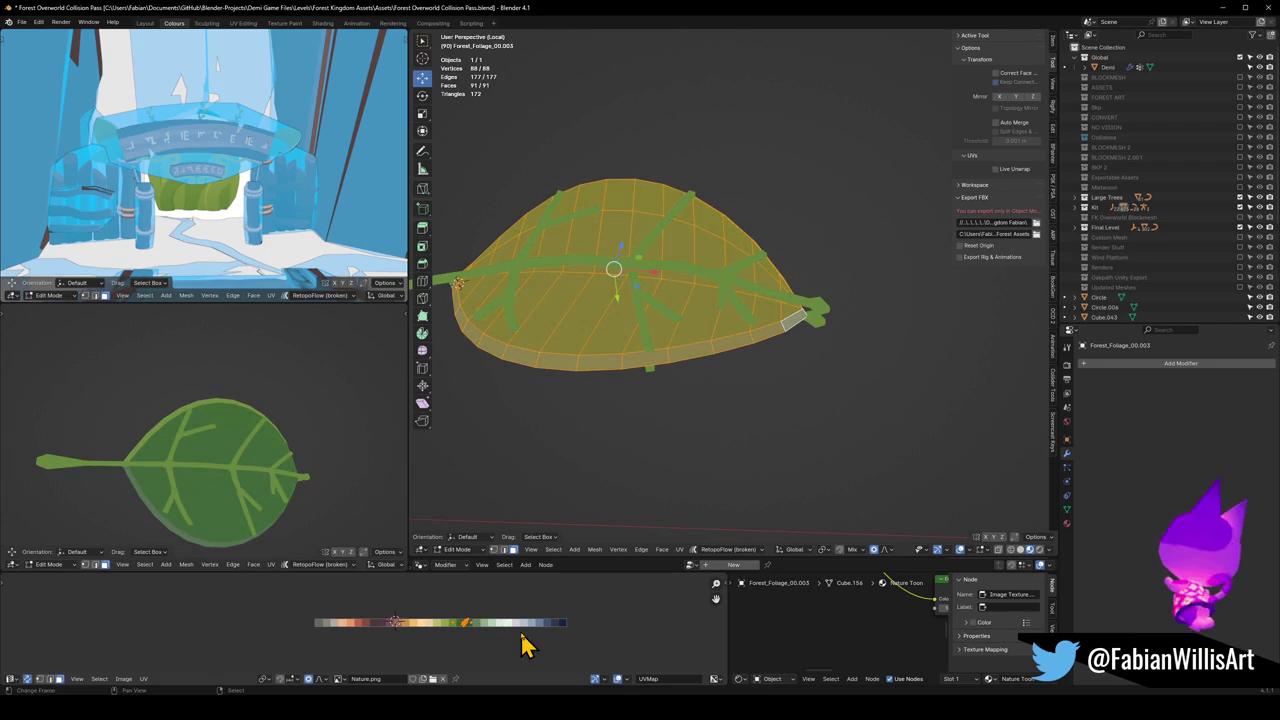
pyautogui.hotkey('alt', 'a')
pyautogui.press('b')
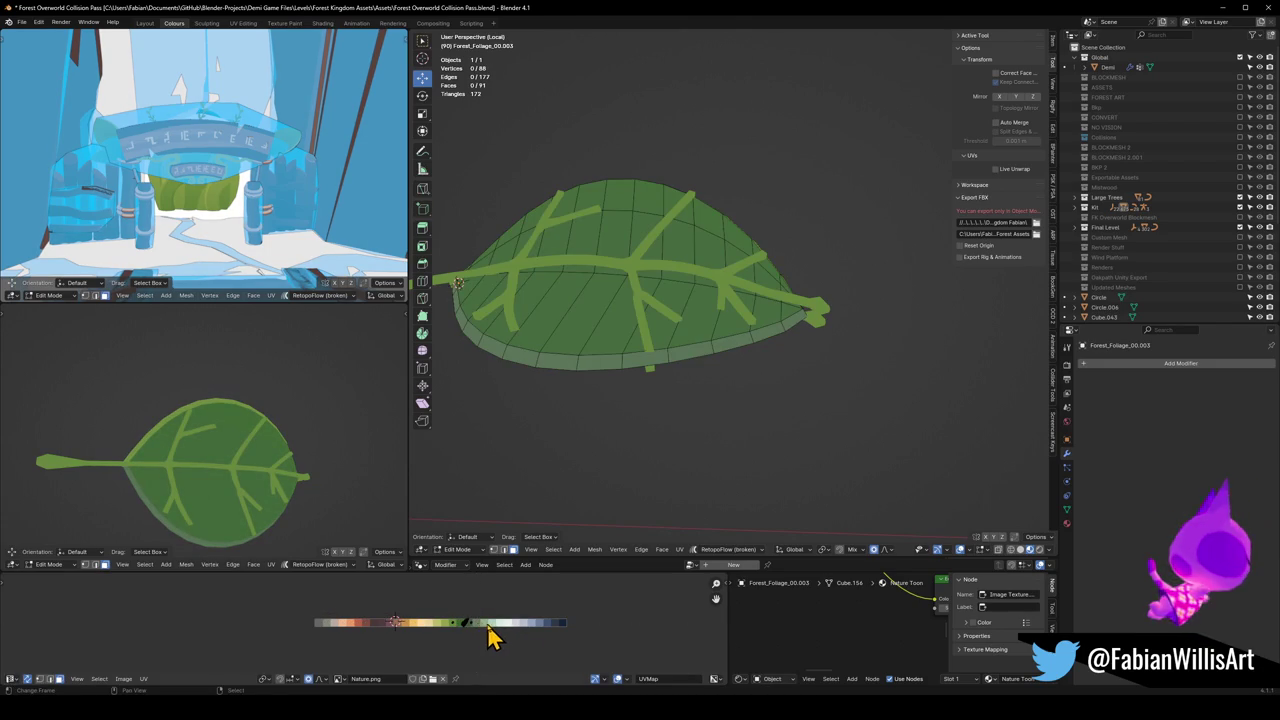
pyautogui.press('a')
pyautogui.press('s')
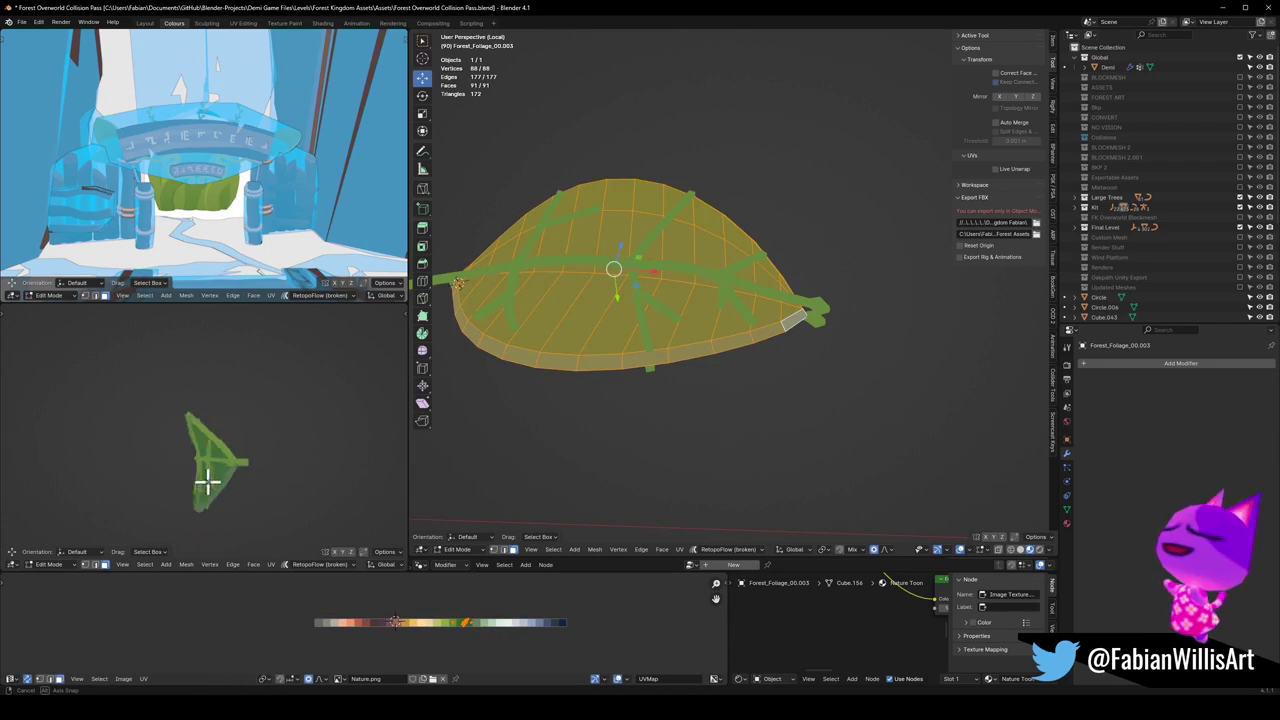
pyautogui.rightClick(300, 472)
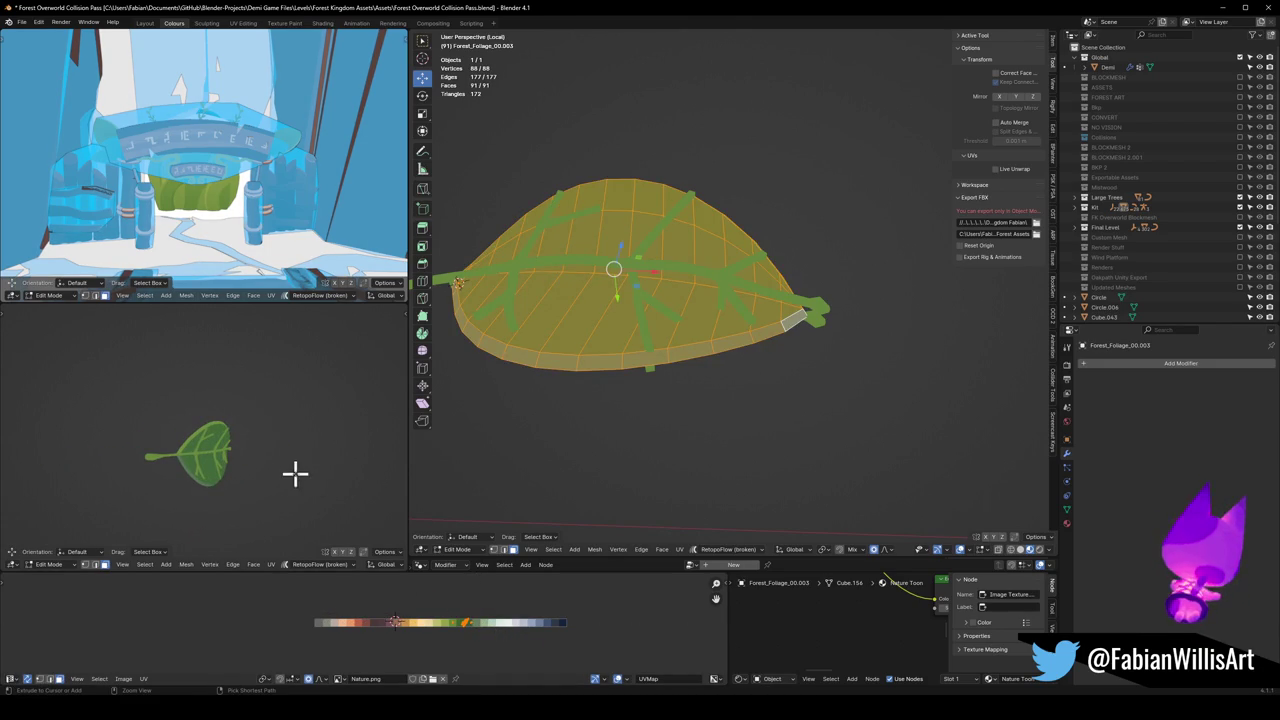
# Step: Restore the rim strip selection and scale its UVs, checking from top view
pyautogui.hotkey('ctrl', 'z')
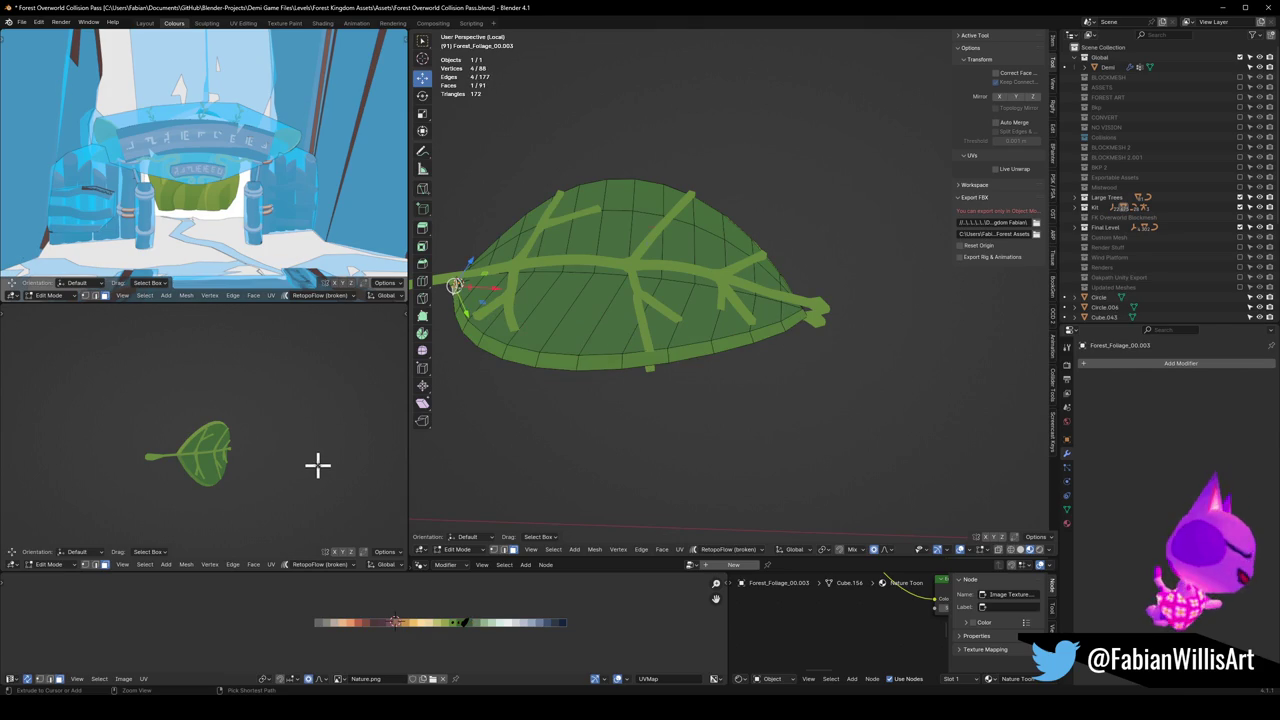
pyautogui.moveTo(301, 459)
pyautogui.keyDown('ctrl'); pyautogui.mouseDown(button='middle')
pyautogui.moveTo(249, 451)
pyautogui.moveTo(305, 450)
pyautogui.mouseUp(button='middle'); pyautogui.keyUp('ctrl')
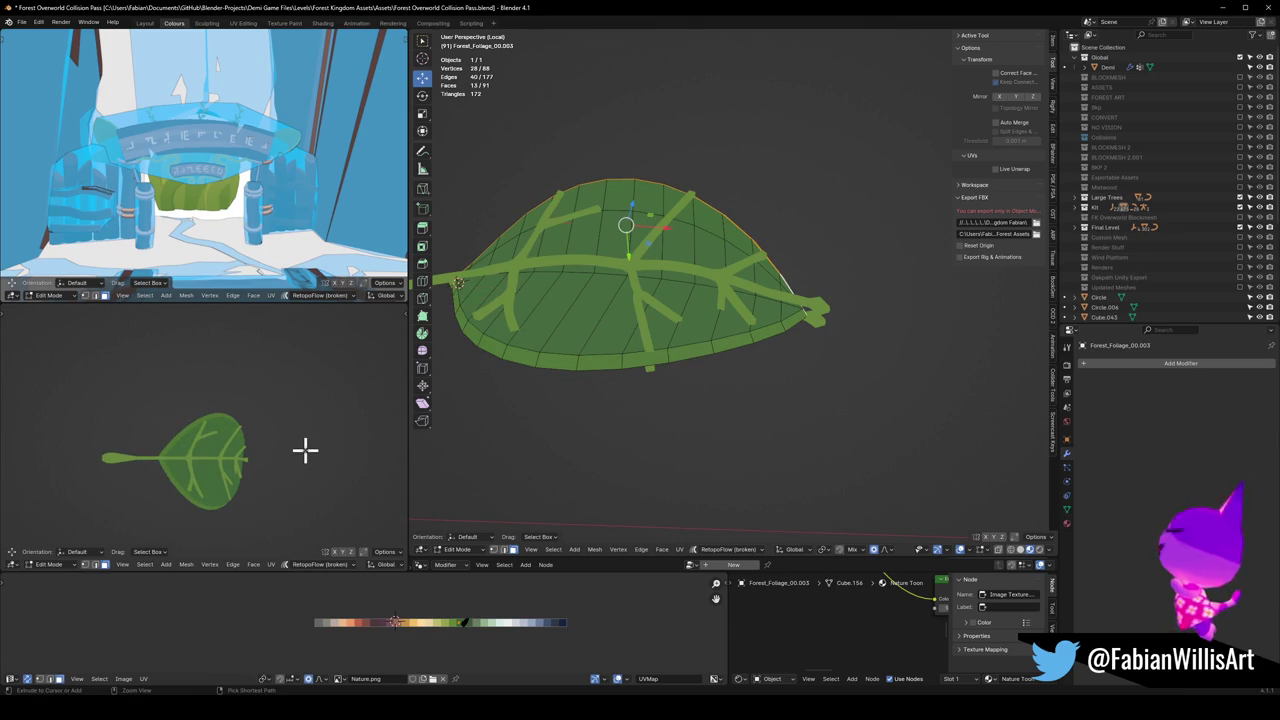
pyautogui.hotkey('ctrl', 'z')
pyautogui.press('s')
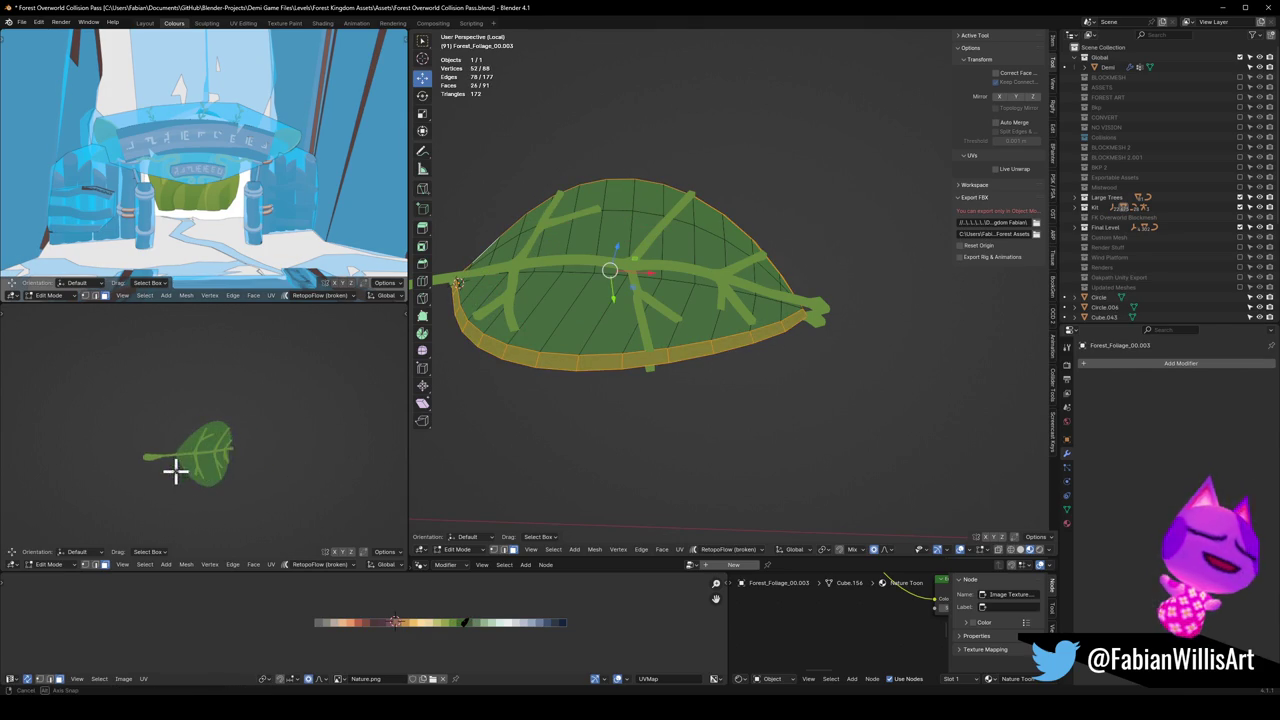
pyautogui.press('KP_7')
# Step: Leave Edit Mode, save the file, and exit Local view to show the whole scene
pyautogui.press('Tab')
pyautogui.moveTo(686, 329)
pyautogui.mouseDown(button='middle')
pyautogui.moveTo(806, 424)
pyautogui.moveTo(832, 390)
pyautogui.moveTo(795, 398)
pyautogui.moveTo(796, 376)
pyautogui.moveTo(828, 376)
pyautogui.moveTo(781, 360)
pyautogui.moveTo(746, 394)
pyautogui.moveTo(787, 354)
pyautogui.moveTo(765, 332)
pyautogui.moveTo(657, 294)
pyautogui.mouseUp(button='middle')
pyautogui.hotkey('ctrl', 's')
pyautogui.press('KP_Divide')
pyautogui.keyDown('shift'); pyautogui.click(671, 343); pyautogui.keyUp('shift')
# Step: Parent the vein mesh to the large leaf with Object (Keep Transform)
pyautogui.moveTo(671, 343)
pyautogui.mouseDown(button='middle')
pyautogui.moveTo(700, 330)
pyautogui.moveTo(820, 351)
pyautogui.moveTo(677, 356)
pyautogui.mouseUp(button='middle')
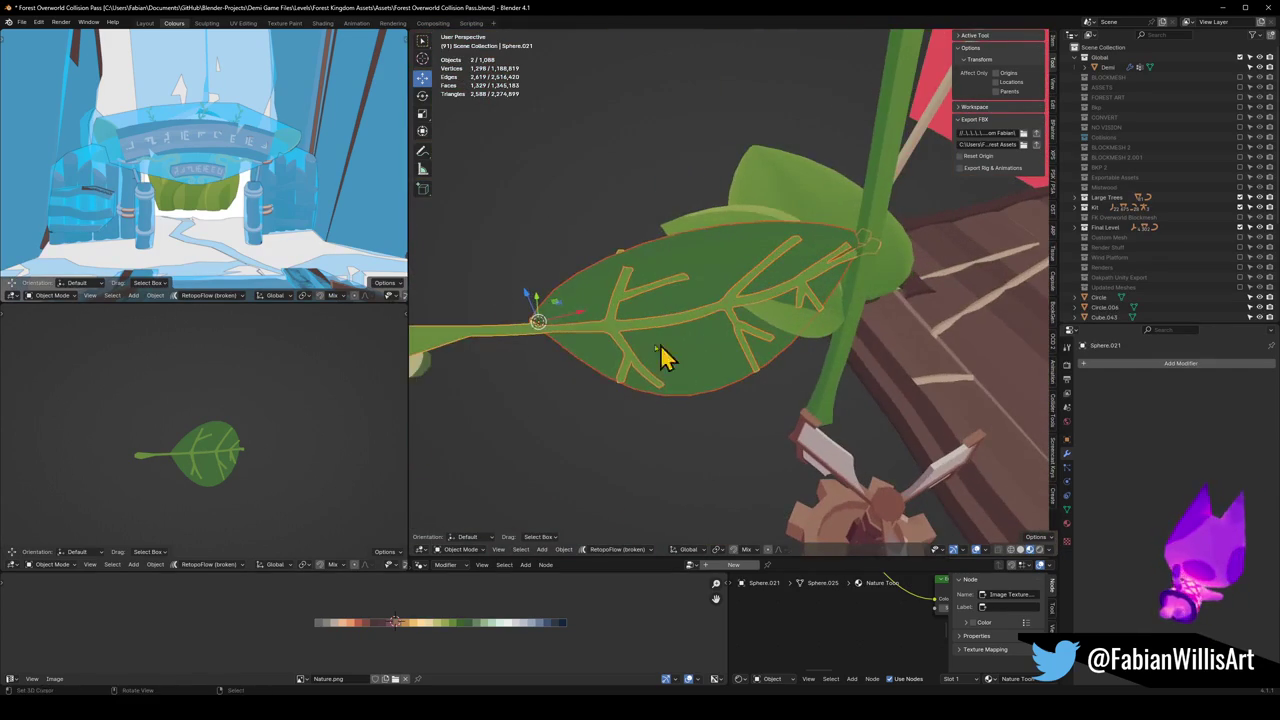
pyautogui.hotkey('ctrl', 'p')
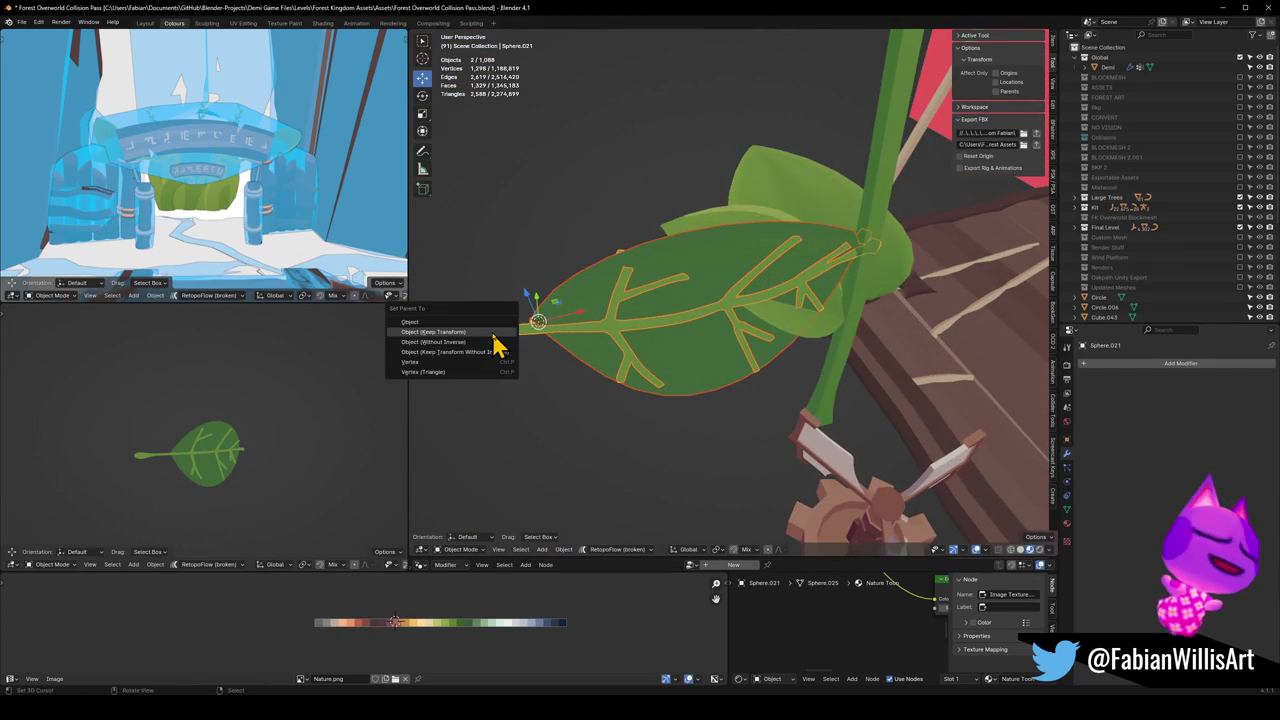
pyautogui.click(493, 335)
# Step: Snap leaf Sphere.021 to the cursor at the swirl sprout's flower base
pyautogui.moveTo(528, 343)
pyautogui.mouseDown(button='middle')
pyautogui.moveTo(617, 320)
pyautogui.moveTo(657, 255)
pyautogui.moveTo(640, 430)
pyautogui.mouseUp(button='middle')
pyautogui.click(687, 400)
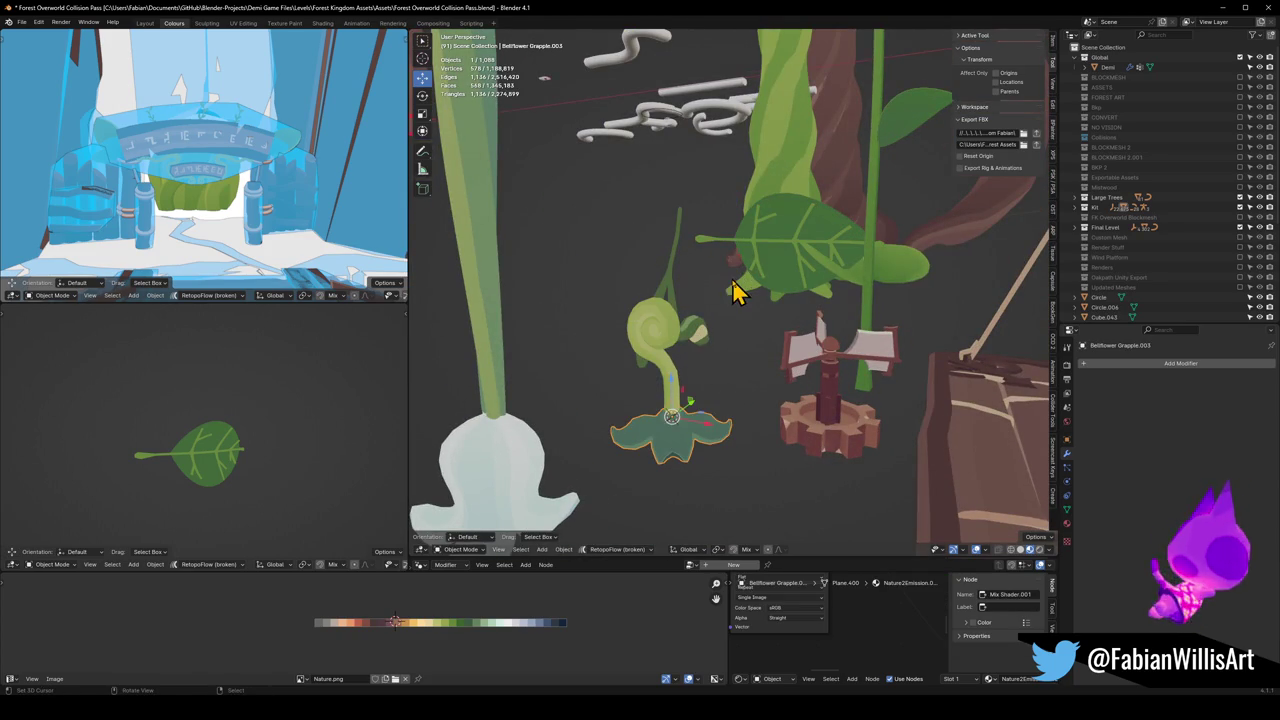
pyautogui.click(723, 249)
pyautogui.hotkey('shift', 's')
pyautogui.click(737, 265)
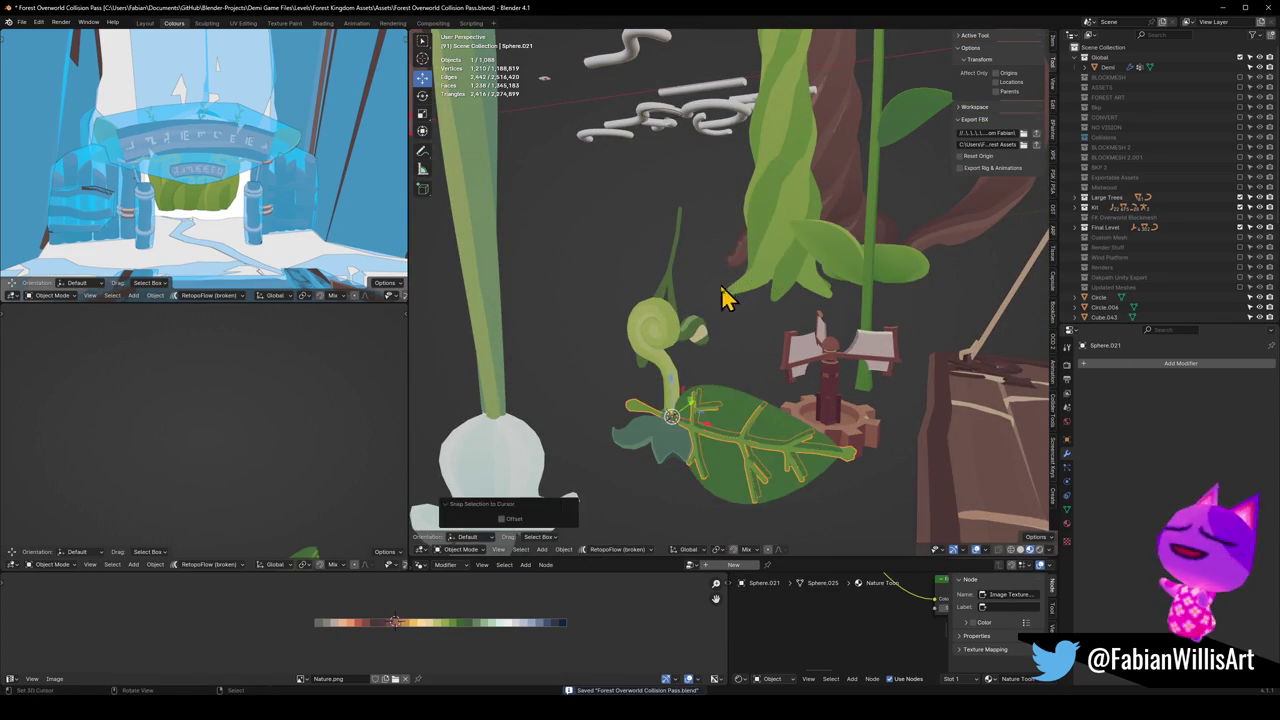
# Step: Scale the leaf to 0.442 and shift it 0.51598 m along X, then adjust it along Z
pyautogui.moveTo(685, 438); pyautogui.dragTo(725, 465, button='middle')
pyautogui.press('s')
pyautogui.click(714, 471)
pyautogui.press('g')
pyautogui.press('y')
pyautogui.press('x')
pyautogui.click(749, 477)
pyautogui.press('g')
pyautogui.press('z')
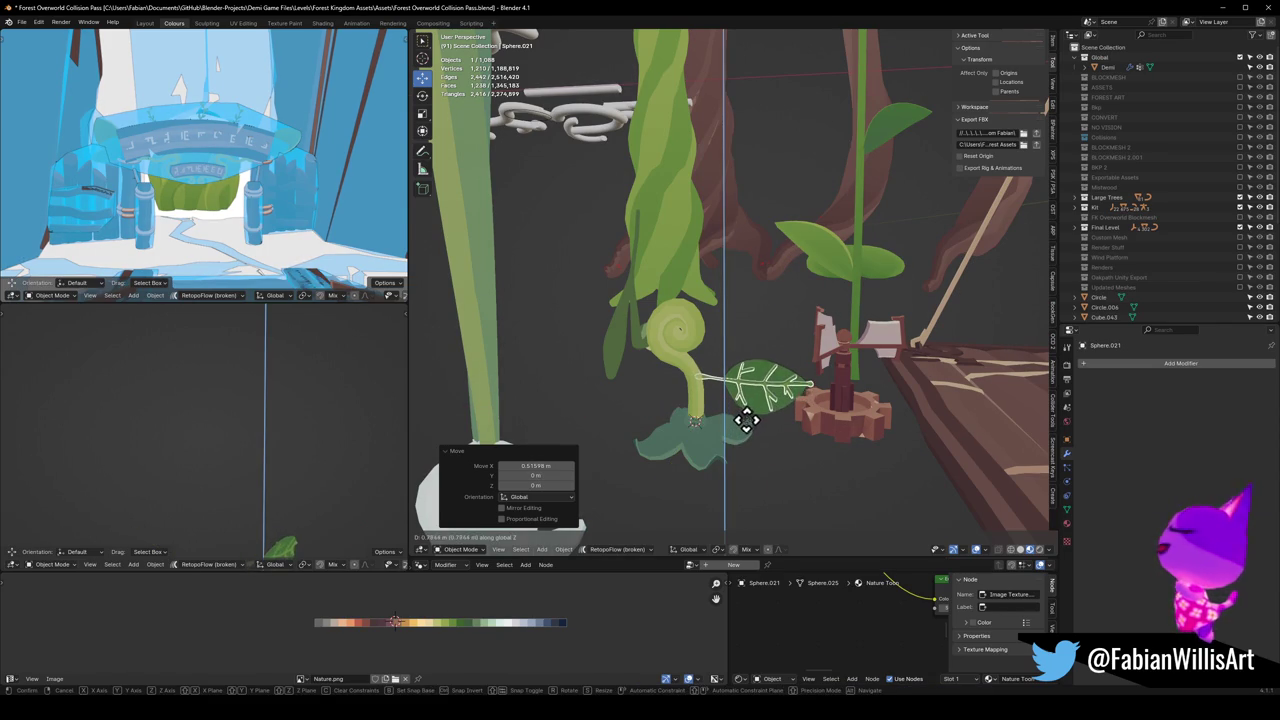
pyautogui.click(743, 411)
pyautogui.moveTo(743, 411); pyautogui.dragTo(731, 514, button='middle')
pyautogui.click(805, 445)
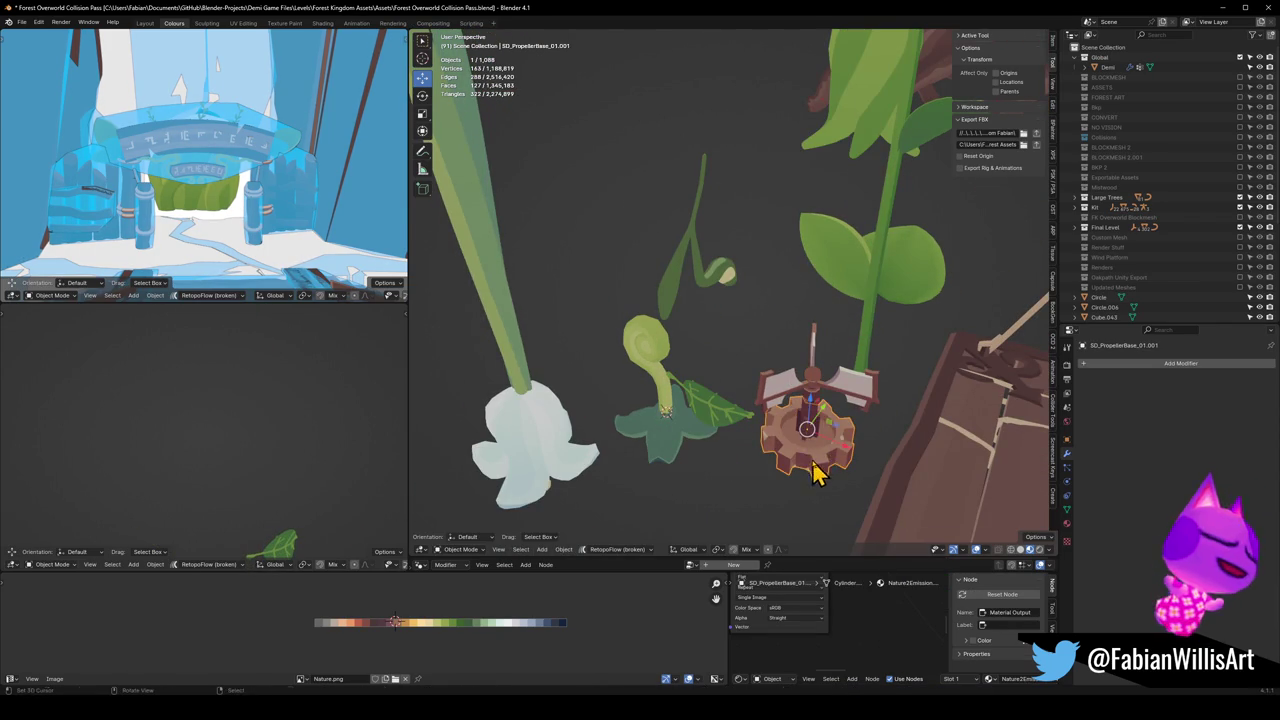
# Step: Snap the gear base to the stem's base point and frame it in view
pyautogui.hotkey('shift', 's')
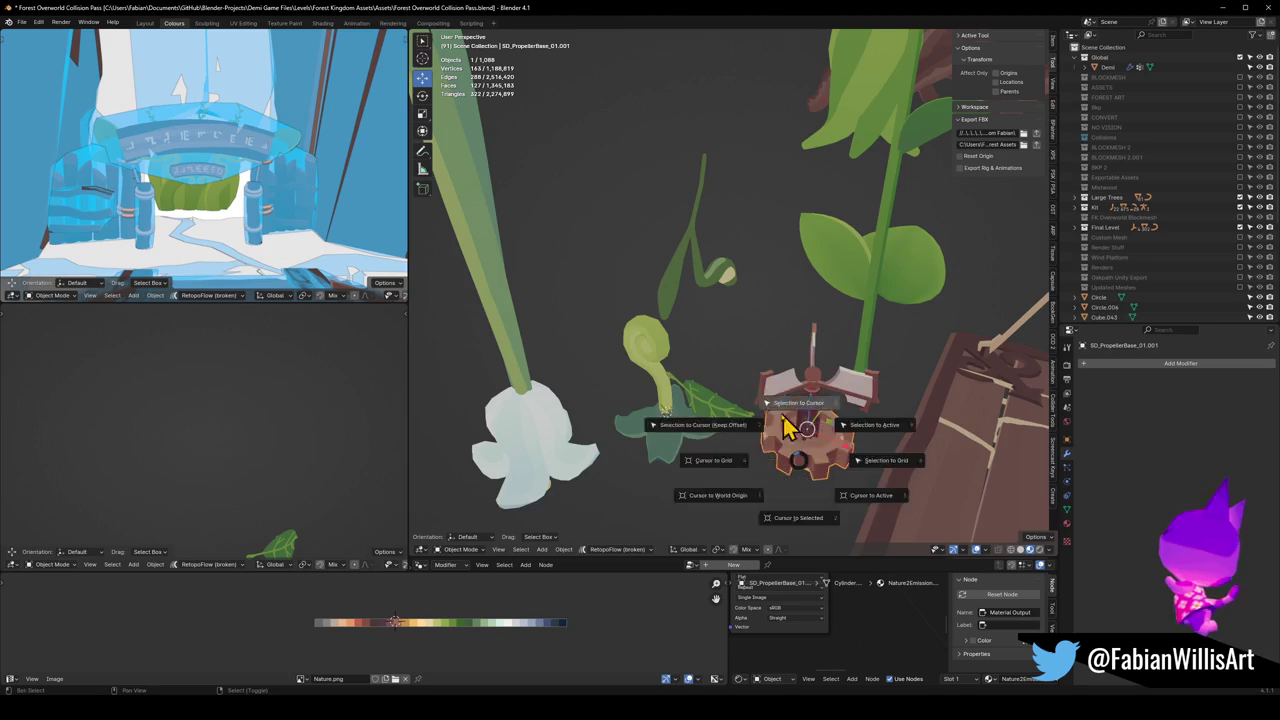
pyautogui.click(714, 437)
pyautogui.moveTo(714, 437); pyautogui.dragTo(677, 420, button='middle')
pyautogui.moveTo(737, 349)
pyautogui.mouseDown(button='middle')
pyautogui.moveTo(740, 232)
pyautogui.moveTo(743, 310)
pyautogui.mouseUp(button='middle')
pyautogui.press('KP_Decimal')
pyautogui.scroll(-3, 743, 310)
pyautogui.scroll(3, 765, 290)
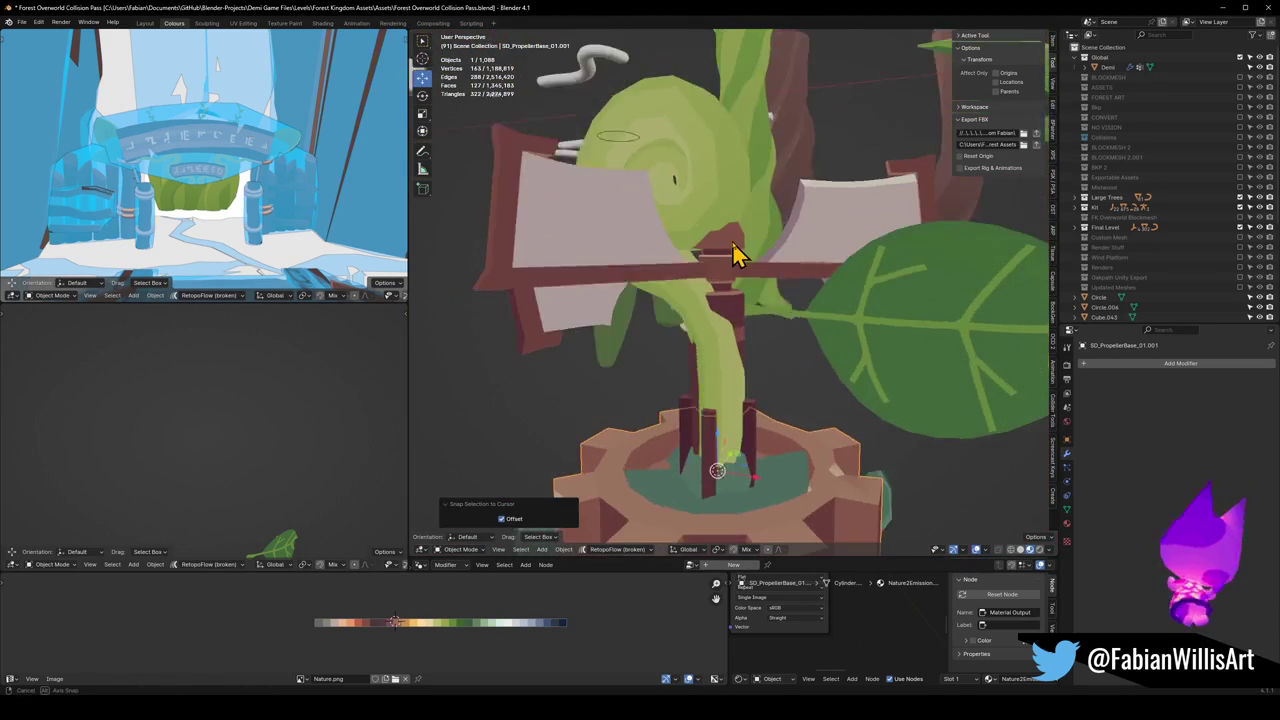
pyautogui.moveTo(737, 257)
pyautogui.mouseDown(button='middle')
pyautogui.moveTo(732, 277)
pyautogui.moveTo(807, 354)
pyautogui.moveTo(791, 329)
pyautogui.moveTo(800, 294)
pyautogui.moveTo(840, 343)
pyautogui.moveTo(773, 370)
pyautogui.mouseUp(button='middle')
# Step: Raise the leaf on the stem along Z and shift it along X
pyautogui.click(791, 317)
pyautogui.scroll(2, 785, 340)
pyautogui.press('g')
pyautogui.press('z')
pyautogui.click(792, 324)
pyautogui.press('g')
pyautogui.press('x')
pyautogui.click(811, 323)
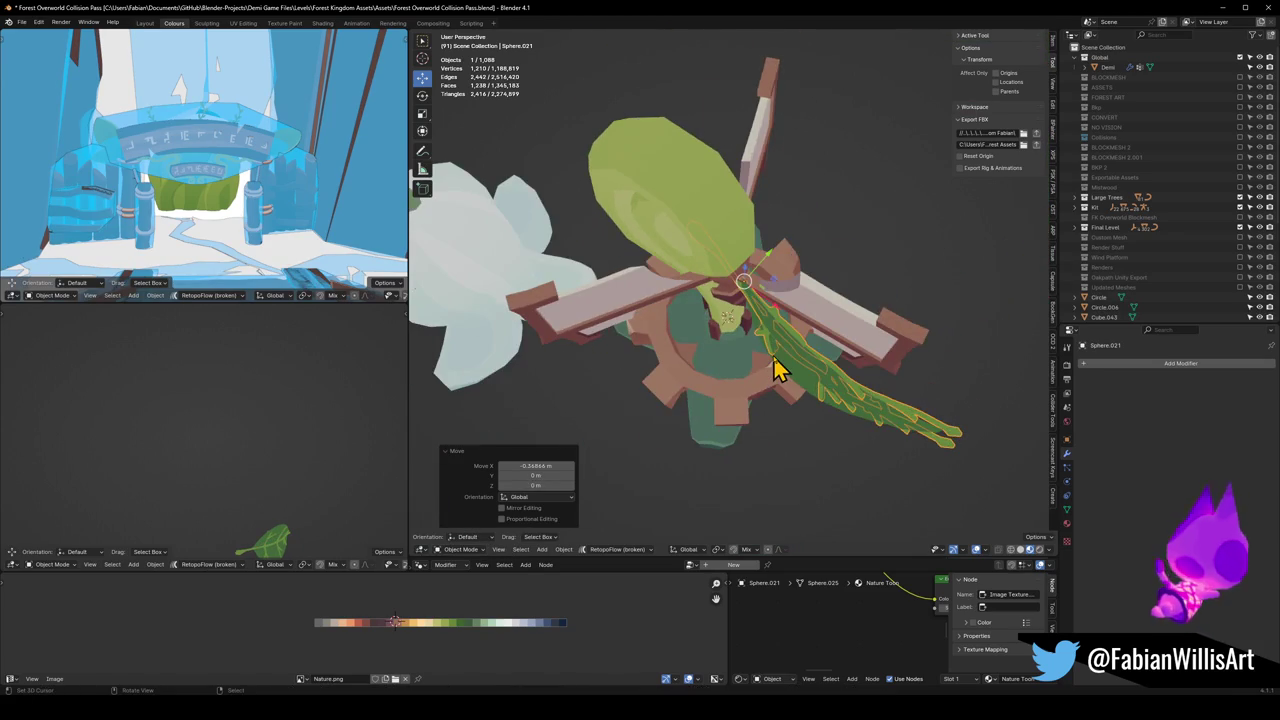
# Step: In top view, rotate the leaf, then duplicate it, turning the copy about -100° and repositioning it
pyautogui.press('KP_7')
pyautogui.press('r')
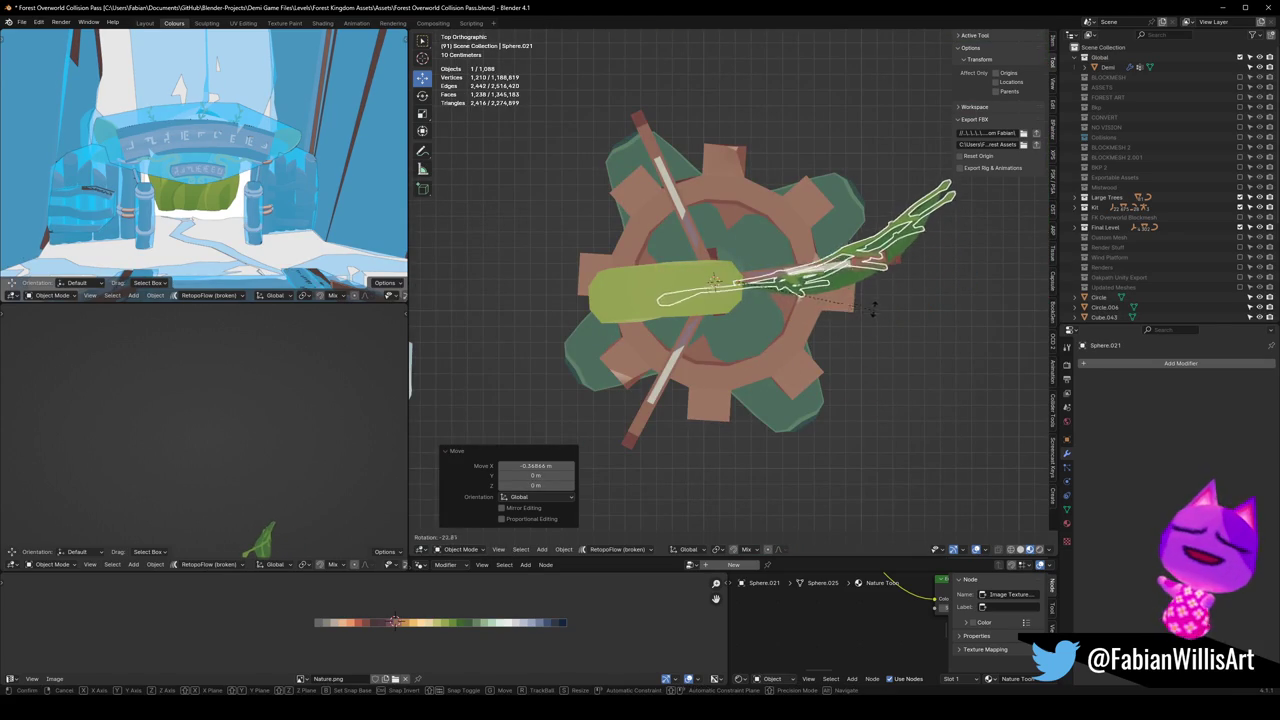
pyautogui.click(809, 357)
pyautogui.moveTo(809, 357); pyautogui.dragTo(826, 257, button='middle')
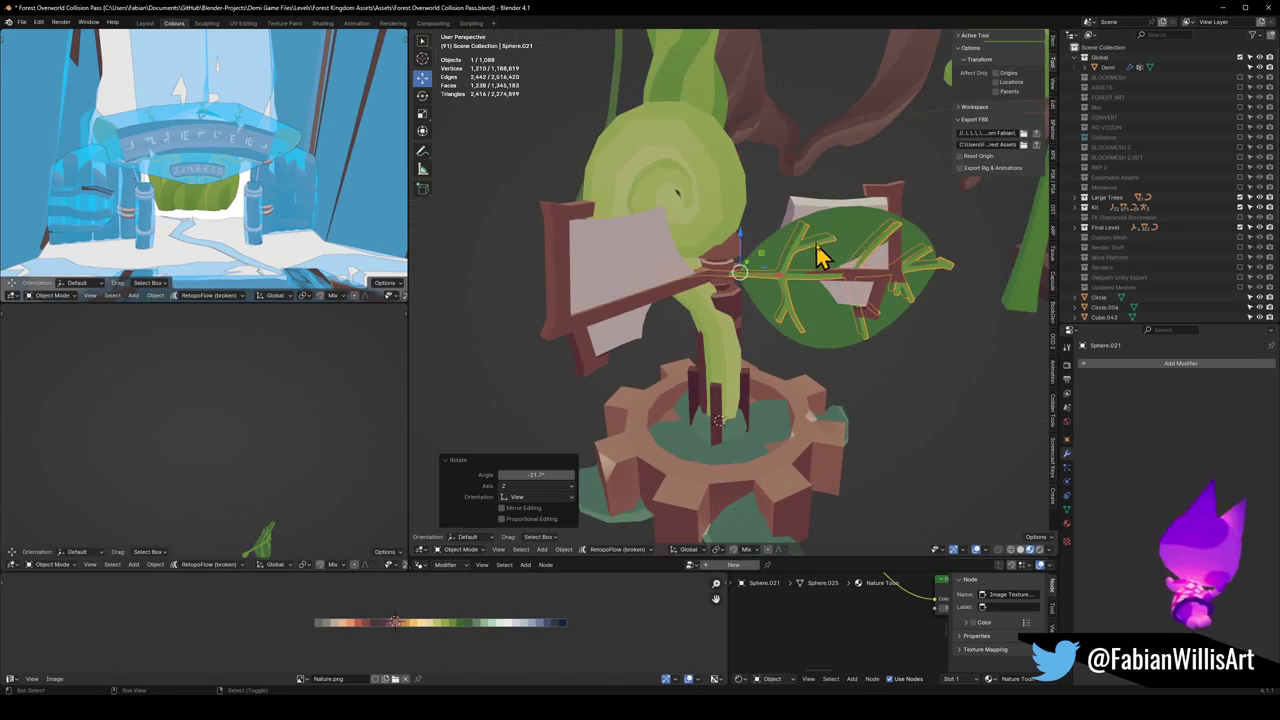
pyautogui.keyDown('shift'); pyautogui.click(855, 248); pyautogui.keyUp('shift')
pyautogui.press('KP_7')
pyautogui.hotkey('shift', 'd')
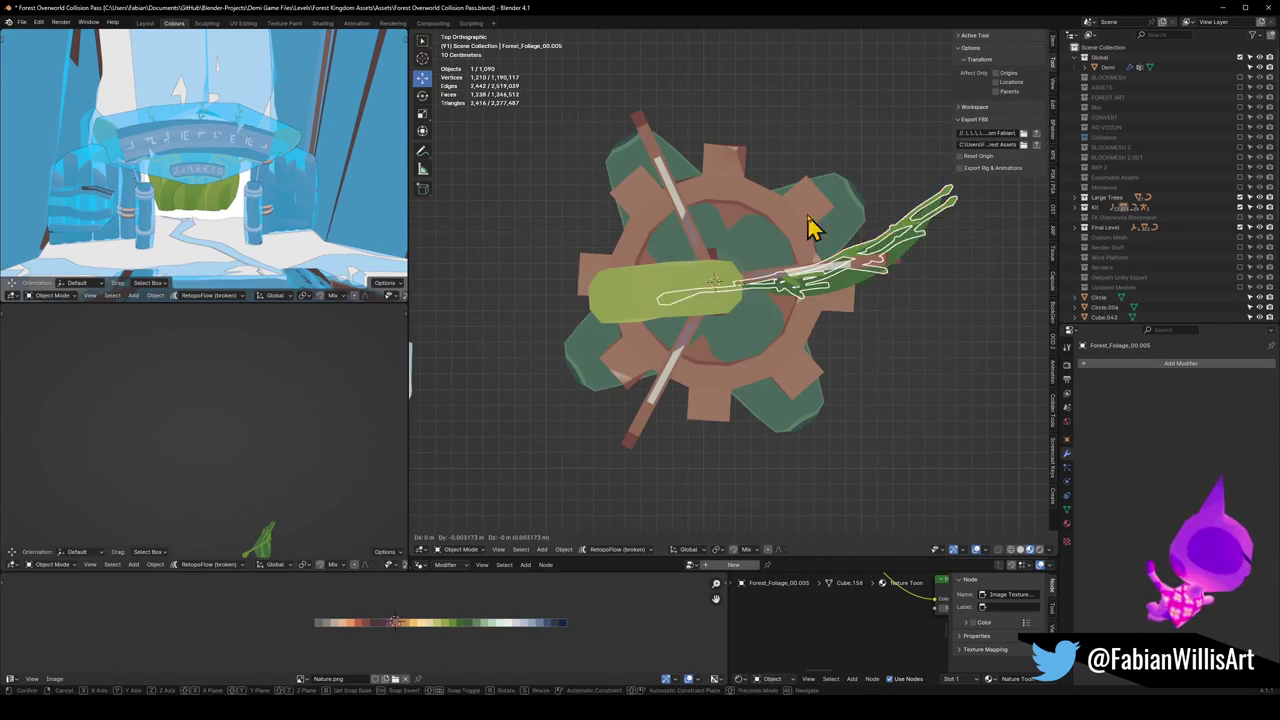
pyautogui.rightClick(811, 223)
pyautogui.press('r')
pyautogui.click(732, 178)
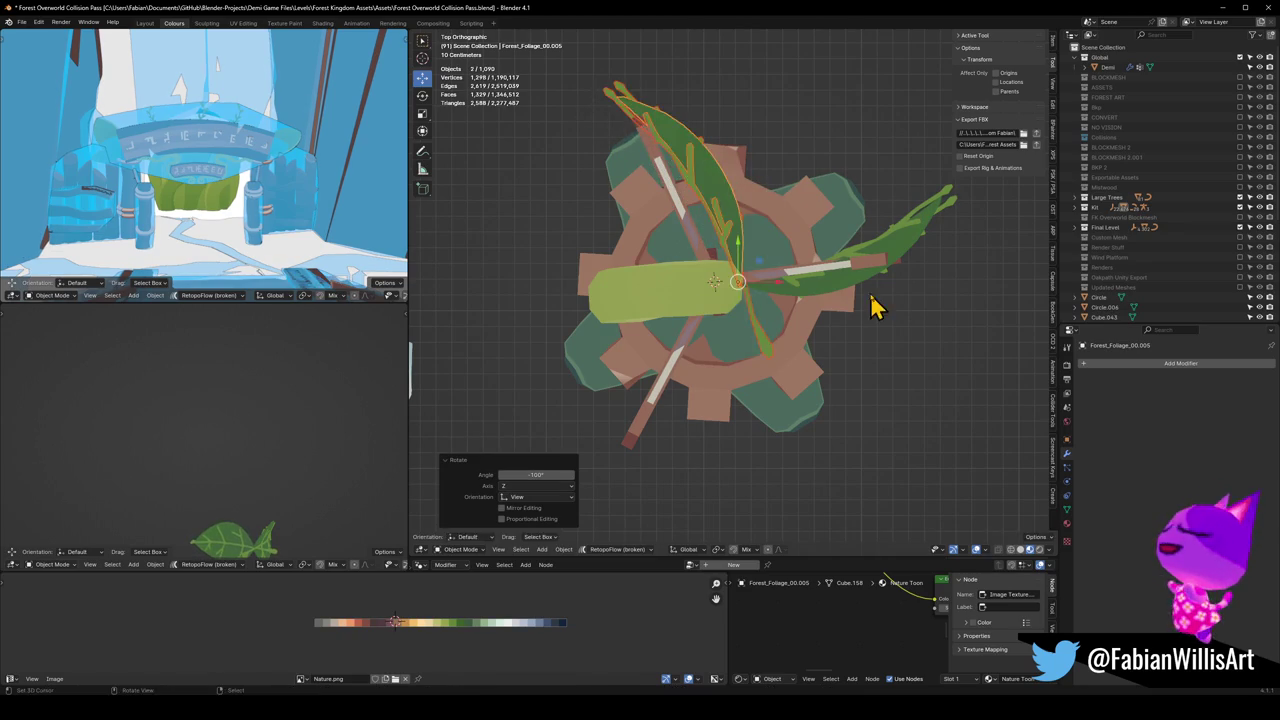
pyautogui.press('g')
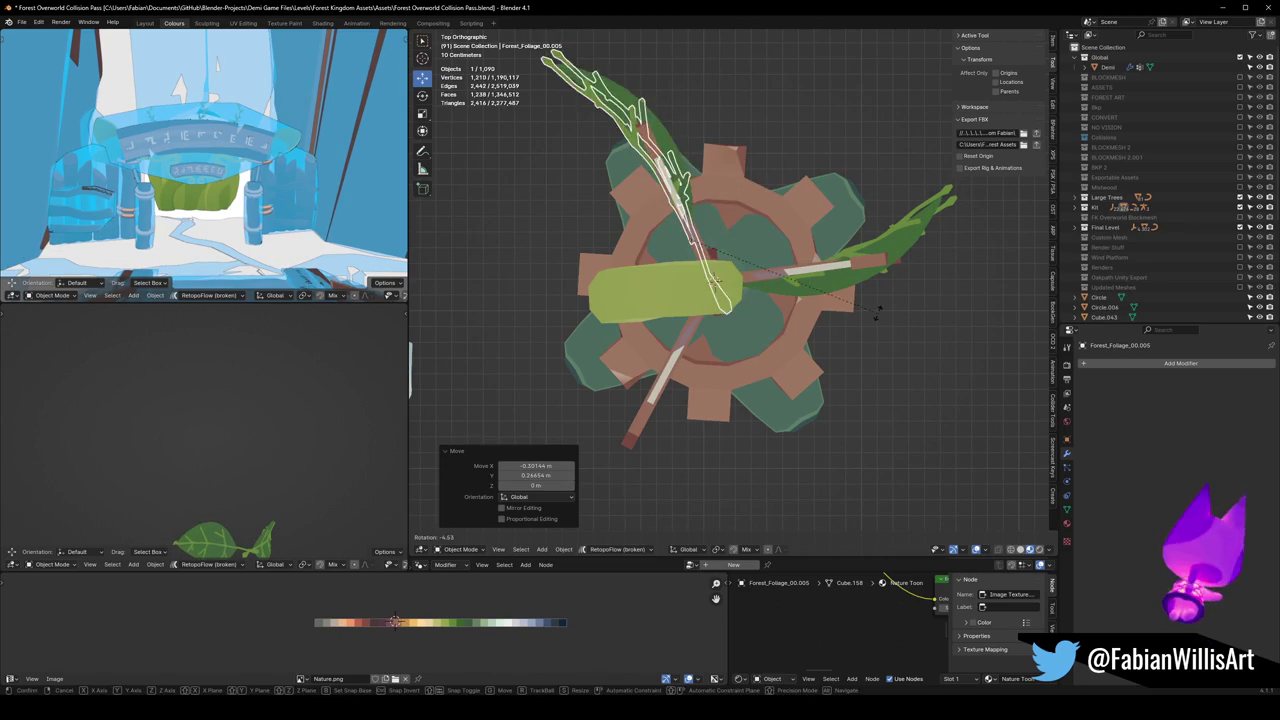
pyautogui.click(886, 323)
# Step: Add a third leaf copy down-left of the stem, rotated -46.2°
pyautogui.hotkey('shift', 'd')
pyautogui.rightClick(855, 222)
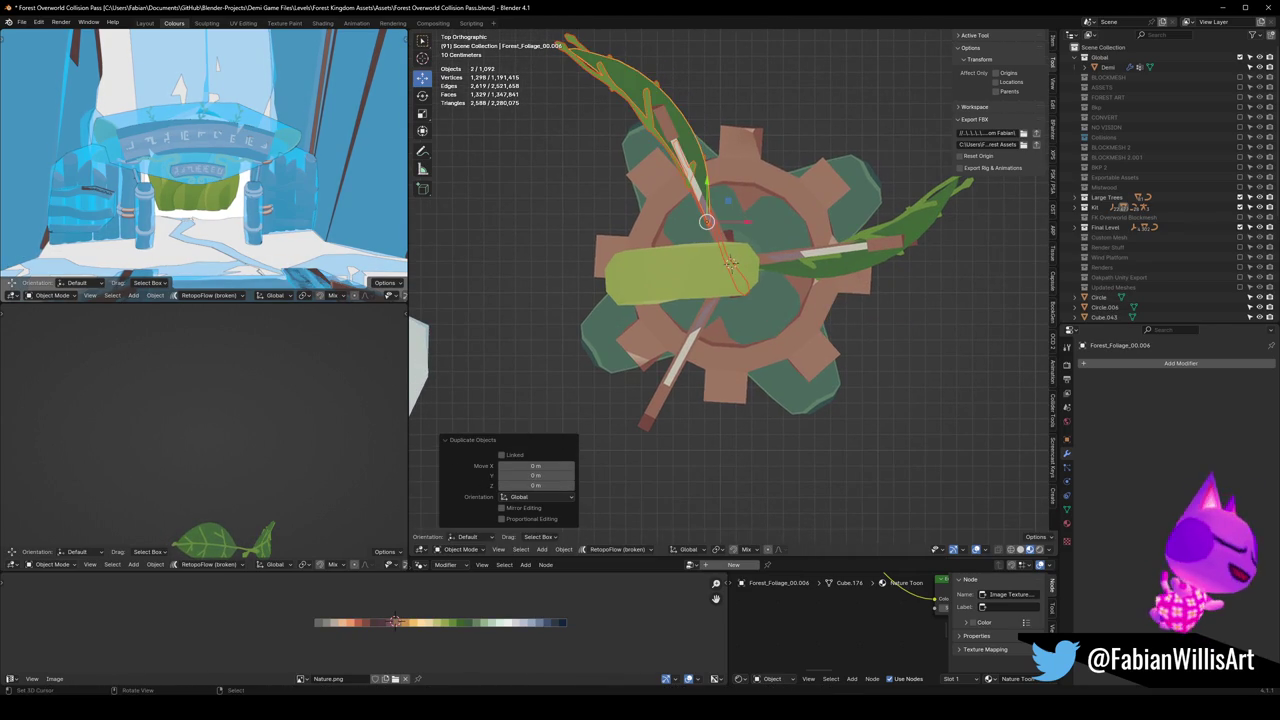
pyautogui.press('g')
pyautogui.click(829, 371)
pyautogui.press('r')
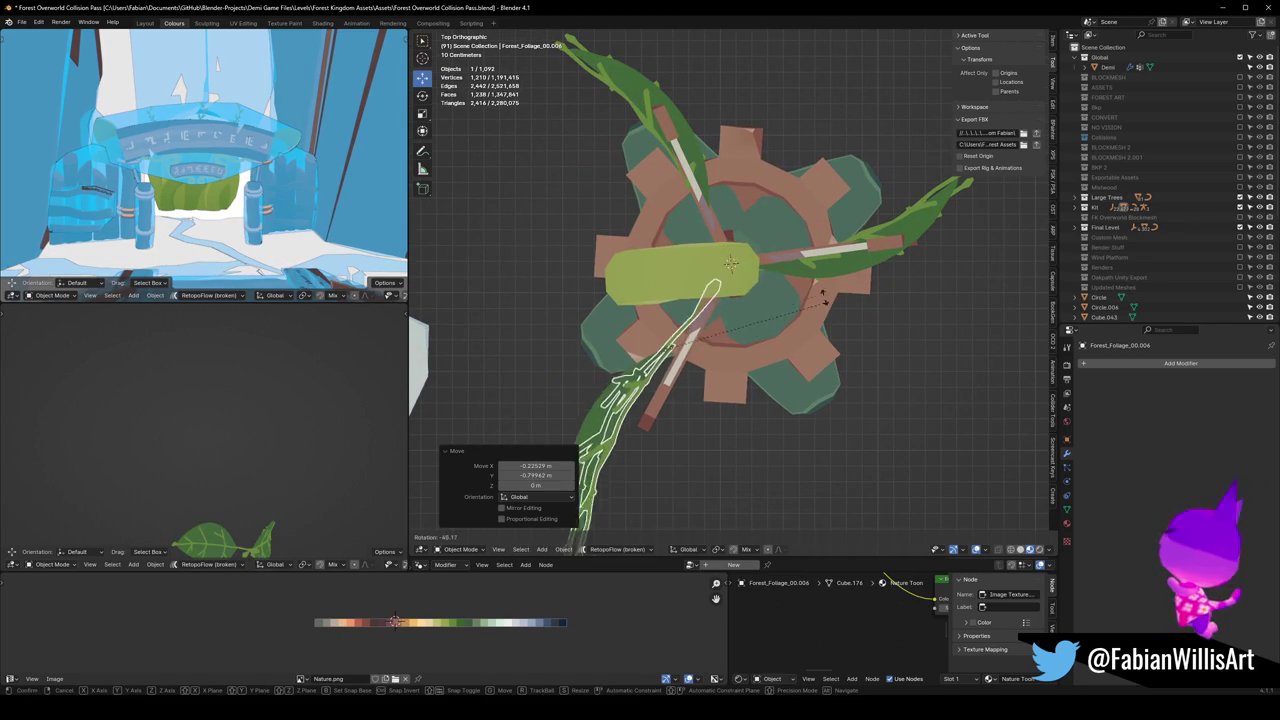
pyautogui.click(825, 315)
pyautogui.press('g')
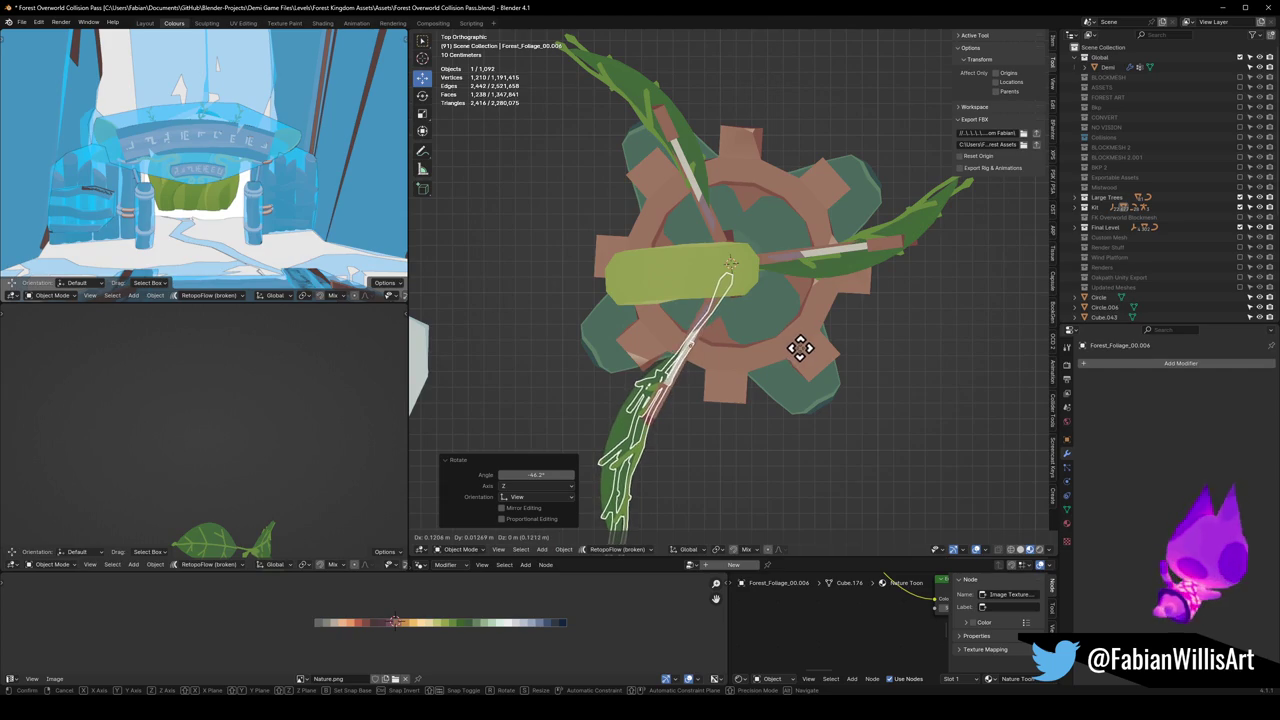
pyautogui.click(771, 371)
# Step: Select the gear base and move it horizontally, excluding Z
pyautogui.moveTo(771, 371)
pyautogui.mouseDown(button='middle')
pyautogui.moveTo(703, 429)
pyautogui.moveTo(797, 306)
pyautogui.moveTo(852, 328)
pyautogui.moveTo(749, 329)
pyautogui.moveTo(743, 306)
pyautogui.moveTo(820, 300)
pyautogui.mouseUp(button='middle')
pyautogui.click(703, 429)
pyautogui.scroll(-4, 697, 431)
pyautogui.click(775, 320)
pyautogui.scroll(3, 770, 325)
pyautogui.press('g')
pyautogui.hotkey('shift', 'z')
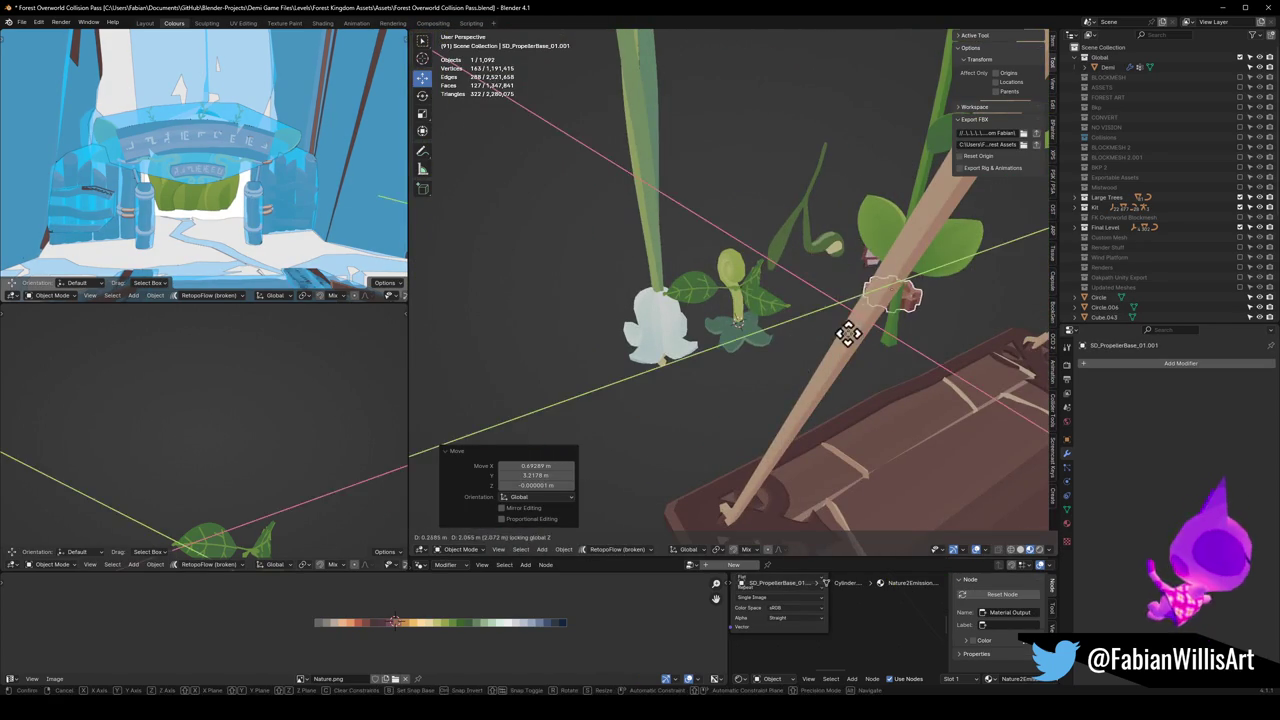
# Step: Cancel the gear-base move and slide the dark green collar horizontally off the swirl sprout
pyautogui.rightClick(848, 334)
pyautogui.moveTo(829, 343)
pyautogui.mouseDown(button='middle')
pyautogui.moveTo(649, 334)
pyautogui.moveTo(790, 363)
pyautogui.moveTo(658, 390)
pyautogui.mouseUp(button='middle')
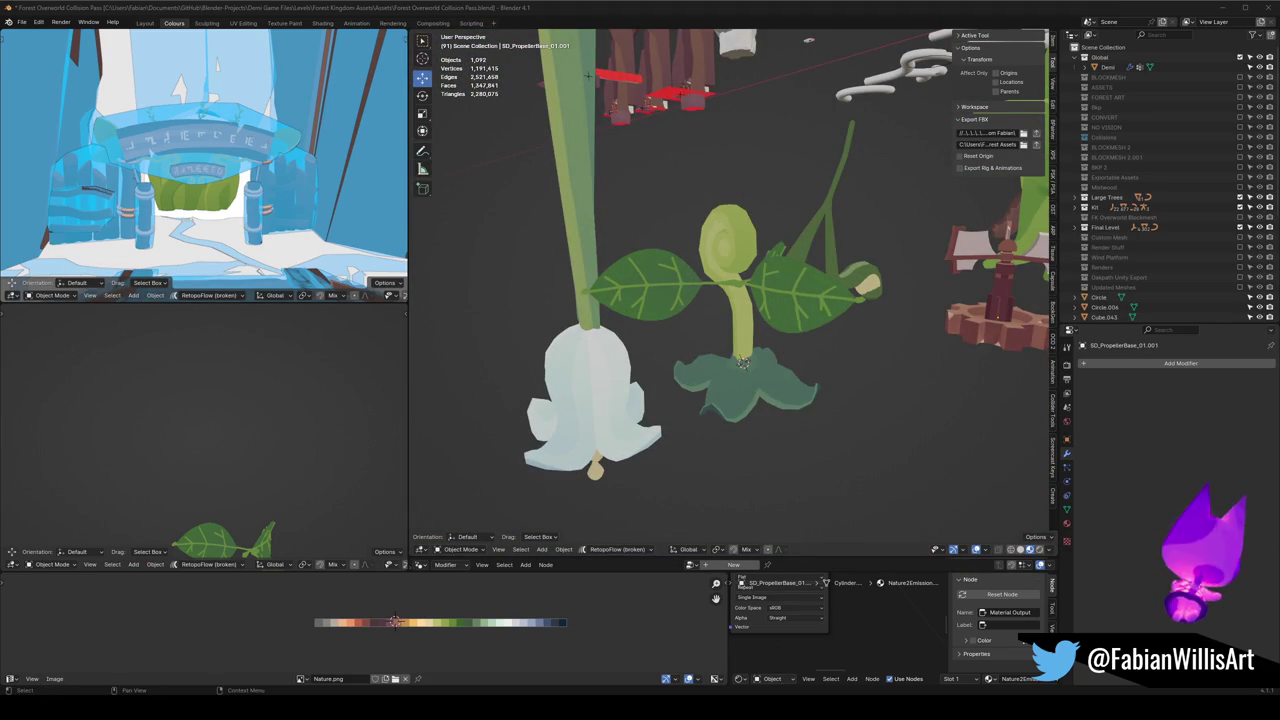
pyautogui.moveTo(787, 400)
pyautogui.mouseDown(button='middle')
pyautogui.moveTo(714, 374)
pyautogui.moveTo(826, 360)
pyautogui.moveTo(755, 373)
pyautogui.moveTo(751, 391)
pyautogui.moveTo(743, 360)
pyautogui.mouseUp(button='middle')
pyautogui.click(733, 405)
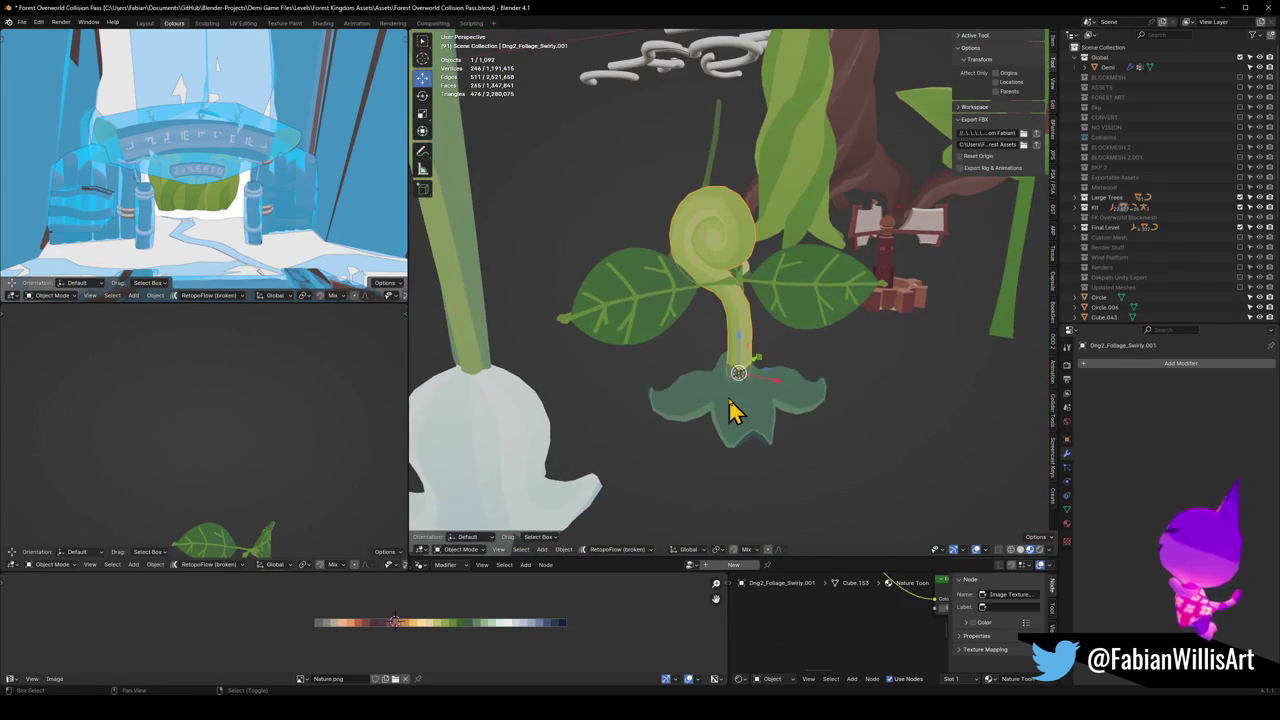
pyautogui.moveTo(731, 414); pyautogui.dragTo(775, 427, button='middle')
pyautogui.moveTo(751, 341); pyautogui.dragTo(755, 334, button='middle')
pyautogui.press('g')
pyautogui.hotkey('shift', 'z')
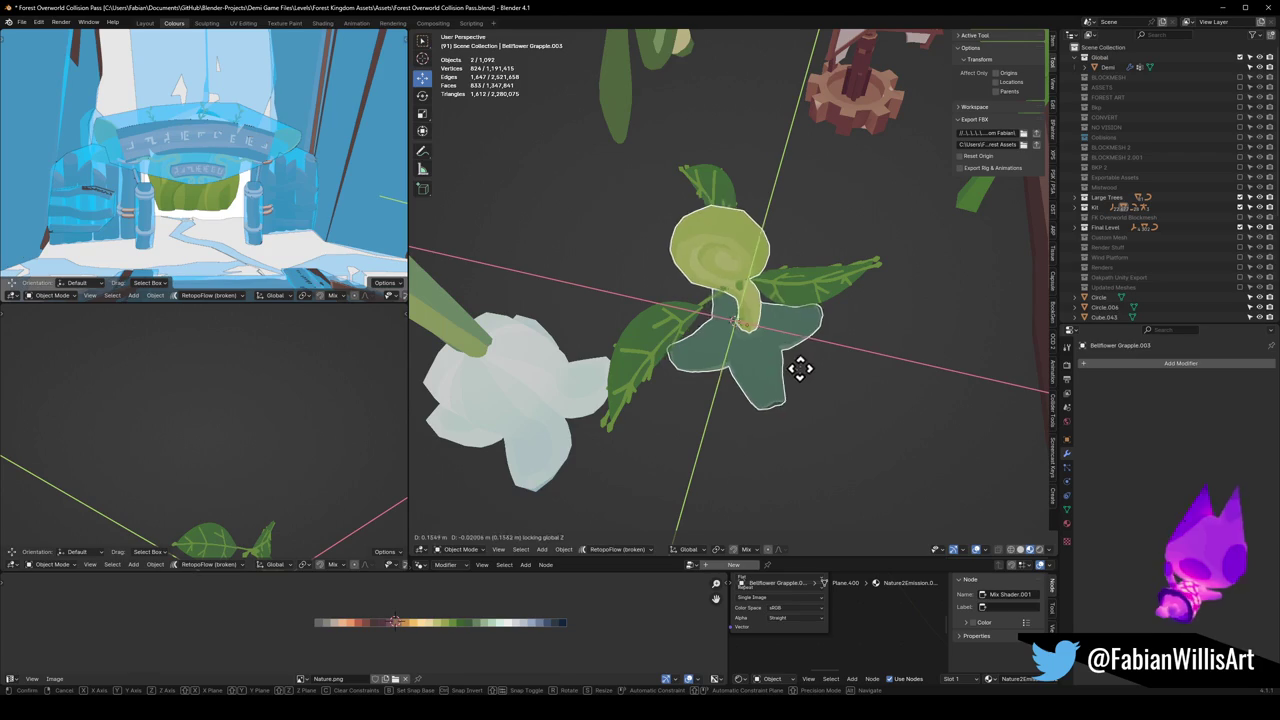
pyautogui.click(801, 445)
# Step: Move the collar beside the white bellflower, snapping it to a spot by the sprout's leaf
pyautogui.moveTo(801, 445)
pyautogui.mouseDown(button='middle')
pyautogui.moveTo(757, 351)
pyautogui.moveTo(837, 337)
pyautogui.moveTo(805, 382)
pyautogui.moveTo(694, 329)
pyautogui.moveTo(625, 365)
pyautogui.mouseUp(button='middle')
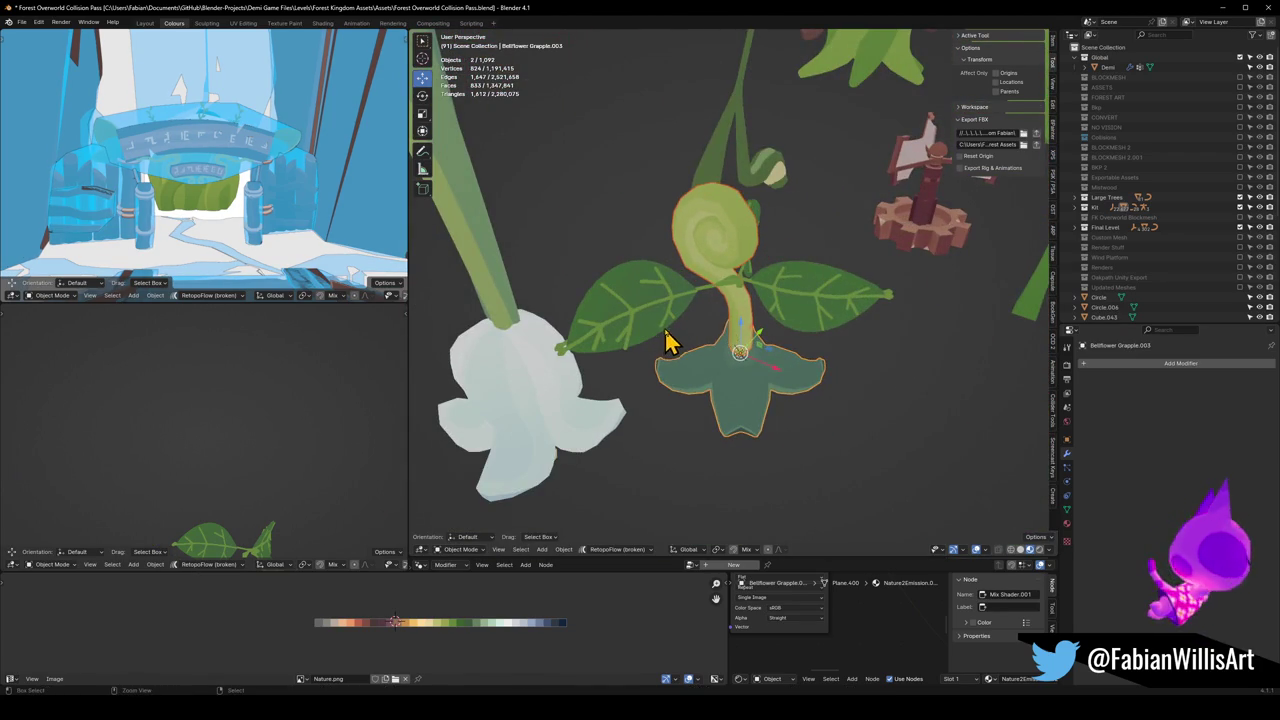
pyautogui.scroll(3, 700, 350)
pyautogui.moveTo(766, 366)
pyautogui.mouseDown(button='middle')
pyautogui.moveTo(786, 363)
pyautogui.moveTo(726, 363)
pyautogui.moveTo(820, 323)
pyautogui.moveTo(790, 360)
pyautogui.moveTo(717, 387)
pyautogui.moveTo(623, 371)
pyautogui.moveTo(609, 394)
pyautogui.moveTo(740, 325)
pyautogui.moveTo(727, 336)
pyautogui.mouseUp(button='middle')
pyautogui.scroll(-4, 776, 355)
pyautogui.press('g')
pyautogui.hotkey('shift', 'z')
pyautogui.click(451, 335)
pyautogui.scroll(3, 751, 329)
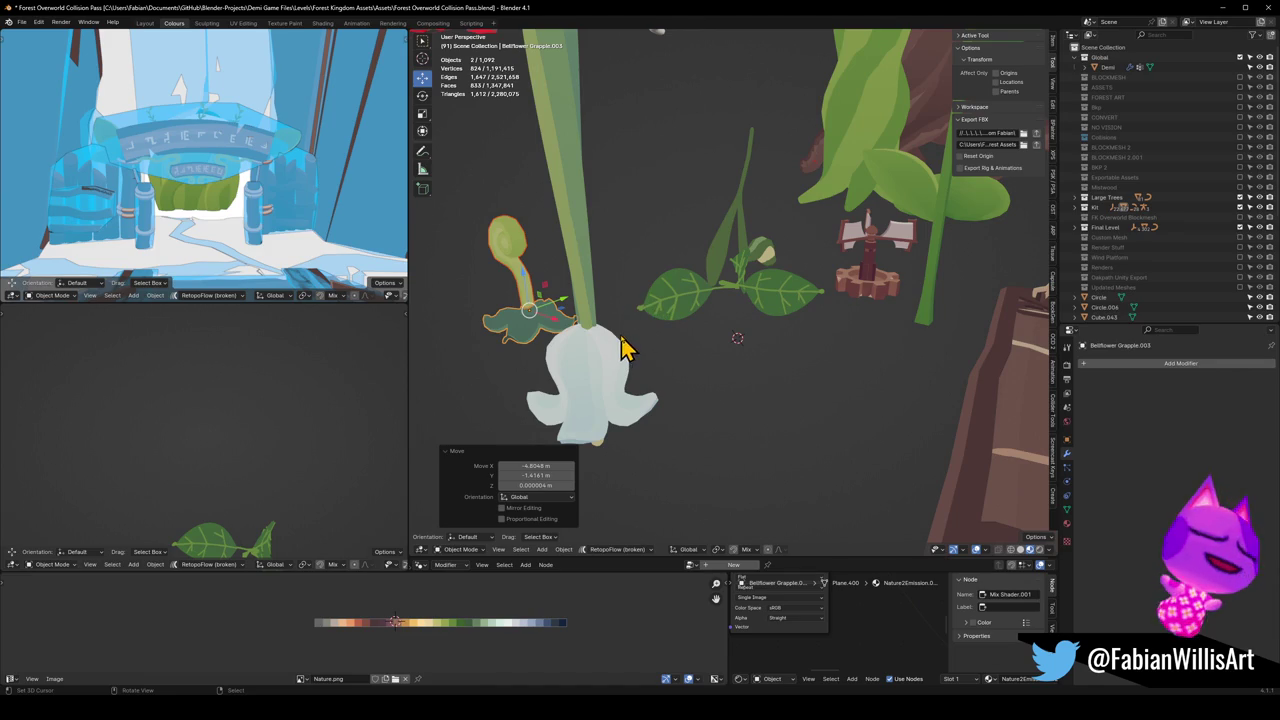
pyautogui.hotkey('shift', 's')
pyautogui.click(745, 345)
pyautogui.scroll(3, 740, 338)
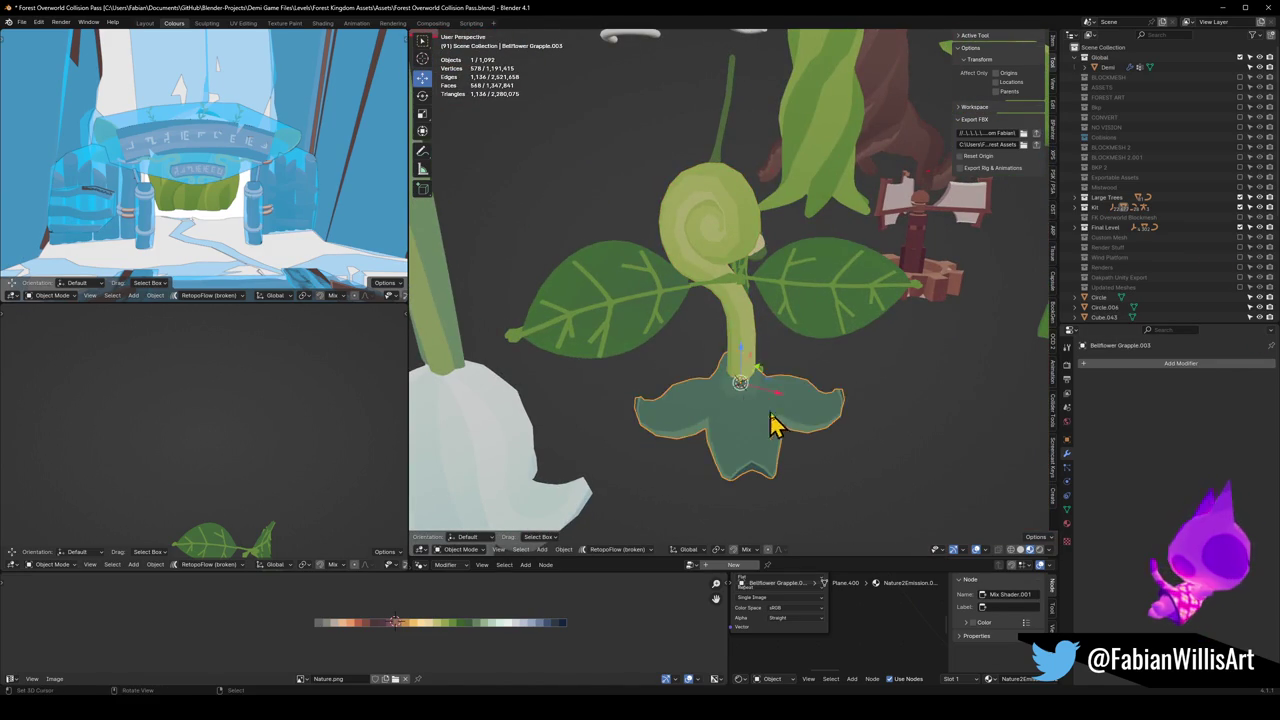
pyautogui.press('g')
pyautogui.click(551, 300)
# Step: Move the leaf pair up and to the left, away from the swirl sprout
pyautogui.moveTo(551, 300); pyautogui.dragTo(757, 287, button='middle')
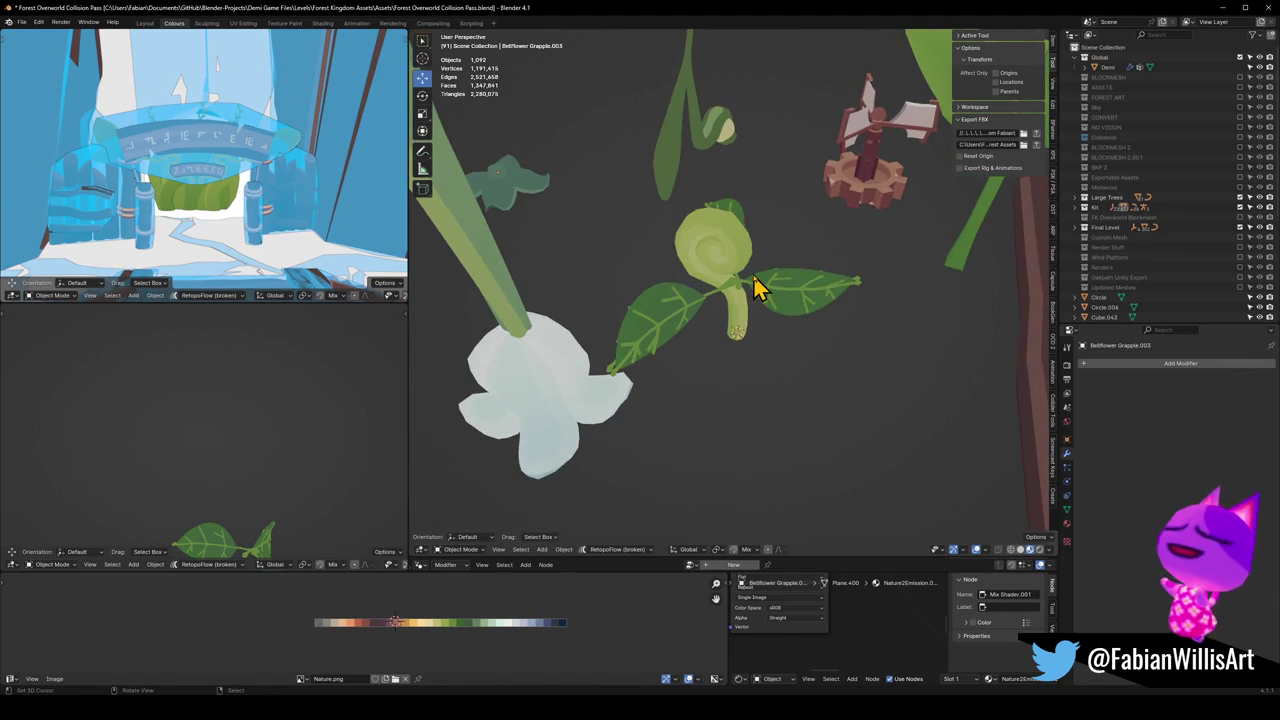
pyautogui.click(757, 287)
pyautogui.scroll(1, 752, 286)
pyautogui.scroll(2, 765, 300)
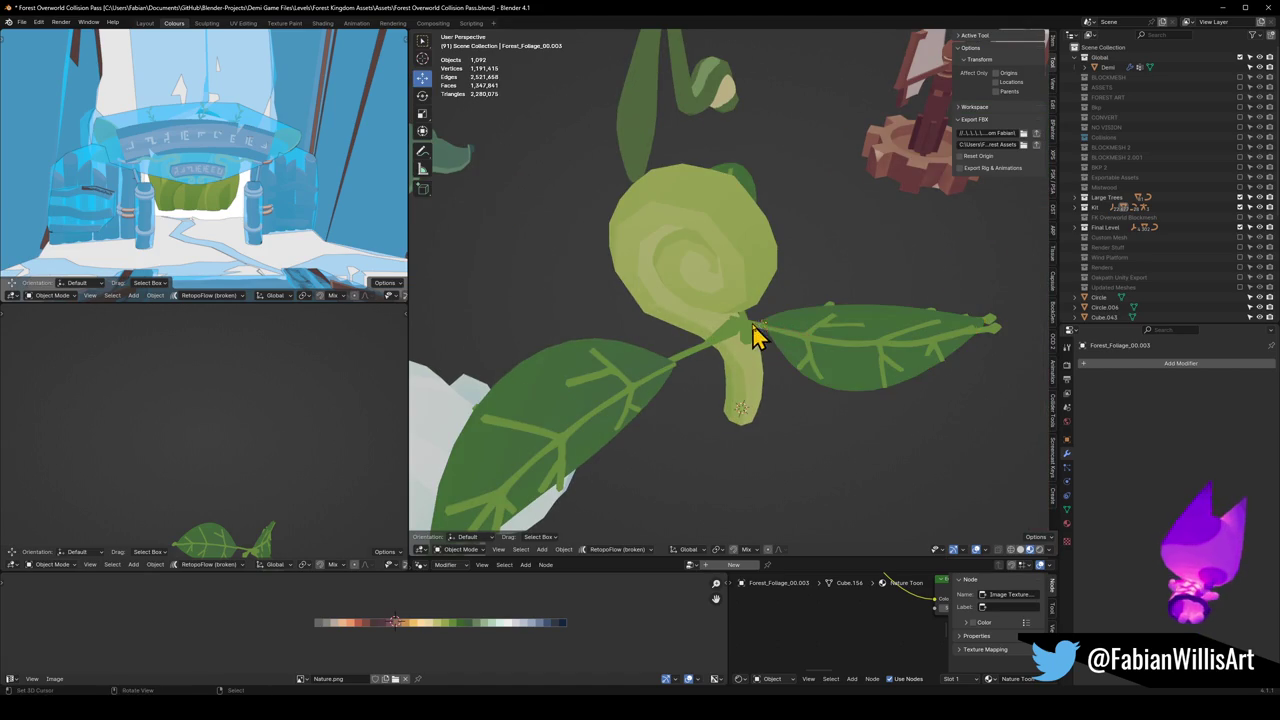
pyautogui.scroll(-3, 757, 338)
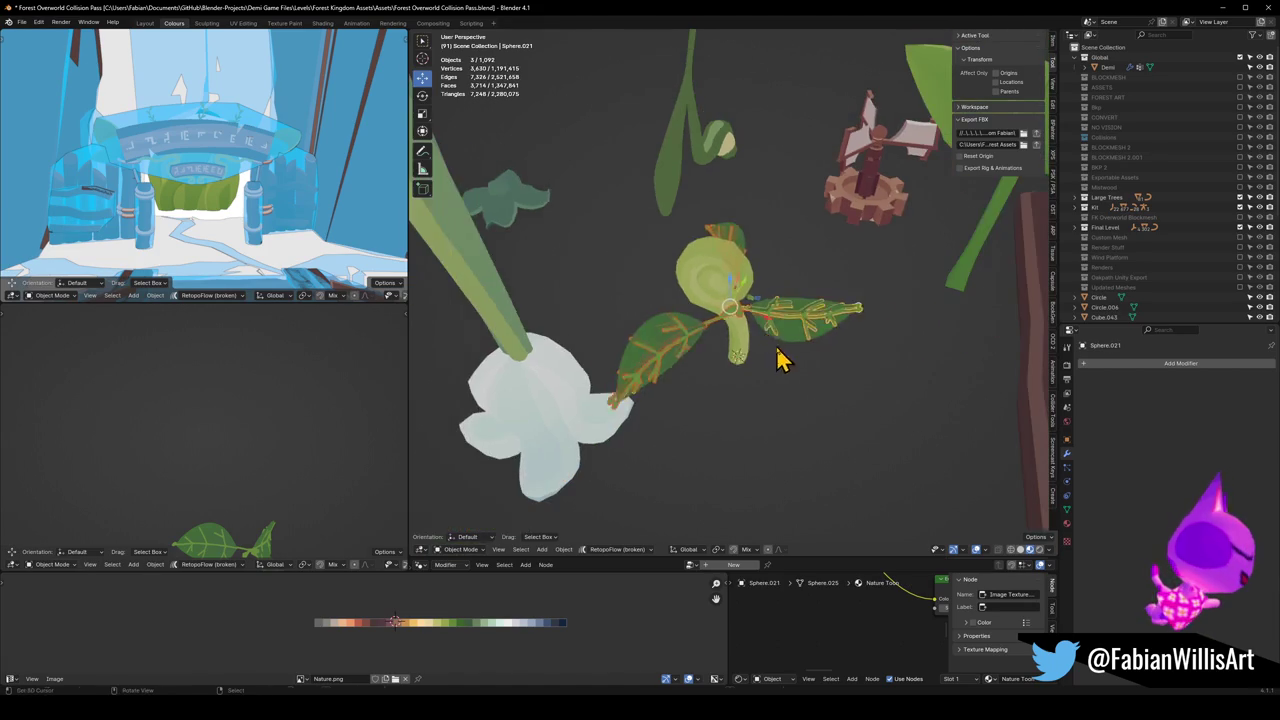
pyautogui.press('g')
pyautogui.click(543, 186)
pyautogui.moveTo(668, 200)
pyautogui.mouseDown(button='middle')
pyautogui.moveTo(652, 229)
pyautogui.moveTo(757, 254)
pyautogui.moveTo(780, 290)
pyautogui.mouseUp(button='middle')
pyautogui.scroll(-2, 781, 320)
pyautogui.scroll(2, 786, 306)
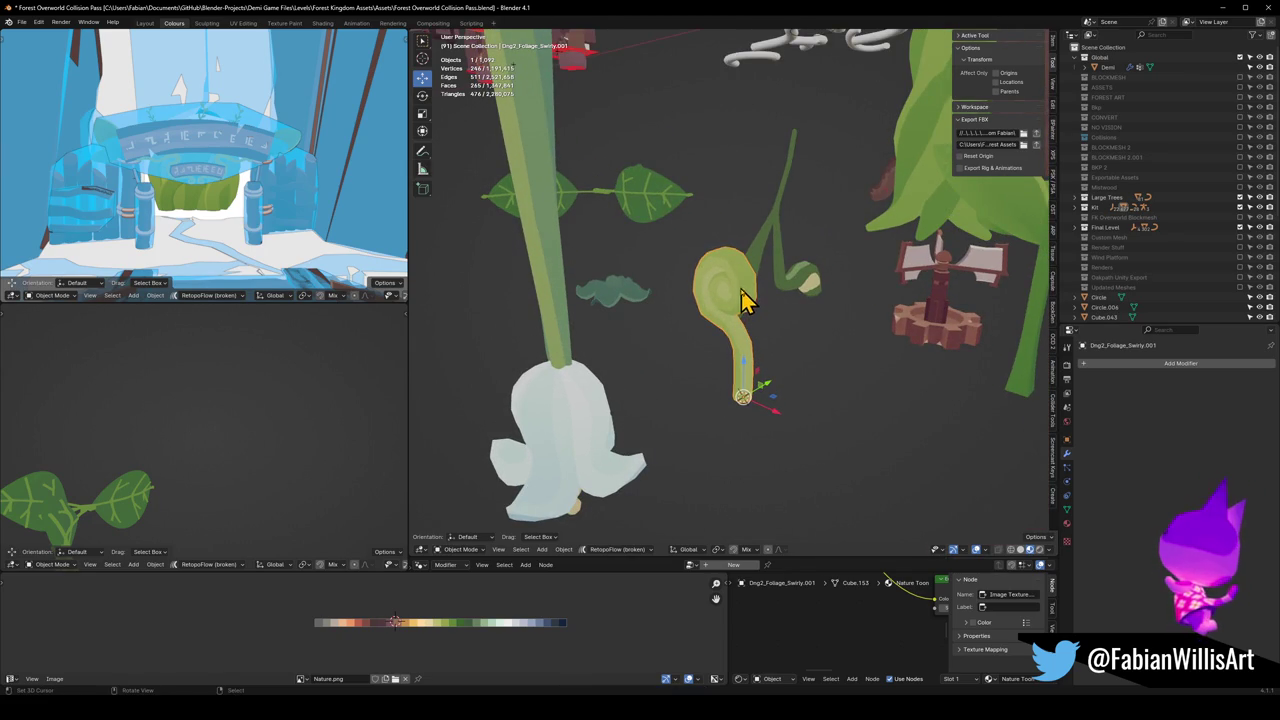
# Step: Frame the small dark green collar (Bellflower Grapple.003) and enter Edit Mode on its mesh
pyautogui.click(616, 299)
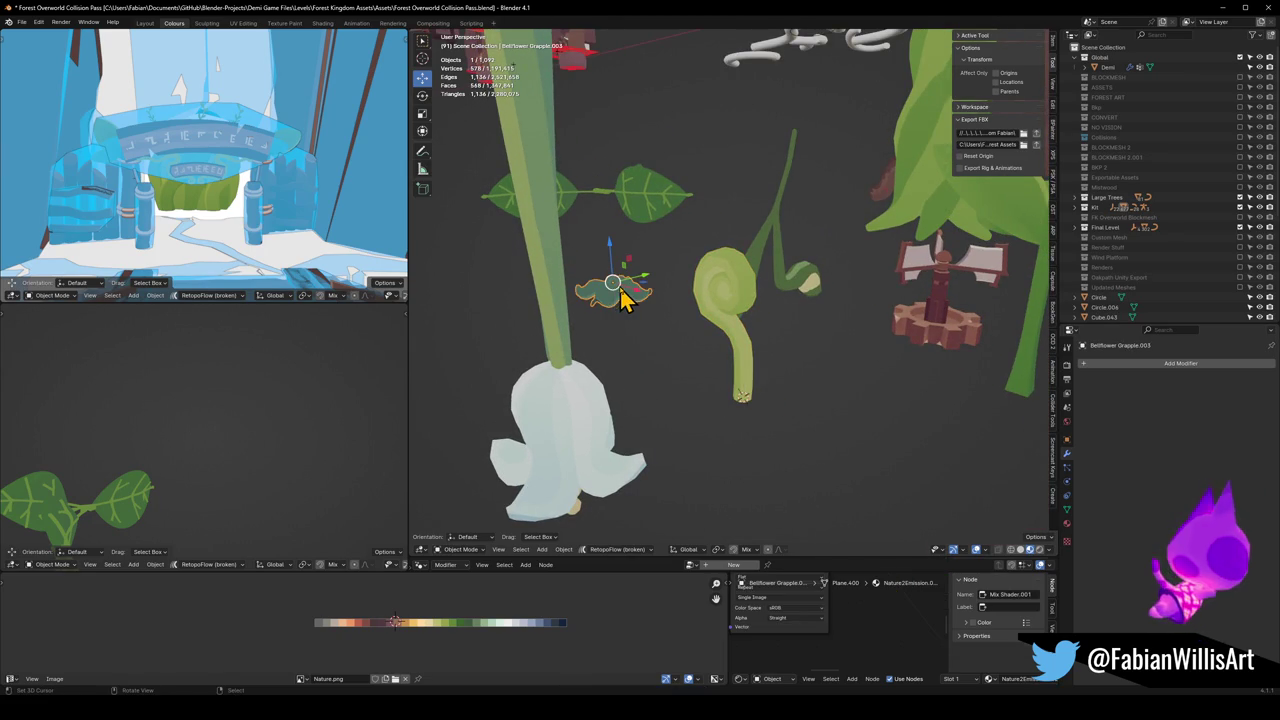
pyautogui.press('KP_Decimal')
pyautogui.press('Tab')
pyautogui.moveTo(730, 326)
pyautogui.mouseDown(button='middle')
pyautogui.moveTo(742, 283)
pyautogui.moveTo(766, 271)
pyautogui.moveTo(746, 412)
pyautogui.mouseUp(button='middle')
# Step: Duplicate the collar's lower lobe and separate it into its own object
pyautogui.press('l')
pyautogui.hotkey('shift', 'd')
pyautogui.rightClick(748, 404)
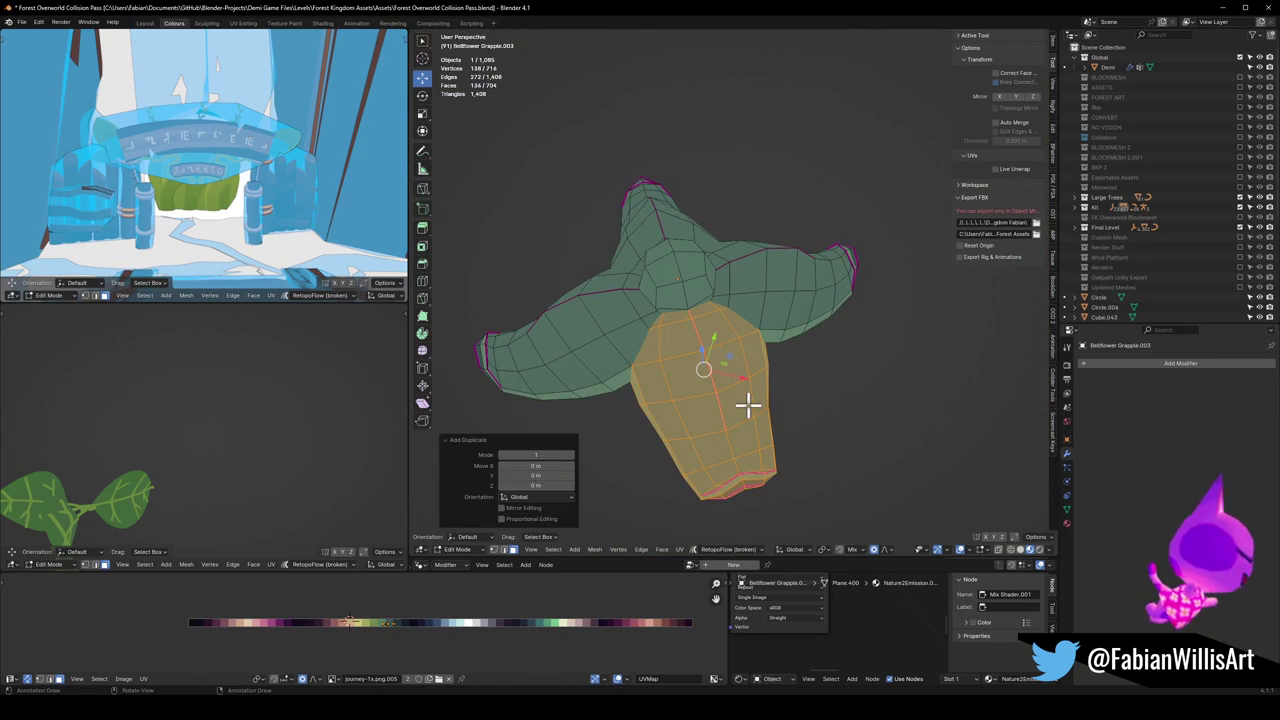
pyautogui.click(750, 406)
pyautogui.press('Tab')
pyautogui.click(725, 400)
pyautogui.scroll(-2, 740, 378)
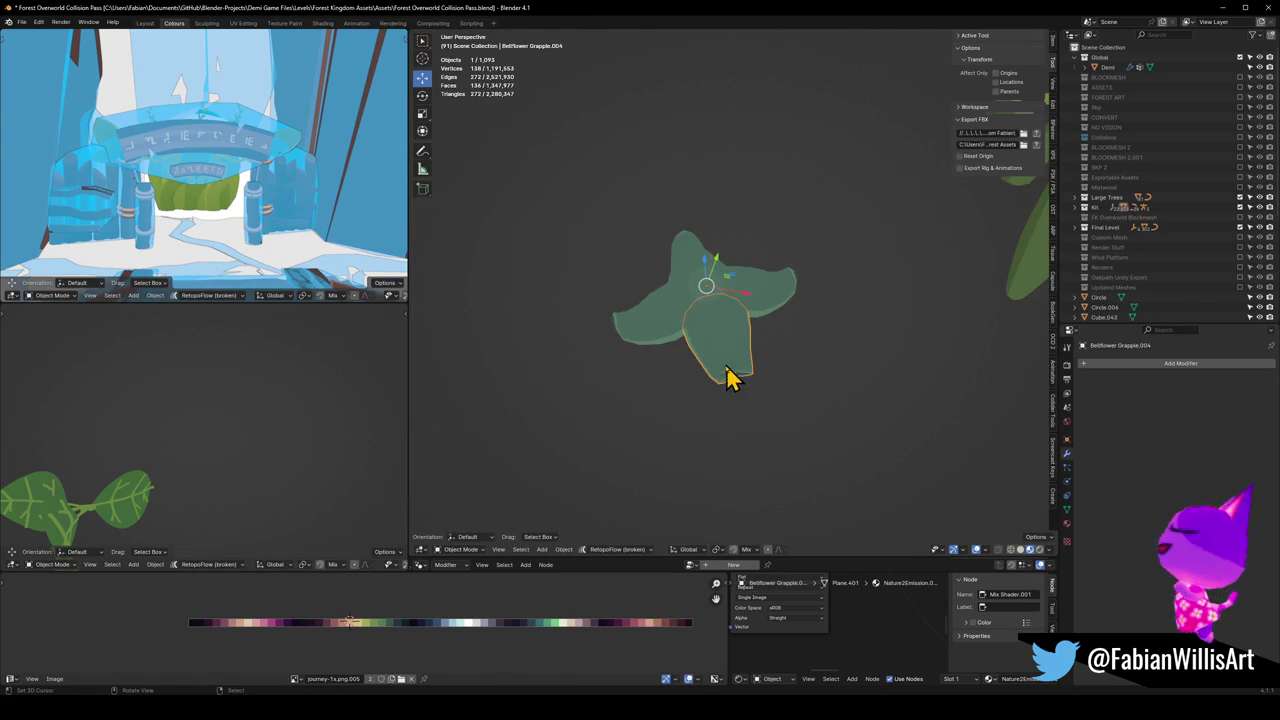
# Step: Move the lobe aside, enlarge it to 2.54, and snap it near the sprout
pyautogui.press('g')
pyautogui.click(968, 462)
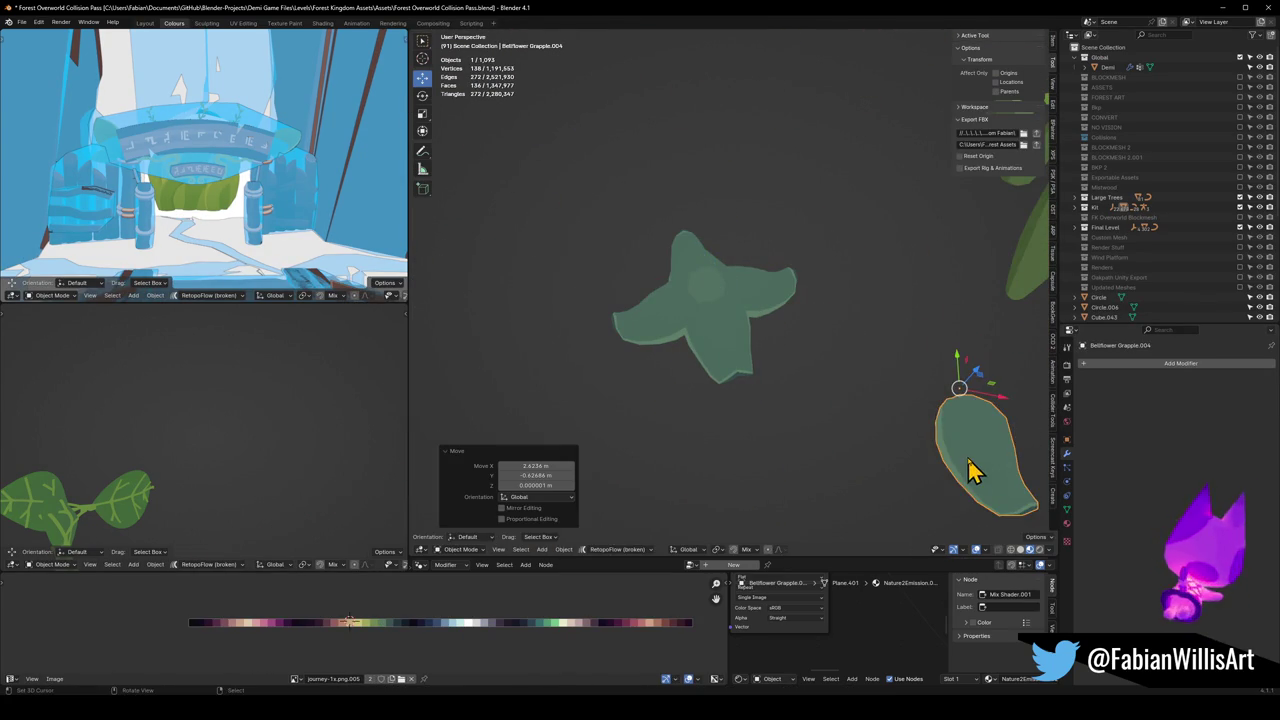
pyautogui.press('s')
pyautogui.click(915, 343)
pyautogui.hotkey('shift', 's')
pyautogui.click(915, 300)
pyautogui.scroll(-3, 829, 337)
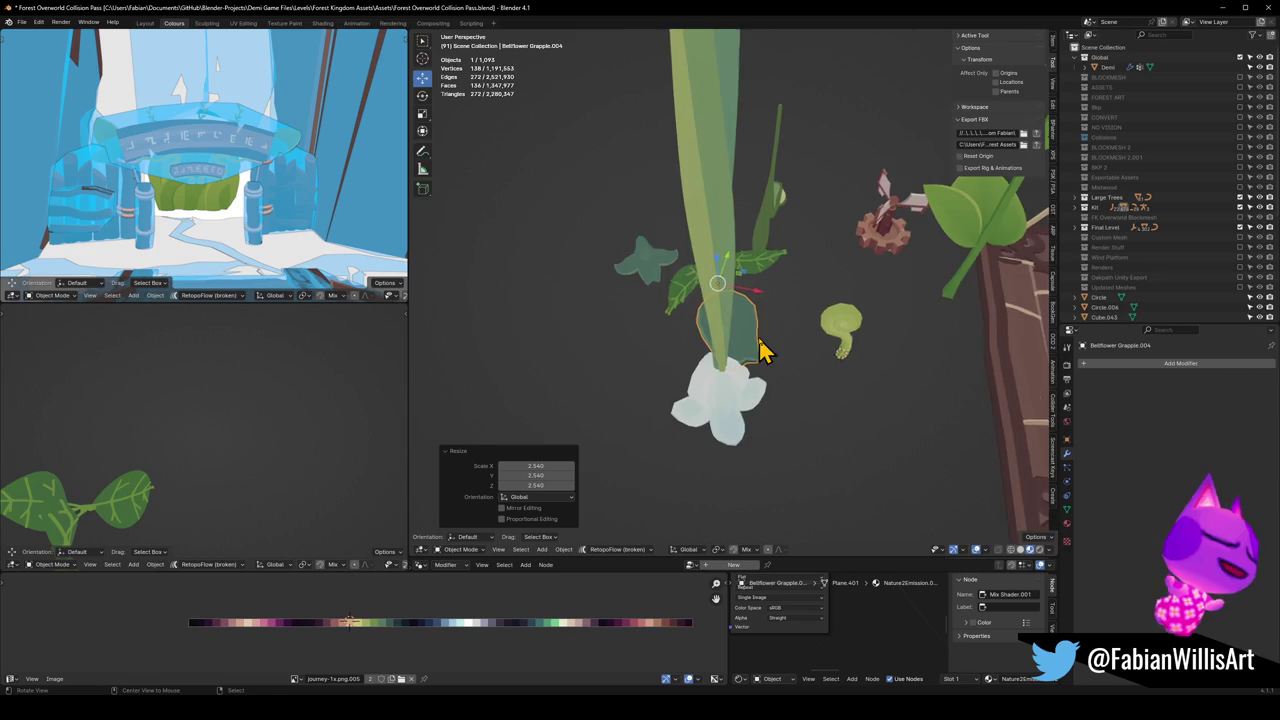
pyautogui.scroll(2, 797, 343)
pyautogui.scroll(2, 760, 320)
pyautogui.scroll(-2, 800, 325)
pyautogui.scroll(2, 806, 391)
# Step: Clear the lobe's rotation, shrink it to 0.376, stand it up 90° on X, raise it 1.07 m
pyautogui.moveTo(806, 391)
pyautogui.mouseDown(button='middle')
pyautogui.moveTo(846, 343)
pyautogui.moveTo(826, 369)
pyautogui.moveTo(811, 349)
pyautogui.moveTo(812, 373)
pyautogui.mouseUp(button='middle')
pyautogui.hotkey('alt', 'r')
pyautogui.press('s')
pyautogui.click(781, 388)
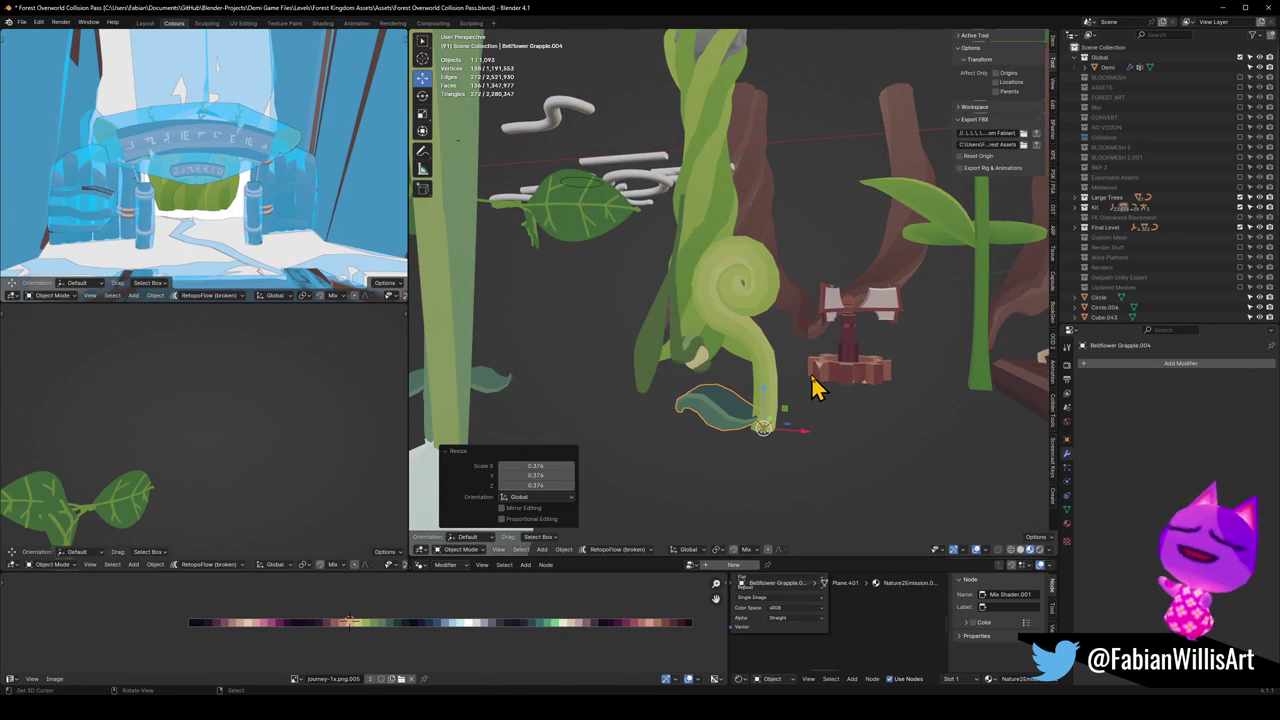
pyautogui.write('90')
pyautogui.press('Return')
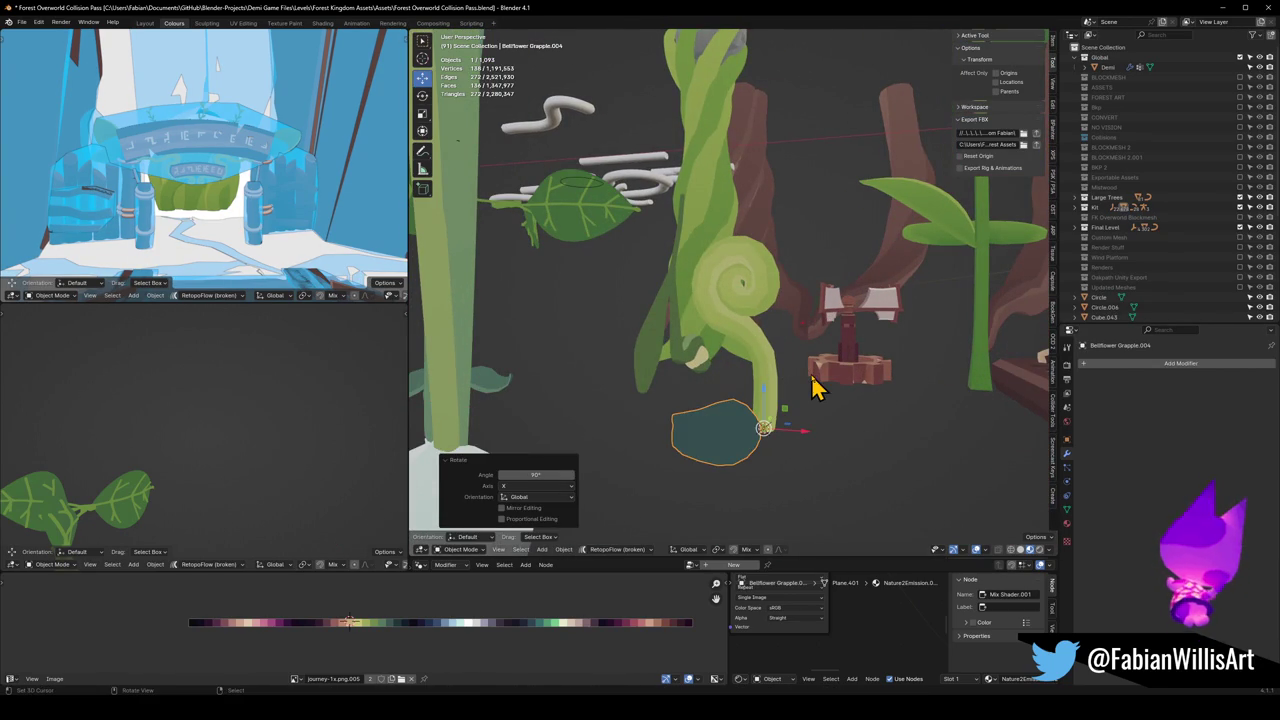
pyautogui.press('g')
pyautogui.press('z')
pyautogui.click(829, 366)
pyautogui.moveTo(829, 366); pyautogui.dragTo(820, 377, button='middle')
# Step: Turn the petal piece 47.7° around Z and slide it beside the swirl stem
pyautogui.press('r')
pyautogui.press('z')
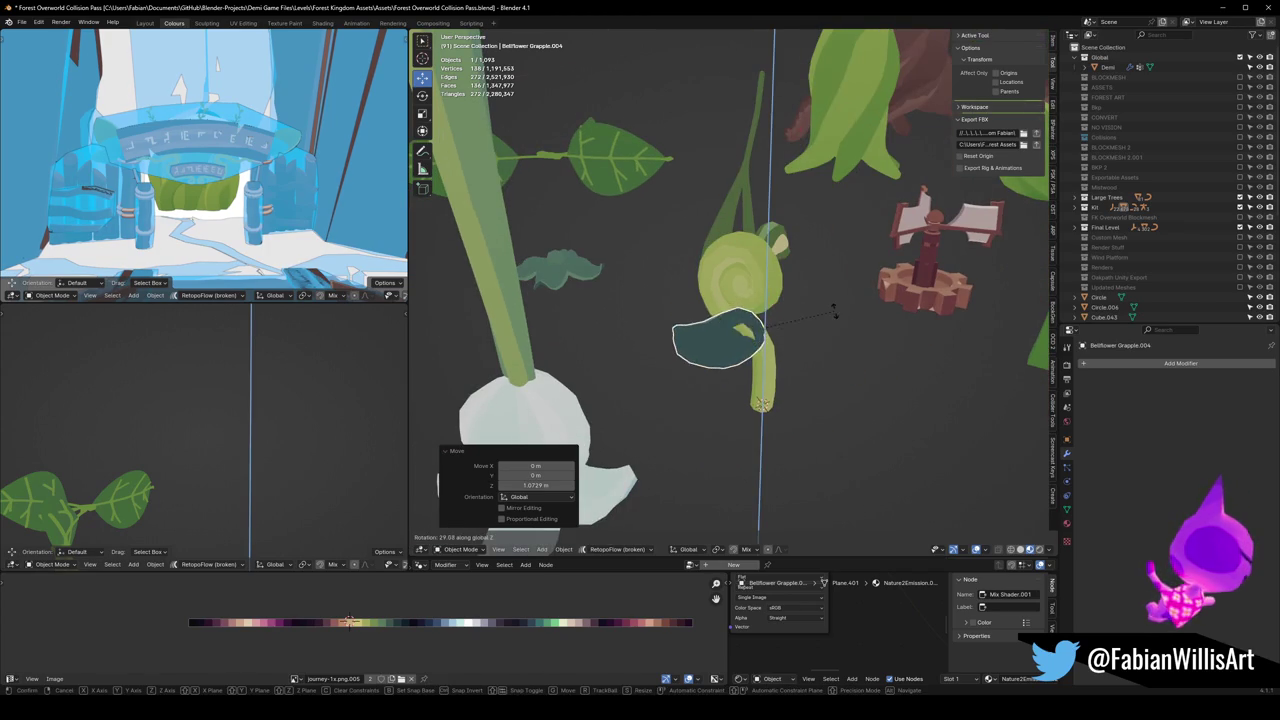
pyautogui.click(827, 287)
pyautogui.moveTo(827, 287)
pyautogui.mouseDown(button='middle')
pyautogui.moveTo(840, 371)
pyautogui.moveTo(862, 335)
pyautogui.moveTo(789, 317)
pyautogui.mouseUp(button='middle')
pyautogui.press('g')
pyautogui.hotkey('shift', 'z')
pyautogui.click(808, 347)
pyautogui.press('g')
pyautogui.click(806, 355)
pyautogui.press('g')
pyautogui.hotkey('shift', 'z')
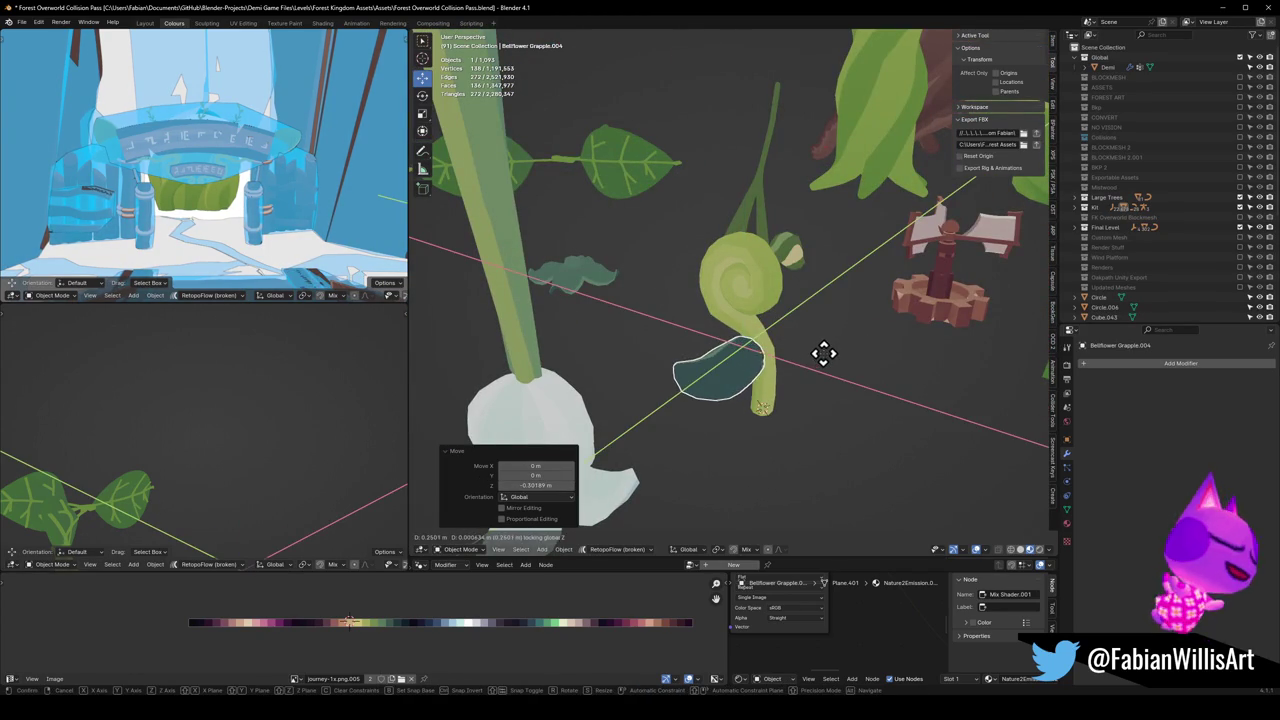
pyautogui.click(820, 353)
pyautogui.moveTo(820, 353)
pyautogui.mouseDown(button='middle')
pyautogui.moveTo(780, 343)
pyautogui.moveTo(937, 349)
pyautogui.moveTo(820, 390)
pyautogui.mouseUp(button='middle')
# Step: Make two rotated copies of the petal piece around the stem, then delete them
pyautogui.hotkey('shift', 'd')
pyautogui.press('r')
pyautogui.press('z')
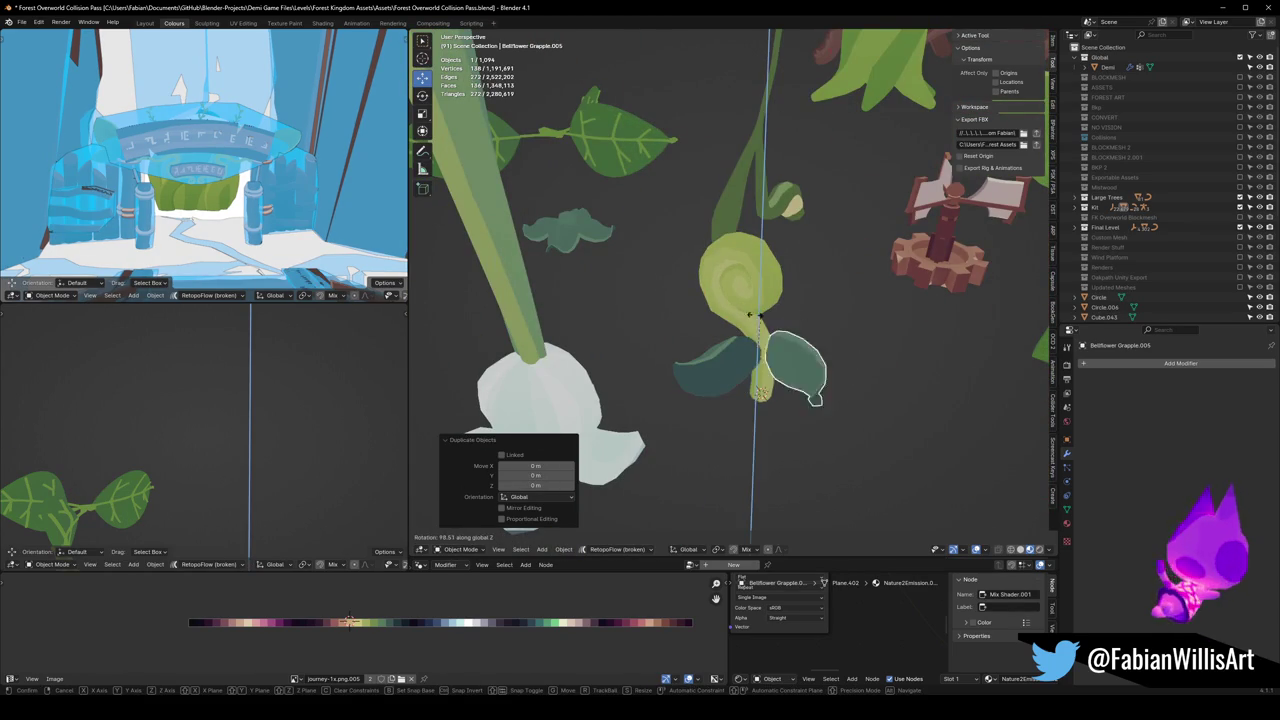
pyautogui.click(866, 366)
pyautogui.hotkey('shift', 'd')
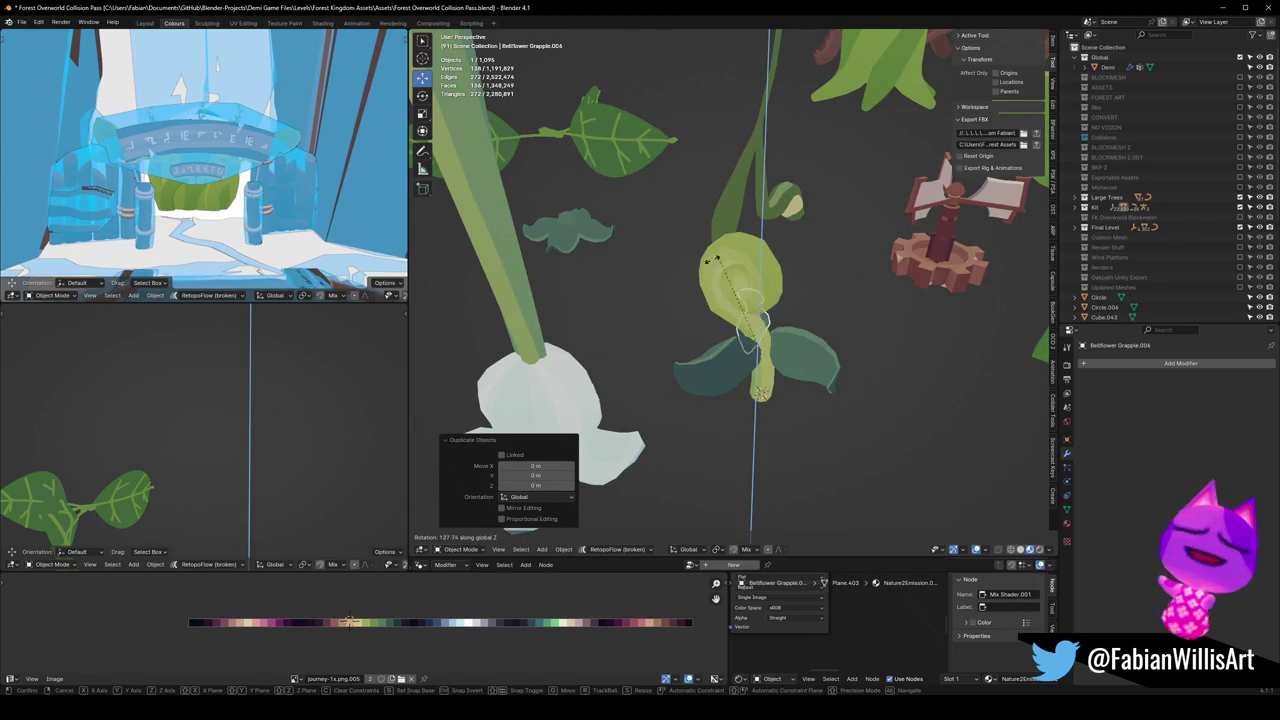
pyautogui.click(716, 261)
pyautogui.moveTo(791, 331)
pyautogui.mouseDown(button='middle')
pyautogui.moveTo(700, 306)
pyautogui.moveTo(686, 323)
pyautogui.moveTo(800, 378)
pyautogui.moveTo(757, 363)
pyautogui.moveTo(740, 340)
pyautogui.mouseUp(button='middle')
pyautogui.press('Delete')
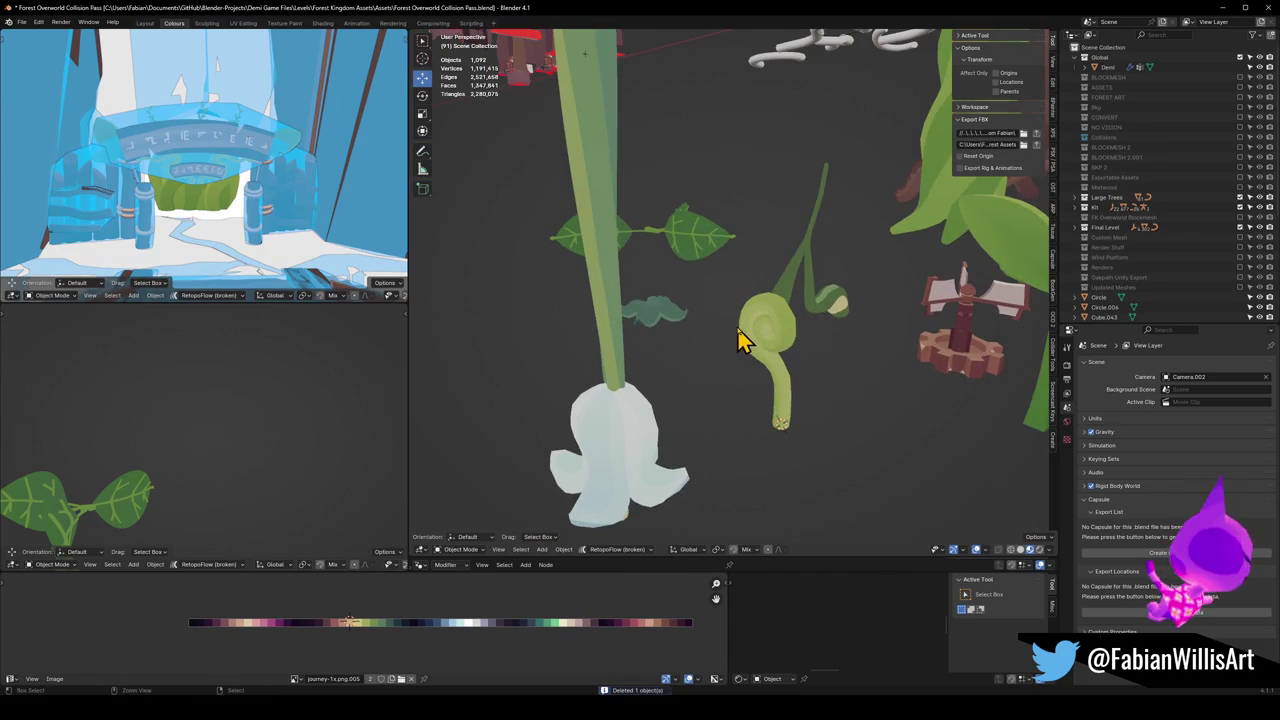
# Step: Unhide all objects and snap the small leaf to the swirl stem's base
pyautogui.click(672, 244)
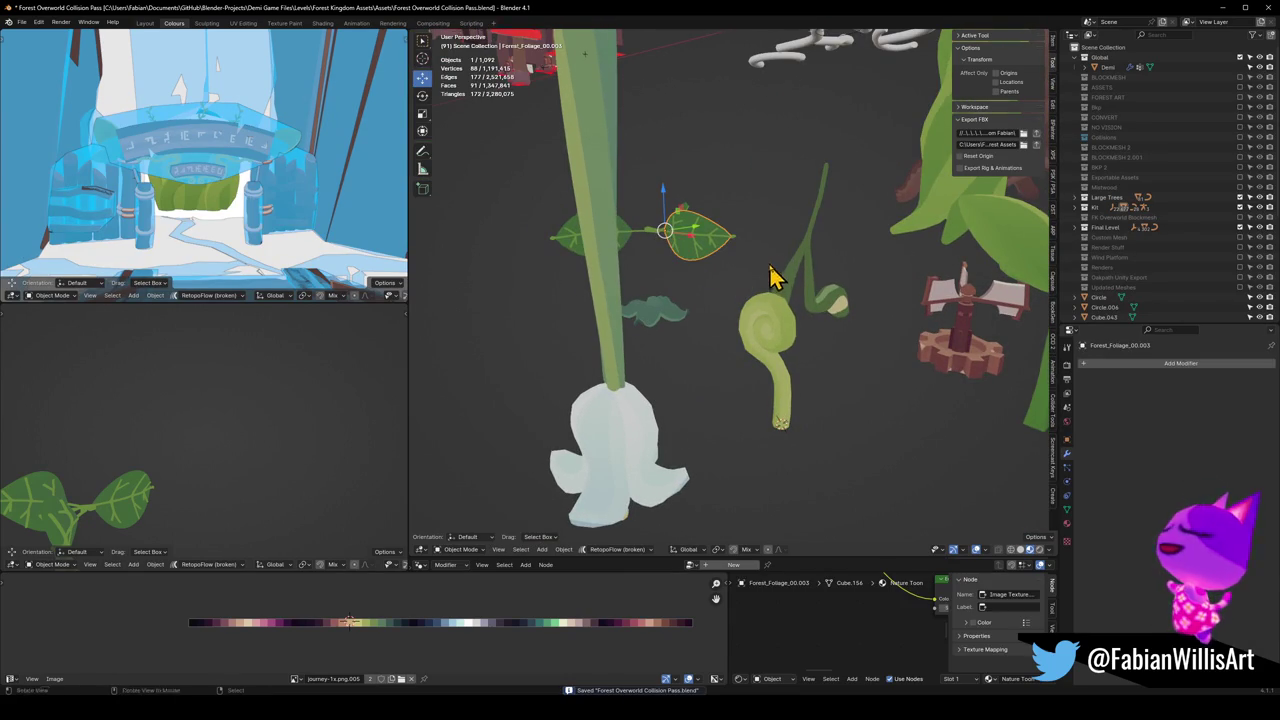
pyautogui.moveTo(772, 275); pyautogui.dragTo(776, 285, button='middle')
pyautogui.hotkey('alt', 'h')
pyautogui.moveTo(885, 238)
pyautogui.mouseDown(button='middle')
pyautogui.moveTo(777, 314)
pyautogui.moveTo(791, 383)
pyautogui.moveTo(800, 338)
pyautogui.moveTo(829, 306)
pyautogui.moveTo(760, 245)
pyautogui.moveTo(777, 243)
pyautogui.mouseUp(button='middle')
pyautogui.hotkey('alt', 'a')
pyautogui.click(760, 245)
pyautogui.hotkey('shift', 's')
pyautogui.press('8')
pyautogui.moveTo(717, 520)
pyautogui.mouseDown(button='middle')
pyautogui.moveTo(760, 449)
pyautogui.moveTo(851, 400)
pyautogui.mouseUp(button='middle')
# Step: Shrink the leaf to 0.444, raise it 1.0744 m, and slide it beside the swirl stem
pyautogui.press('s')
pyautogui.click(800, 330)
pyautogui.press('g')
pyautogui.press('z')
pyautogui.click(771, 261)
pyautogui.moveTo(771, 261); pyautogui.dragTo(783, 326, button='middle')
pyautogui.press('g')
pyautogui.hotkey('shift', 'z')
pyautogui.click(820, 335)
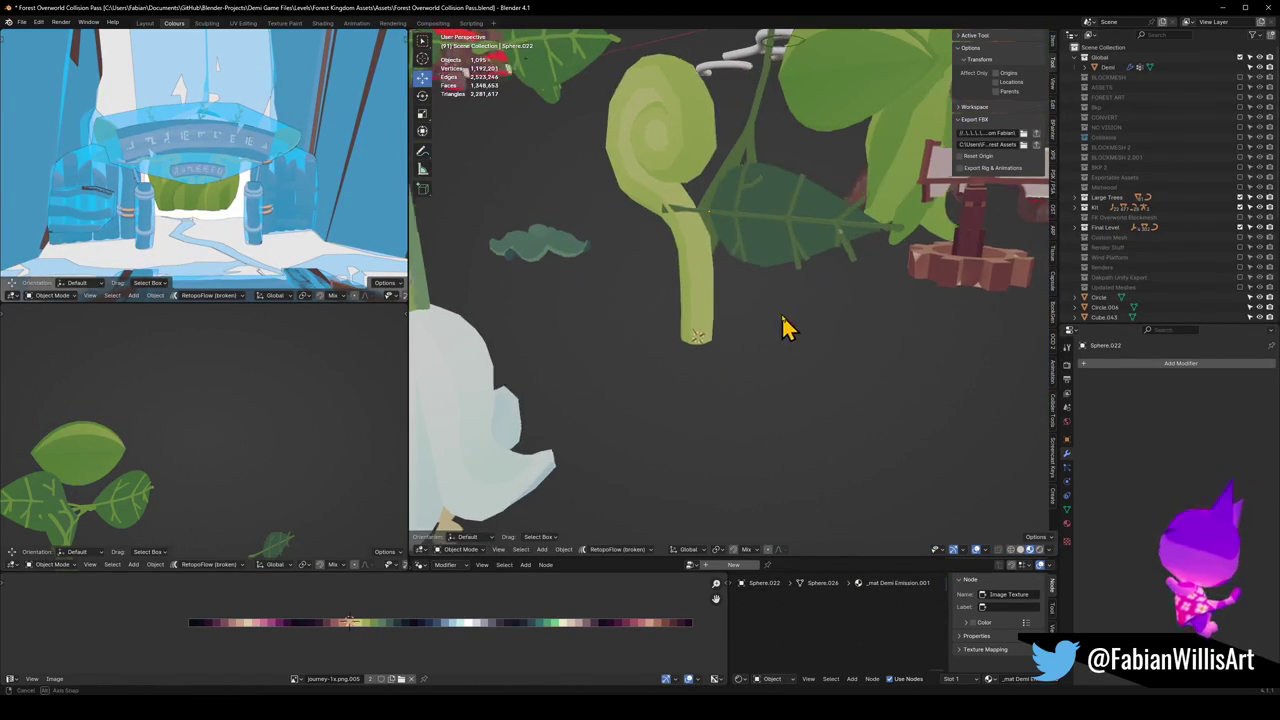
pyautogui.press('g')
pyautogui.hotkey('shift', 'z')
pyautogui.click(762, 245)
pyautogui.hotkey('alt', 'a')
# Step: Raise the swirl plant 1.1202 m along Z, then nudge it up another 0.098 m
pyautogui.moveTo(762, 245); pyautogui.dragTo(772, 305, button='middle')
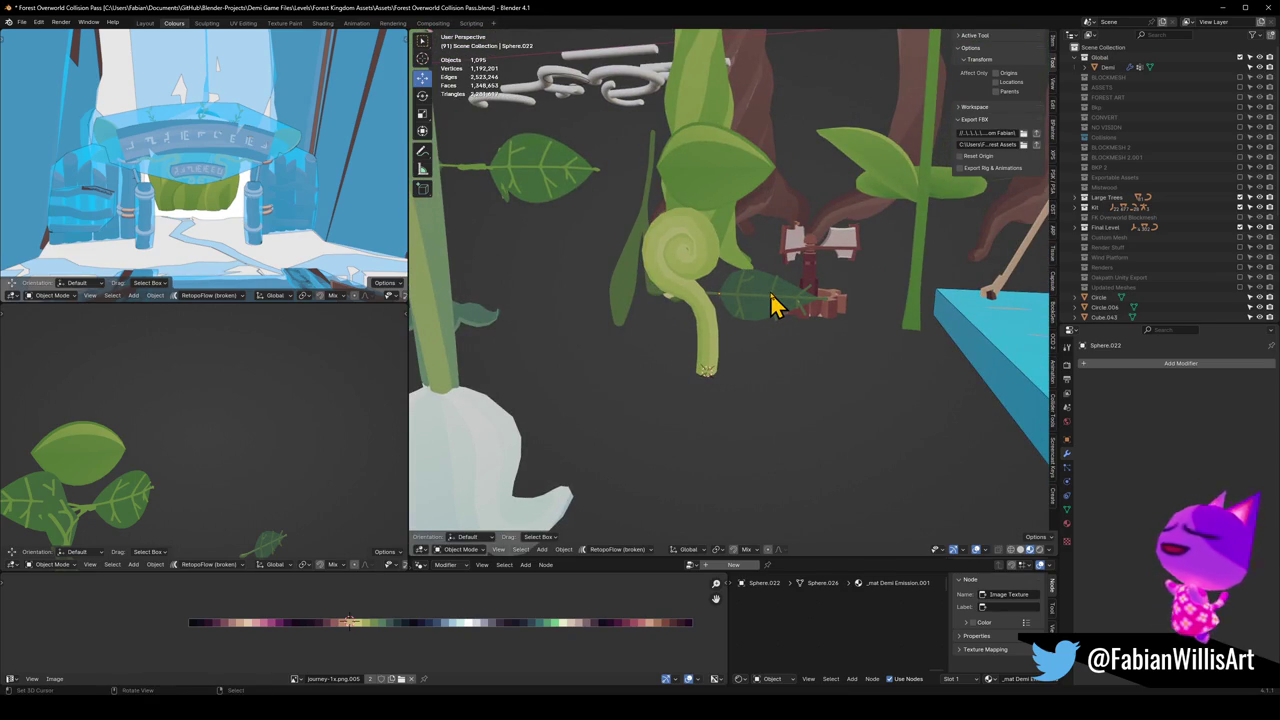
pyautogui.click(705, 330)
pyautogui.press('g')
pyautogui.press('z')
pyautogui.click(726, 287)
pyautogui.press('s')
pyautogui.press('g')
pyautogui.press('z')
pyautogui.click(730, 290)
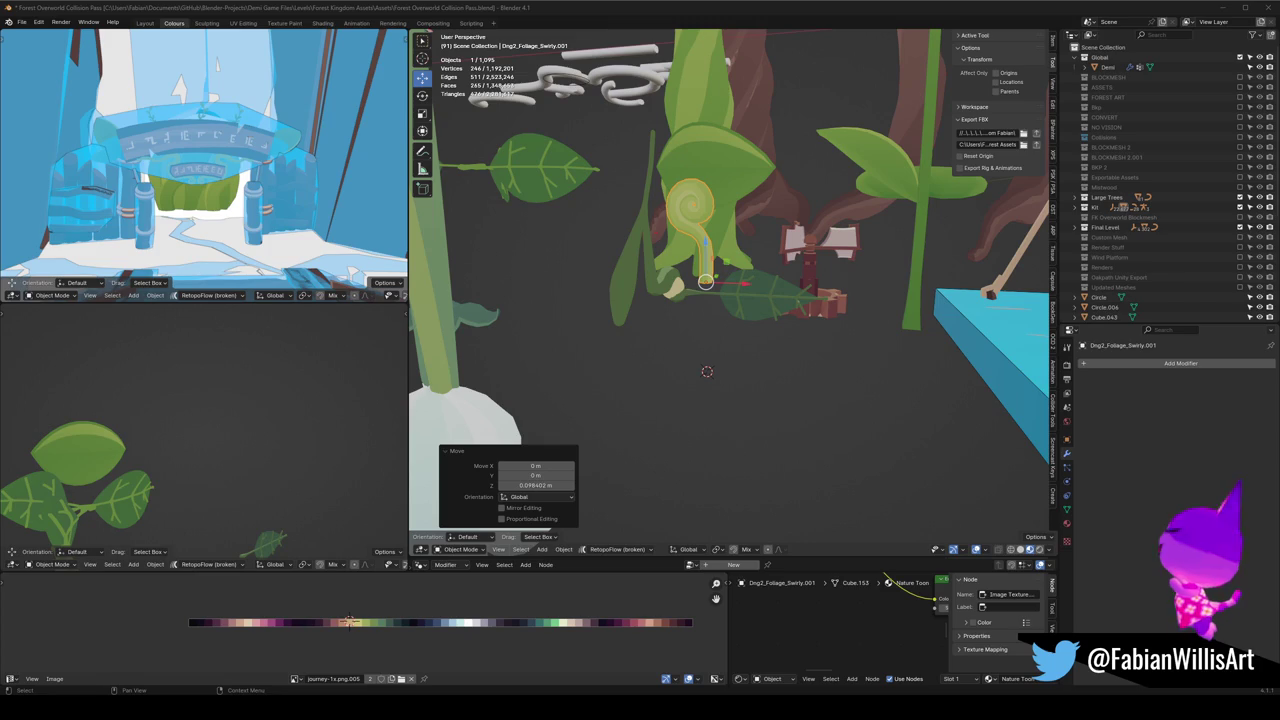
pyautogui.moveTo(838, 297)
pyautogui.mouseDown(button='middle')
pyautogui.moveTo(800, 357)
pyautogui.moveTo(720, 334)
pyautogui.moveTo(780, 320)
pyautogui.mouseUp(button='middle')
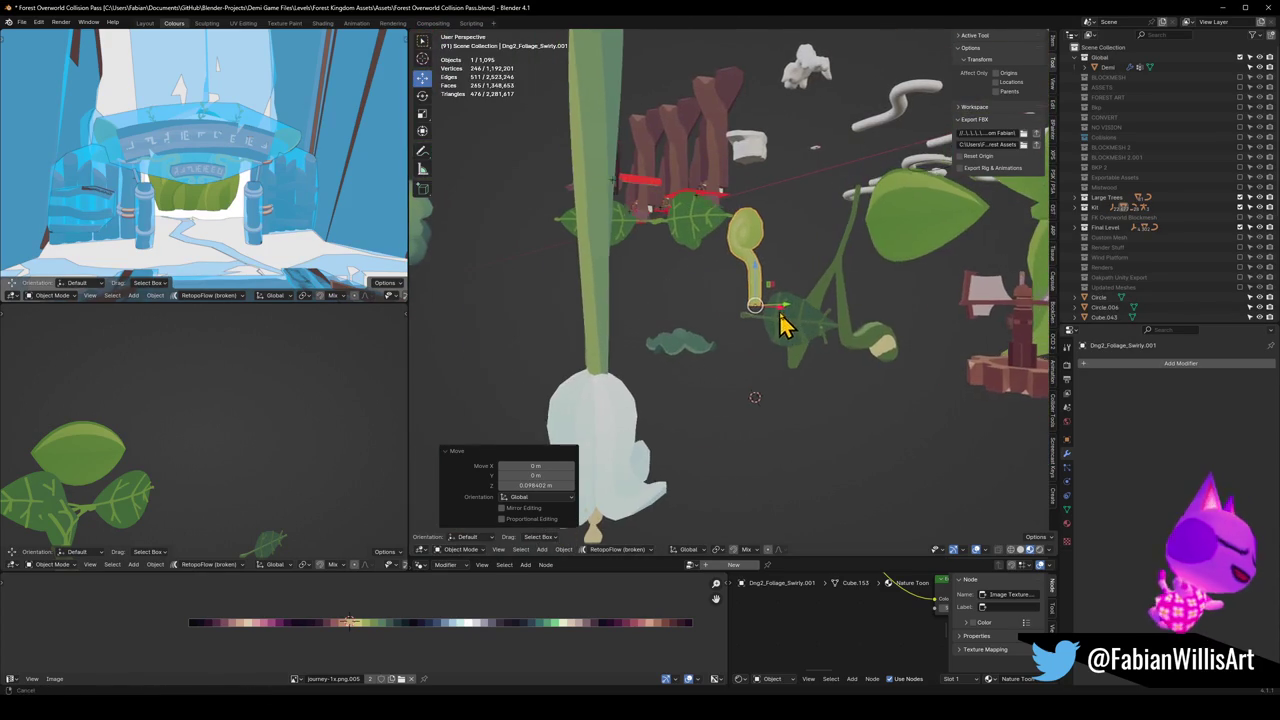
pyautogui.click(617, 420)
pyautogui.press('Tab')
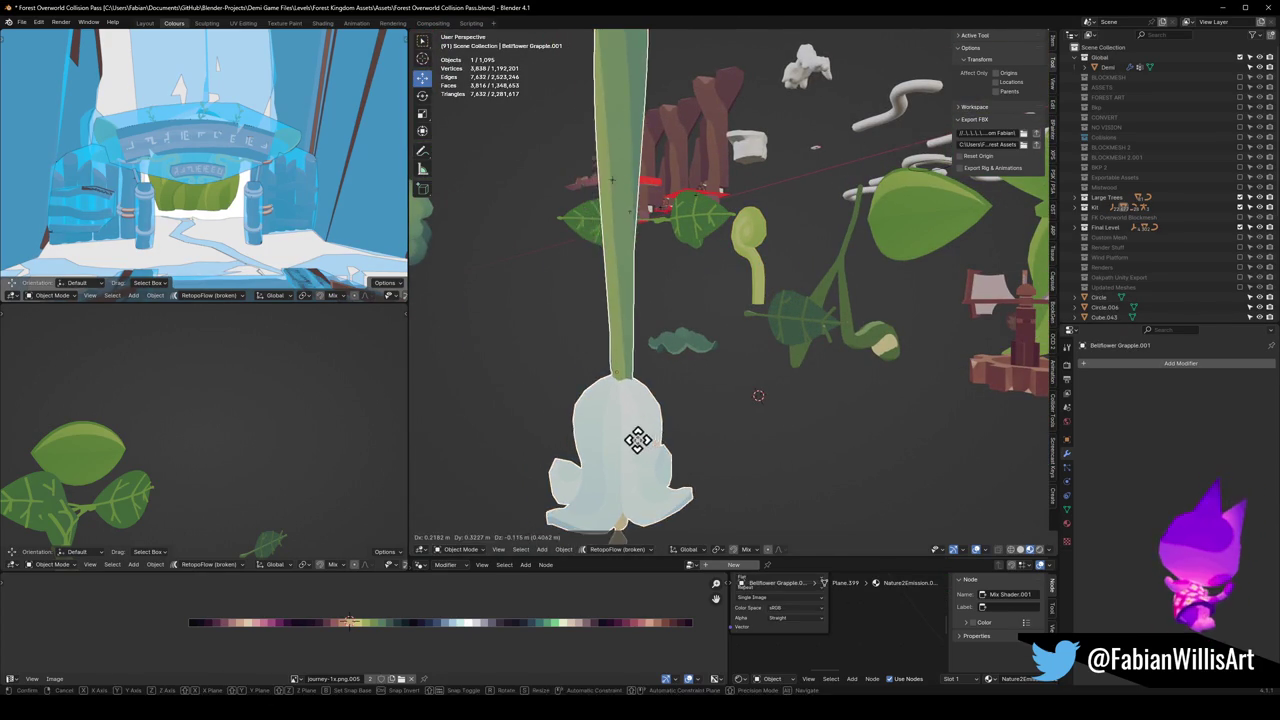
# Step: Select two connected leafy collar parts of the bellflower's mesh, then leave Edit Mode
pyautogui.scroll(1, 598, 430)
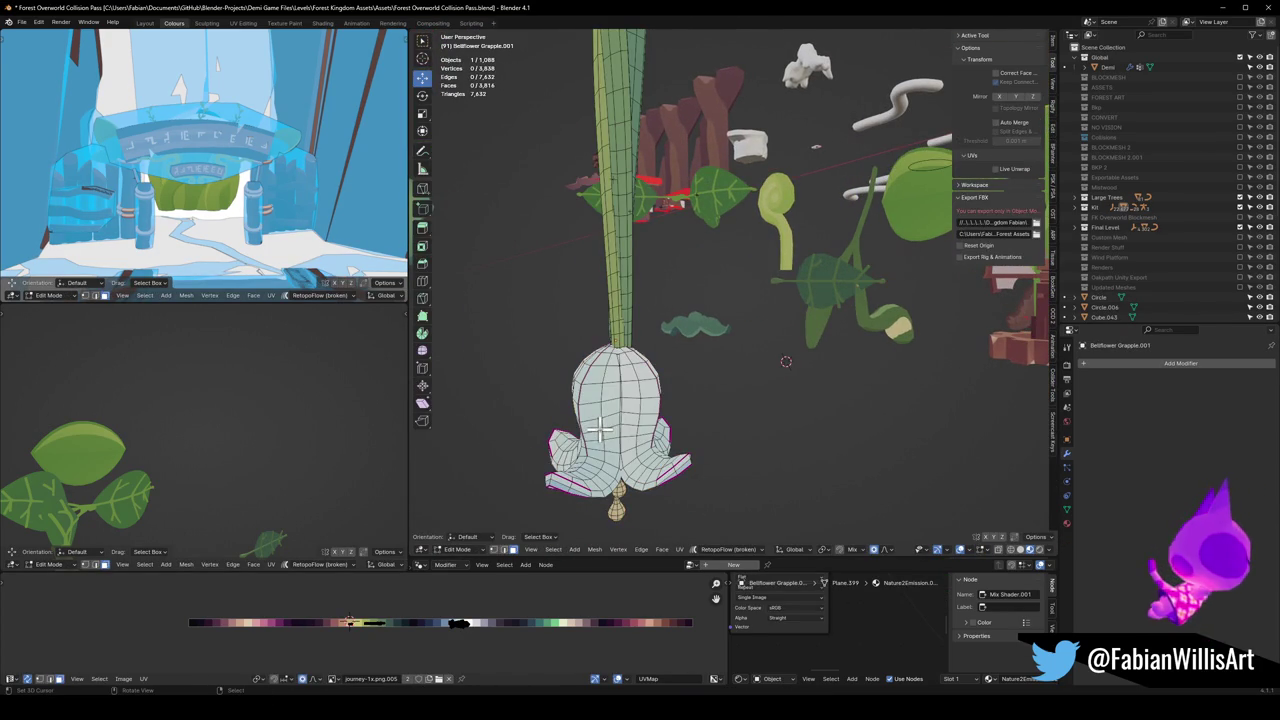
pyautogui.press('l')
pyautogui.moveTo(598, 430)
pyautogui.mouseDown(button='middle')
pyautogui.moveTo(663, 389)
pyautogui.moveTo(548, 395)
pyautogui.moveTo(723, 419)
pyautogui.mouseUp(button='middle')
pyautogui.press('l')
pyautogui.moveTo(778, 352)
pyautogui.mouseDown(button='middle')
pyautogui.moveTo(617, 386)
pyautogui.moveTo(651, 294)
pyautogui.mouseUp(button='middle')
pyautogui.press('Tab')
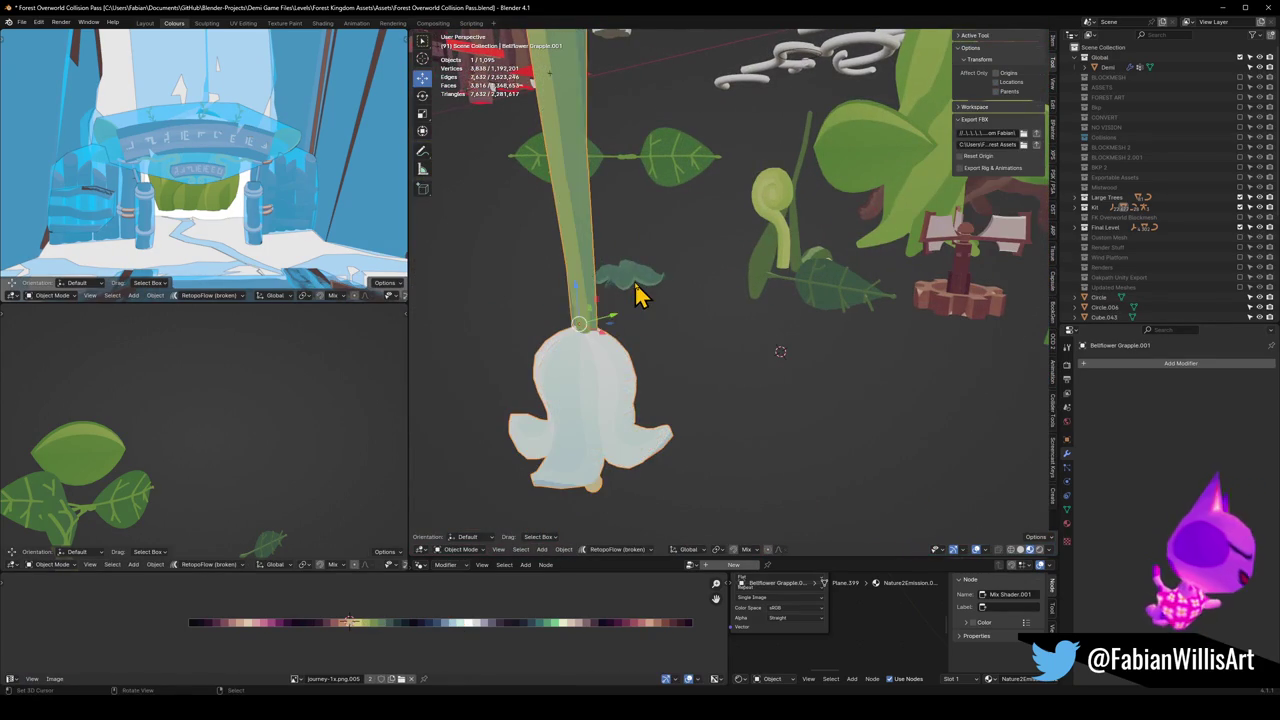
# Step: Snap the collar piece to the swirl stem's base, clear its rotation, and scale it to 0.7019
pyautogui.hotkey('shift', 'd')
pyautogui.press('Escape')
pyautogui.hotkey('shift', 's')
pyautogui.click(690, 300)
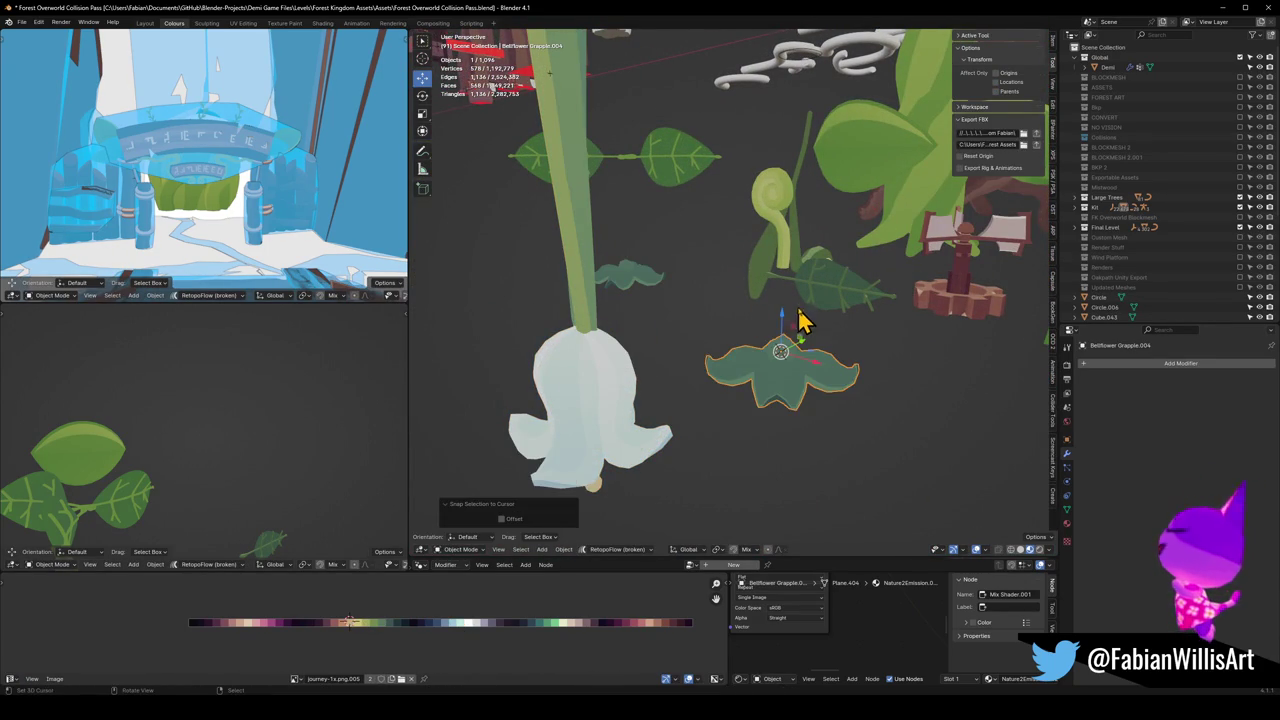
pyautogui.hotkey('alt', 'r')
pyautogui.press('s')
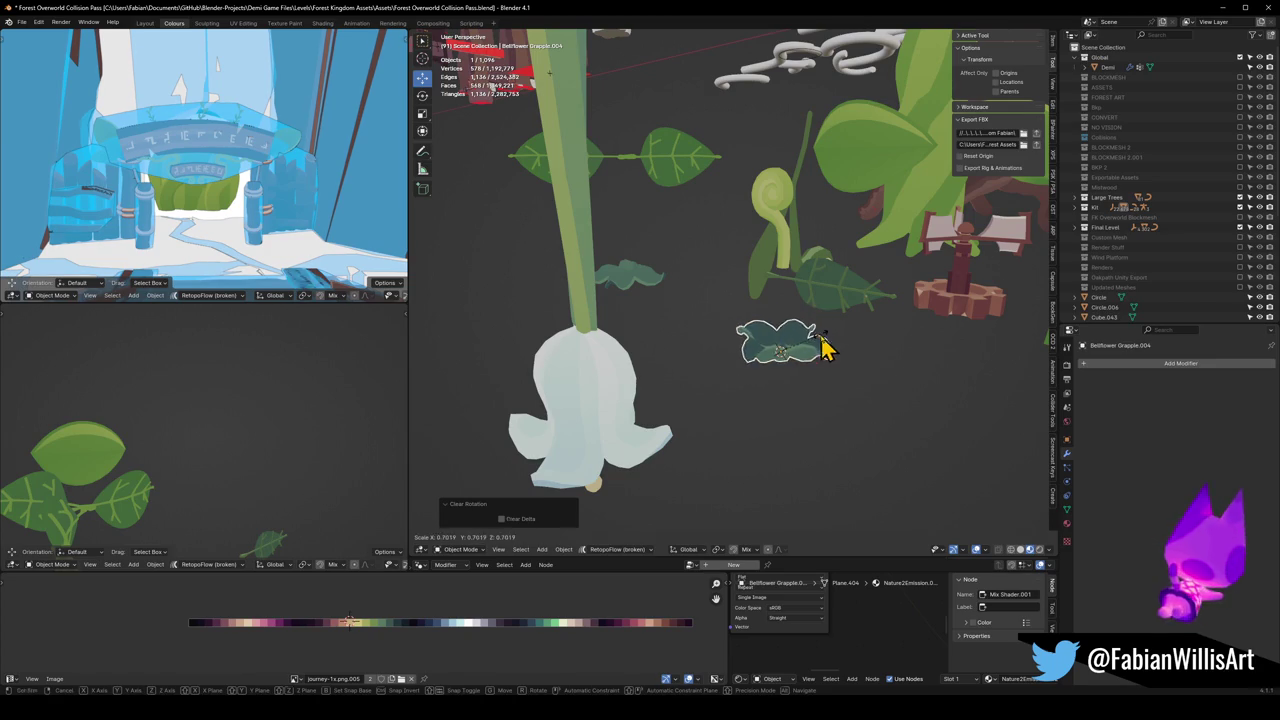
pyautogui.click(849, 371)
# Step: Select the swirl stem and enter Edit Mode on its mesh
pyautogui.moveTo(849, 371)
pyautogui.mouseDown(button='middle')
pyautogui.moveTo(803, 420)
pyautogui.moveTo(837, 371)
pyautogui.moveTo(828, 272)
pyautogui.moveTo(870, 237)
pyautogui.mouseUp(button='middle')
pyautogui.click(836, 247)
pyautogui.press('Tab')
# Step: Lower the swirl stem's bottom vertices along Z into the collar and exit Edit Mode
pyautogui.press('g')
pyautogui.press('z')
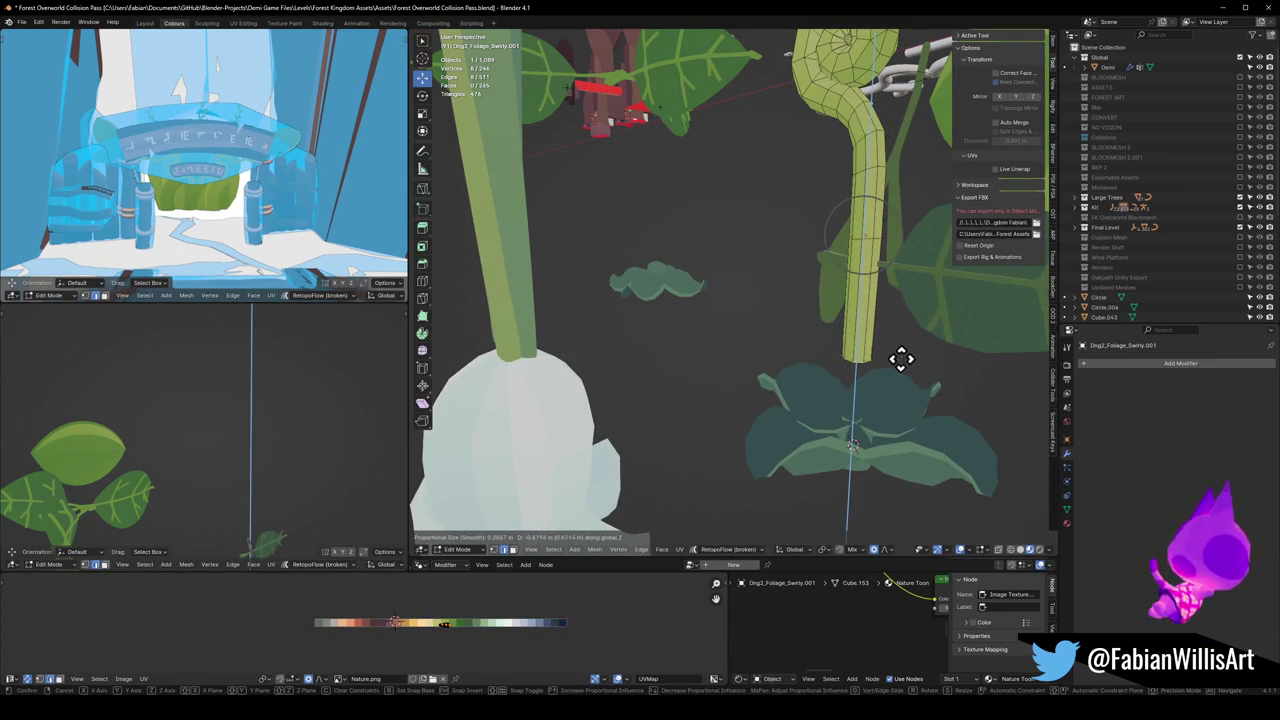
pyautogui.click(886, 437)
pyautogui.press('Tab')
# Step: Select the collar's central cup with a linked selection and frame it
pyautogui.click(871, 474)
pyautogui.press('KP_Decimal')
pyautogui.press('Tab')
pyautogui.press('a')
pyautogui.hotkey('alt', 'a')
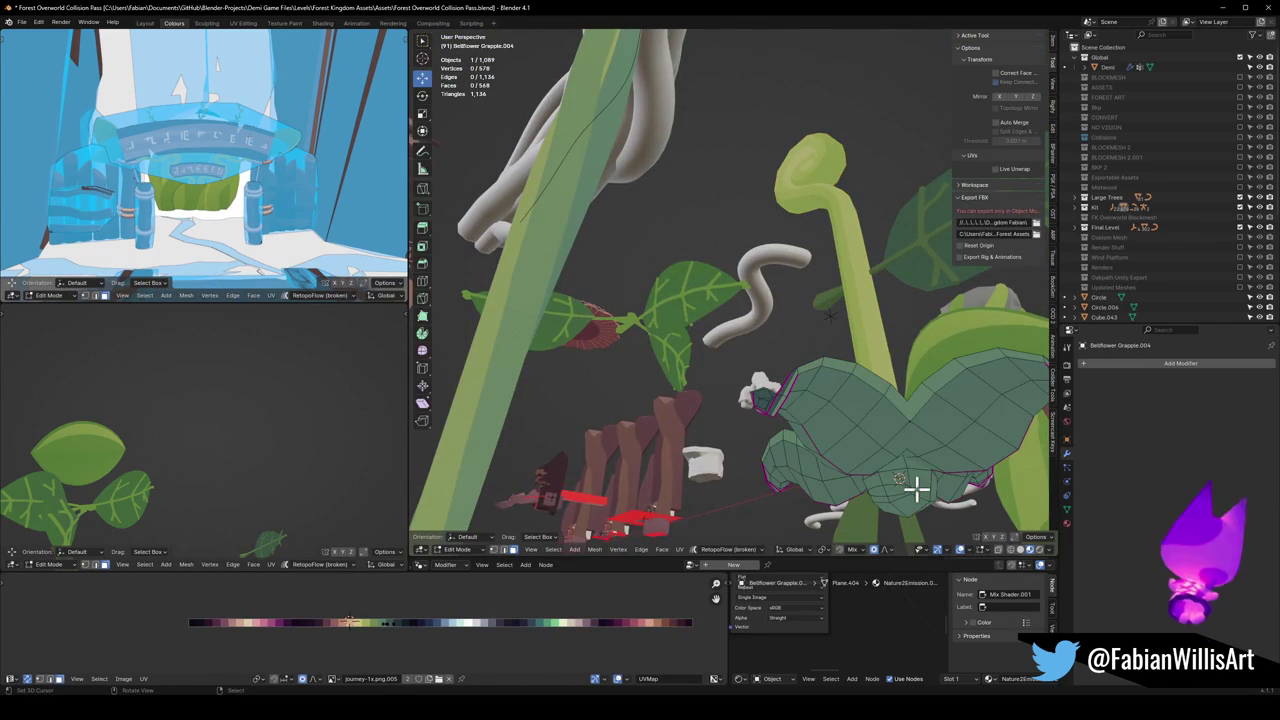
pyautogui.press('l')
pyautogui.press('KP_Decimal')
# Step: Raise the central cup 0.16781 m along Z and scale it up to 1.612
pyautogui.press('g')
pyautogui.press('z')
pyautogui.click(908, 463)
pyautogui.press('s')
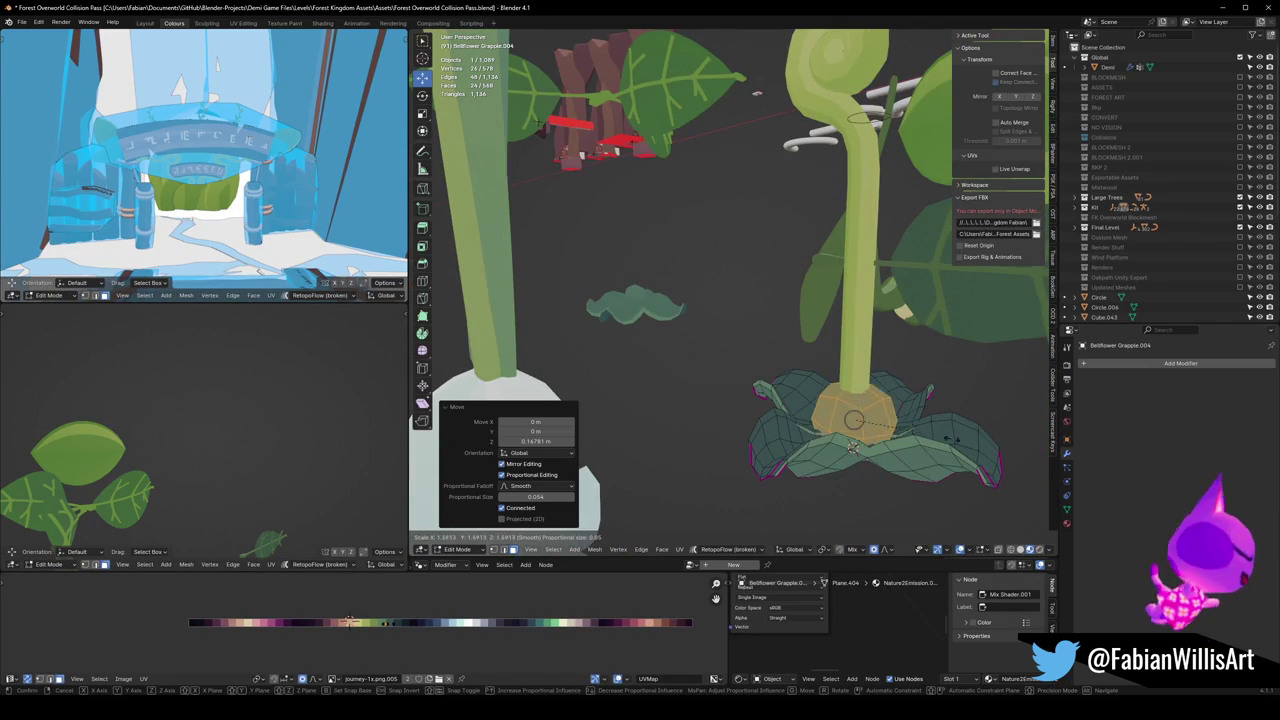
pyautogui.click(950, 438)
pyautogui.moveTo(951, 437); pyautogui.dragTo(903, 449, button='middle')
pyautogui.press('s')
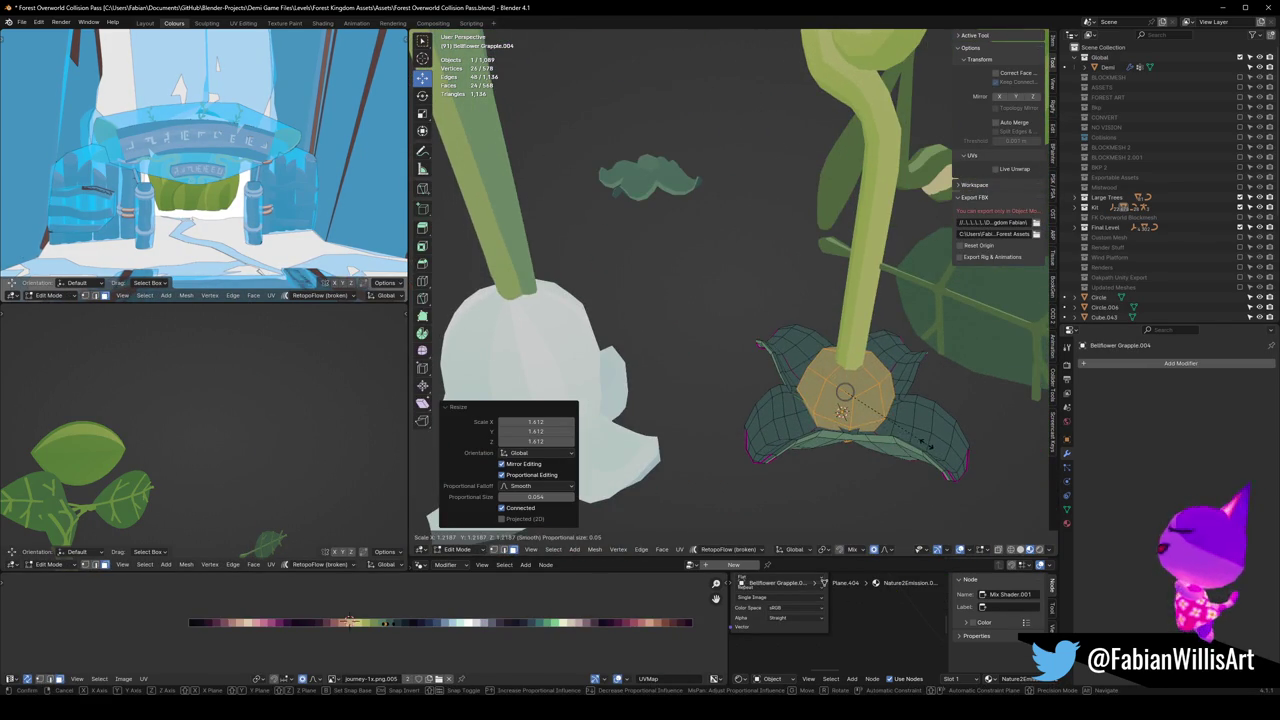
pyautogui.click(912, 447)
# Step: Subdivide the central cup's faces
pyautogui.rightClick(862, 404)
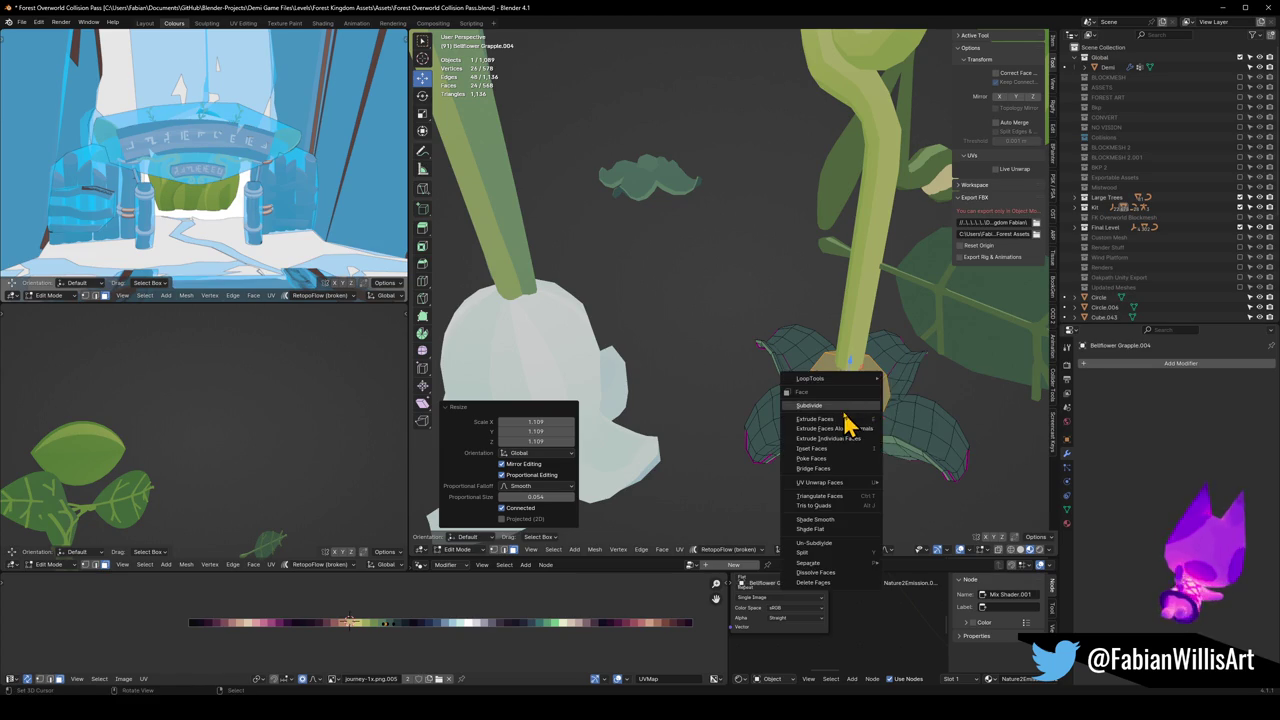
pyautogui.click(846, 408)
pyautogui.press('KP_Decimal')
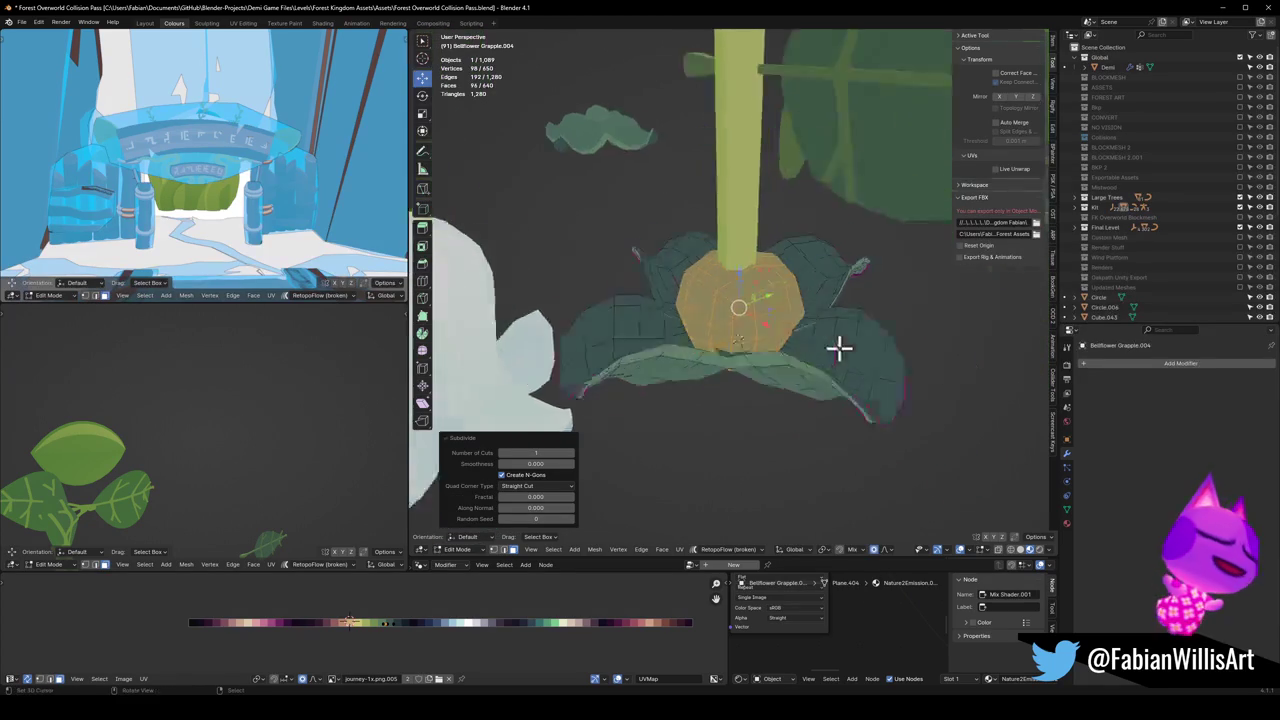
# Step: Separate the cup selection into its own object and leave Edit Mode
pyautogui.rightClick(780, 327)
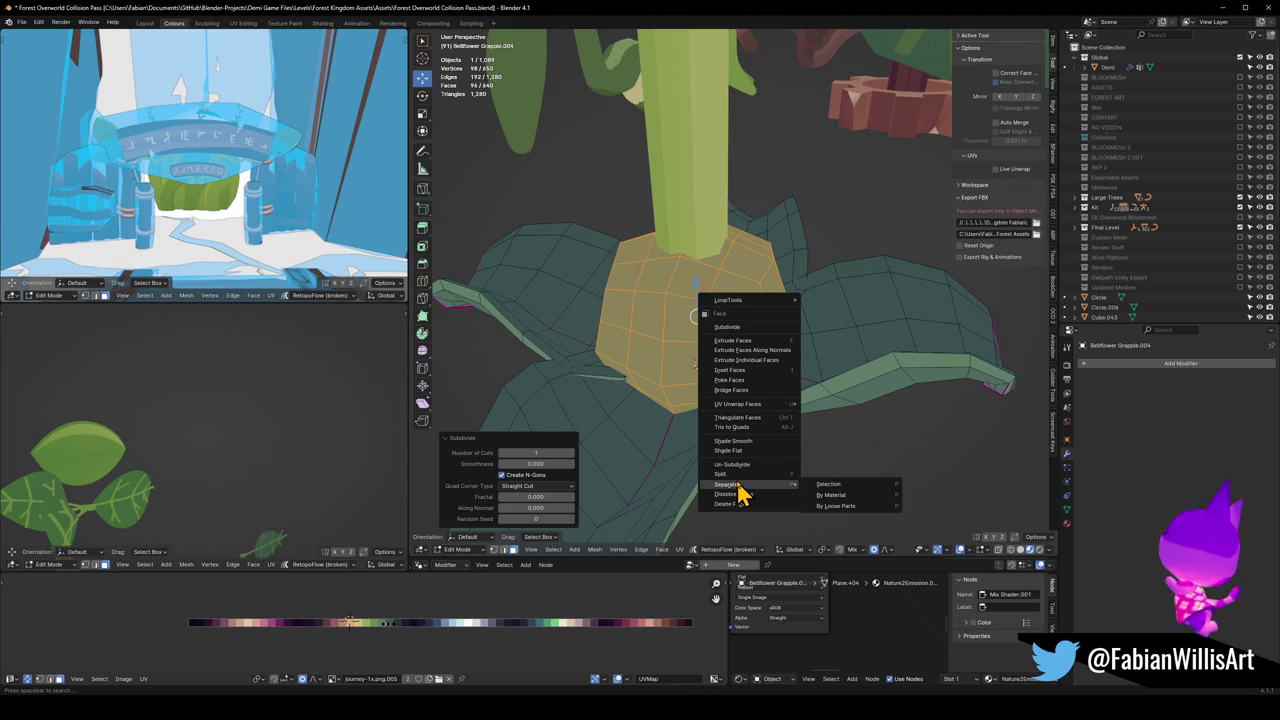
pyautogui.press('Escape')
pyautogui.press('Tab')
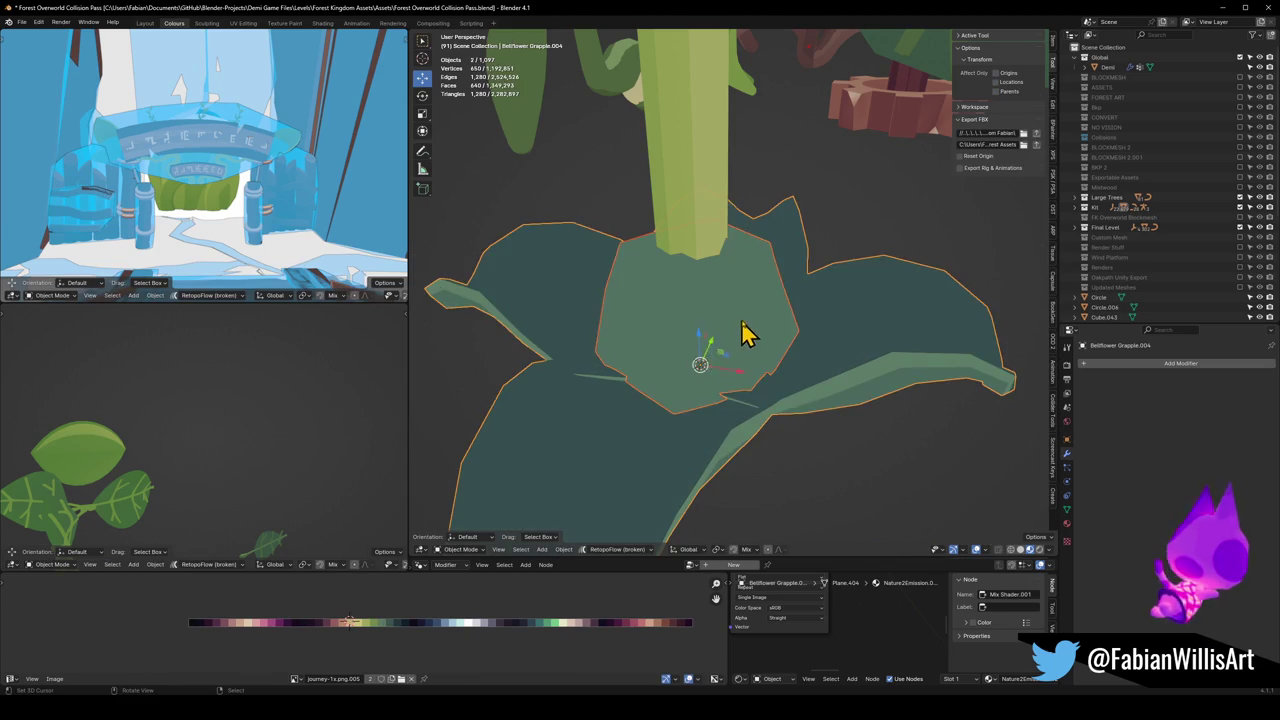
# Step: Add a Smooth modifier to the separated central cup
pyautogui.click(743, 318)
pyautogui.press('Tab')
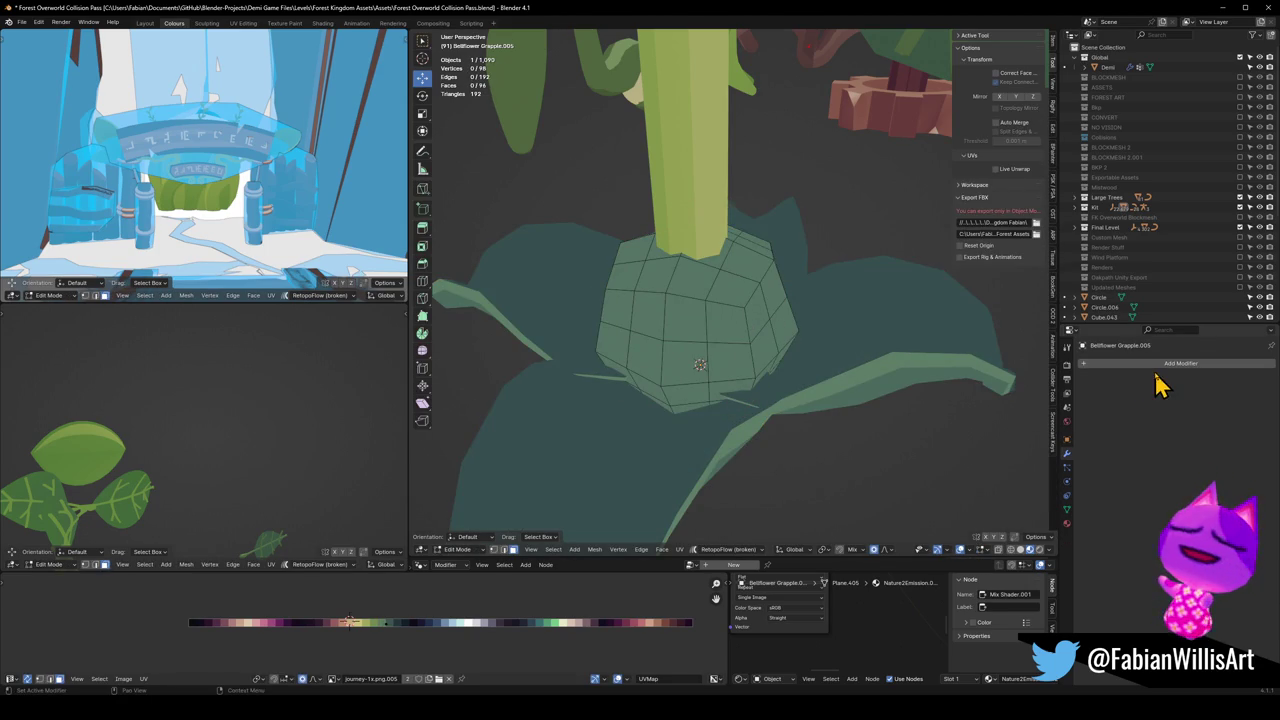
pyautogui.click(1158, 365)
pyautogui.write('sm')
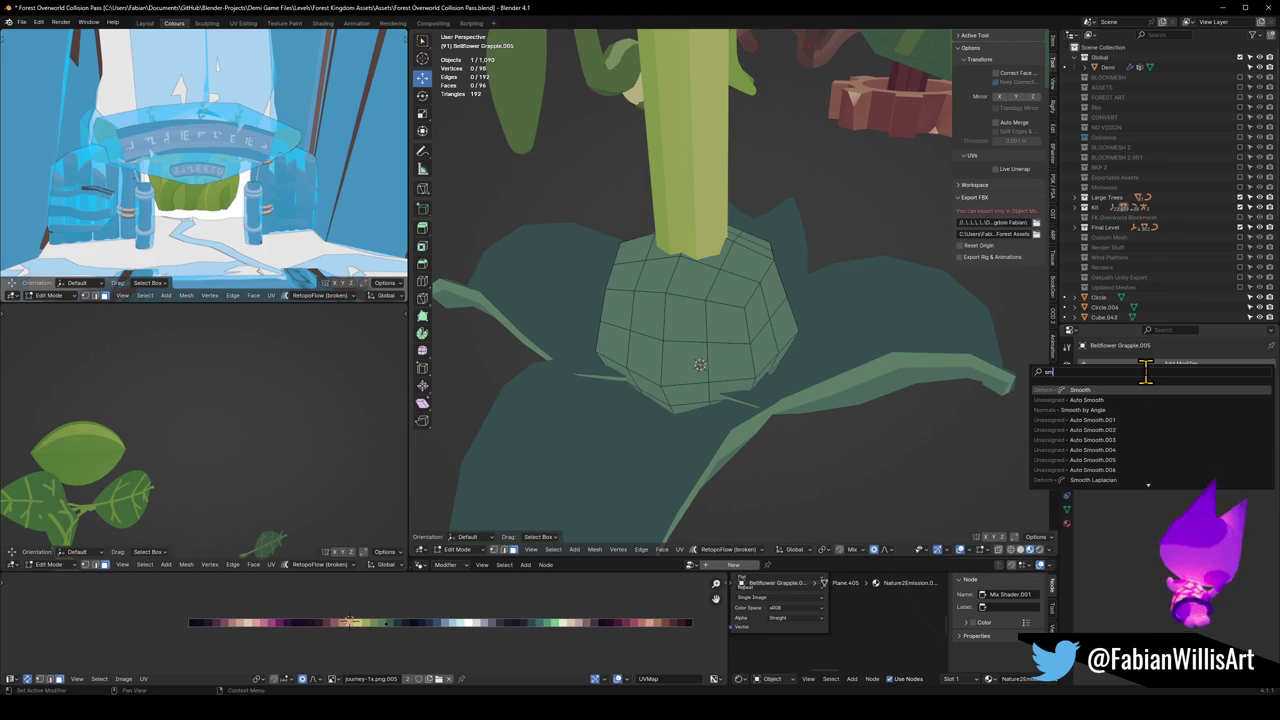
pyautogui.press('Return')
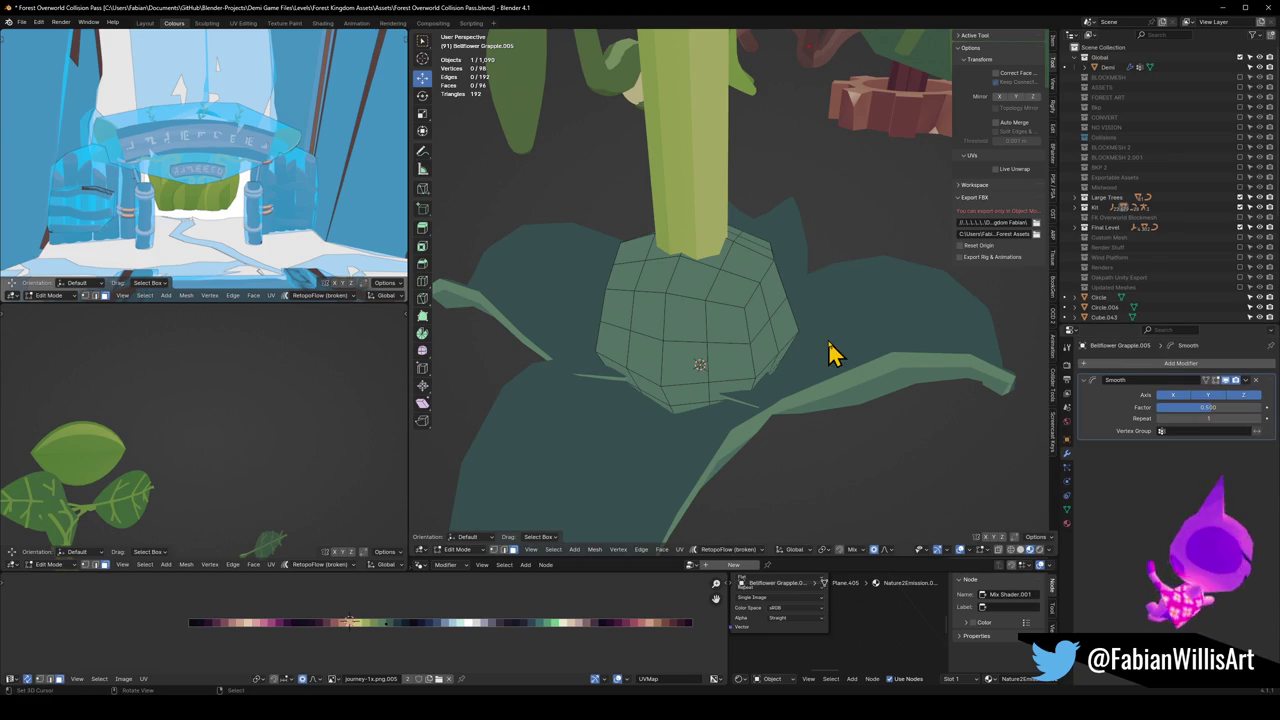
pyautogui.press('Tab')
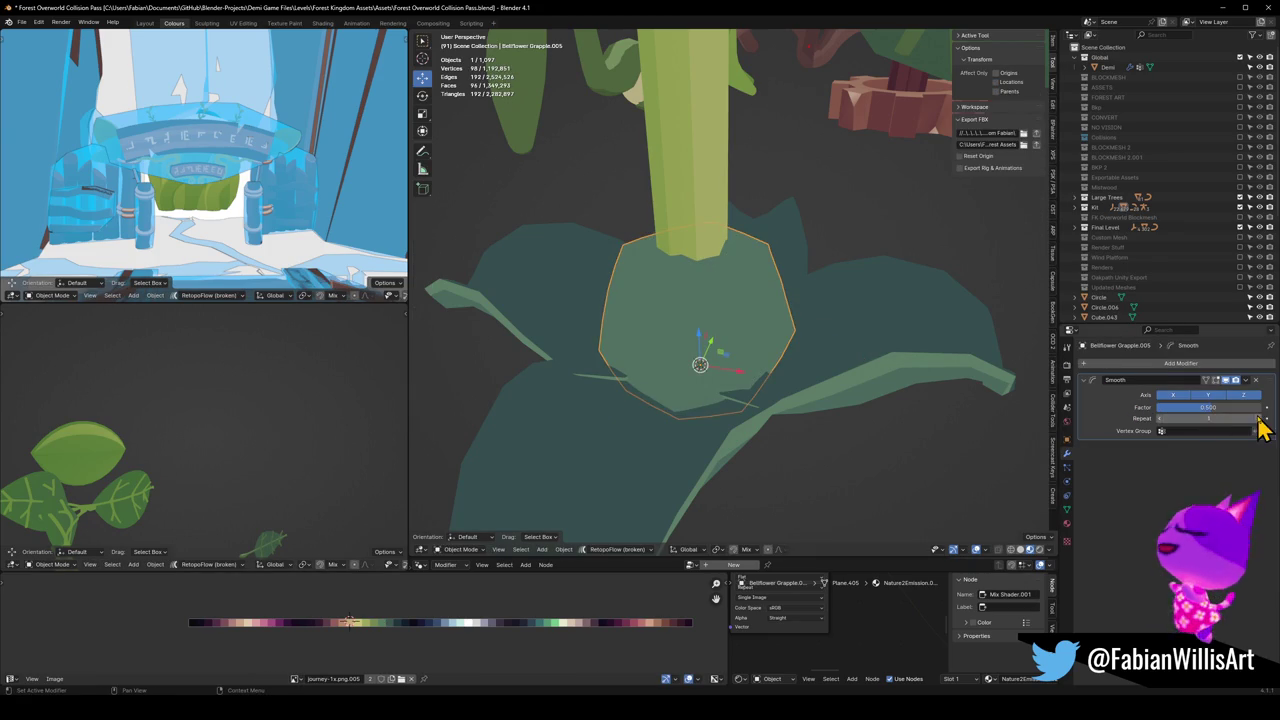
# Step: Raise the Smooth modifier's Repeat count to 10
pyautogui.click(1259, 418)
pyautogui.click(1259, 418)
pyautogui.click(1259, 418)
pyautogui.click(1259, 418)
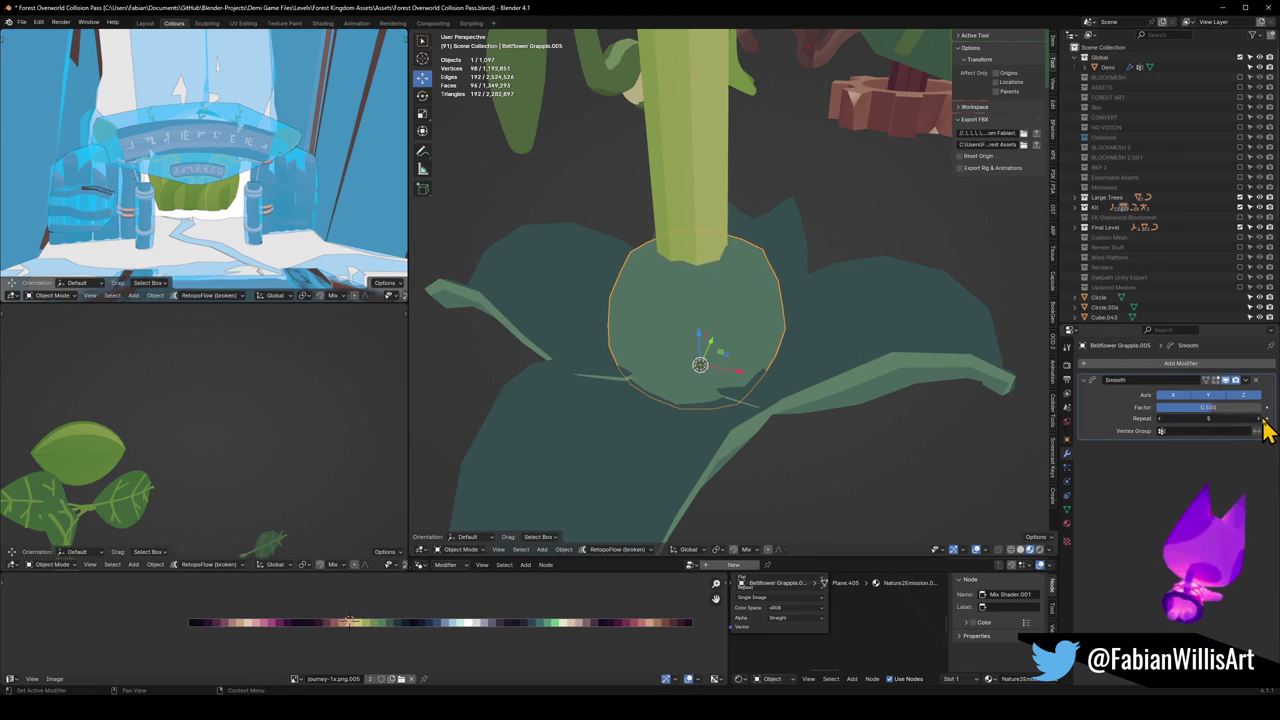
pyautogui.click(1262, 419)
pyautogui.click(1262, 419)
pyautogui.click(1262, 419)
pyautogui.click(1262, 419)
pyautogui.click(1262, 419)
pyautogui.scroll(-3, 733, 330)
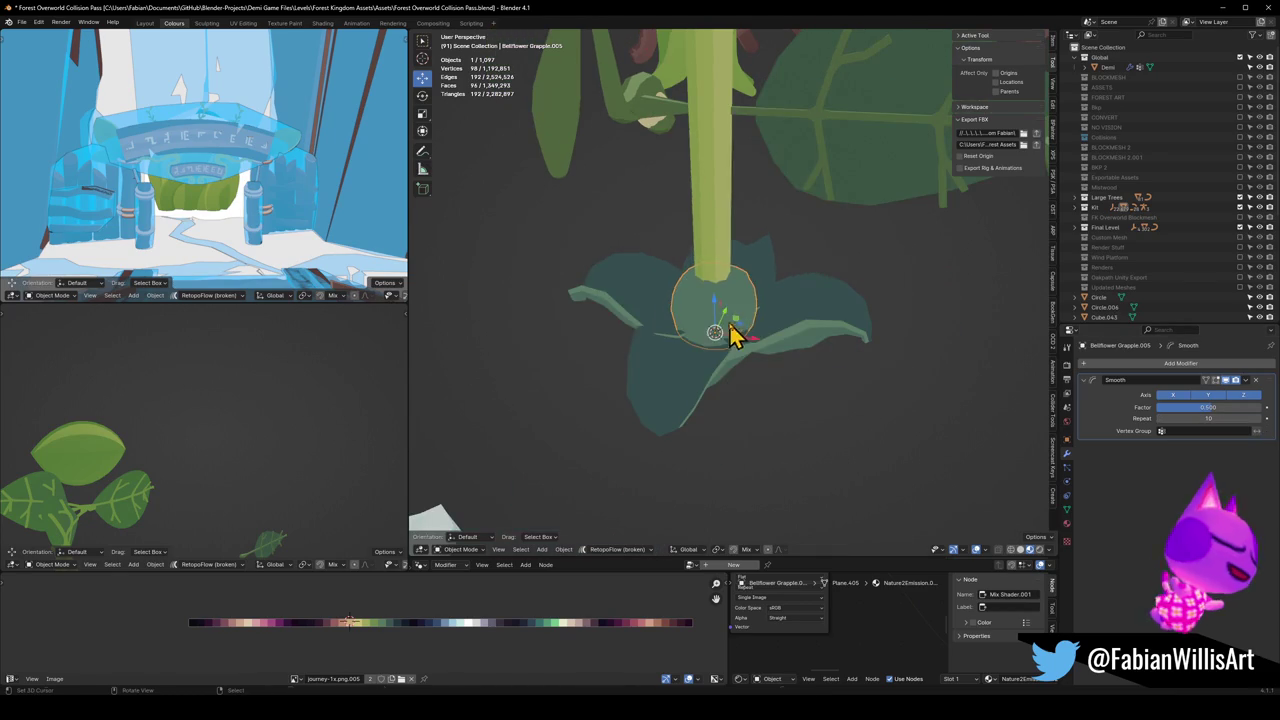
# Step: Set the cup's origin to its geometry and scale it up to 1.078
pyautogui.press('q')
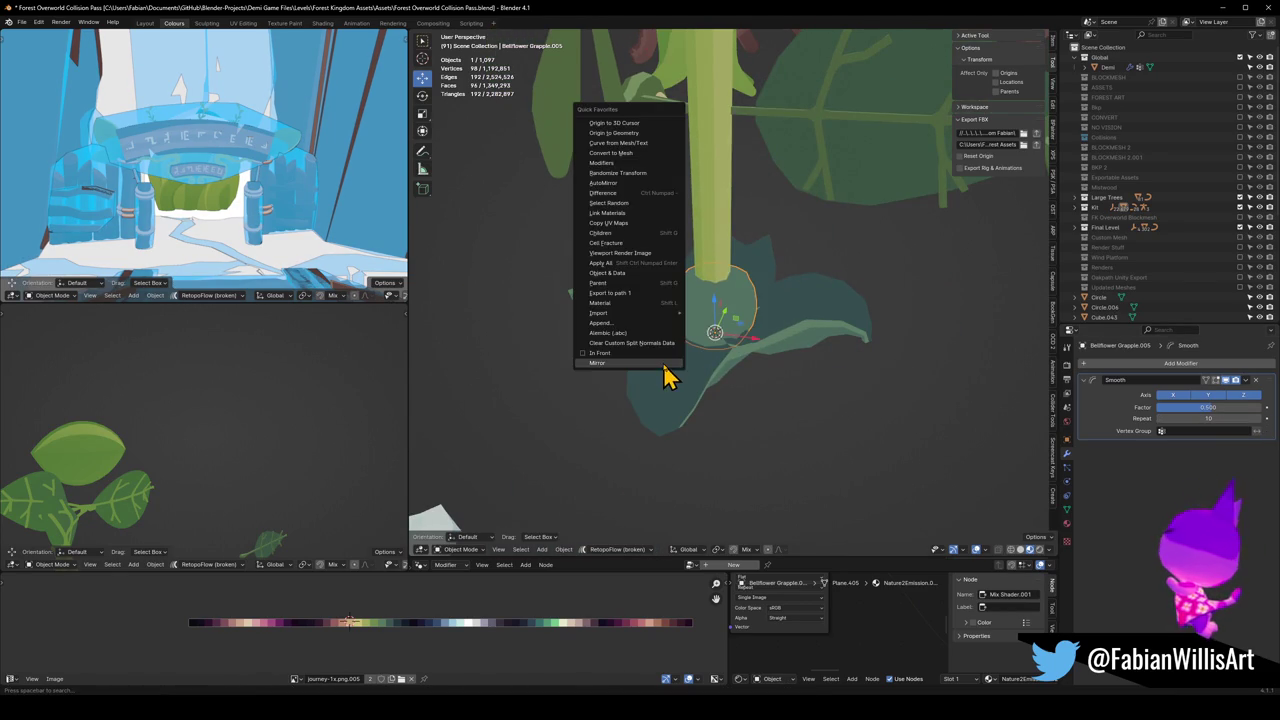
pyautogui.click(617, 132)
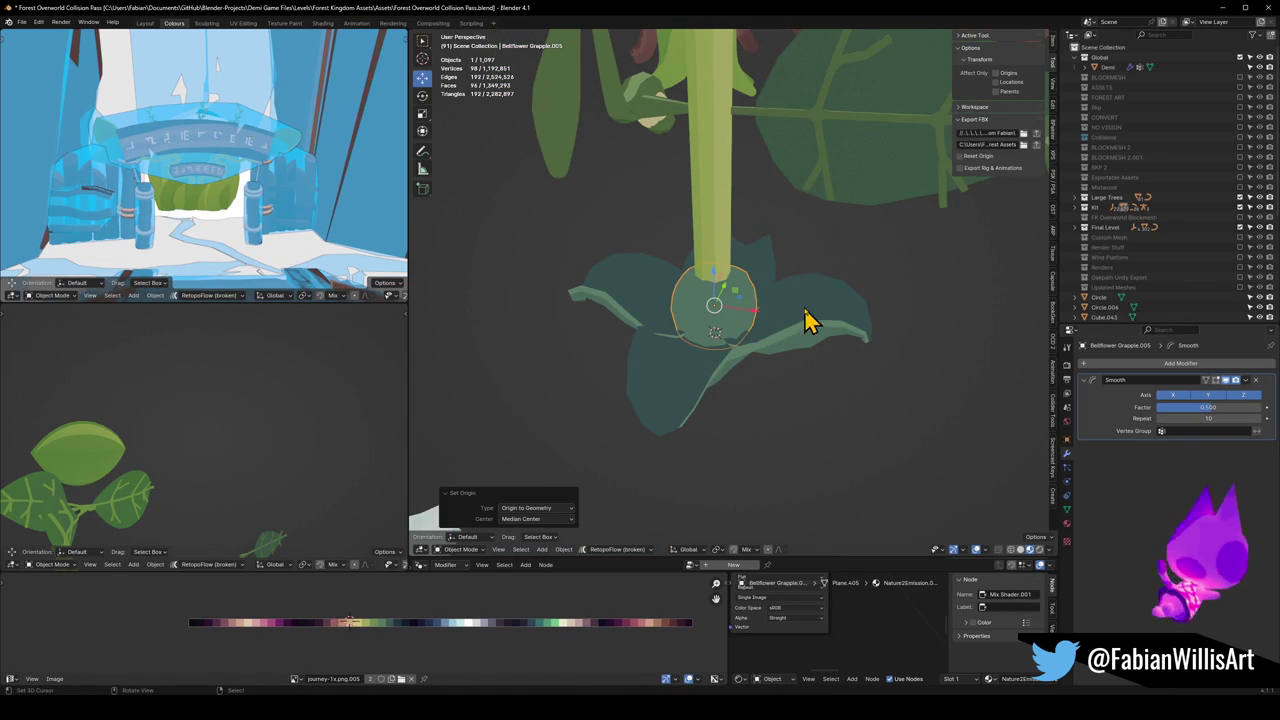
pyautogui.press('s')
pyautogui.click(814, 320)
pyautogui.moveTo(814, 320)
pyautogui.mouseDown(button='middle')
pyautogui.moveTo(770, 295)
pyautogui.moveTo(820, 280)
pyautogui.moveTo(748, 294)
pyautogui.moveTo(757, 325)
pyautogui.moveTo(720, 323)
pyautogui.moveTo(749, 317)
pyautogui.moveTo(780, 350)
pyautogui.moveTo(744, 296)
pyautogui.mouseUp(button='middle')
pyautogui.scroll(-5, 770, 295)
pyautogui.scroll(3, 749, 317)
pyautogui.click(742, 290)
# Step: Add a Mirror modifier to the swirl plant
pyautogui.press('q')
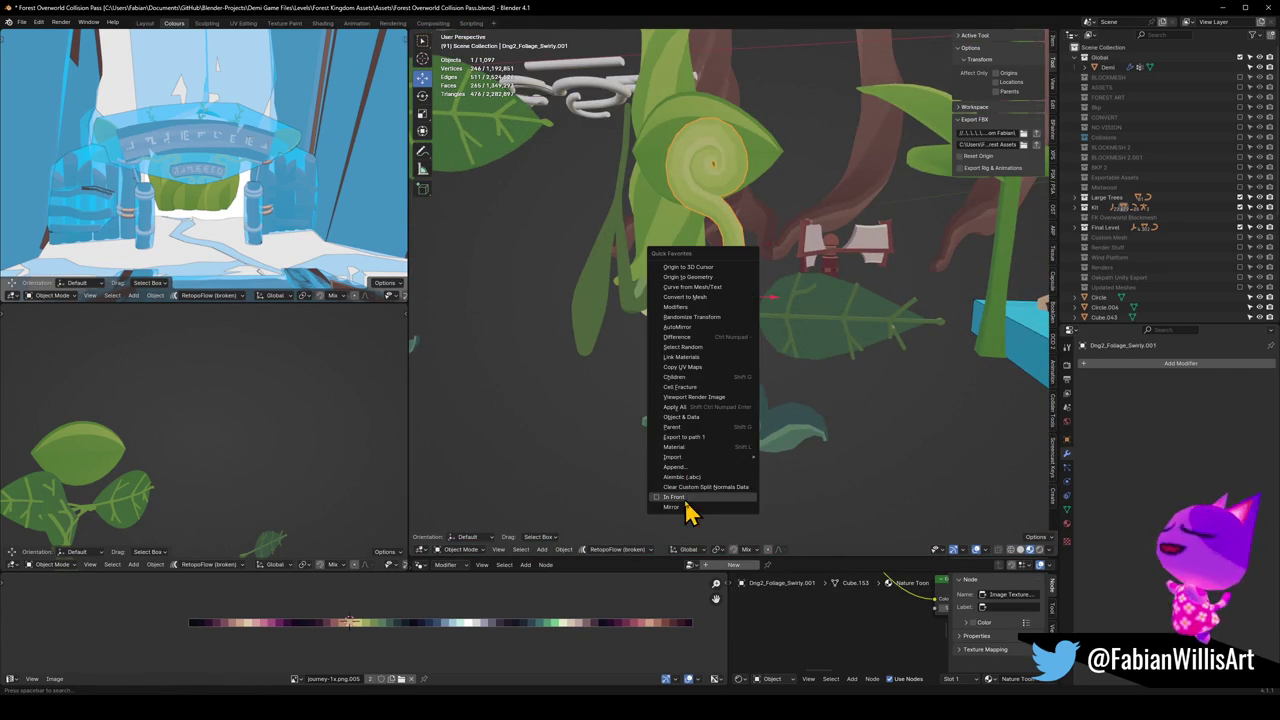
pyautogui.click(680, 507)
pyautogui.moveTo(726, 471); pyautogui.dragTo(735, 377, button='middle')
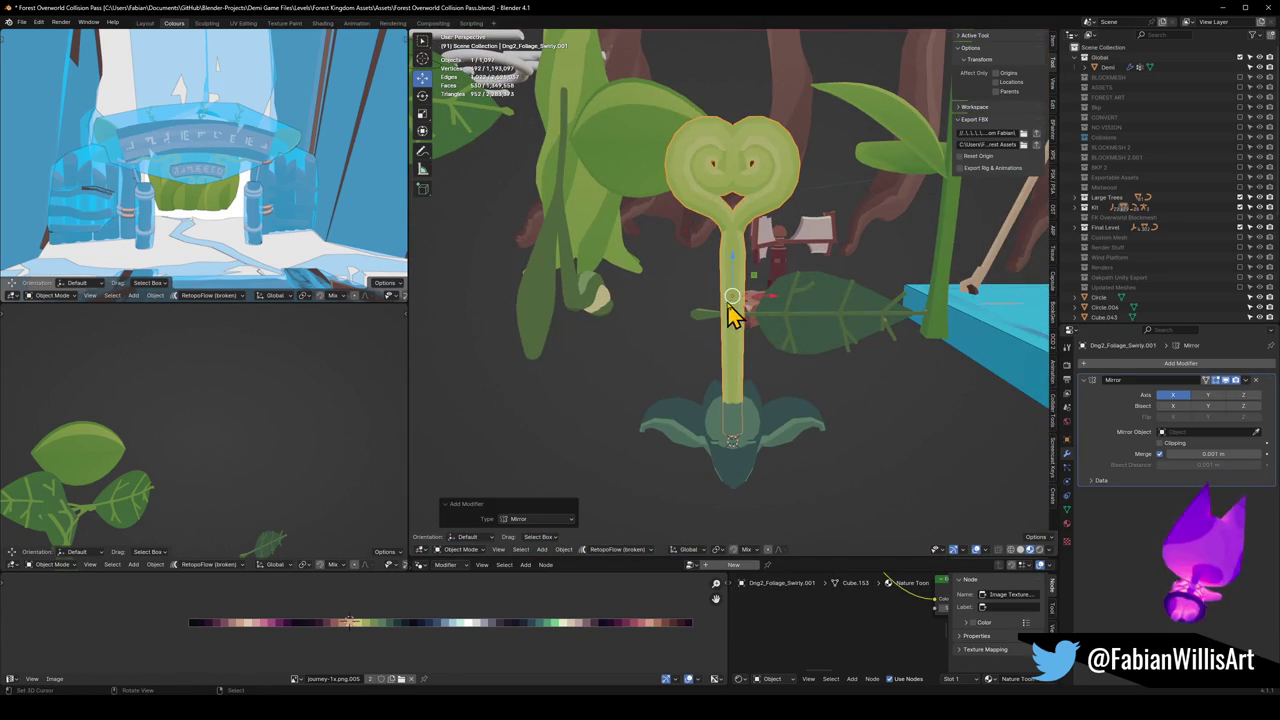
# Step: Circle-select the left swirl's faces and shift them along X
pyautogui.press('Tab')
pyautogui.press('c')
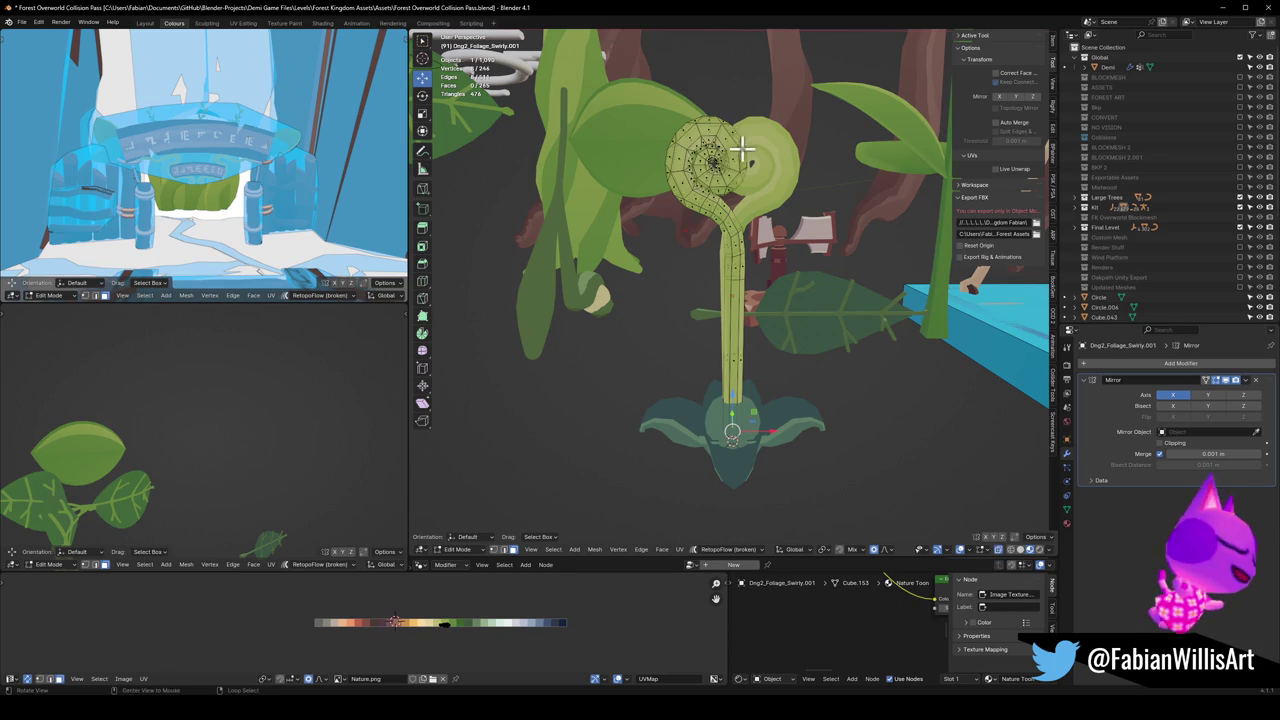
pyautogui.moveTo(703, 148); pyautogui.dragTo(700, 151)
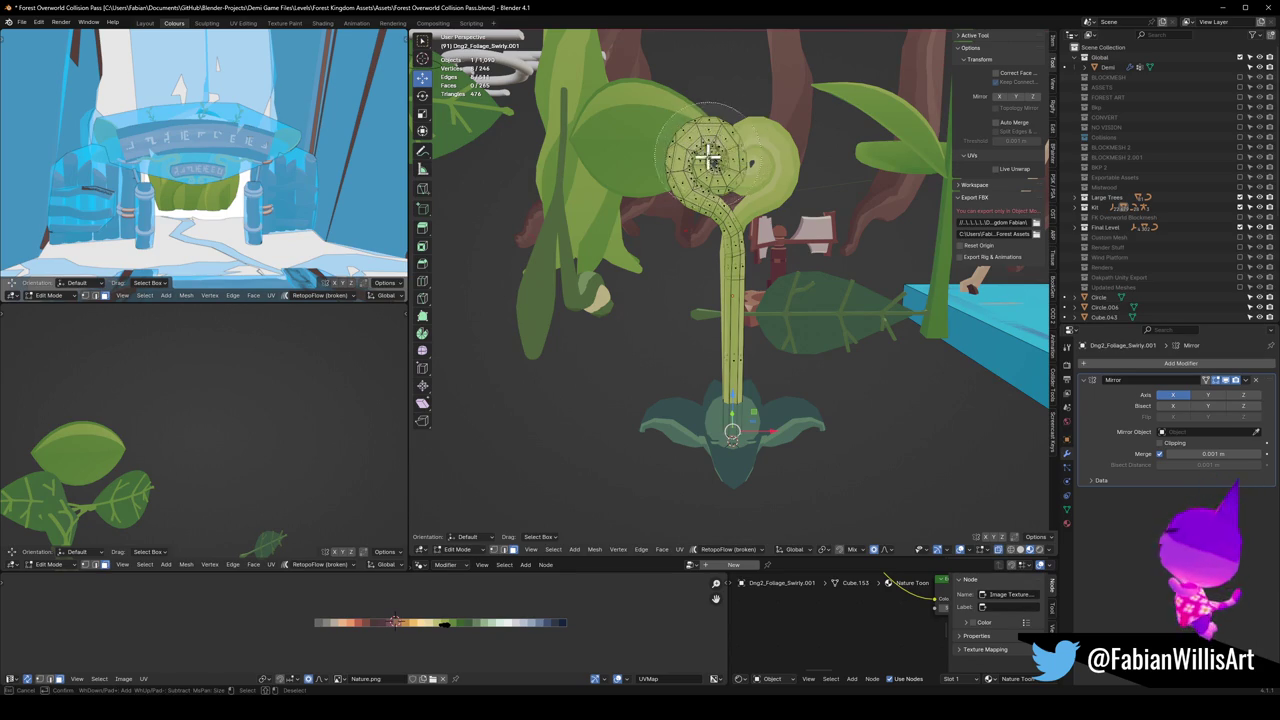
pyautogui.press('Escape')
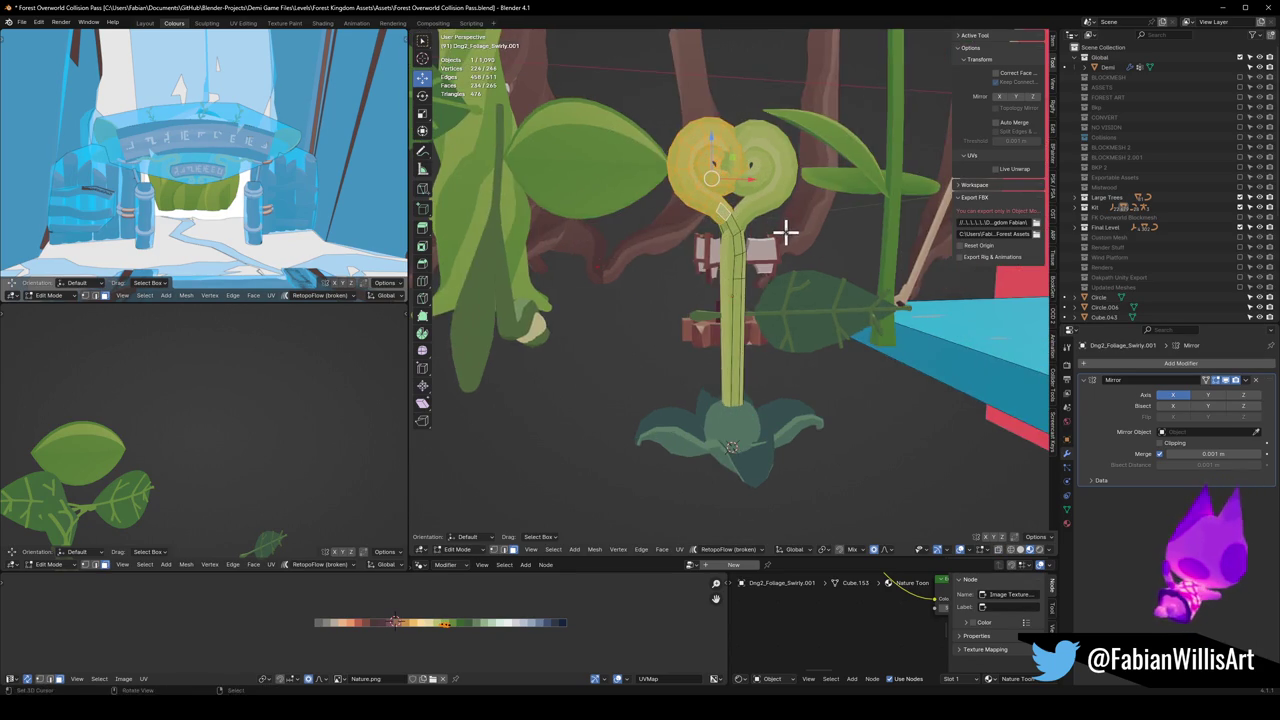
pyautogui.press('g')
pyautogui.press('x')
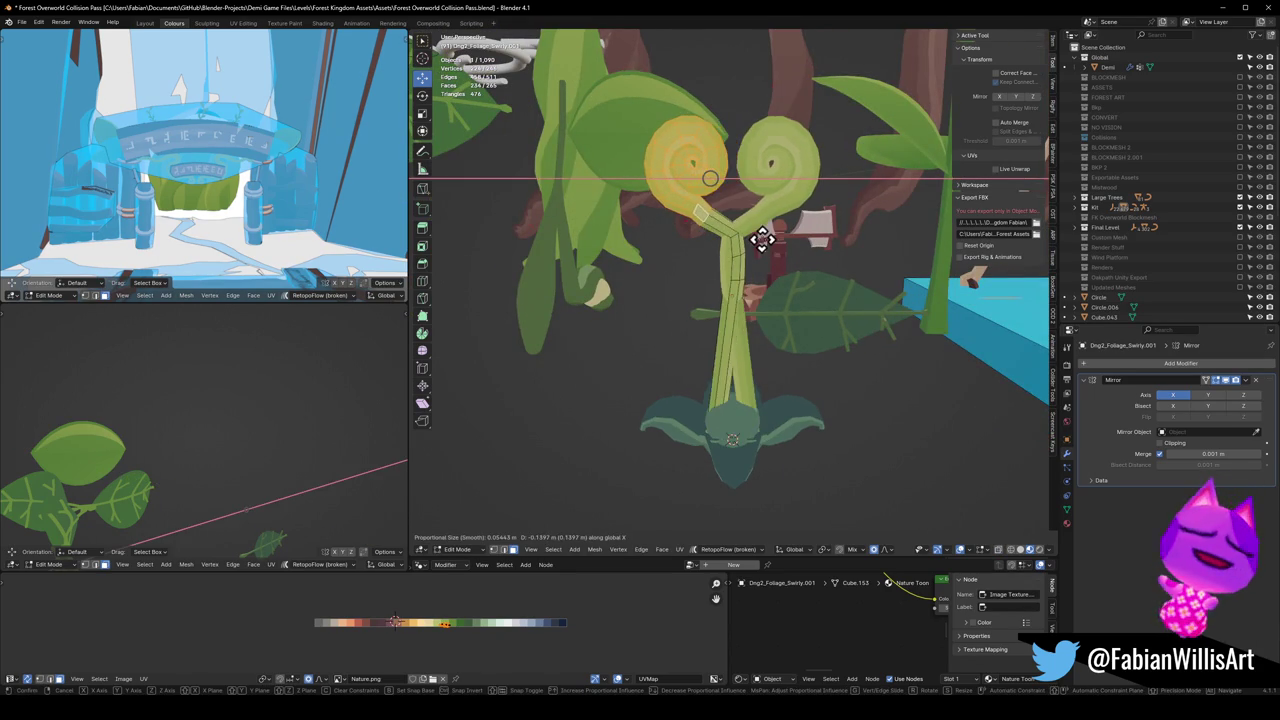
pyautogui.click(768, 240)
# Step: Add the stem faces and move the swirl along X with proportional falloff bending the stem
pyautogui.press('c')
pyautogui.moveTo(741, 421); pyautogui.dragTo(751, 423)
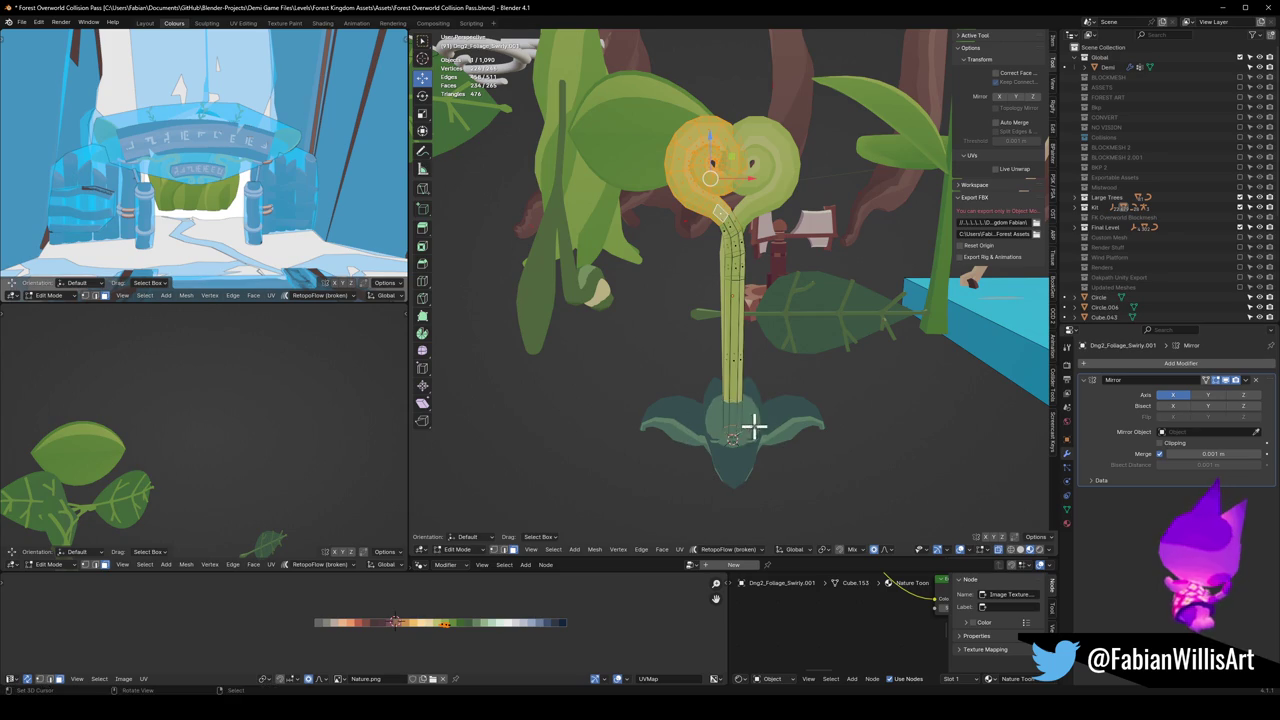
pyautogui.press('Escape')
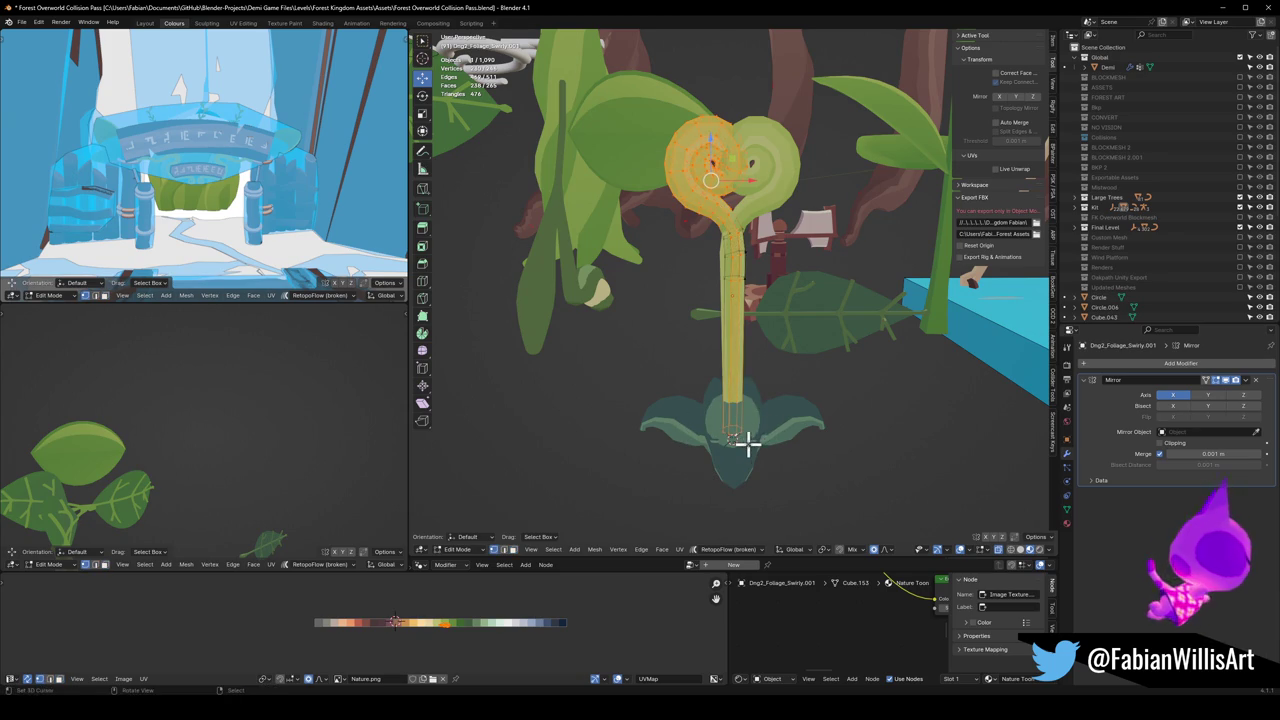
pyautogui.press('g')
pyautogui.press('y')
pyautogui.press('x')
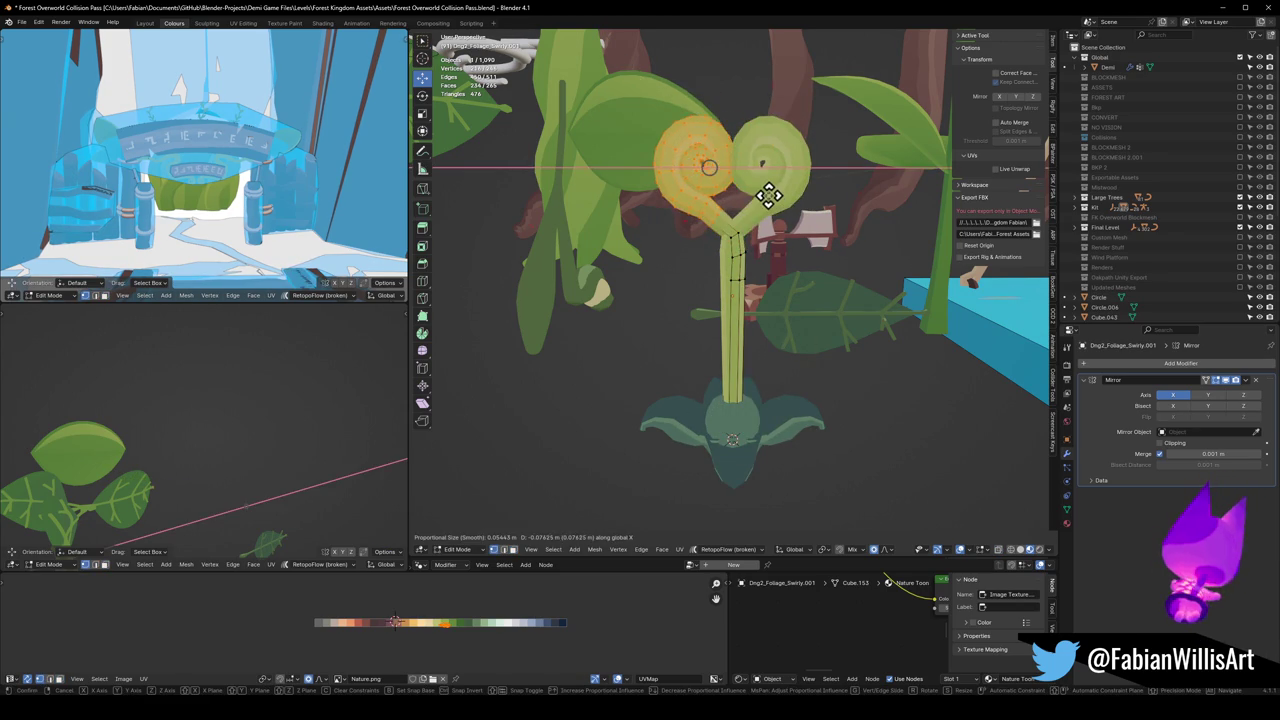
pyautogui.scroll(-6, 765, 195)
pyautogui.scroll(-6, 765, 195)
pyautogui.scroll(-6, 765, 195)
pyautogui.scroll(-6, 765, 195)
pyautogui.scroll(-2, 763, 195)
pyautogui.scroll(4, 762, 196)
pyautogui.click(758, 195)
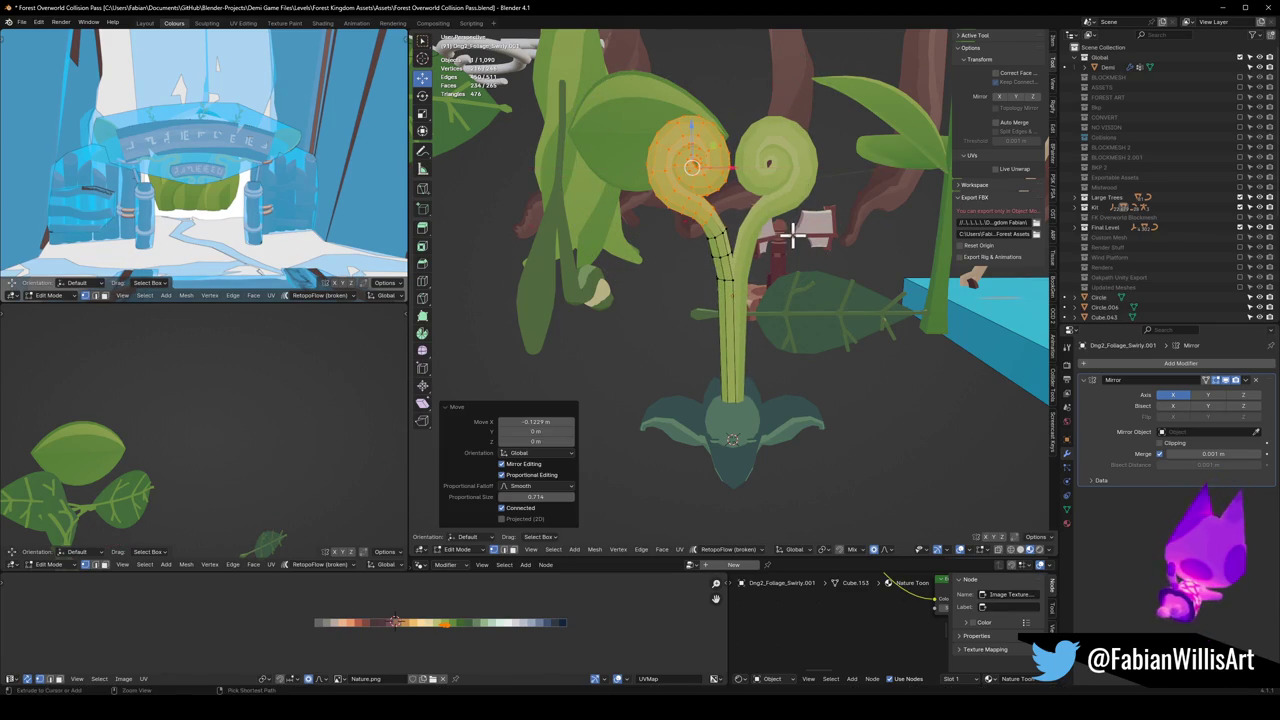
pyautogui.moveTo(793, 235); pyautogui.dragTo(771, 249, button='middle')
pyautogui.scroll(-2, 760, 256)
pyautogui.press('Tab')
pyautogui.scroll(4, 785, 290)
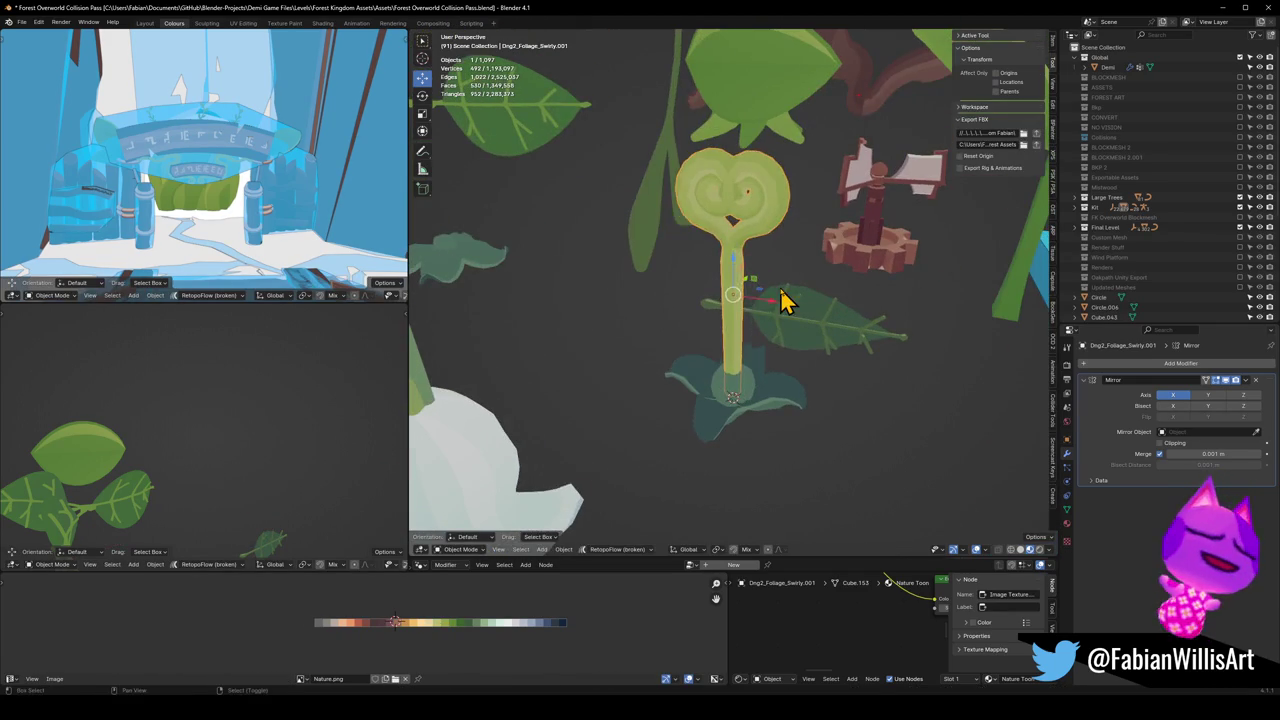
# Step: Duplicate the plant and save, then undo the duplicate
pyautogui.hotkey('shift', 'd')
pyautogui.click(737, 257)
pyautogui.scroll(2, 745, 265)
pyautogui.hotkey('ctrl', 's')
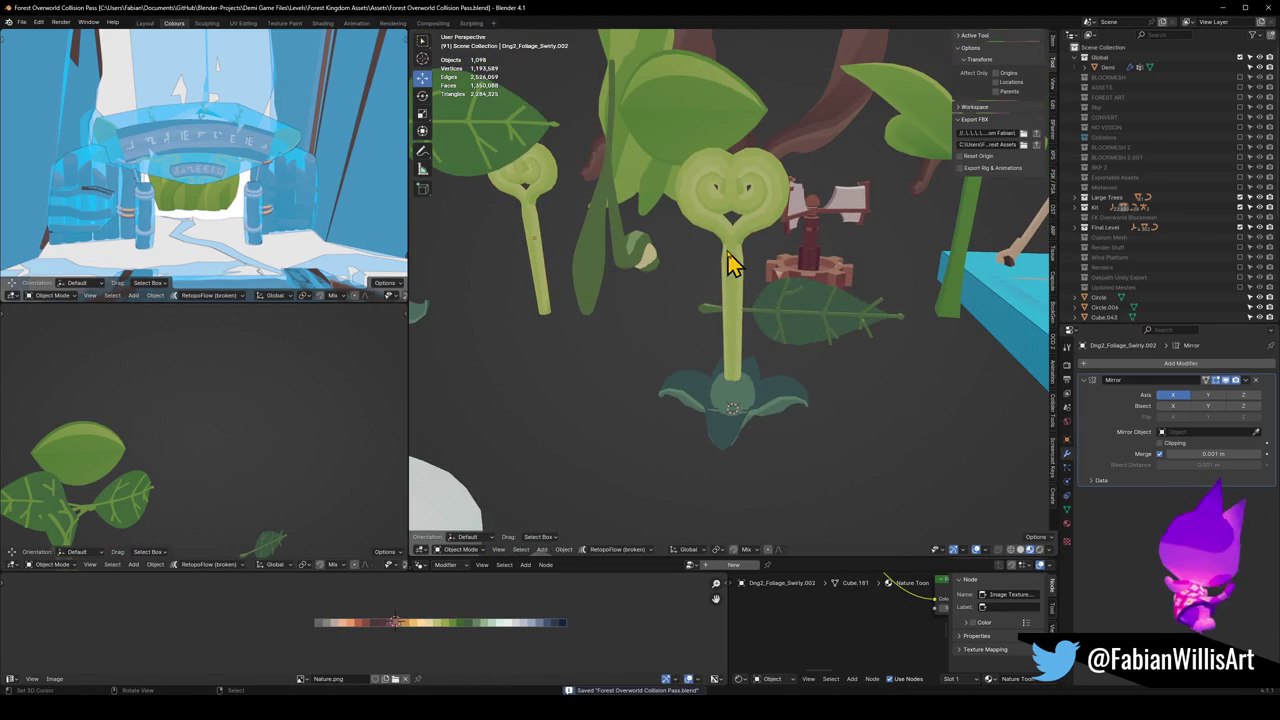
pyautogui.hotkey('ctrl', 'z')
pyautogui.hotkey('ctrl', 'z')
pyautogui.scroll(2, 750, 245)
# Step: Tilt the swirl and stem selection around the Y axis
pyautogui.press('r')
pyautogui.press('y')
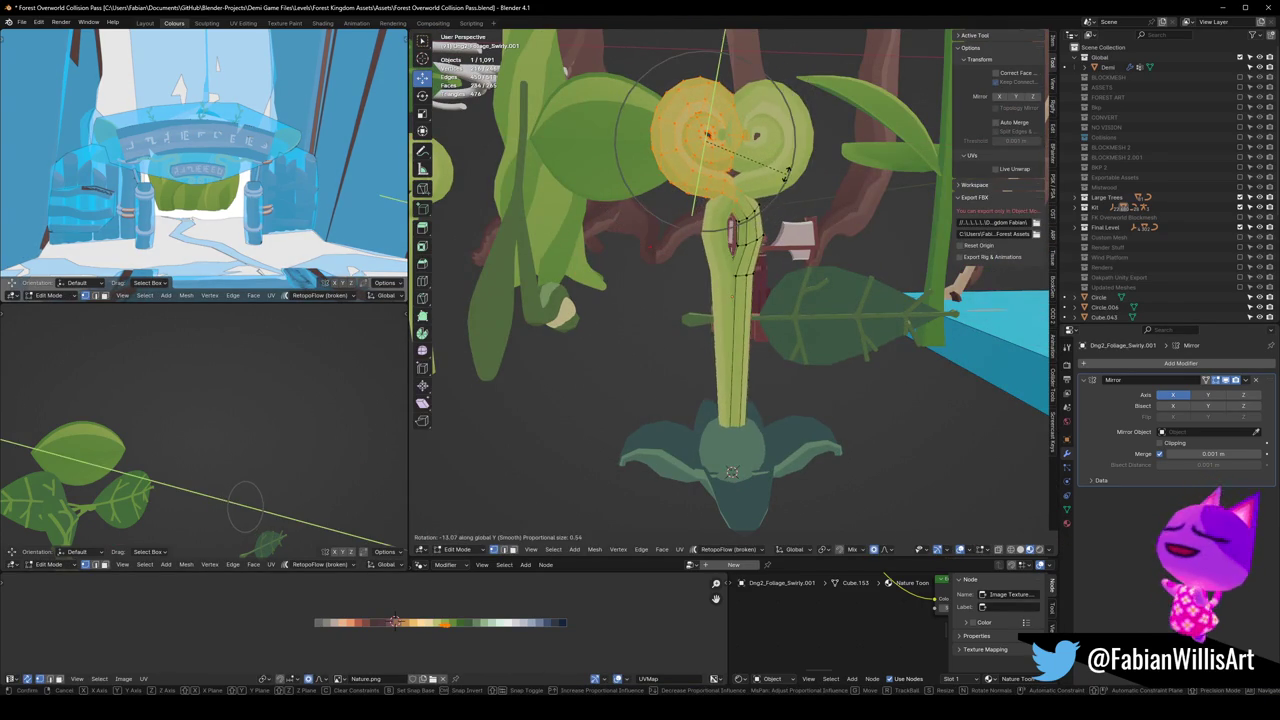
pyautogui.rightClick(786, 177)
pyautogui.press('r')
pyautogui.press('y')
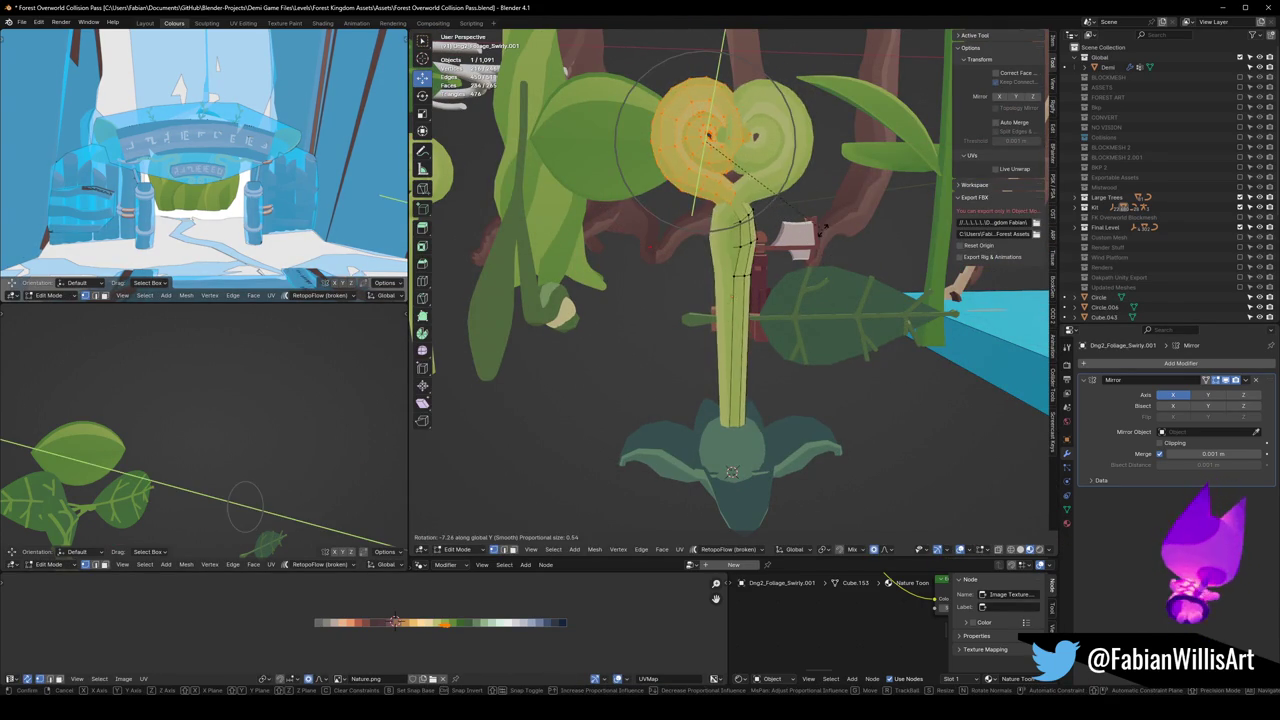
pyautogui.click(817, 231)
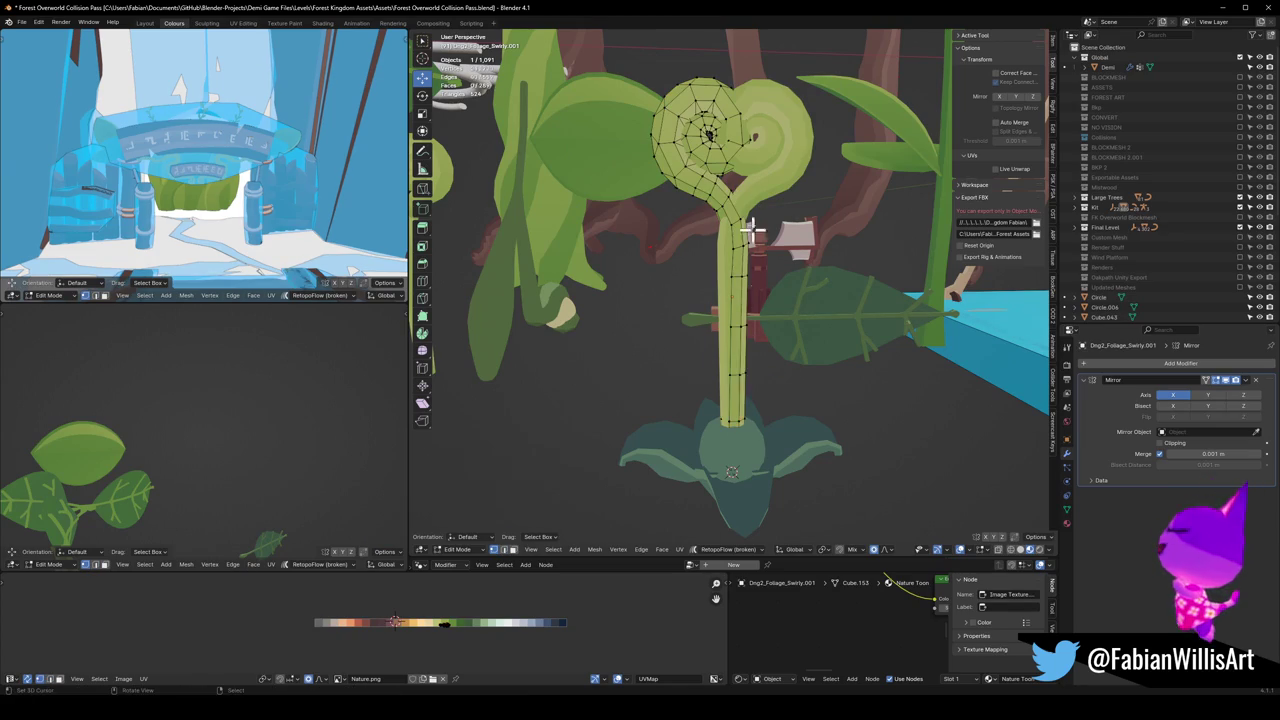
# Step: Reselect just the left swirl head and rotate it around Y
pyautogui.hotkey('alt', 'a')
pyautogui.press('c')
pyautogui.moveTo(703, 95); pyautogui.dragTo(706, 130)
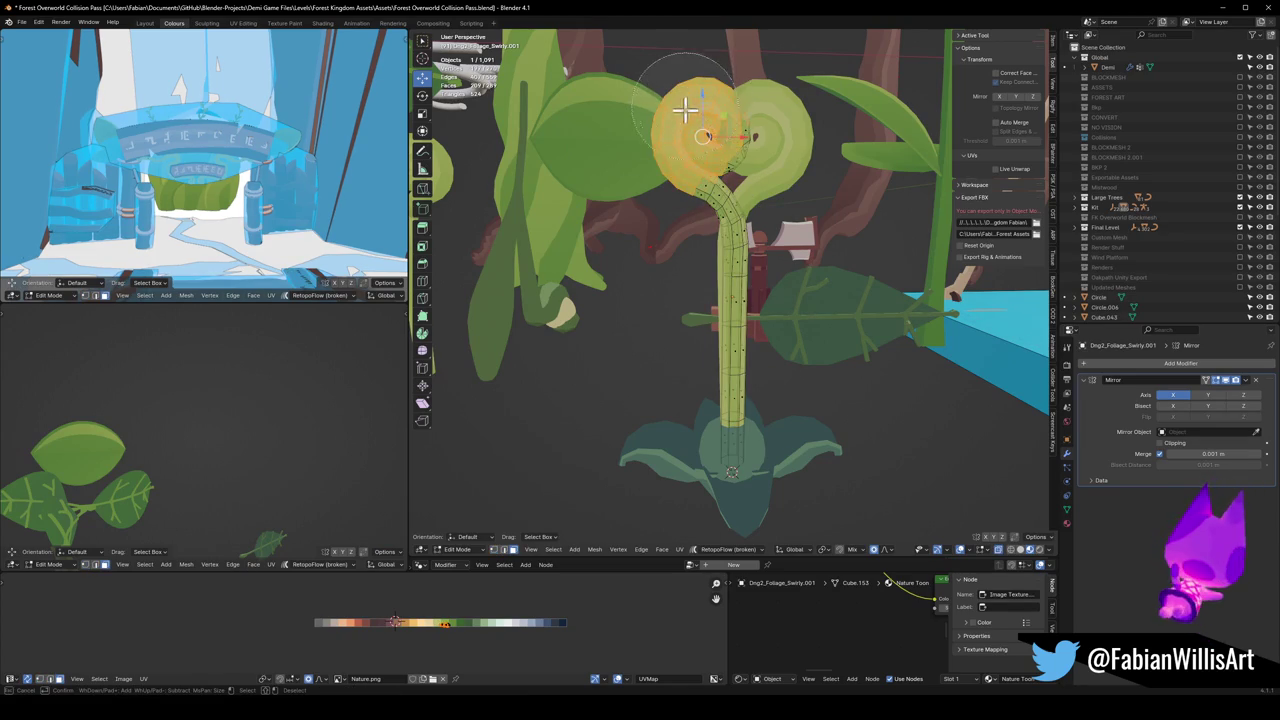
pyautogui.rightClick(709, 133)
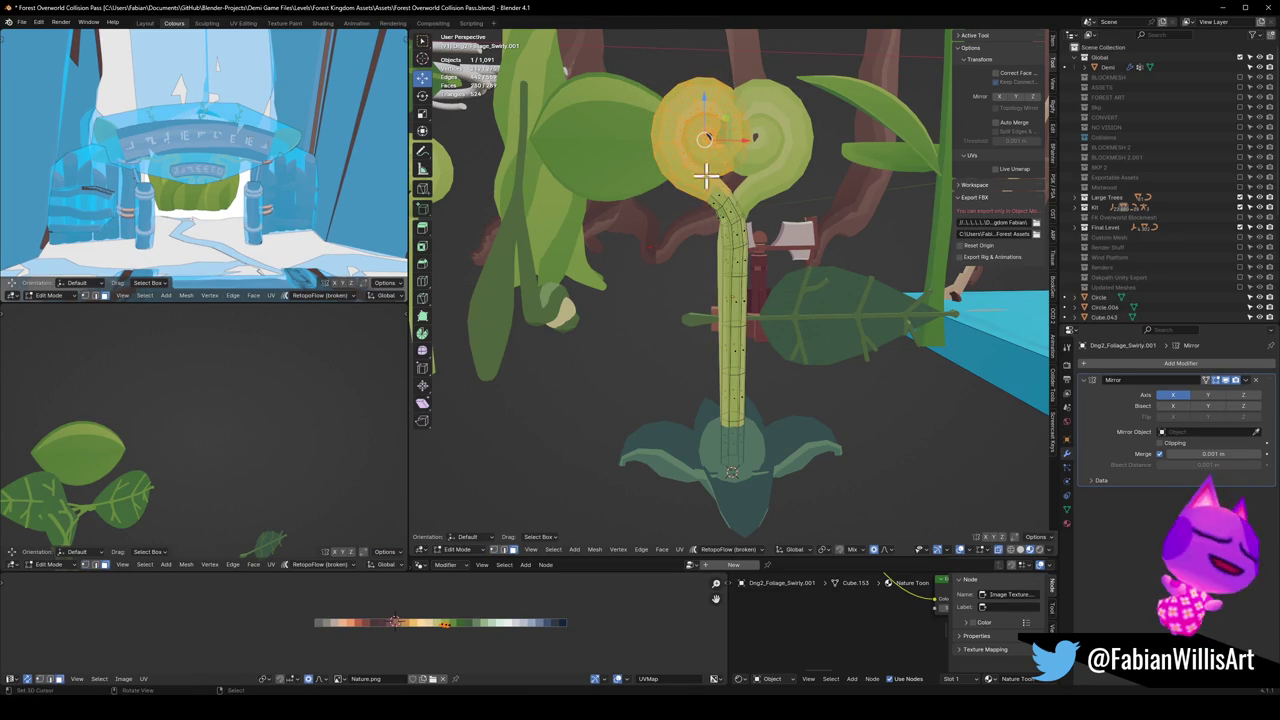
pyautogui.press('r')
pyautogui.press('y')
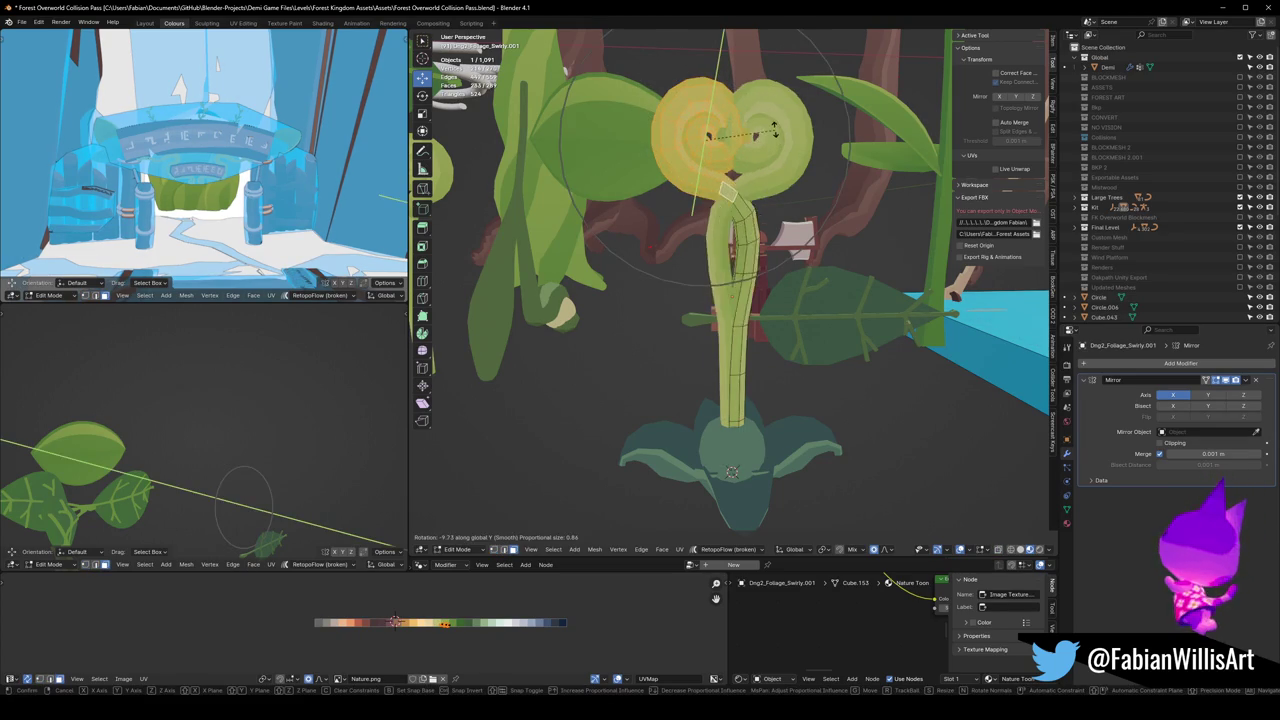
pyautogui.scroll(-5, 766, 133)
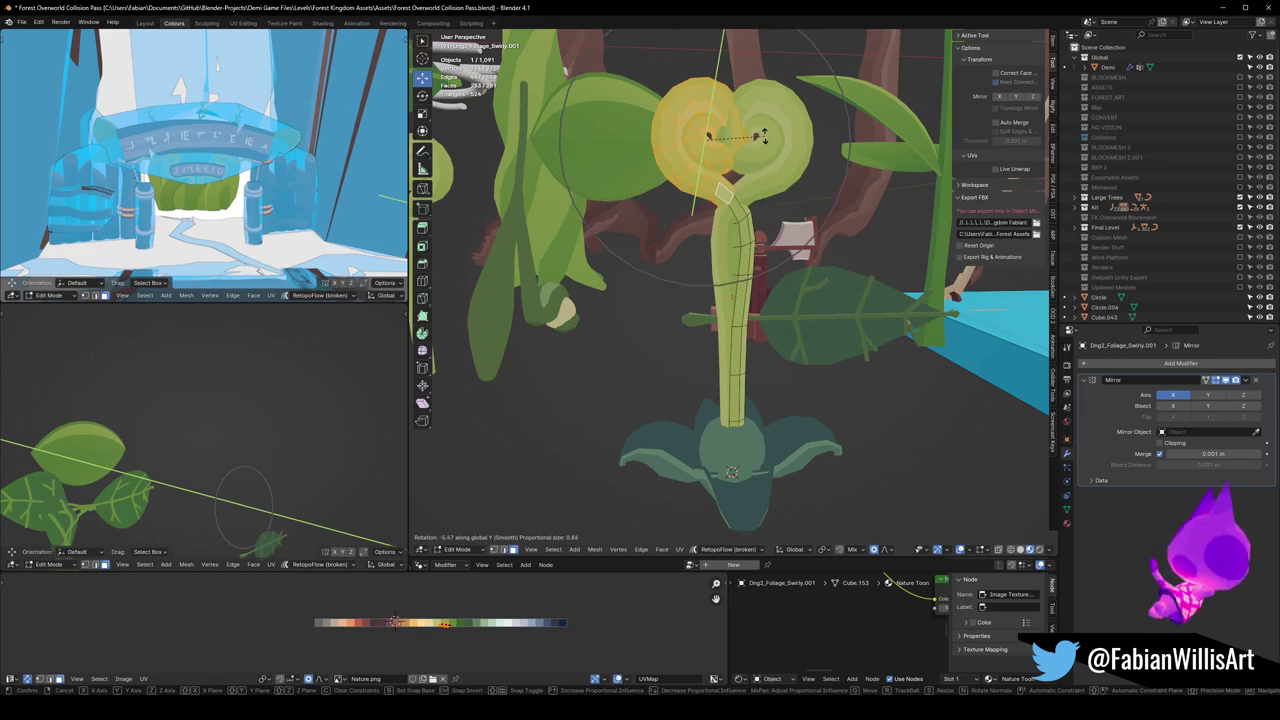
pyautogui.click(745, 131)
# Step: Spread the swirl heads apart along X and lower the head along Z
pyautogui.press('g')
pyautogui.press('y')
pyautogui.press('x')
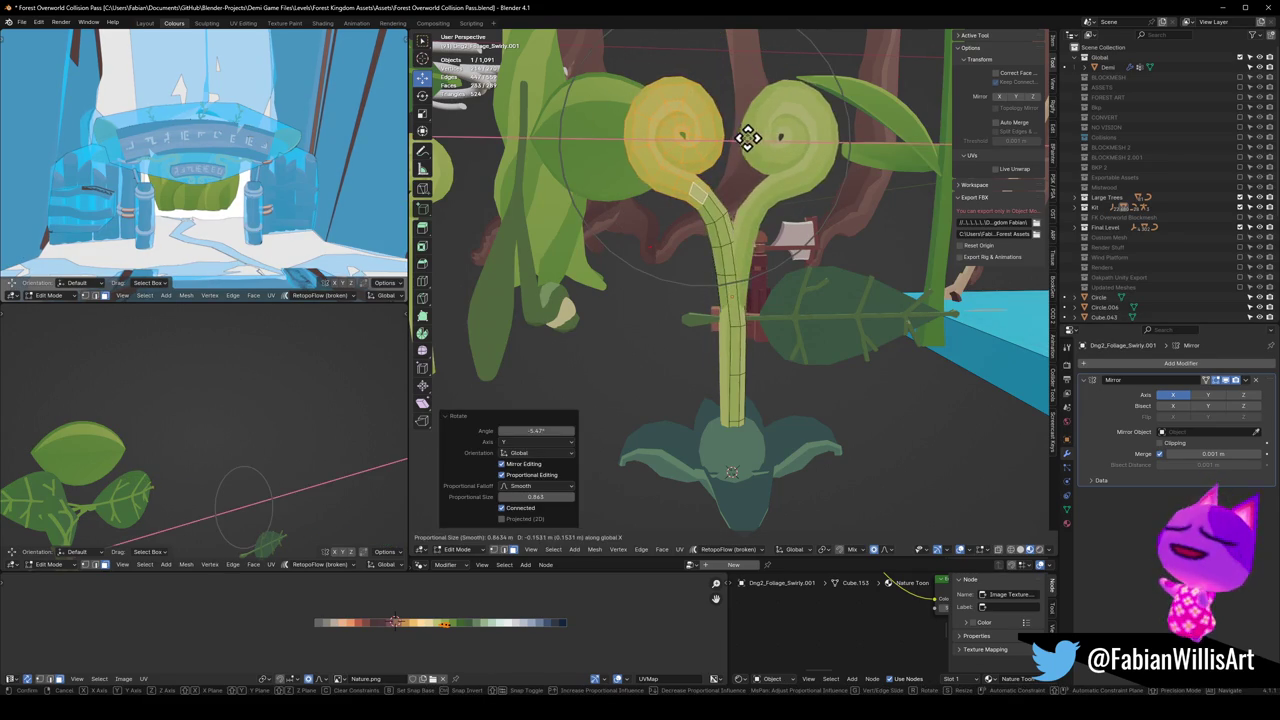
pyautogui.scroll(-4, 743, 137)
pyautogui.click(741, 138)
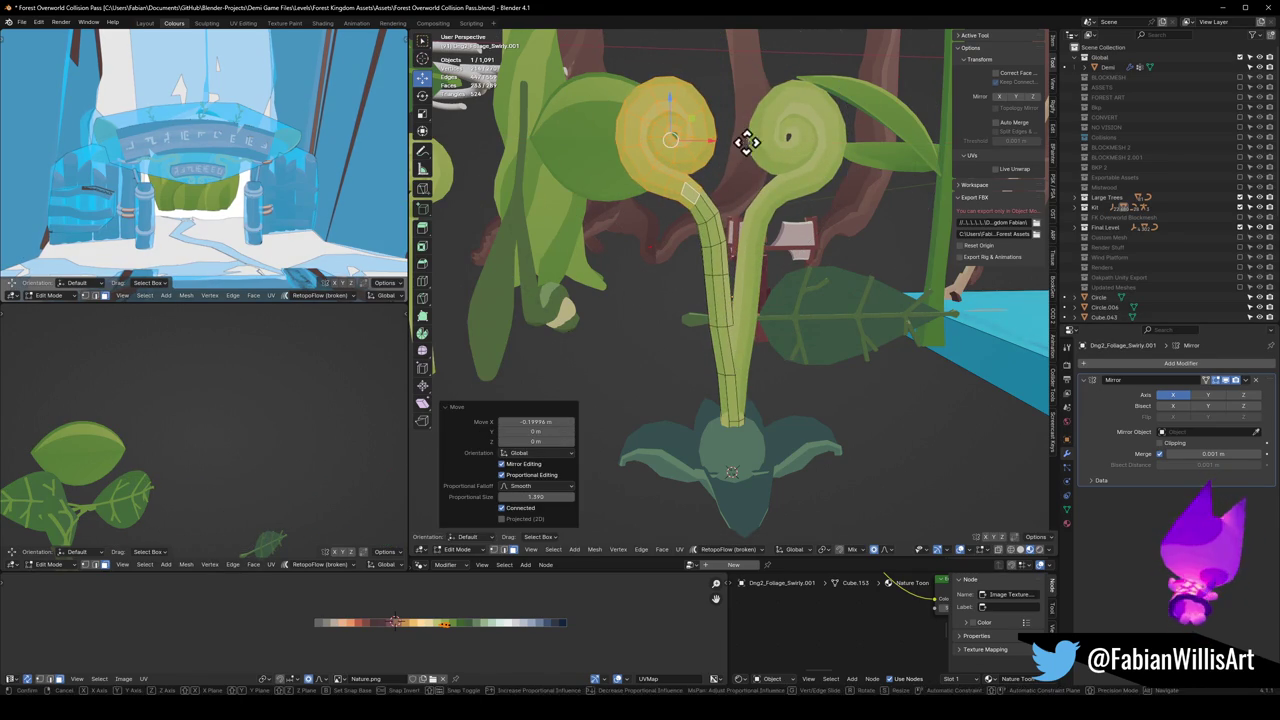
pyautogui.press('g')
pyautogui.press('z')
pyautogui.scroll(-1, 735, 200)
pyautogui.click(733, 230)
# Step: Tilt the swirl head -12.1° around the Y axis
pyautogui.press('r')
pyautogui.press('y')
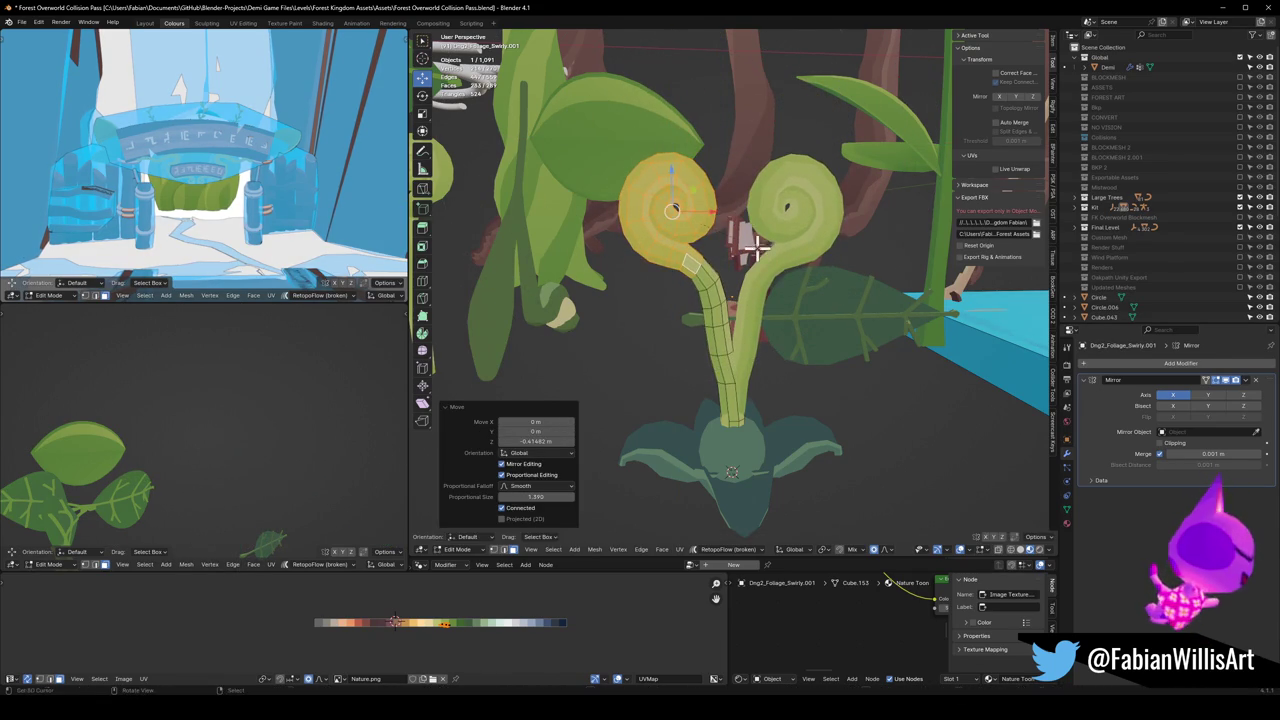
pyautogui.scroll(5, 745, 220)
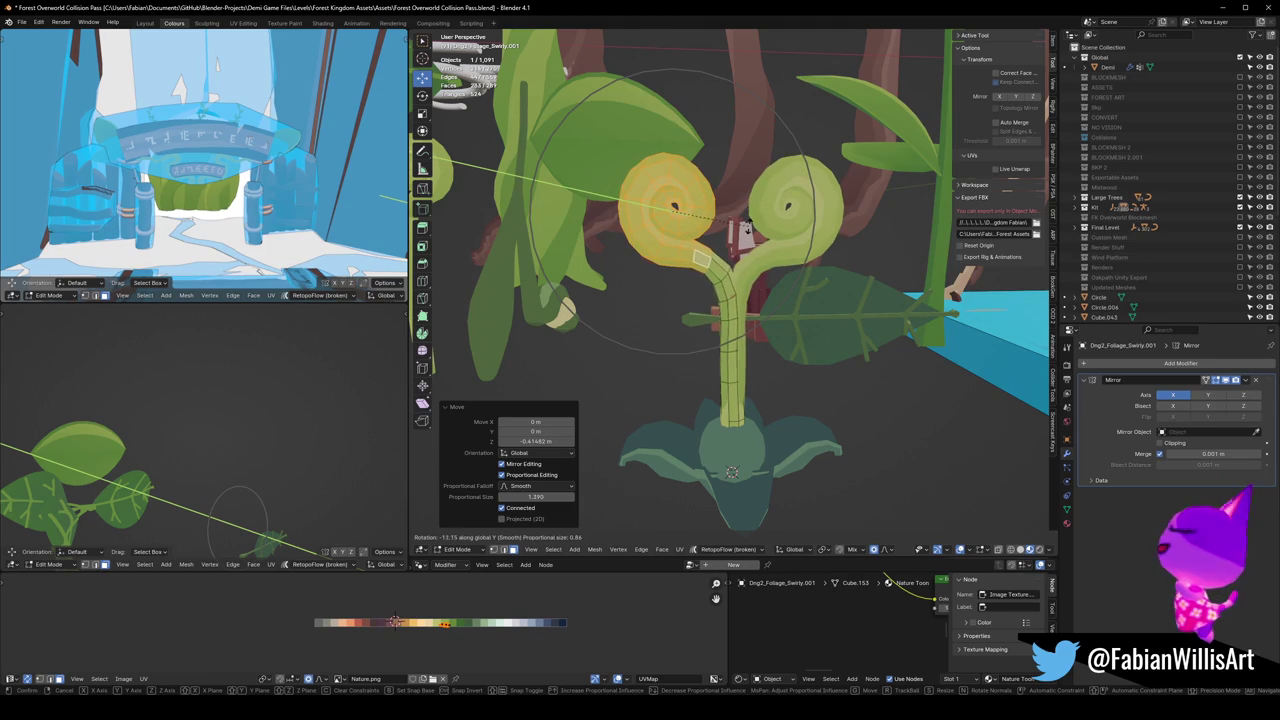
pyautogui.click(745, 228)
# Step: Fine-tune the swirl head's height along Z and exit Edit Mode
pyautogui.press('g')
pyautogui.press('z')
pyautogui.scroll(-3, 736, 260)
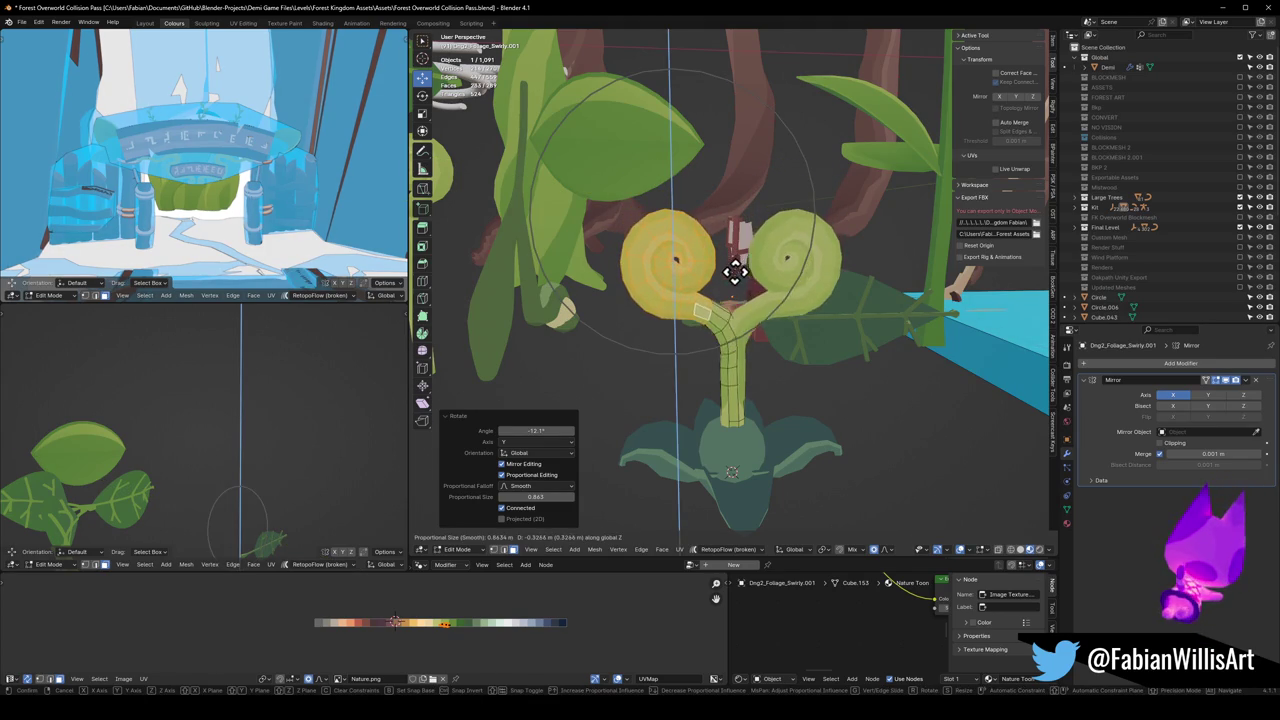
pyautogui.scroll(2, 736, 266)
pyautogui.click(733, 271)
pyautogui.moveTo(735, 277)
pyautogui.mouseDown(button='middle')
pyautogui.moveTo(700, 265)
pyautogui.moveTo(875, 354)
pyautogui.mouseUp(button='middle')
pyautogui.press('g')
pyautogui.press('z')
pyautogui.scroll(3, 737, 289)
pyautogui.click(735, 262)
pyautogui.press('Tab')
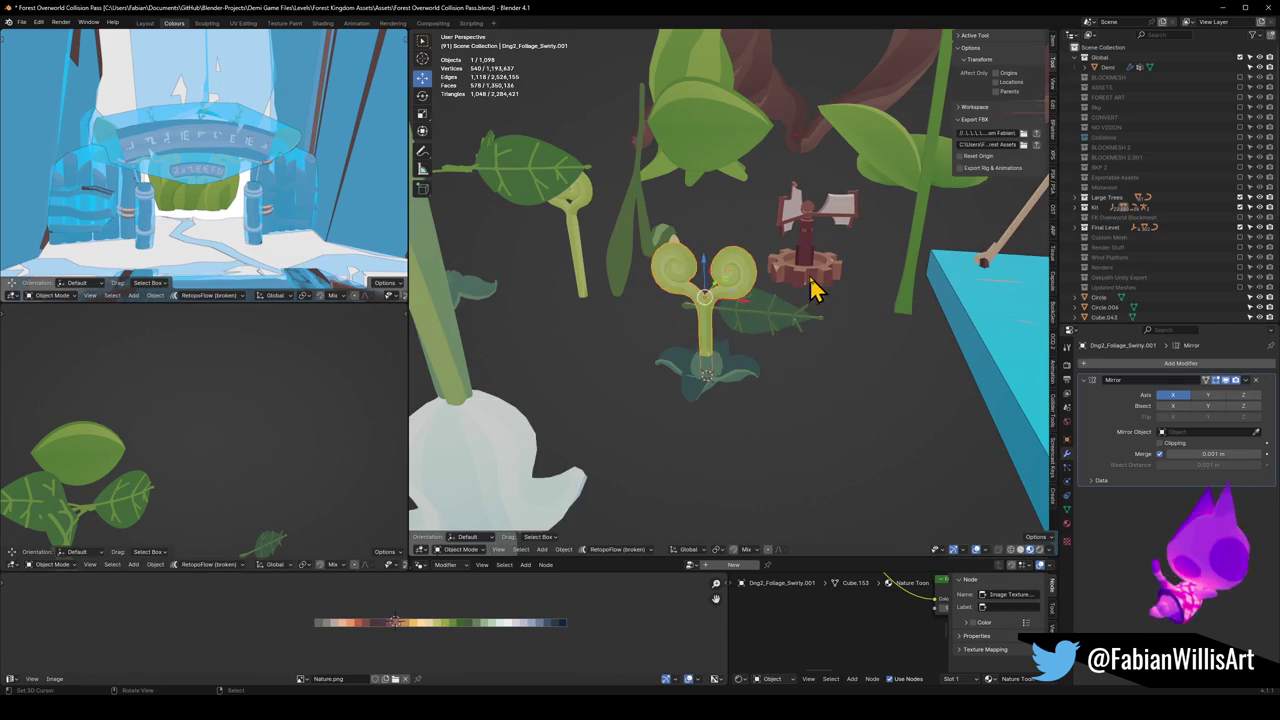
# Step: Snap the propeller base to the sprout's spot with Shift+S Selection to Cursor
pyautogui.click(809, 323)
pyautogui.hotkey('shift', 's')
pyautogui.click(812, 318)
pyautogui.scroll(3, 720, 350)
pyautogui.moveTo(777, 323)
pyautogui.mouseDown(button='middle')
pyautogui.moveTo(749, 323)
pyautogui.moveTo(814, 286)
pyautogui.moveTo(829, 309)
pyautogui.mouseUp(button='middle')
# Step: Slide the propeller leaf horizontally, turn it about Z, and raise it 0.26 m
pyautogui.click(822, 278)
pyautogui.press('g')
pyautogui.hotkey('shift', 'z')
pyautogui.click(851, 294)
pyautogui.press('r')
pyautogui.press('z')
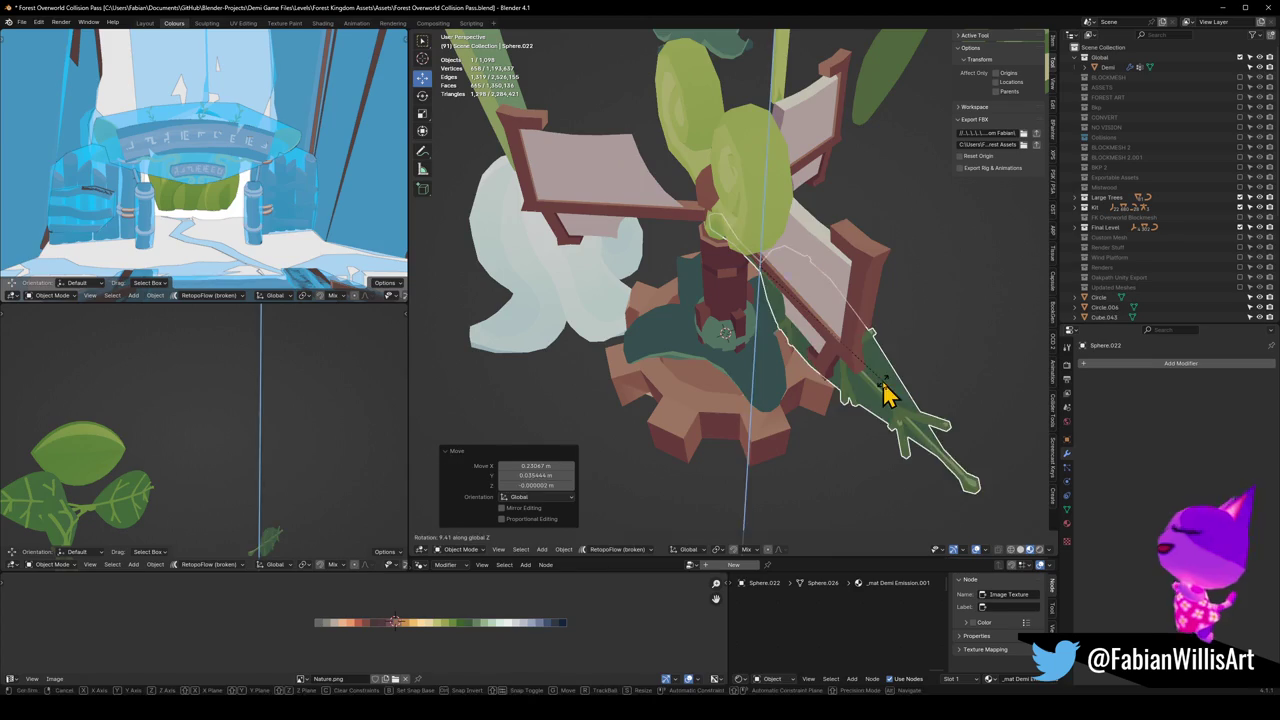
pyautogui.click(886, 391)
pyautogui.press('g')
pyautogui.press('z')
pyautogui.click(880, 360)
pyautogui.moveTo(880, 360)
pyautogui.mouseDown(button='middle')
pyautogui.moveTo(863, 354)
pyautogui.moveTo(874, 314)
pyautogui.moveTo(894, 309)
pyautogui.moveTo(805, 428)
pyautogui.mouseUp(button='middle')
# Step: Move the gear base horizontally to 1.1248 m X, 2.0293 m Y beside the sprout
pyautogui.click(805, 428)
pyautogui.scroll(-3, 790, 415)
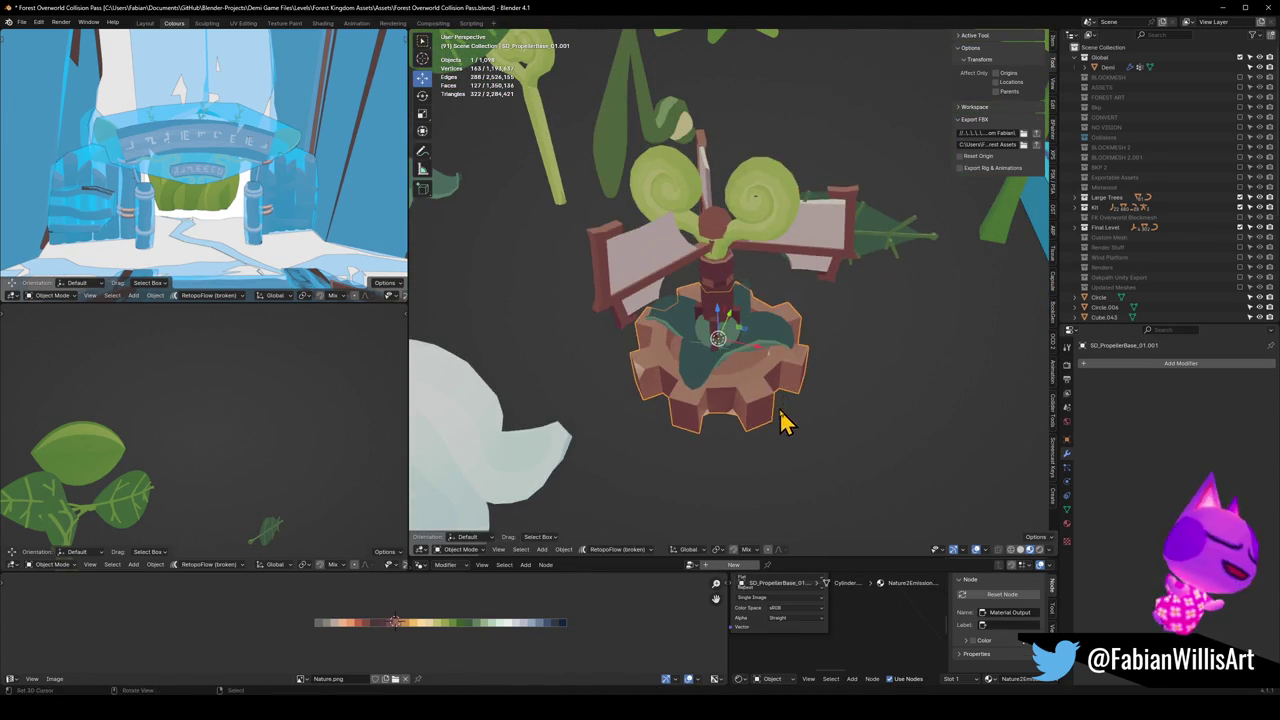
pyautogui.press('g')
pyautogui.hotkey('shift', 'z')
pyautogui.click(837, 323)
pyautogui.moveTo(837, 323); pyautogui.dragTo(800, 250, button='middle')
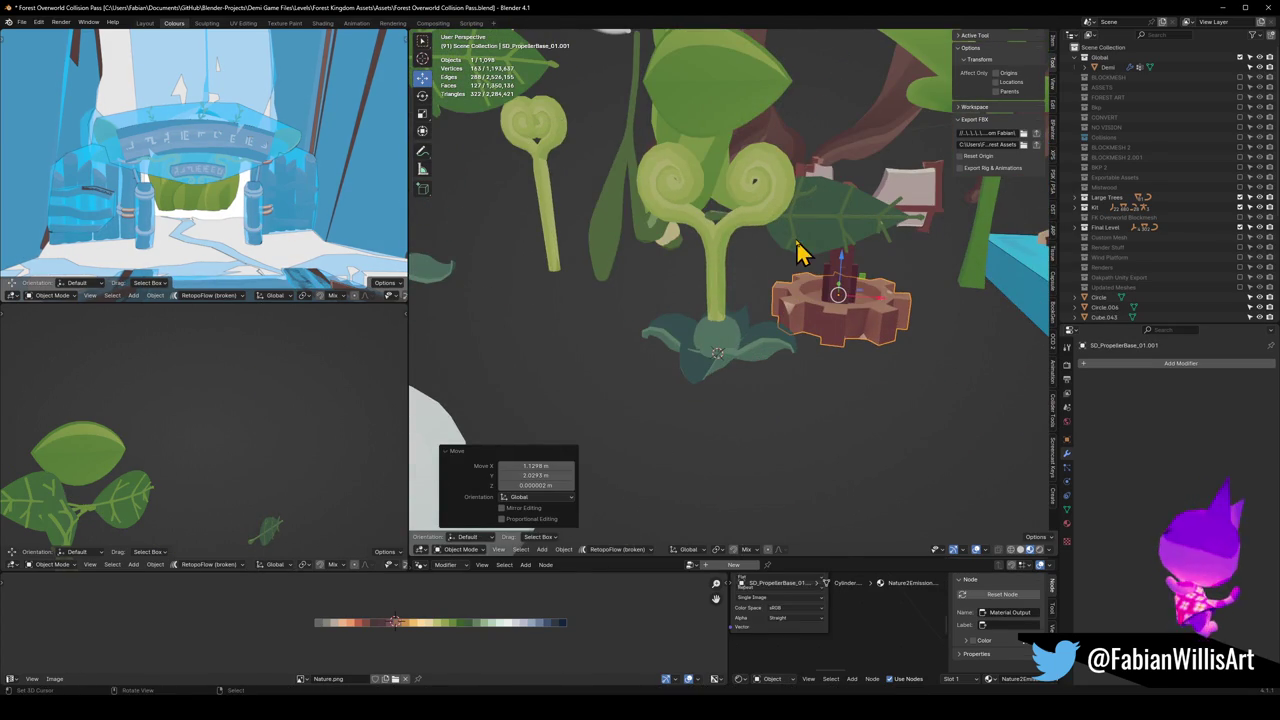
# Step: Enter Edit Mode on the swirl plant and start moving its tip vertically
pyautogui.click(727, 250)
pyautogui.press('Tab')
pyautogui.press('g')
pyautogui.press('z')
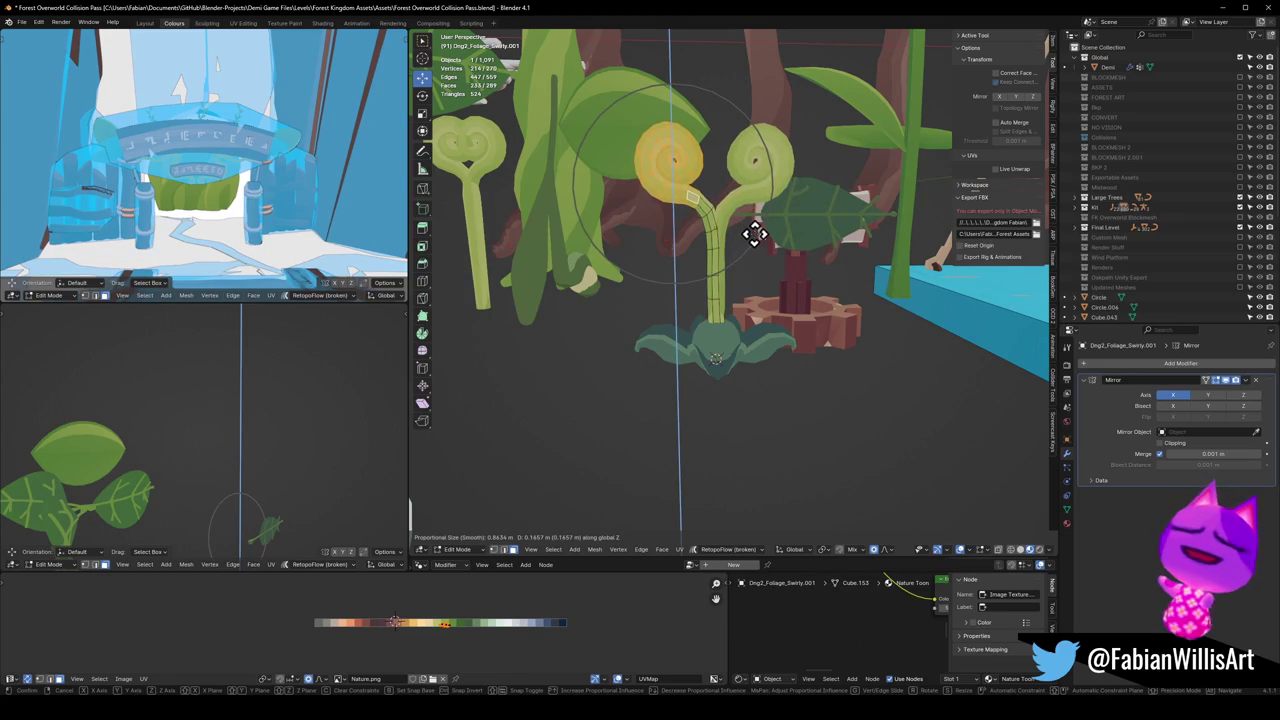
# Step: Raise the left swirl tip to Z 0.067 m, deselect it, and orbit around the stem
pyautogui.click(759, 222)
pyautogui.press('g')
pyautogui.press('z')
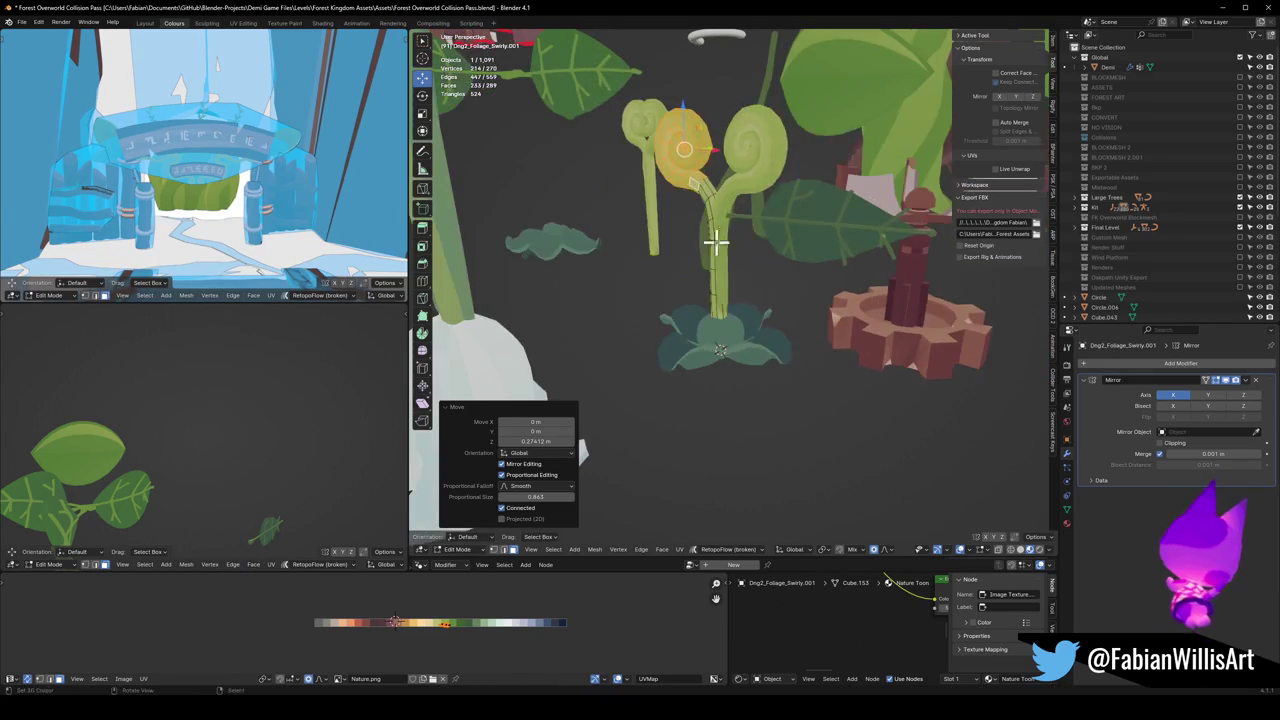
pyautogui.click(763, 236)
pyautogui.moveTo(763, 236); pyautogui.dragTo(753, 245, button='middle')
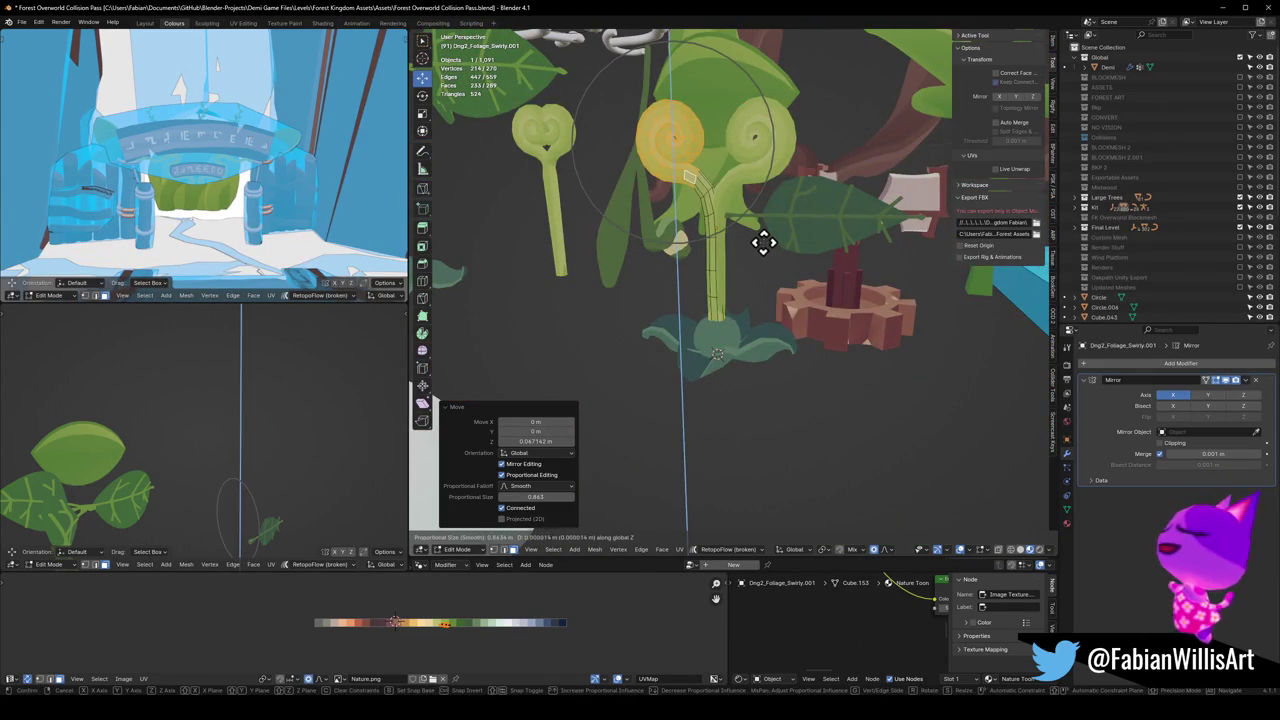
pyautogui.hotkey('alt', 'a')
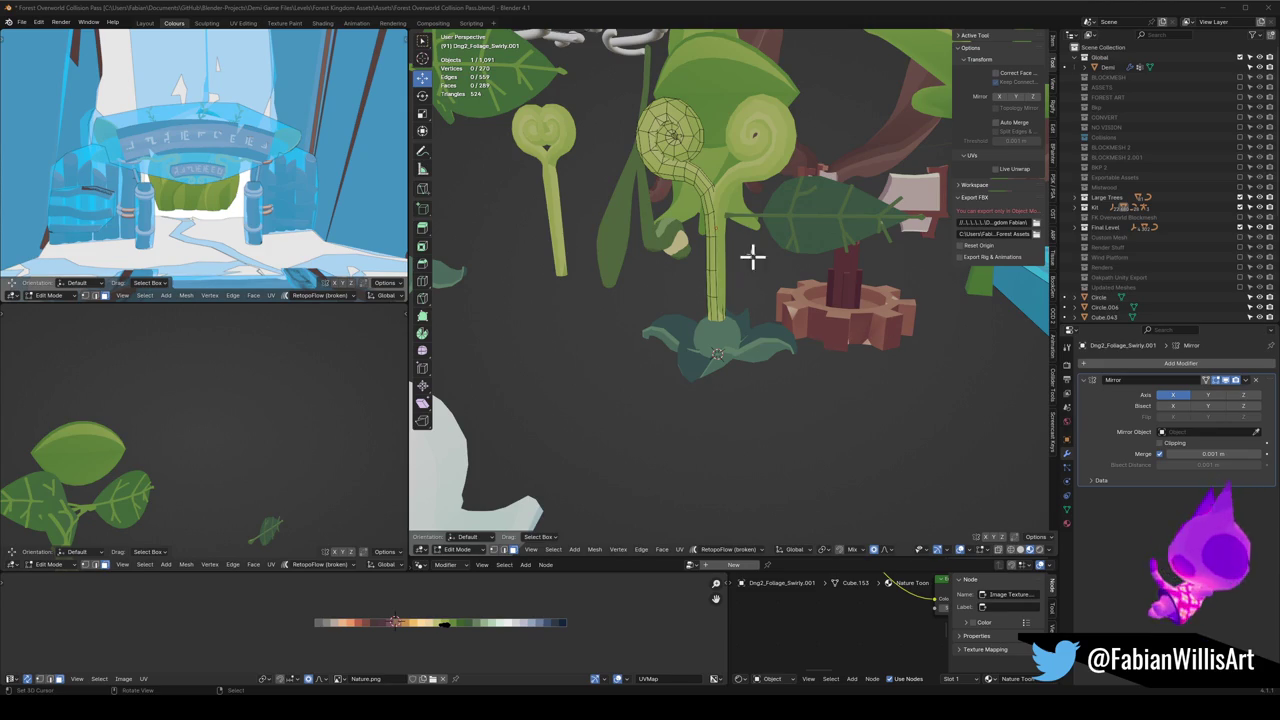
pyautogui.scroll(4, 716, 225)
pyautogui.moveTo(729, 263)
pyautogui.mouseDown(button='middle')
pyautogui.moveTo(866, 289)
pyautogui.moveTo(723, 289)
pyautogui.moveTo(781, 284)
pyautogui.moveTo(743, 284)
pyautogui.moveTo(766, 289)
pyautogui.moveTo(746, 297)
pyautogui.moveTo(763, 306)
pyautogui.moveTo(778, 298)
pyautogui.moveTo(751, 309)
pyautogui.moveTo(763, 297)
pyautogui.moveTo(806, 326)
pyautogui.moveTo(789, 328)
pyautogui.moveTo(823, 297)
pyautogui.moveTo(854, 297)
pyautogui.moveTo(727, 305)
pyautogui.moveTo(771, 294)
pyautogui.moveTo(735, 298)
pyautogui.moveTo(871, 320)
pyautogui.mouseUp(button='middle')
pyautogui.scroll(3, 764, 300)
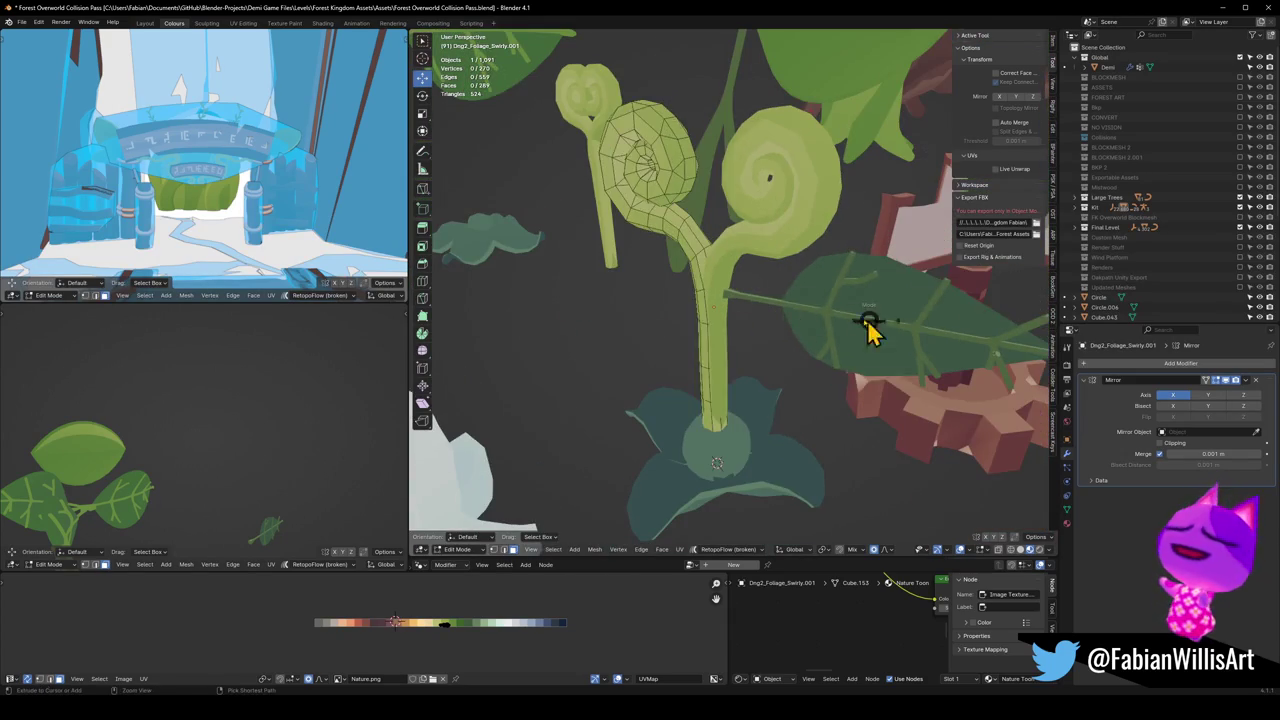
pyautogui.press('Tab')
pyautogui.click(838, 320)
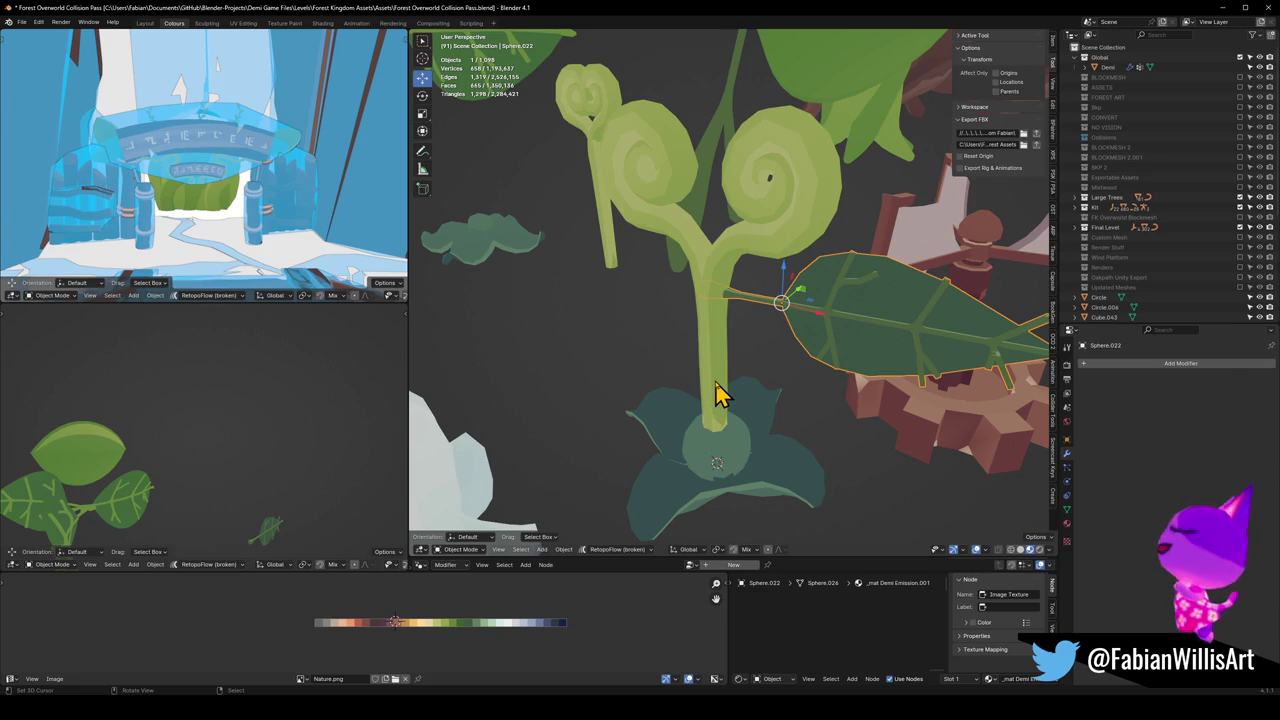
pyautogui.hotkey('ctrl', 'z')
pyautogui.hotkey('ctrl', 's')
pyautogui.click(808, 300)
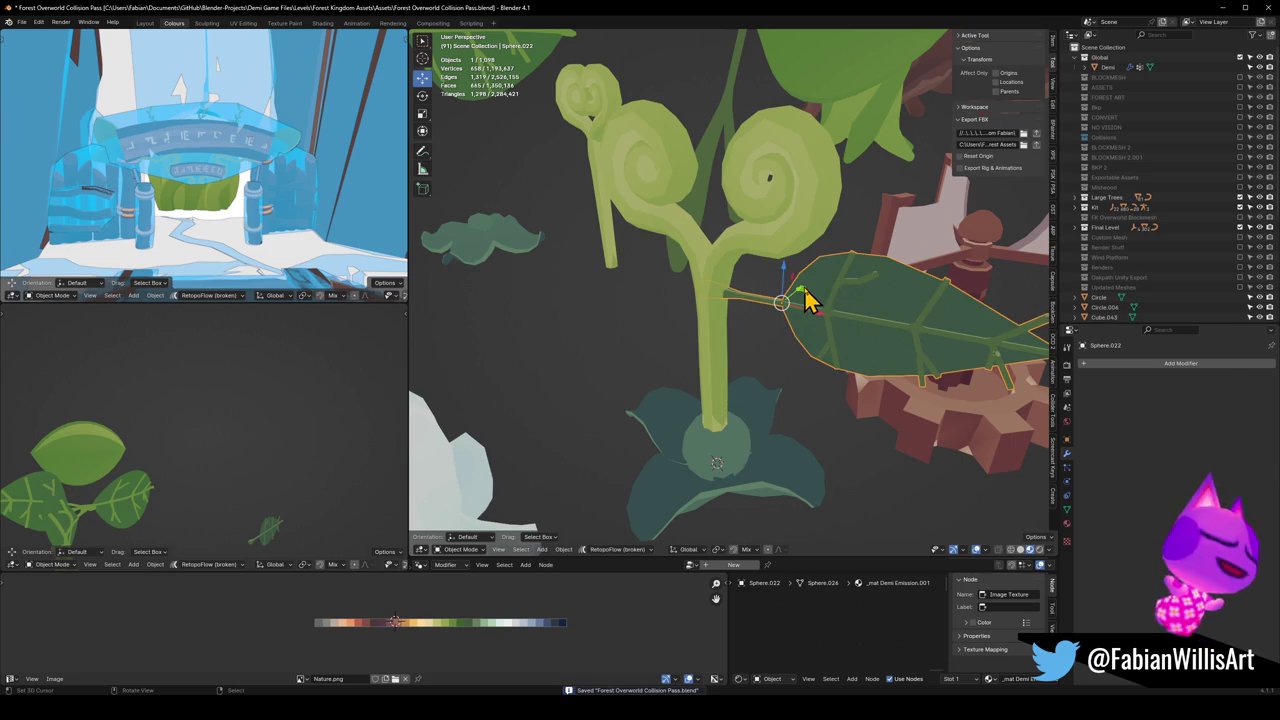
pyautogui.moveTo(808, 300)
pyautogui.mouseDown(button='middle')
pyautogui.moveTo(840, 287)
pyautogui.moveTo(848, 307)
pyautogui.mouseUp(button='middle')
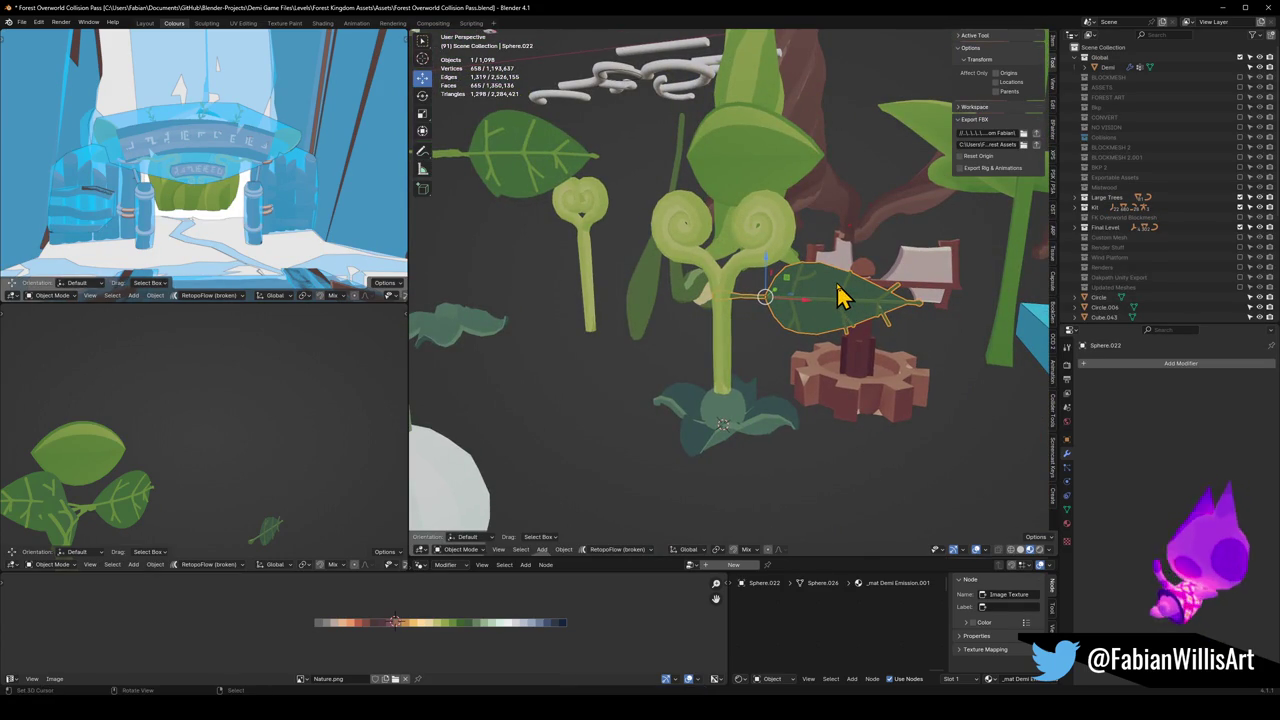
pyautogui.moveTo(836, 295)
pyautogui.mouseDown(button='middle')
pyautogui.moveTo(766, 300)
pyautogui.moveTo(808, 294)
pyautogui.mouseUp(button='middle')
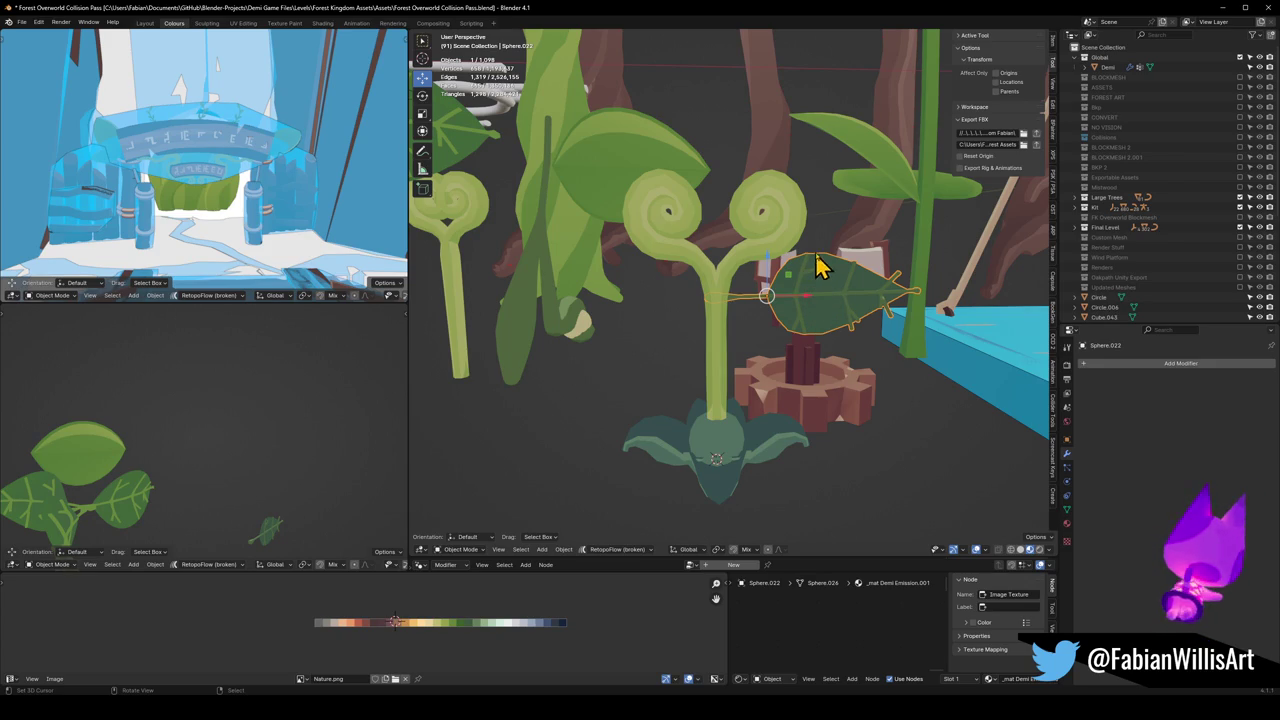
pyautogui.scroll(2, 757, 210)
pyautogui.scroll(-2, 745, 350)
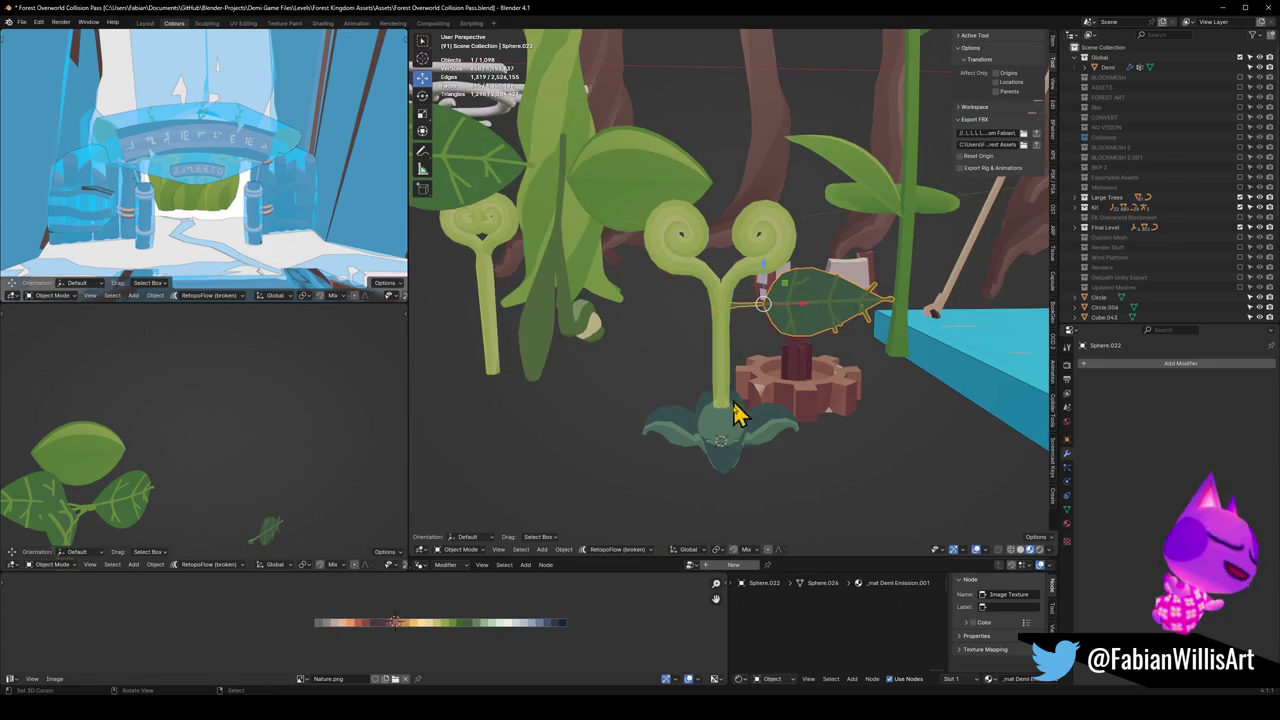
pyautogui.click(745, 440)
pyautogui.press('KP_Decimal')
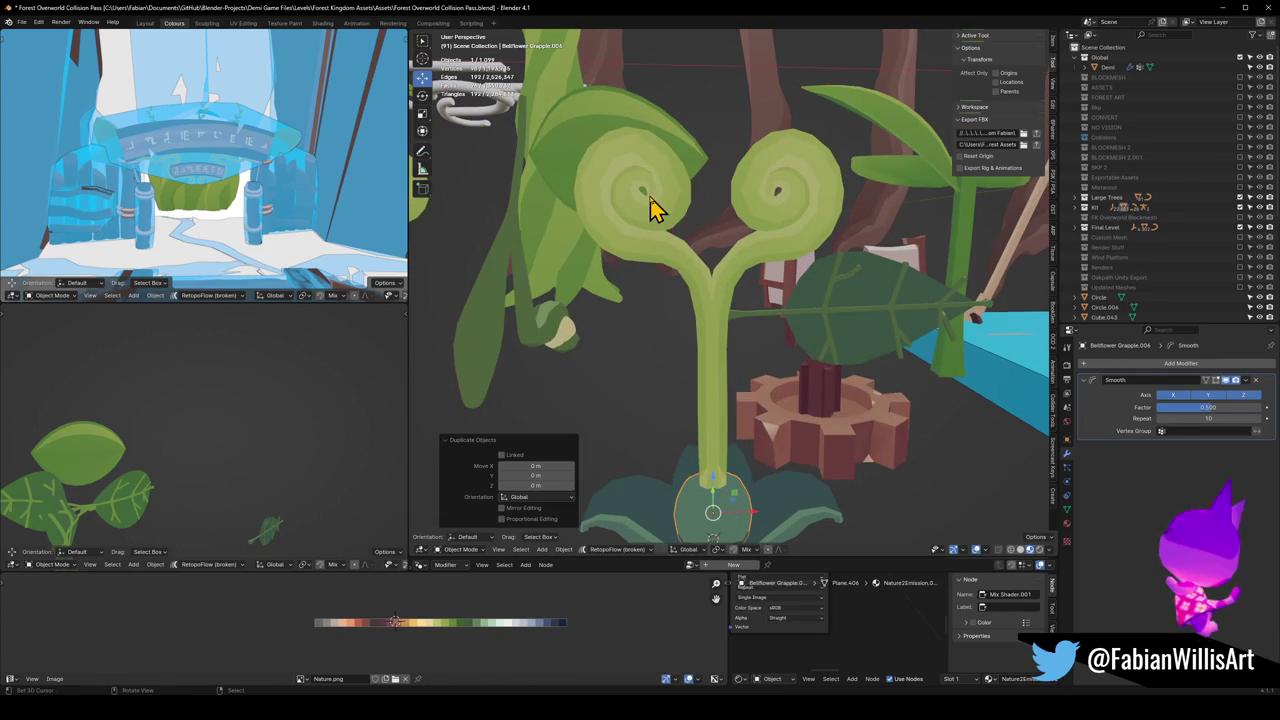
pyautogui.press('Tab')
pyautogui.scroll(3, 791, 277)
pyautogui.scroll(2, 737, 286)
pyautogui.scroll(1, 714, 306)
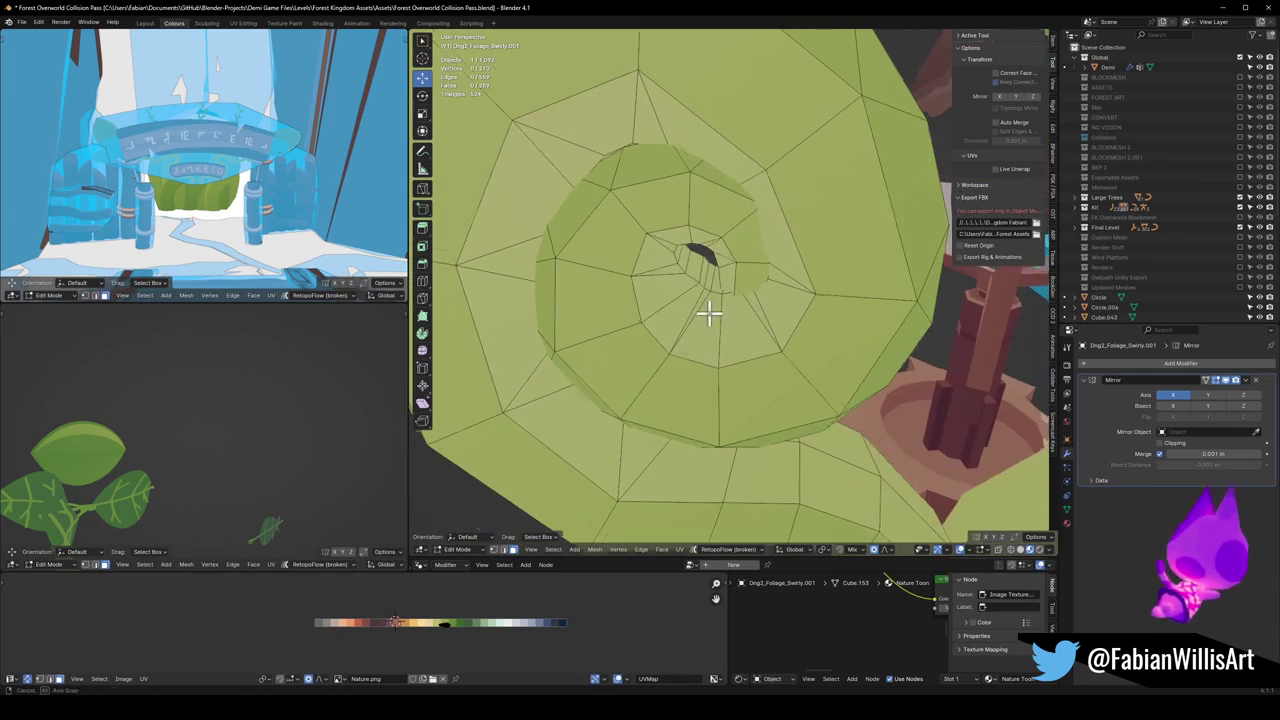
pyautogui.scroll(-1, 700, 268)
pyautogui.scroll(-3, 789, 366)
pyautogui.press('Tab')
pyautogui.scroll(-2, 751, 303)
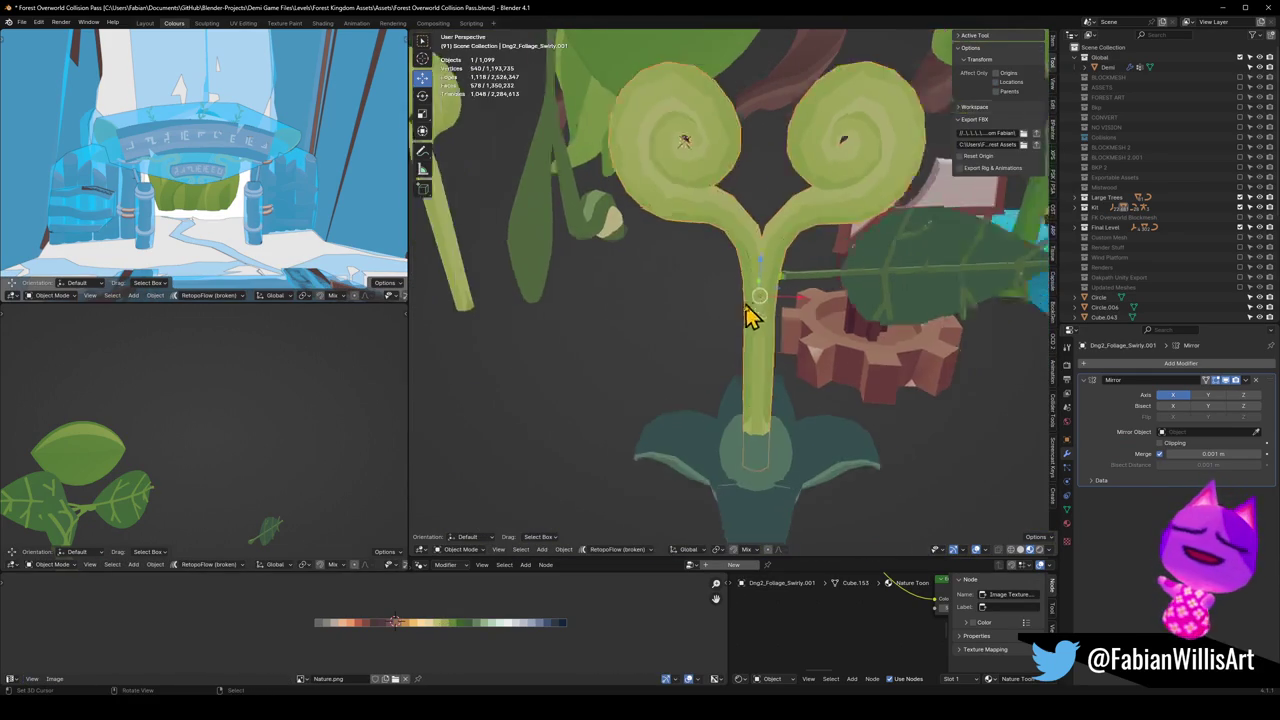
pyautogui.scroll(-1, 755, 410)
pyautogui.click(755, 410)
pyautogui.hotkey('shift', 's')
pyautogui.click(749, 322)
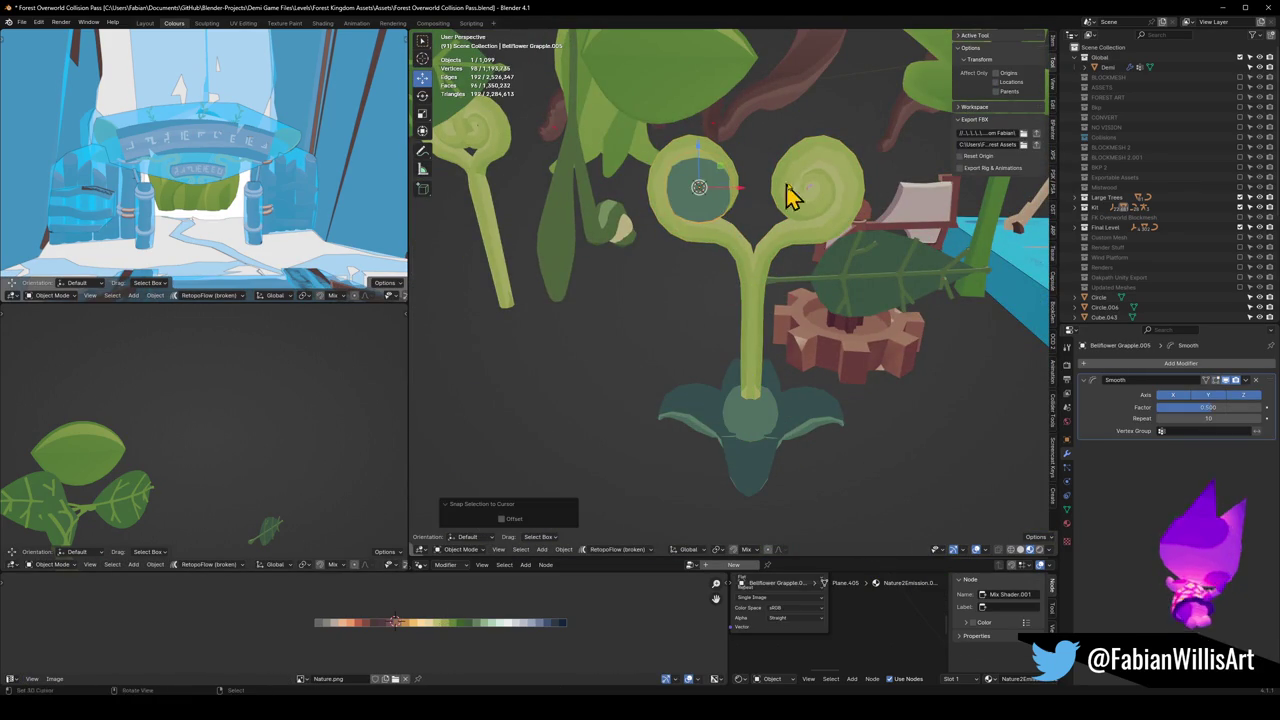
pyautogui.press('s')
pyautogui.click(766, 192)
pyautogui.scroll(2, 763, 206)
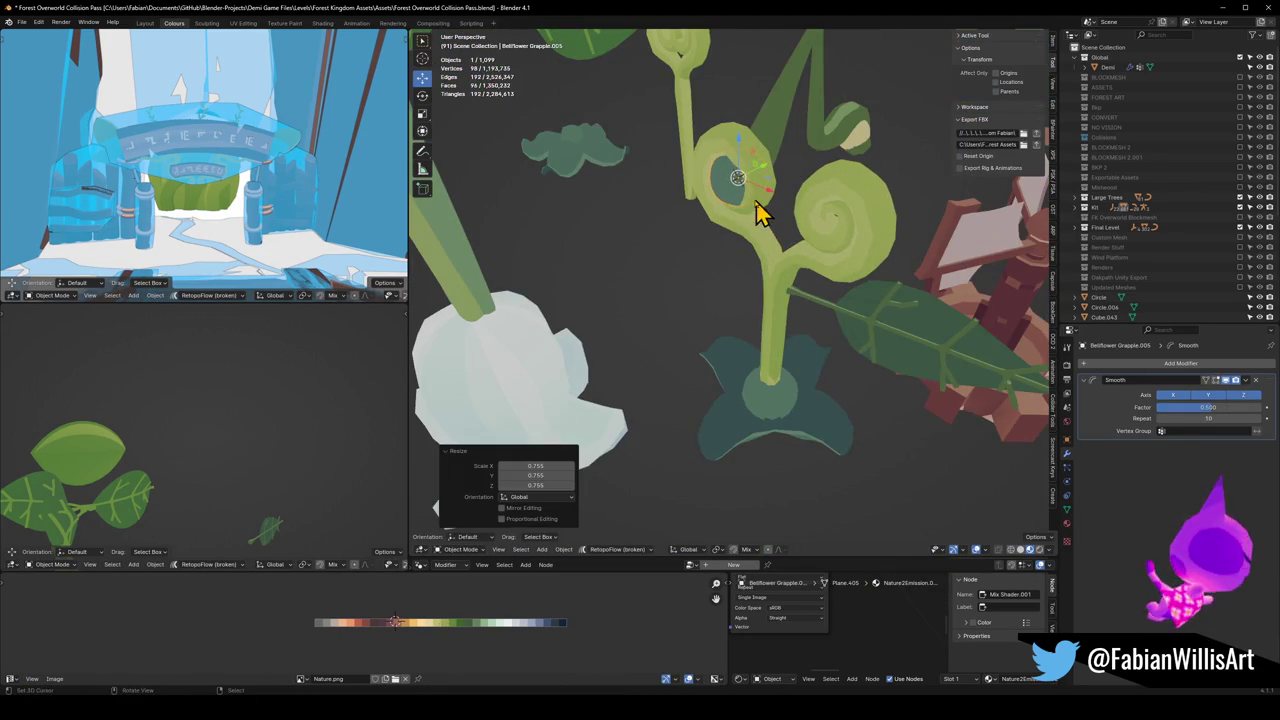
pyautogui.scroll(4, 745, 220)
pyautogui.scroll(-3, 730, 312)
pyautogui.moveTo(786, 271)
pyautogui.mouseDown(button='middle')
pyautogui.moveTo(965, 312)
pyautogui.moveTo(766, 323)
pyautogui.moveTo(849, 320)
pyautogui.moveTo(795, 318)
pyautogui.moveTo(829, 323)
pyautogui.moveTo(794, 286)
pyautogui.moveTo(733, 303)
pyautogui.moveTo(743, 294)
pyautogui.mouseUp(button='middle')
pyautogui.press('s')
pyautogui.click(786, 329)
pyautogui.scroll(3, 826, 323)
pyautogui.scroll(-3, 795, 318)
pyautogui.scroll(3, 794, 286)
pyautogui.scroll(-3, 727, 322)
pyautogui.scroll(3, 743, 294)
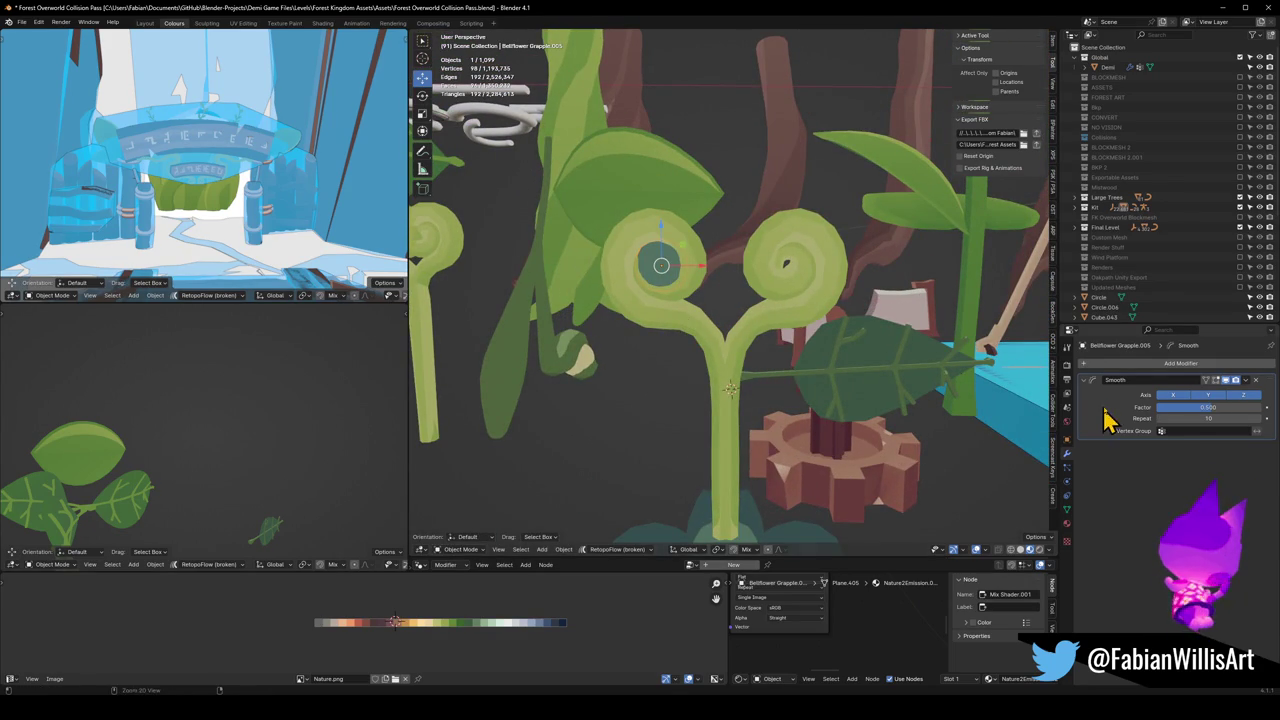
pyautogui.hotkey('ctrl', 'a')
pyautogui.keyDown('shift'); pyautogui.click(655, 318); pyautogui.keyUp('shift')
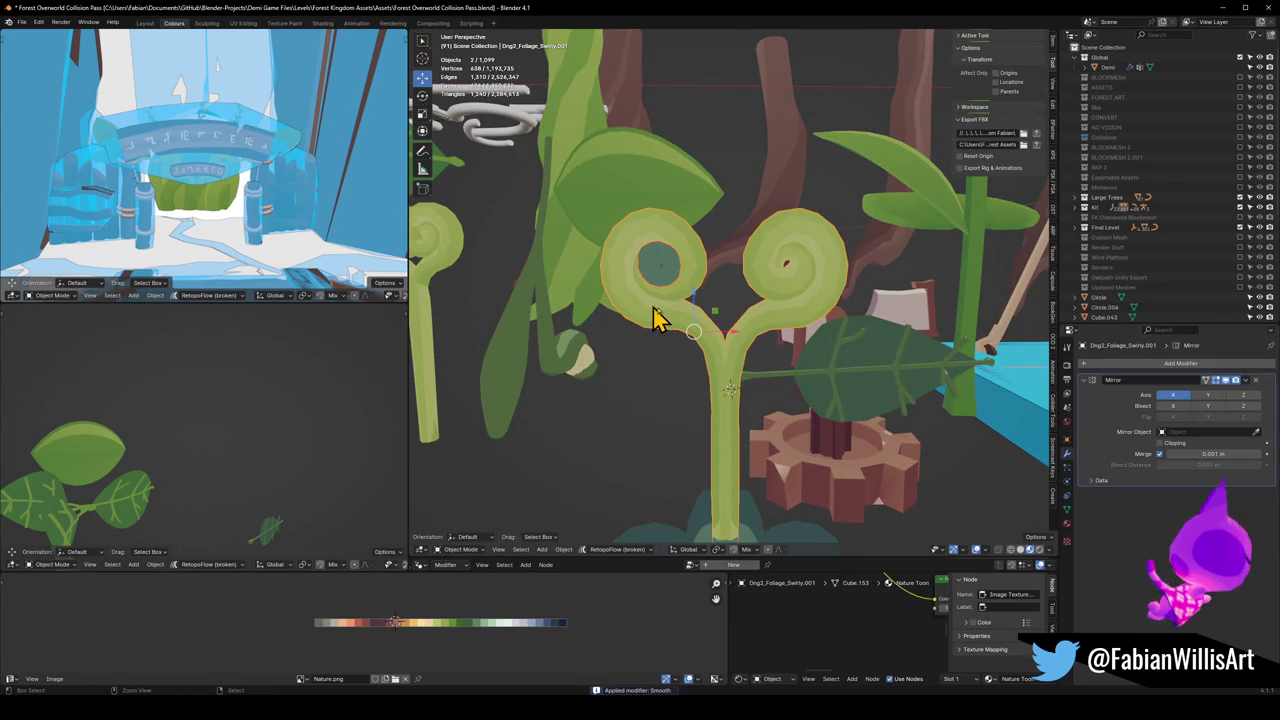
pyautogui.hotkey('ctrl', 'j')
pyautogui.moveTo(708, 300)
pyautogui.mouseDown(button='middle')
pyautogui.moveTo(676, 362)
pyautogui.moveTo(623, 363)
pyautogui.moveTo(757, 349)
pyautogui.moveTo(771, 323)
pyautogui.moveTo(854, 337)
pyautogui.moveTo(580, 334)
pyautogui.moveTo(809, 337)
pyautogui.moveTo(771, 386)
pyautogui.moveTo(775, 357)
pyautogui.moveTo(809, 349)
pyautogui.moveTo(774, 406)
pyautogui.moveTo(786, 400)
pyautogui.moveTo(766, 334)
pyautogui.moveTo(751, 371)
pyautogui.moveTo(757, 354)
pyautogui.moveTo(778, 381)
pyautogui.mouseUp(button='middle')
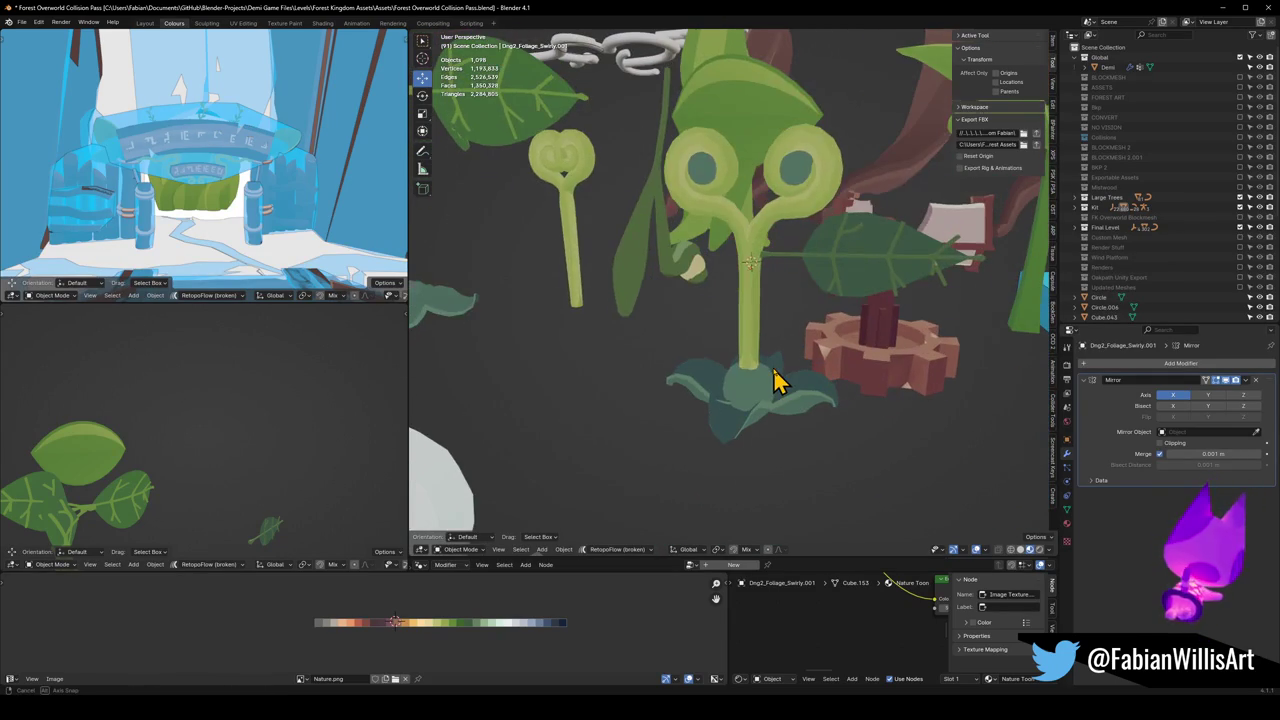
pyautogui.click(763, 432)
pyautogui.hotkey('ctrl', 'm')
pyautogui.press('z')
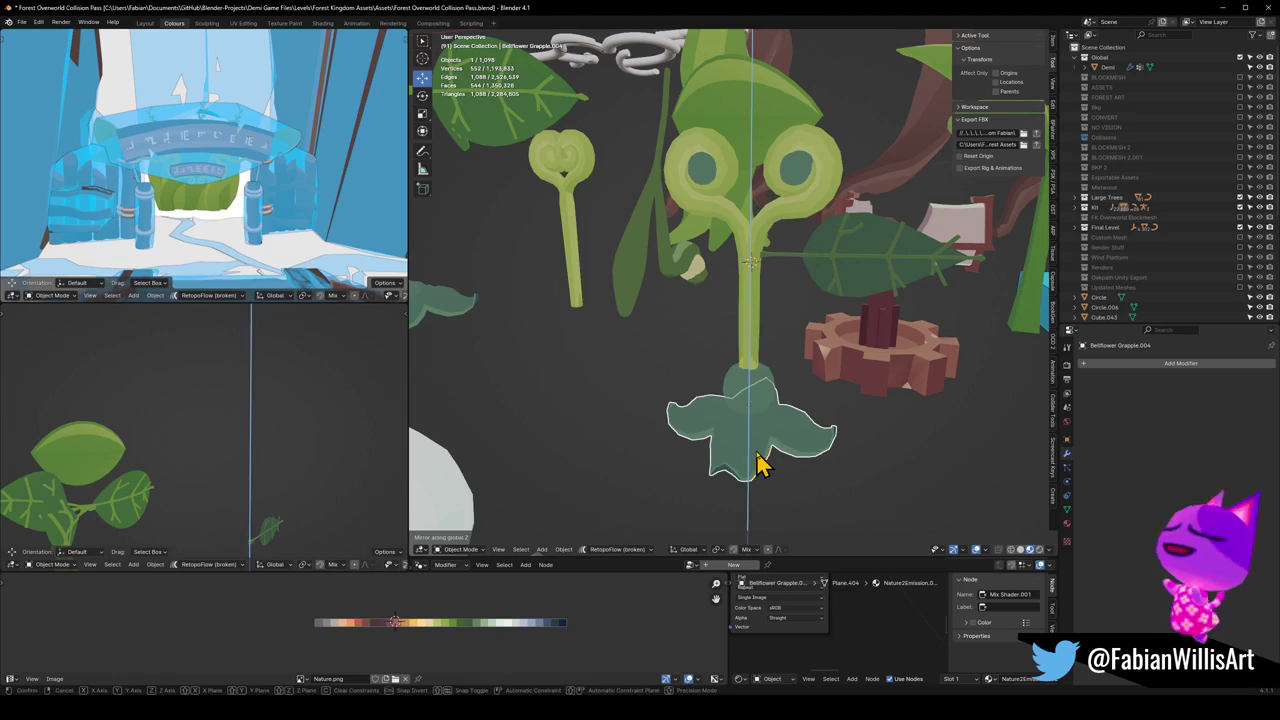
pyautogui.moveTo(763, 457)
pyautogui.mouseDown(button='middle')
pyautogui.moveTo(763, 443)
pyautogui.moveTo(808, 455)
pyautogui.moveTo(765, 462)
pyautogui.moveTo(863, 451)
pyautogui.moveTo(750, 417)
pyautogui.mouseUp(button='middle')
pyautogui.press('g')
pyautogui.click(808, 440)
pyautogui.click(760, 398)
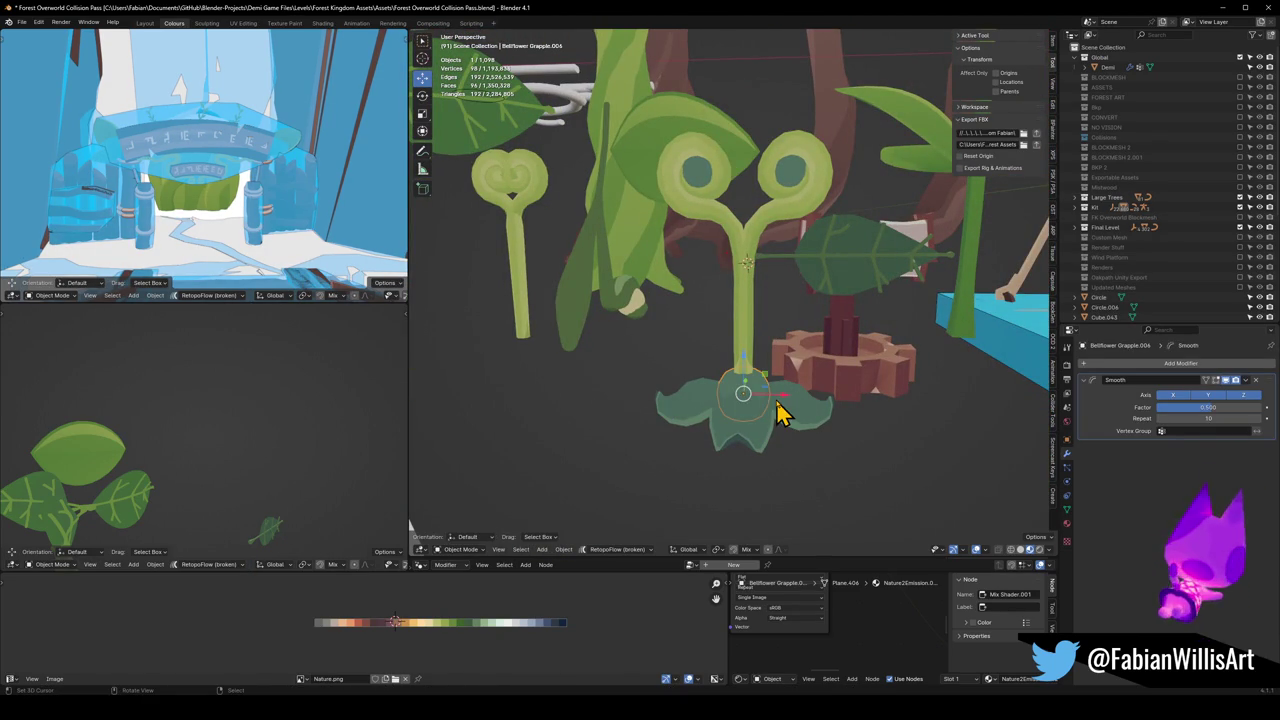
pyautogui.press('Tab')
pyautogui.scroll(3, 508, 603)
pyautogui.press('g')
pyautogui.press('x')
pyautogui.press('Escape')
pyautogui.press('Tab')
pyautogui.scroll(2, 777, 409)
pyautogui.scroll(3, 750, 420)
pyautogui.moveTo(750, 420)
pyautogui.mouseDown(button='middle')
pyautogui.moveTo(774, 397)
pyautogui.moveTo(751, 371)
pyautogui.mouseUp(button='middle')
pyautogui.scroll(1, 726, 446)
pyautogui.scroll(2, 690, 420)
pyautogui.moveTo(690, 420); pyautogui.dragTo(708, 386, button='middle')
pyautogui.click(722, 372)
pyautogui.press('Tab')
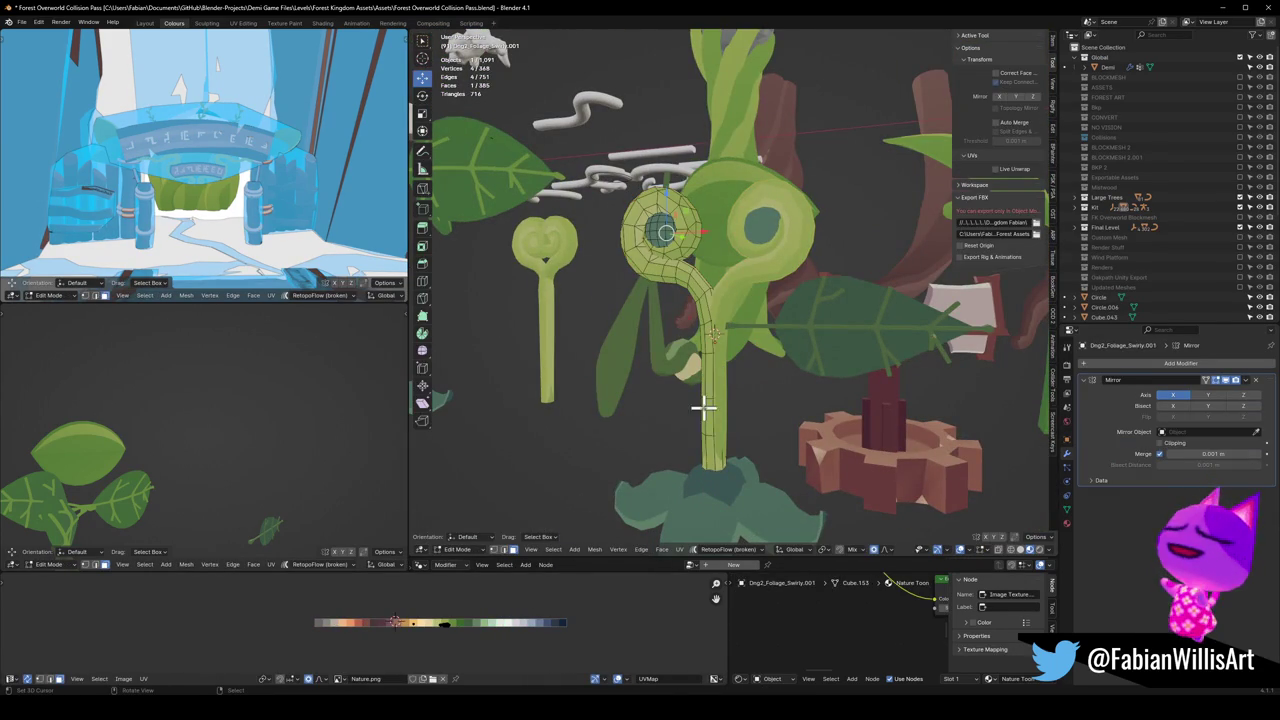
pyautogui.press('l')
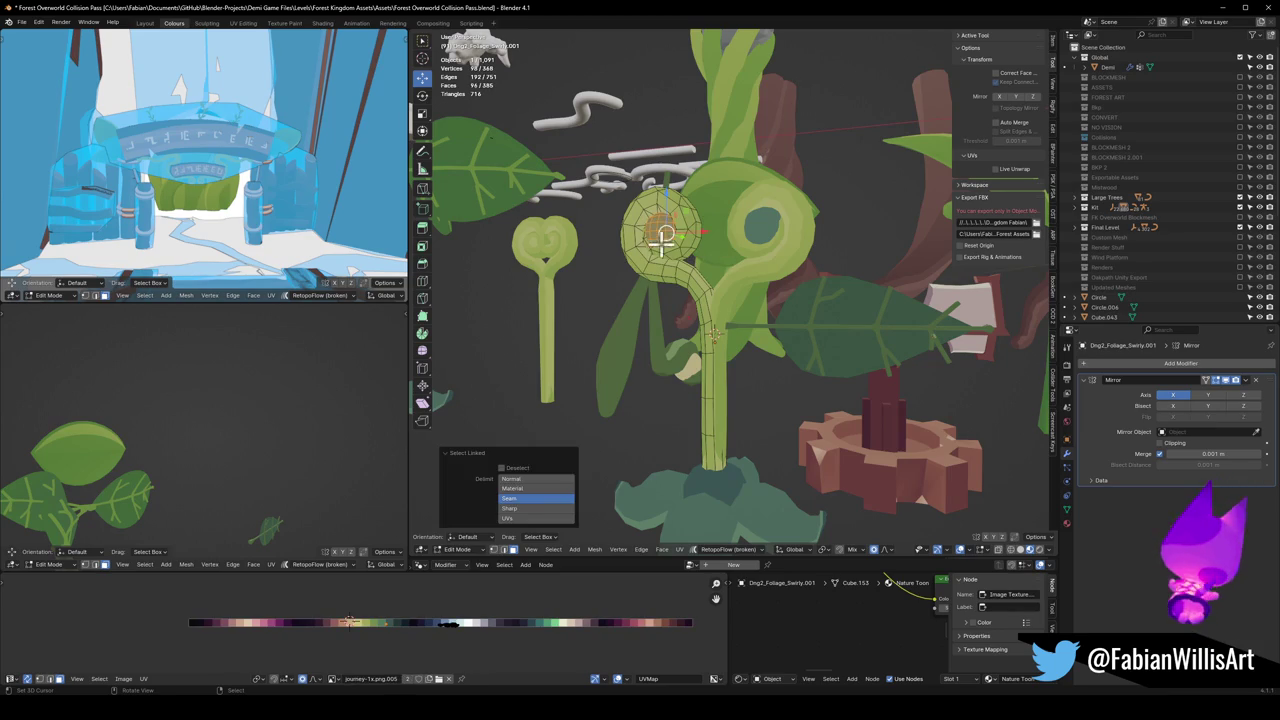
pyautogui.press('g')
pyautogui.press('x')
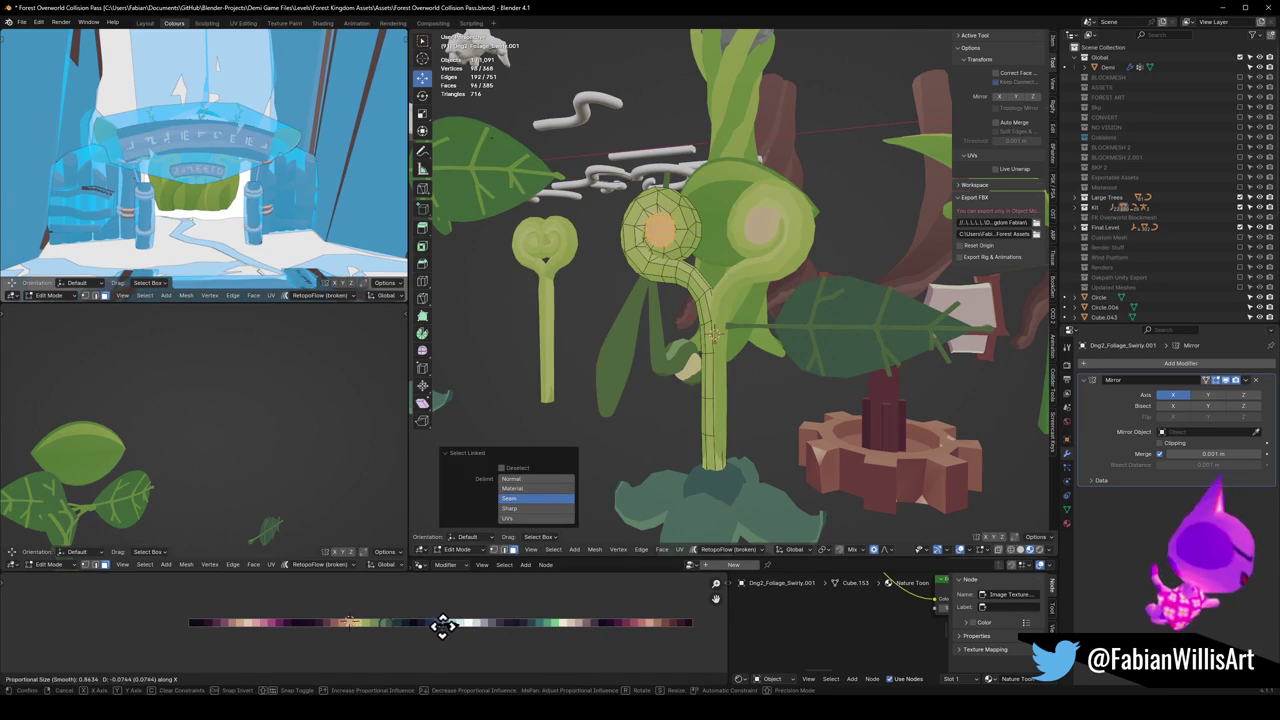
pyautogui.click(452, 628)
pyautogui.press('Tab')
pyautogui.moveTo(737, 383)
pyautogui.mouseDown(button='middle')
pyautogui.moveTo(697, 400)
pyautogui.moveTo(846, 408)
pyautogui.moveTo(720, 394)
pyautogui.mouseUp(button='middle')
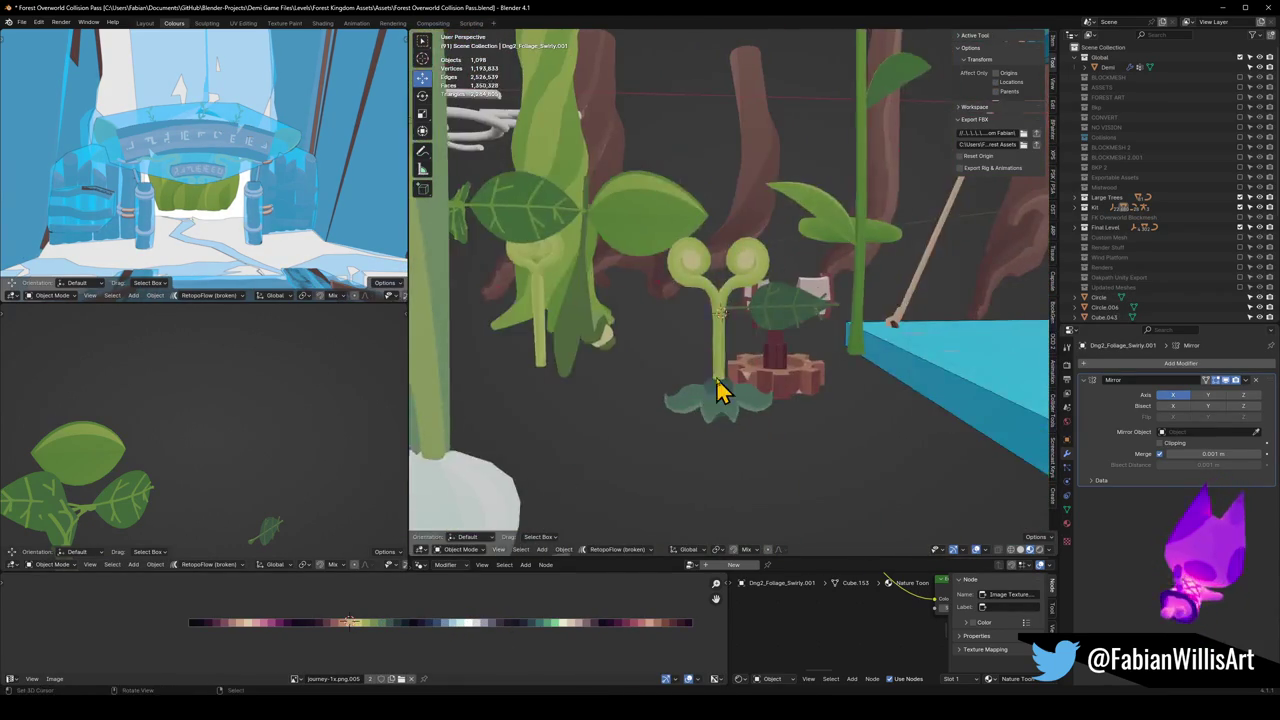
pyautogui.scroll(2, 720, 394)
pyautogui.scroll(2, 726, 391)
pyautogui.scroll(2, 703, 380)
pyautogui.scroll(-1, 731, 290)
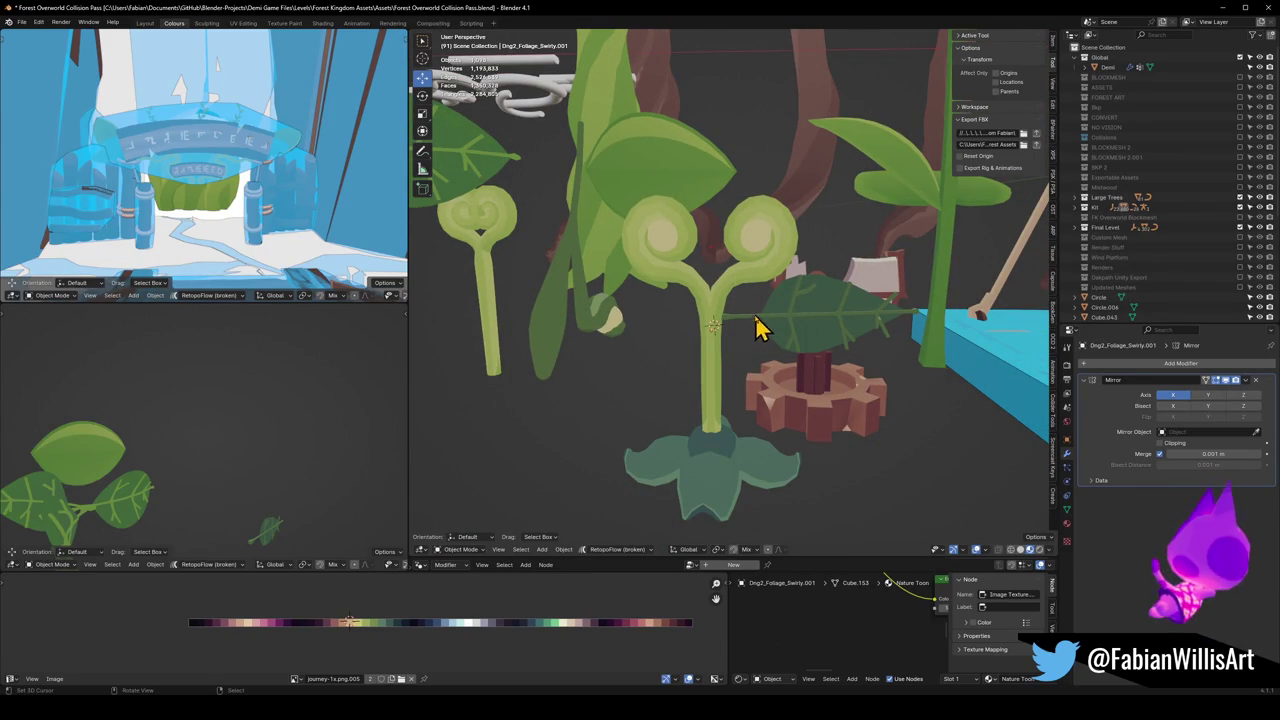
pyautogui.scroll(1, 764, 318)
pyautogui.scroll(1, 780, 326)
pyautogui.click(795, 333)
pyautogui.scroll(1, 797, 333)
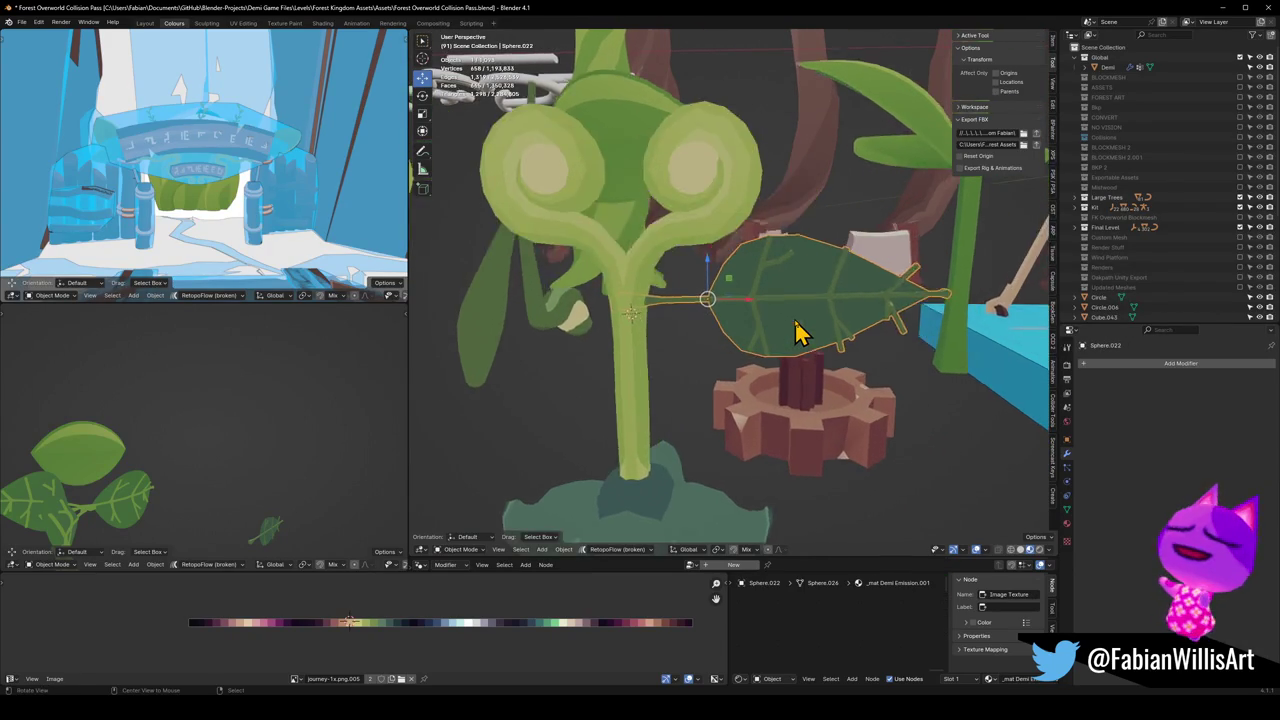
pyautogui.moveTo(795, 322); pyautogui.dragTo(766, 323, button='middle')
pyautogui.scroll(-2, 764, 322)
pyautogui.click(694, 406)
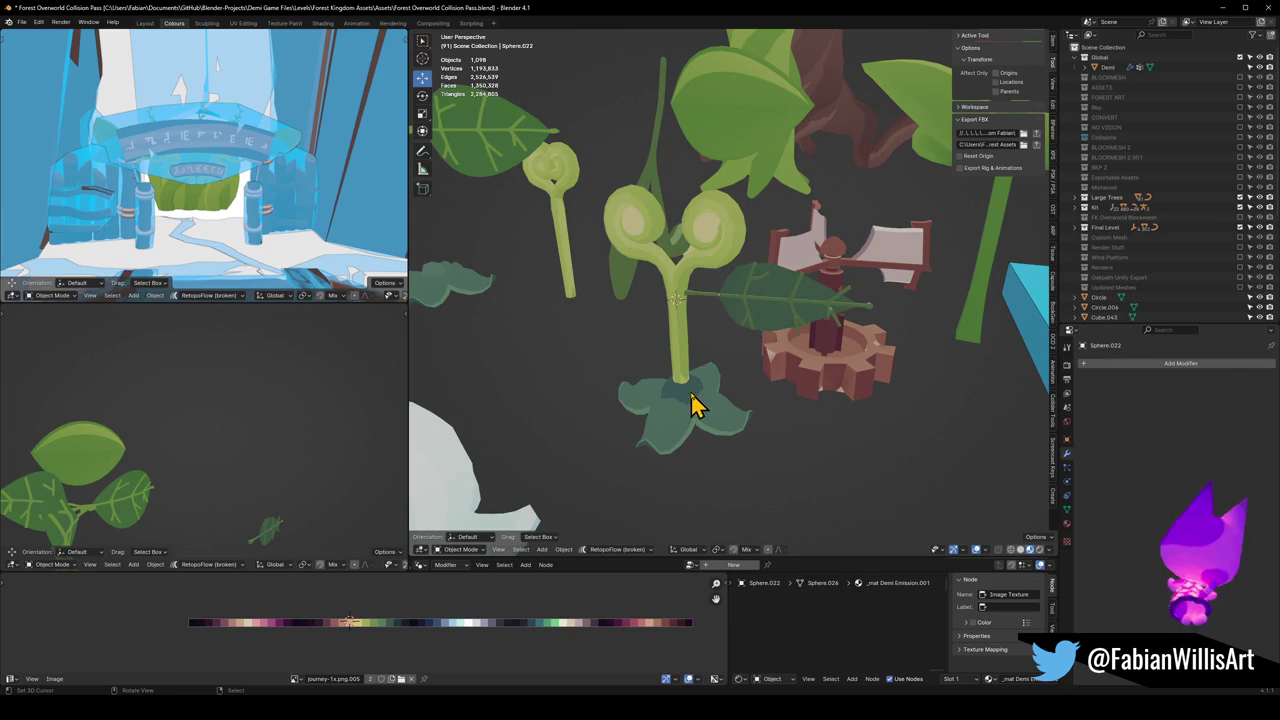
pyautogui.hotkey('shift', 'a')
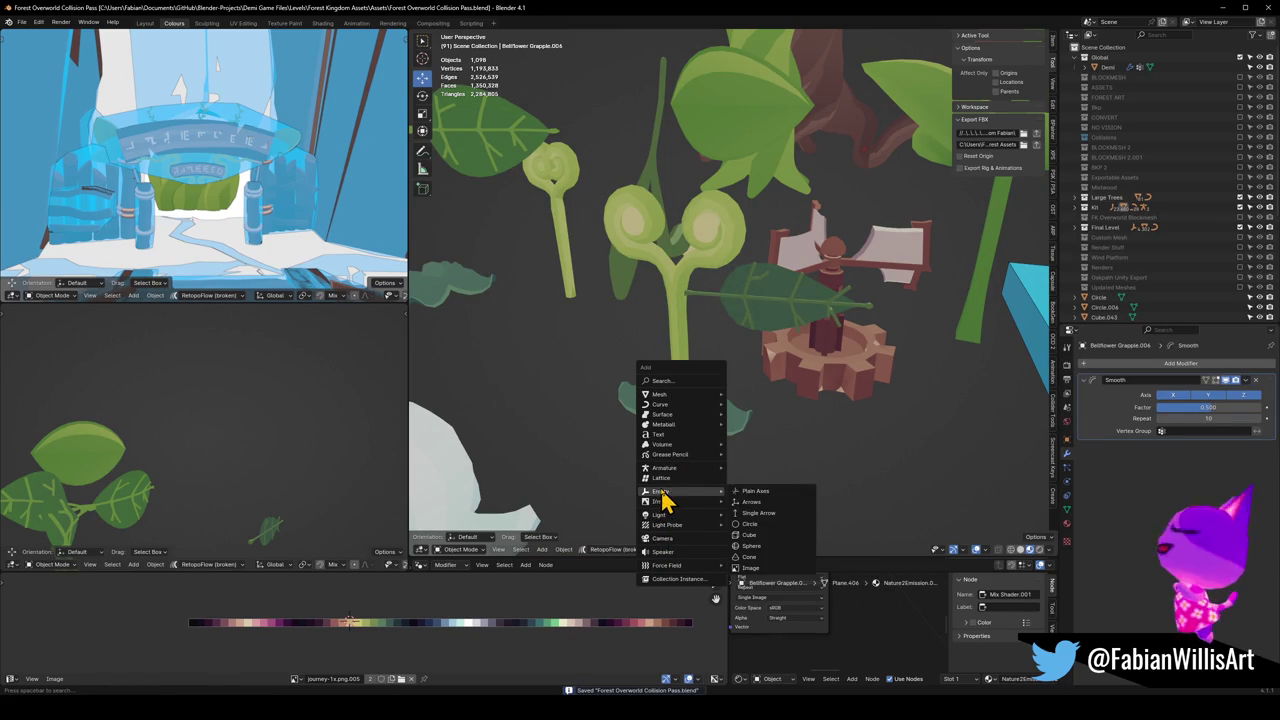
pyautogui.click(750, 495)
pyautogui.scroll(2, 750, 448)
pyautogui.moveTo(738, 447); pyautogui.dragTo(743, 468, button='middle')
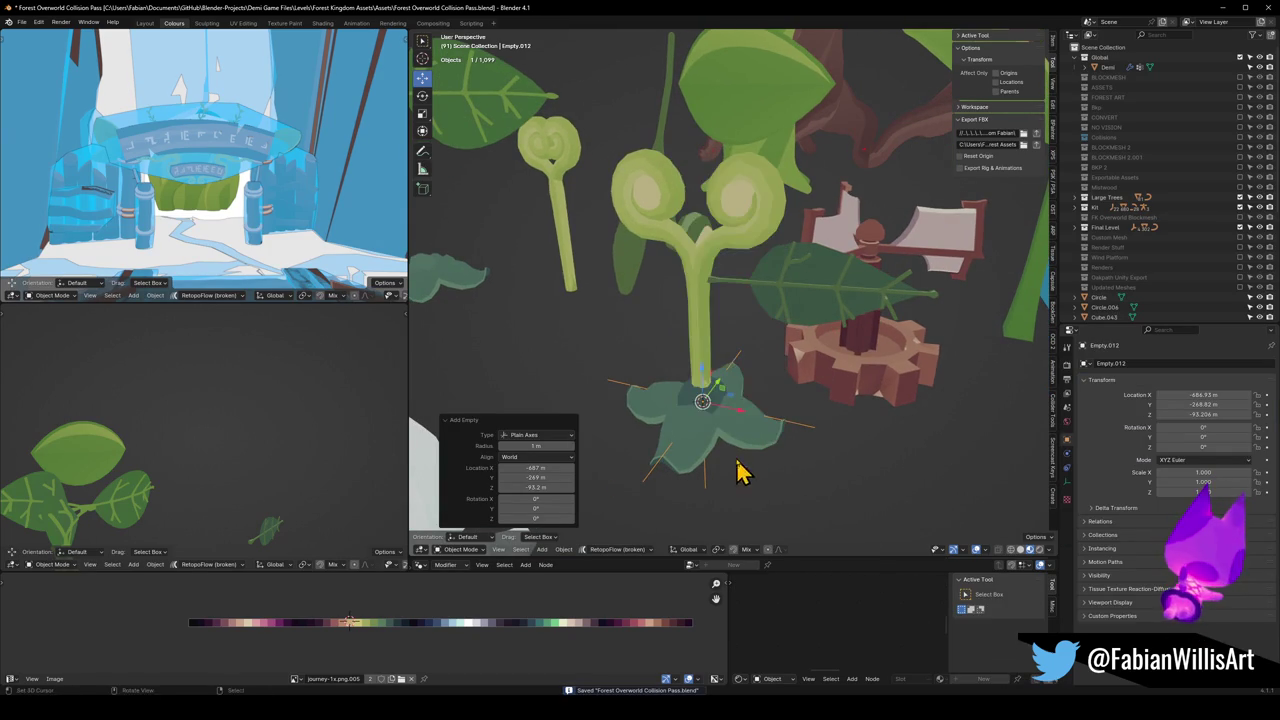
pyautogui.rightClick(680, 414)
pyautogui.click(829, 286)
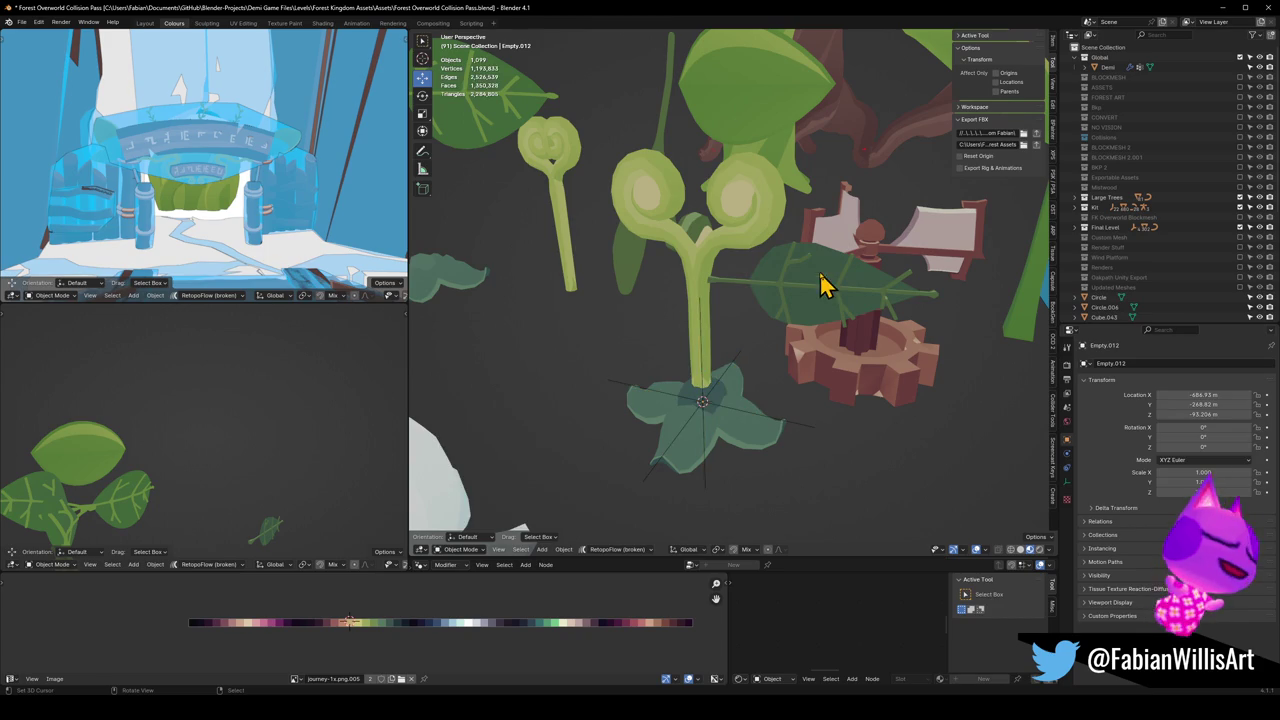
pyautogui.hotkey('alt', 'r')
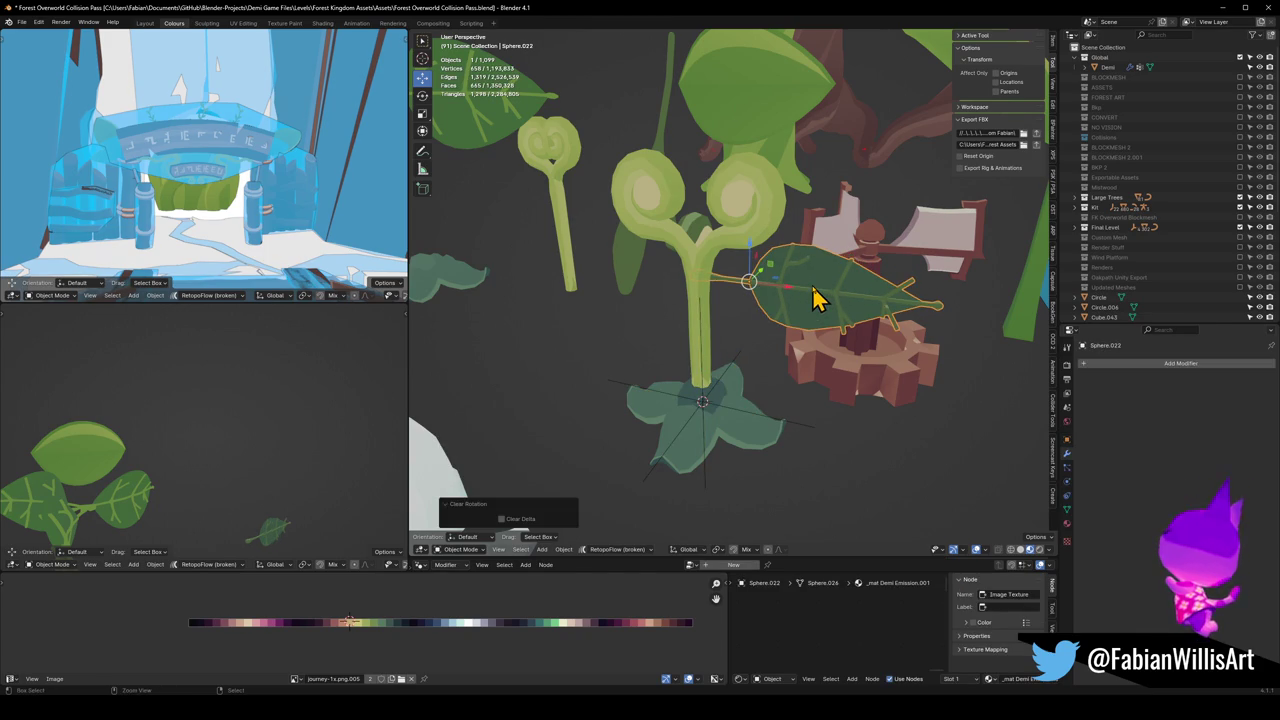
pyautogui.hotkey('ctrl', 'a')
pyautogui.click(813, 287)
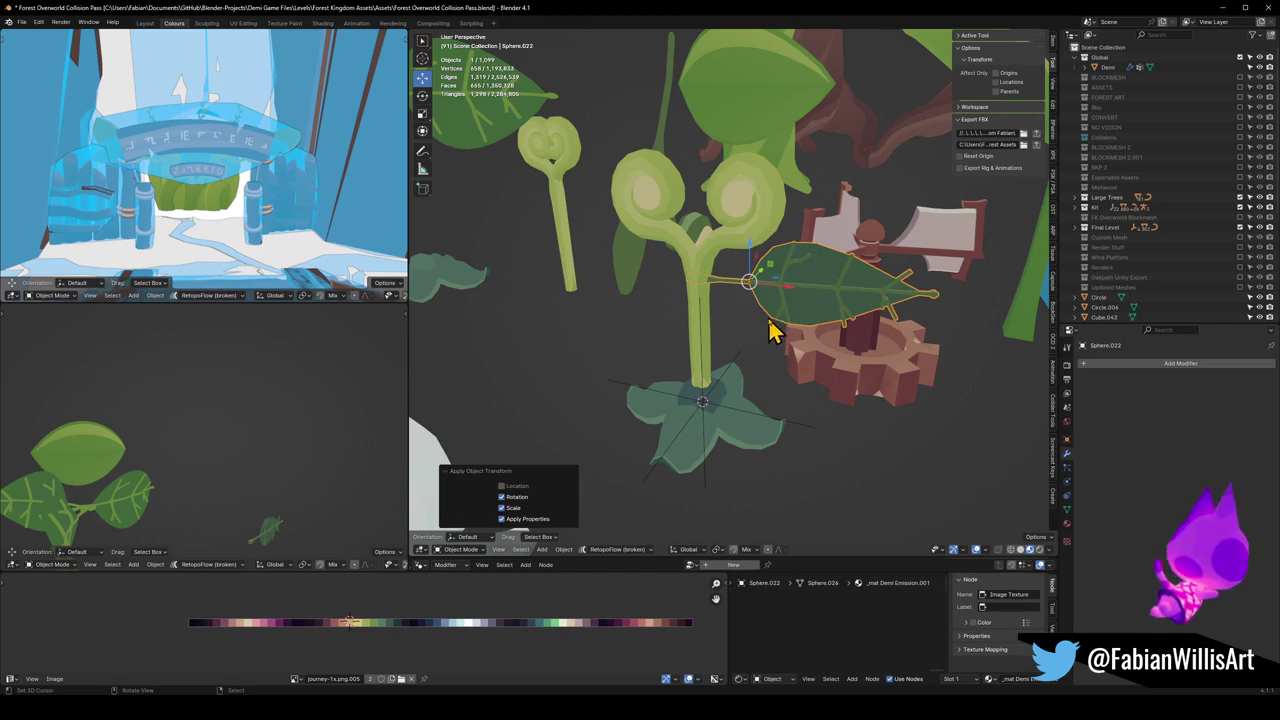
pyautogui.click(1196, 363)
pyautogui.press('Escape')
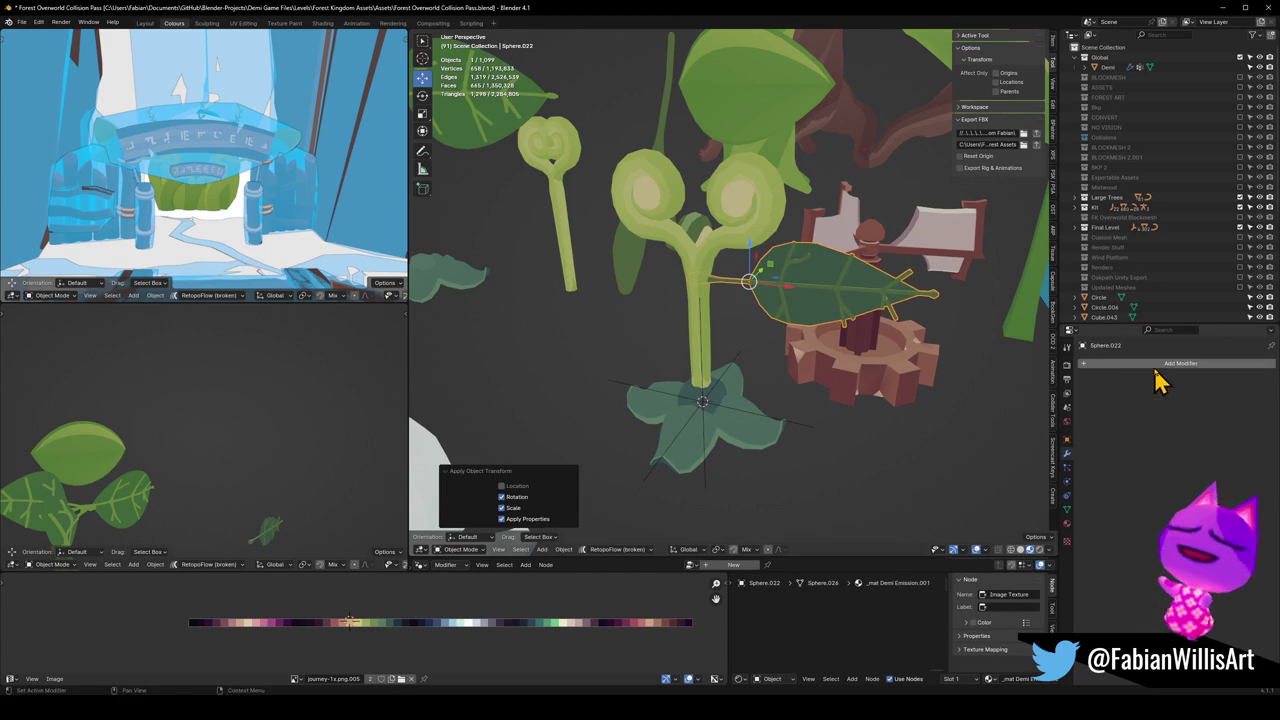
pyautogui.click(727, 340)
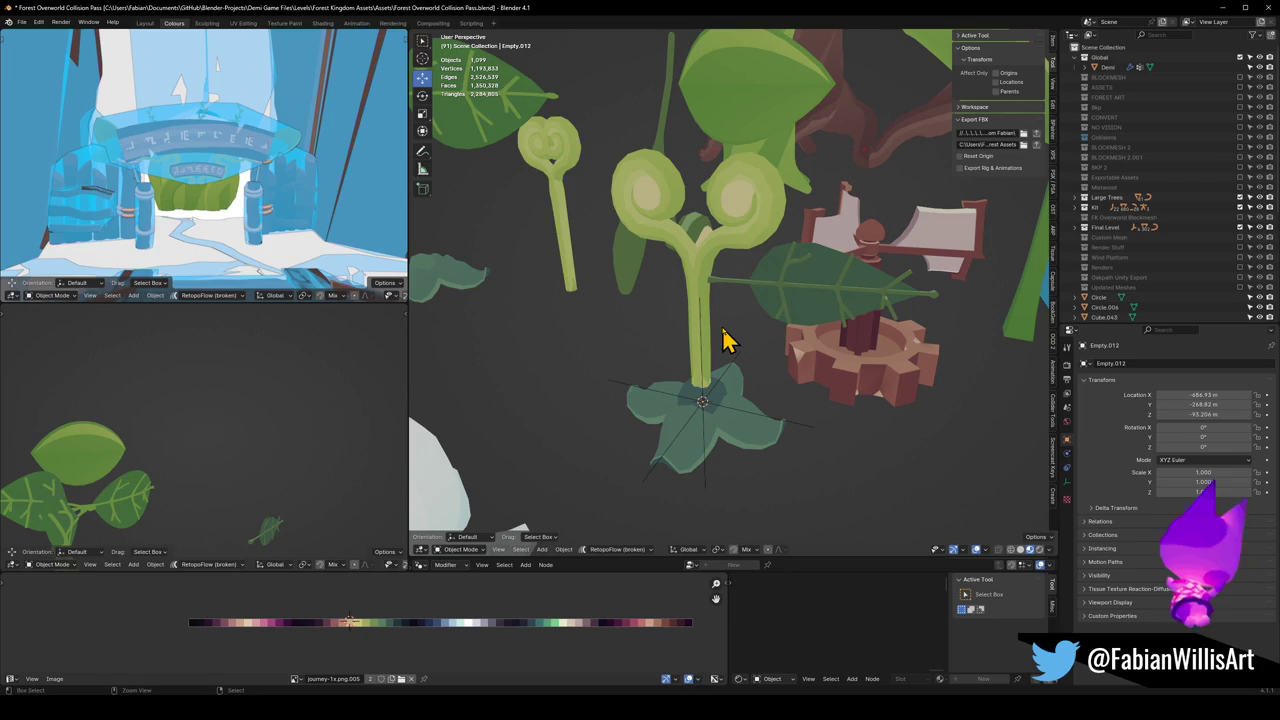
pyautogui.click(791, 296)
pyautogui.hotkey('alt', 'r')
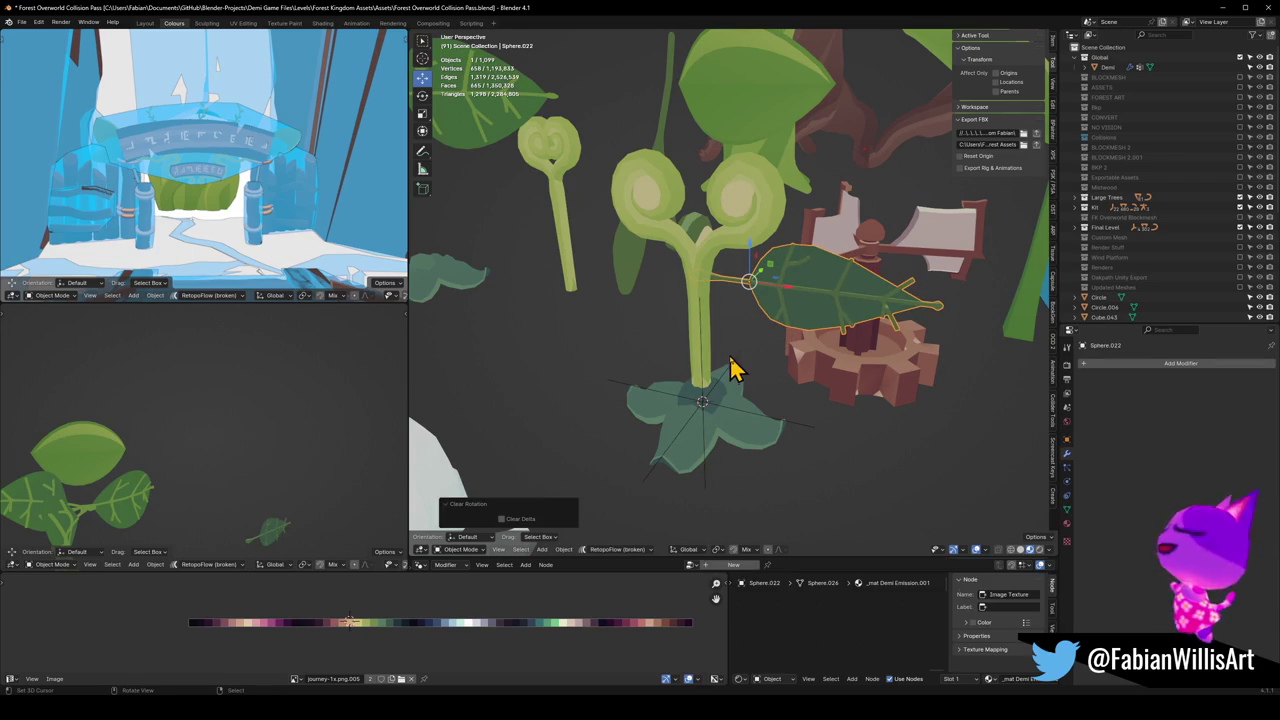
pyautogui.rightClick(755, 352)
pyautogui.press('Escape')
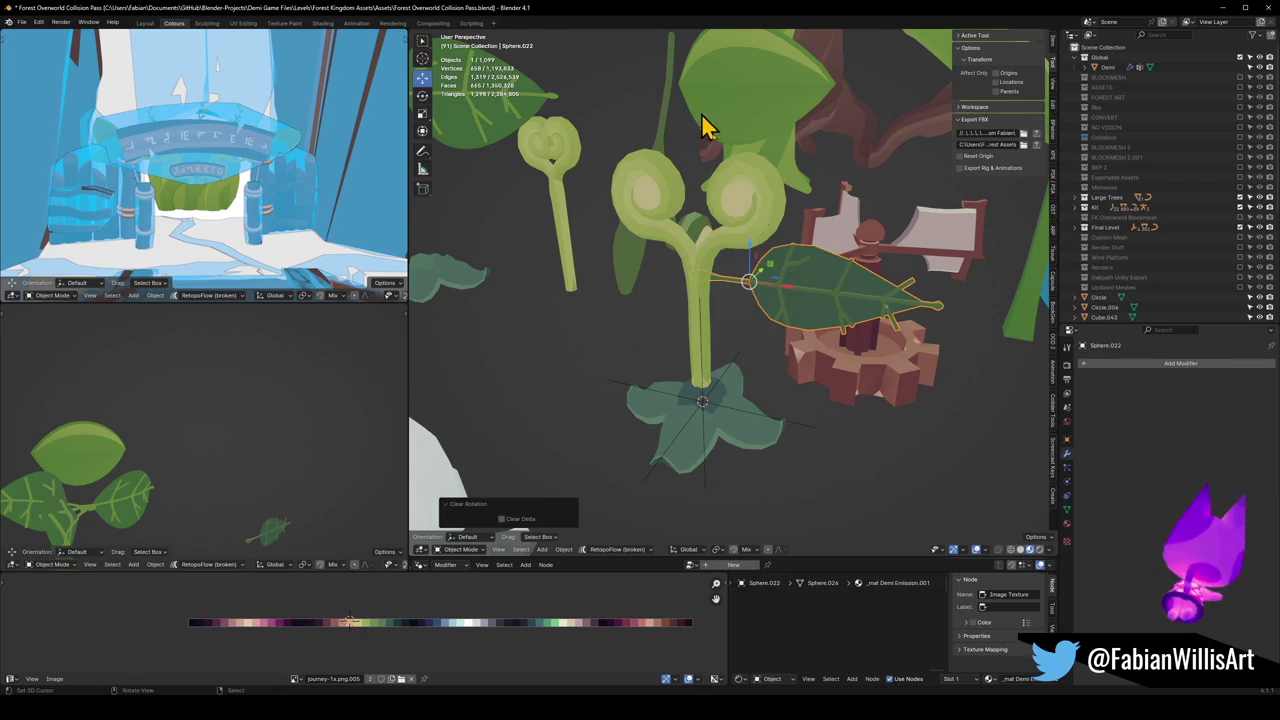
# Step: Add an Array modifier with Count 3, Relative Offset off, Object Offset via Empty.012
pyautogui.click(1150, 364)
pyautogui.write('array')
pyautogui.press('Return')
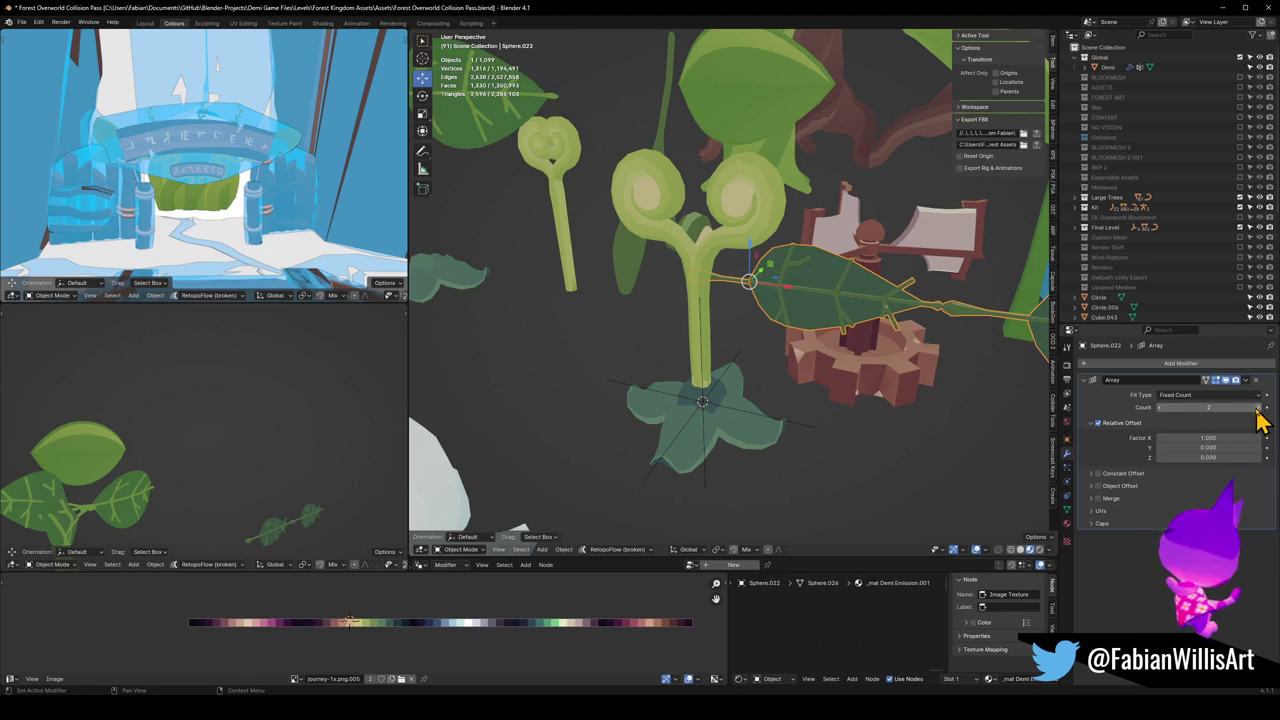
pyautogui.click(1260, 409)
pyautogui.click(1098, 423)
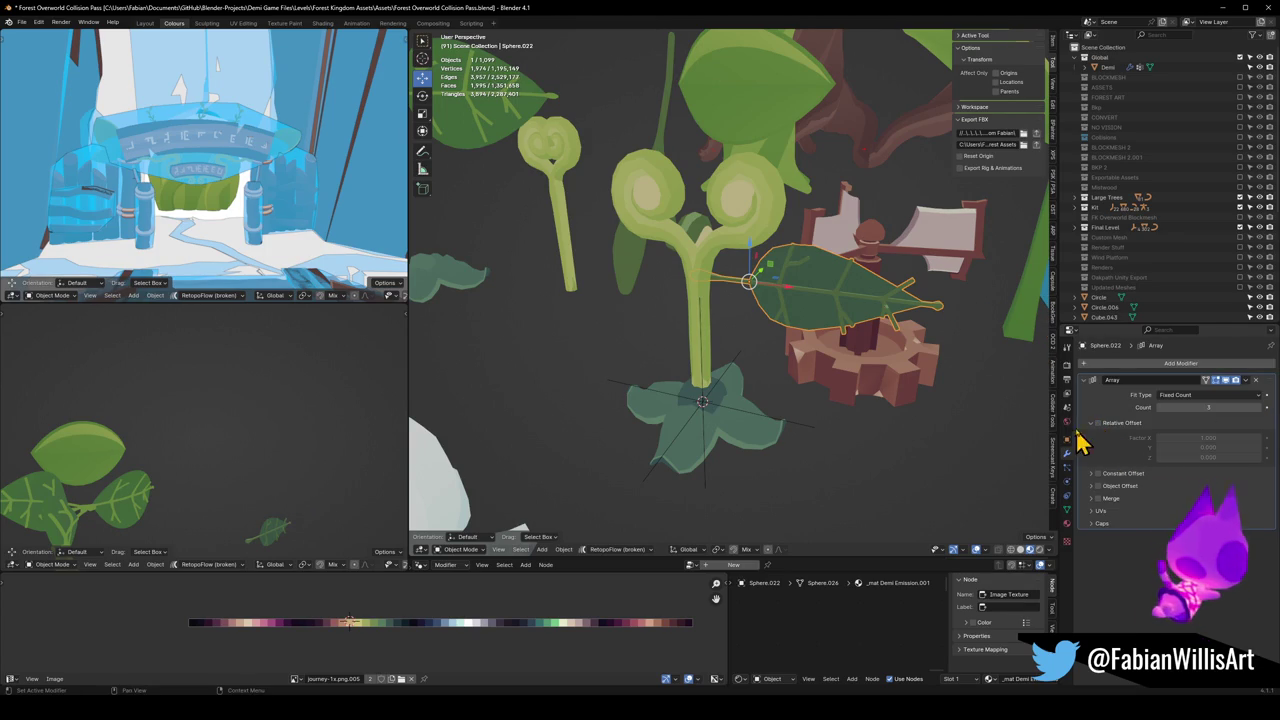
pyautogui.click(1091, 426)
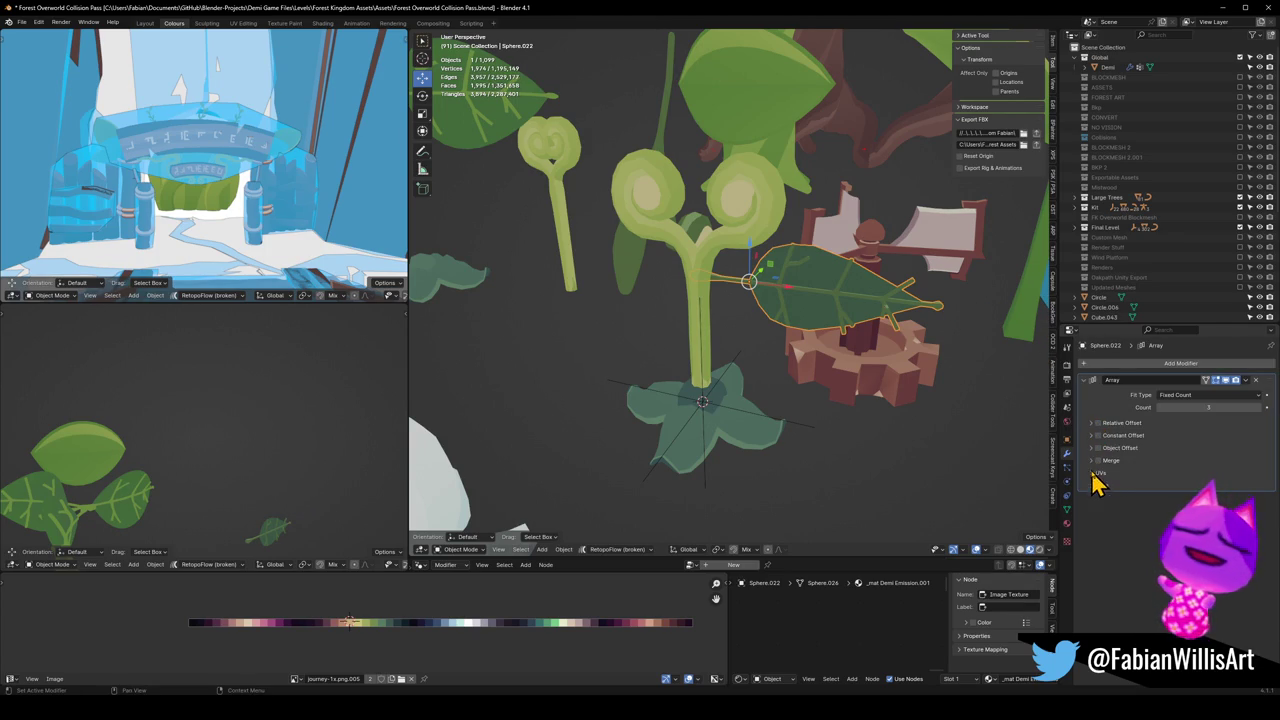
pyautogui.click(1093, 450)
pyautogui.click(1256, 464)
pyautogui.click(812, 438)
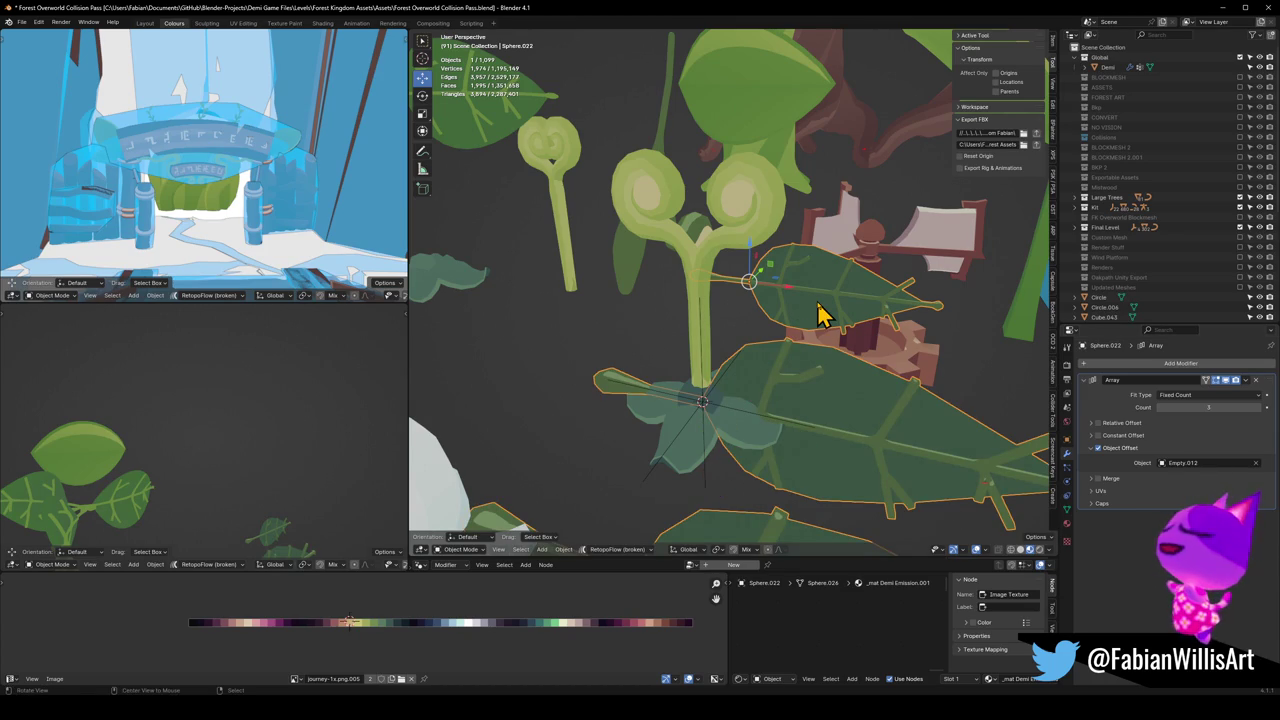
# Step: Apply the leaf's rotation and scale, and clear Empty.012's rotation
pyautogui.hotkey('alt', 'r')
pyautogui.hotkey('ctrl', 'z')
pyautogui.hotkey('ctrl', 'shift', 'z')
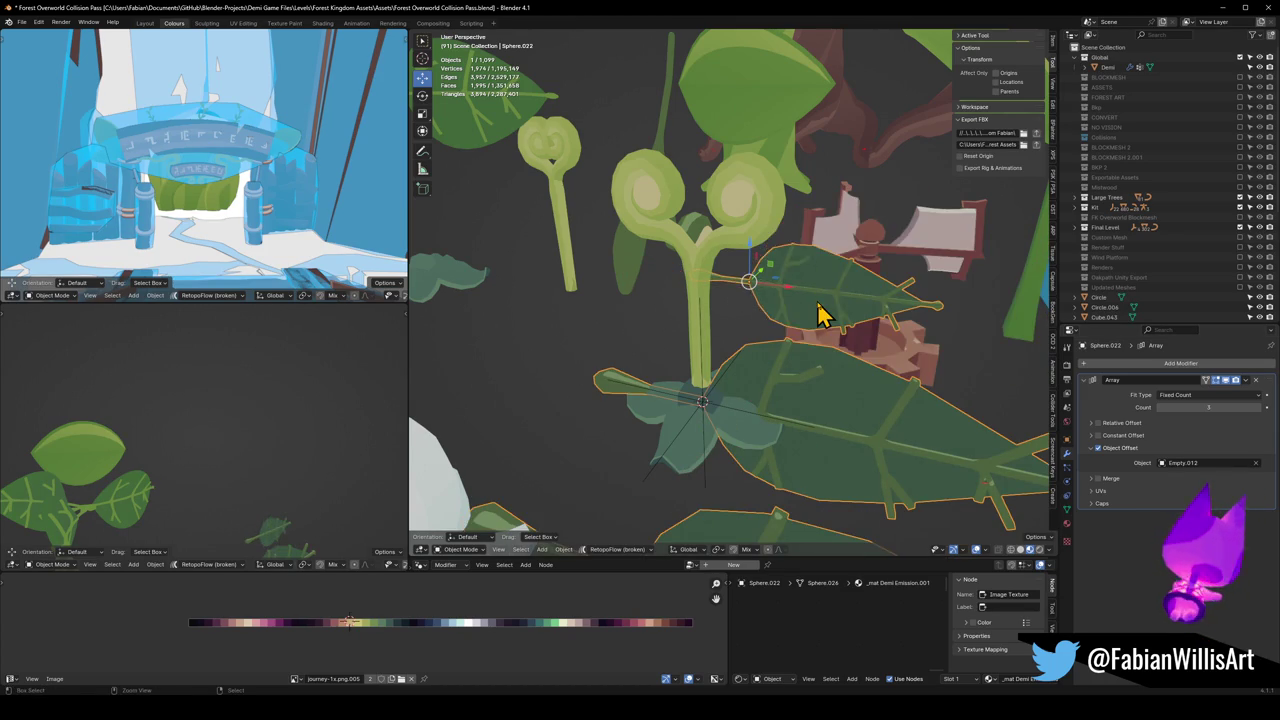
pyautogui.hotkey('ctrl', 'a')
pyautogui.click(817, 302)
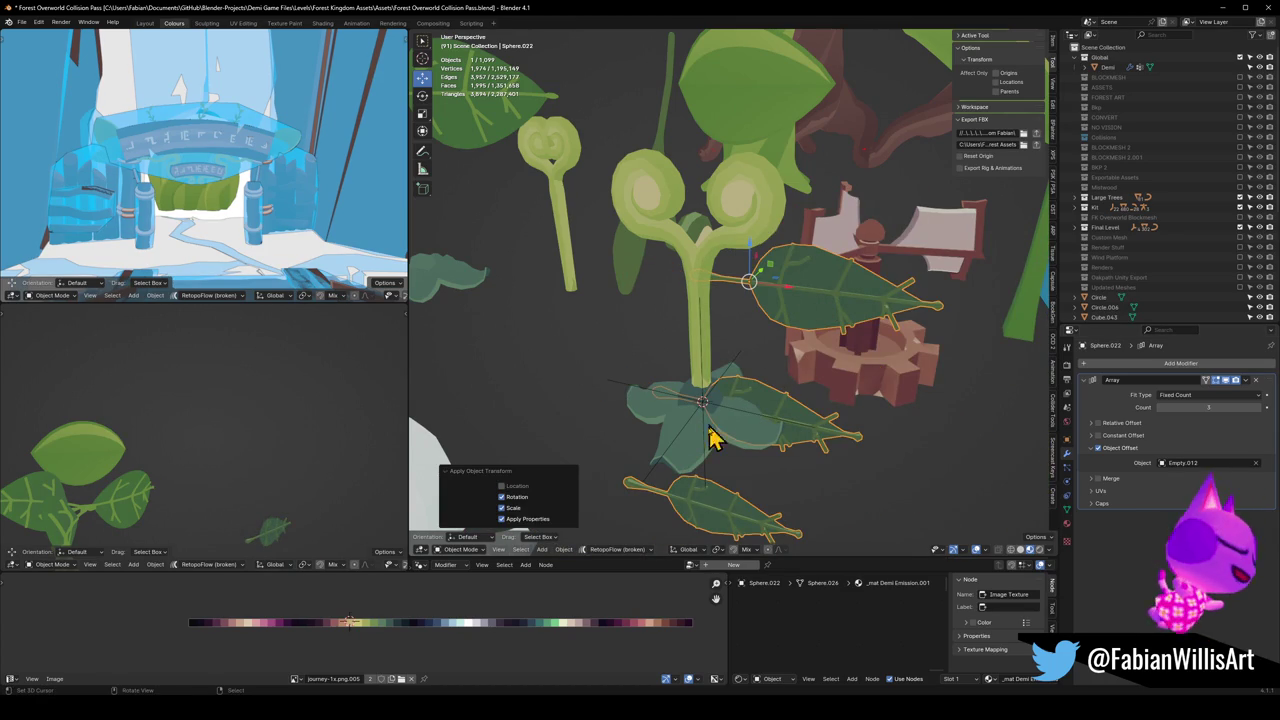
pyautogui.click(708, 480)
pyautogui.hotkey('alt', 'r')
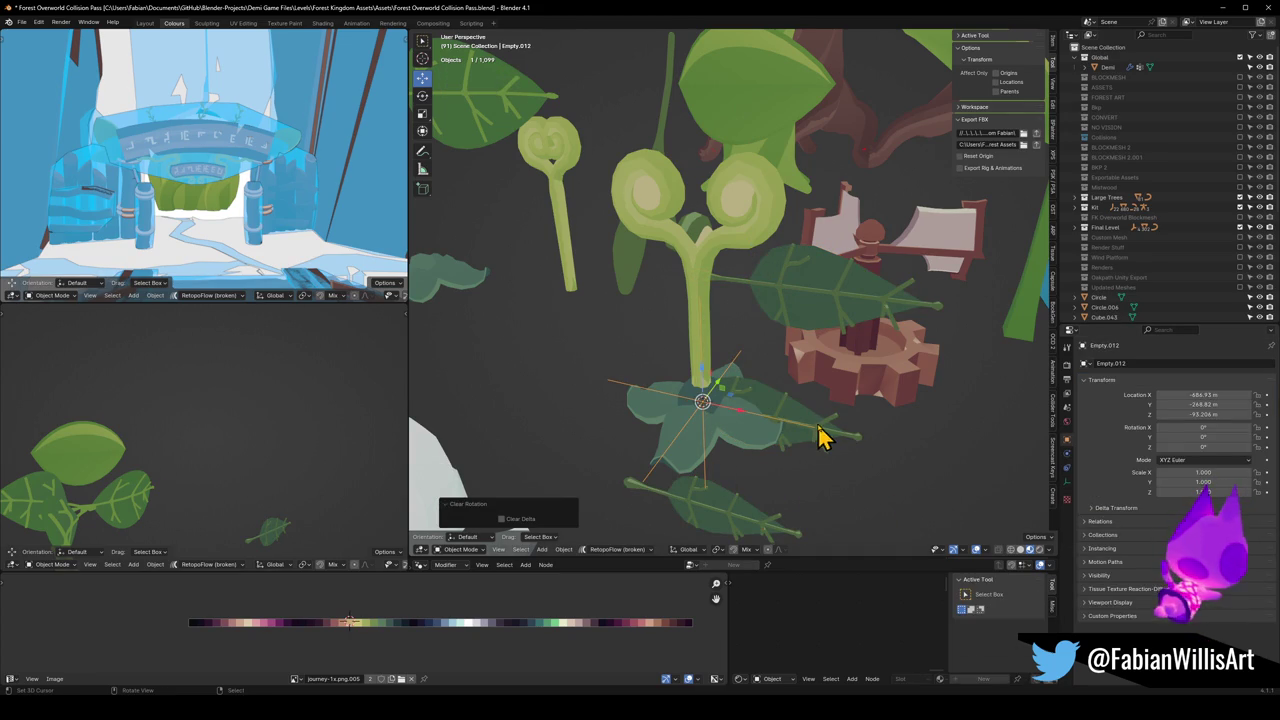
# Step: Move the leaf's origin to the 3D cursor and rotate Empty.012 about Z to fan the leaves
pyautogui.click(820, 306)
pyautogui.rightClick(820, 306)
pyautogui.click(786, 77)
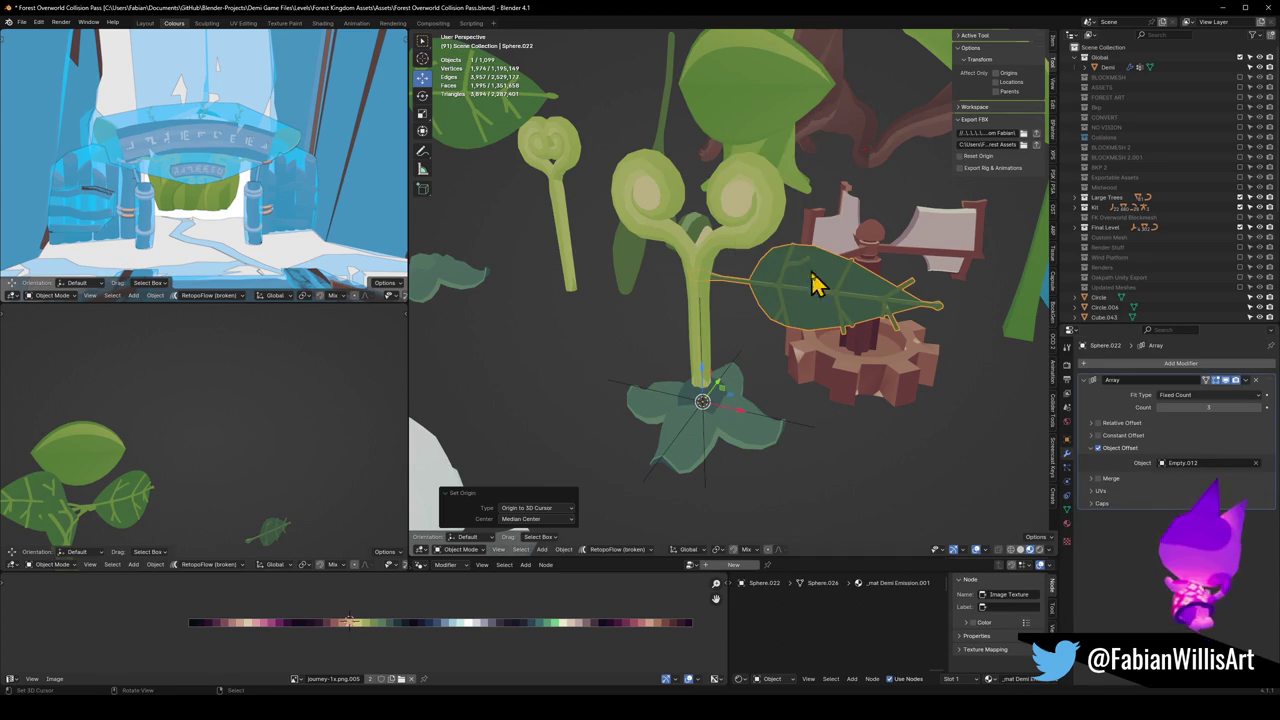
pyautogui.click(810, 332)
pyautogui.click(812, 445)
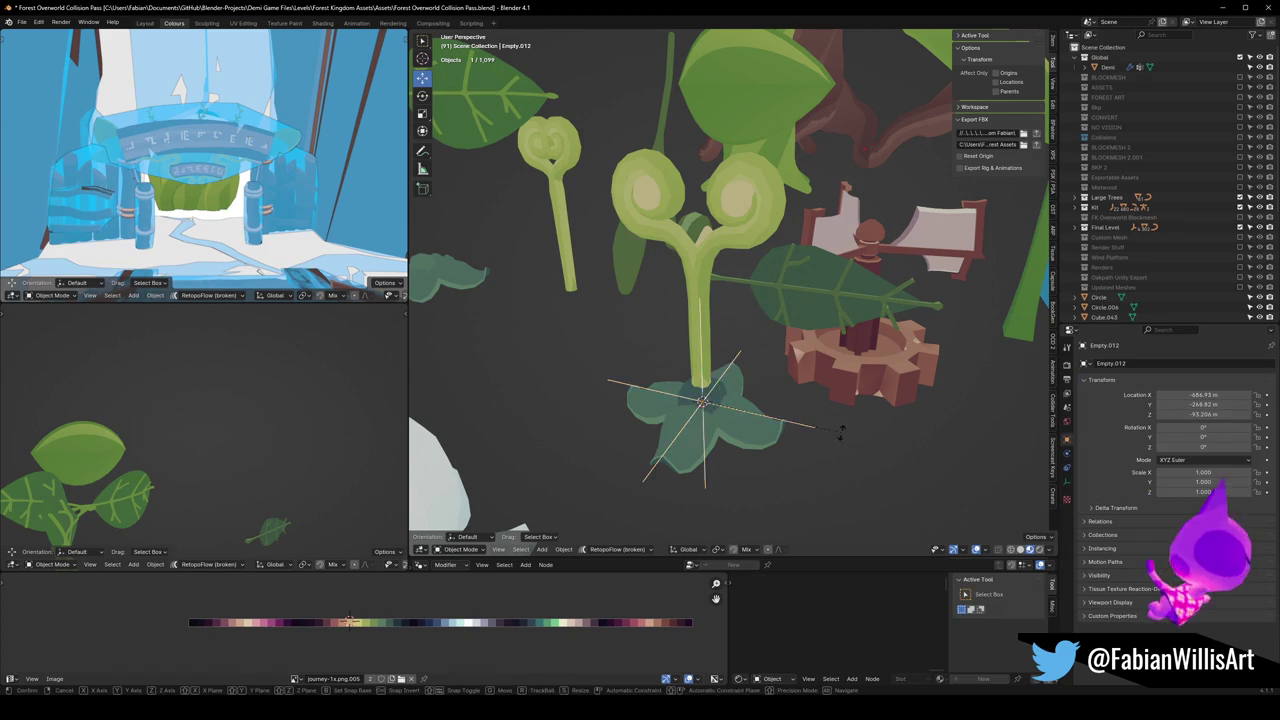
pyautogui.press('r')
pyautogui.press('z')
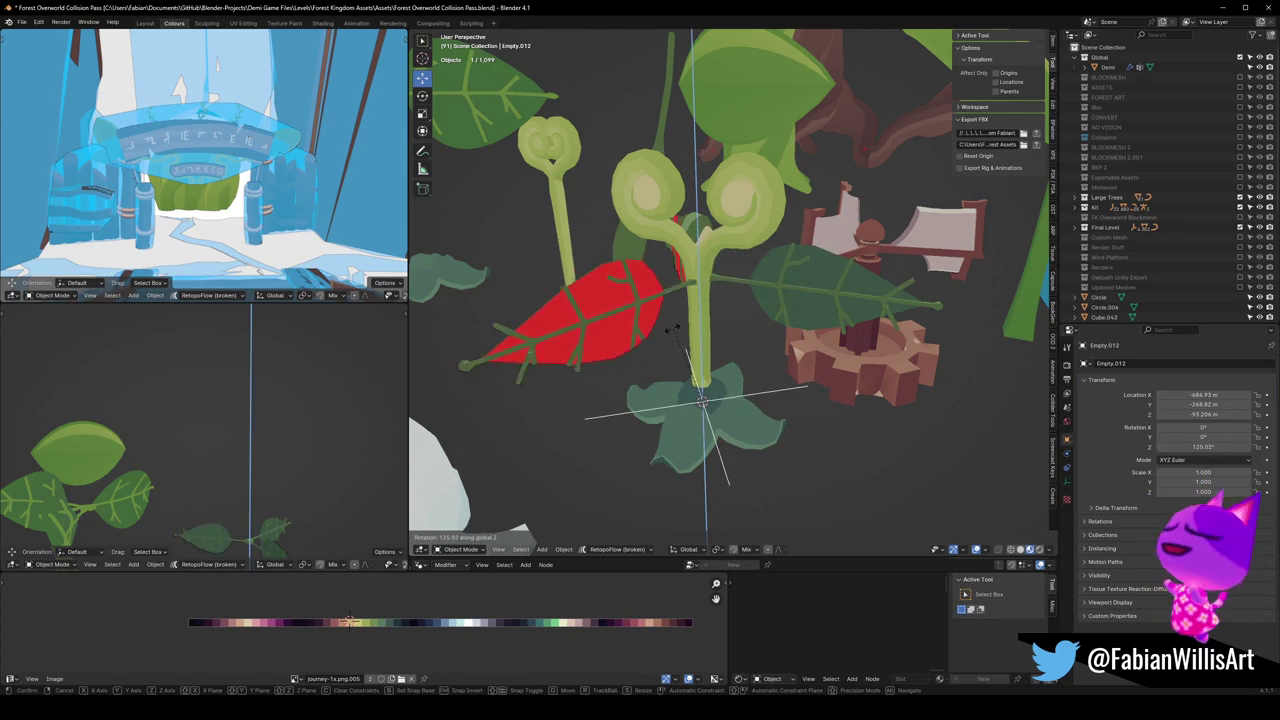
# Step: Lock the empty at 122.5°, then separate one leaf piece into new object Sphere.025
pyautogui.click(815, 268)
pyautogui.click(815, 270)
pyautogui.press('Tab')
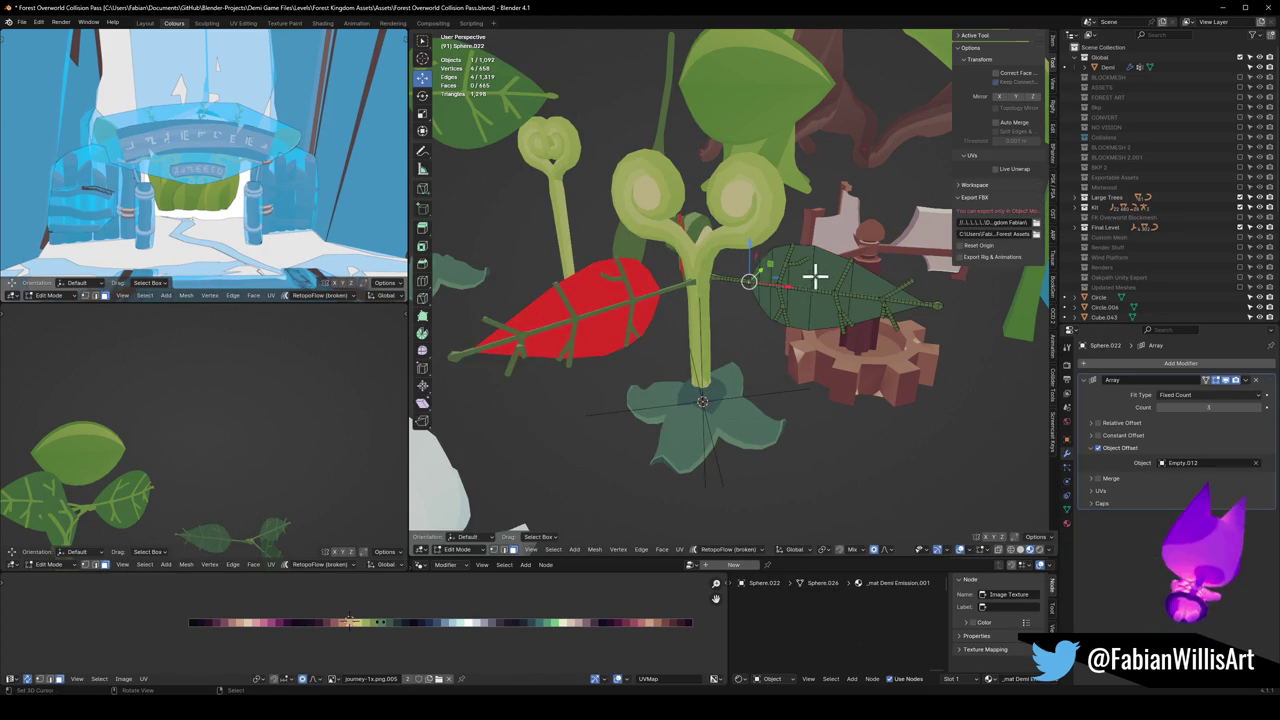
pyautogui.click(811, 280)
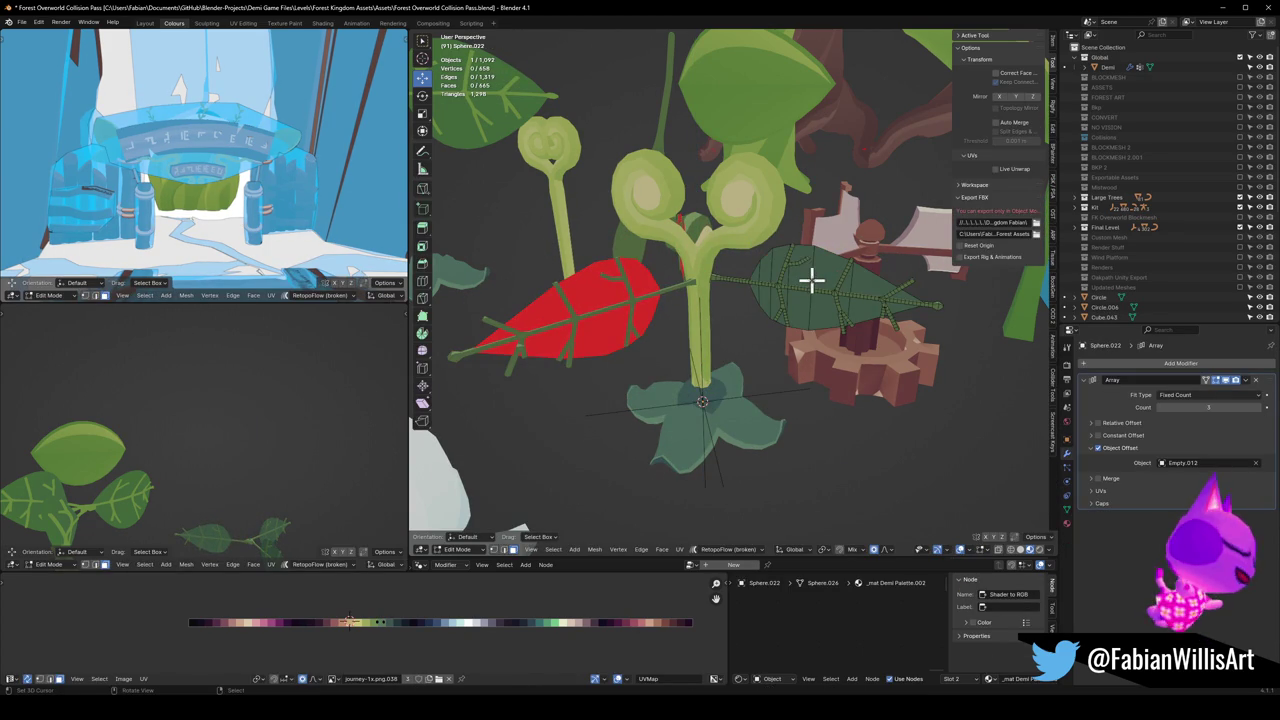
pyautogui.press('l')
pyautogui.press('p')
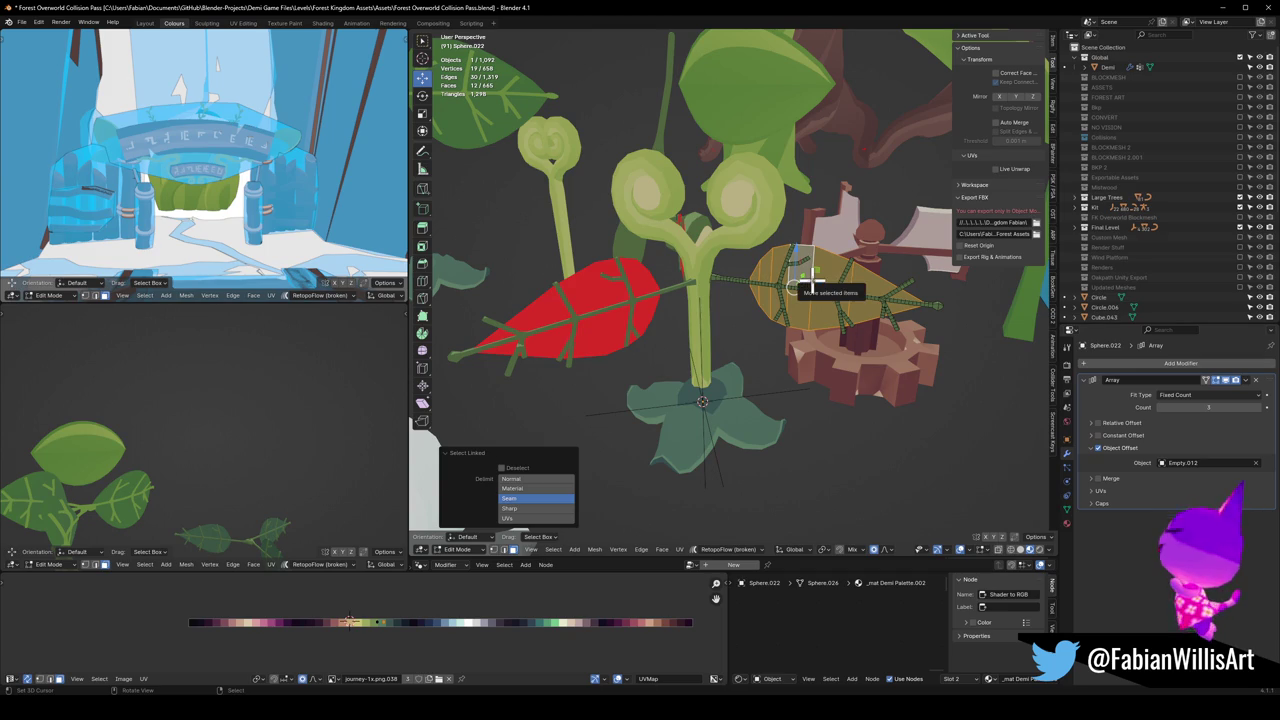
pyautogui.click(812, 290)
pyautogui.press('Tab')
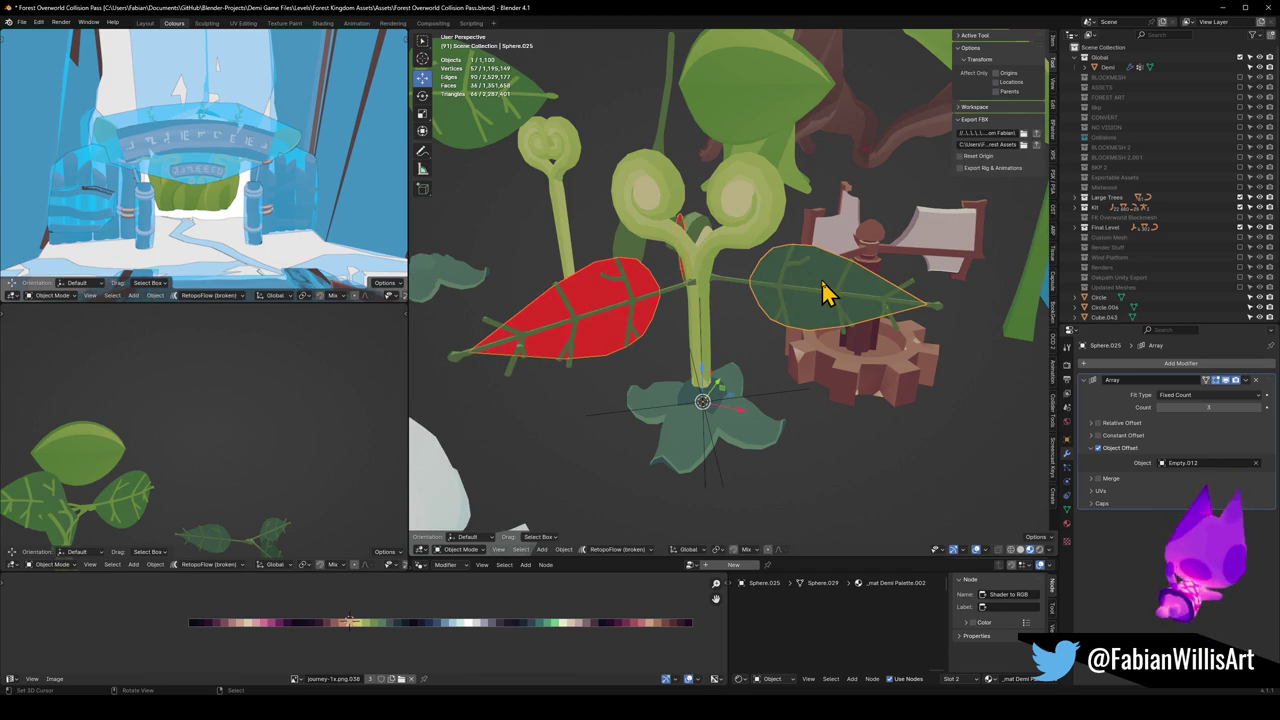
# Step: Add a Solidify modifier to the separated leaf and orbit around the sprout to inspect it
pyautogui.click(1106, 365)
pyautogui.write('s')
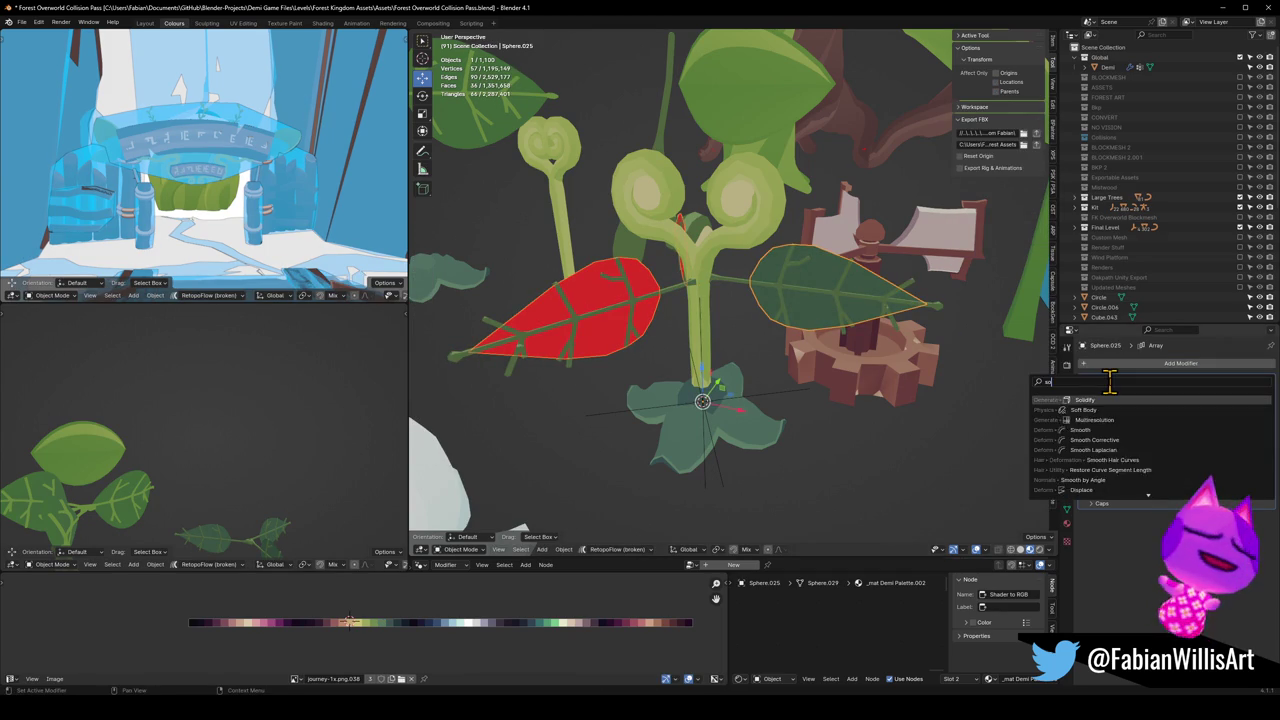
pyautogui.write('o')
pyautogui.click(1112, 398)
pyautogui.moveTo(783, 320)
pyautogui.mouseDown(button='middle')
pyautogui.moveTo(814, 329)
pyautogui.moveTo(943, 309)
pyautogui.moveTo(820, 323)
pyautogui.moveTo(891, 320)
pyautogui.moveTo(834, 334)
pyautogui.moveTo(860, 330)
pyautogui.mouseUp(button='middle')
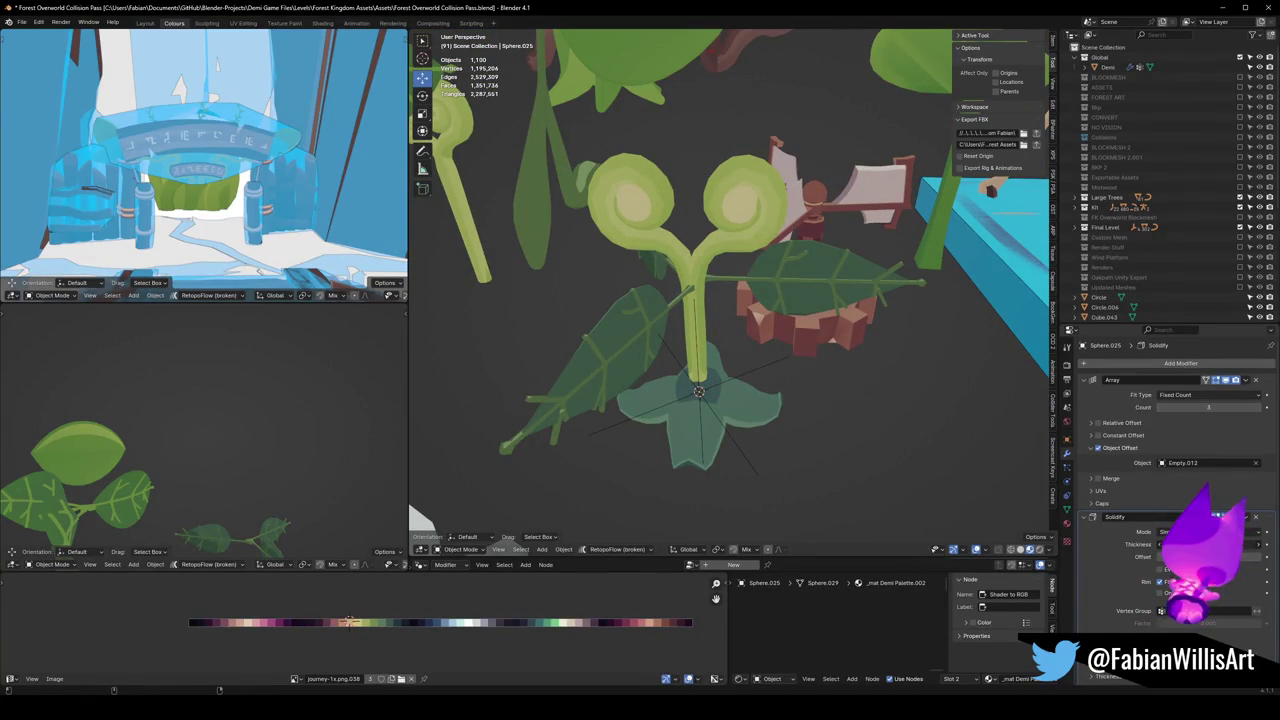
pyautogui.moveTo(1200, 544)
pyautogui.mouseDown()
pyautogui.moveTo(1215, 544)
pyautogui.moveTo(1200, 544)
pyautogui.mouseUp()
pyautogui.moveTo(845, 365)
pyautogui.mouseDown(button='middle')
pyautogui.moveTo(797, 380)
pyautogui.moveTo(838, 342)
pyautogui.mouseUp(button='middle')
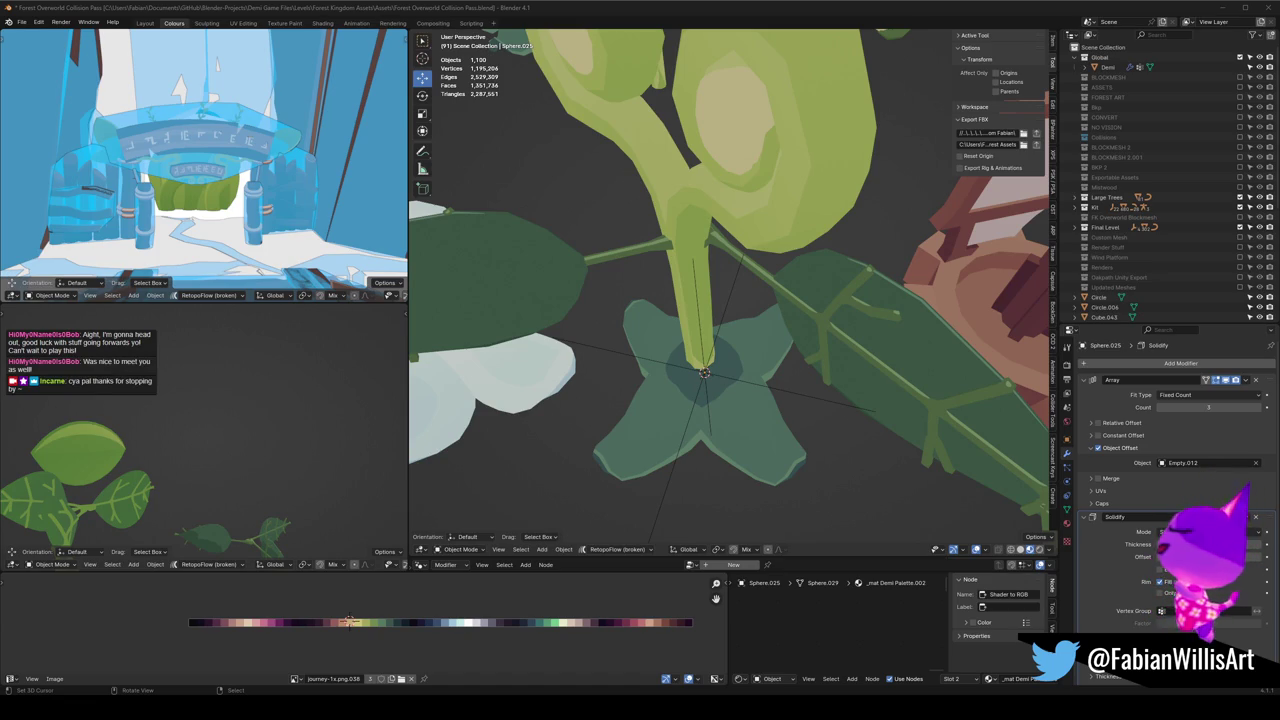
pyautogui.scroll(-4, 752, 270)
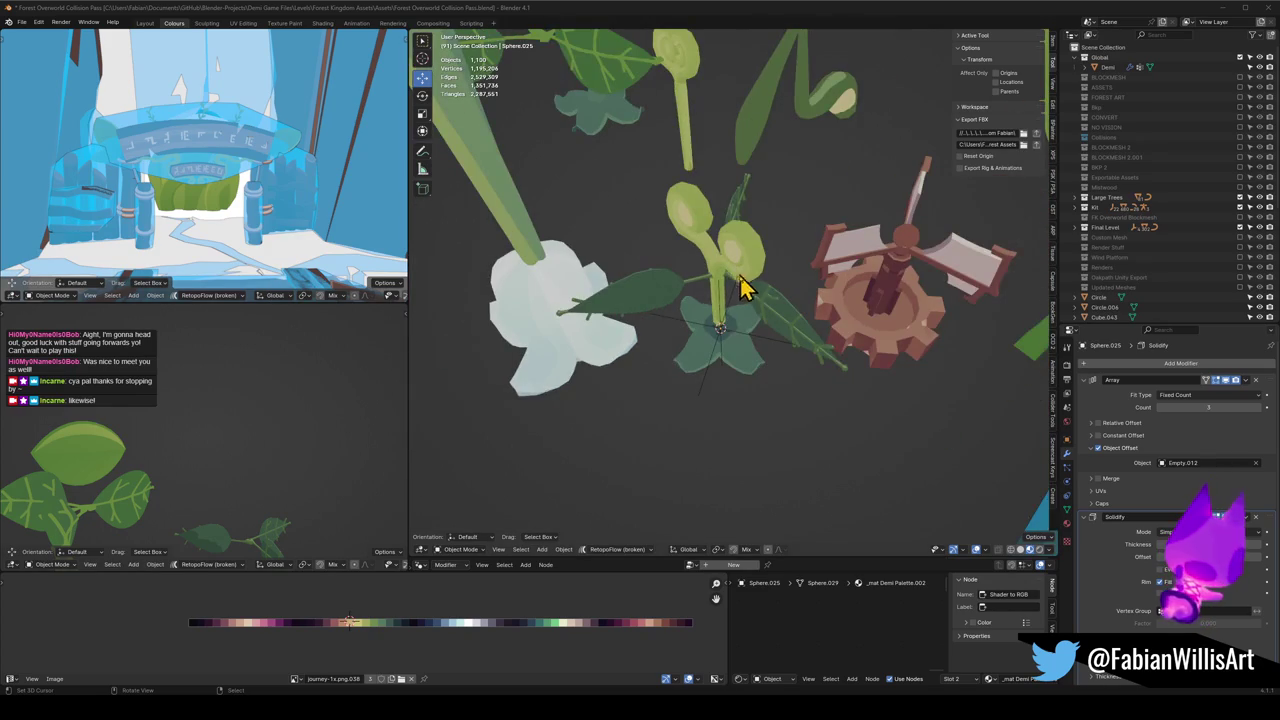
pyautogui.scroll(3, 728, 330)
pyautogui.moveTo(766, 289)
pyautogui.mouseDown(button='middle')
pyautogui.moveTo(800, 350)
pyautogui.moveTo(846, 357)
pyautogui.moveTo(657, 366)
pyautogui.moveTo(728, 340)
pyautogui.moveTo(749, 346)
pyautogui.moveTo(666, 340)
pyautogui.moveTo(812, 322)
pyautogui.moveTo(731, 334)
pyautogui.moveTo(777, 329)
pyautogui.moveTo(731, 400)
pyautogui.moveTo(737, 371)
pyautogui.moveTo(689, 371)
pyautogui.moveTo(700, 365)
pyautogui.mouseUp(button='middle')
# Step: Select Dng2_Foliage_Swirly.001, frame it in the lower-left viewport, and orbit in lower and closer
pyautogui.click(722, 398)
pyautogui.click(722, 398)
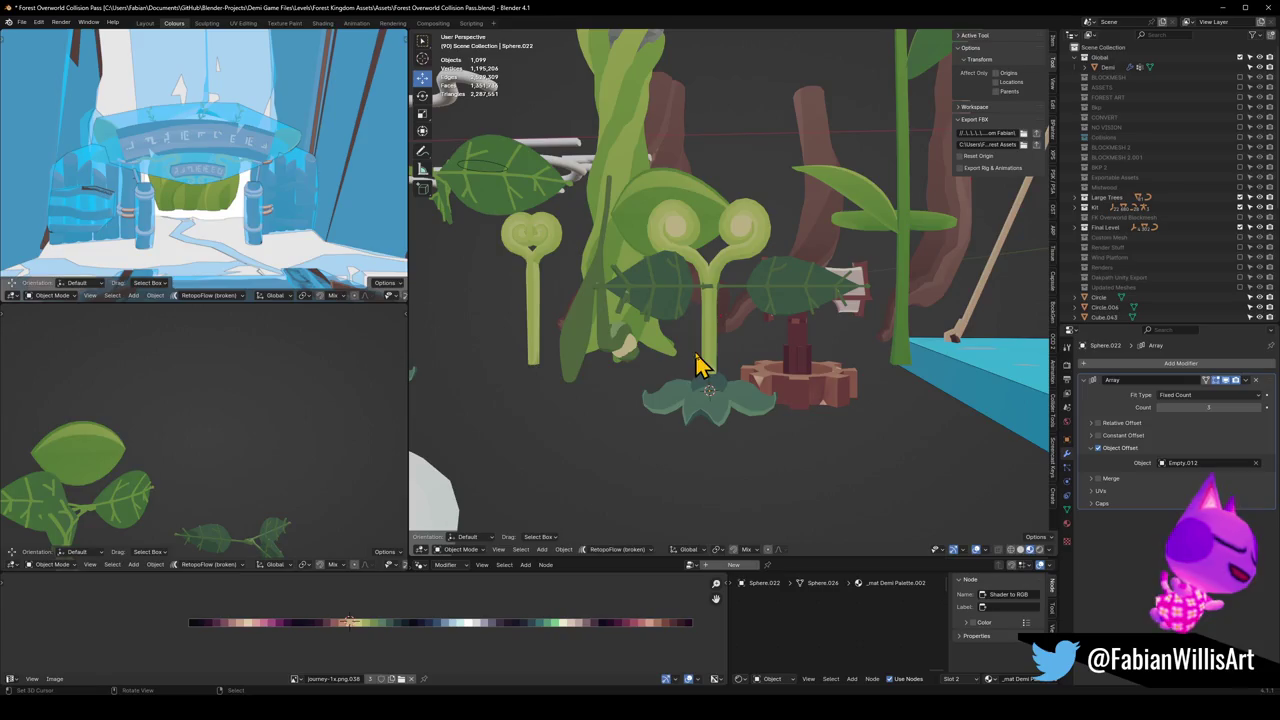
pyautogui.click(701, 343)
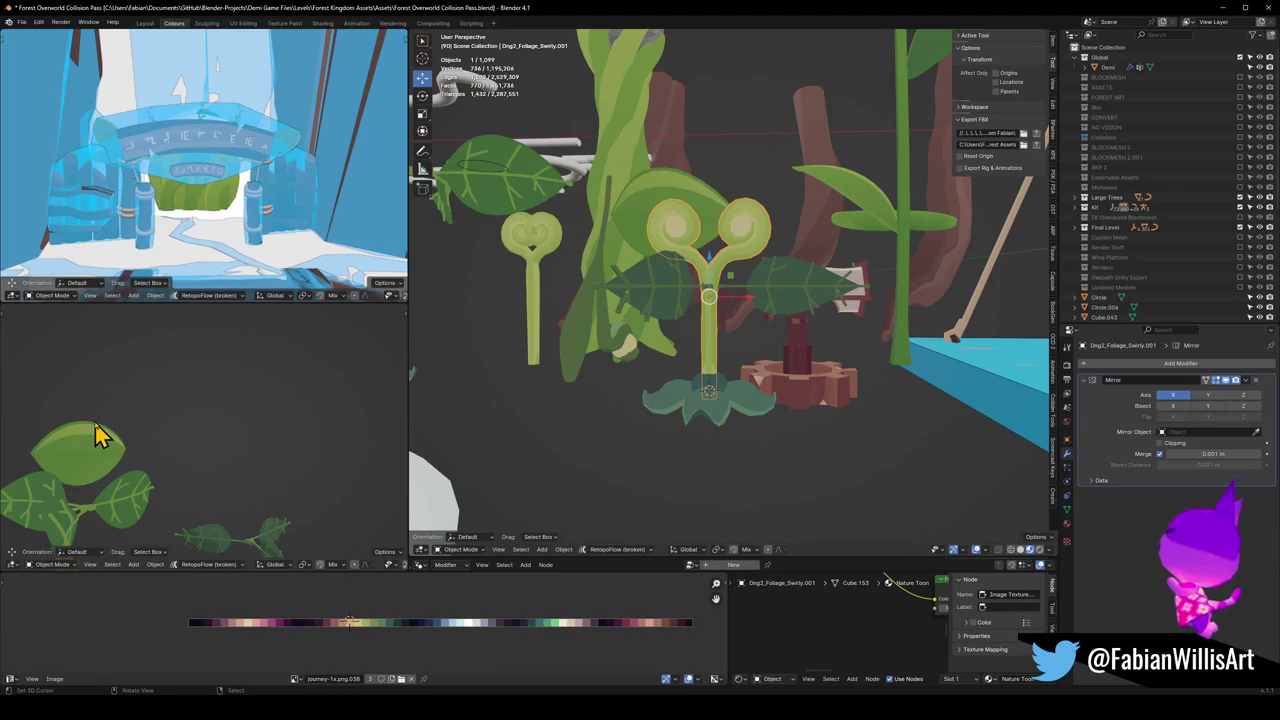
pyautogui.press('KP_Decimal')
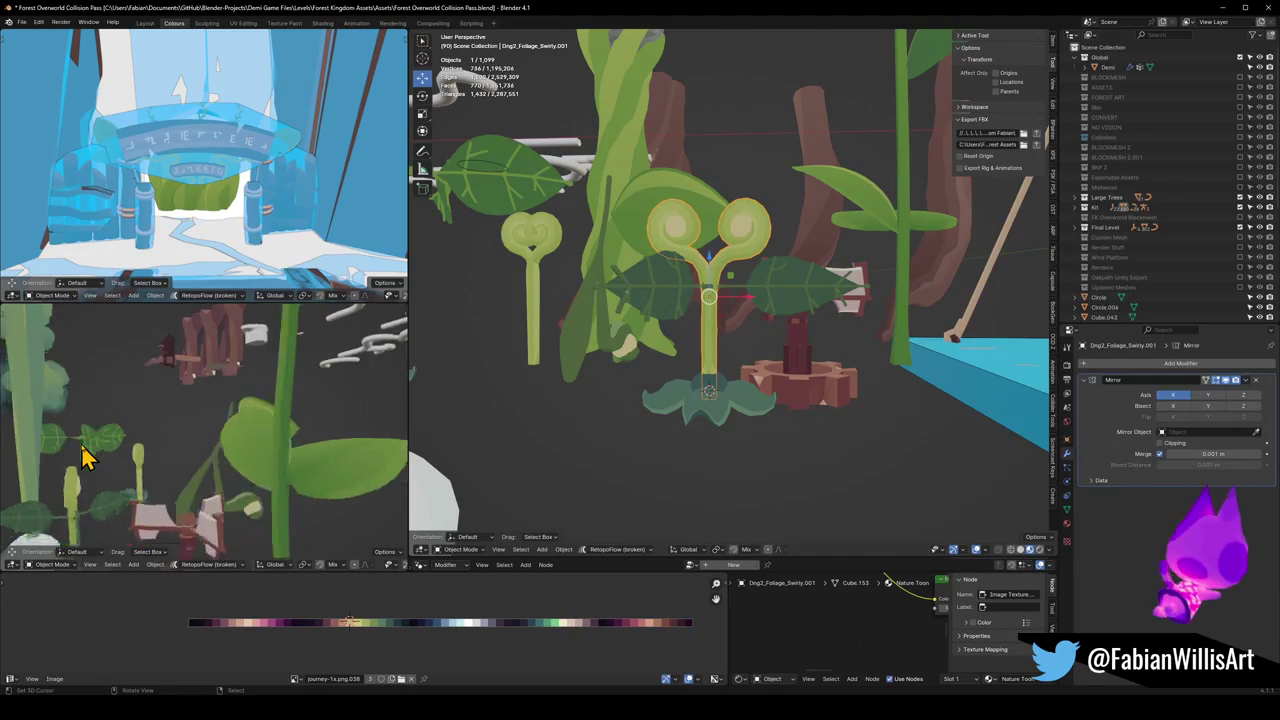
pyautogui.moveTo(86, 451)
pyautogui.mouseDown(button='middle')
pyautogui.moveTo(286, 480)
pyautogui.moveTo(268, 455)
pyautogui.moveTo(234, 451)
pyautogui.moveTo(234, 463)
pyautogui.moveTo(209, 466)
pyautogui.moveTo(240, 452)
pyautogui.moveTo(143, 469)
pyautogui.mouseUp(button='middle')
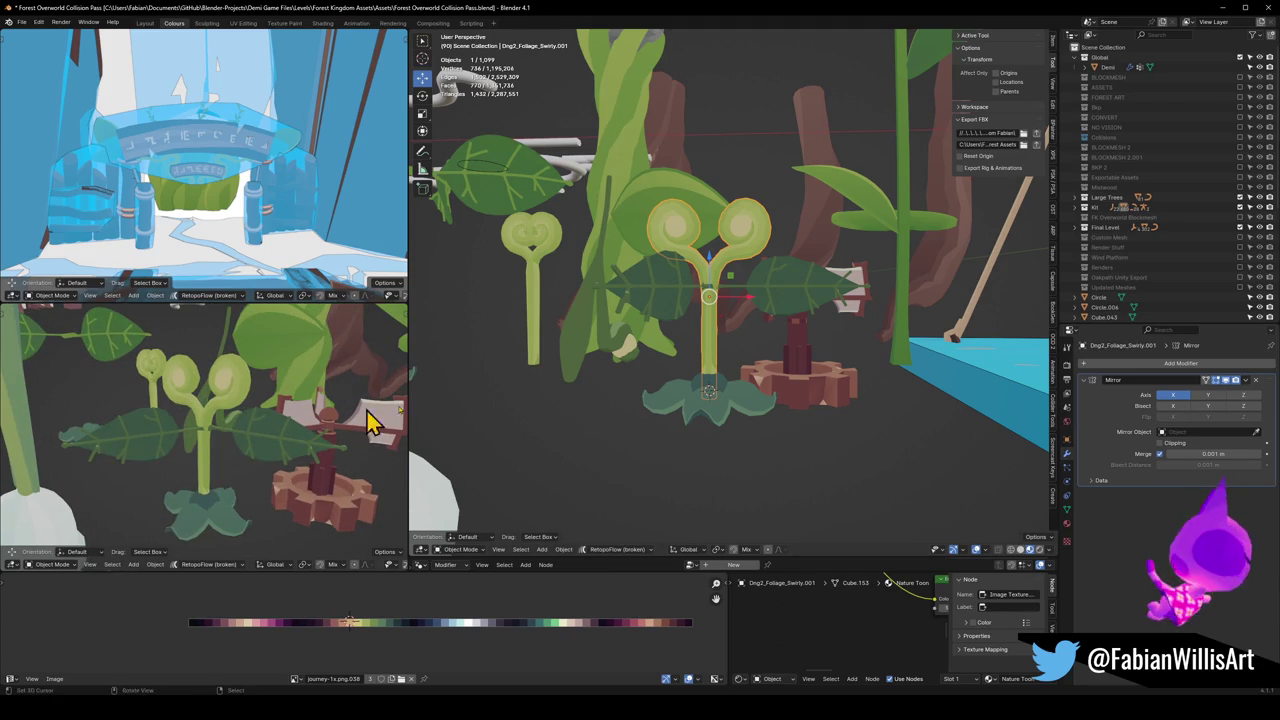
pyautogui.moveTo(825, 315)
pyautogui.mouseDown(button='middle')
pyautogui.moveTo(786, 363)
pyautogui.moveTo(803, 357)
pyautogui.moveTo(800, 371)
pyautogui.moveTo(734, 366)
pyautogui.moveTo(735, 378)
pyautogui.mouseUp(button='middle')
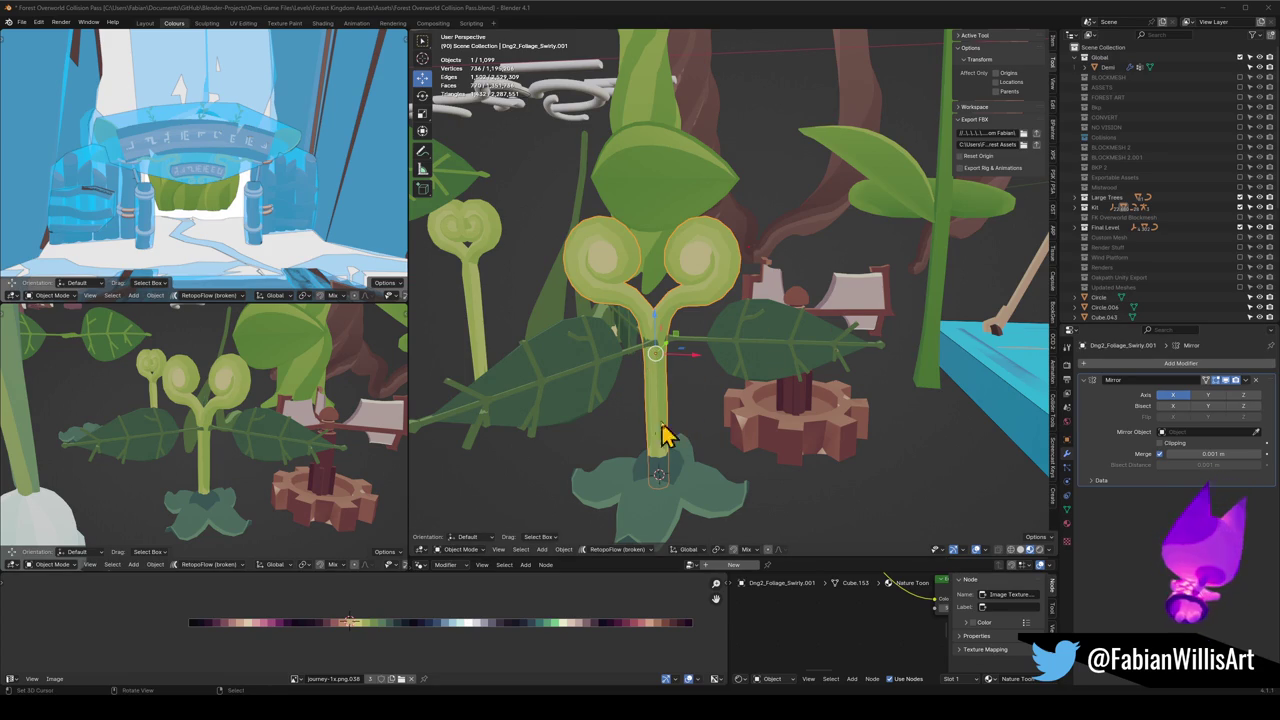
pyautogui.click(668, 480)
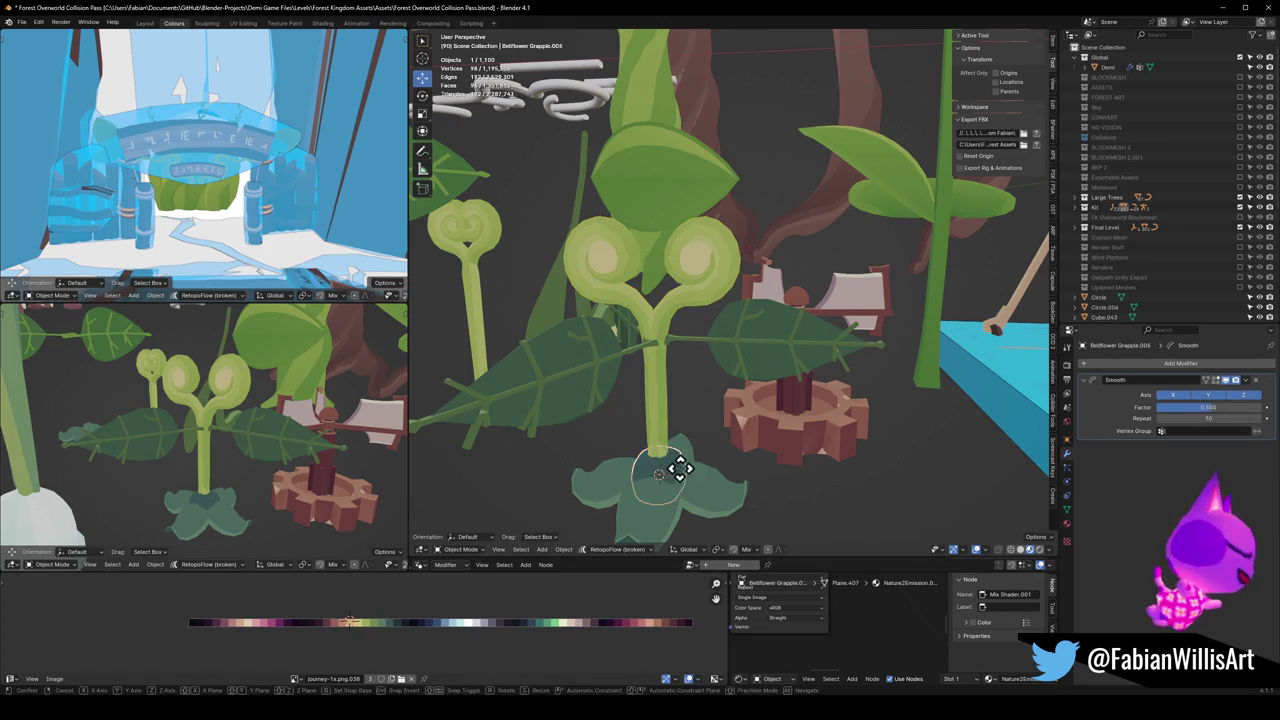
pyautogui.click(672, 345)
pyautogui.press('s')
pyautogui.press('z')
pyautogui.click(676, 348)
pyautogui.press('s')
pyautogui.press('z')
pyautogui.press('g')
pyautogui.press('z')
pyautogui.moveTo(685, 355)
pyautogui.mouseDown(button='middle')
pyautogui.moveTo(777, 357)
pyautogui.moveTo(708, 377)
pyautogui.moveTo(720, 380)
pyautogui.moveTo(674, 360)
pyautogui.moveTo(791, 380)
pyautogui.moveTo(676, 370)
pyautogui.moveTo(686, 391)
pyautogui.mouseUp(button='middle')
pyautogui.press('s')
pyautogui.hotkey('shift', 'z')
pyautogui.click(697, 355)
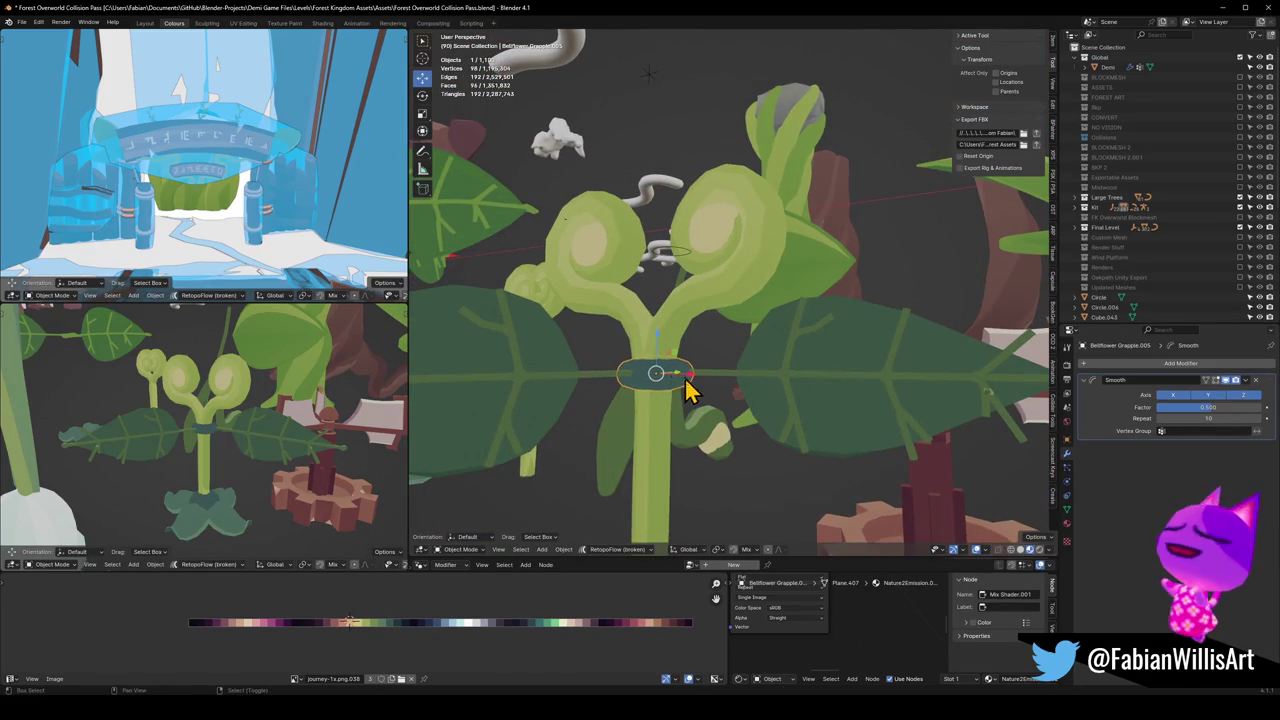
pyautogui.hotkey('shift', 'd')
pyautogui.rightClick(706, 380)
pyautogui.press('g')
pyautogui.press('z')
pyautogui.click(722, 398)
pyautogui.press('r')
pyautogui.press('y')
pyautogui.click(731, 401)
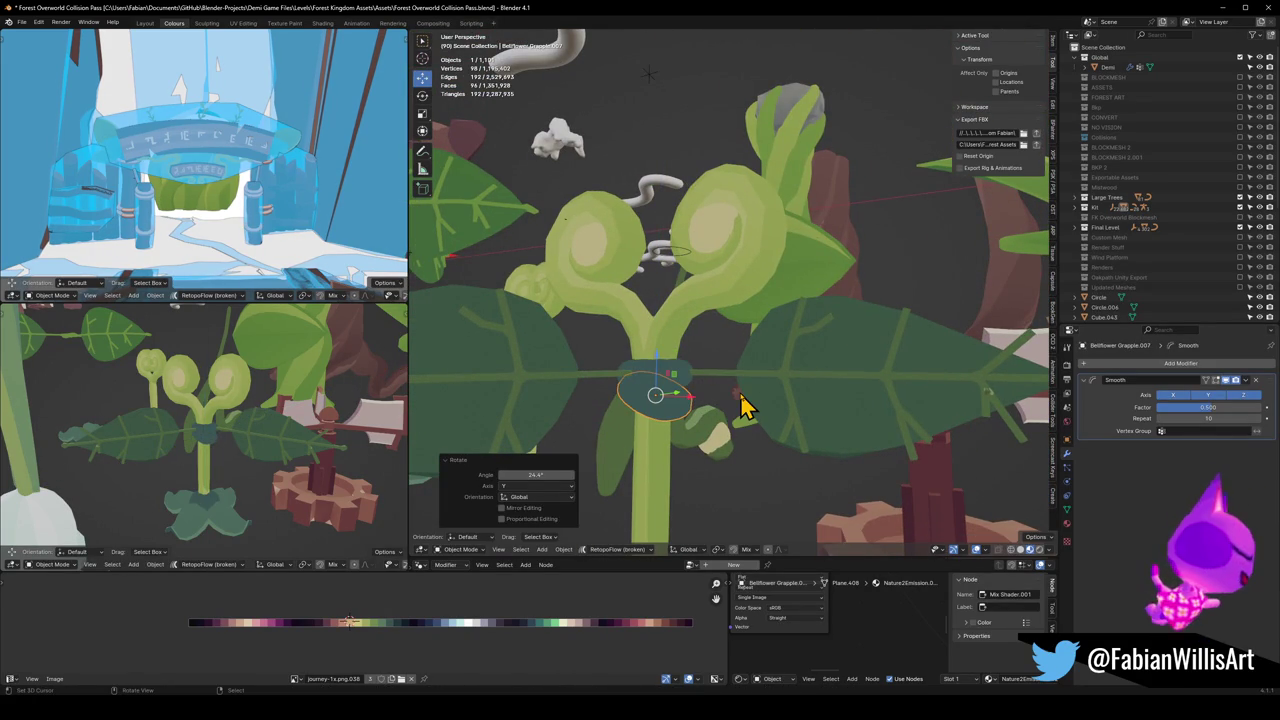
pyautogui.press(',')
pyautogui.click(727, 485)
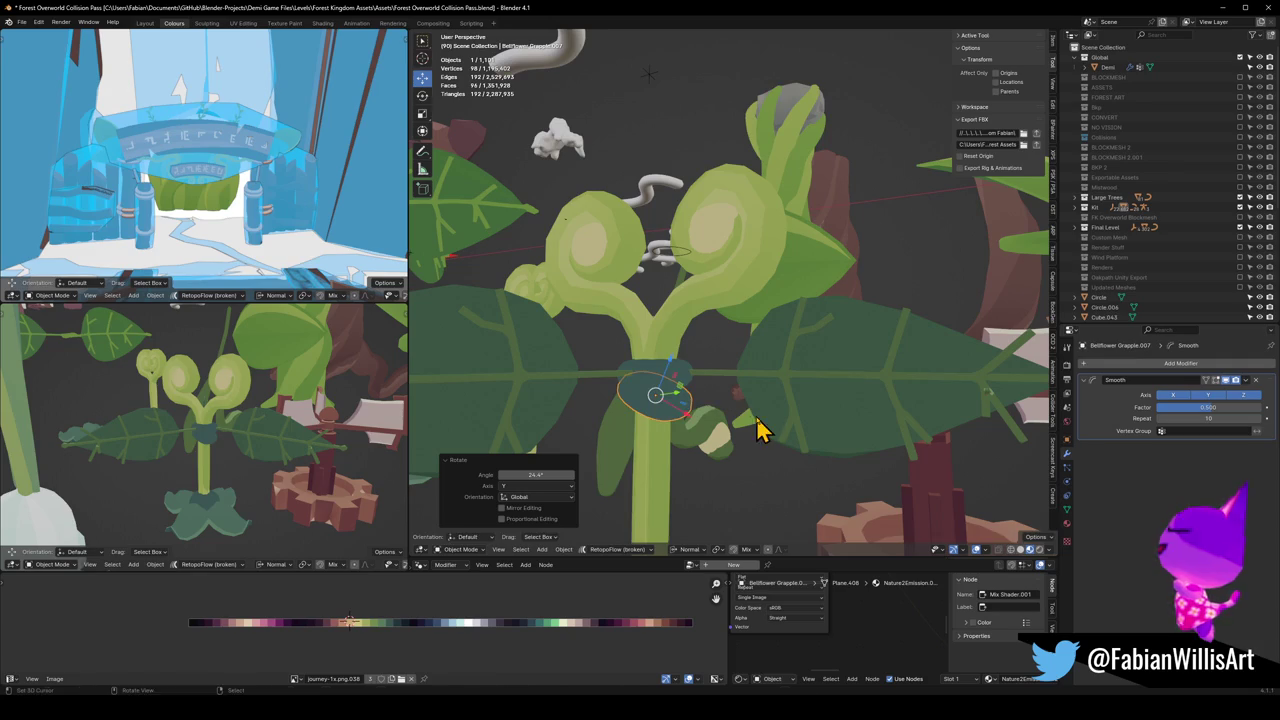
pyautogui.press('s')
pyautogui.press('z')
pyautogui.click(703, 411)
pyautogui.moveTo(704, 418)
pyautogui.mouseDown(button='middle')
pyautogui.moveTo(755, 372)
pyautogui.moveTo(766, 380)
pyautogui.mouseUp(button='middle')
pyautogui.scroll(4, 676, 360)
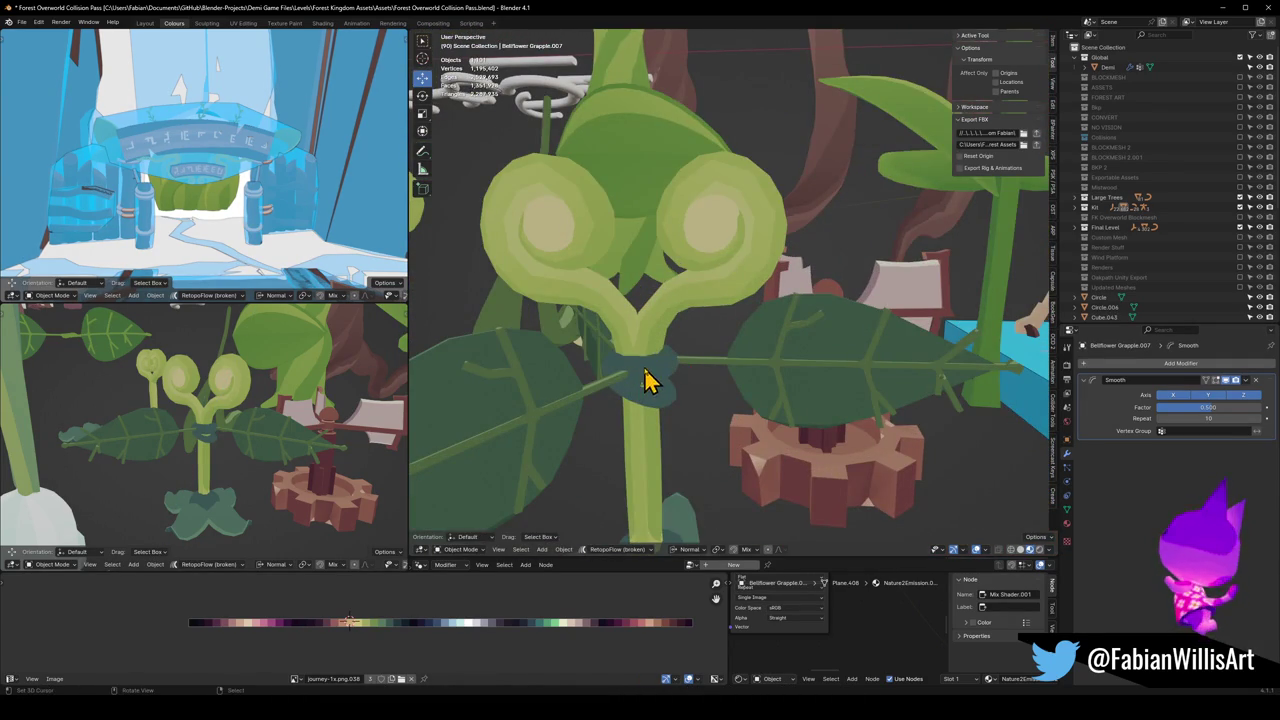
pyautogui.click(645, 380)
pyautogui.press('s')
pyautogui.press('z')
pyautogui.click(678, 366)
pyautogui.moveTo(677, 352)
pyautogui.mouseDown(button='middle')
pyautogui.moveTo(625, 395)
pyautogui.moveTo(506, 397)
pyautogui.moveTo(689, 389)
pyautogui.mouseUp(button='middle')
pyautogui.scroll(3, 675, 378)
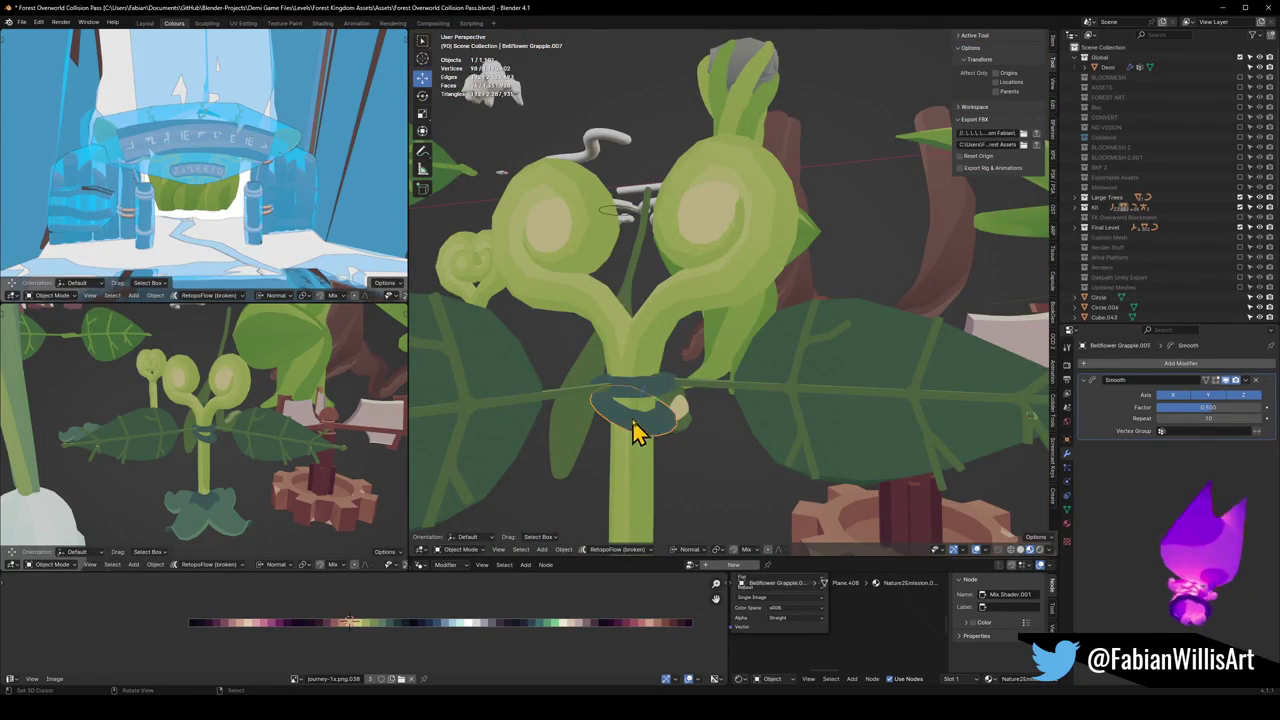
pyautogui.press('g')
pyautogui.press('z')
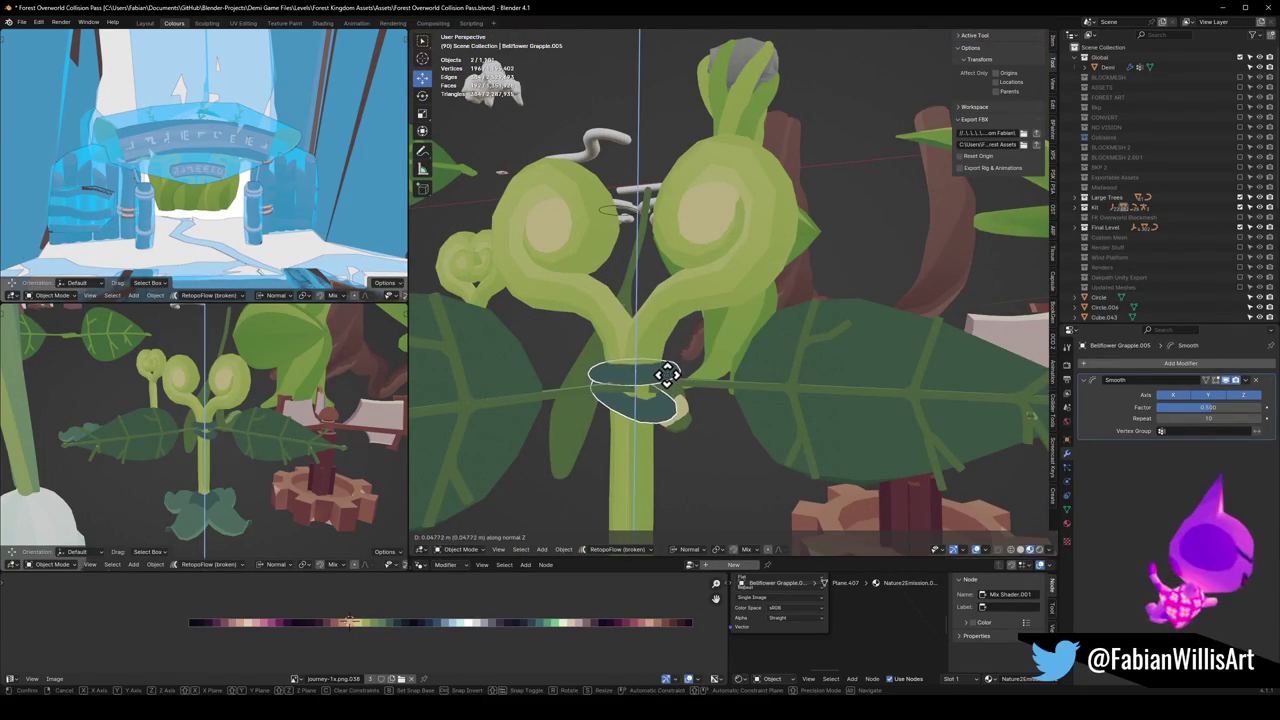
pyautogui.click(667, 374)
pyautogui.scroll(-3, 677, 391)
pyautogui.moveTo(677, 391)
pyautogui.mouseDown(button='middle')
pyautogui.moveTo(766, 400)
pyautogui.moveTo(670, 400)
pyautogui.moveTo(711, 371)
pyautogui.moveTo(820, 371)
pyautogui.moveTo(684, 366)
pyautogui.moveTo(823, 371)
pyautogui.moveTo(689, 357)
pyautogui.moveTo(834, 363)
pyautogui.mouseUp(button='middle')
pyautogui.scroll(3, 843, 366)
pyautogui.scroll(2, 794, 343)
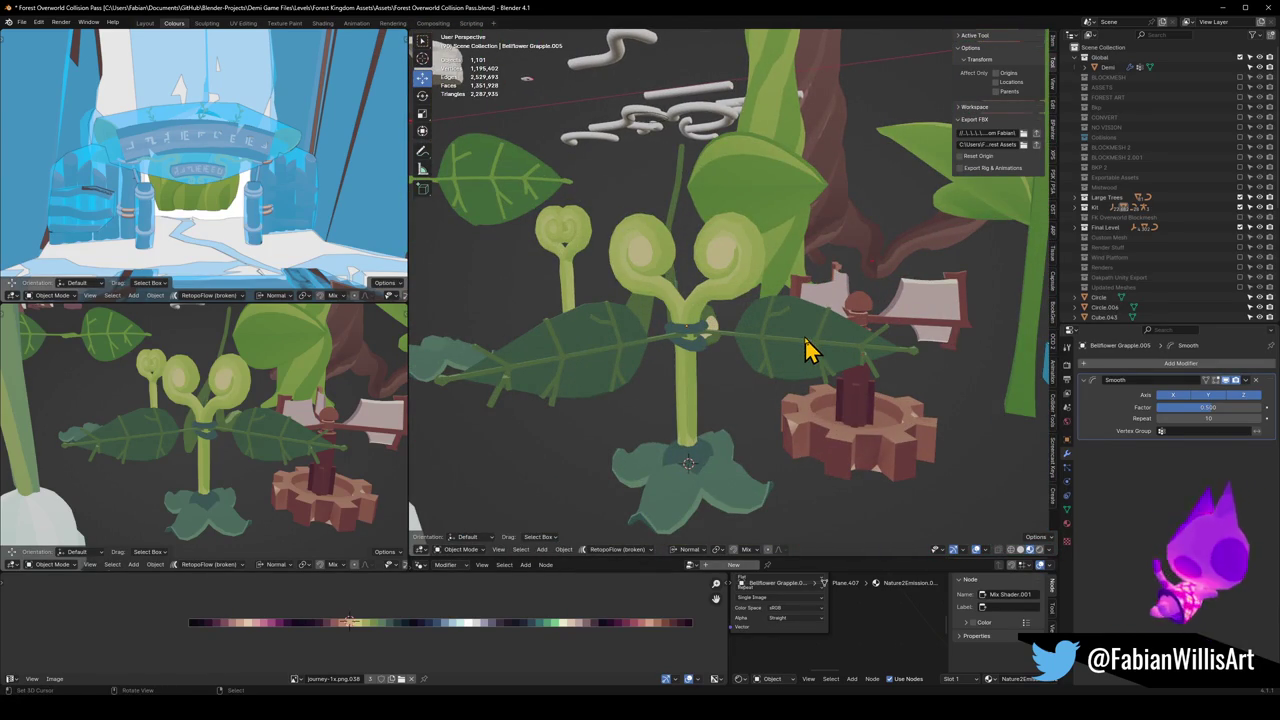
pyautogui.moveTo(808, 289)
pyautogui.mouseDown(button='middle')
pyautogui.moveTo(714, 334)
pyautogui.moveTo(706, 283)
pyautogui.moveTo(652, 255)
pyautogui.mouseUp(button='middle')
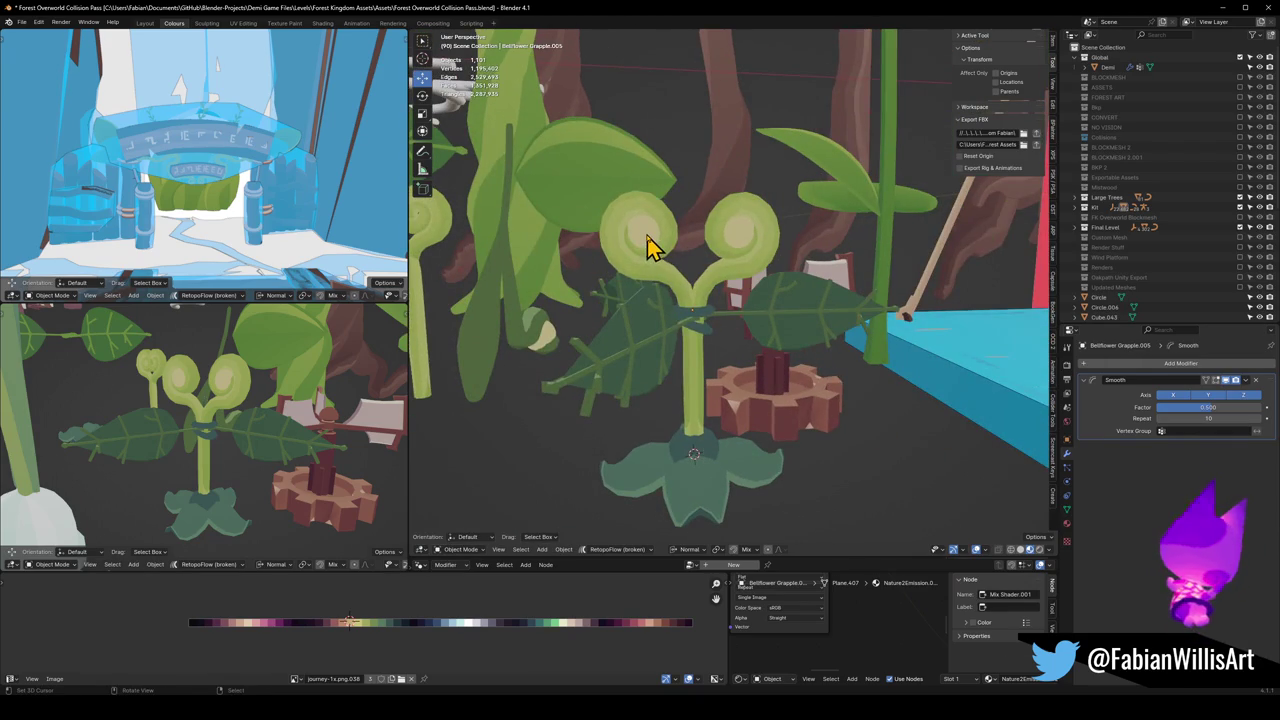
# Step: Select the left swirl head's geometry in Edit Mode on the Swirly object
pyautogui.click(646, 245)
pyautogui.press('Tab')
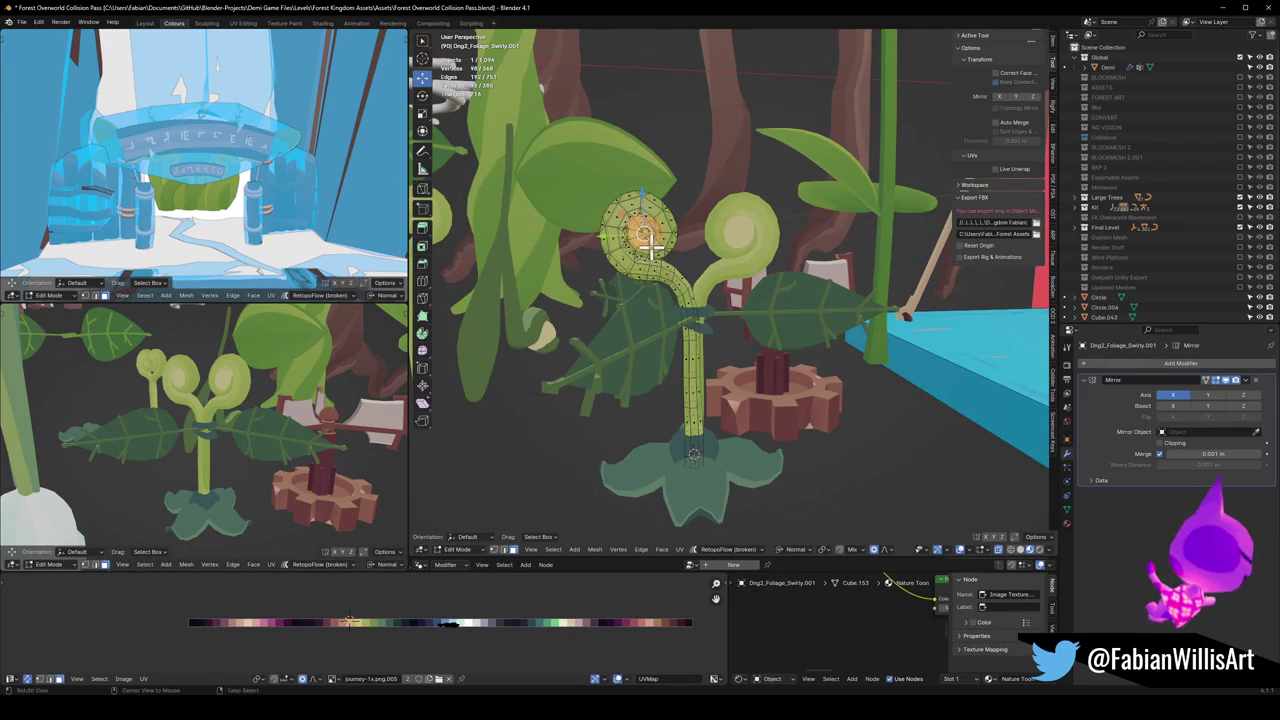
pyautogui.moveTo(633, 205); pyautogui.dragTo(628, 225)
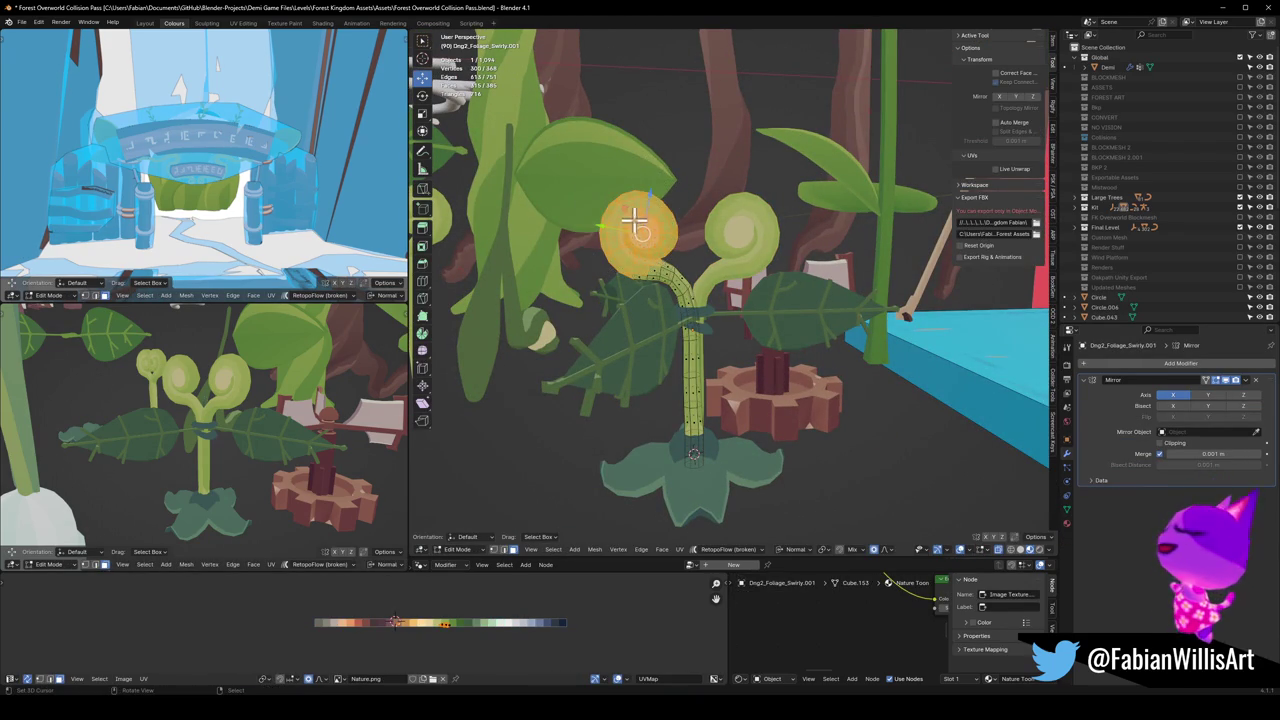
pyautogui.scroll(3, 678, 270)
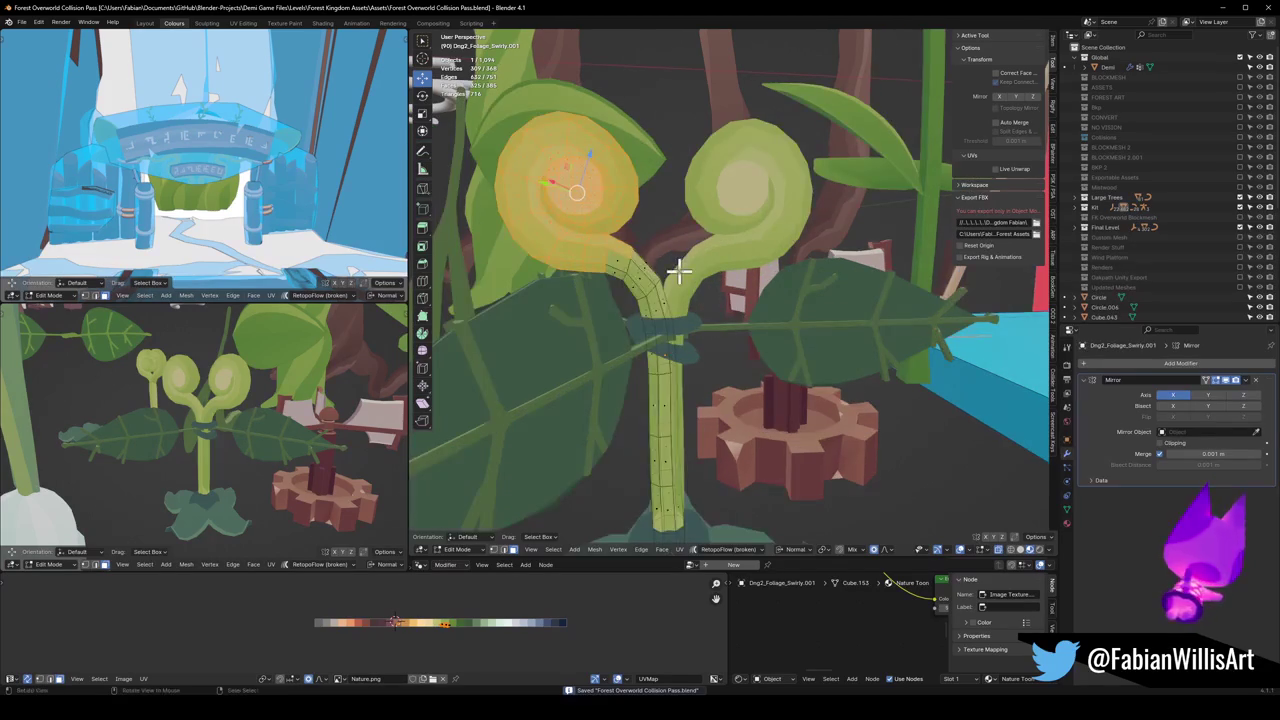
pyautogui.moveTo(660, 210); pyautogui.dragTo(643, 200, button='middle')
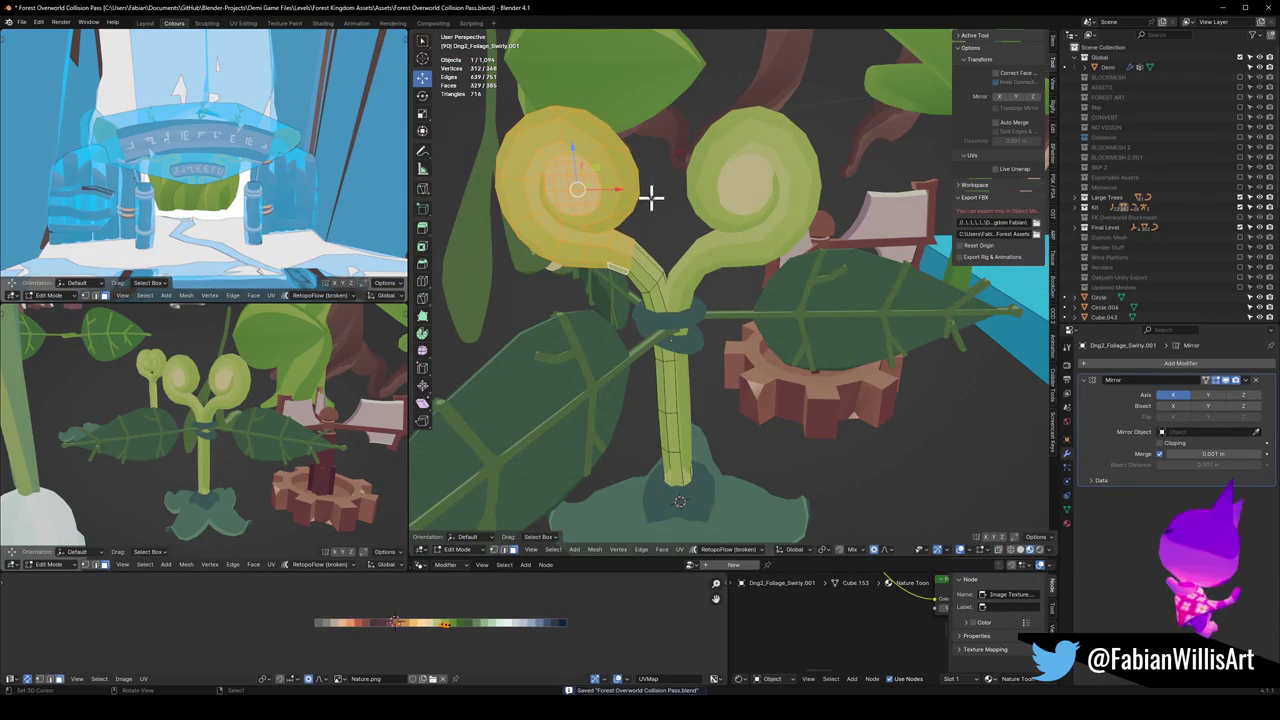
# Step: Slide the left swirl head along X and tilt it about Y with proportional falloff
pyautogui.press('g')
pyautogui.press('x')
pyautogui.scroll(5, 645, 206)
pyautogui.scroll(5, 646, 205)
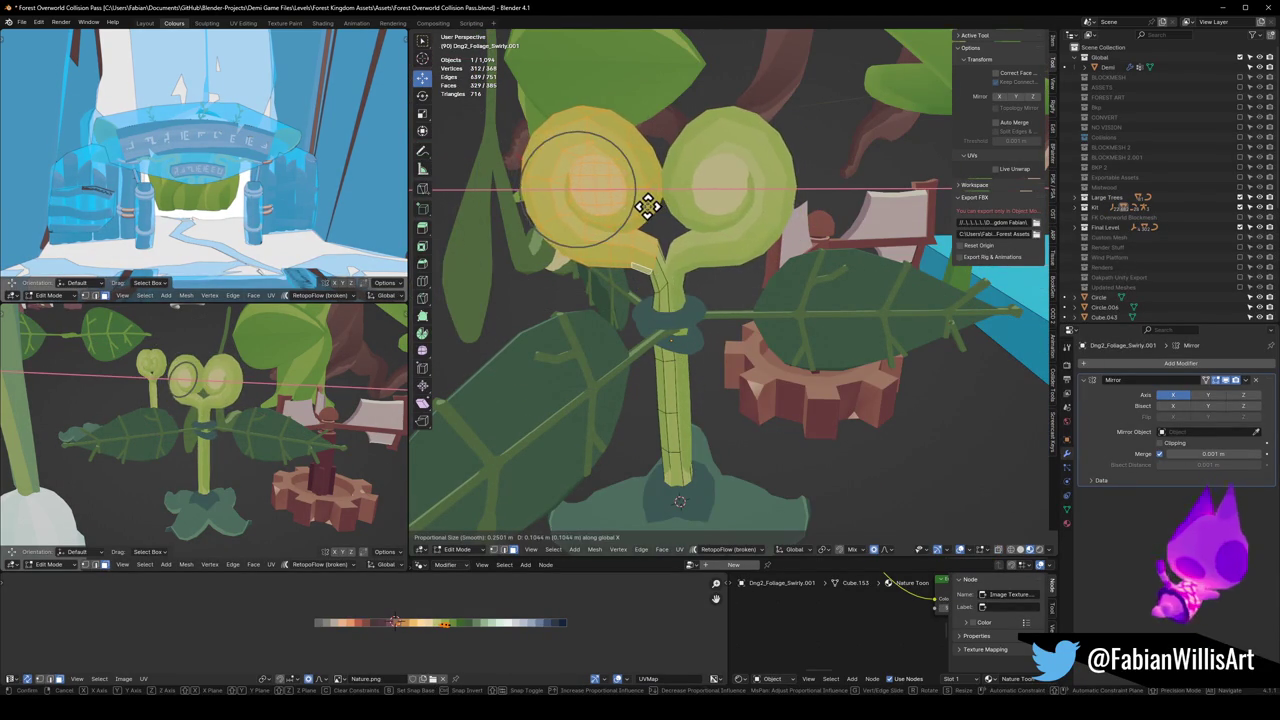
pyautogui.scroll(4, 647, 205)
pyautogui.scroll(-1, 654, 200)
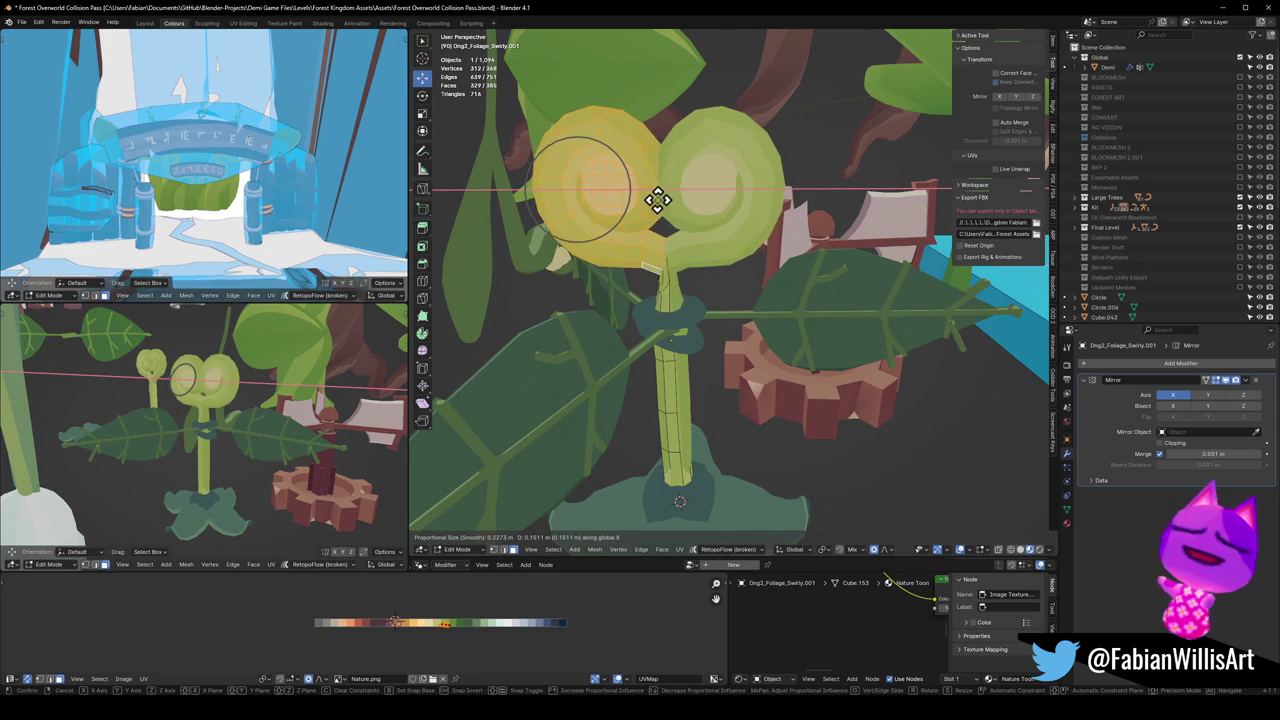
pyautogui.scroll(-1, 652, 200)
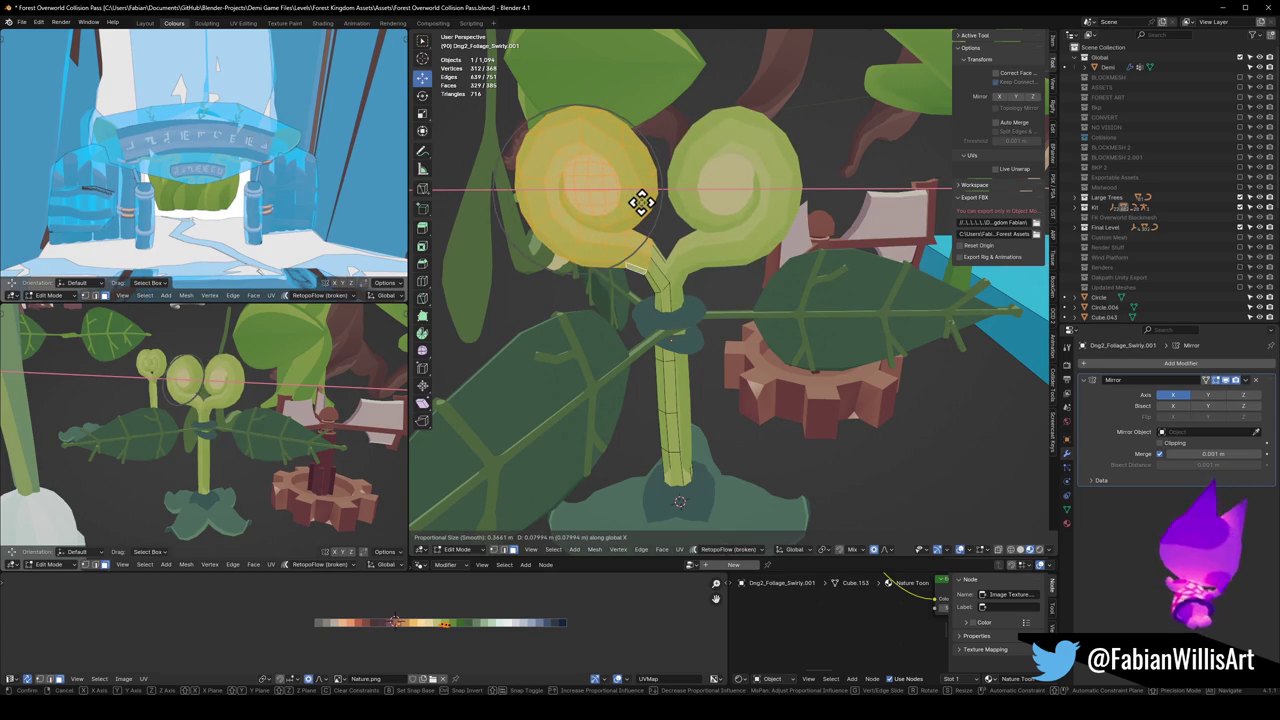
pyautogui.press('r')
pyautogui.press('y')
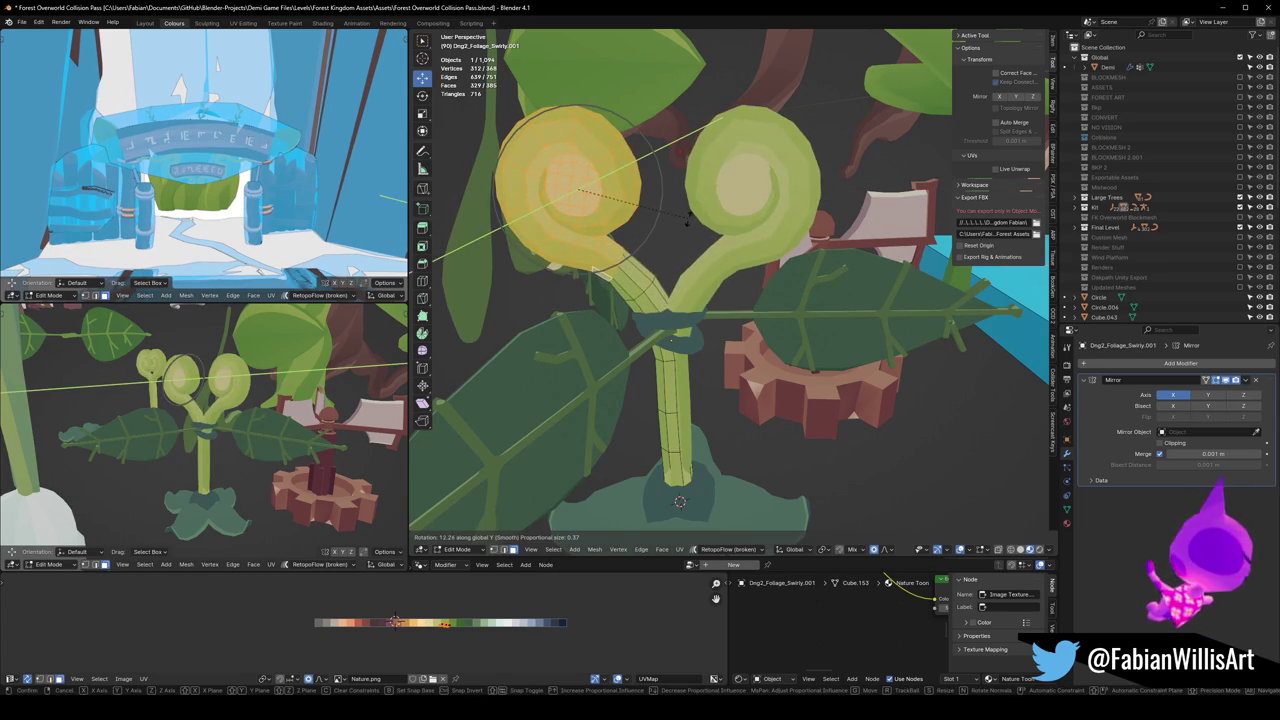
pyautogui.click(686, 223)
# Step: Shift the head a further 0.09712 m along X and tilt it again about Y
pyautogui.press('g')
pyautogui.press('x')
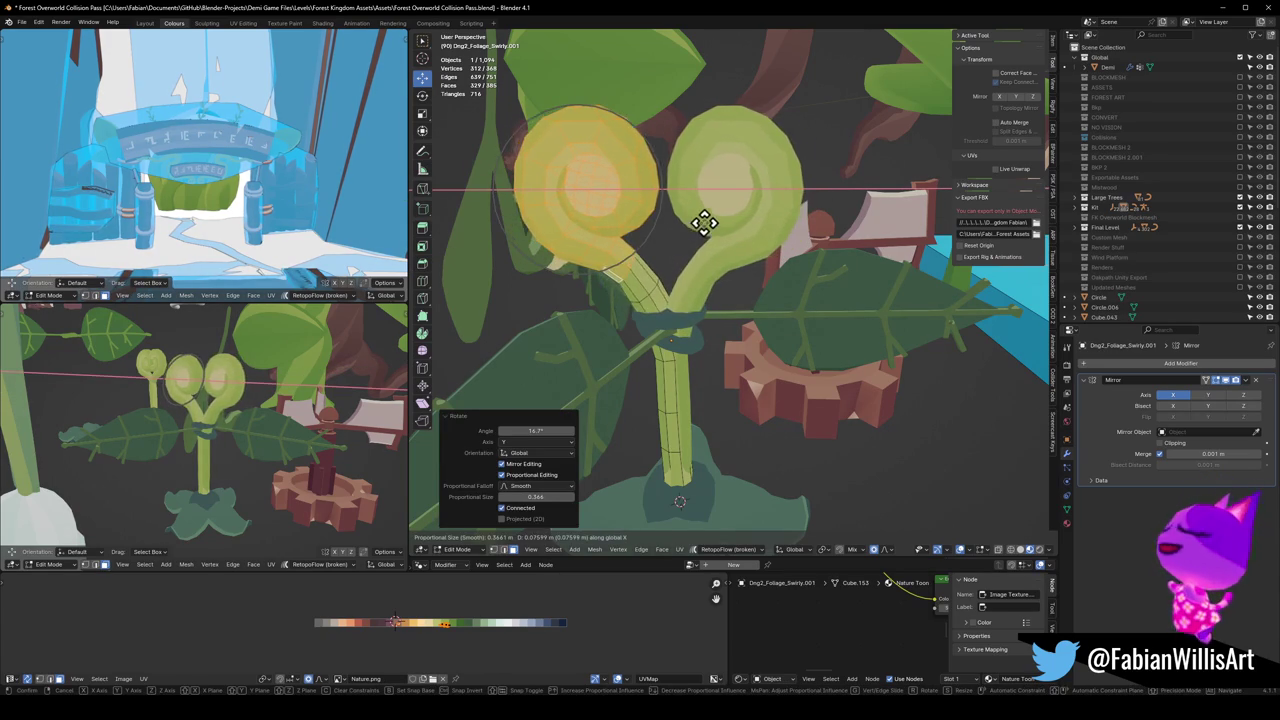
pyautogui.click(708, 216)
pyautogui.press('r')
pyautogui.press('y')
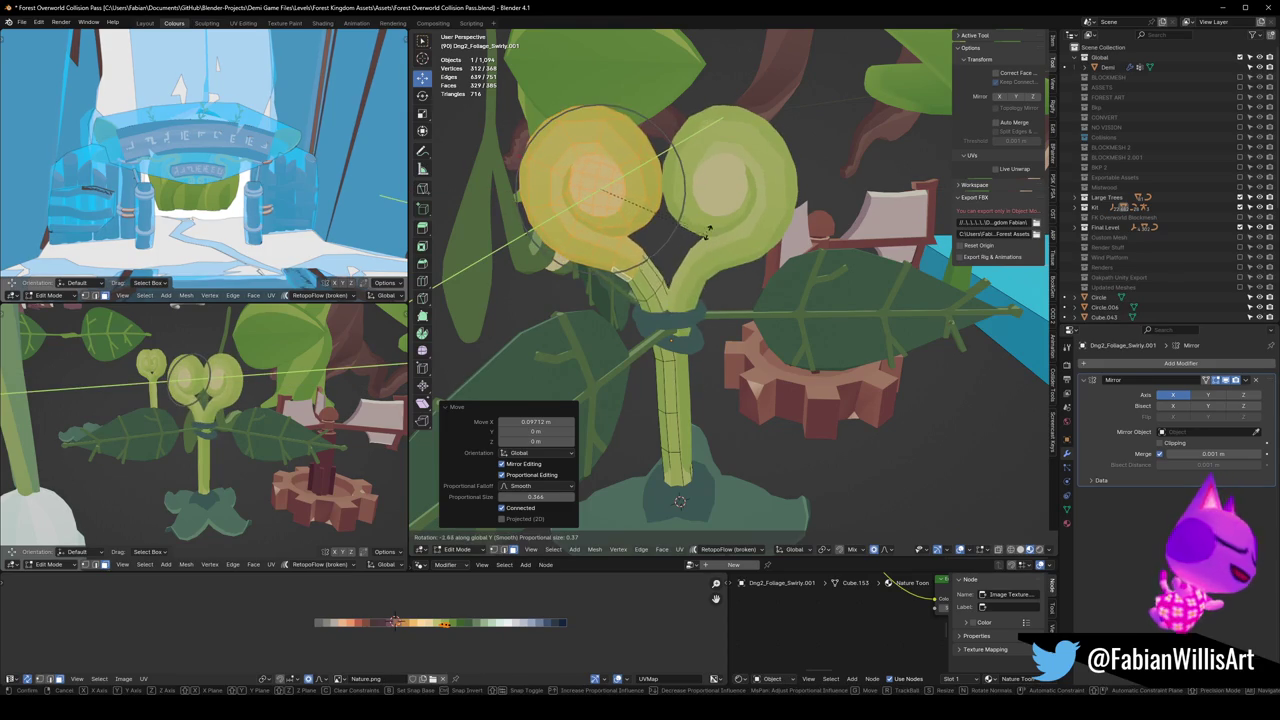
pyautogui.click(708, 230)
# Step: Check the whole sprout in Object Mode, then rotate the left head about Z
pyautogui.press('Tab')
pyautogui.scroll(-5, 708, 230)
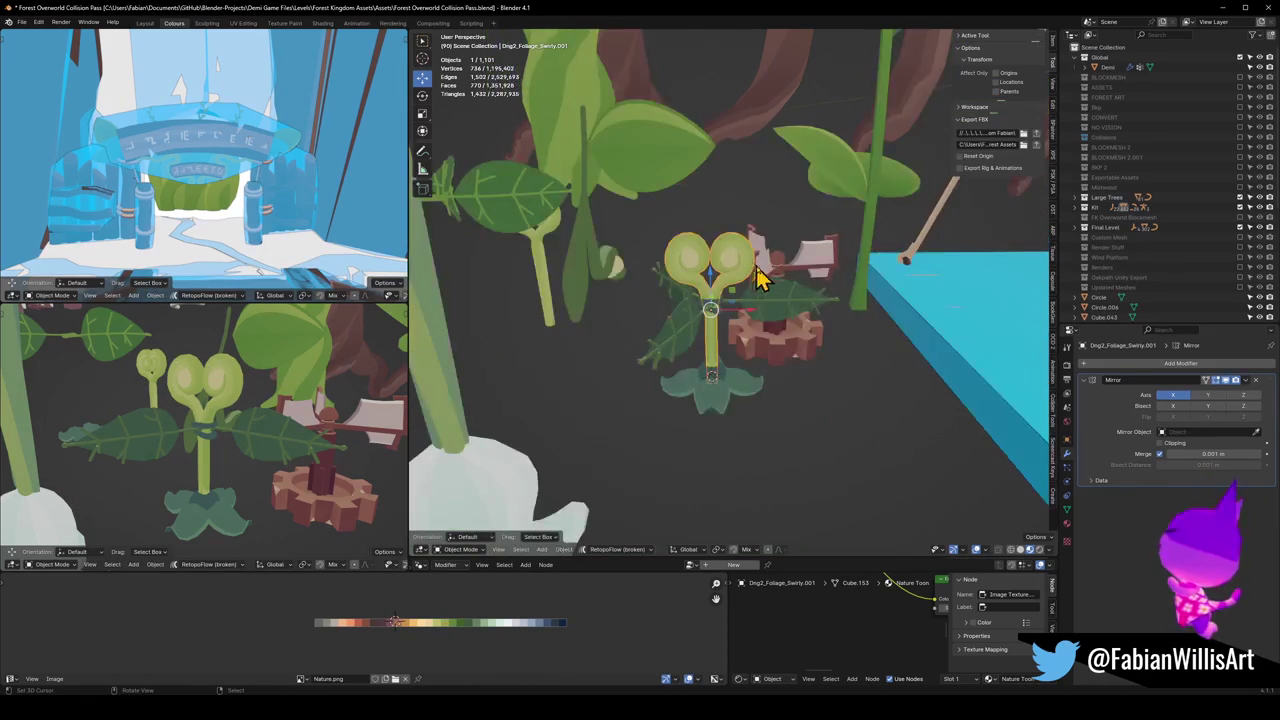
pyautogui.scroll(2, 757, 294)
pyautogui.scroll(2, 735, 290)
pyautogui.moveTo(735, 290)
pyautogui.mouseDown(button='middle')
pyautogui.moveTo(966, 294)
pyautogui.moveTo(825, 318)
pyautogui.moveTo(791, 300)
pyautogui.mouseUp(button='middle')
pyautogui.press('Tab')
pyautogui.press('r')
pyautogui.press('z')
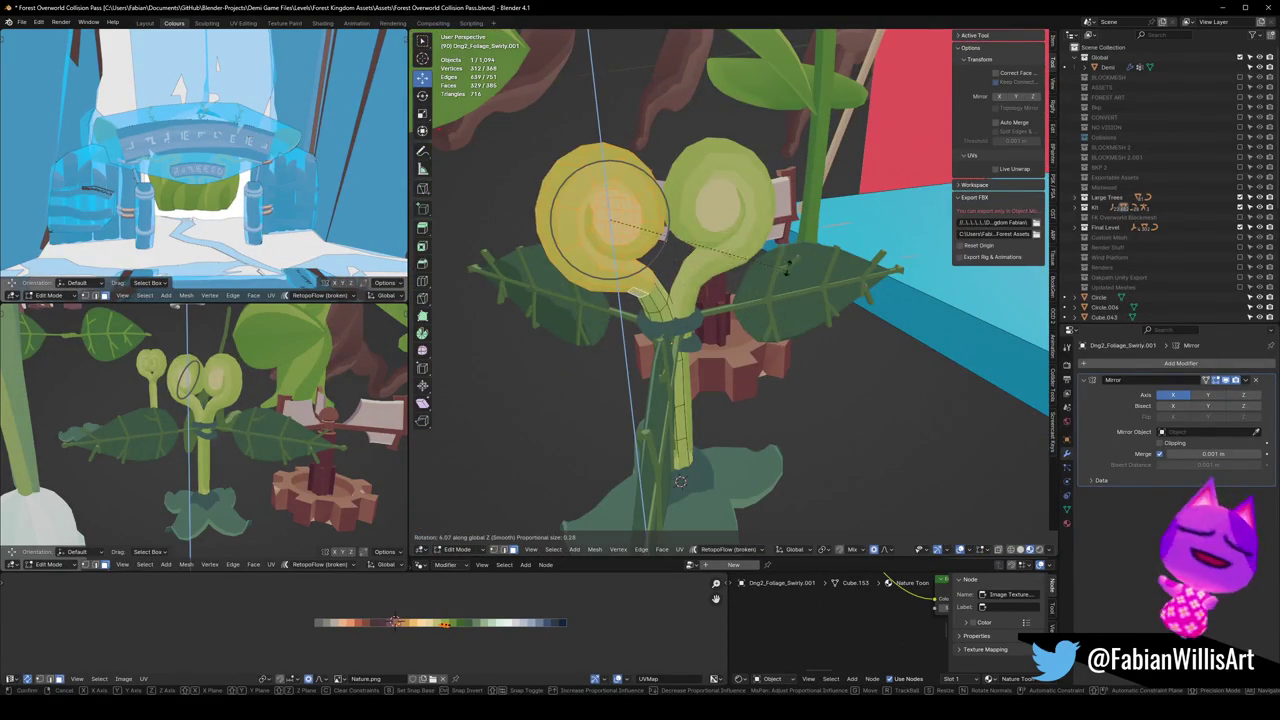
pyautogui.click(766, 219)
# Step: Undo the last head change and orbit out to compare the plants
pyautogui.press('Tab')
pyautogui.moveTo(794, 289)
pyautogui.mouseDown(button='middle')
pyautogui.moveTo(663, 263)
pyautogui.moveTo(807, 267)
pyautogui.mouseUp(button='middle')
pyautogui.press('Tab')
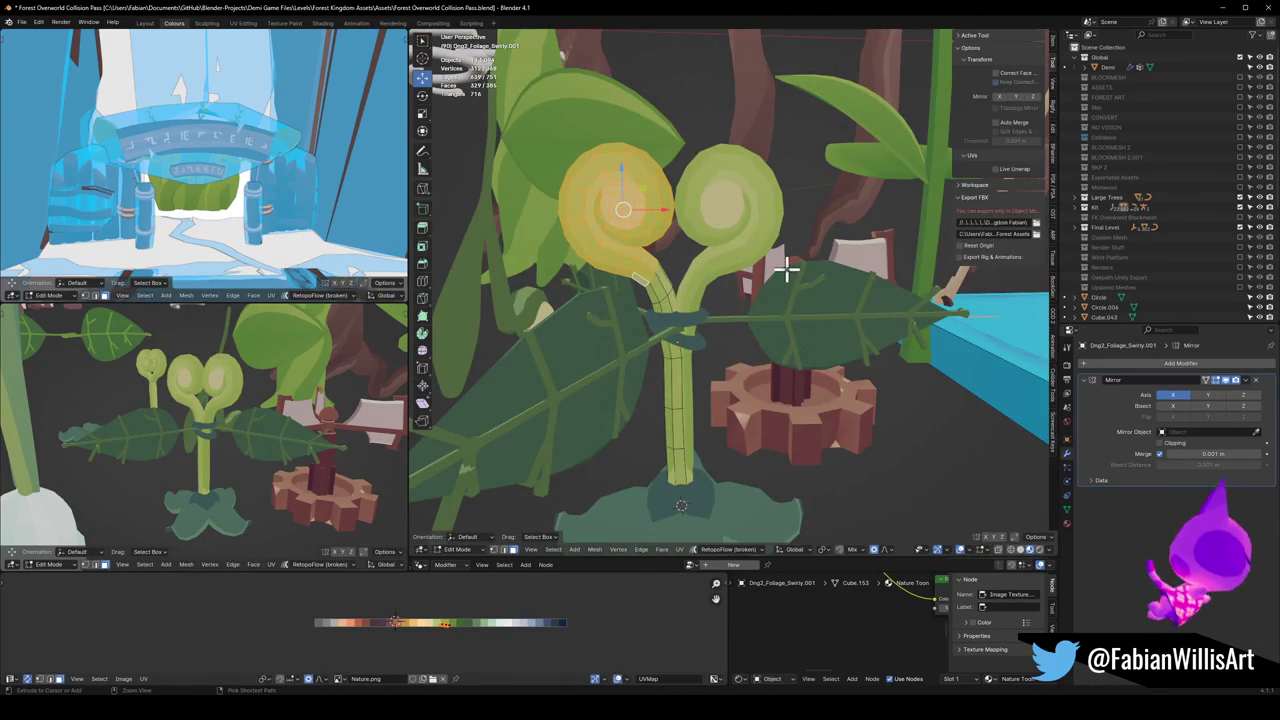
pyautogui.press('Tab')
pyautogui.press('Tab')
pyautogui.hotkey('ctrl', 'z')
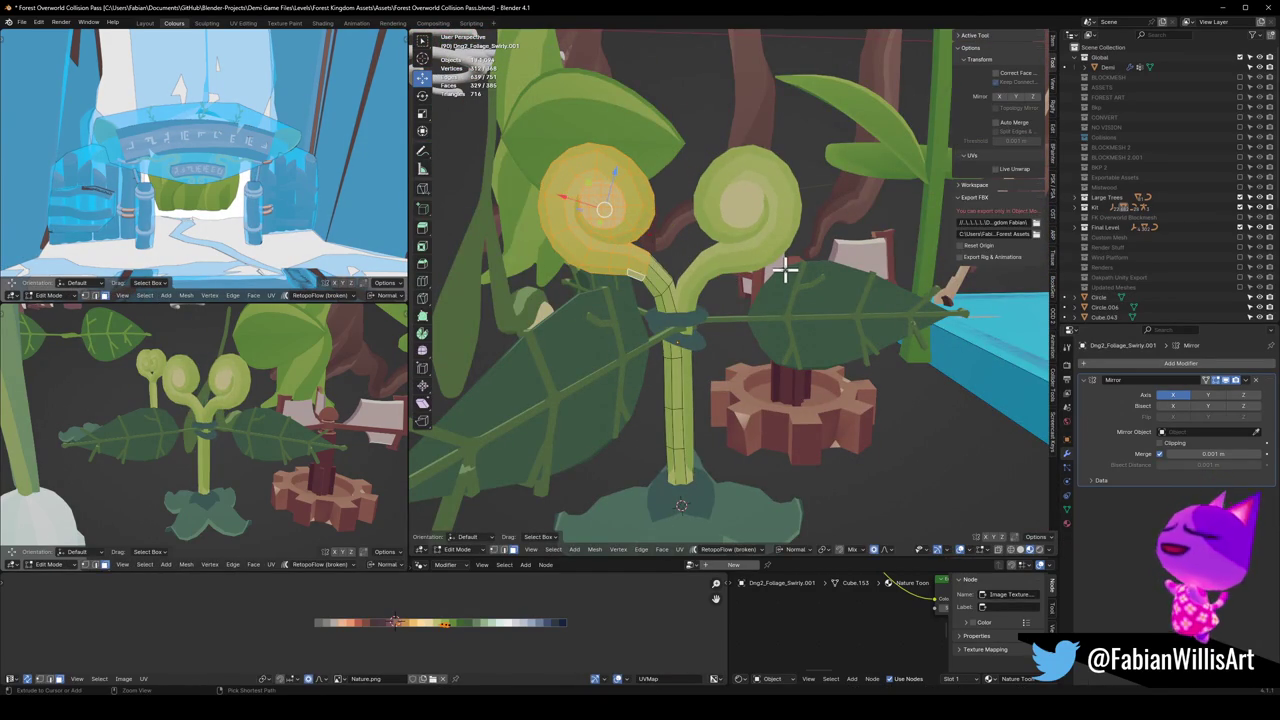
pyautogui.scroll(-3, 786, 270)
pyautogui.moveTo(740, 280); pyautogui.dragTo(680, 286, button='middle')
pyautogui.press('Tab')
pyautogui.moveTo(766, 314)
pyautogui.mouseDown(button='middle')
pyautogui.moveTo(750, 325)
pyautogui.moveTo(563, 309)
pyautogui.moveTo(746, 320)
pyautogui.moveTo(685, 260)
pyautogui.mouseUp(button='middle')
pyautogui.scroll(3, 685, 260)
# Step: Select the whole left curl and hide it, then orbit both views around the plant
pyautogui.press('Tab')
pyautogui.press('l')
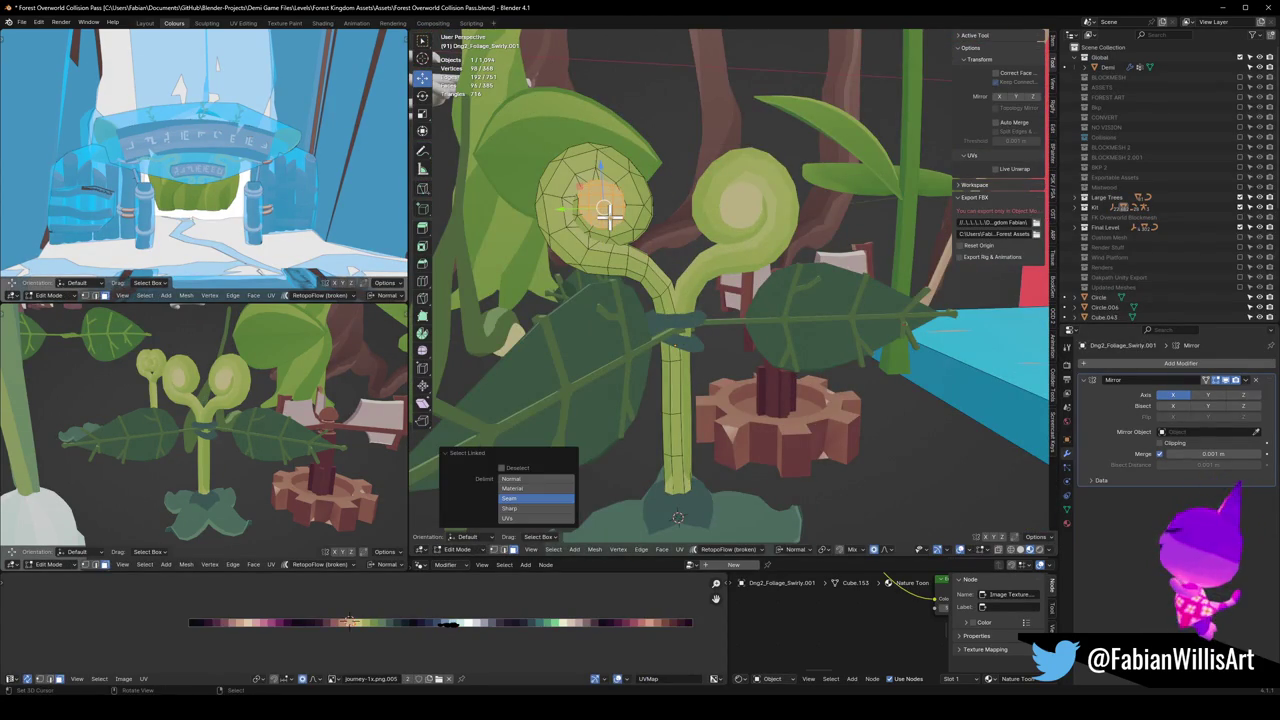
pyautogui.press('h')
pyautogui.scroll(-4, 700, 229)
pyautogui.scroll(2, 767, 277)
pyautogui.moveTo(287, 408); pyautogui.dragTo(270, 421, button='middle')
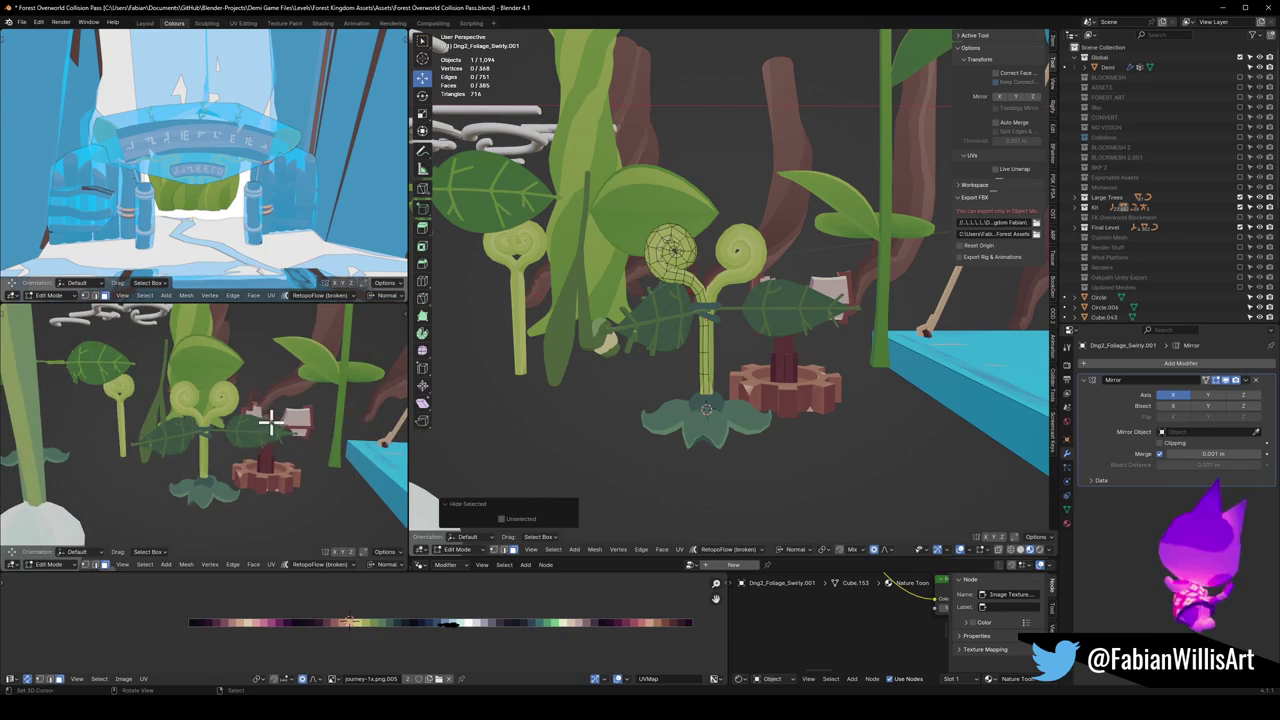
pyautogui.moveTo(800, 407)
pyautogui.mouseDown(button='middle')
pyautogui.moveTo(643, 349)
pyautogui.moveTo(780, 364)
pyautogui.mouseUp(button='middle')
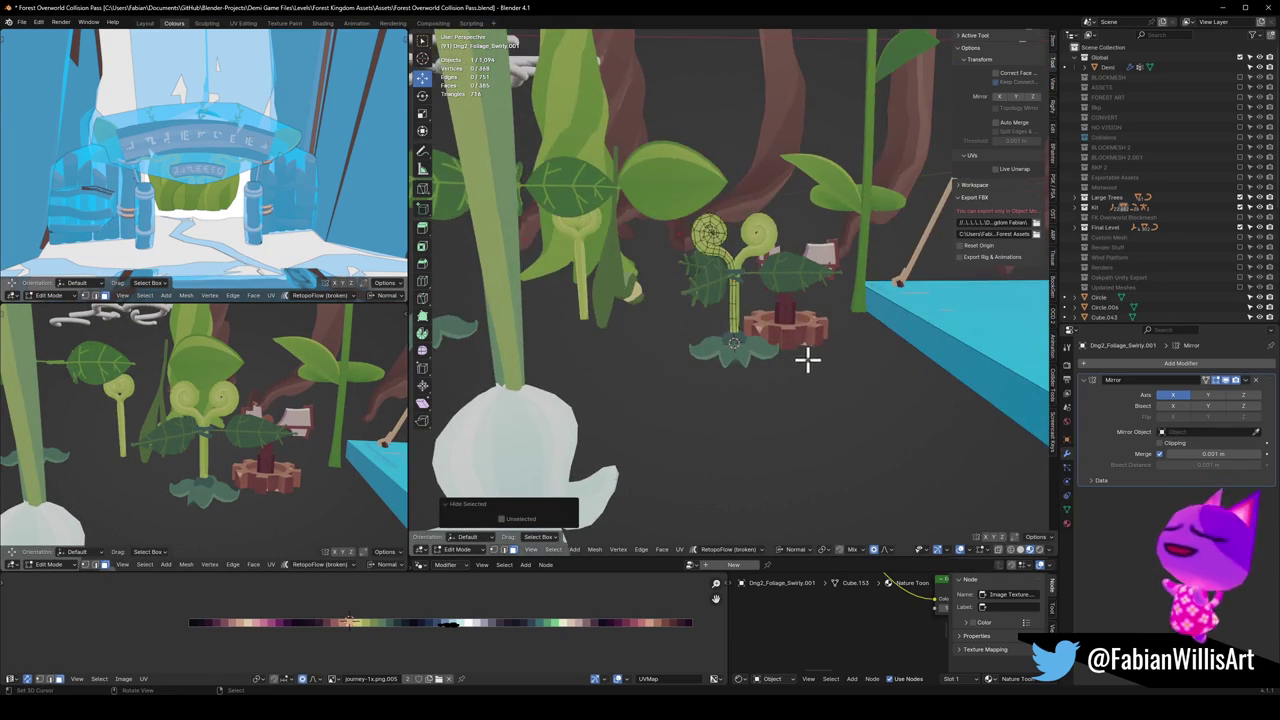
pyautogui.scroll(1, 808, 360)
pyautogui.scroll(2, 780, 354)
pyautogui.scroll(2, 774, 334)
pyautogui.scroll(1, 734, 337)
pyautogui.scroll(-5, 760, 340)
pyautogui.hotkey('ctrl', 'Tab')
# Step: Reveal the hidden left swirl head, separate it into its own object, and save
pyautogui.click(708, 325)
pyautogui.press('a')
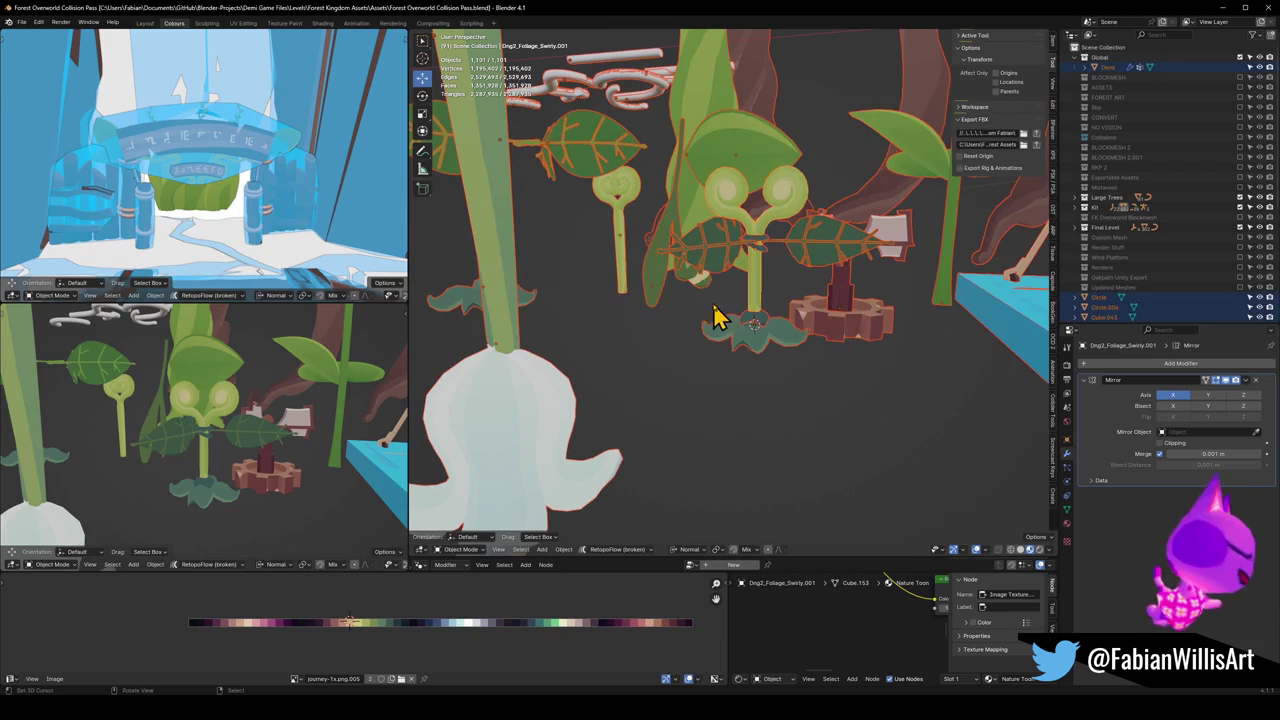
pyautogui.hotkey('alt', 'a')
pyautogui.moveTo(706, 320)
pyautogui.mouseDown(button='middle')
pyautogui.moveTo(708, 366)
pyautogui.moveTo(760, 322)
pyautogui.mouseUp(button='middle')
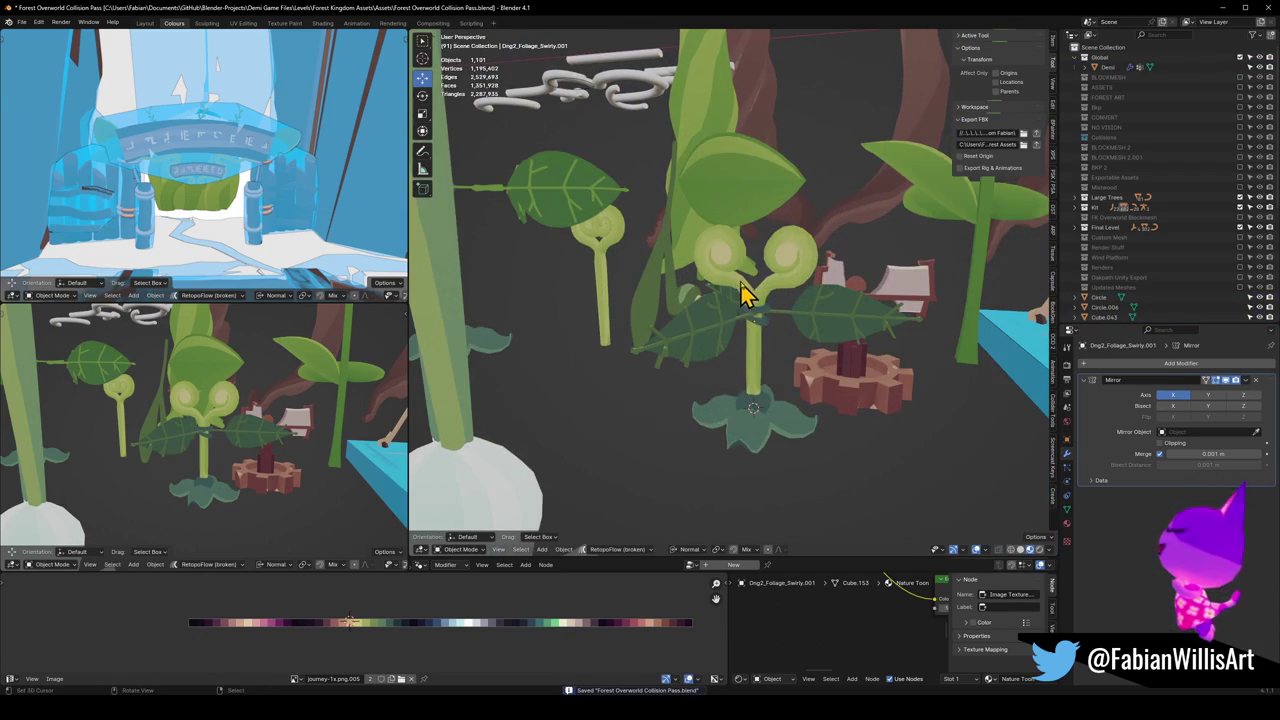
pyautogui.press('Tab')
pyautogui.hotkey('alt', 'h')
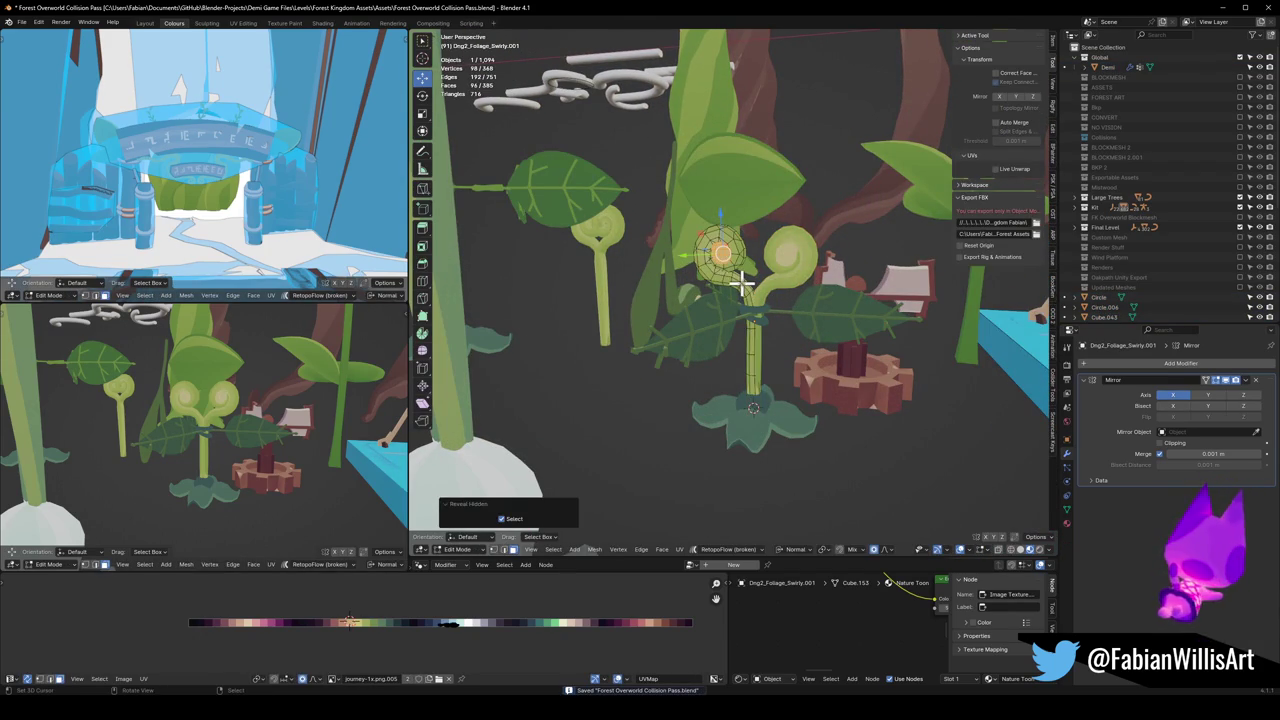
pyautogui.click(743, 285)
pyautogui.press('Tab')
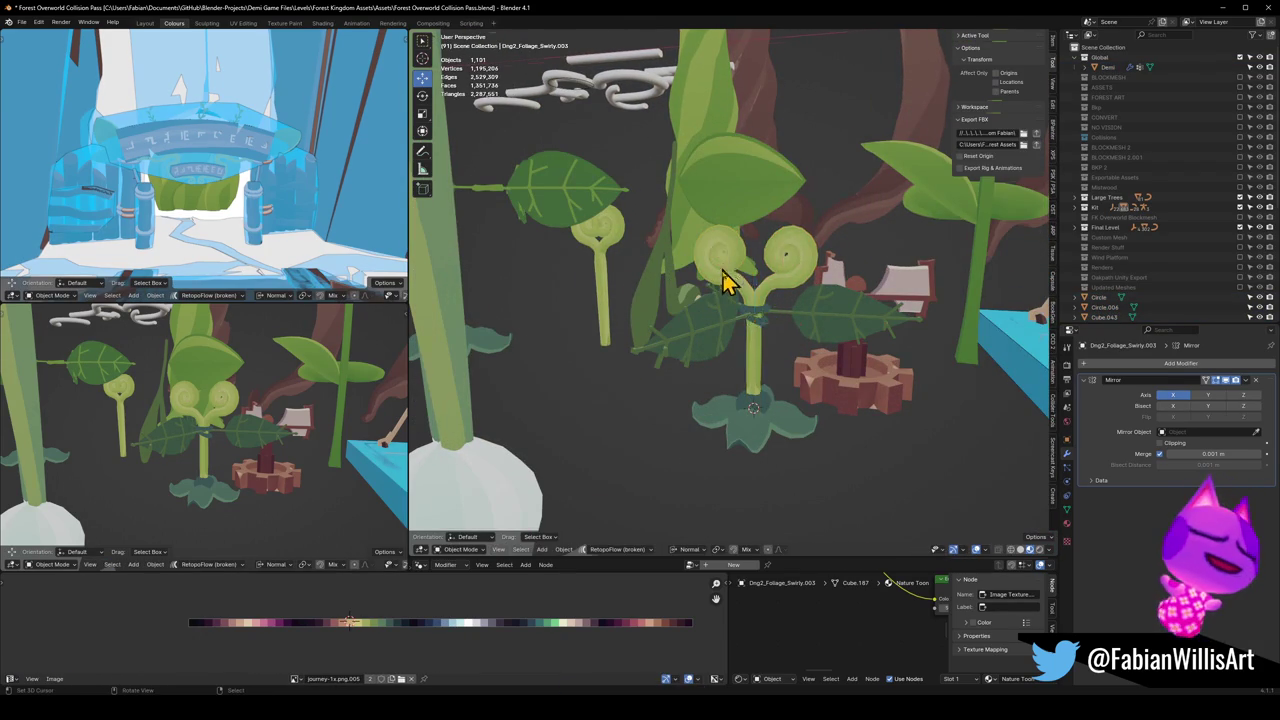
pyautogui.hotkey('ctrl', 's')
# Step: Set the sprout parts' origins to the 3D cursor at the stem base with Quick Favorites
pyautogui.moveTo(728, 278)
pyautogui.mouseDown(button='middle')
pyautogui.moveTo(920, 334)
pyautogui.moveTo(691, 340)
pyautogui.moveTo(714, 357)
pyautogui.moveTo(703, 358)
pyautogui.moveTo(775, 378)
pyautogui.mouseUp(button='middle')
pyautogui.press('c')
pyautogui.press('Escape')
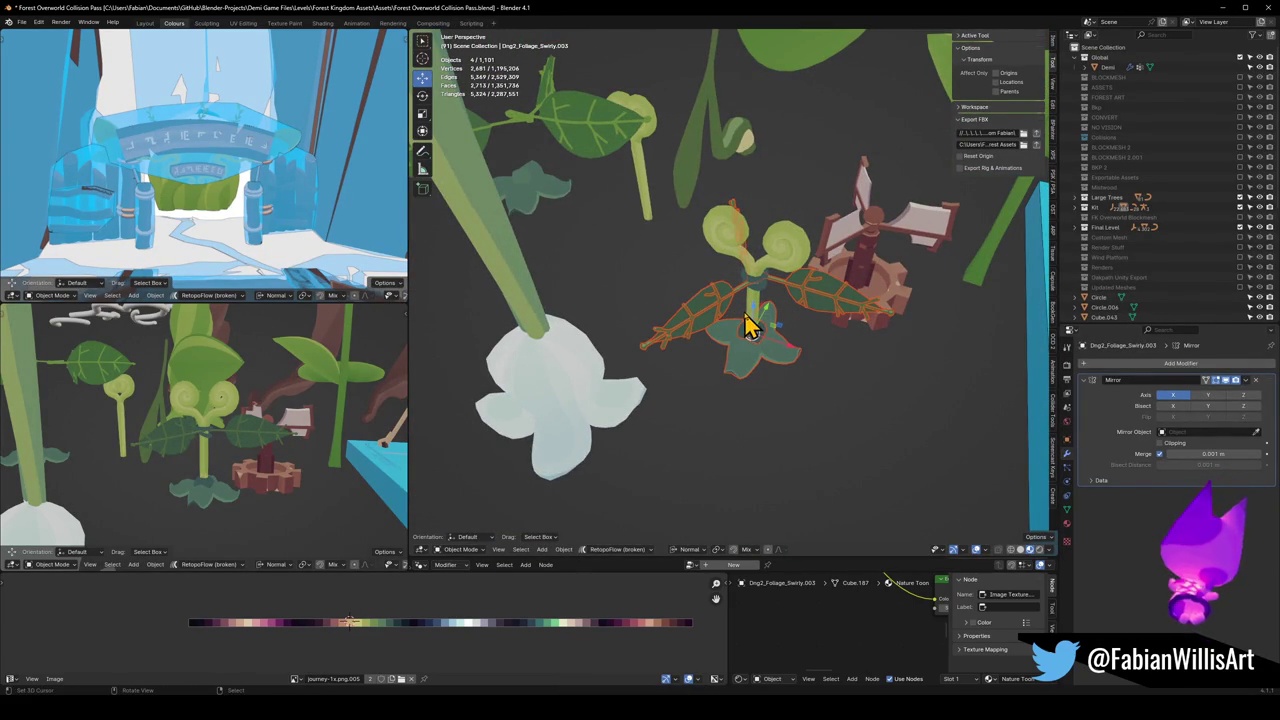
pyautogui.hotkey('ctrl', 'z')
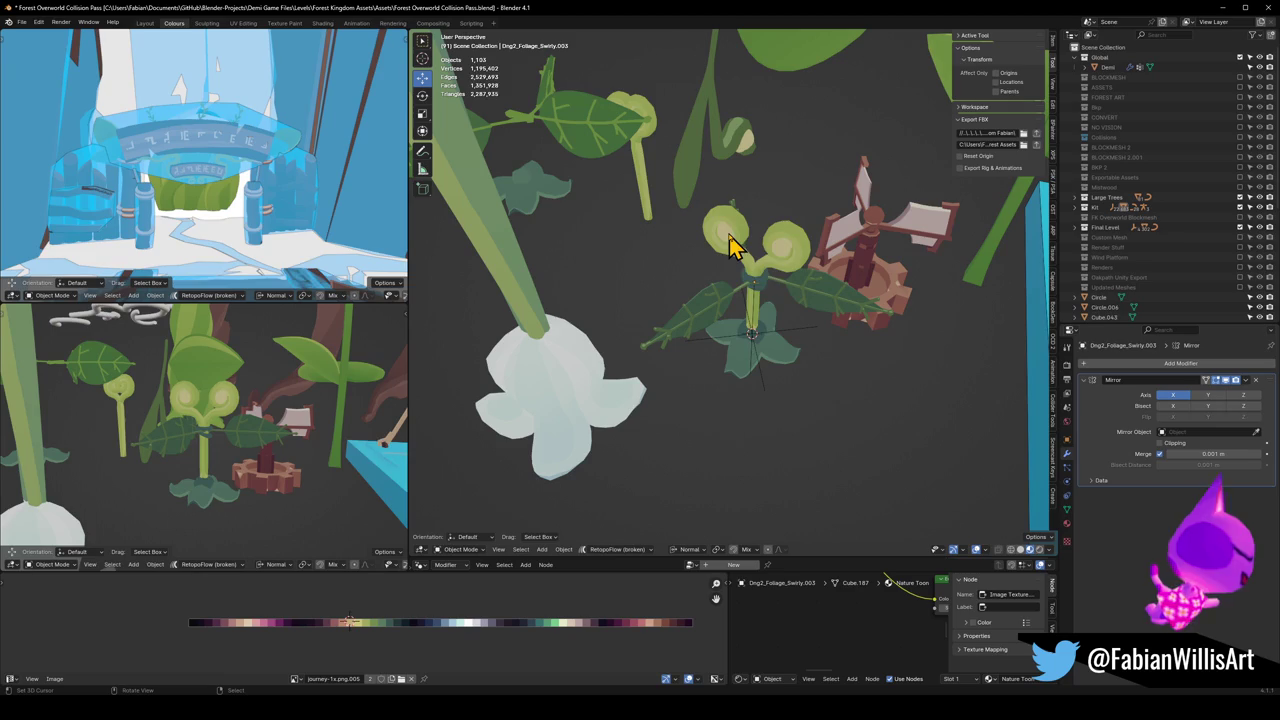
pyautogui.press('Tab')
pyautogui.press('Tab')
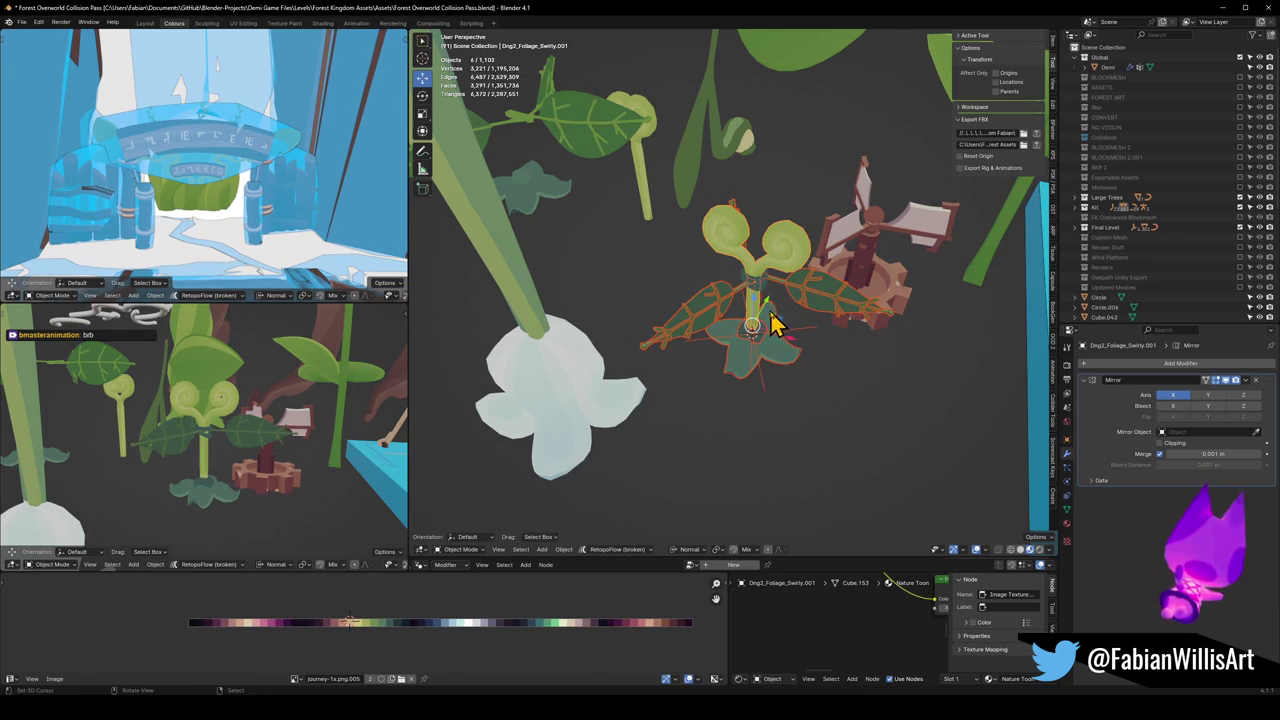
pyautogui.scroll(3, 790, 335)
pyautogui.scroll(2, 809, 340)
pyautogui.scroll(2, 815, 335)
pyautogui.press('q')
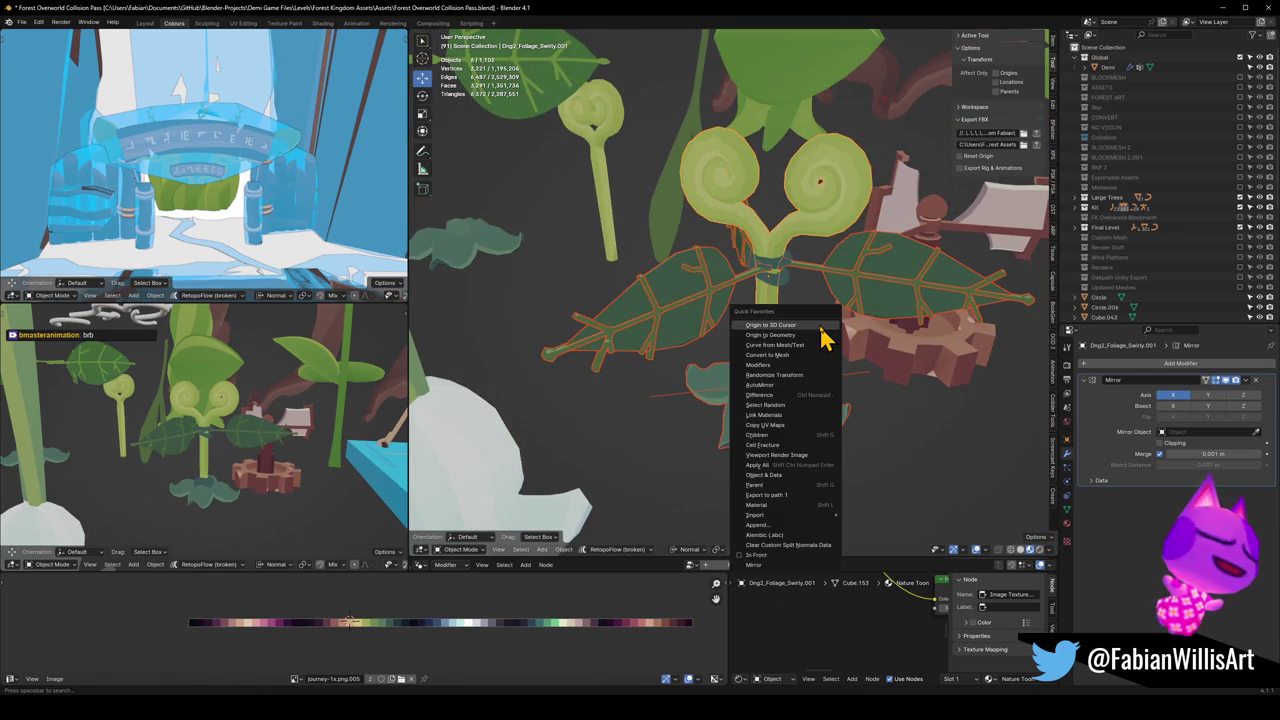
pyautogui.click(822, 325)
pyautogui.keyDown('shift'); pyautogui.click(778, 280); pyautogui.keyUp('shift')
pyautogui.rightClick(780, 272)
pyautogui.click(823, 317)
# Step: Brush-select the leaves and stem, save, and start moving them in the horizontal plane
pyautogui.hotkey('alt', 'a')
pyautogui.press('c')
pyautogui.click(770, 405)
pyautogui.moveTo(777, 397)
pyautogui.mouseDown(button='middle')
pyautogui.moveTo(771, 363)
pyautogui.moveTo(783, 357)
pyautogui.mouseUp(button='middle')
pyautogui.hotkey('ctrl', 's')
pyautogui.press('g')
pyautogui.hotkey('shift', 'z')
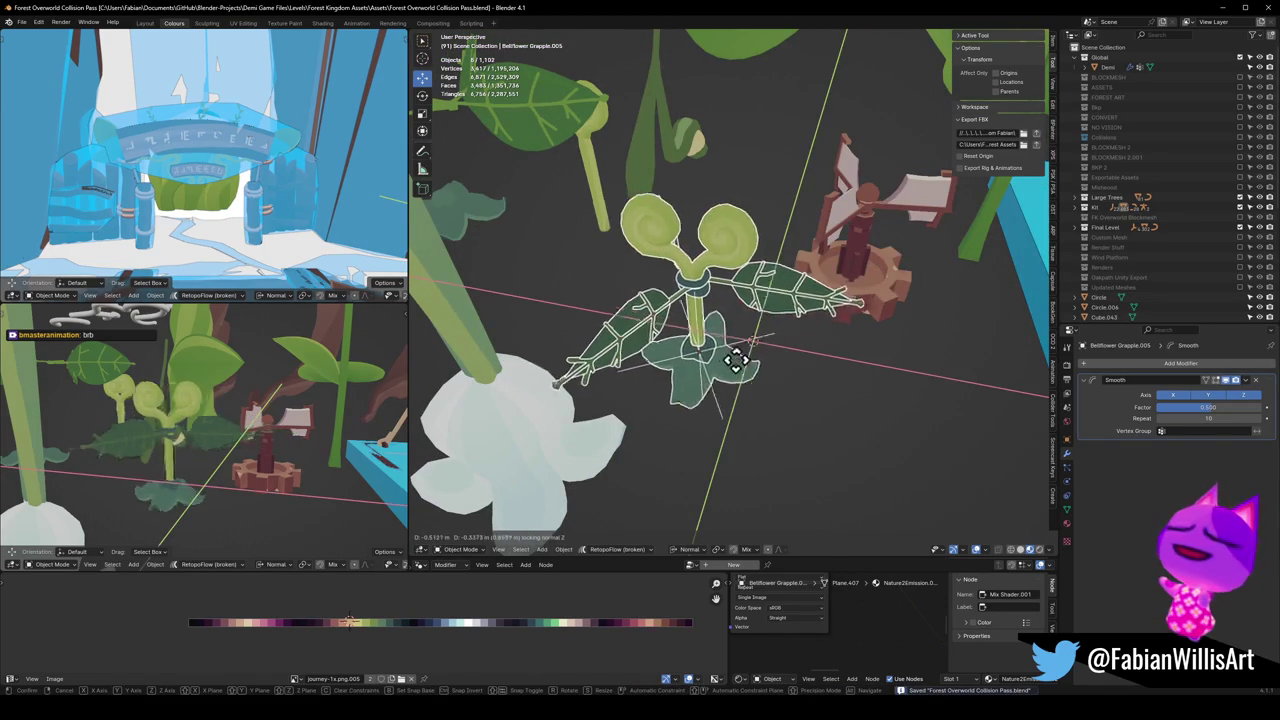
# Step: Confirm the leaves' new position in the horizontal plane
pyautogui.click(740, 350)
pyautogui.hotkey('alt', 'a')
pyautogui.scroll(-3, 733, 352)
pyautogui.moveTo(730, 352); pyautogui.dragTo(749, 346, button='middle')
pyautogui.scroll(2, 714, 329)
# Step: Select the connected part of the bellflower mesh and separate it into its own object
pyautogui.click(609, 400)
pyautogui.press('Tab')
pyautogui.scroll(2, 697, 347)
pyautogui.scroll(2, 697, 347)
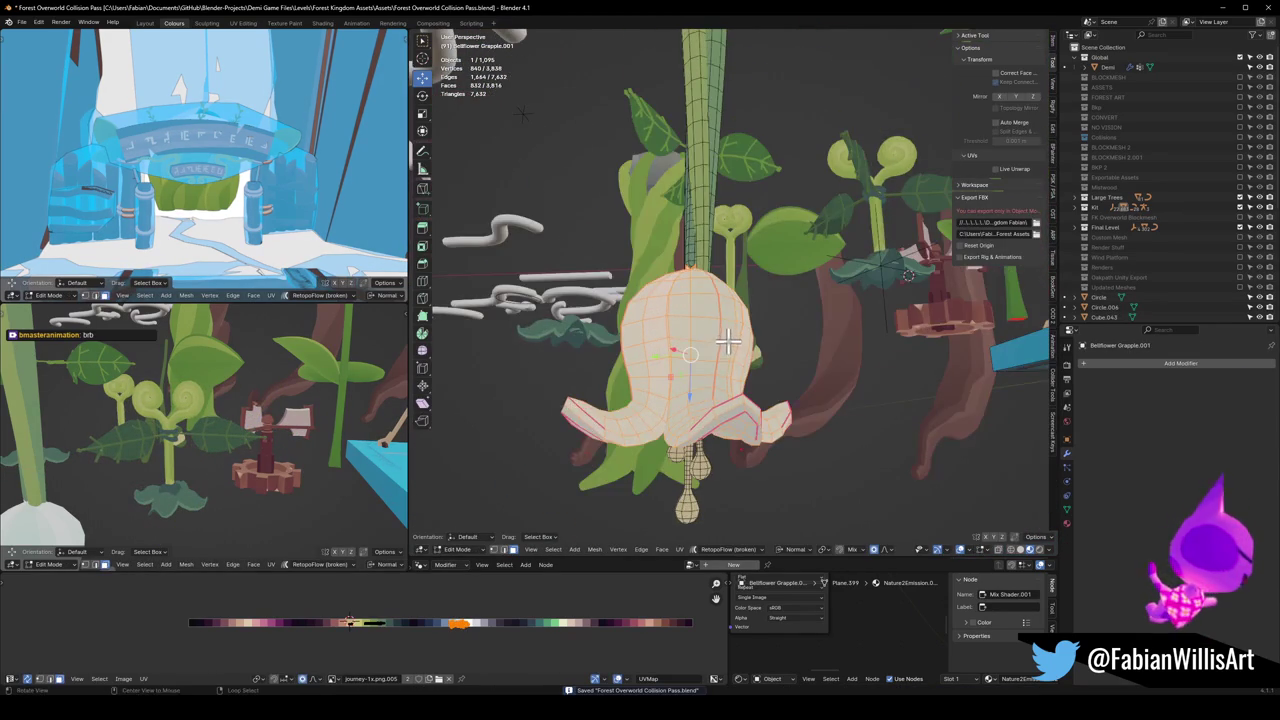
pyautogui.moveTo(726, 337); pyautogui.dragTo(715, 287, button='middle')
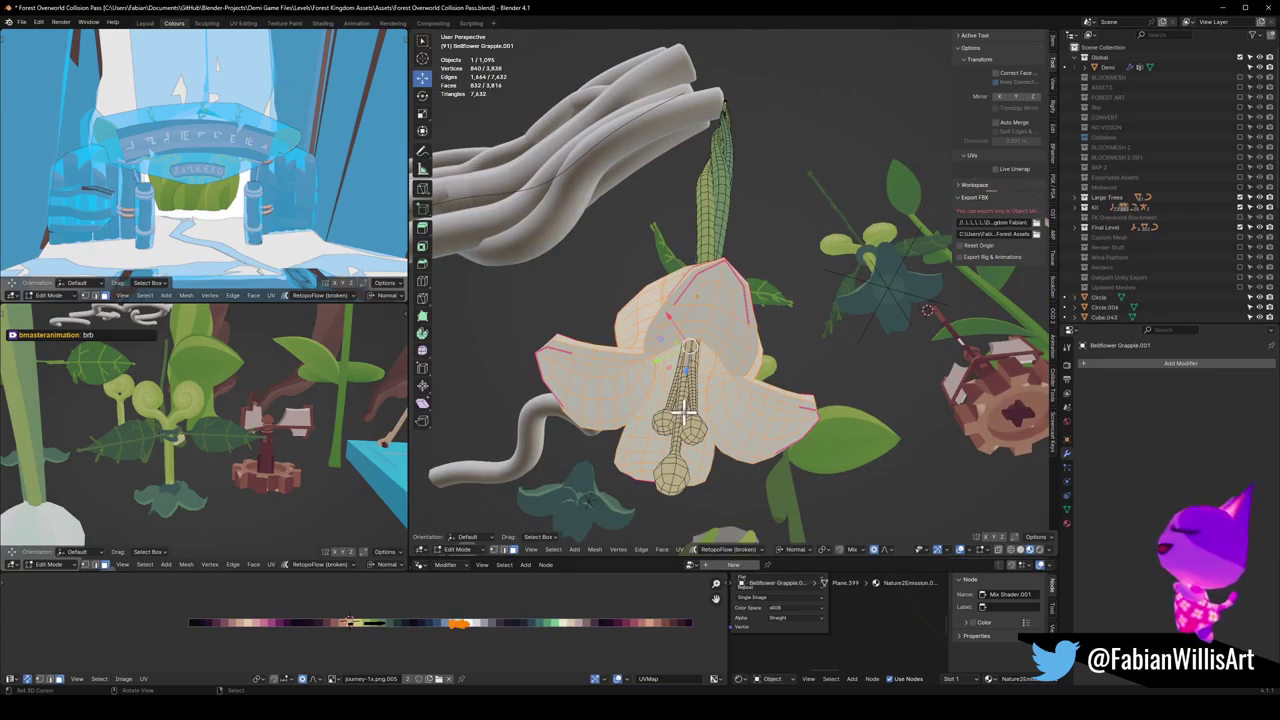
pyautogui.hotkey('ctrl', 'l')
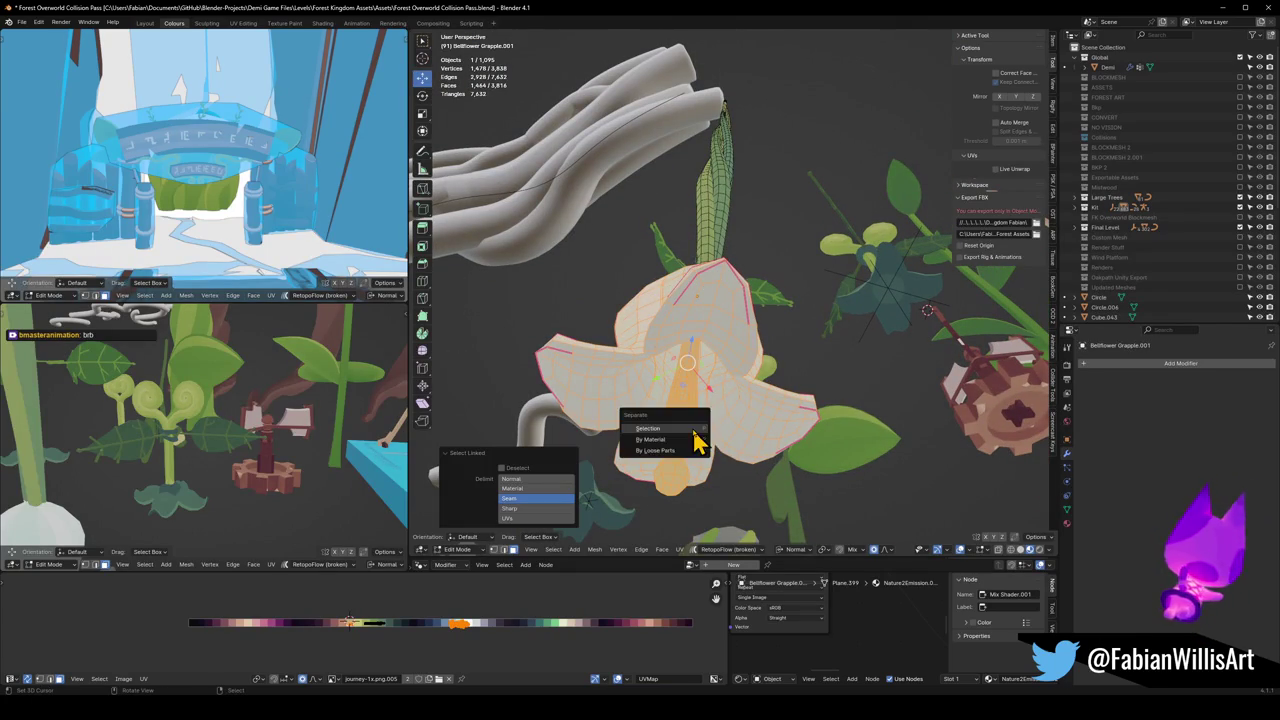
pyautogui.press('Tab')
# Step: Scale the separated Bellflower Grapple.001 piece along its Z axis
pyautogui.moveTo(714, 337)
pyautogui.mouseDown(button='middle')
pyautogui.moveTo(703, 393)
pyautogui.moveTo(676, 417)
pyautogui.mouseUp(button='middle')
pyautogui.moveTo(676, 357)
pyautogui.mouseDown(button='middle')
pyautogui.moveTo(726, 323)
pyautogui.moveTo(755, 360)
pyautogui.mouseUp(button='middle')
pyautogui.click(700, 330)
pyautogui.press('s')
pyautogui.press('z')
pyautogui.click(713, 345)
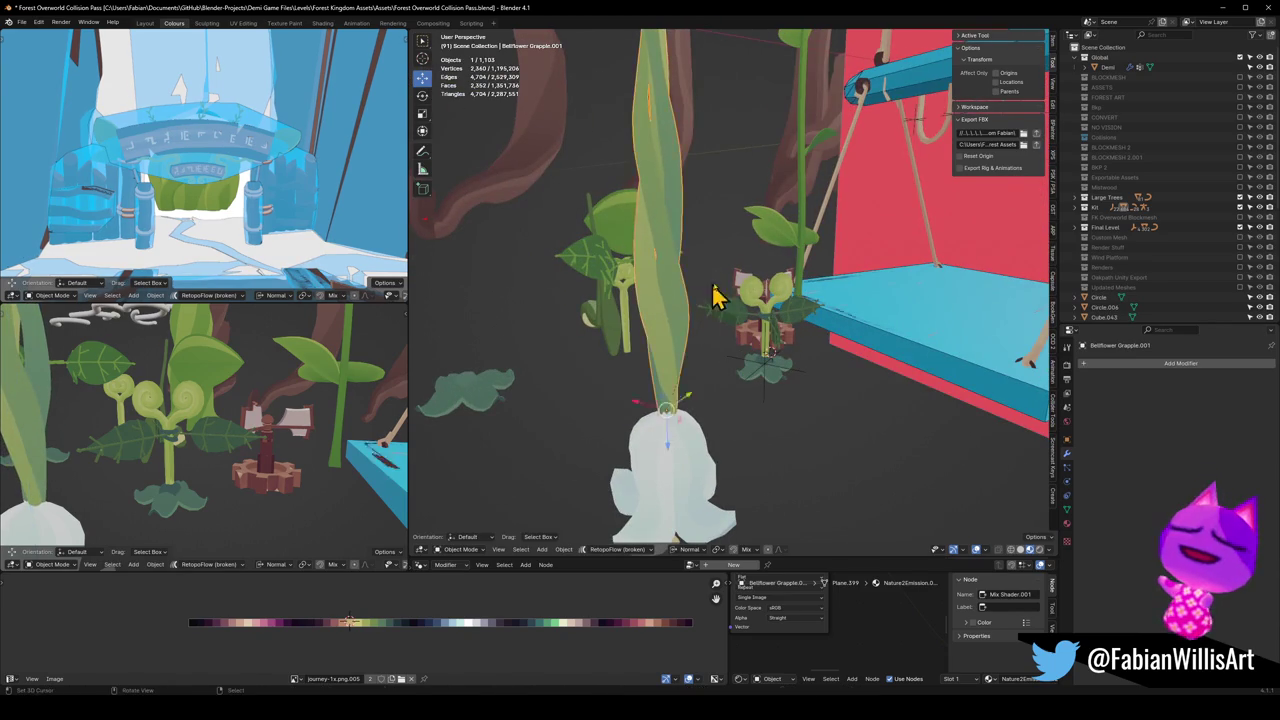
# Step: Shorten the twisted stem to 0.416 of its height along Z
pyautogui.press('s')
pyautogui.press('z')
pyautogui.click(713, 363)
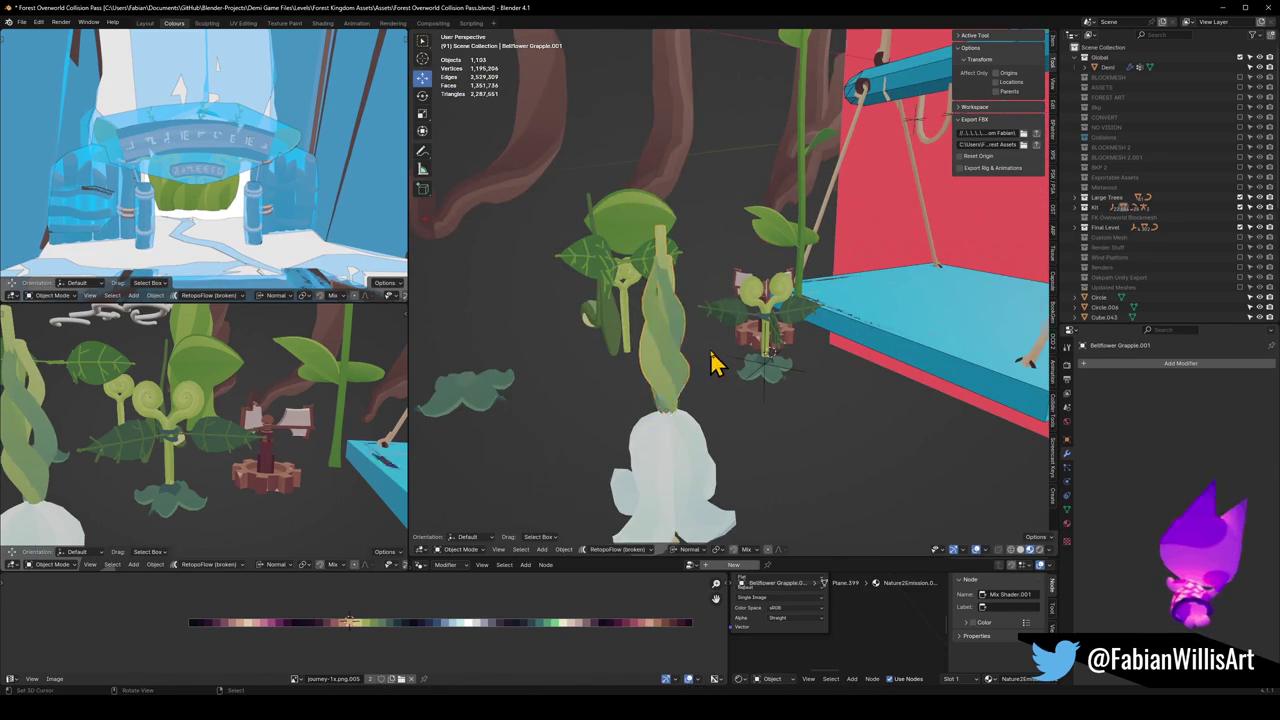
pyautogui.click(713, 363)
pyautogui.moveTo(713, 363); pyautogui.dragTo(645, 410, button='middle')
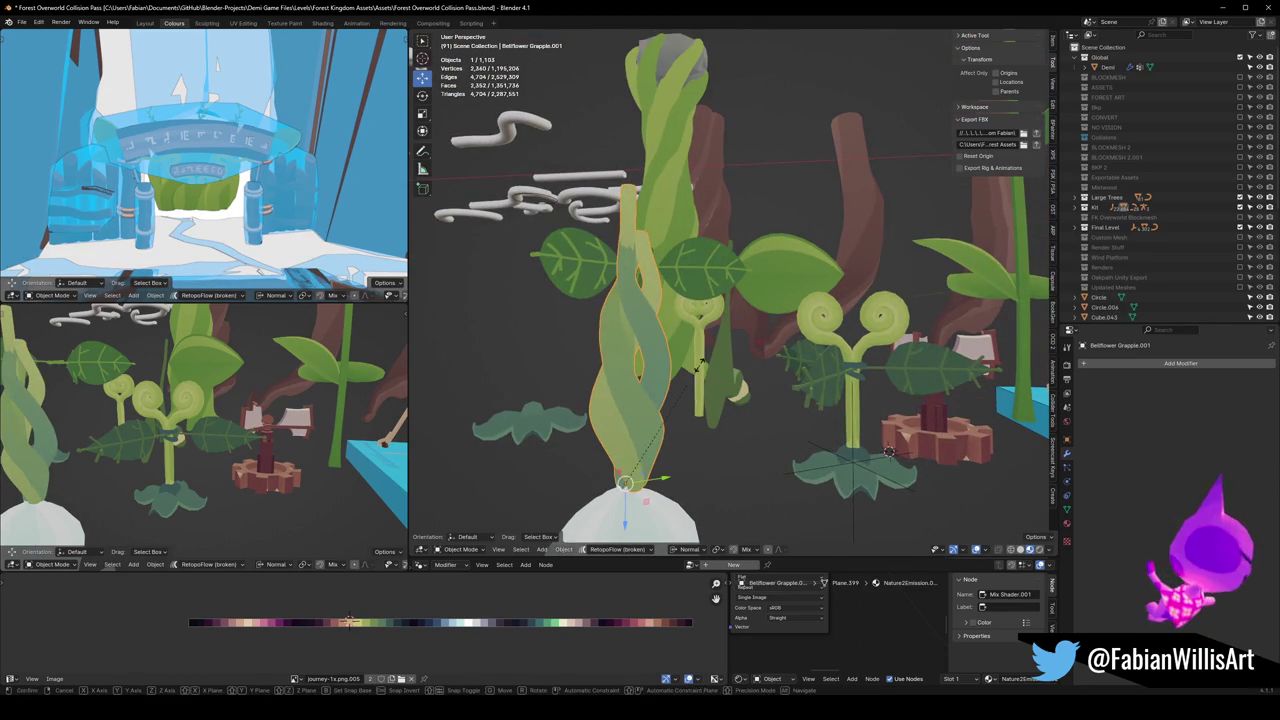
# Step: Fatten the whole stem mesh with Shrink/Fatten to thicken it
pyautogui.press('s')
pyautogui.press('Escape')
pyautogui.press('Tab')
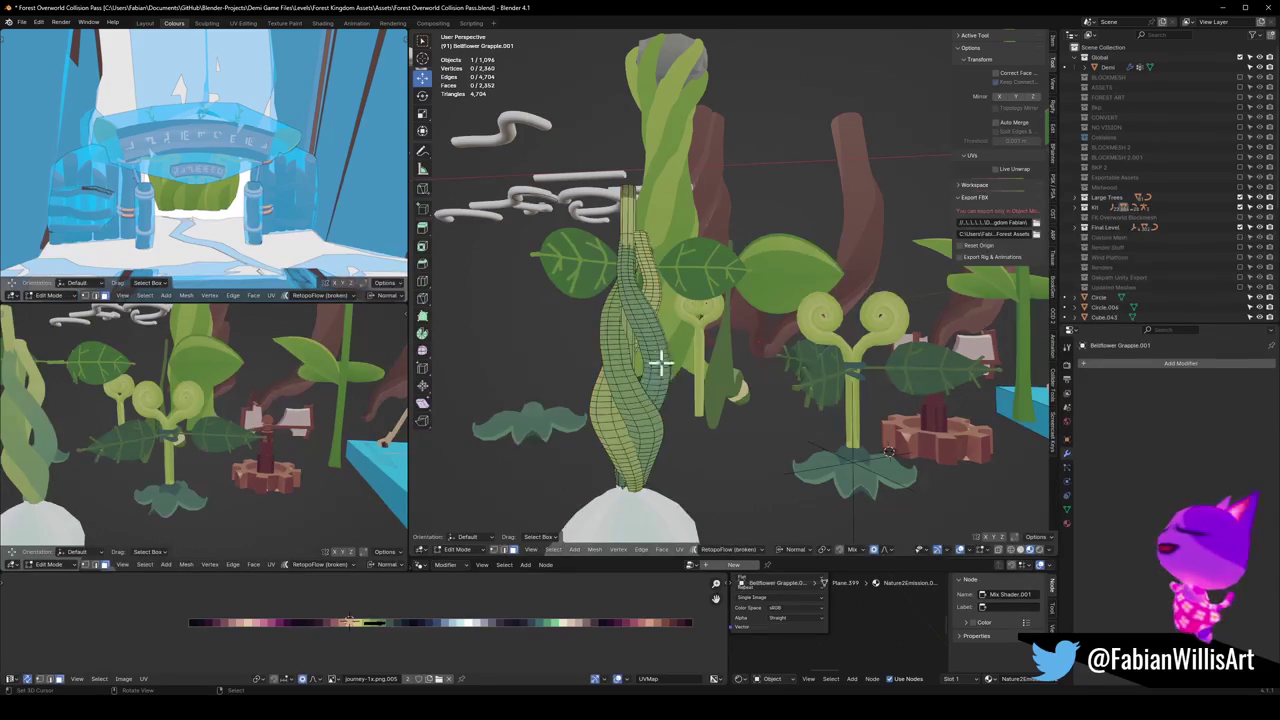
pyautogui.press('a')
pyautogui.hotkey('alt', 's')
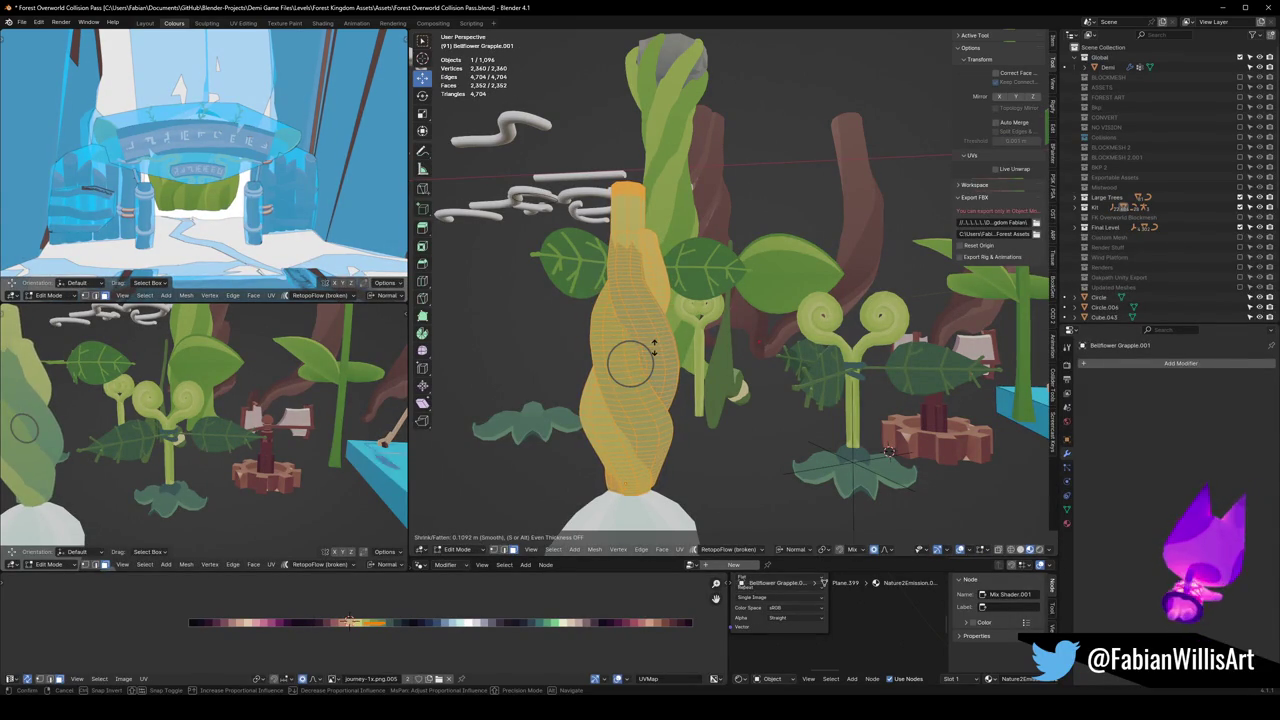
pyautogui.click(653, 347)
pyautogui.press('Tab')
pyautogui.moveTo(677, 357)
pyautogui.mouseDown(button='middle')
pyautogui.moveTo(748, 371)
pyautogui.moveTo(814, 343)
pyautogui.moveTo(889, 337)
pyautogui.moveTo(703, 383)
pyautogui.moveTo(671, 363)
pyautogui.moveTo(690, 385)
pyautogui.moveTo(648, 240)
pyautogui.mouseUp(button='middle')
pyautogui.scroll(3, 685, 385)
pyautogui.keyDown('alt'); pyautogui.middleClick(648, 240); pyautogui.keyUp('alt')
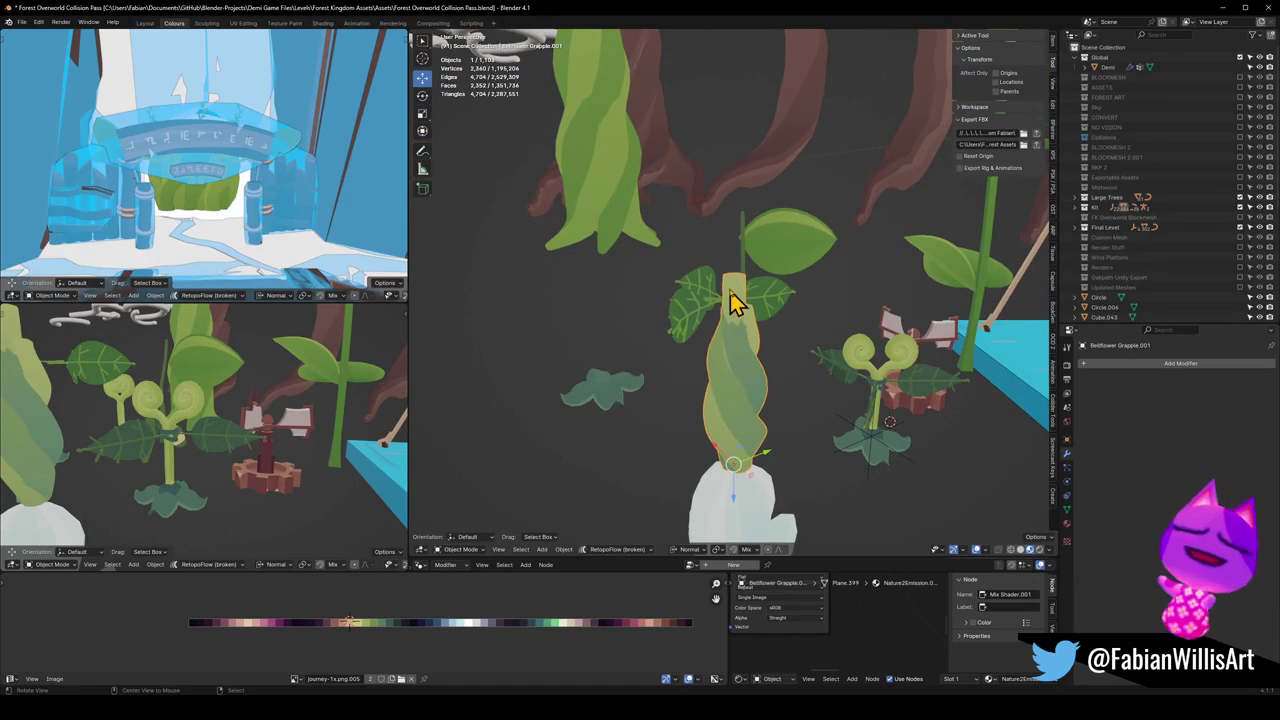
# Step: Add a loop cut near the stem top and delete the faces above it
pyautogui.press('Tab')
pyautogui.scroll(2, 740, 305)
pyautogui.scroll(3, 740, 305)
pyautogui.scroll(2, 742, 308)
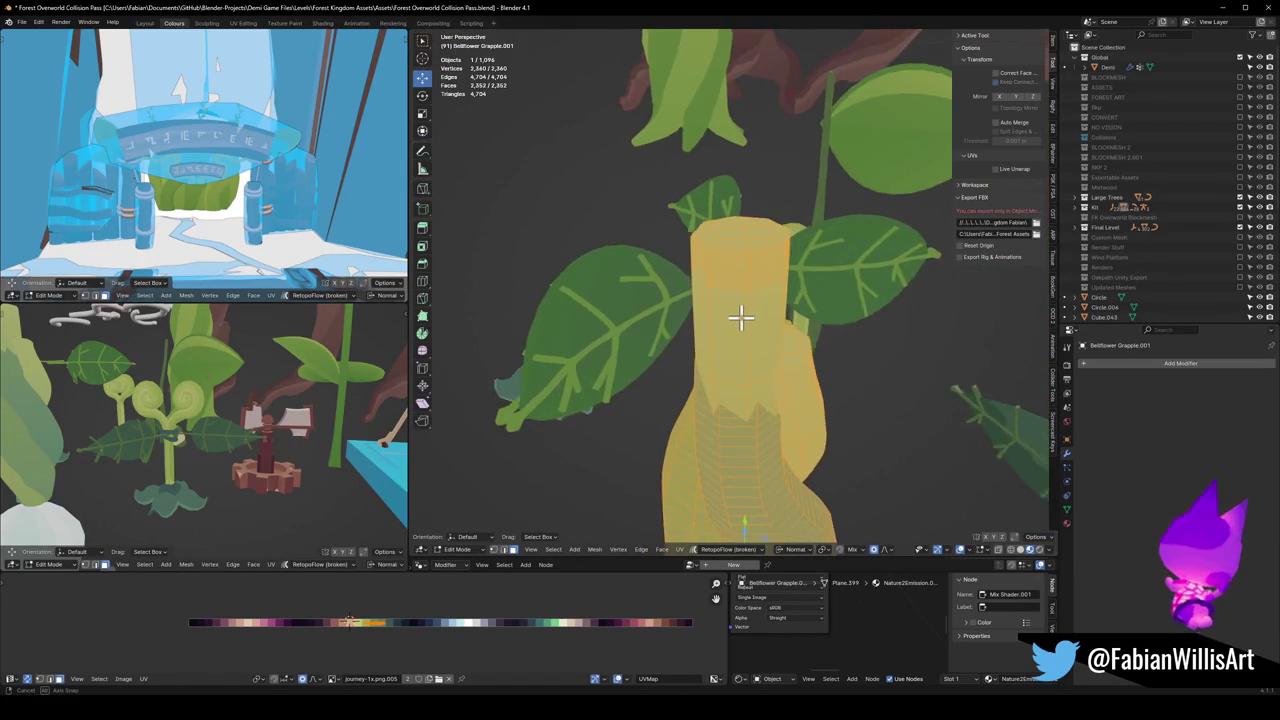
pyautogui.moveTo(742, 310); pyautogui.dragTo(746, 291, button='middle')
pyautogui.hotkey('alt', 'a')
pyautogui.hotkey('ctrl', 'r')
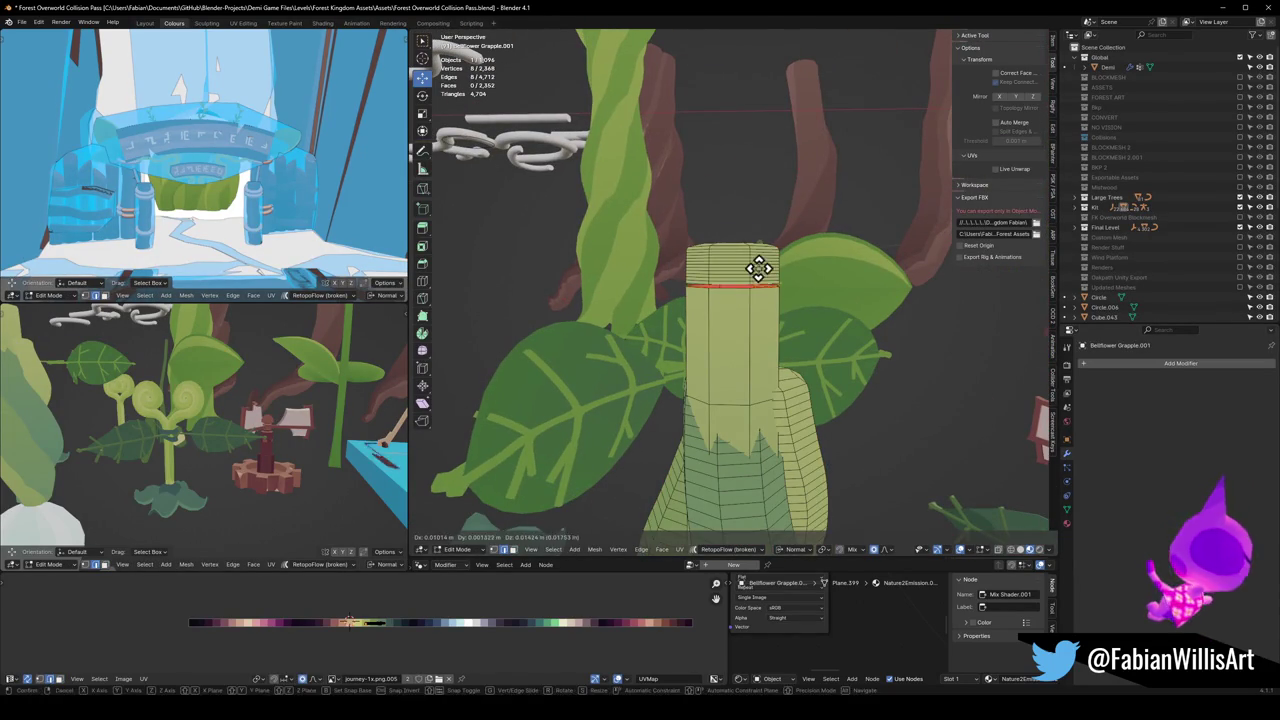
pyautogui.click(736, 262)
pyautogui.press('x')
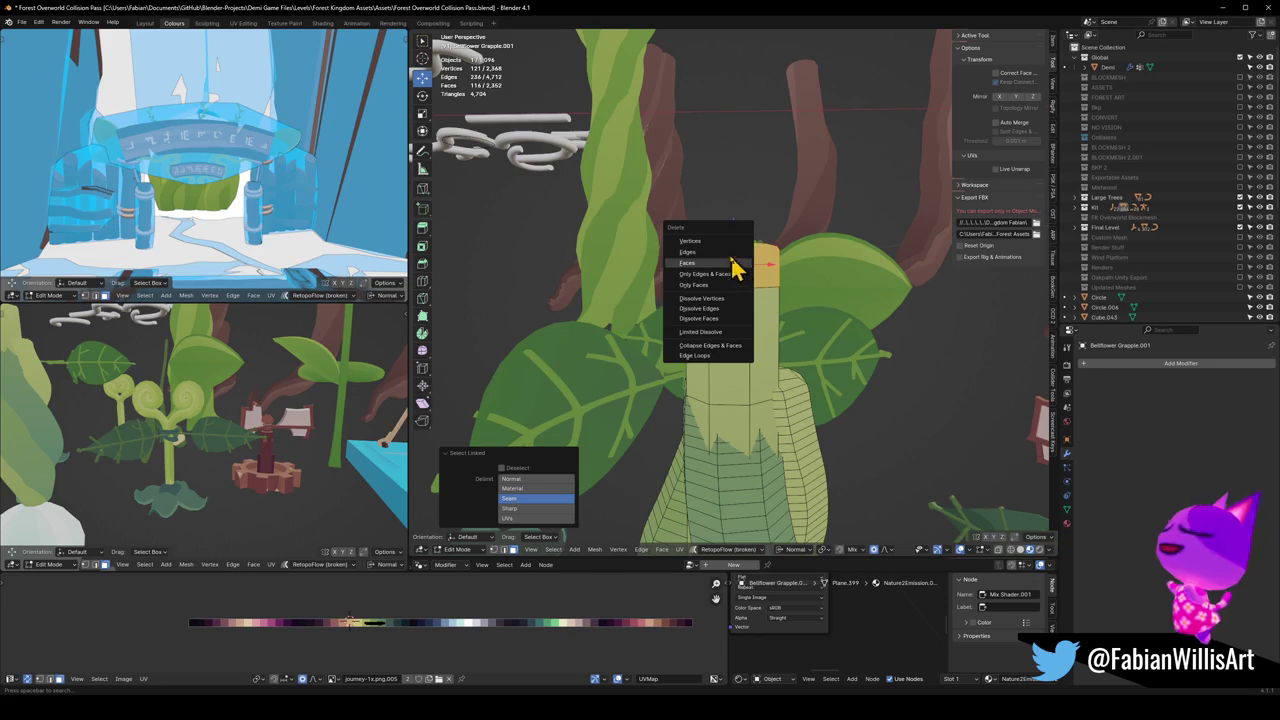
pyautogui.click(737, 268)
# Step: Taper the stem's top ring with proportional scaling in its plane
pyautogui.scroll(3, 730, 290)
pyautogui.scroll(-3, 733, 287)
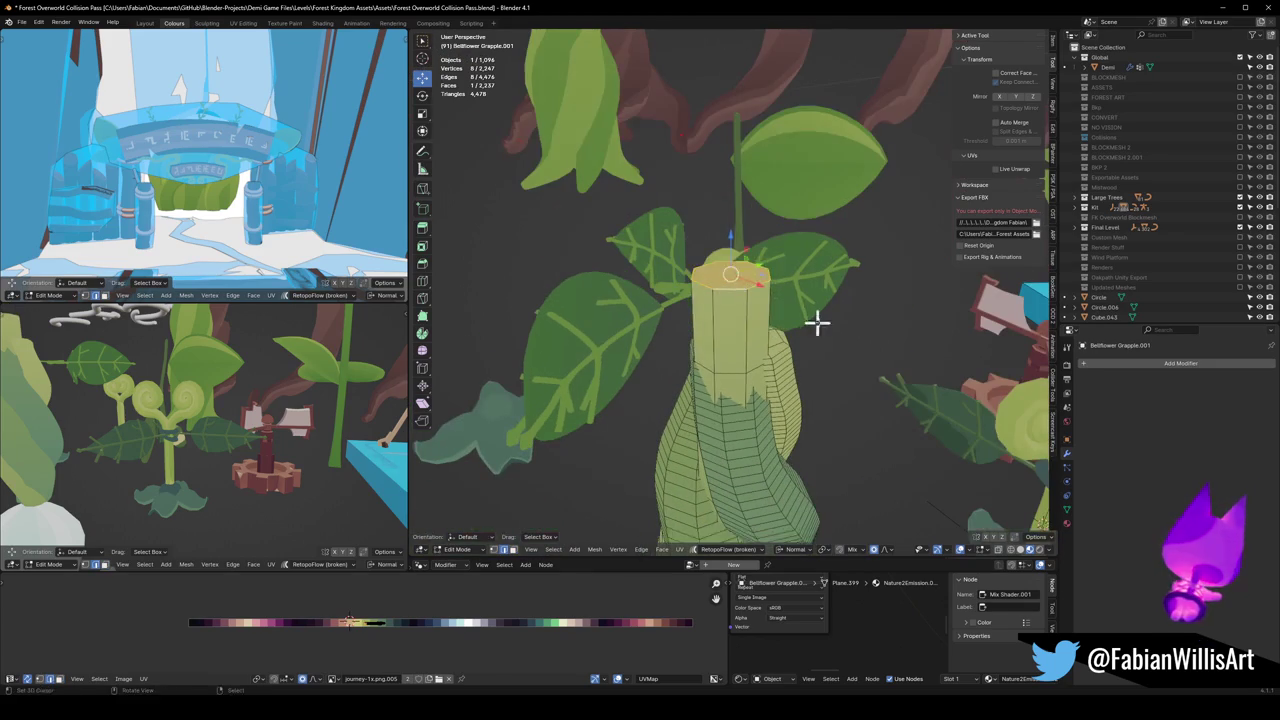
pyautogui.press('s')
pyautogui.scroll(-7, 769, 298)
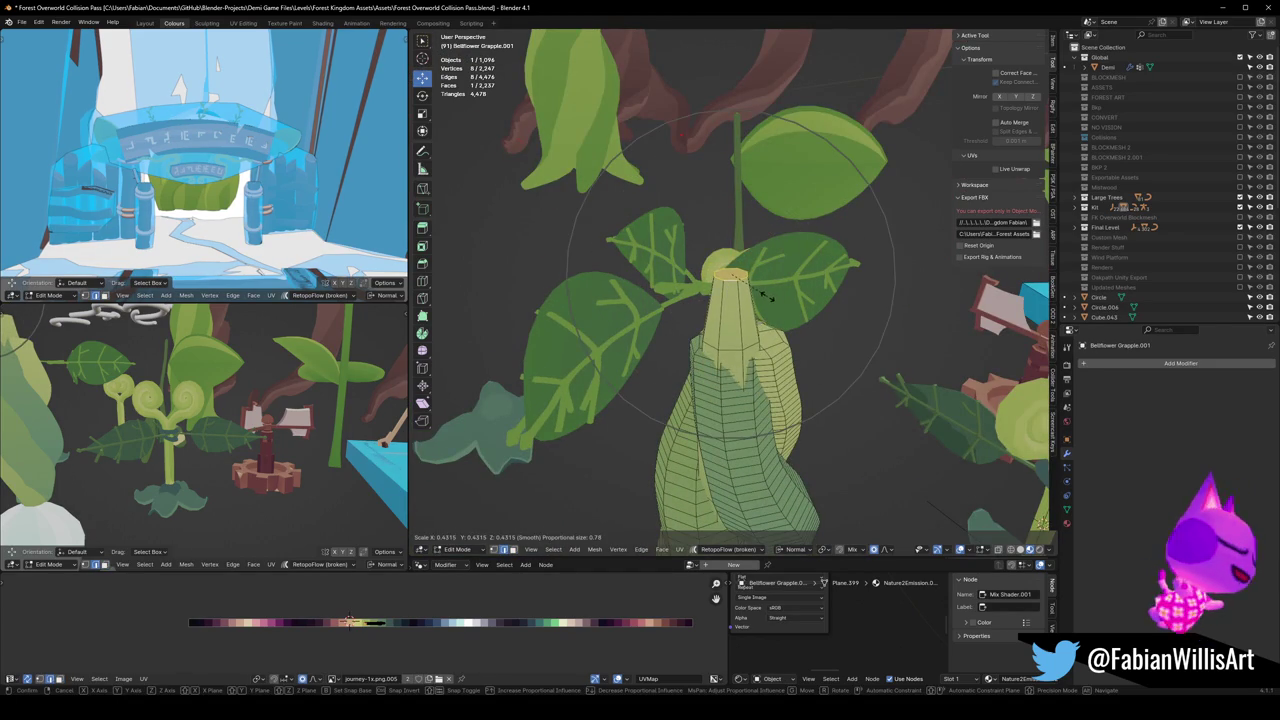
pyautogui.press('Escape')
pyautogui.click(886, 550)
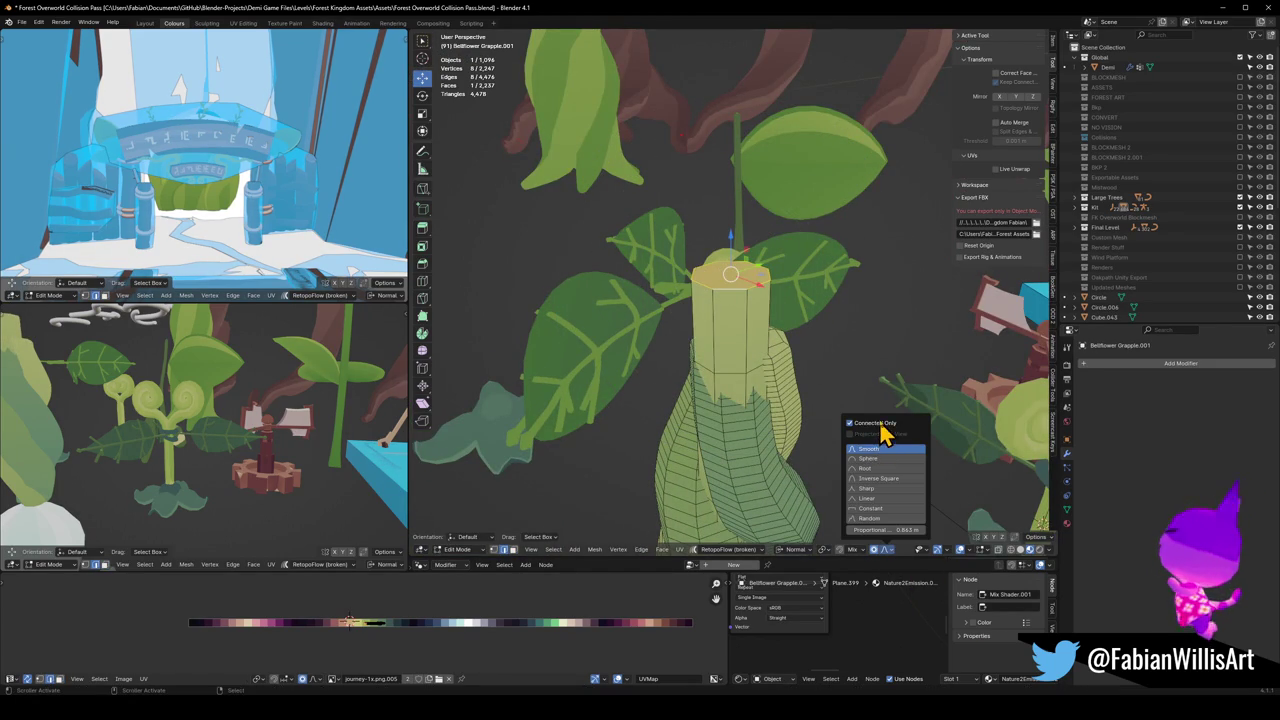
pyautogui.press('s')
pyautogui.hotkey('shift', 'z')
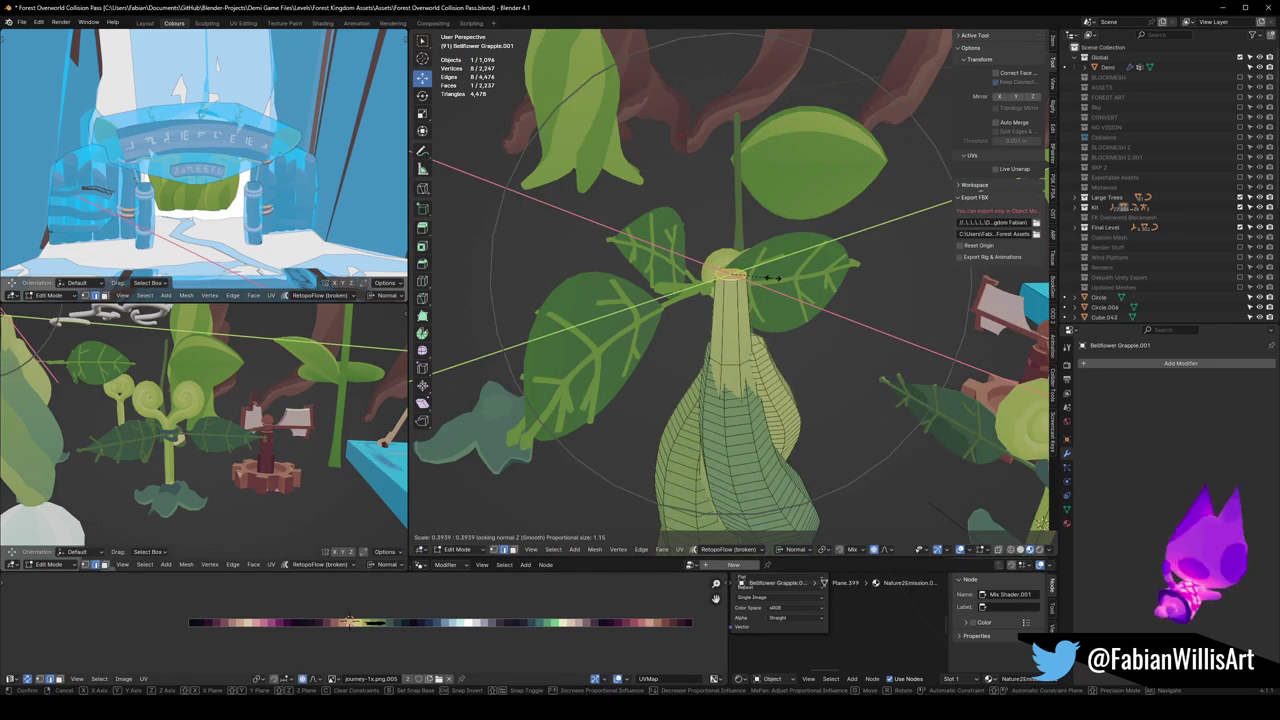
pyautogui.click(770, 278)
# Step: Close the stem top with a face and bevel it into a rounded cap
pyautogui.hotkey('ctrl', 'b')
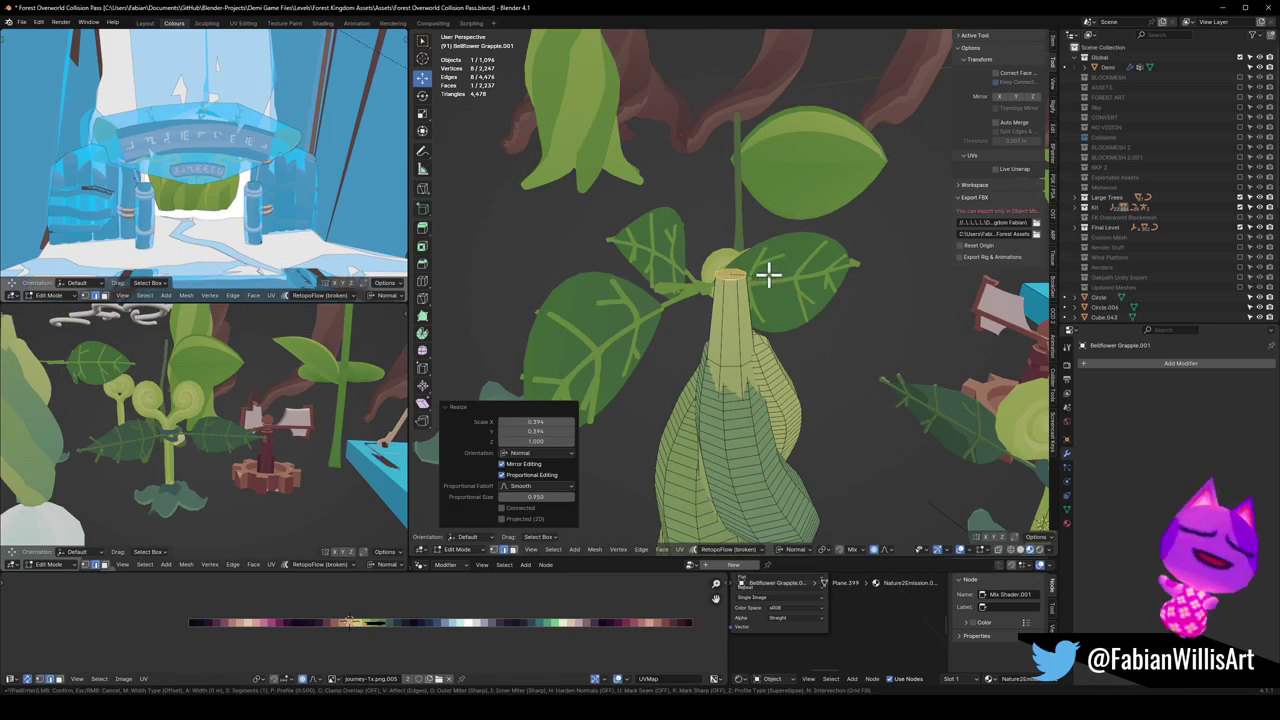
pyautogui.rightClick(773, 261)
pyautogui.rightClick(763, 323)
pyautogui.click(729, 323)
pyautogui.scroll(2, 737, 278)
pyautogui.hotkey('ctrl', 'b')
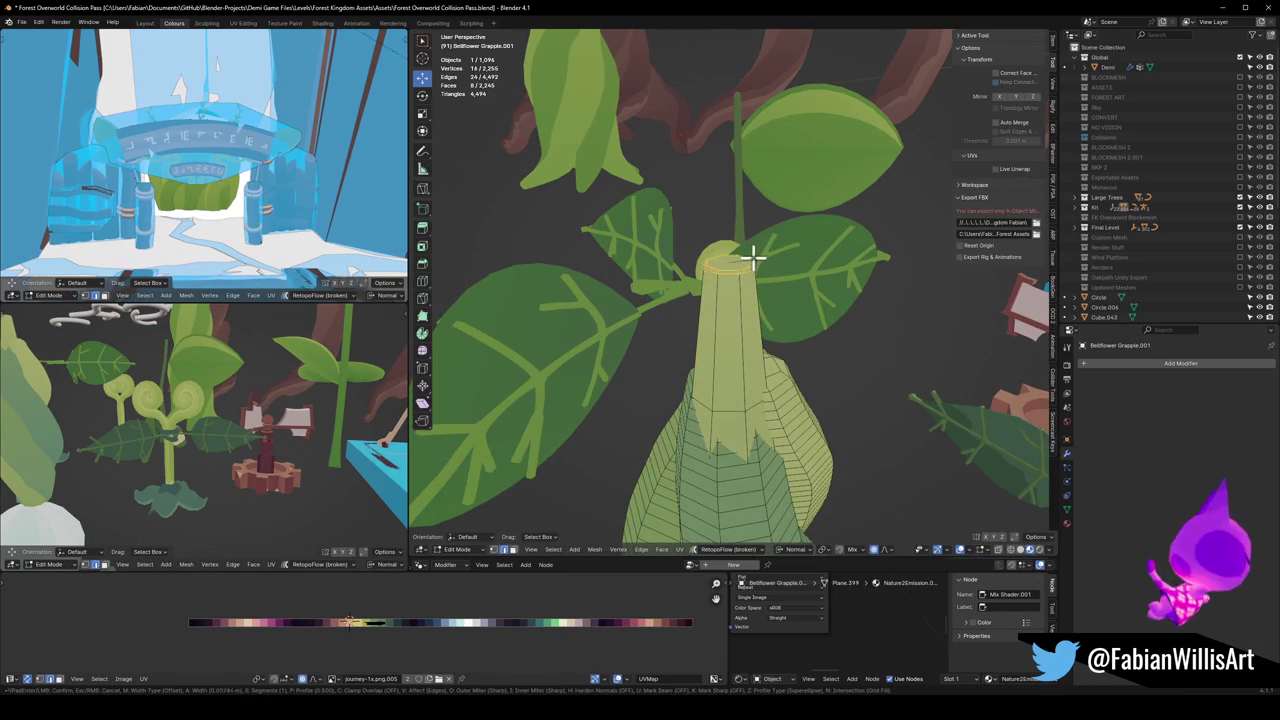
pyautogui.click(760, 250)
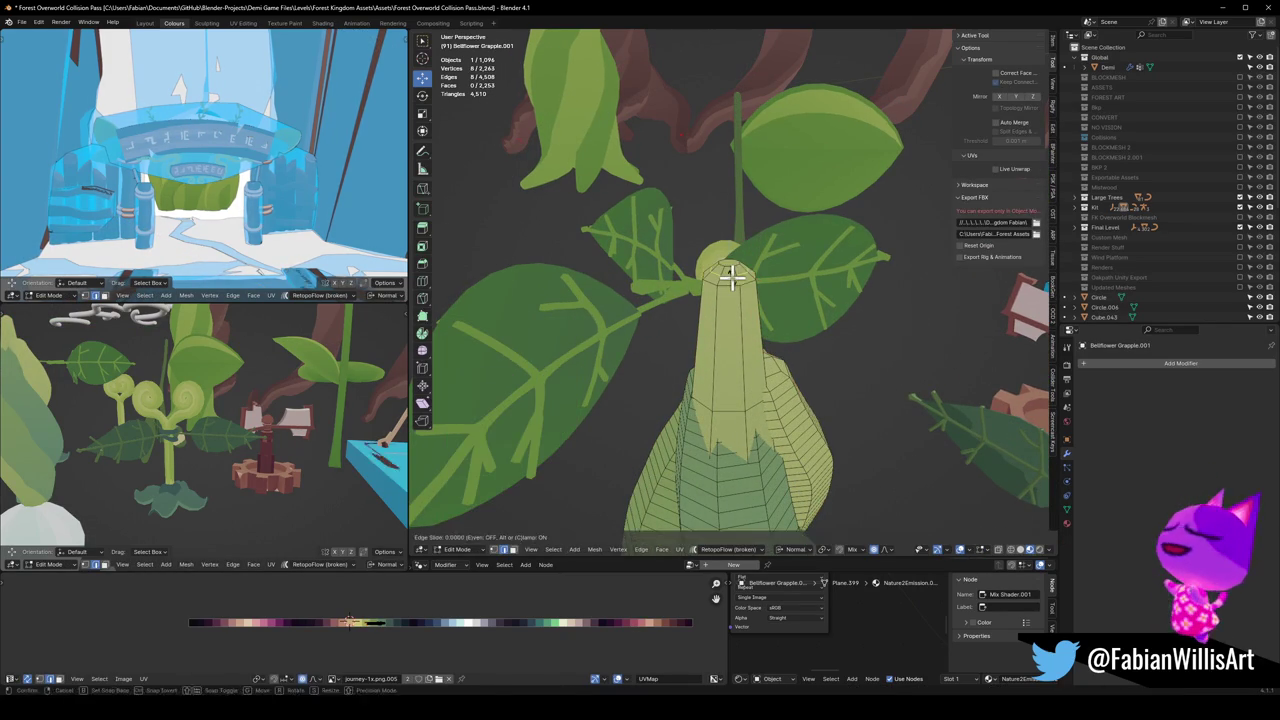
pyautogui.click(731, 272)
# Step: Slide the new edge loop along the stem near its tip, then save the file
pyautogui.hotkey('alt', 's')
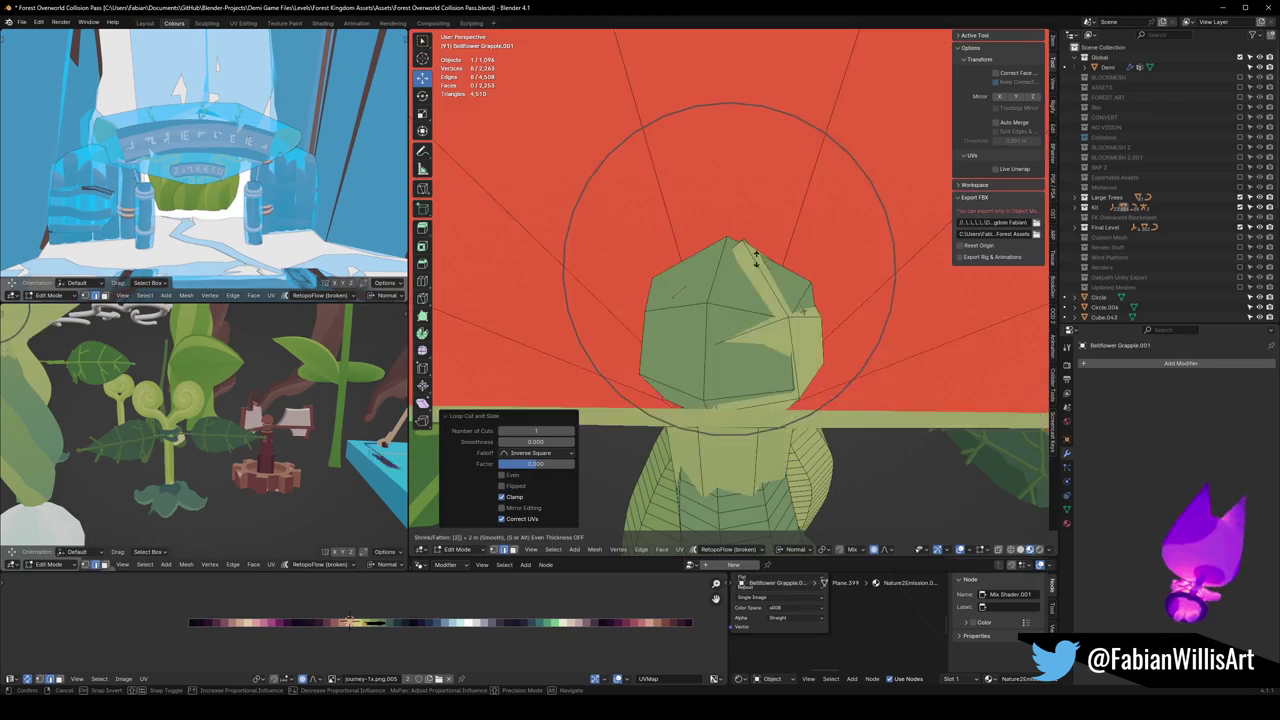
pyautogui.press('Escape')
pyautogui.press('g')
pyautogui.press('g')
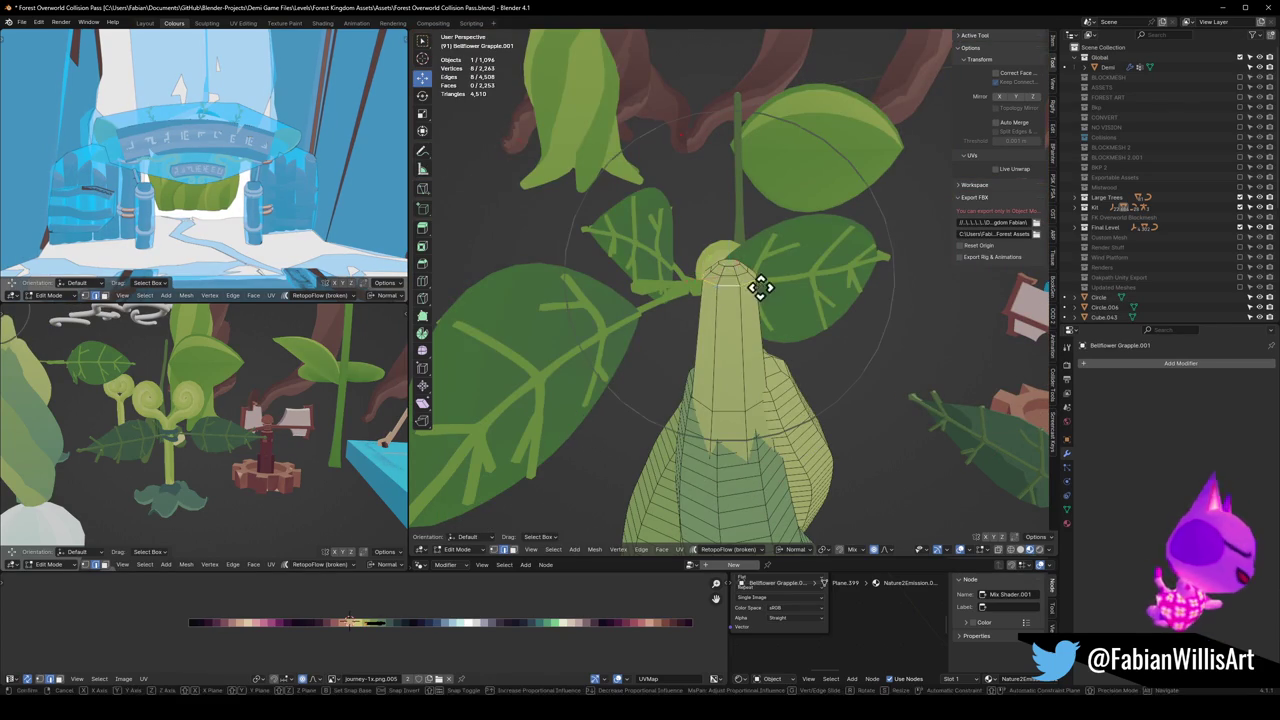
pyautogui.click(759, 290)
pyautogui.moveTo(759, 290)
pyautogui.mouseDown(button='middle')
pyautogui.moveTo(766, 337)
pyautogui.moveTo(766, 306)
pyautogui.mouseUp(button='middle')
pyautogui.press('Tab')
pyautogui.scroll(-3, 757, 312)
pyautogui.hotkey('ctrl', 's')
# Step: Select the bellflower stem and begin scaling its width only
pyautogui.moveTo(726, 354)
pyautogui.mouseDown(button='middle')
pyautogui.moveTo(757, 352)
pyautogui.moveTo(666, 360)
pyautogui.moveTo(691, 334)
pyautogui.mouseUp(button='middle')
pyautogui.scroll(3, 757, 352)
pyautogui.click(691, 334)
pyautogui.press('s')
pyautogui.hotkey('shift', 'z')
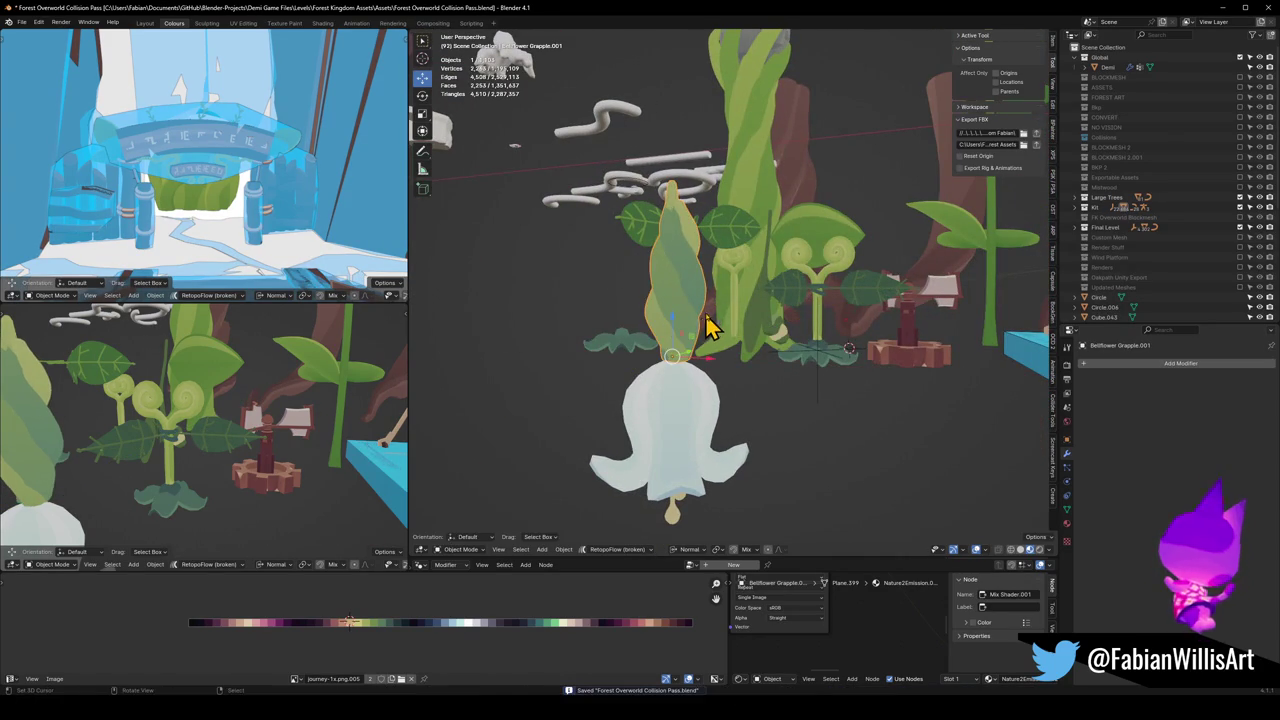
# Step: Confirm the thinner stem and apply its rotation and scale
pyautogui.click(709, 337)
pyautogui.click(709, 337)
pyautogui.moveTo(709, 337)
pyautogui.mouseDown(button='middle')
pyautogui.moveTo(709, 351)
pyautogui.moveTo(678, 325)
pyautogui.moveTo(865, 378)
pyautogui.mouseUp(button='middle')
pyautogui.click(678, 325)
pyautogui.hotkey('ctrl', 'a')
pyautogui.click(680, 323)
# Step: Delete Empty.012 and snap the bellflower stem to the 3D cursor at the sprout base
pyautogui.scroll(3, 686, 330)
pyautogui.click(856, 347)
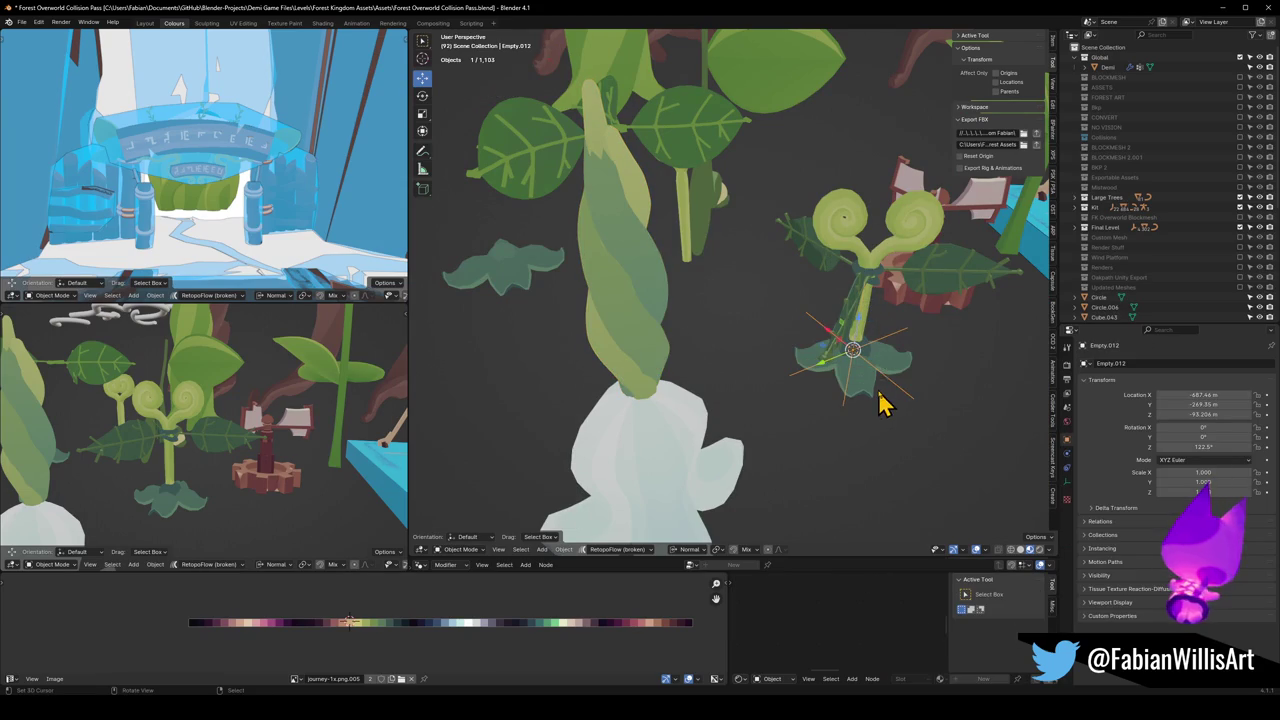
pyautogui.press('Delete')
pyautogui.click(657, 370)
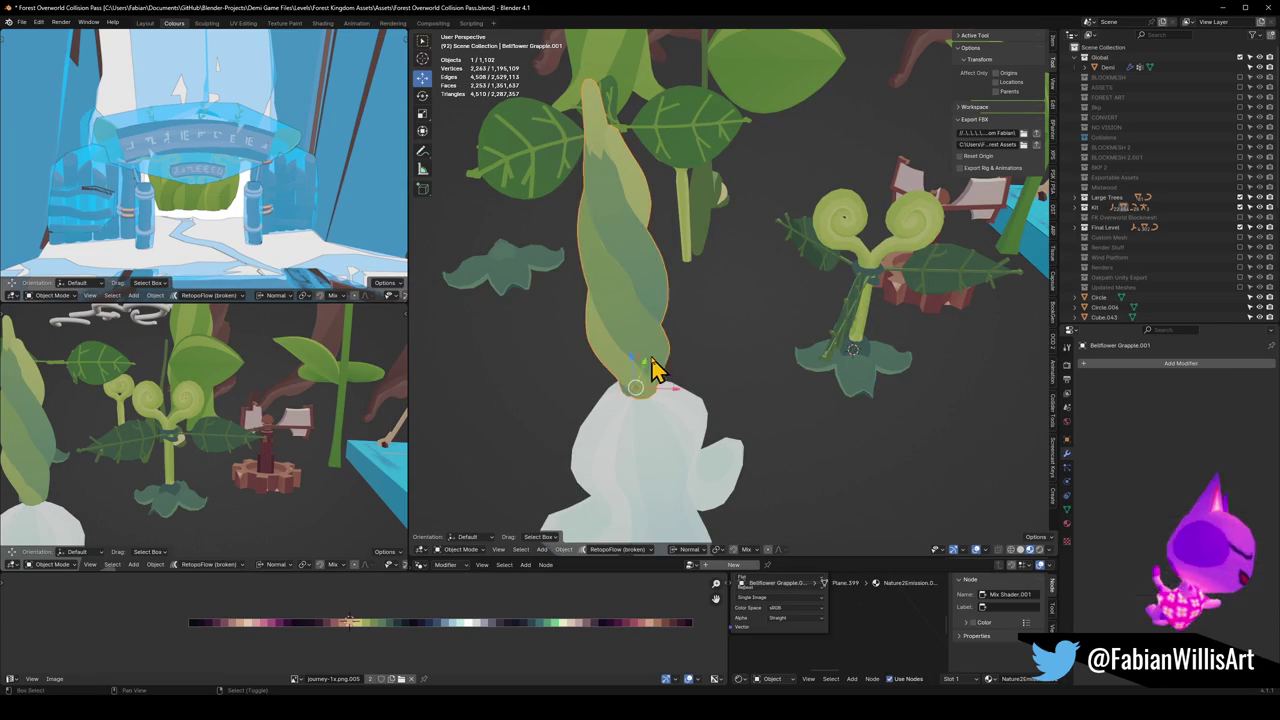
pyautogui.hotkey('shift', 's')
pyautogui.click(820, 294)
# Step: Resize the stem to fit the sprout base
pyautogui.press('KP_Decimal')
pyautogui.press('s')
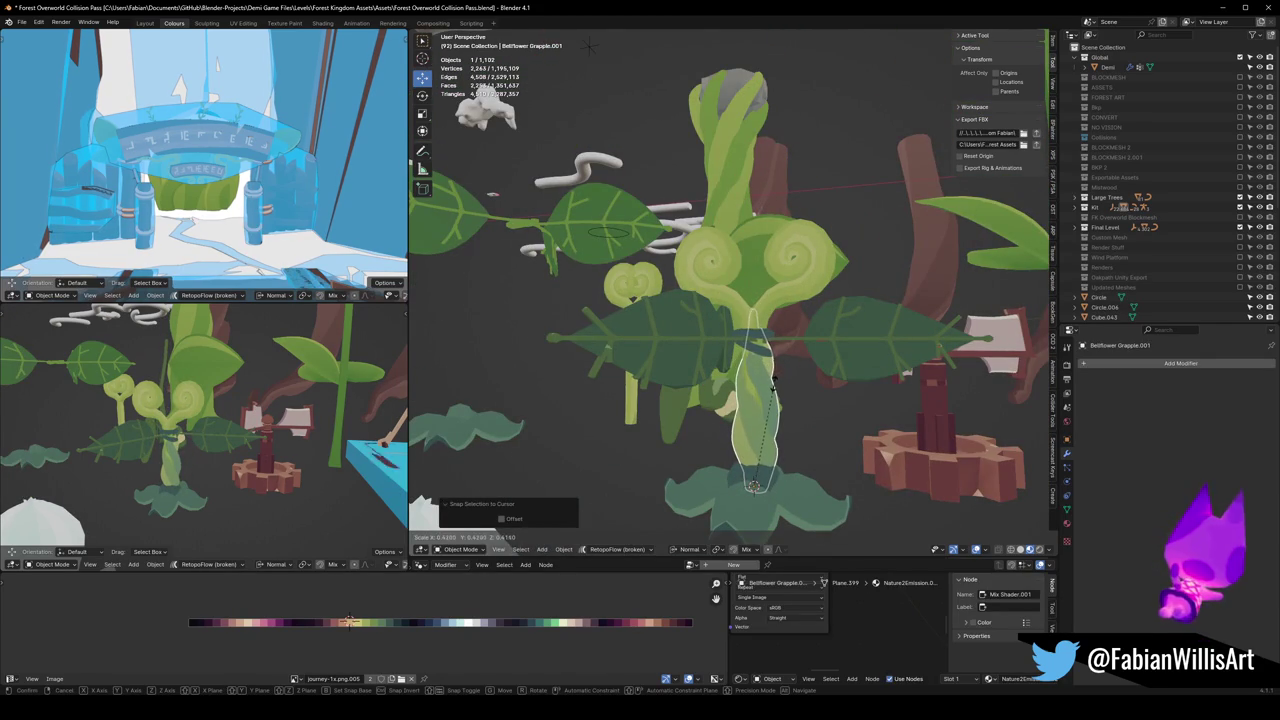
pyautogui.click(777, 351)
pyautogui.hotkey('alt', 'a')
pyautogui.moveTo(777, 351)
pyautogui.mouseDown(button='middle')
pyautogui.moveTo(720, 360)
pyautogui.moveTo(925, 355)
pyautogui.moveTo(772, 360)
pyautogui.moveTo(763, 394)
pyautogui.moveTo(777, 350)
pyautogui.mouseUp(button='middle')
pyautogui.scroll(4, 777, 350)
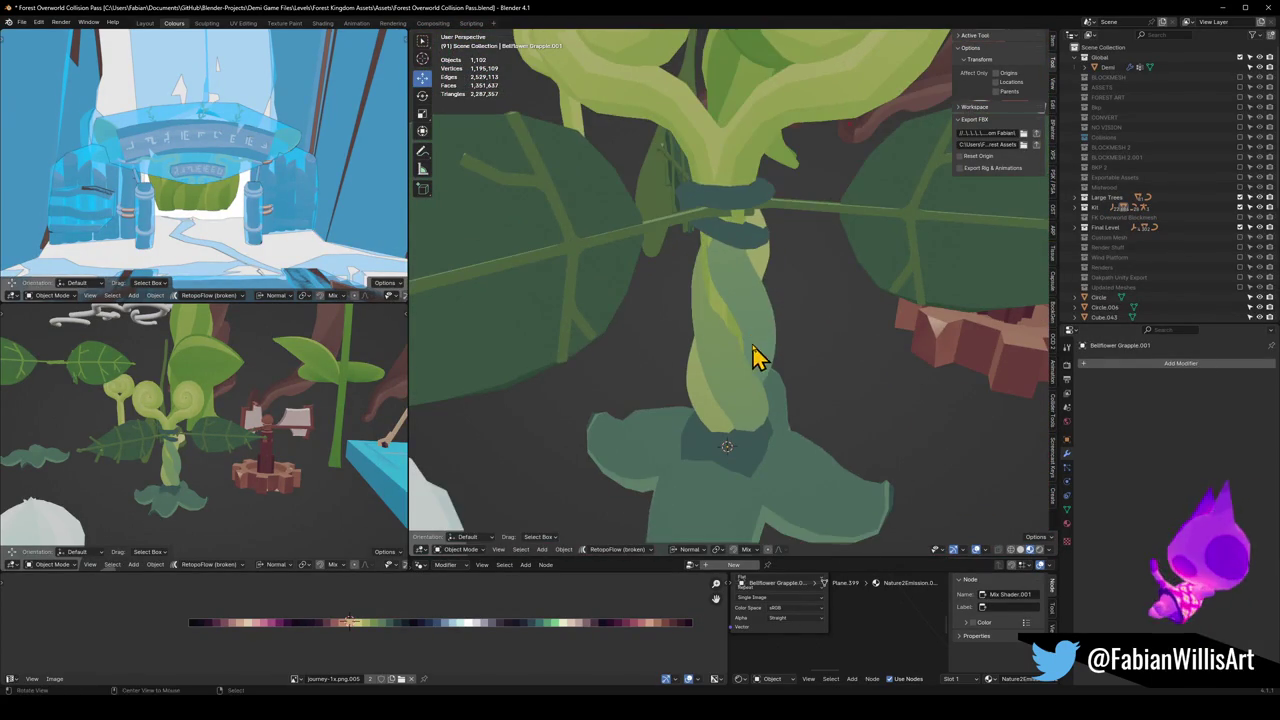
# Step: Slim the stem's width to 0.86 while keeping its height
pyautogui.click(762, 325)
pyautogui.press('s')
pyautogui.hotkey('shift', 'z')
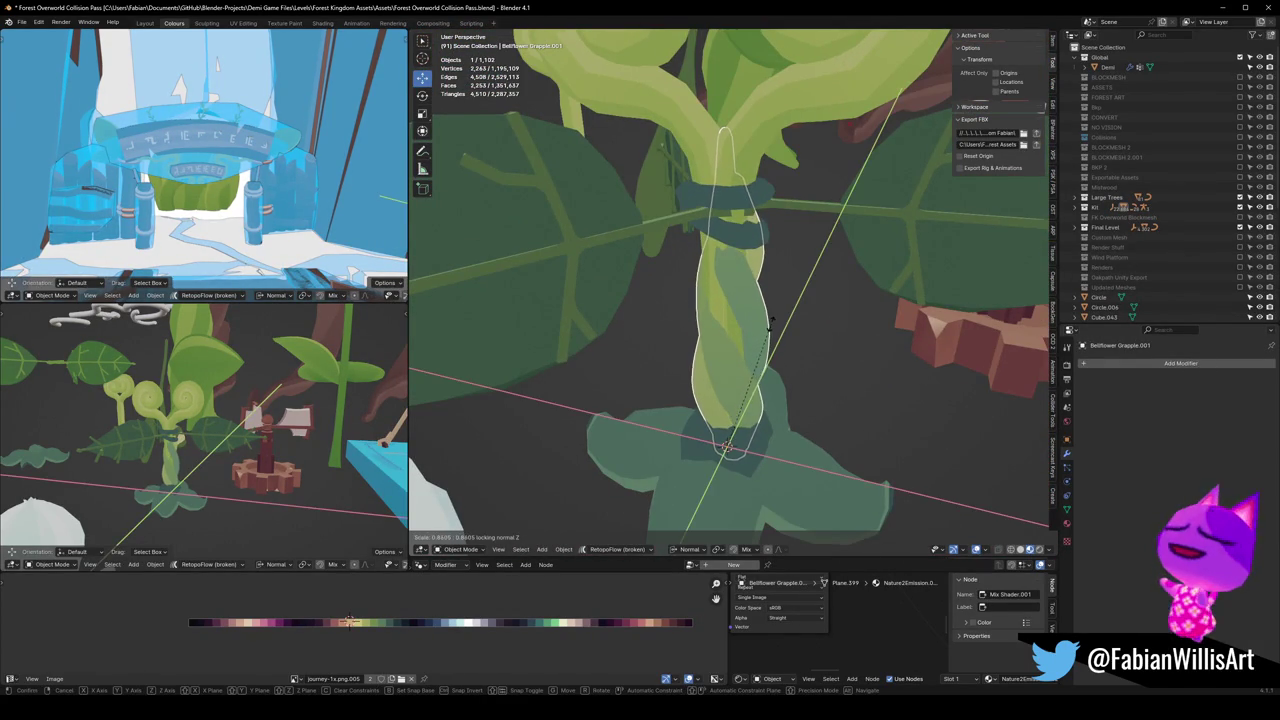
pyautogui.click(760, 335)
pyautogui.moveTo(771, 343)
pyautogui.mouseDown(button='middle')
pyautogui.moveTo(757, 334)
pyautogui.moveTo(757, 268)
pyautogui.moveTo(787, 330)
pyautogui.moveTo(743, 334)
pyautogui.moveTo(808, 343)
pyautogui.moveTo(818, 320)
pyautogui.moveTo(817, 349)
pyautogui.moveTo(877, 343)
pyautogui.moveTo(629, 329)
pyautogui.moveTo(757, 343)
pyautogui.mouseUp(button='middle')
pyautogui.hotkey('alt', 'a')
pyautogui.scroll(-3, 771, 289)
pyautogui.scroll(3, 808, 343)
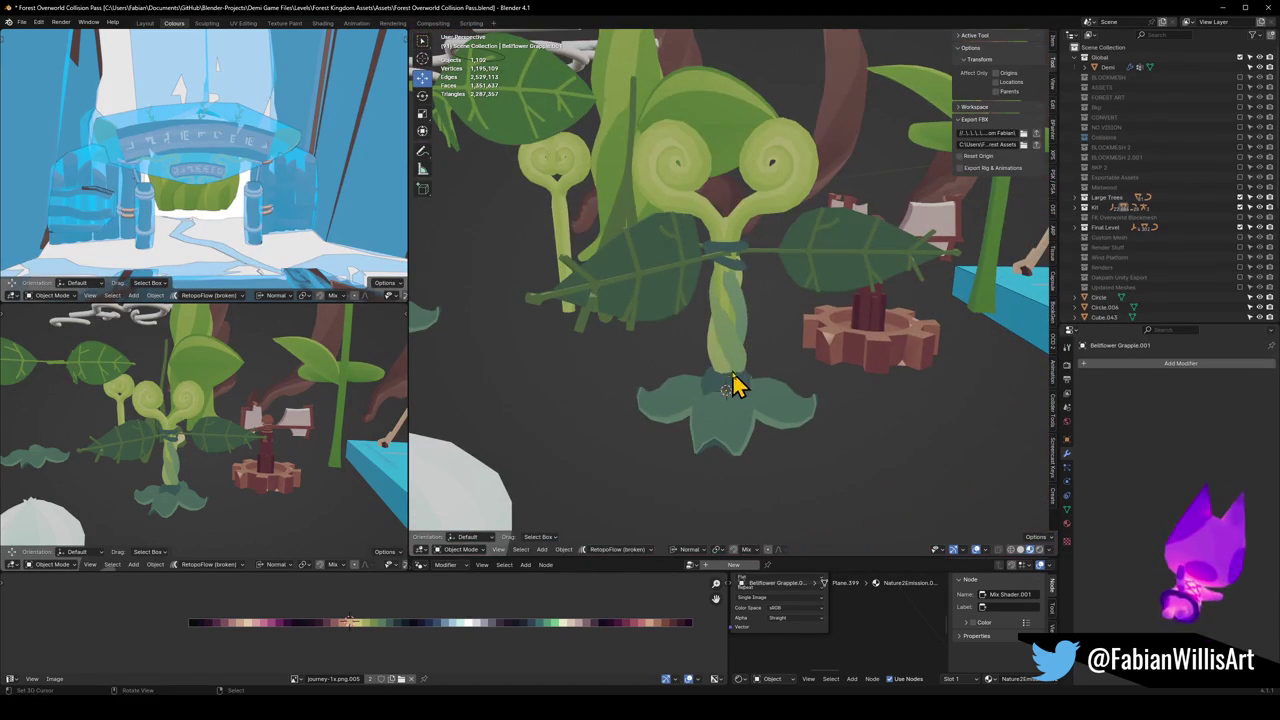
# Step: Scale the small base piece's width to fit under the stem
pyautogui.click(735, 386)
pyautogui.press('s')
pyautogui.hotkey('shift', 'z')
pyautogui.click(730, 377)
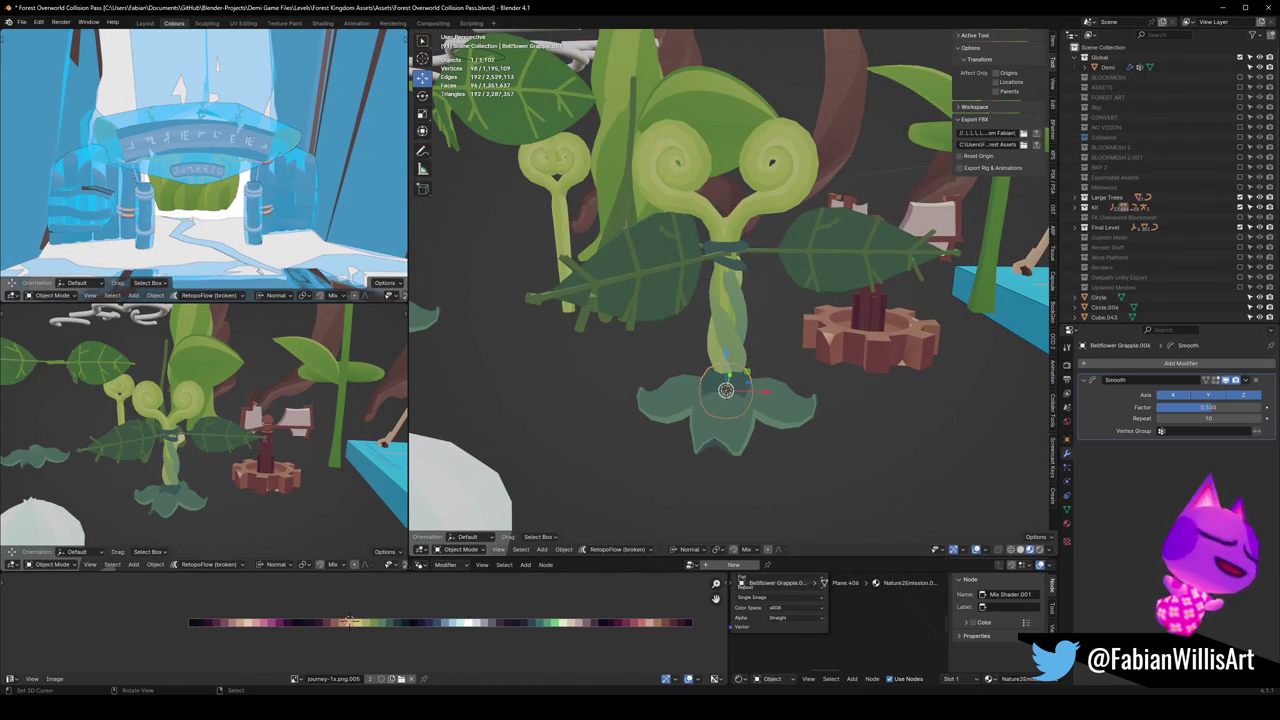
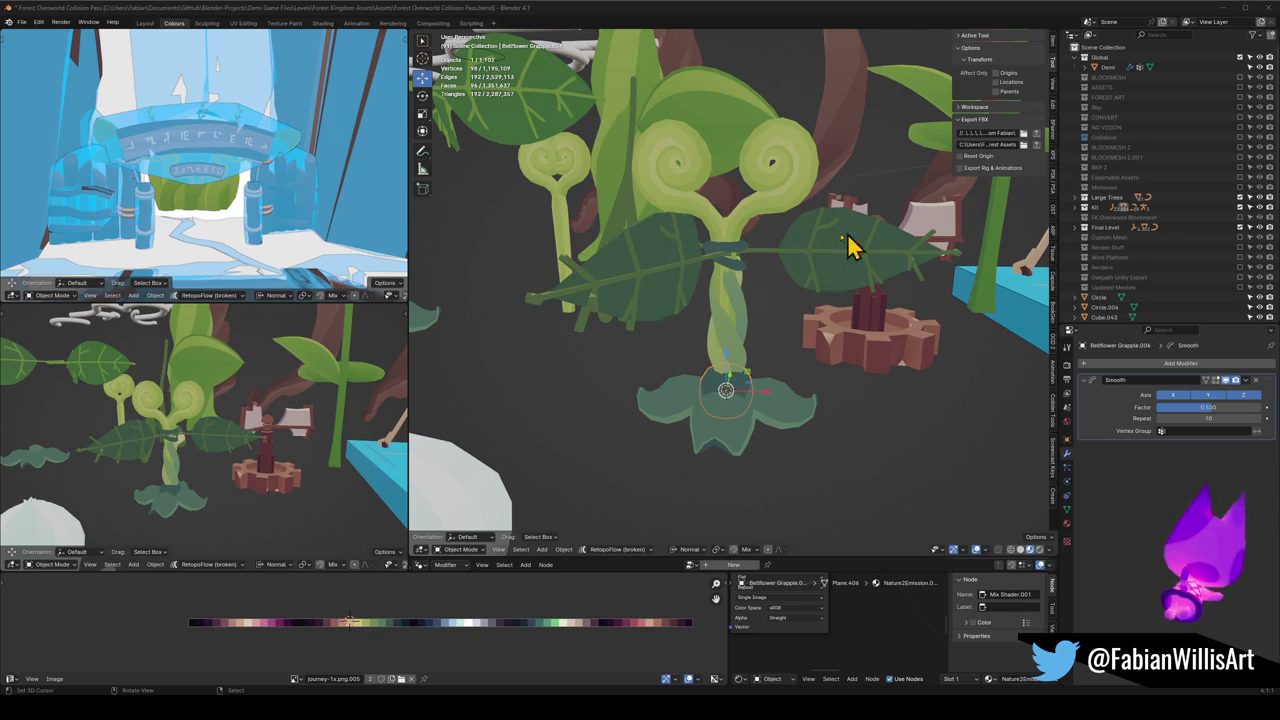
# Step: Inspect the bellflower plant from several angles and save the Forest Overworld scene
pyautogui.scroll(2, 735, 285)
pyautogui.scroll(2, 740, 290)
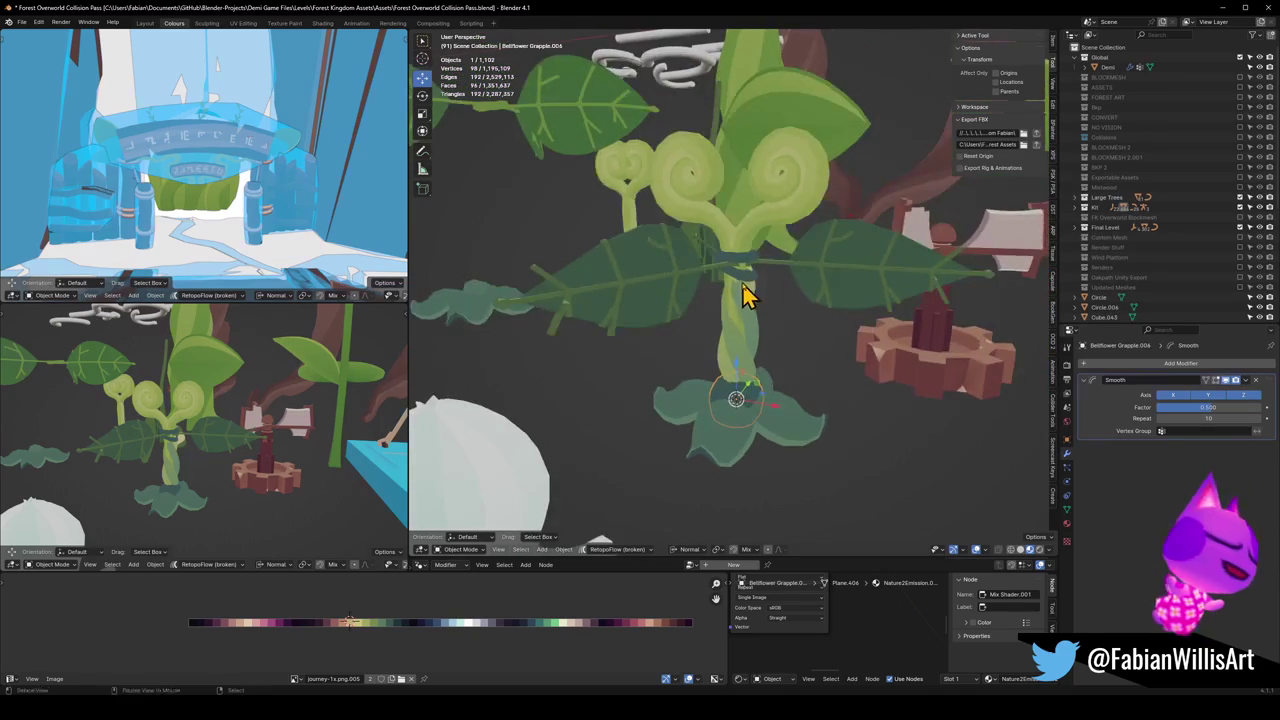
pyautogui.scroll(2, 750, 292)
pyautogui.scroll(2, 768, 297)
pyautogui.scroll(-1, 770, 305)
pyautogui.scroll(-2, 745, 315)
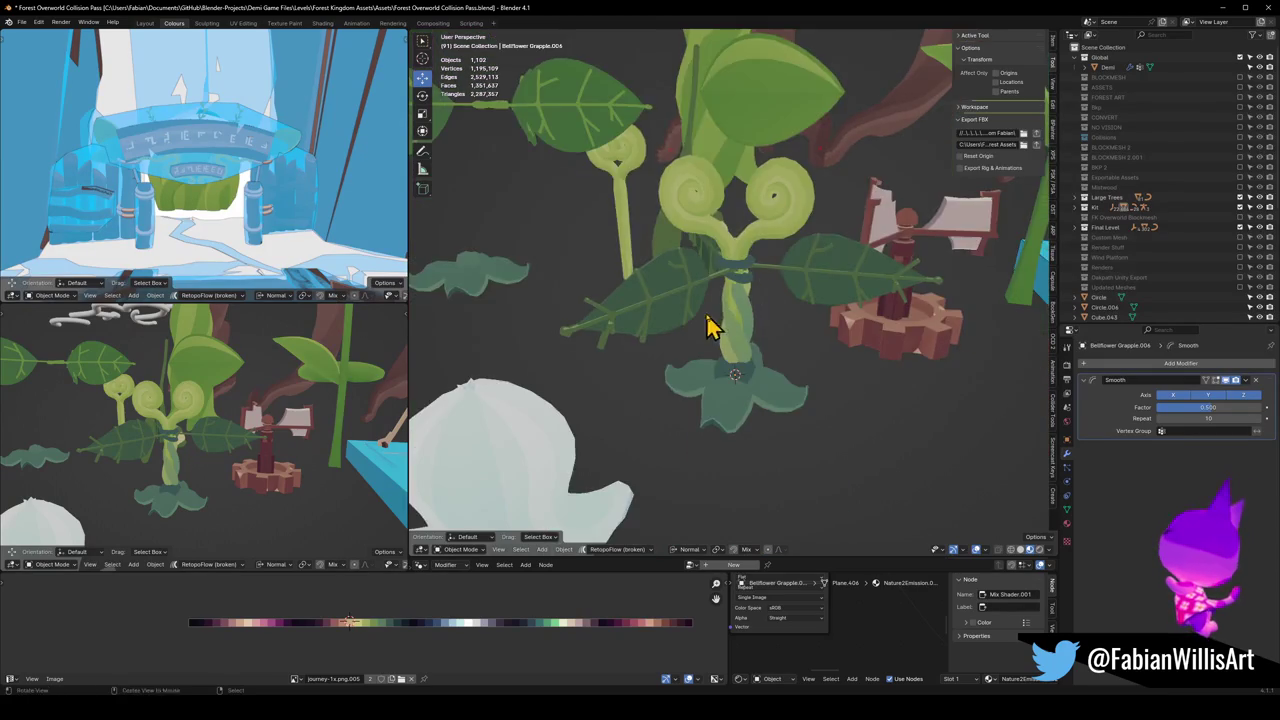
pyautogui.scroll(-2, 700, 320)
pyautogui.scroll(-2, 740, 315)
pyautogui.scroll(2, 809, 300)
pyautogui.scroll(2, 837, 323)
pyautogui.moveTo(837, 323)
pyautogui.mouseDown(button='middle')
pyautogui.moveTo(851, 331)
pyautogui.moveTo(737, 323)
pyautogui.mouseUp(button='middle')
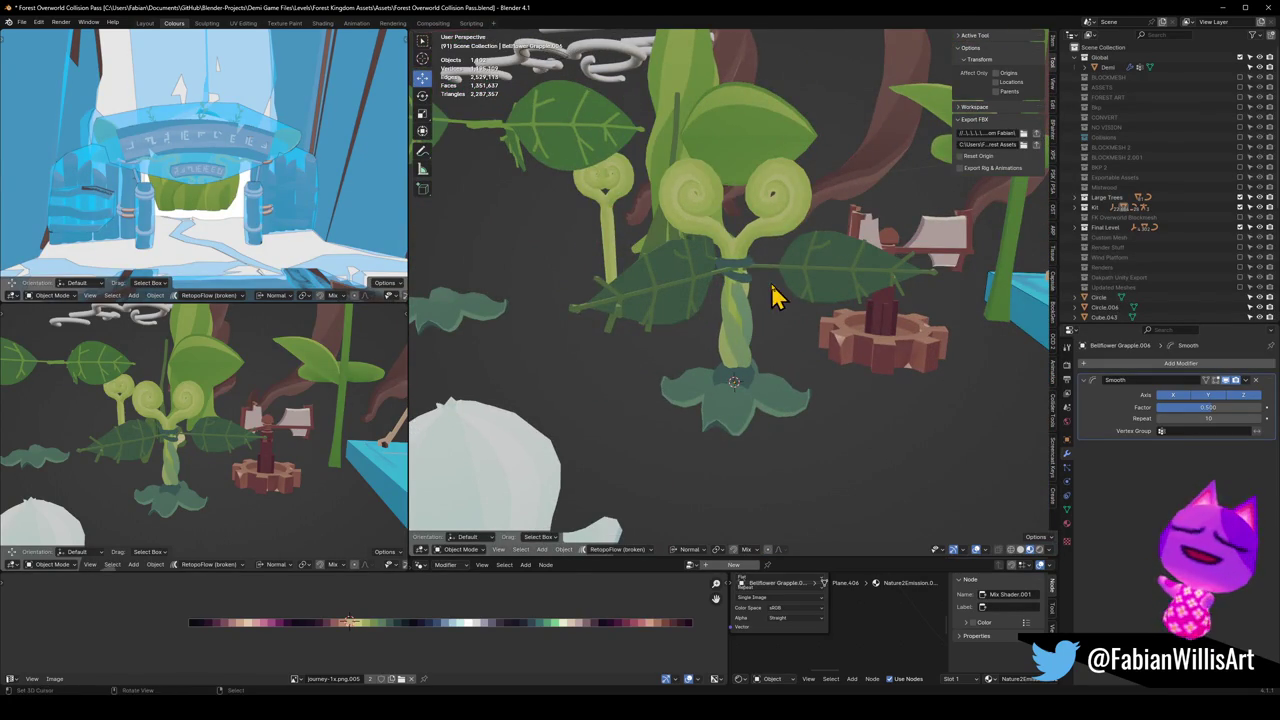
pyautogui.hotkey('ctrl', 's')
# Step: Select the broad right leaf
pyautogui.scroll(-2, 770, 300)
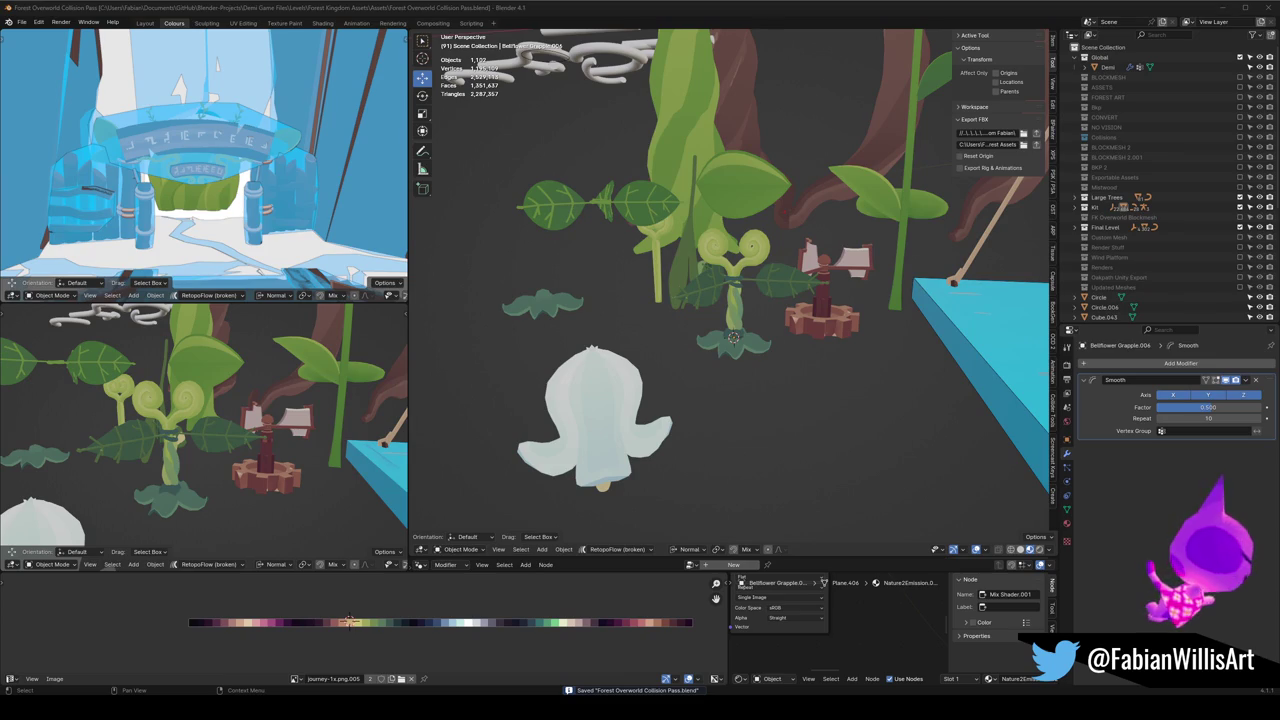
pyautogui.scroll(4, 783, 388)
pyautogui.click(851, 296)
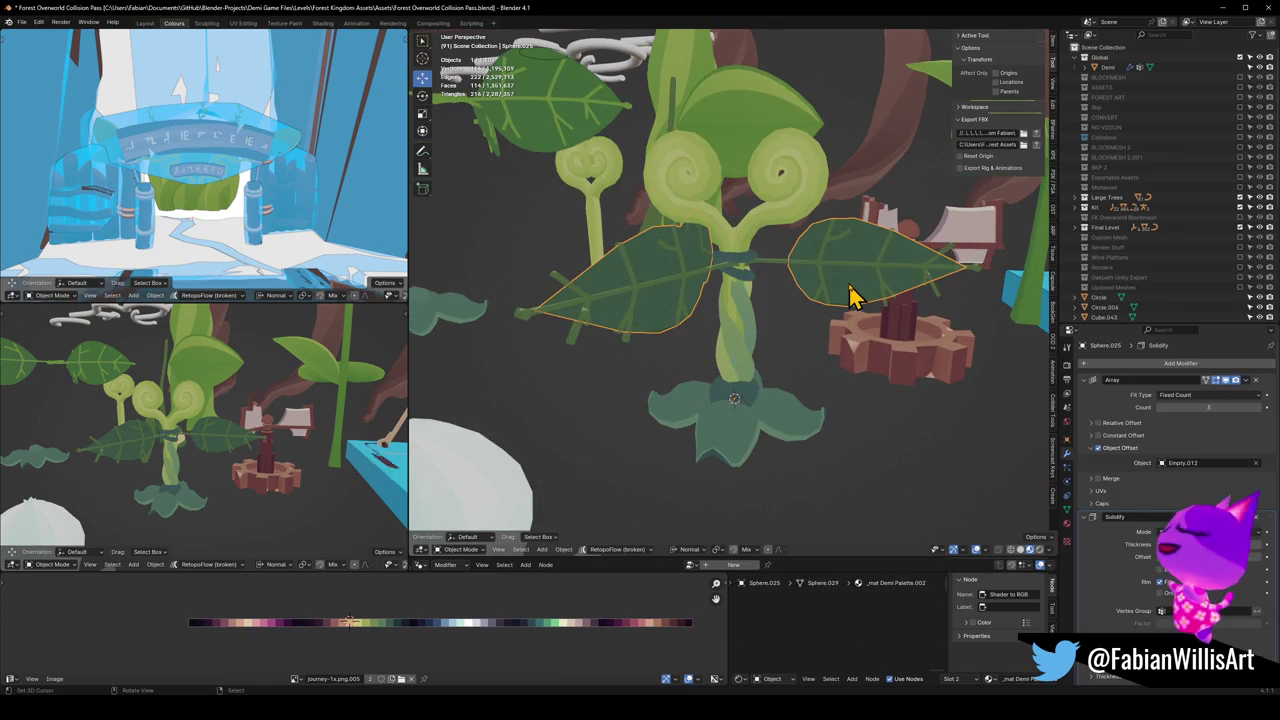
# Step: Slide all of the broad leaf's UVs horizontally along the palette to recolour it
pyautogui.press('Tab')
pyautogui.press('a')
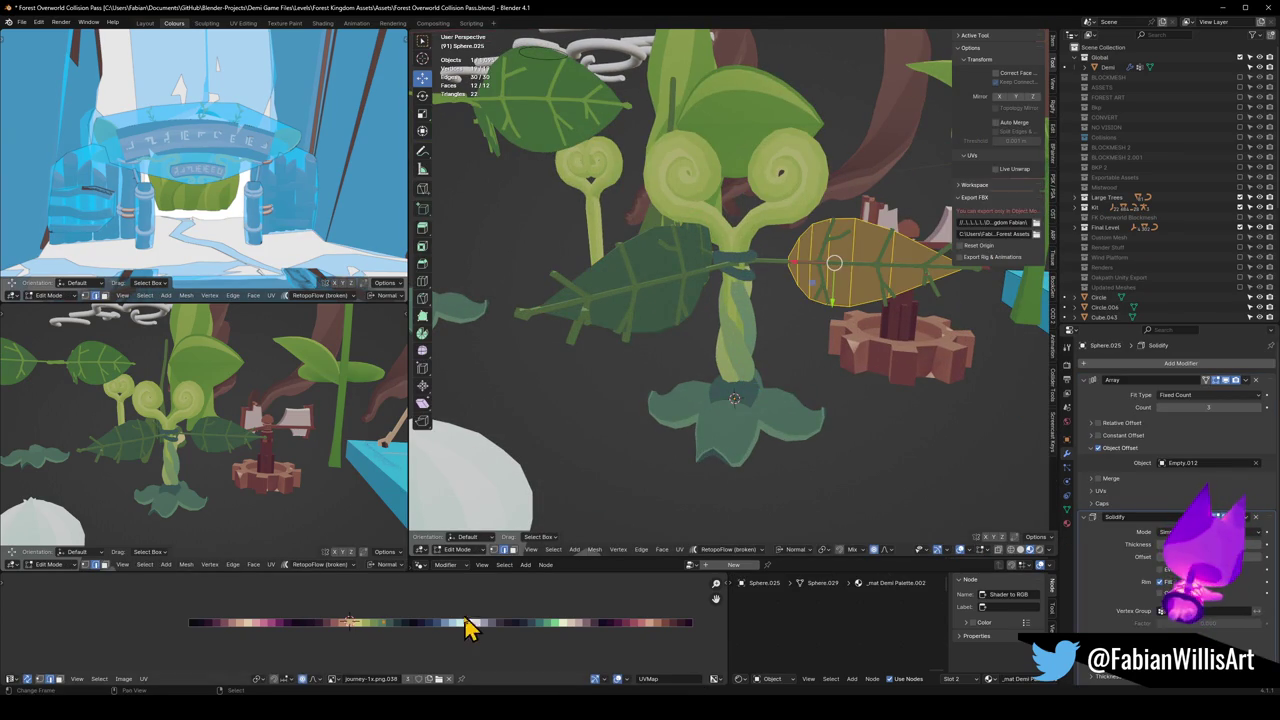
pyautogui.press('g')
pyautogui.press('x')
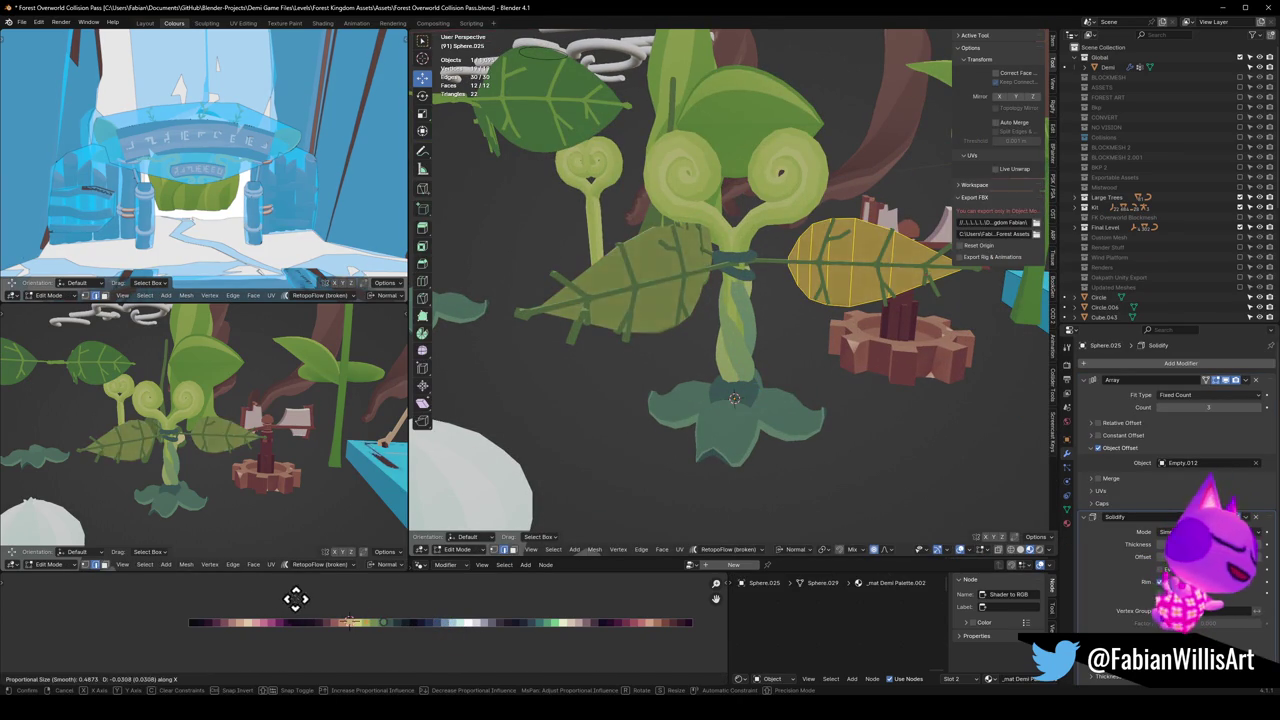
pyautogui.click(403, 607)
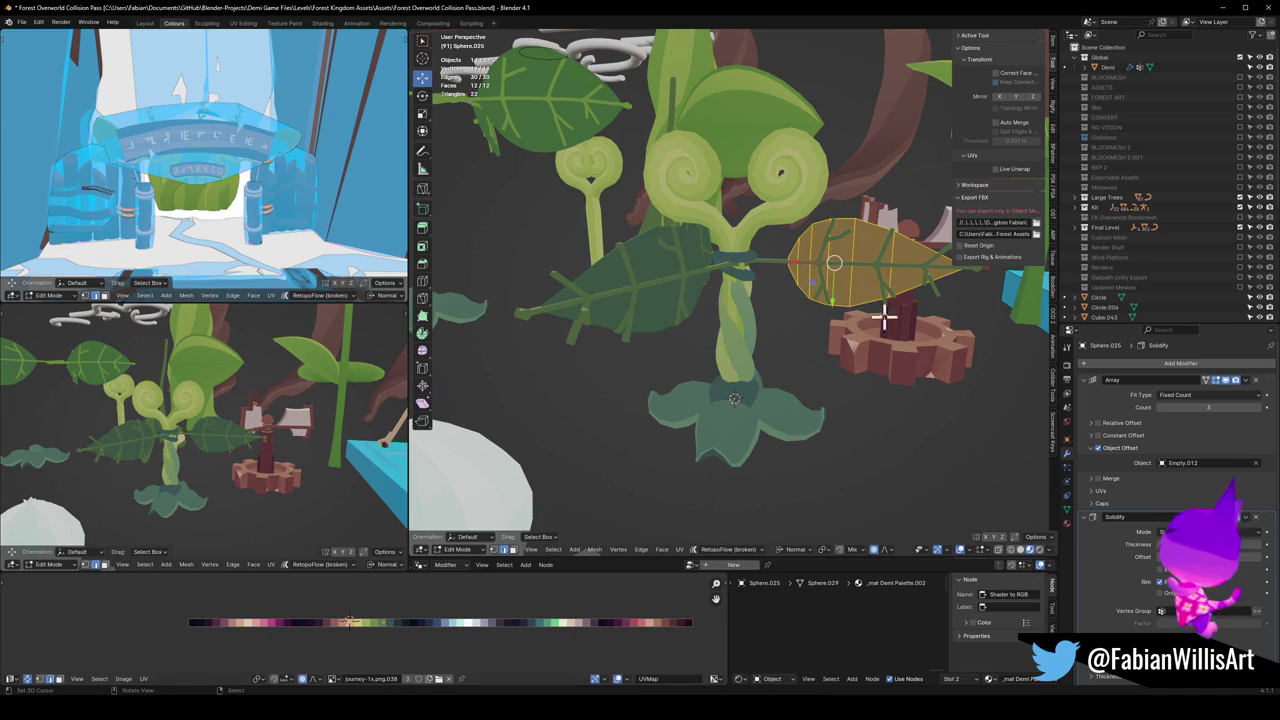
pyautogui.press('Tab')
# Step: Recolour the leaf's vein strip by sliding its UVs along the palette
pyautogui.click(826, 291)
pyautogui.press('Tab')
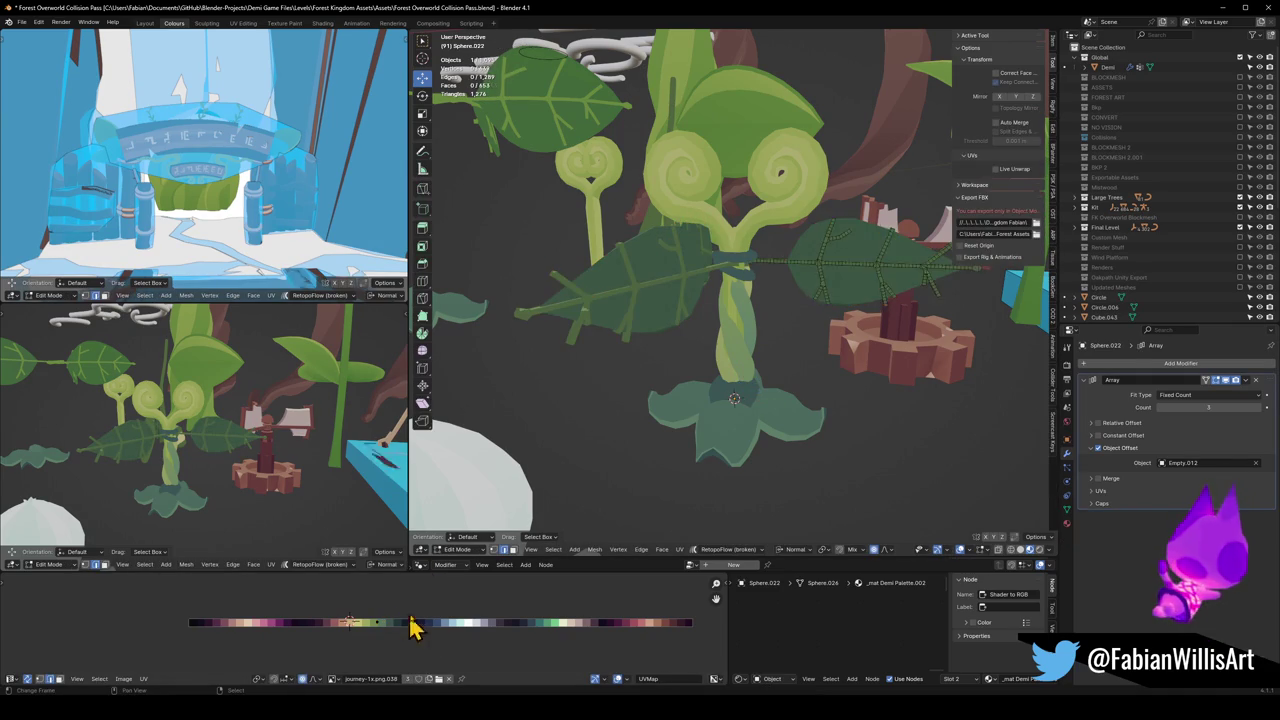
pyautogui.press('g')
pyautogui.press('x')
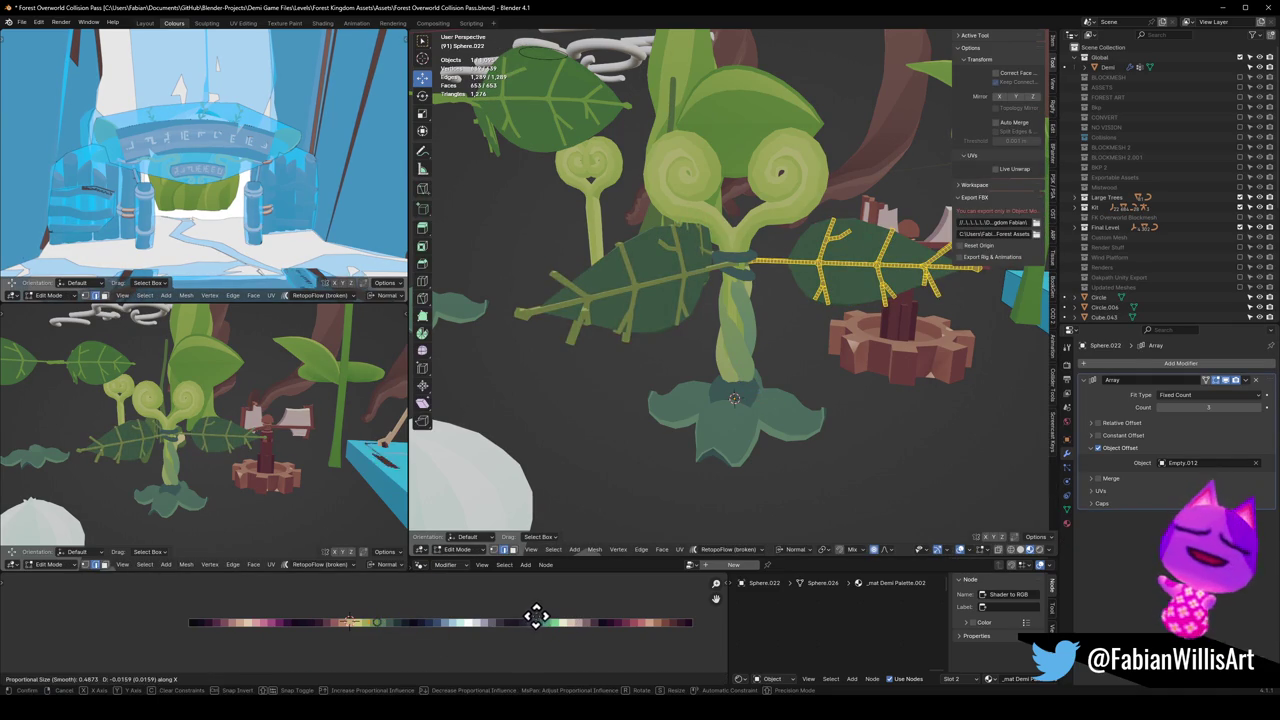
pyautogui.click(534, 612)
pyautogui.press('Tab')
# Step: Orbit and zoom around the plant, briefly re-entering the vein's Edit Mode
pyautogui.moveTo(877, 354); pyautogui.dragTo(751, 343, button='middle')
pyautogui.scroll(4, 726, 346)
pyautogui.scroll(2, 808, 340)
pyautogui.press('Tab')
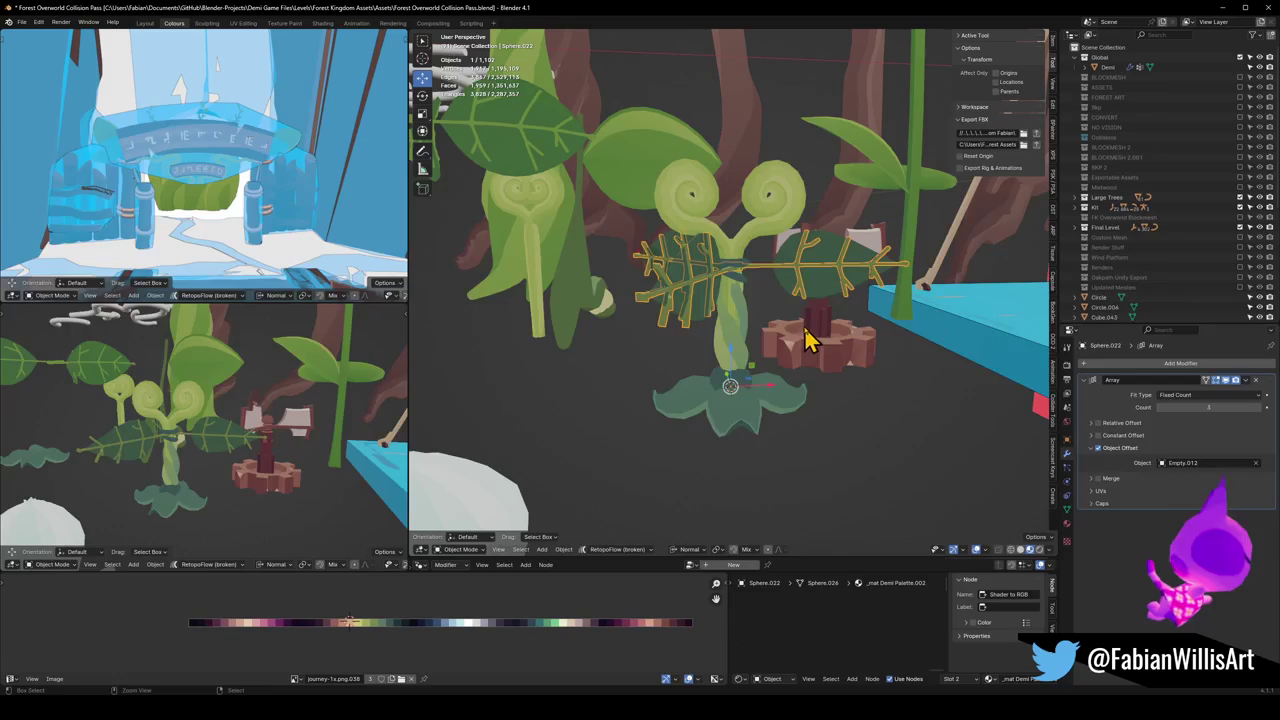
pyautogui.press('Tab')
# Step: Shift the broad leaf's UVs further along the palette, then add the stem to the selection
pyautogui.click(817, 283)
pyautogui.press('Tab')
pyautogui.press('g')
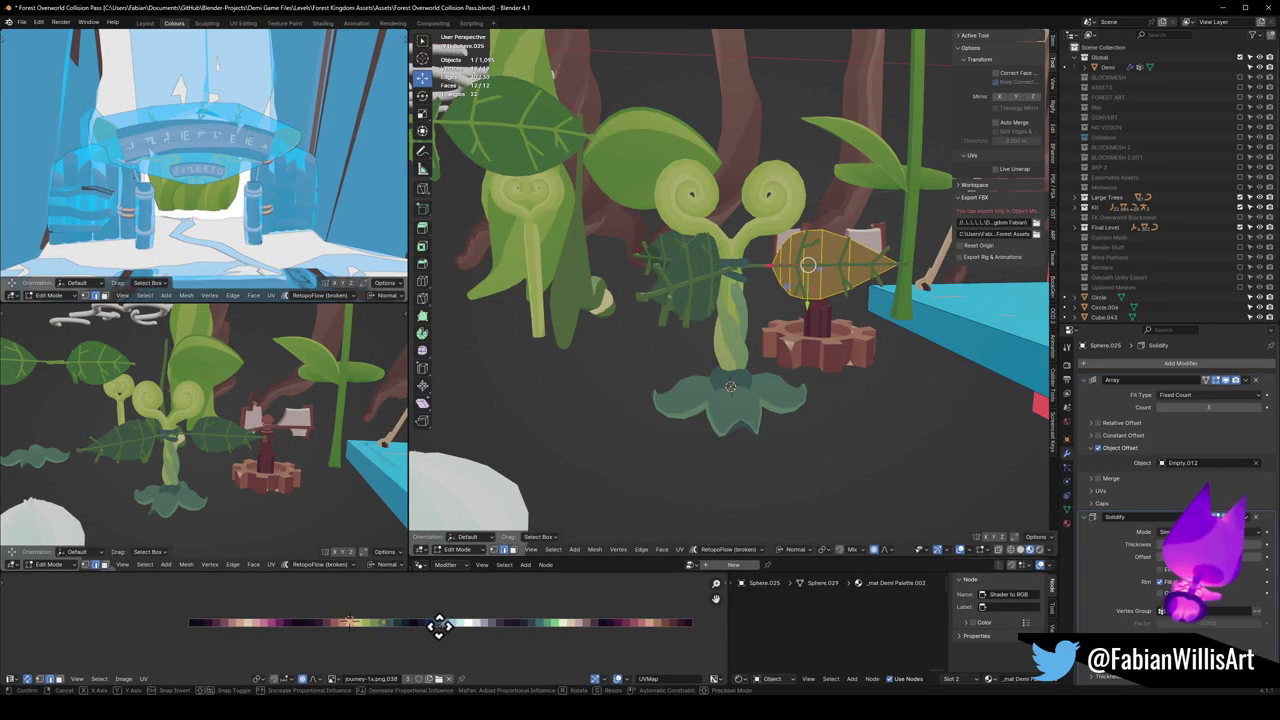
pyautogui.press('x')
pyautogui.click(606, 630)
pyautogui.press('Tab')
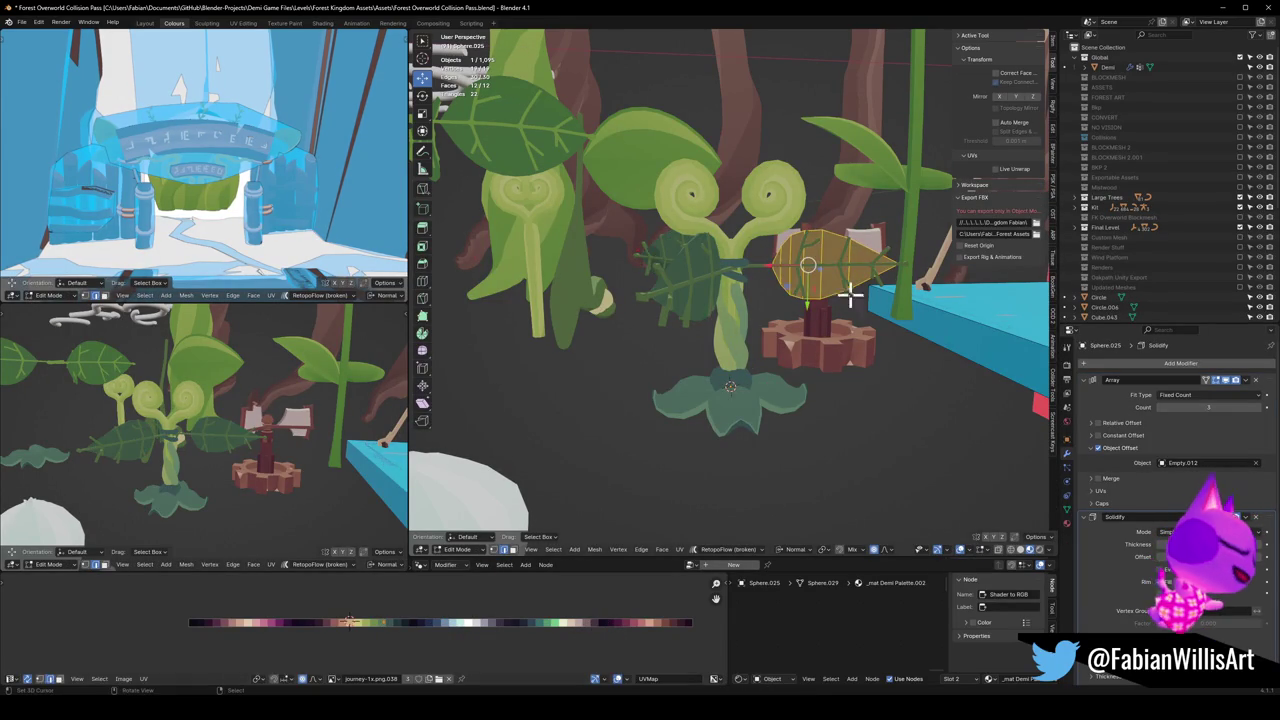
pyautogui.keyDown('shift'); pyautogui.click(748, 340); pyautogui.keyUp('shift')
# Step: Remove every material slot from the broad right leaf, including _mat Demi Emission.002 and _mat Demi Palette.002
pyautogui.press('q')
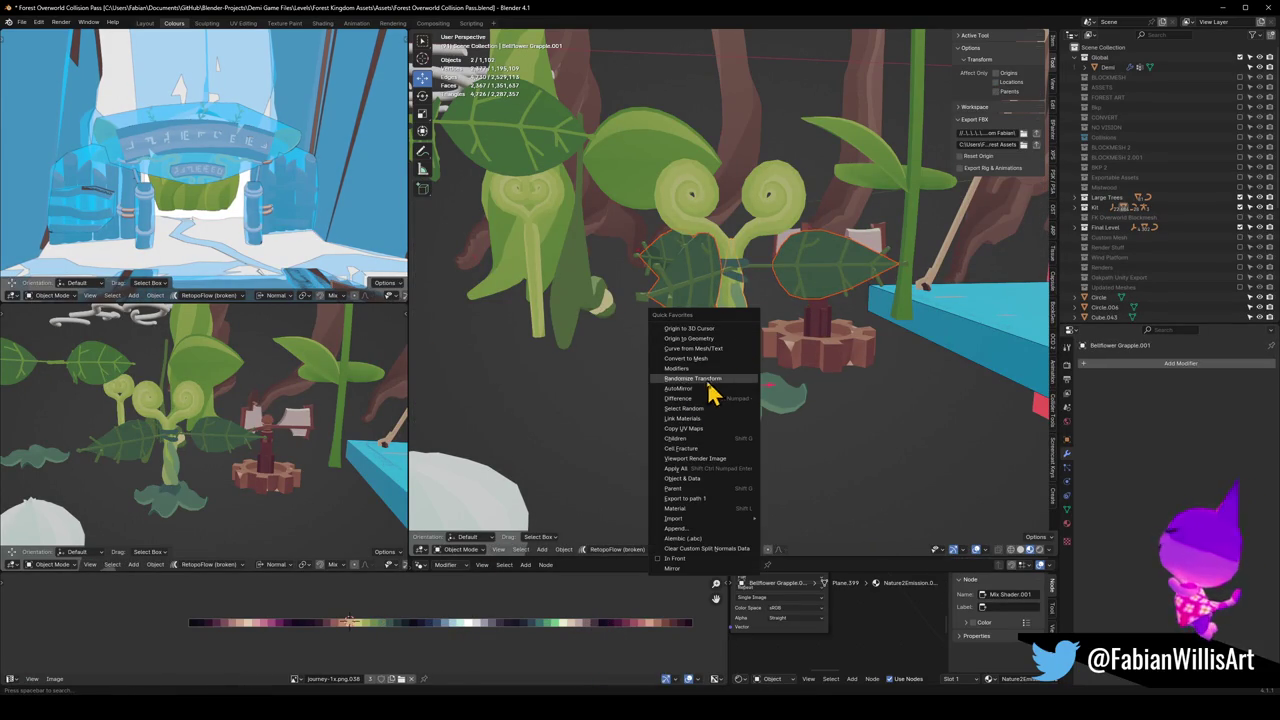
pyautogui.click(699, 420)
pyautogui.click(823, 294)
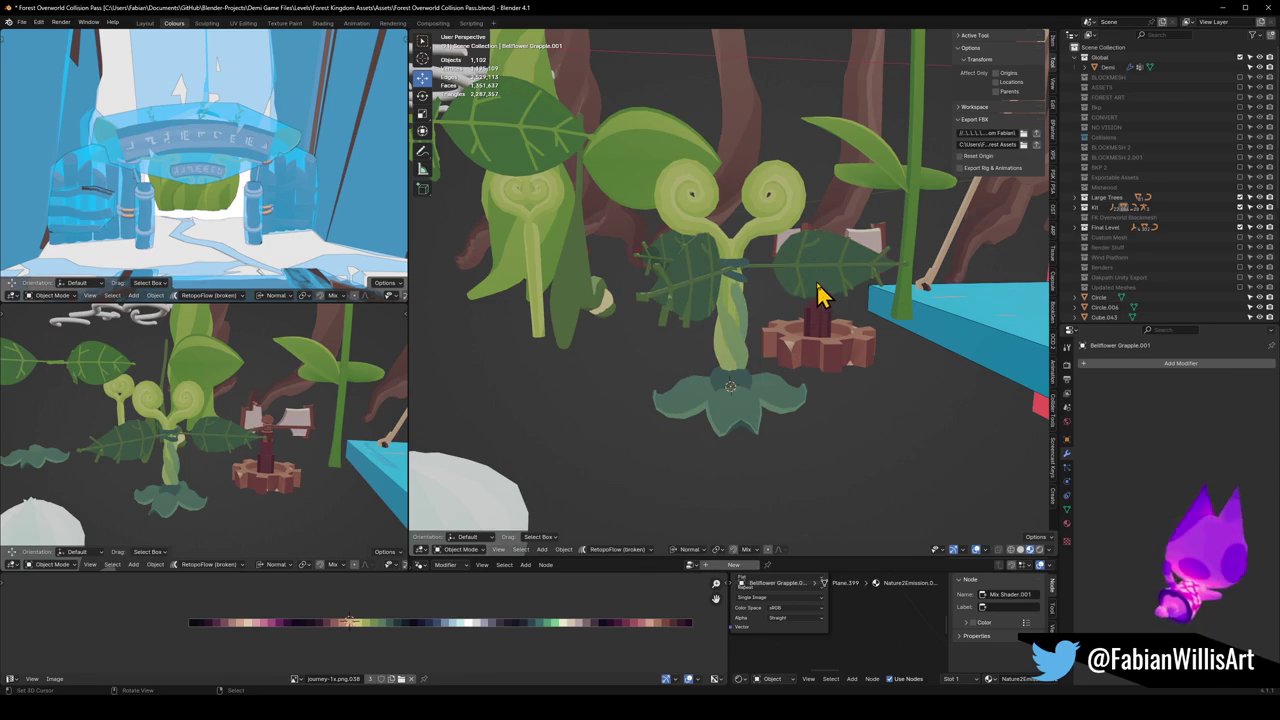
pyautogui.click(1066, 523)
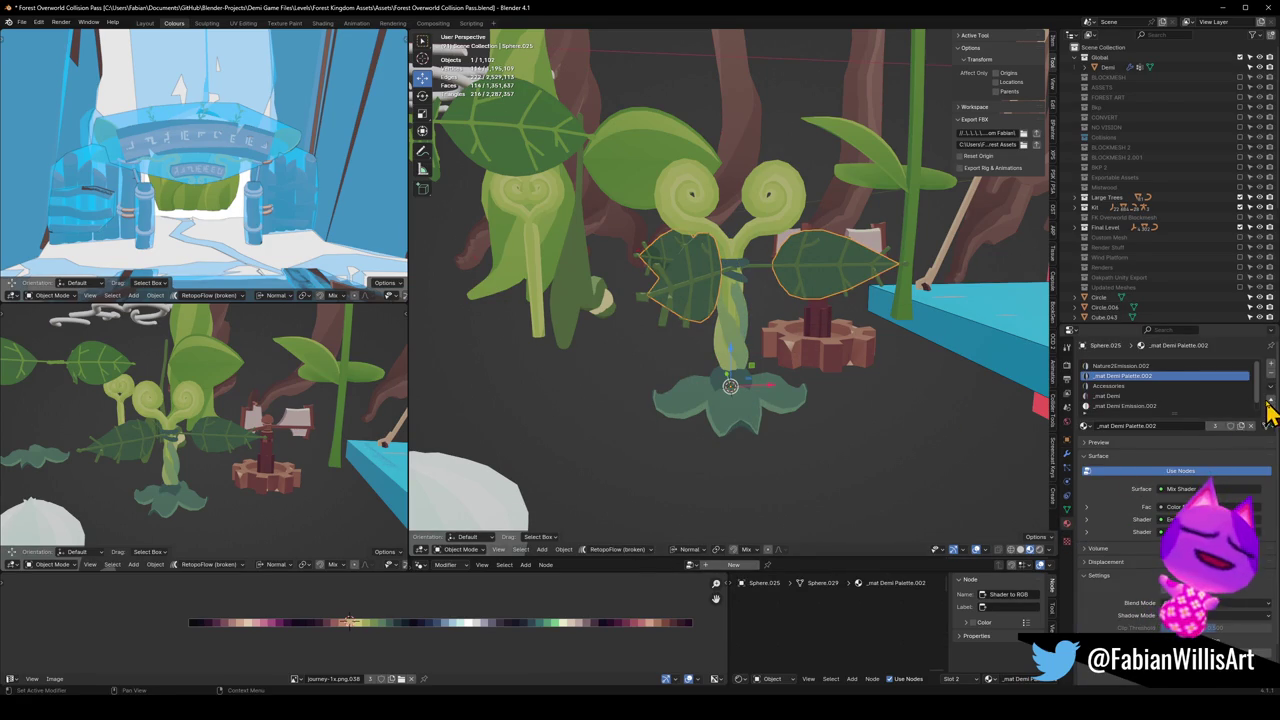
pyautogui.click(1198, 405)
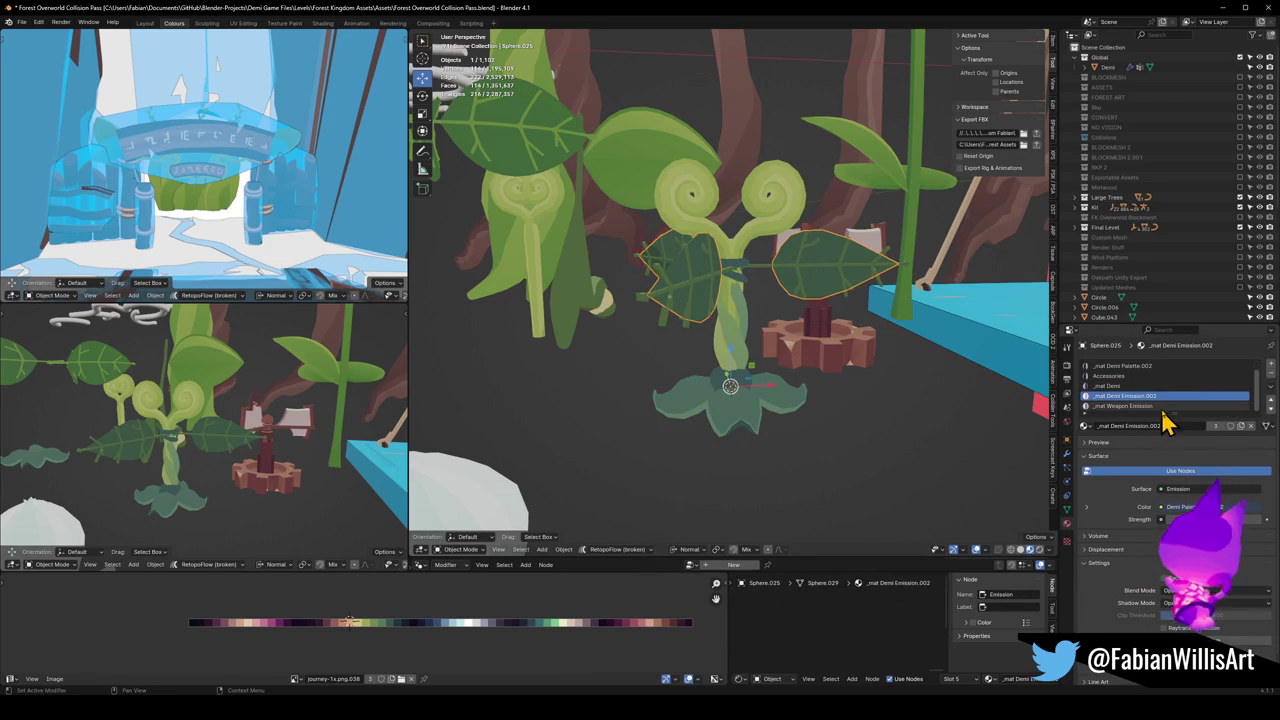
pyautogui.click(1272, 376)
pyautogui.click(1272, 376)
pyautogui.click(1272, 376)
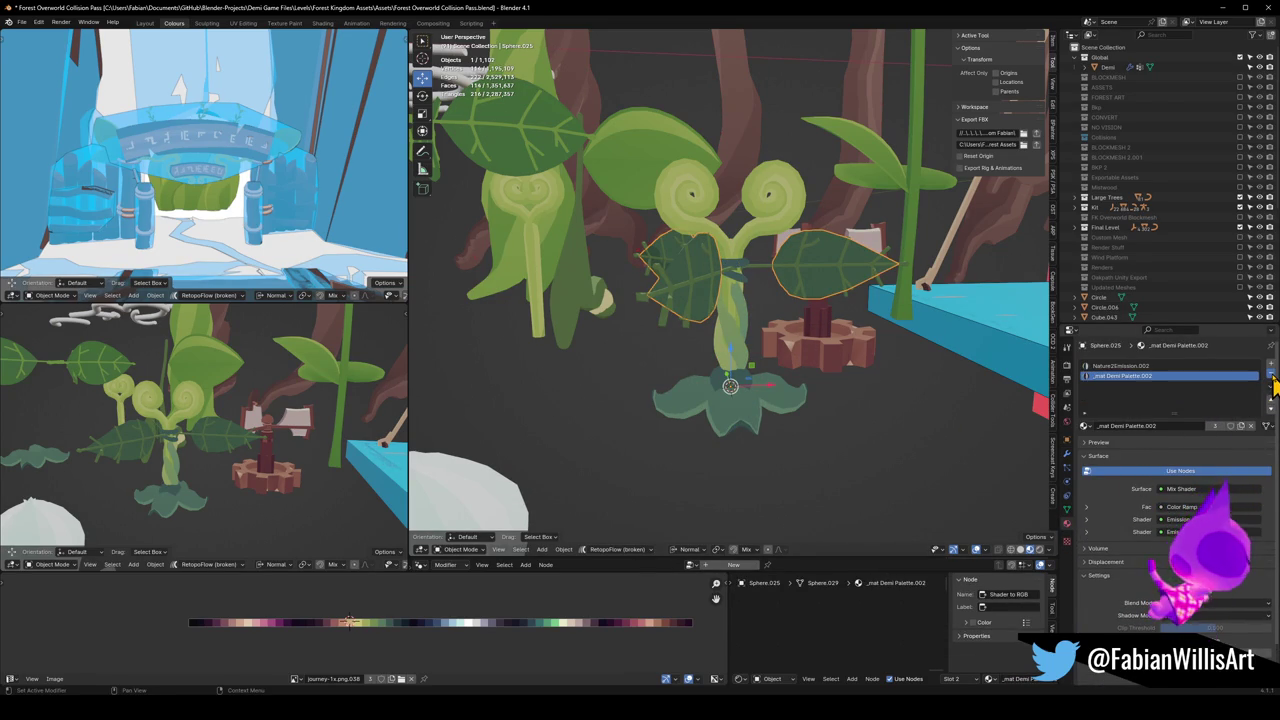
pyautogui.click(1273, 378)
pyautogui.click(1273, 378)
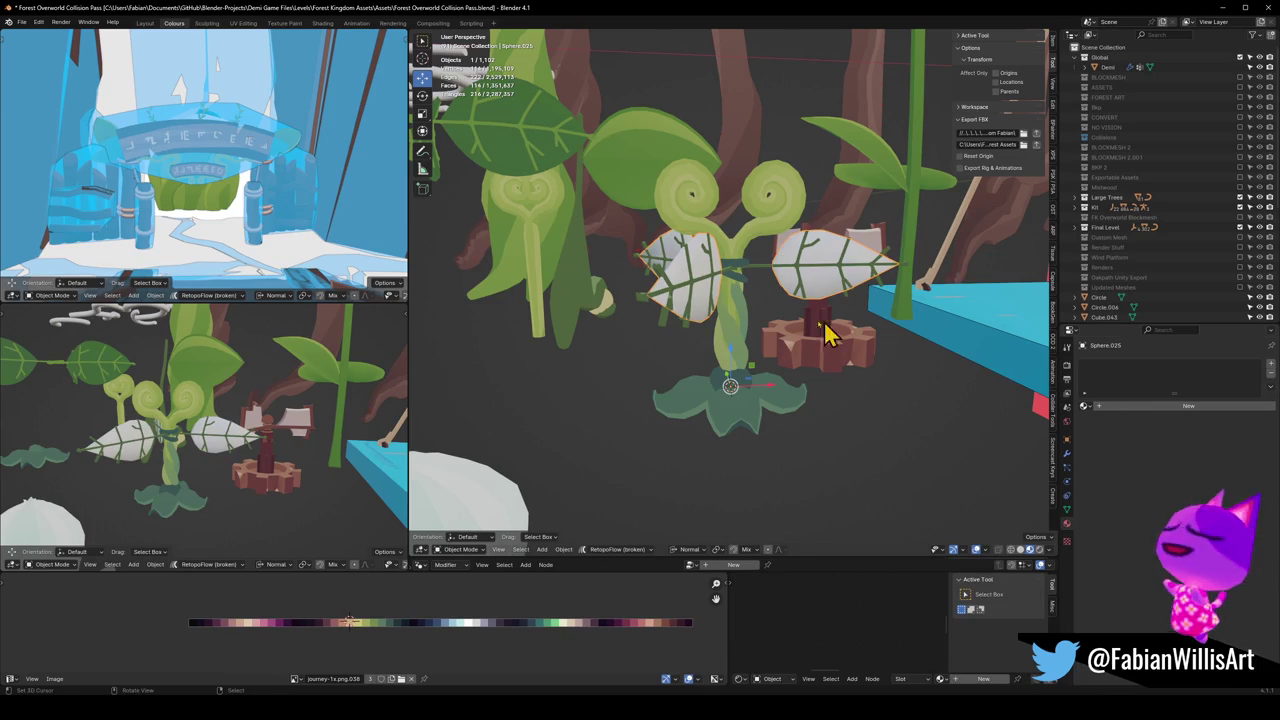
# Step: Link the swirly foliage's Nature Toon materials to the leaf and remove the extra Nature2Emission.002 slot
pyautogui.keyDown('shift'); pyautogui.click(786, 223); pyautogui.keyUp('shift')
pyautogui.press('q')
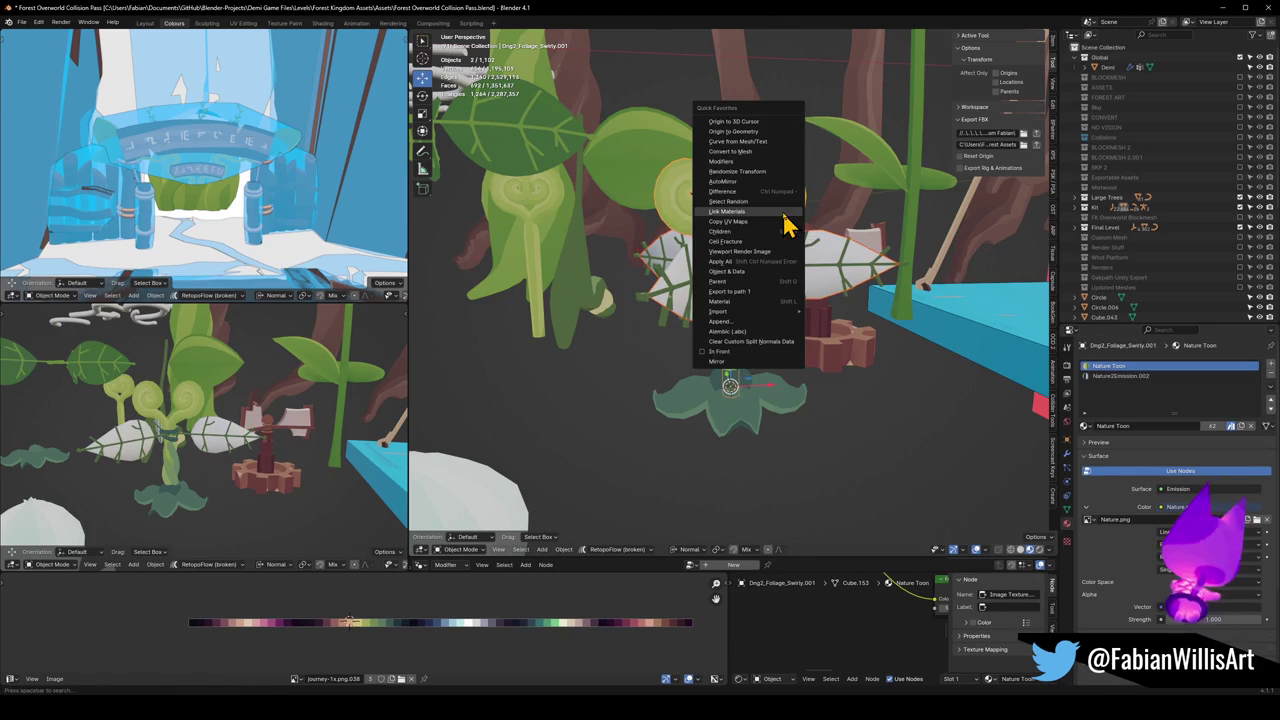
pyautogui.click(786, 223)
pyautogui.click(827, 292)
pyautogui.click(1248, 378)
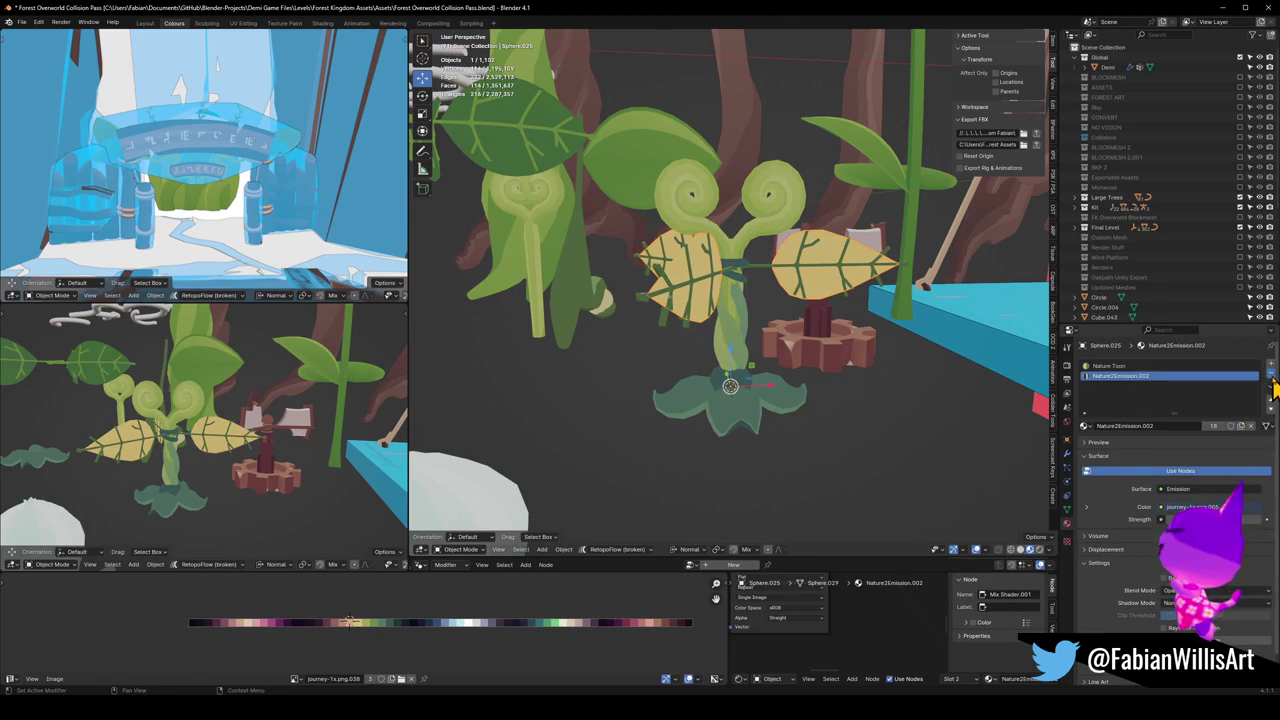
pyautogui.click(1272, 378)
# Step: Move the leaf's UVs onto the green area of the palette
pyautogui.press('Tab')
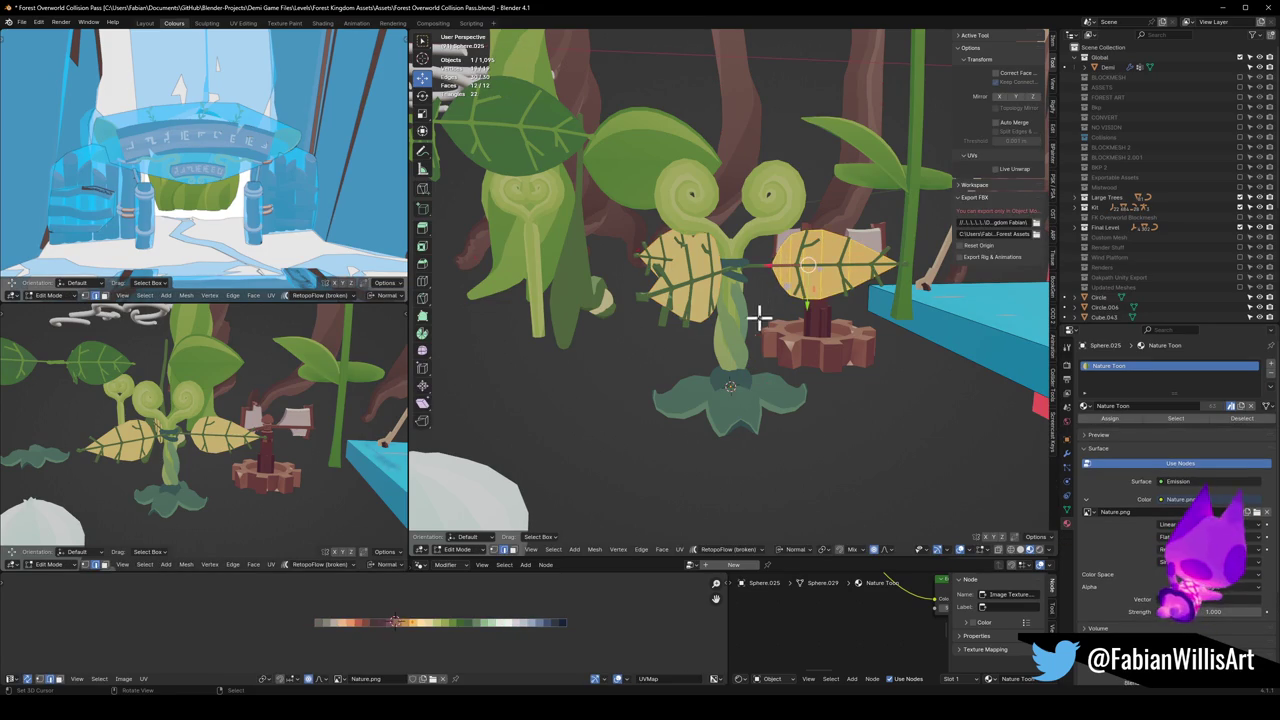
pyautogui.press('g')
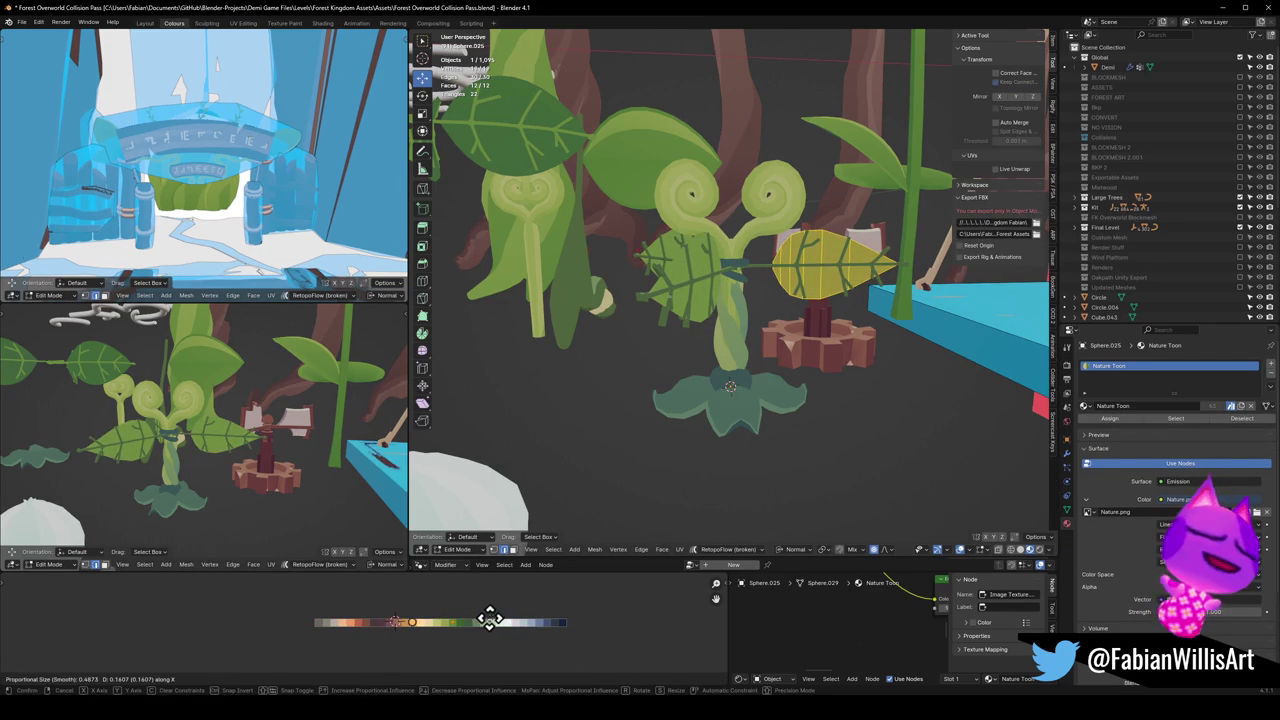
pyautogui.click(491, 617)
pyautogui.moveTo(215, 437); pyautogui.dragTo(269, 439, button='middle')
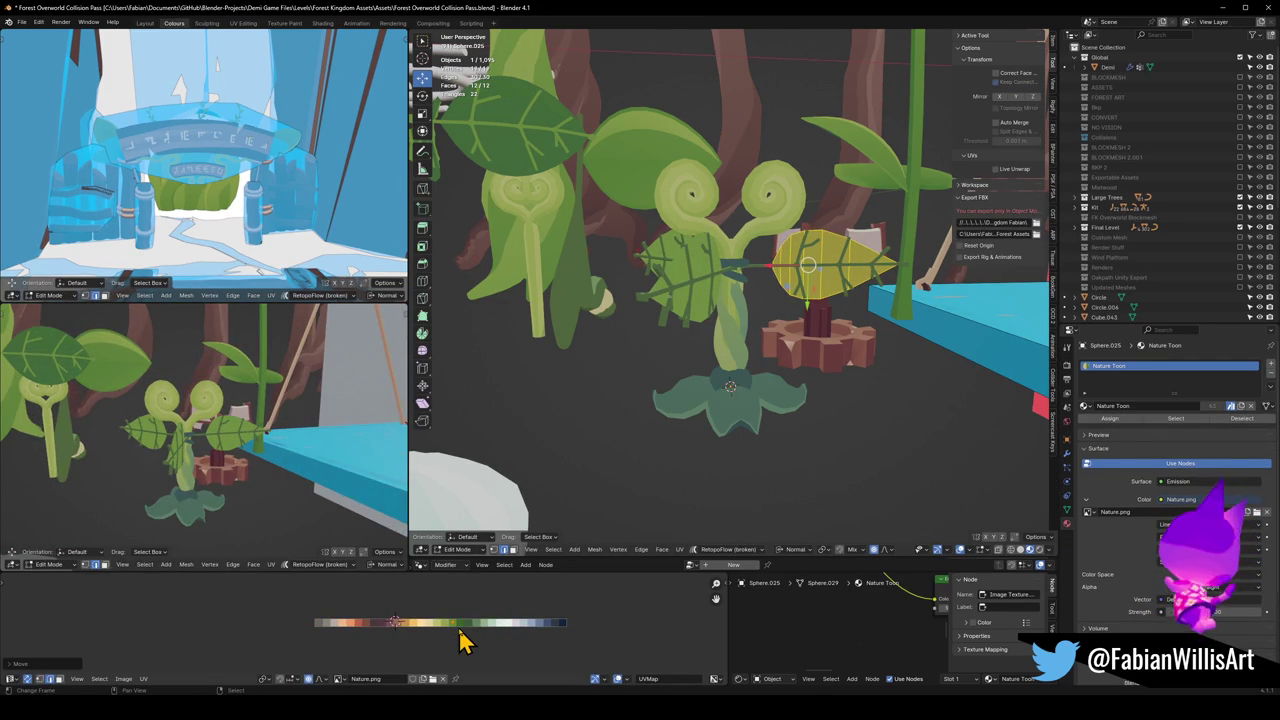
pyautogui.scroll(4, 258, 447)
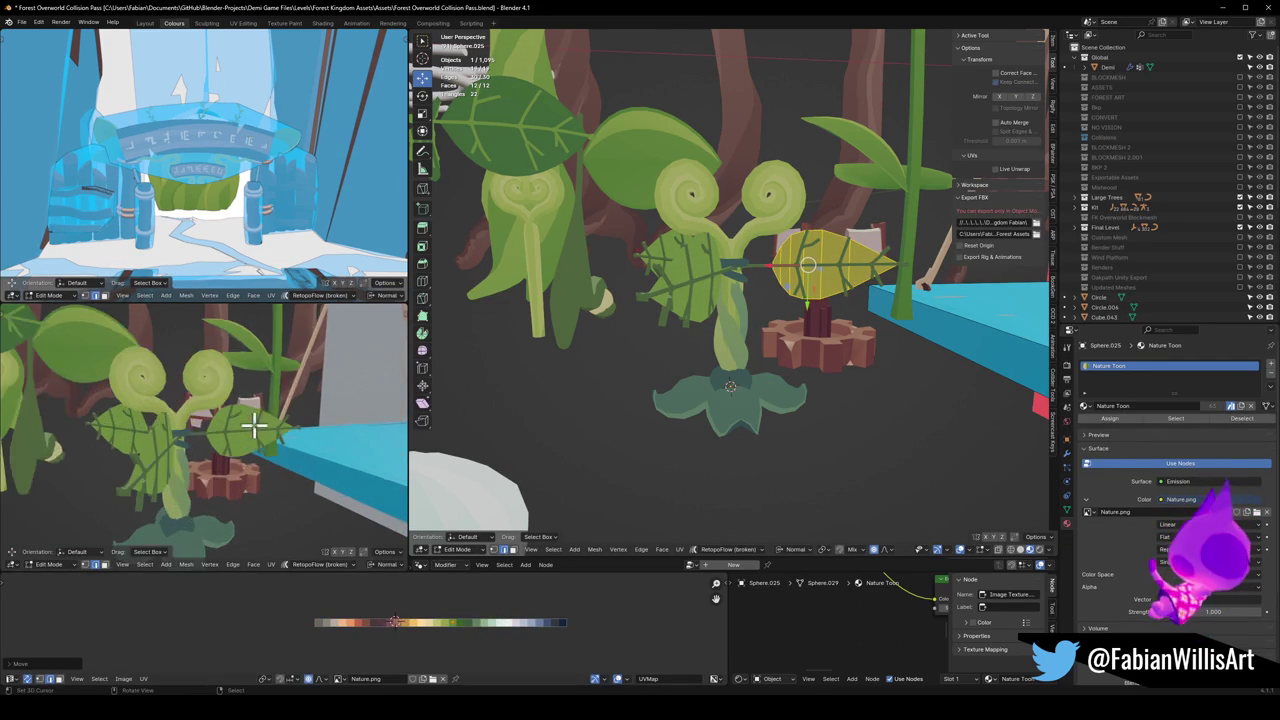
pyautogui.moveTo(258, 447); pyautogui.dragTo(240, 425, button='middle')
pyautogui.press('Tab')
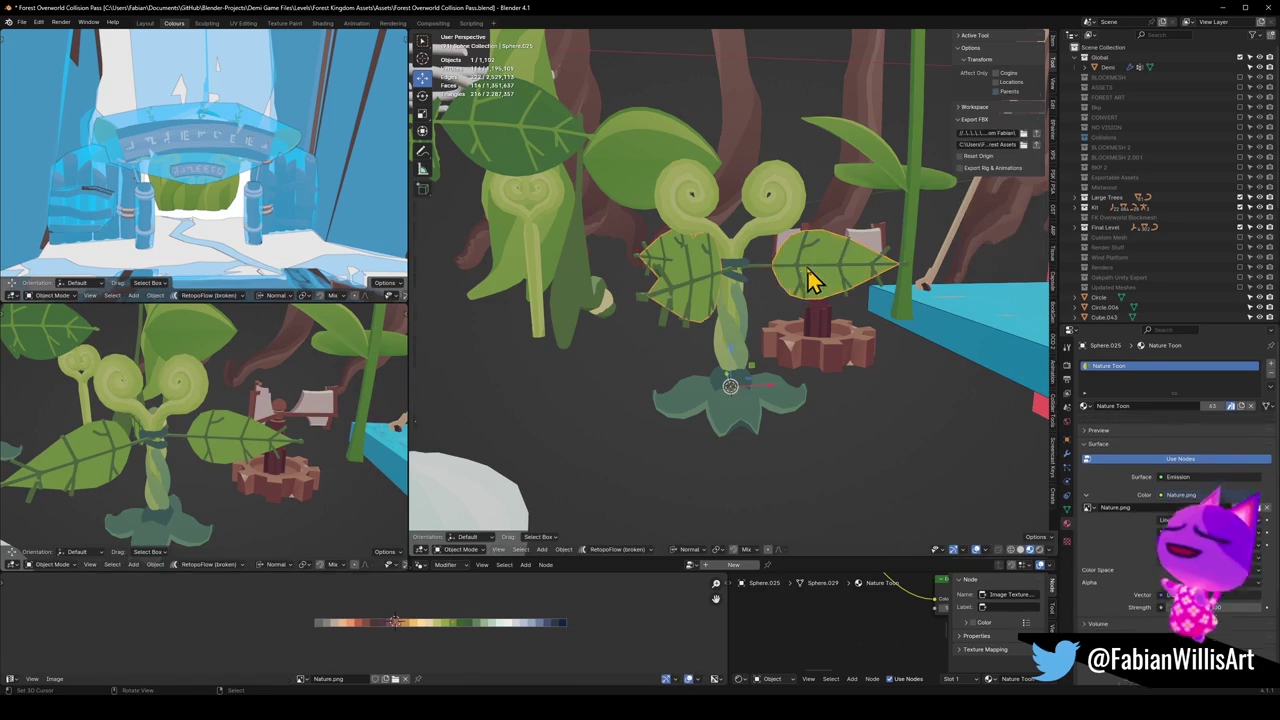
# Step: Copy the leaf's materials to the vein strip with Ctrl+L
pyautogui.keyDown('shift'); pyautogui.click(820, 286); pyautogui.keyUp('shift')
pyautogui.hotkey('ctrl', 'l')
pyautogui.click(800, 289)
# Step: Undo the material link and strip the extra material slots from the veins
pyautogui.hotkey('ctrl', 'z')
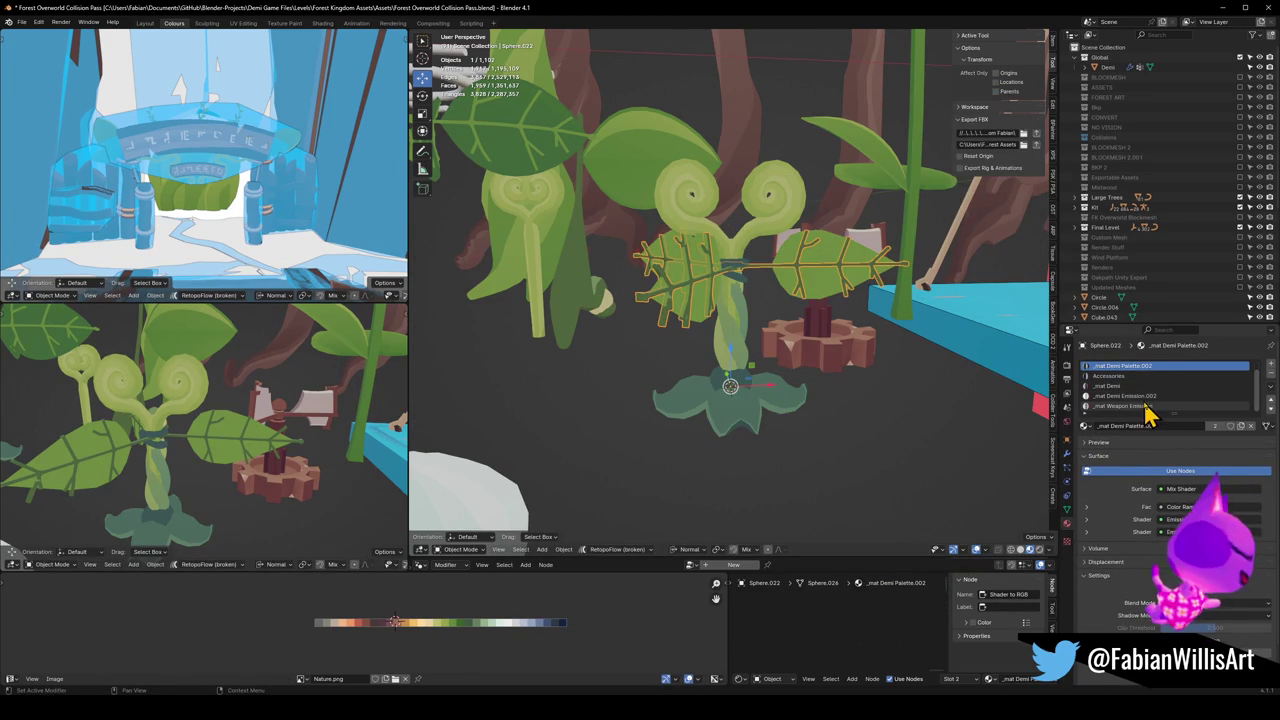
pyautogui.click(1147, 418)
pyautogui.click(1271, 374)
pyautogui.click(1271, 374)
pyautogui.click(1271, 374)
pyautogui.click(1271, 374)
pyautogui.click(1271, 374)
# Step: Slide the vein UVs horizontally along the palette to a lighter yellow-green
pyautogui.press('Tab')
pyautogui.press('g')
pyautogui.press('x')
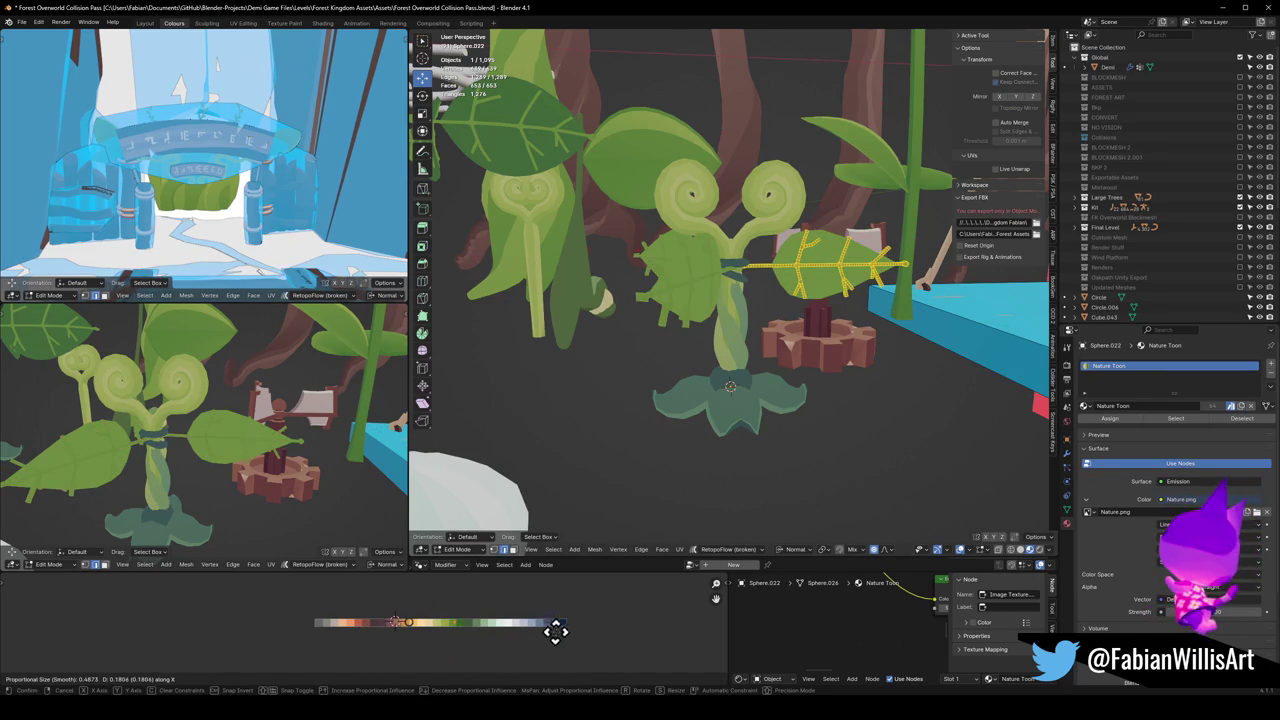
pyautogui.click(600, 648)
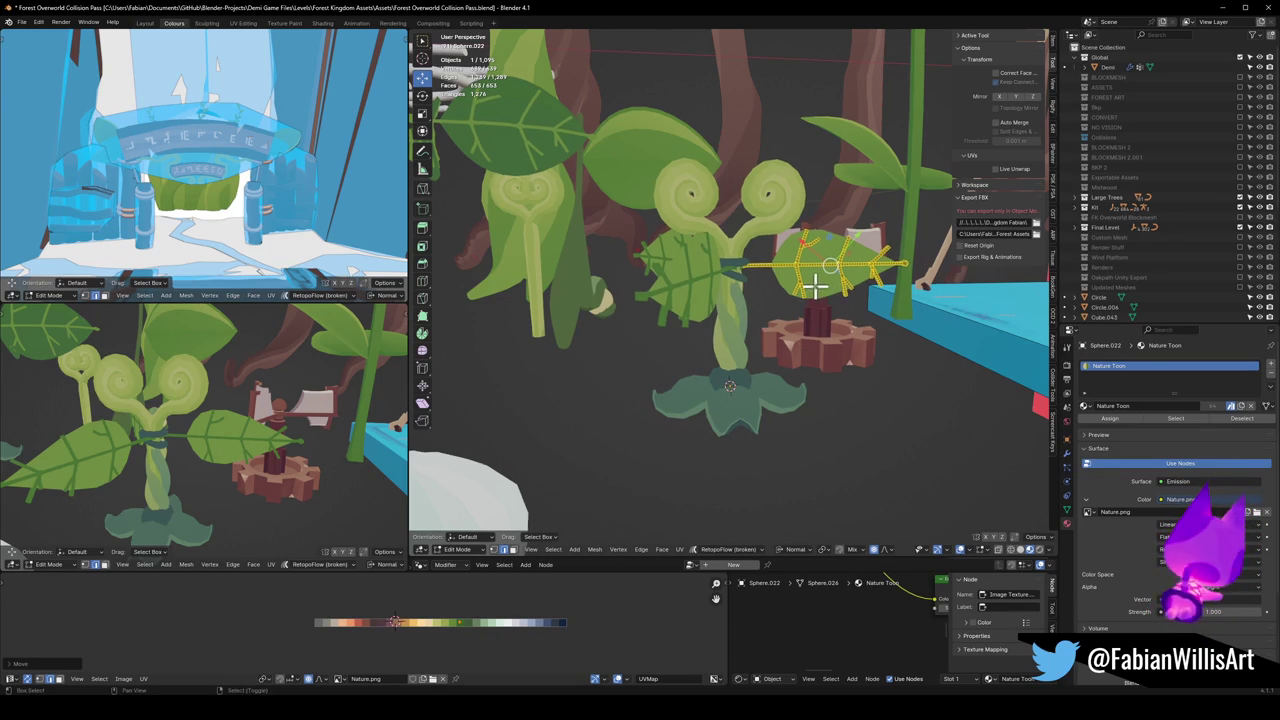
pyautogui.press('g')
pyautogui.press('x')
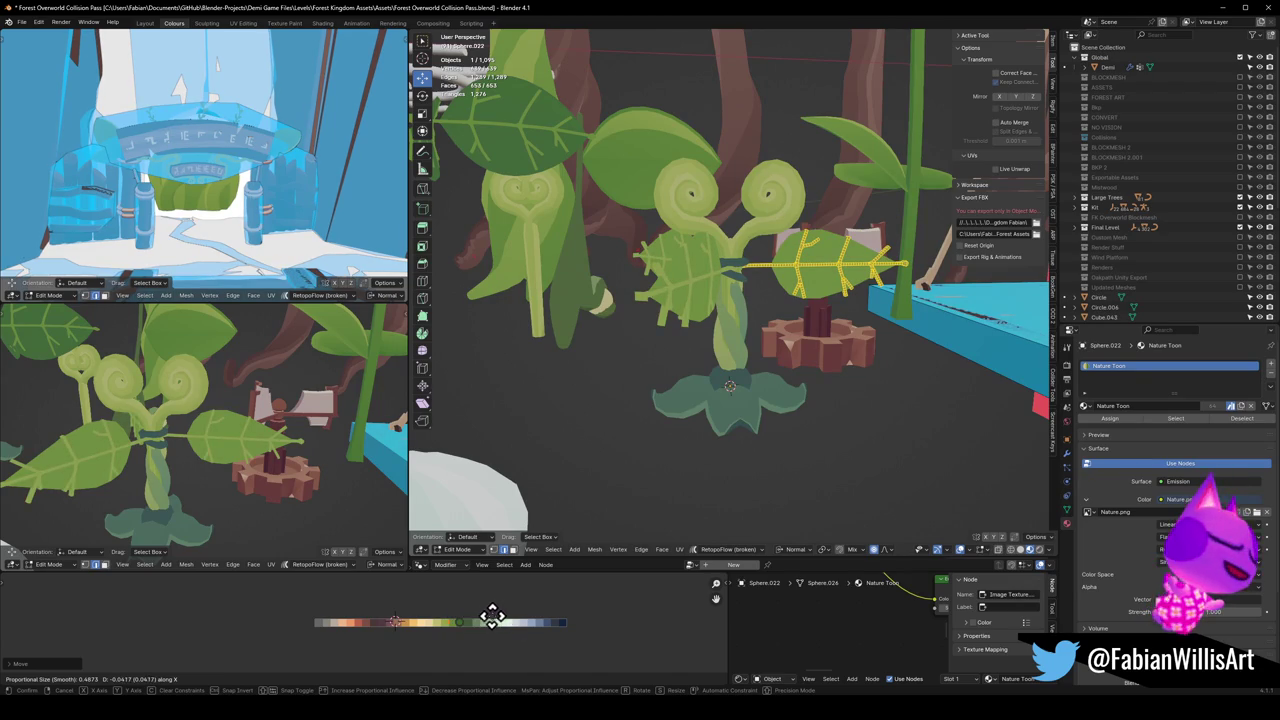
pyautogui.click(500, 617)
pyautogui.press('Tab')
# Step: Shift the other right-hand leaf's UVs along the palette to a darker green
pyautogui.click(829, 295)
pyautogui.press('Tab')
pyautogui.press('a')
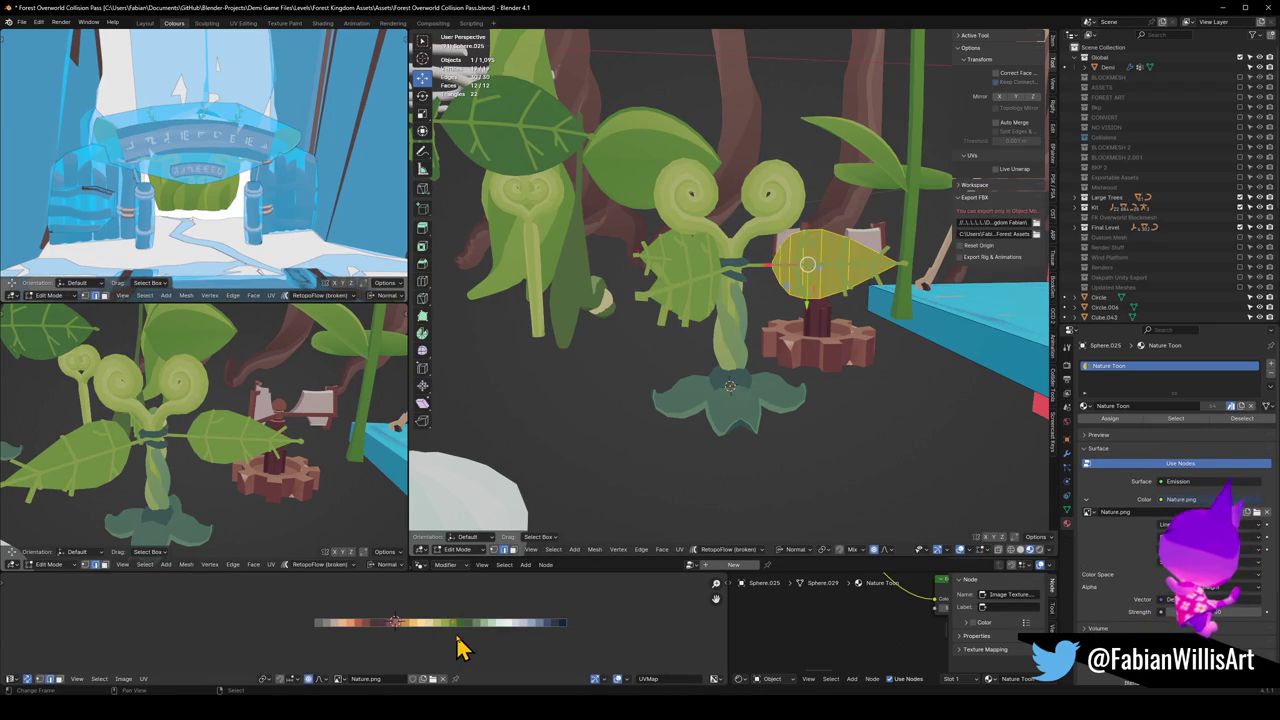
pyautogui.press('g')
pyautogui.press('x')
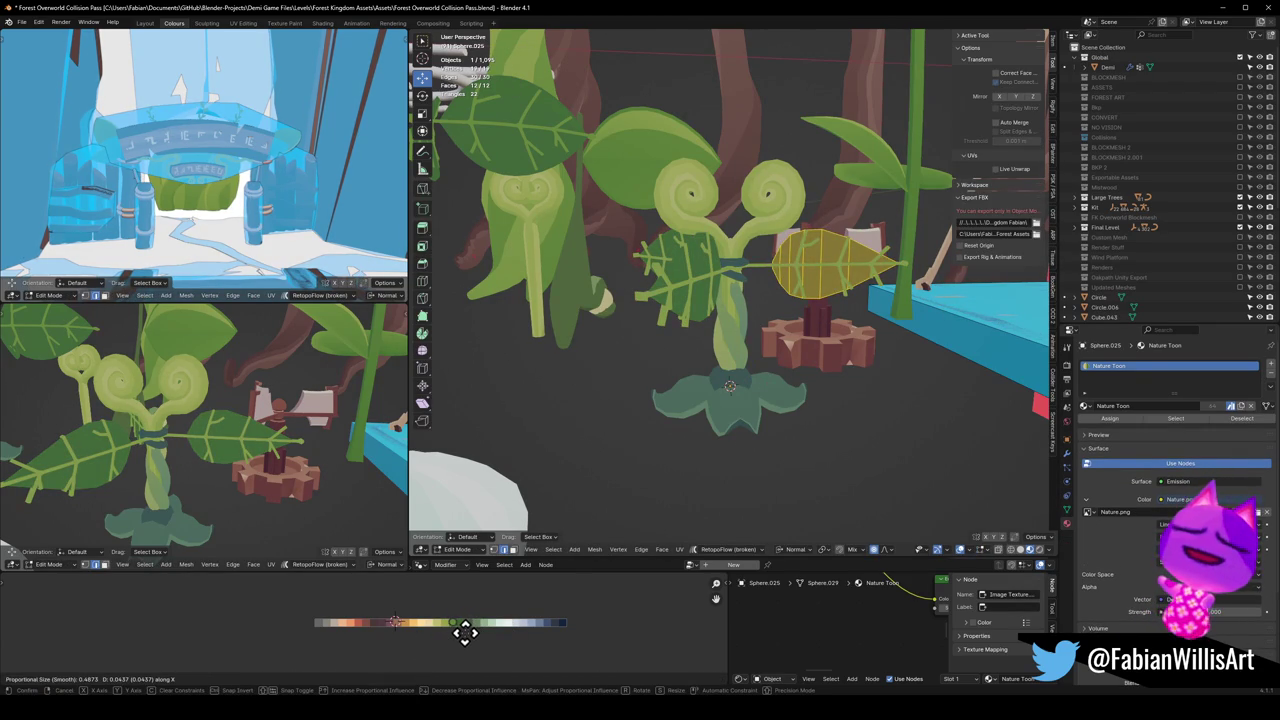
pyautogui.click(464, 632)
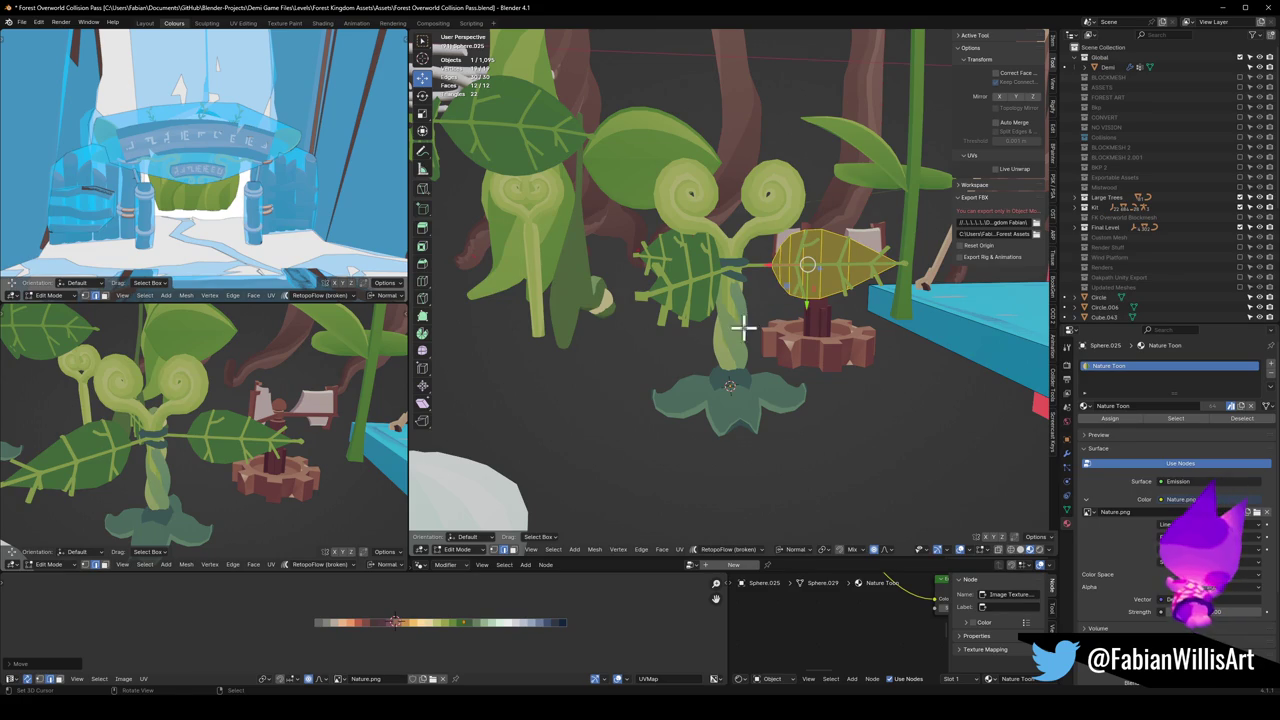
# Step: Zoom in and try a loop cut across the leaf, then undo it
pyautogui.scroll(5, 823, 251)
pyautogui.scroll(2, 850, 270)
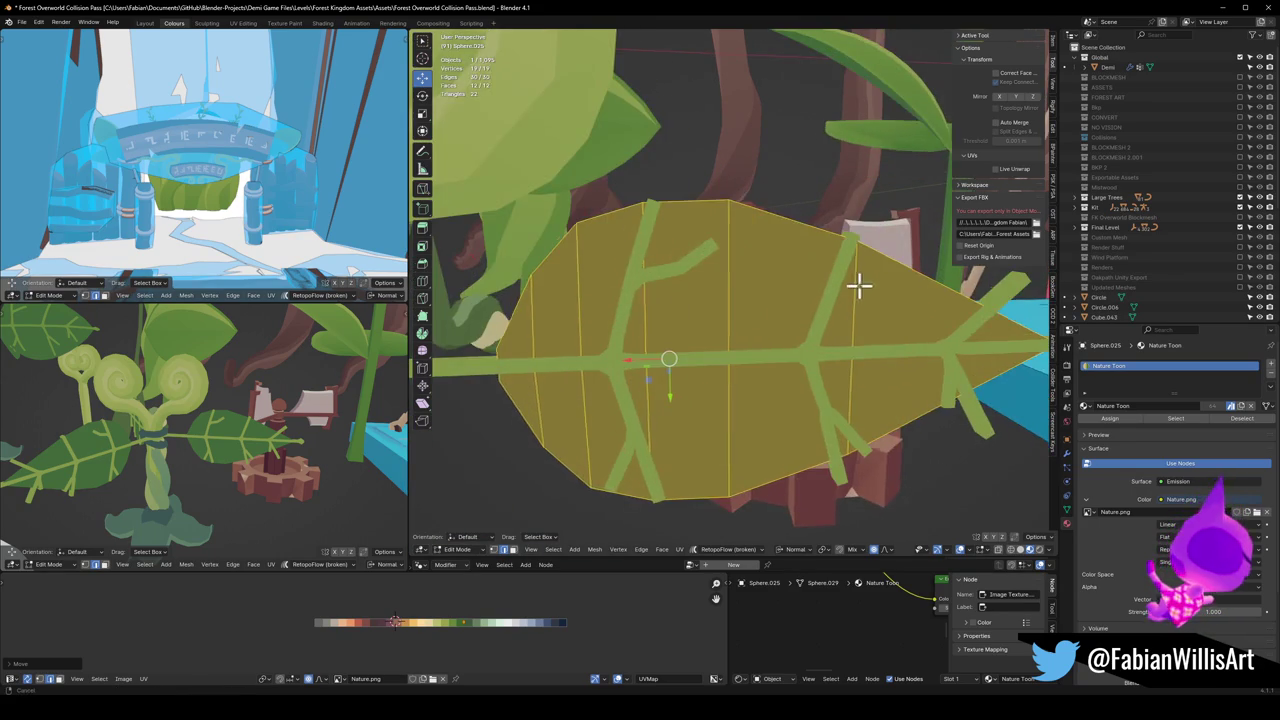
pyautogui.scroll(2, 820, 285)
pyautogui.hotkey('alt', 'a')
pyautogui.hotkey('ctrl', 'r')
pyautogui.click(765, 258)
pyautogui.rightClick(765, 258)
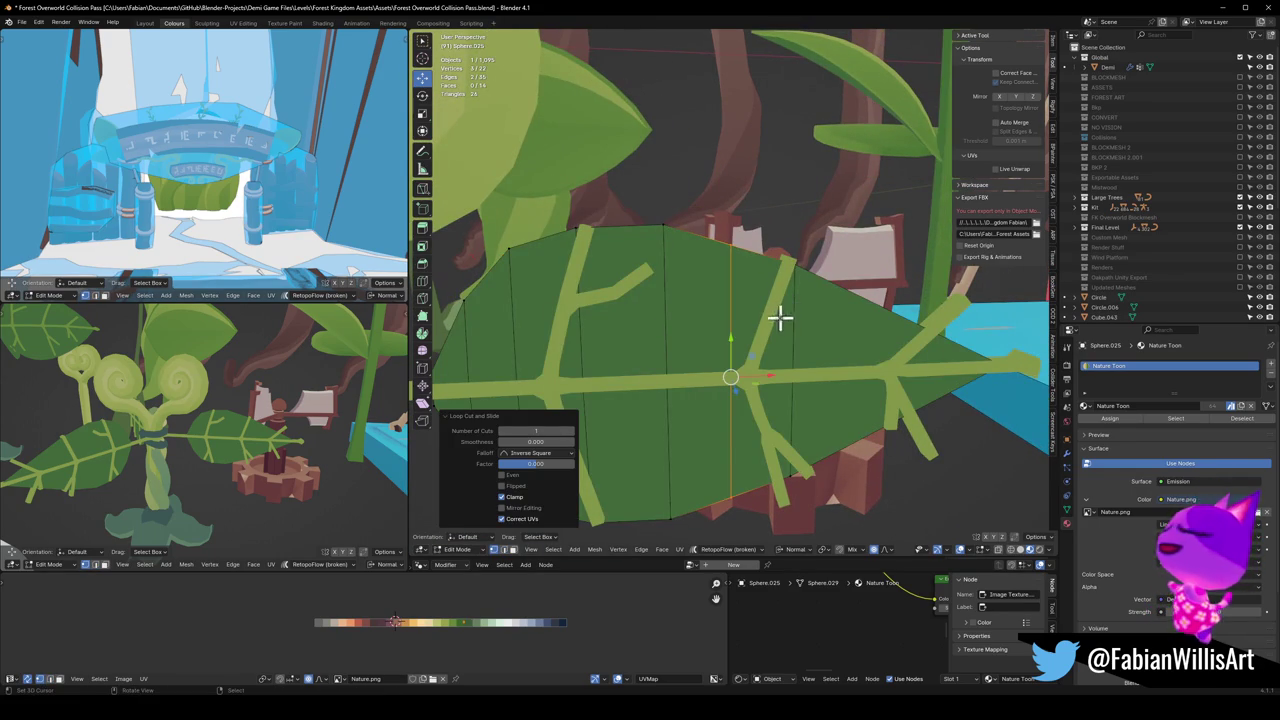
pyautogui.hotkey('ctrl', 'z')
# Step: Bevel an upper-edge vertex into two points and pull one out with proportional editing
pyautogui.click(789, 268)
pyautogui.hotkey('ctrl', 'shift', 'b')
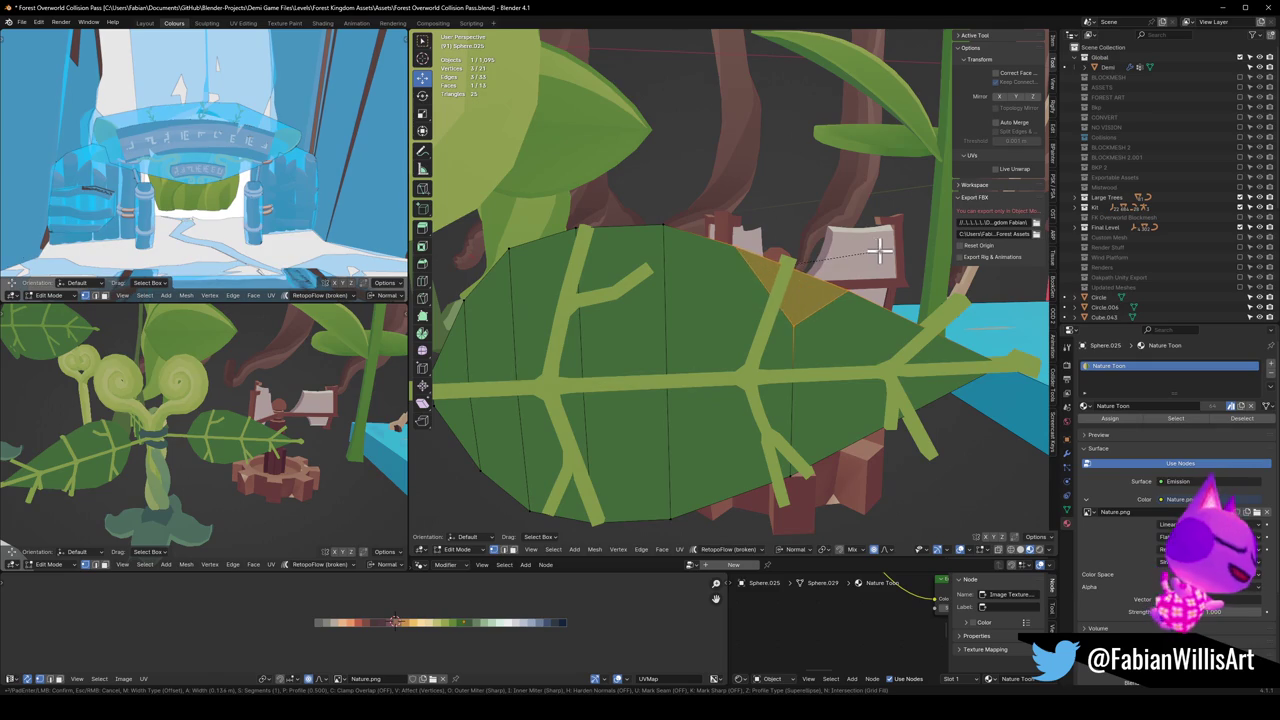
pyautogui.click(820, 262)
pyautogui.click(791, 263)
pyautogui.press('g')
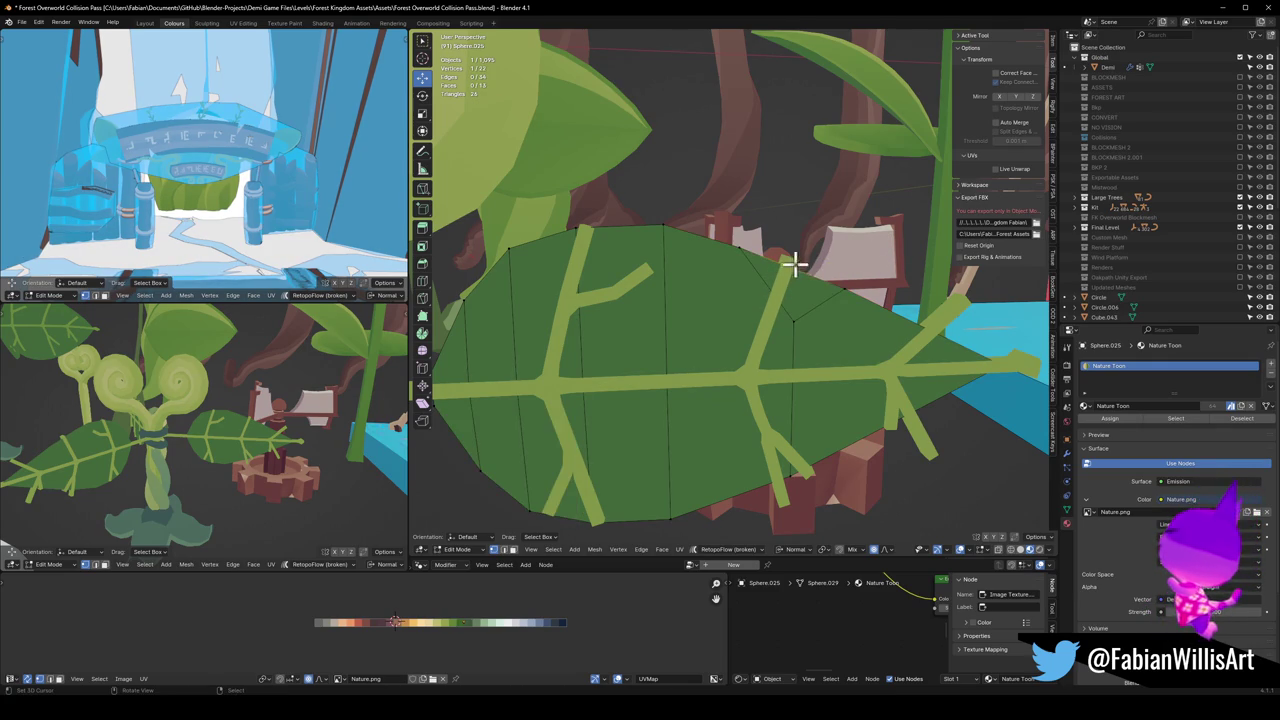
pyautogui.scroll(15, 820, 246)
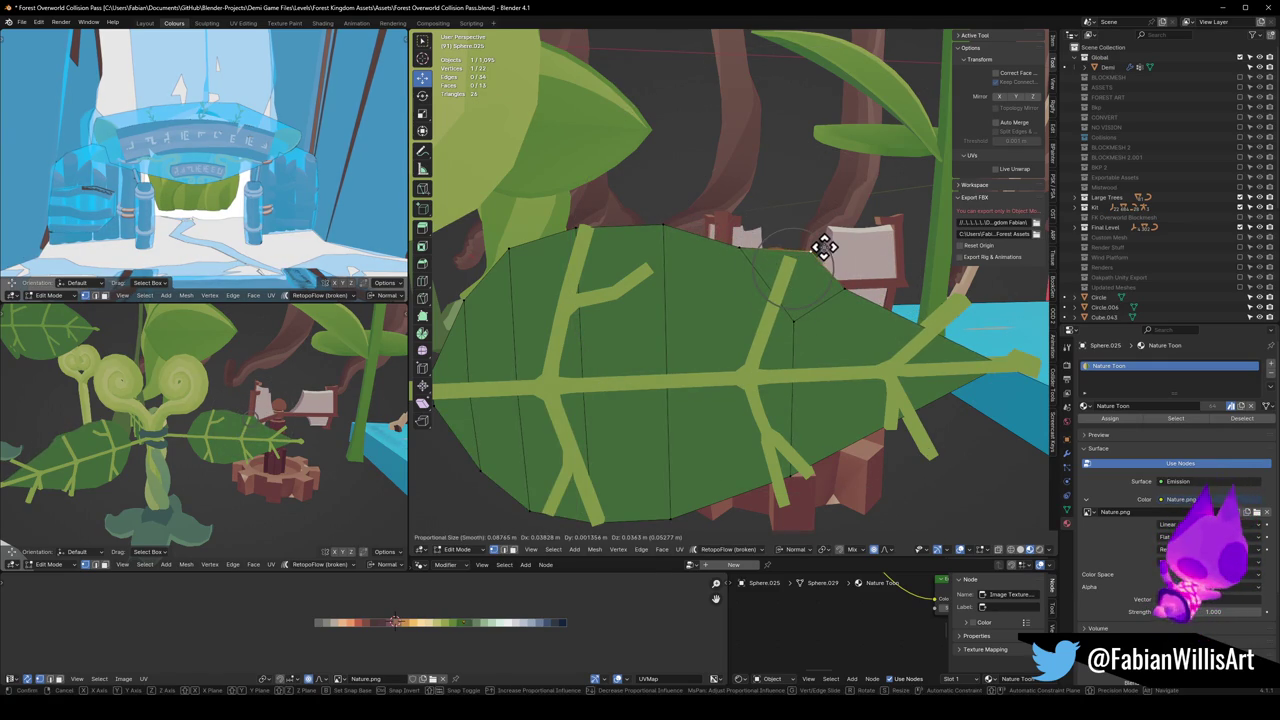
pyautogui.click(830, 240)
# Step: Undo the overstretched leaf spike and return to Object Mode with the whole plant in view
pyautogui.moveTo(805, 317)
pyautogui.mouseDown(button='middle')
pyautogui.moveTo(767, 335)
pyautogui.moveTo(817, 294)
pyautogui.mouseUp(button='middle')
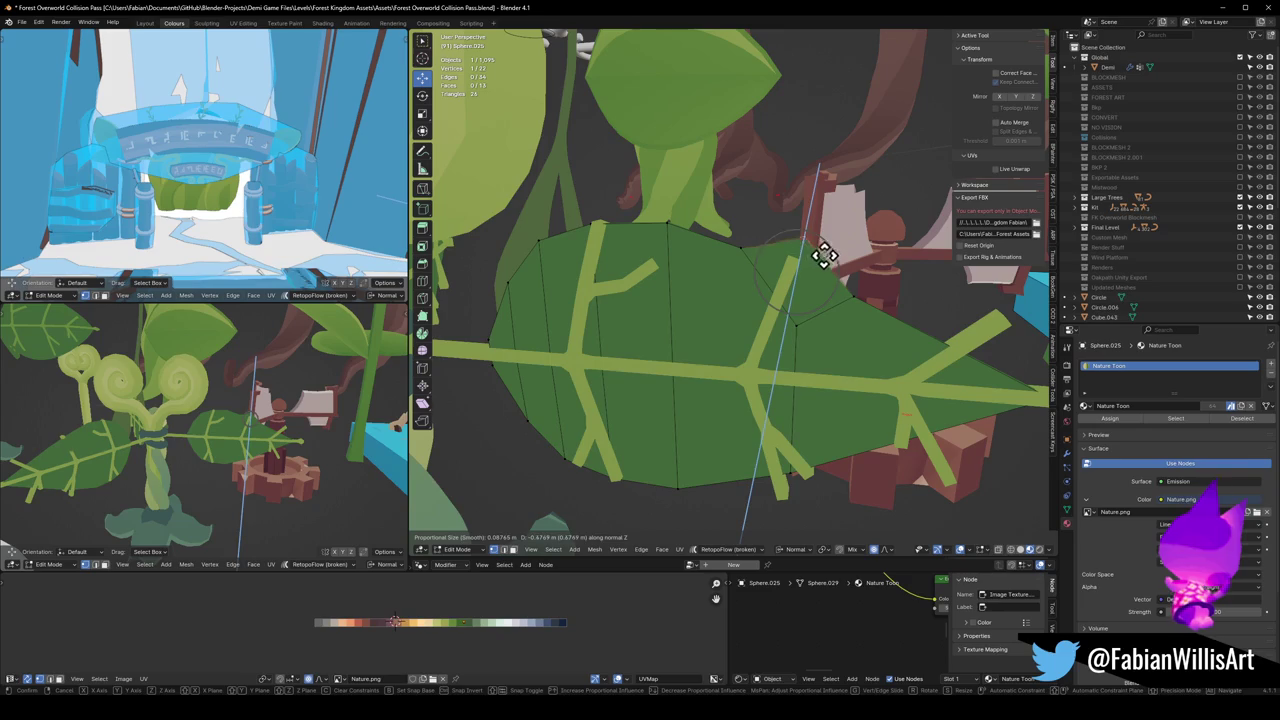
pyautogui.moveTo(803, 338)
pyautogui.mouseDown(button='middle')
pyautogui.moveTo(837, 277)
pyautogui.moveTo(820, 371)
pyautogui.moveTo(800, 285)
pyautogui.moveTo(718, 284)
pyautogui.mouseUp(button='middle')
pyautogui.hotkey('ctrl', 'z')
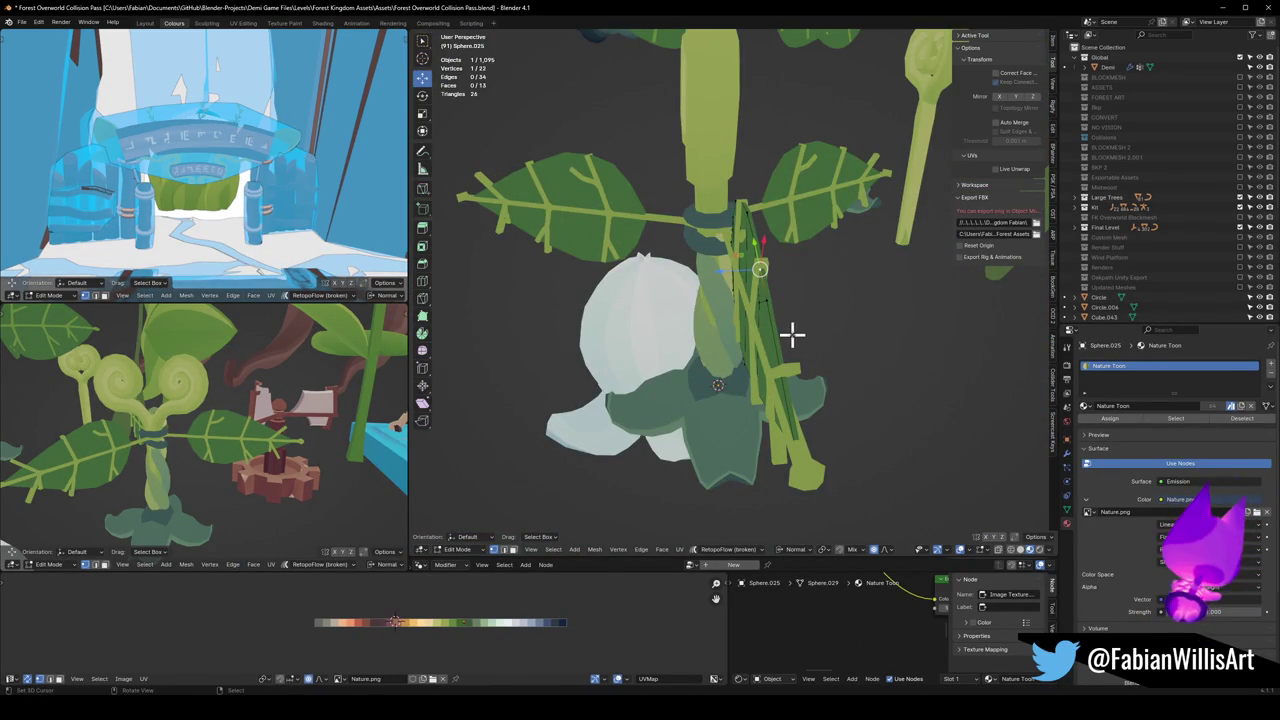
pyautogui.press('Tab')
pyautogui.moveTo(786, 300); pyautogui.dragTo(846, 283, button='middle')
pyautogui.scroll(-3, 846, 283)
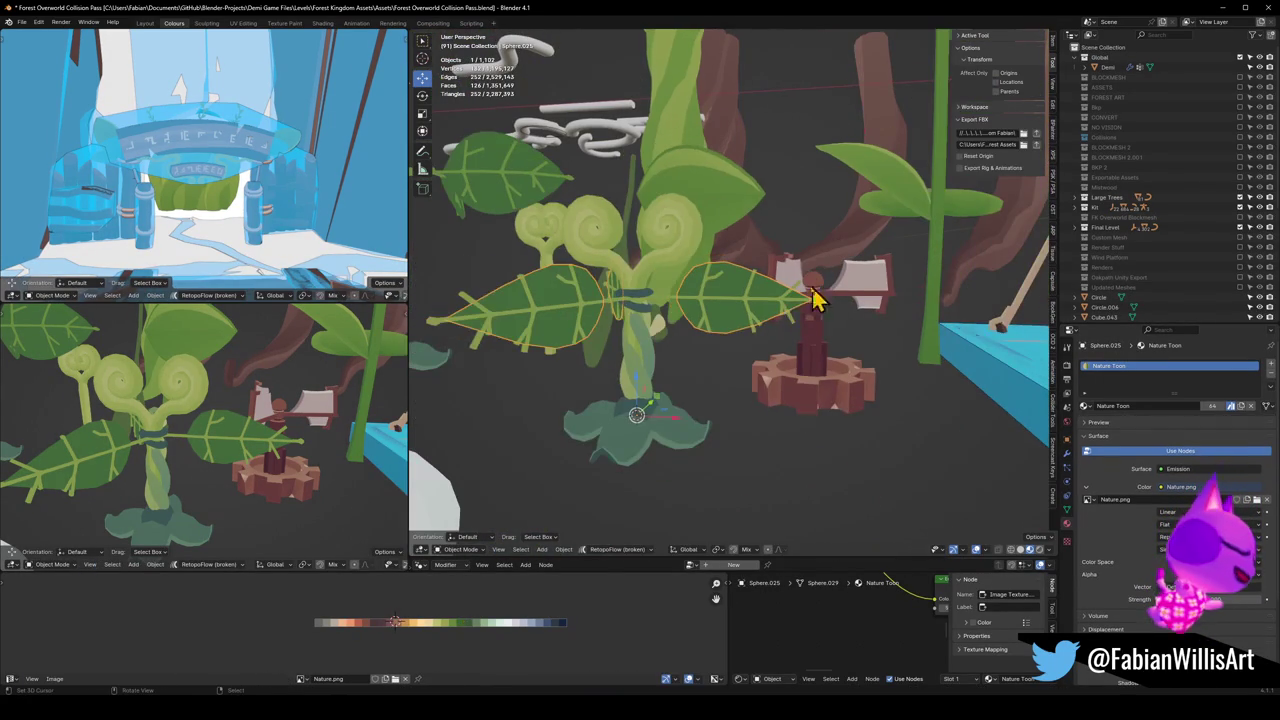
# Step: Frame the right leaf, enter Edit Mode and raise the selected vertex vertically
pyautogui.click(752, 340)
pyautogui.press('KP_Decimal')
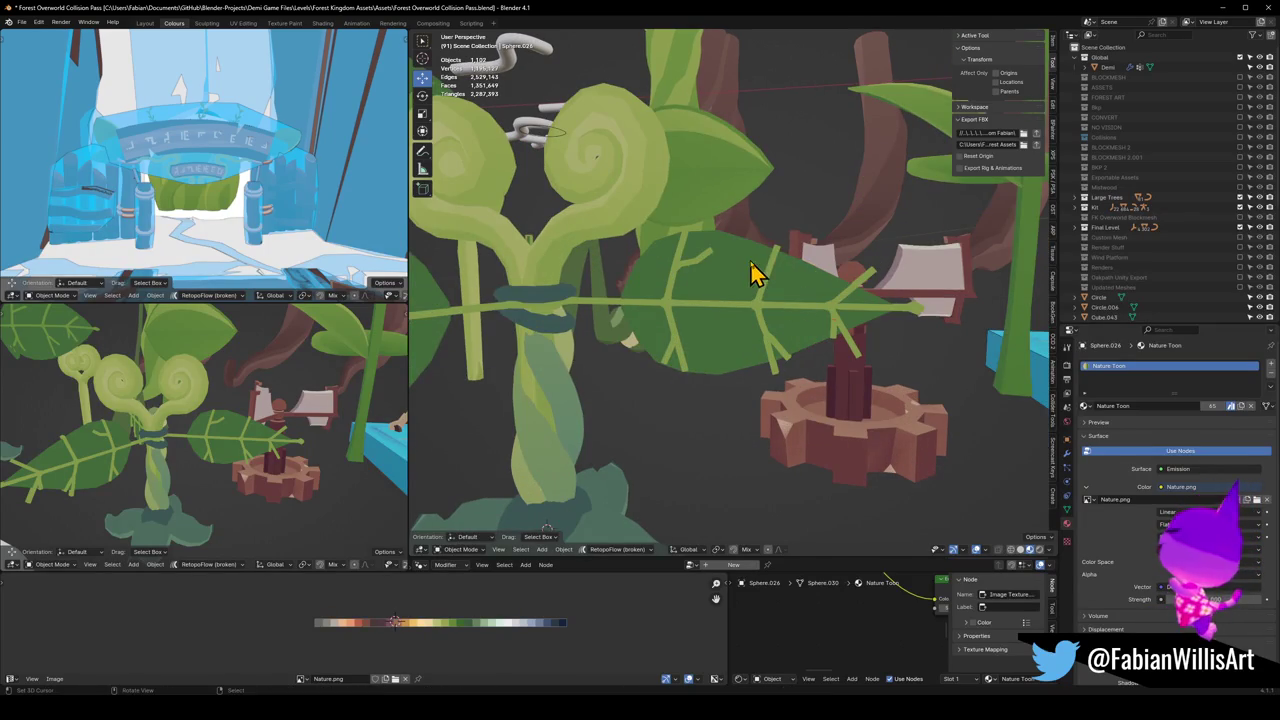
pyautogui.press('Tab')
pyautogui.press('g')
pyautogui.press('z')
pyautogui.click(814, 249)
# Step: Try moving an upper-edge vertex and face sideways, cancelling both moves
pyautogui.moveTo(814, 249); pyautogui.dragTo(809, 249, button='middle')
pyautogui.press('g')
pyautogui.press('x')
pyautogui.rightClick(834, 257)
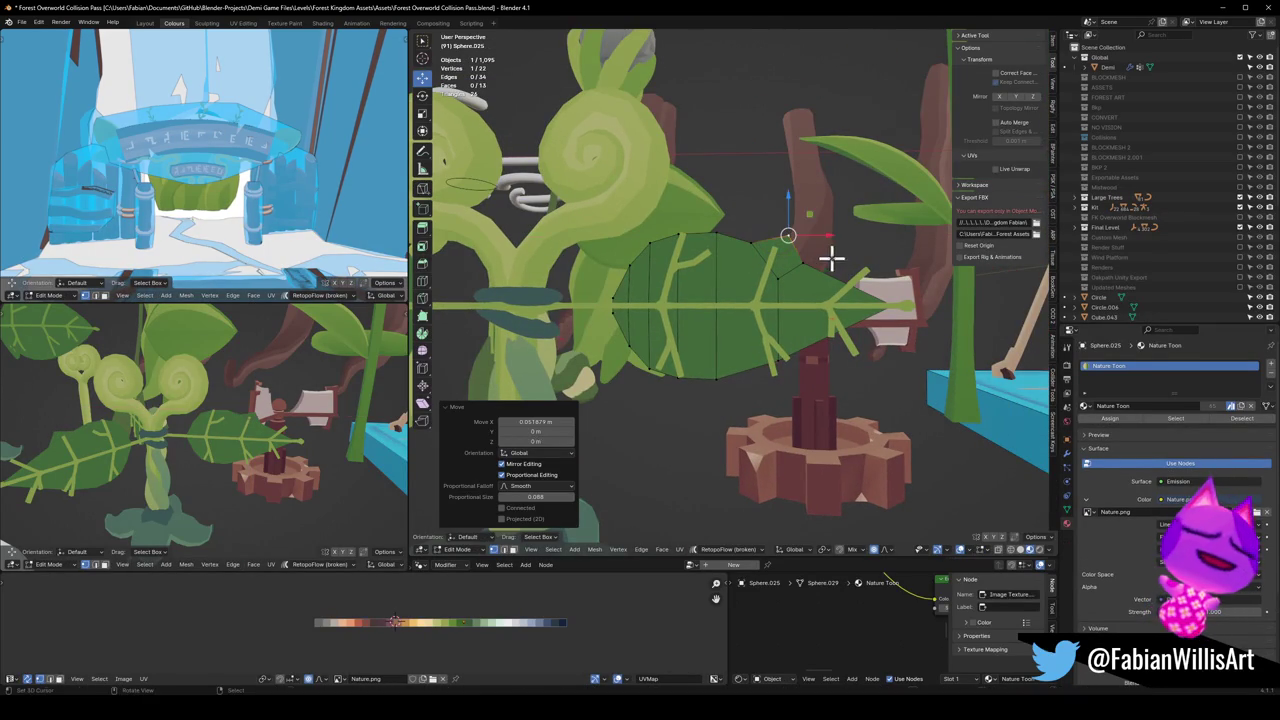
pyautogui.click(780, 265)
pyautogui.press('g')
pyautogui.press('x')
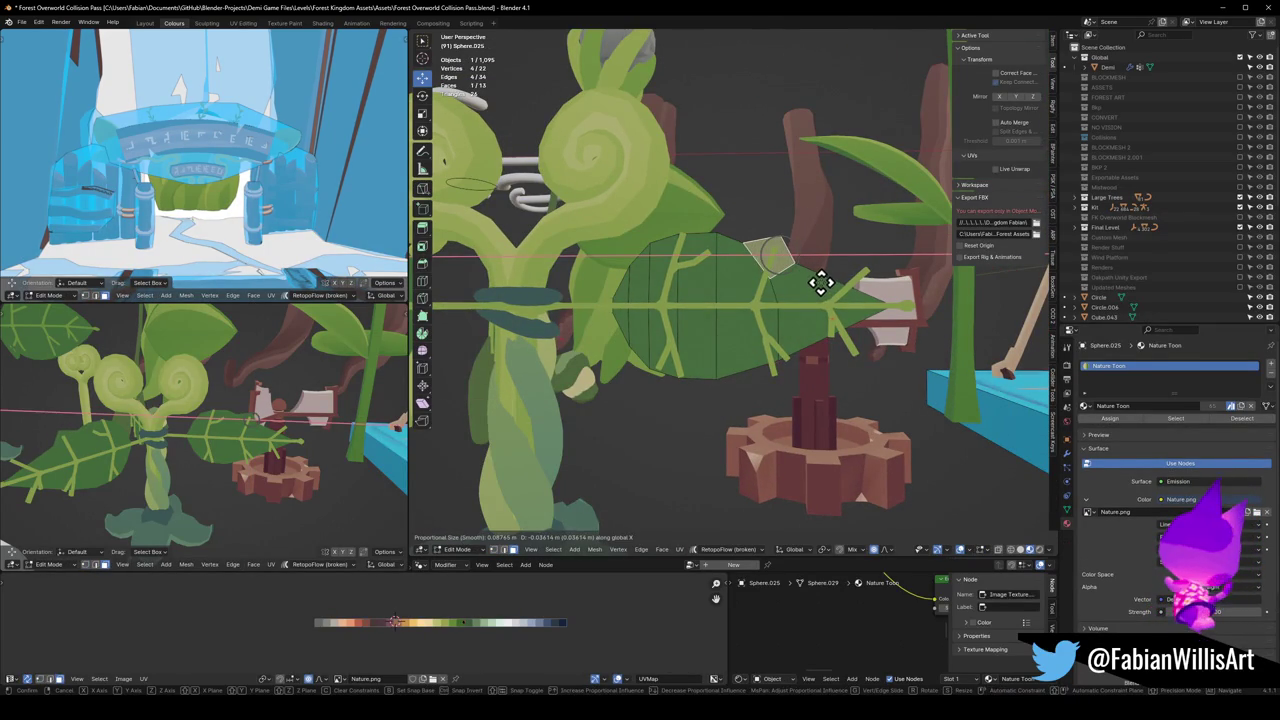
pyautogui.rightClick(824, 283)
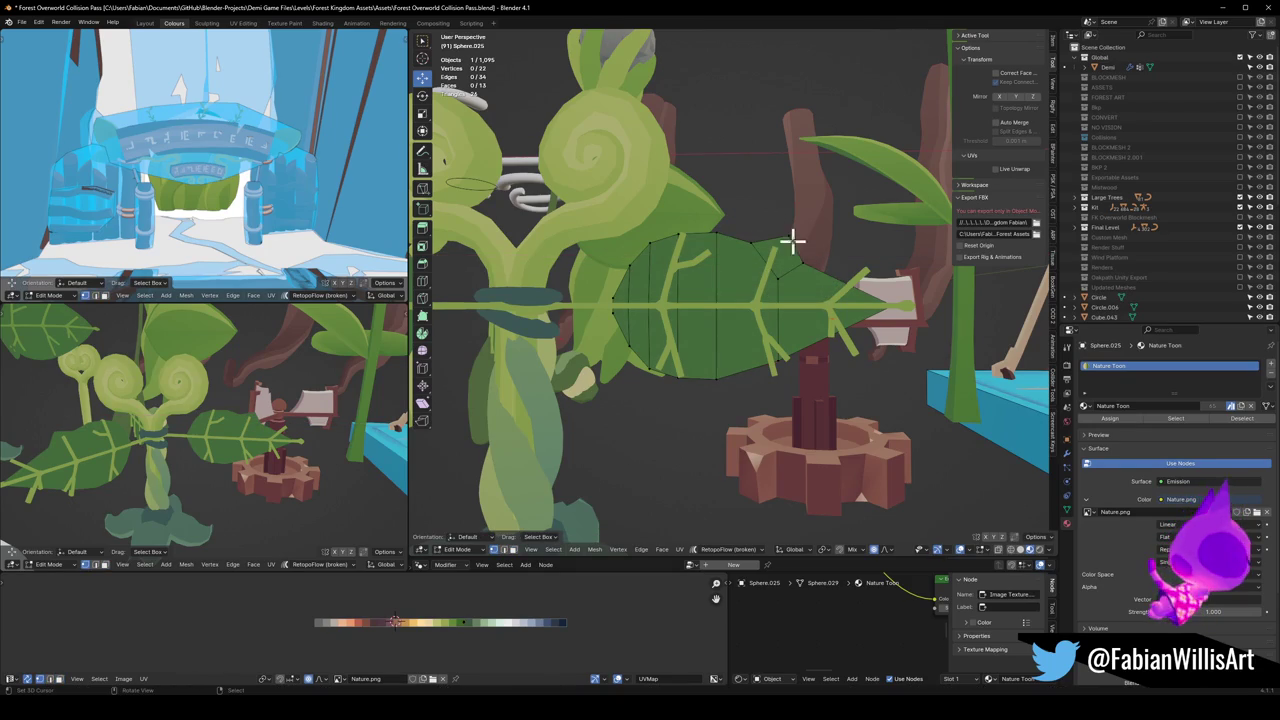
pyautogui.press('g')
pyautogui.press('z')
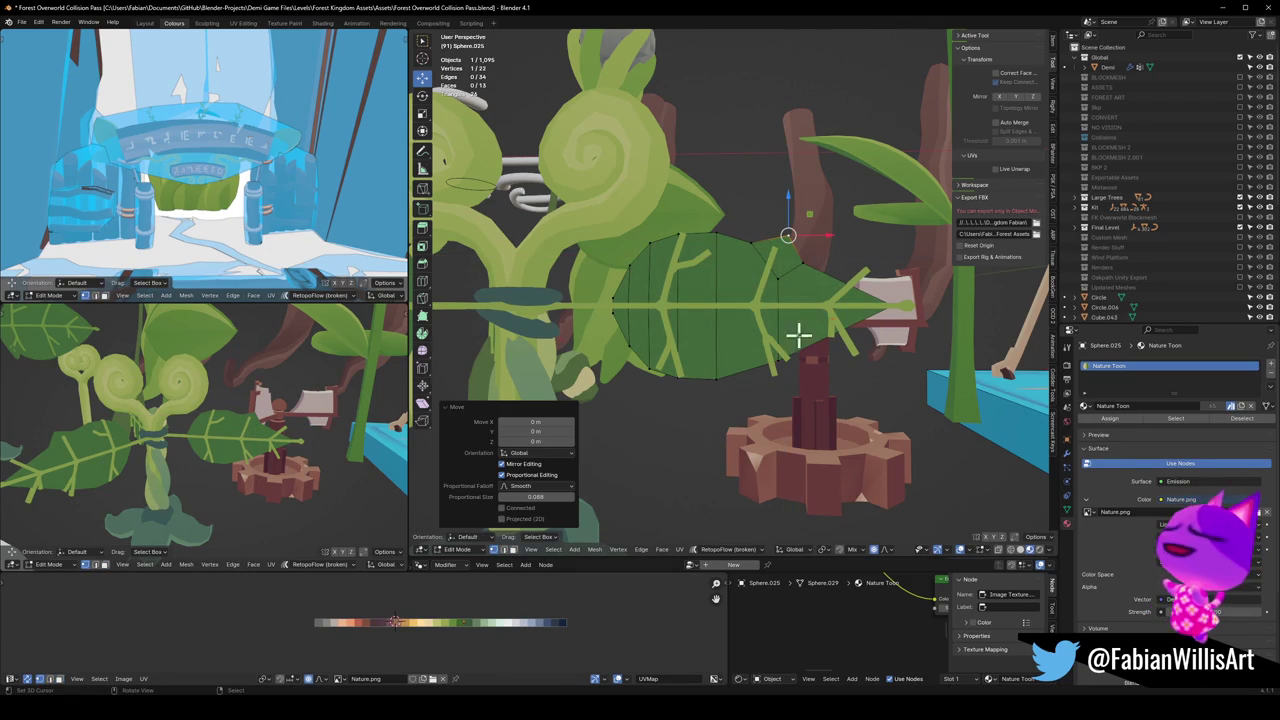
# Step: Knife-cut across the leaf's lower edge and lower the new vertex into a point
pyautogui.press('k')
pyautogui.click(806, 363)
pyautogui.click(828, 349)
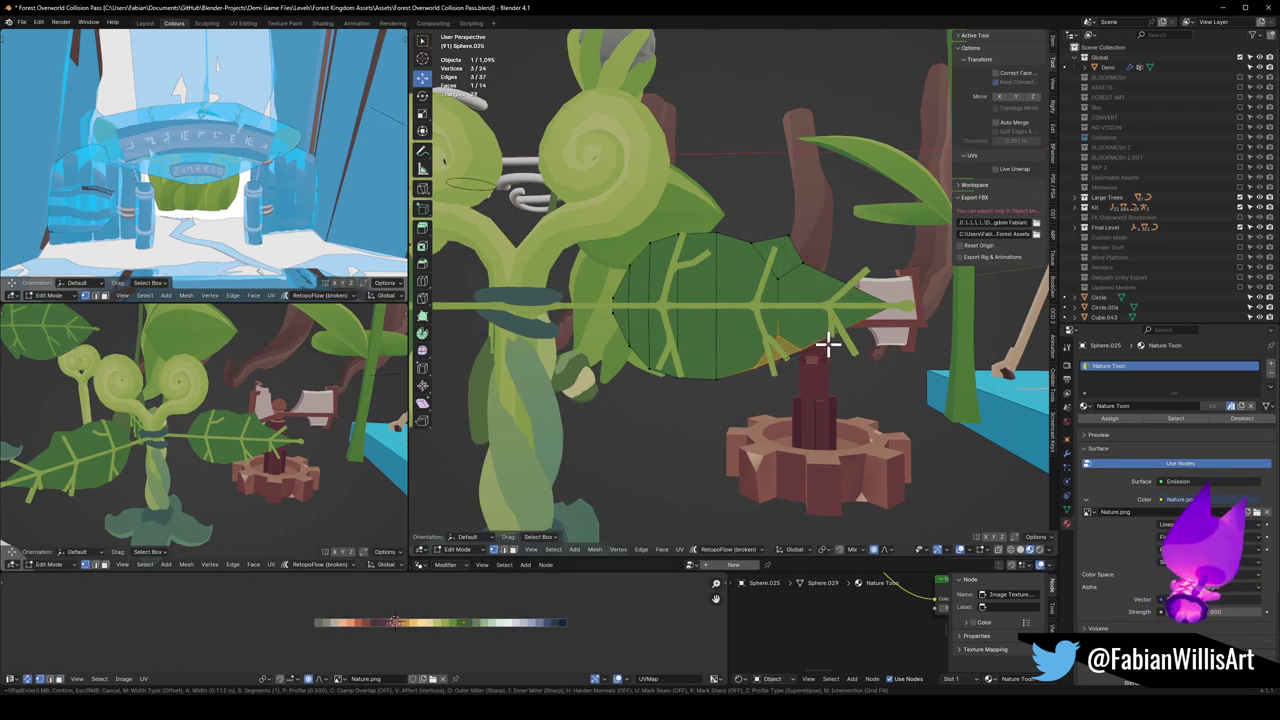
pyautogui.press('Return')
pyautogui.click(778, 360)
pyautogui.press('Return')
pyautogui.press('g')
pyautogui.press('z')
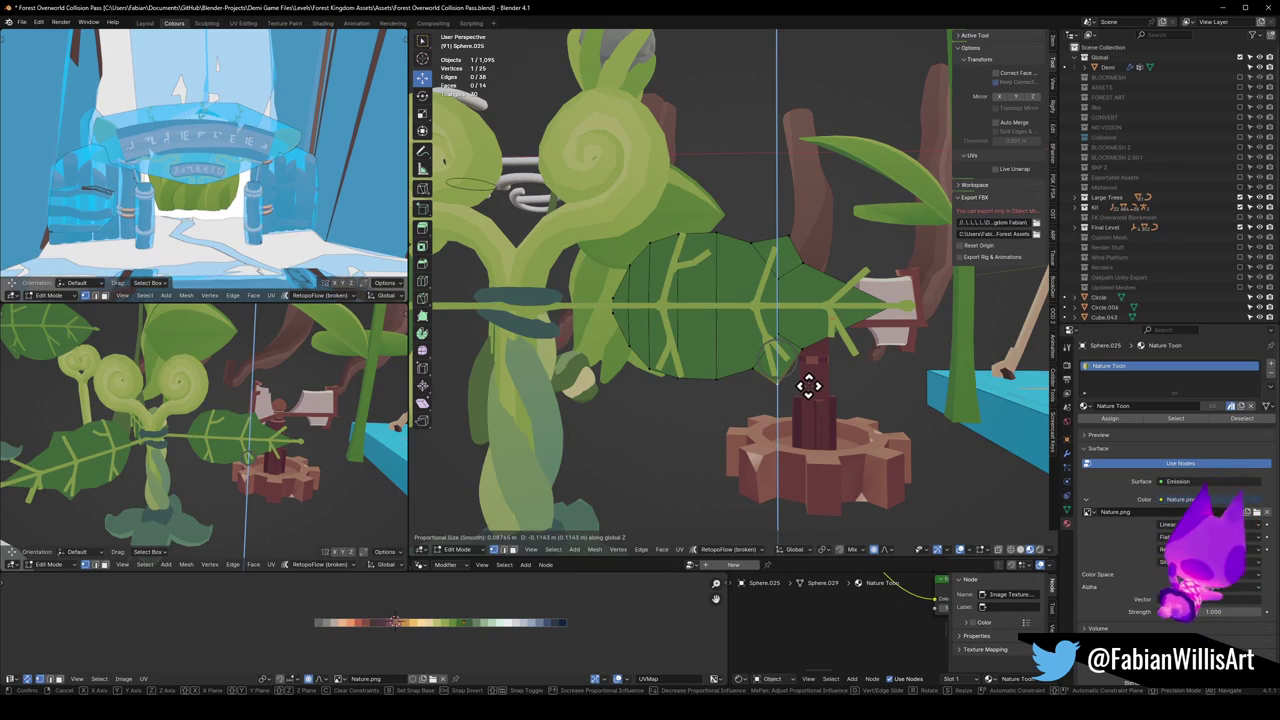
pyautogui.click(808, 385)
# Step: Start bevelling a vertex on the leaf's top edge
pyautogui.moveTo(810, 395); pyautogui.dragTo(808, 380, button='middle')
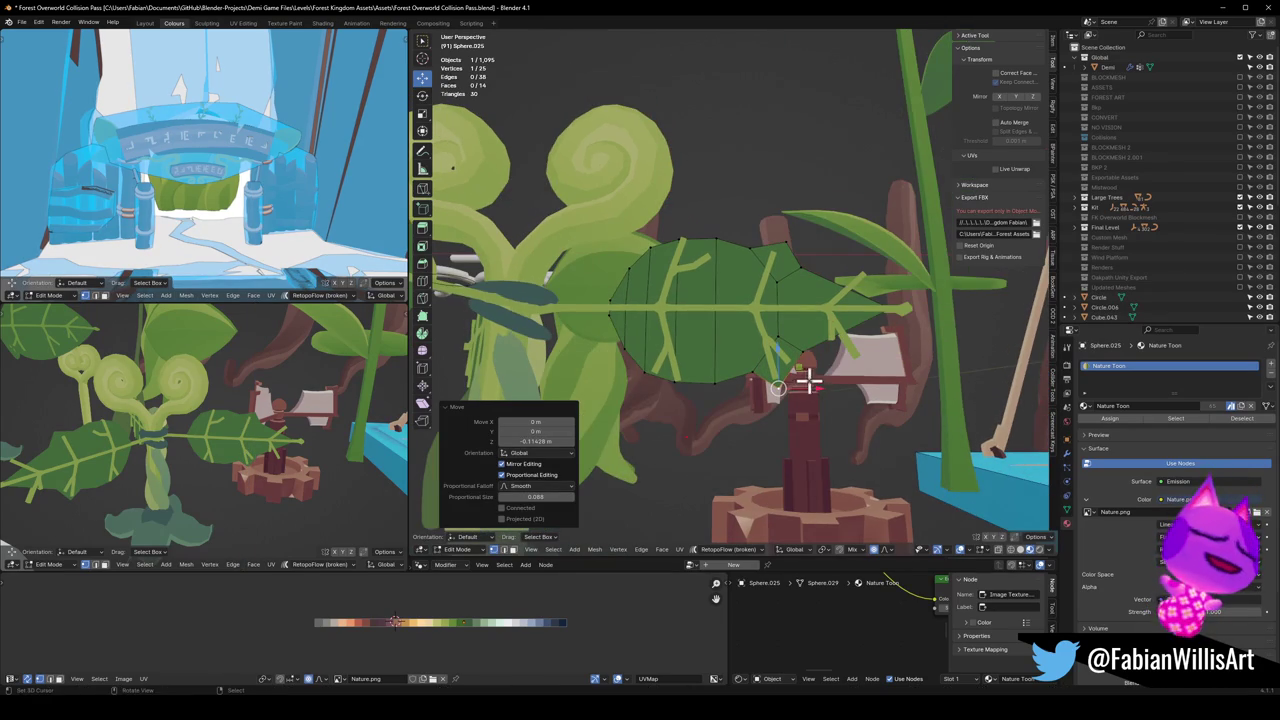
pyautogui.scroll(2, 746, 271)
pyautogui.scroll(3, 711, 263)
pyautogui.hotkey('ctrl', 'shift', 'b')
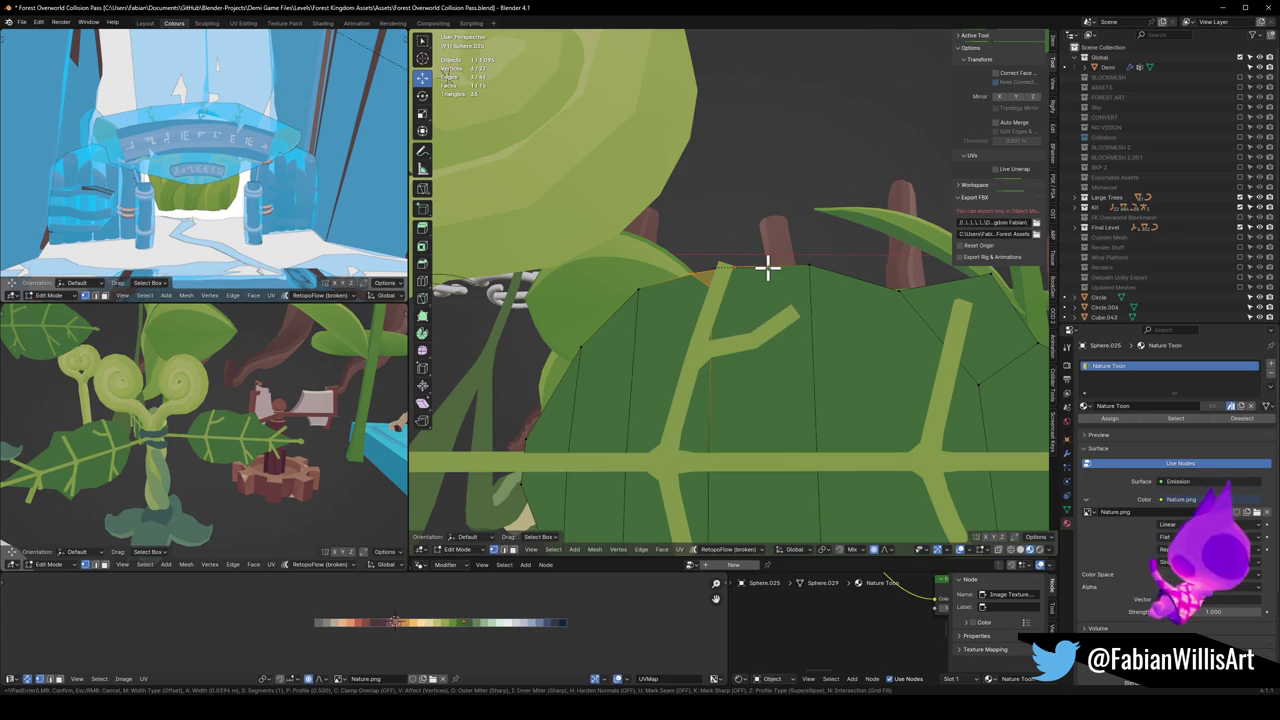
# Step: Finish the vertex bevel, cut a new vertex into the leaf's top edge, and raise it vertically
pyautogui.click(768, 268)
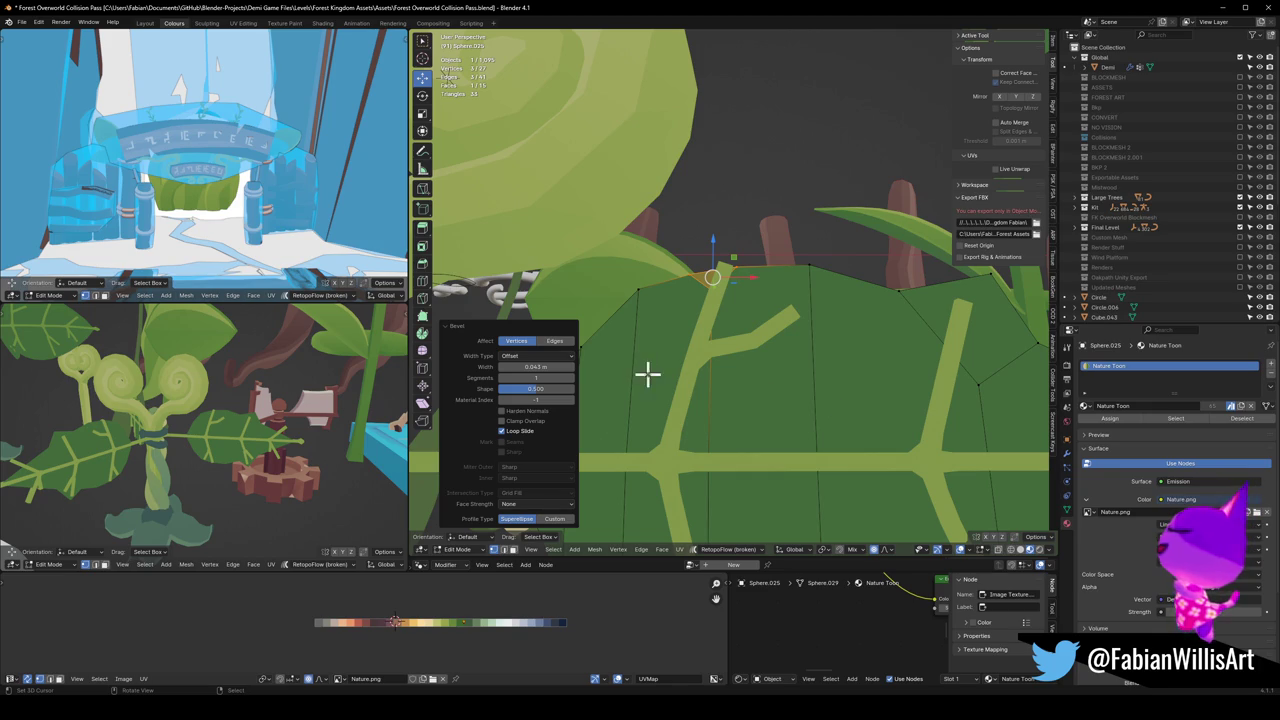
pyautogui.moveTo(858, 346)
pyautogui.mouseDown(button='middle')
pyautogui.moveTo(791, 346)
pyautogui.moveTo(789, 334)
pyautogui.moveTo(726, 323)
pyautogui.moveTo(760, 323)
pyautogui.mouseUp(button='middle')
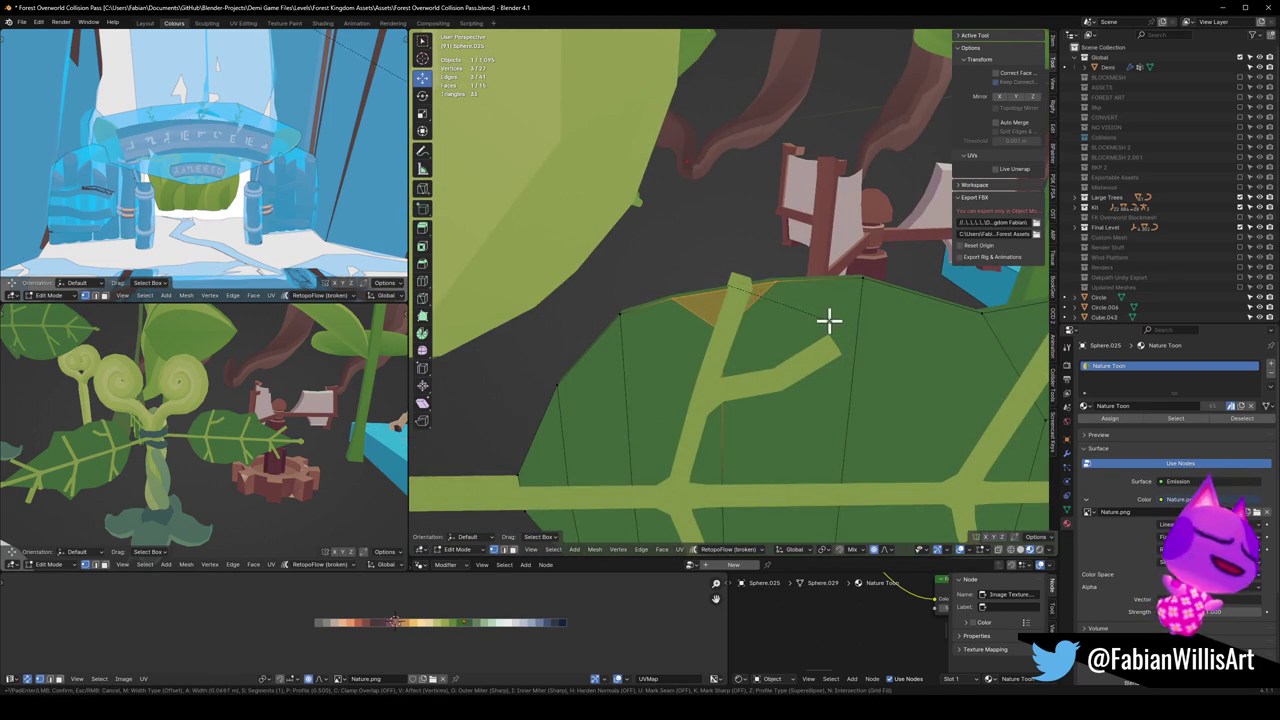
pyautogui.hotkey('ctrl', 'r')
pyautogui.click(725, 285)
pyautogui.press('g')
pyautogui.press('z')
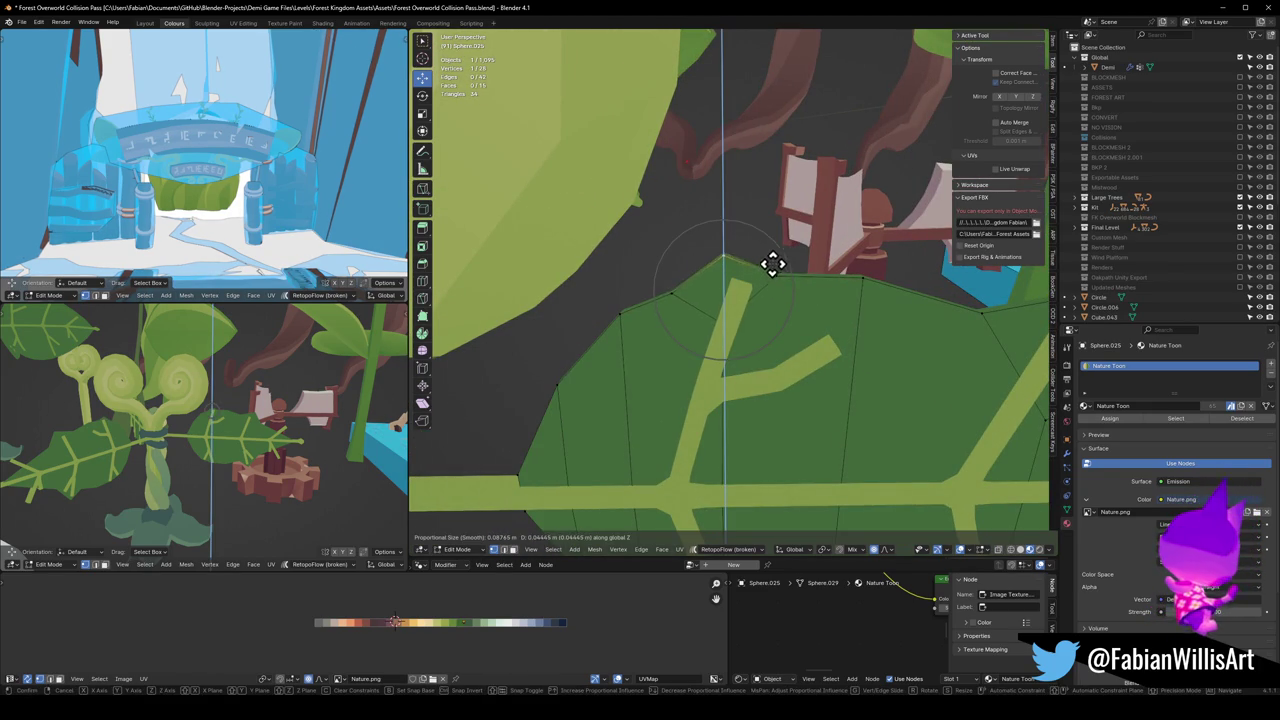
pyautogui.scroll(12, 776, 260)
pyautogui.click(775, 265)
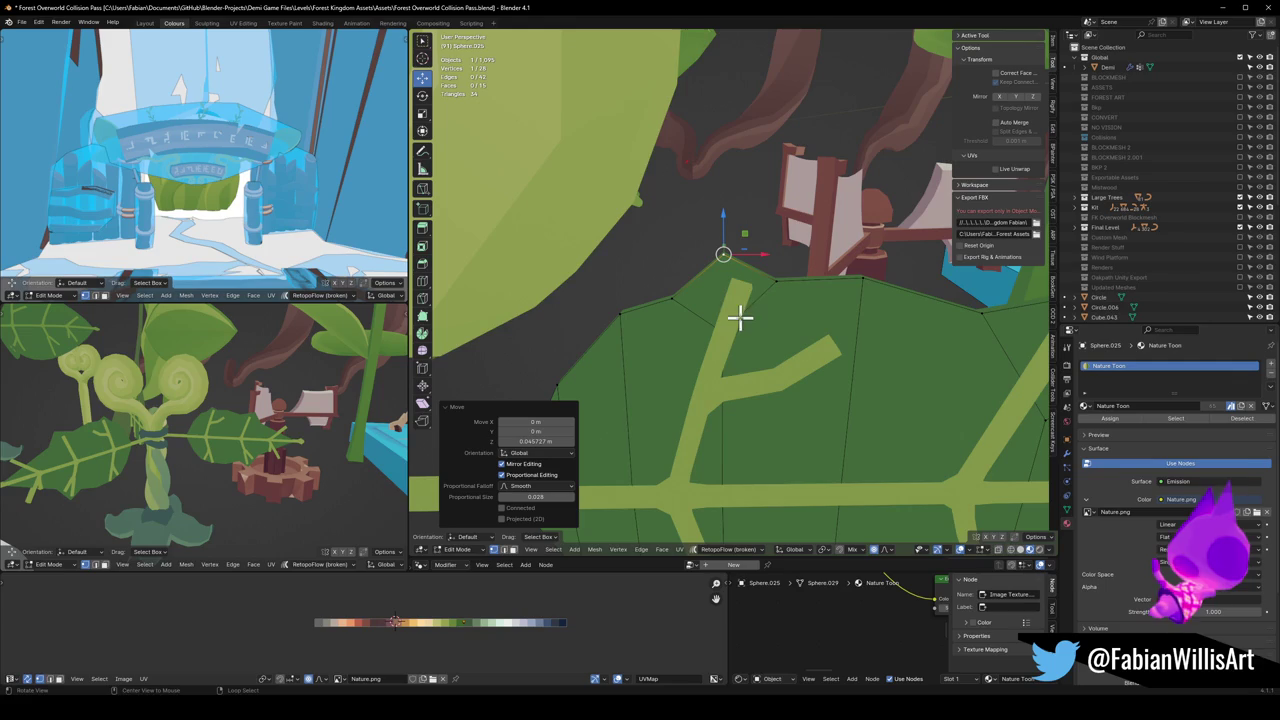
# Step: Shift the new top-edge point sideways along X, then fine-tune its height along Z
pyautogui.press('g')
pyautogui.press('x')
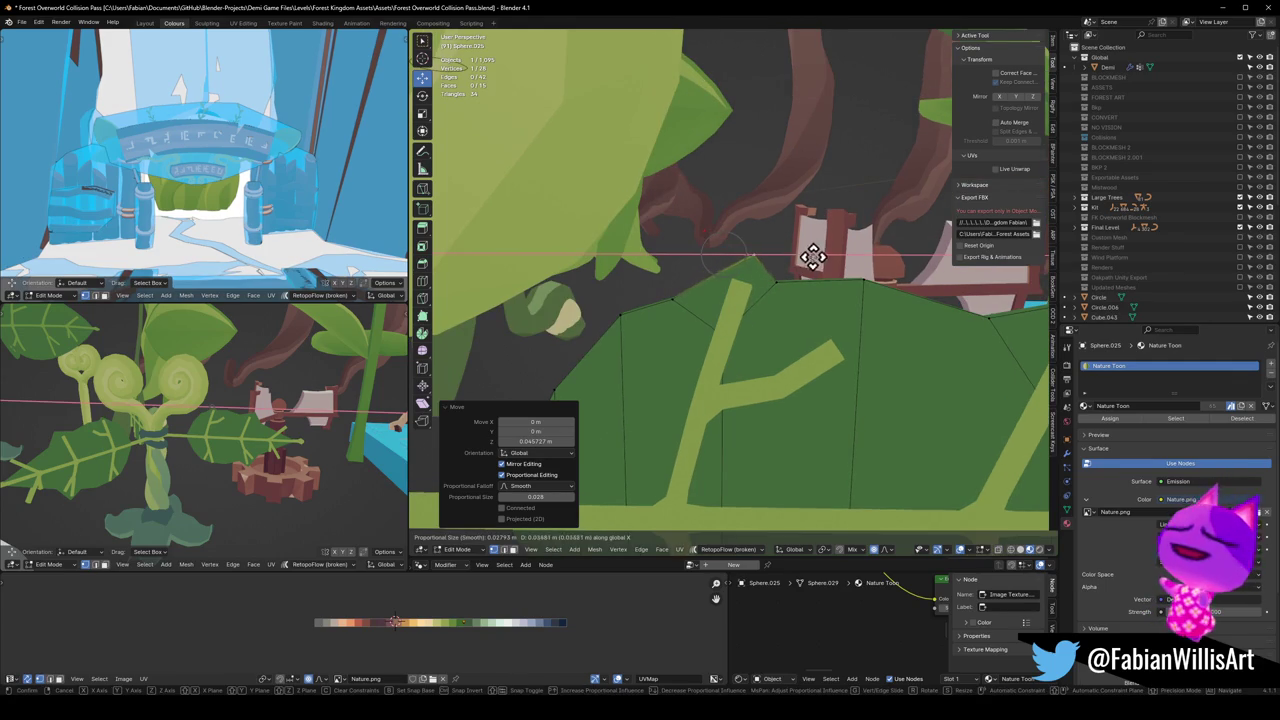
pyautogui.click(807, 259)
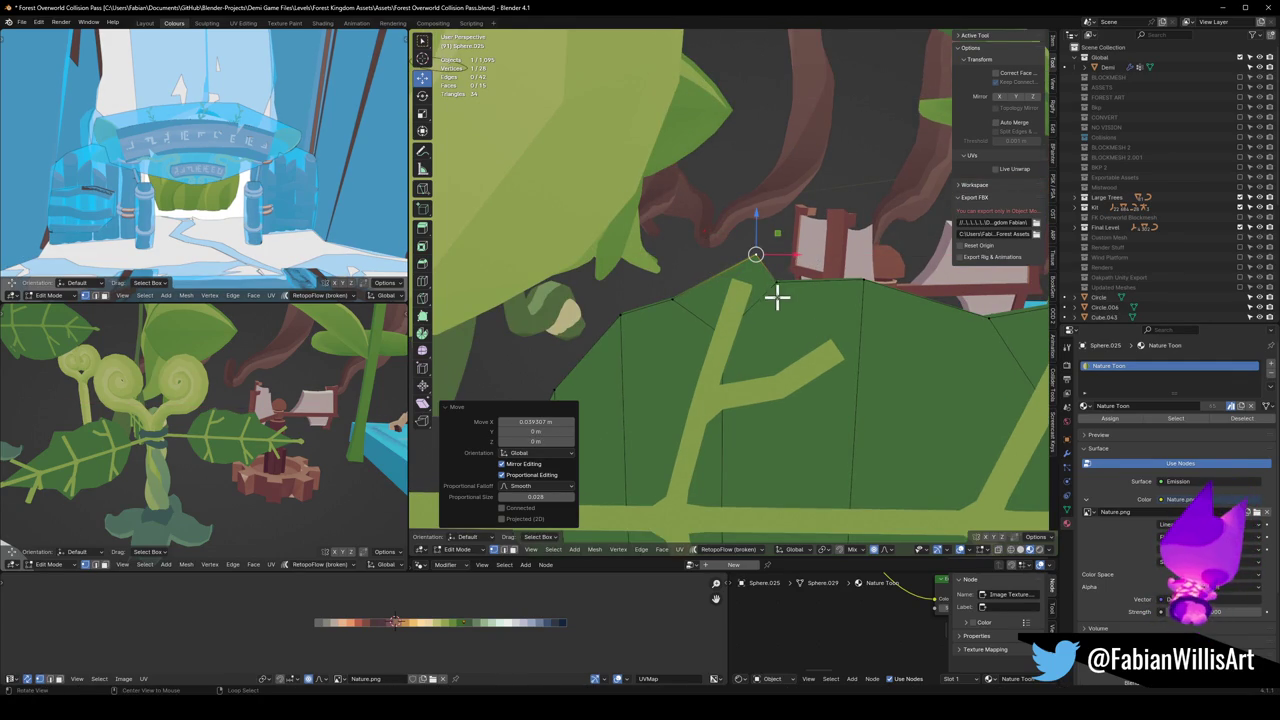
pyautogui.moveTo(778, 298); pyautogui.dragTo(785, 280, button='middle')
pyautogui.press('g')
pyautogui.press('z')
pyautogui.click(817, 284)
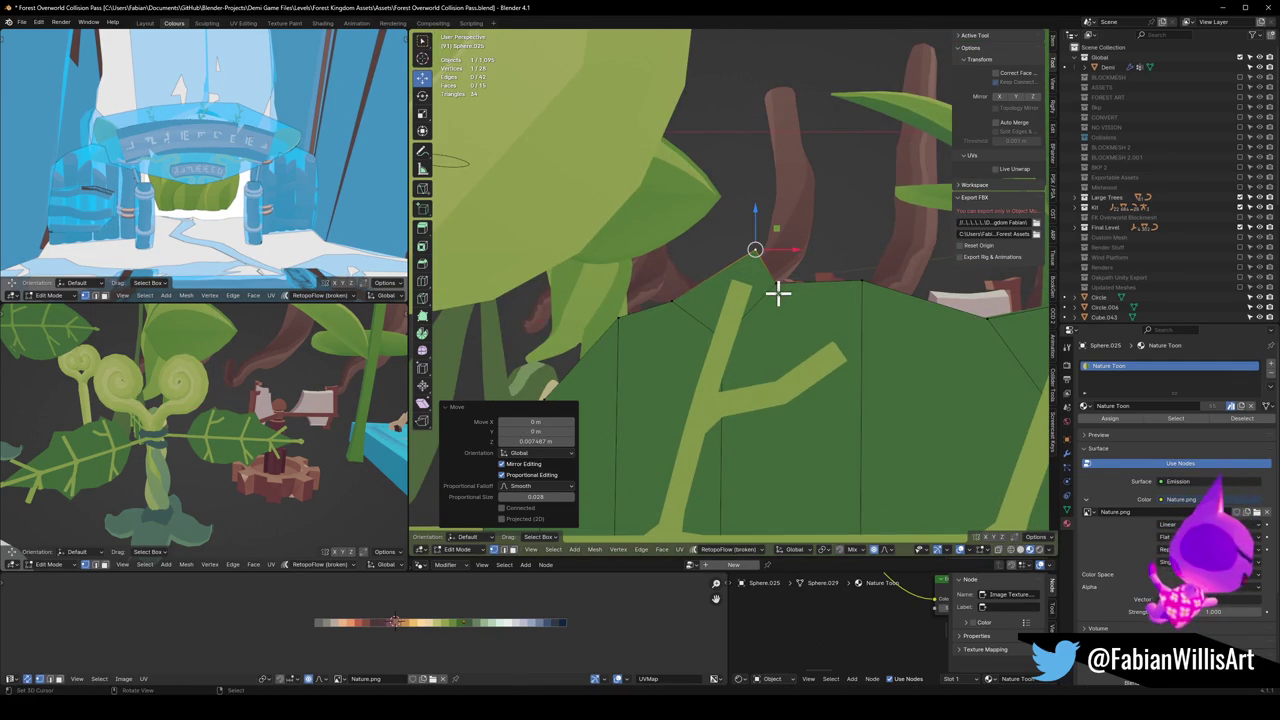
# Step: Move the leaf-tip vertex along X, then select the next vertex along the leaf edge
pyautogui.moveTo(789, 286); pyautogui.dragTo(853, 328, button='middle')
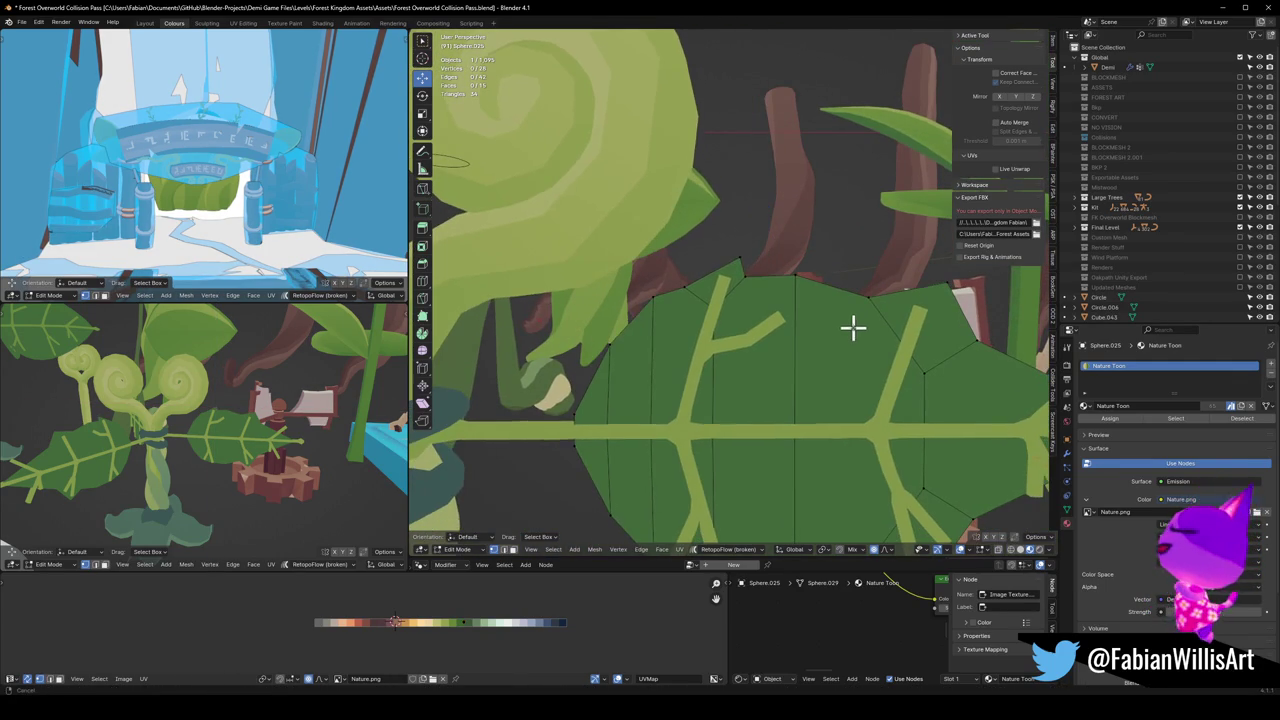
pyautogui.press('g')
pyautogui.press('x')
pyautogui.click(810, 259)
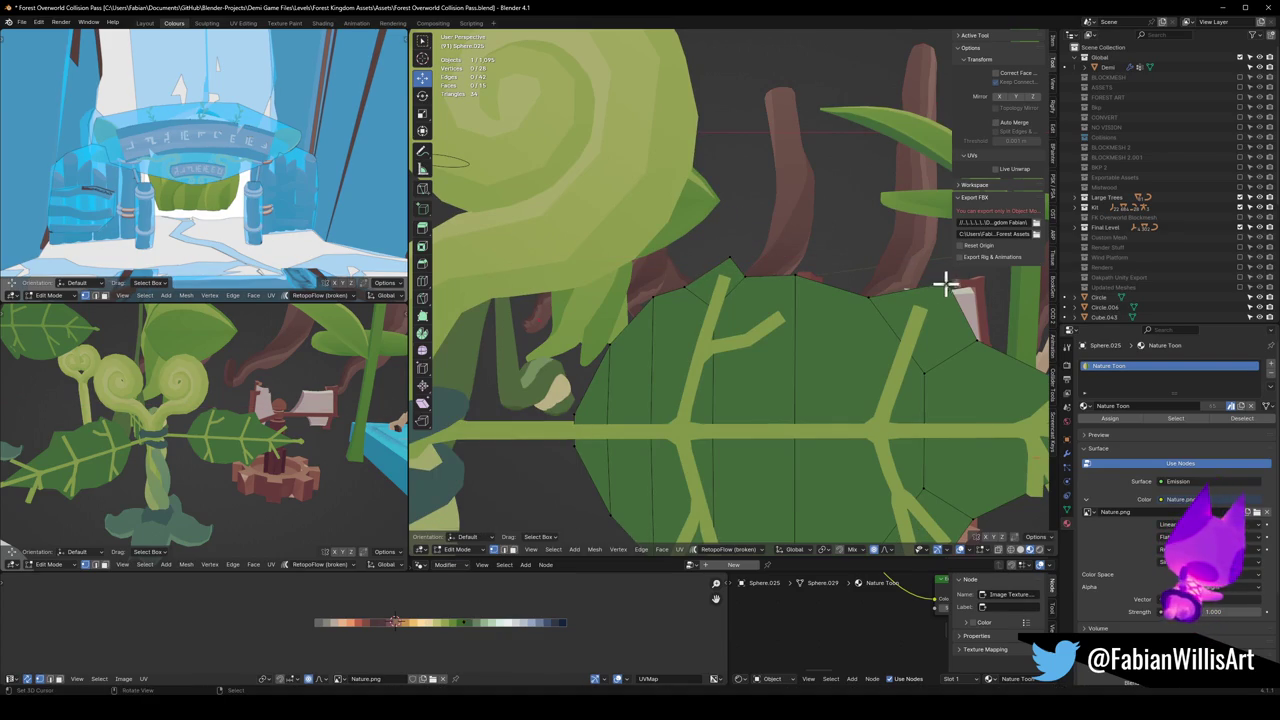
pyautogui.click(978, 341)
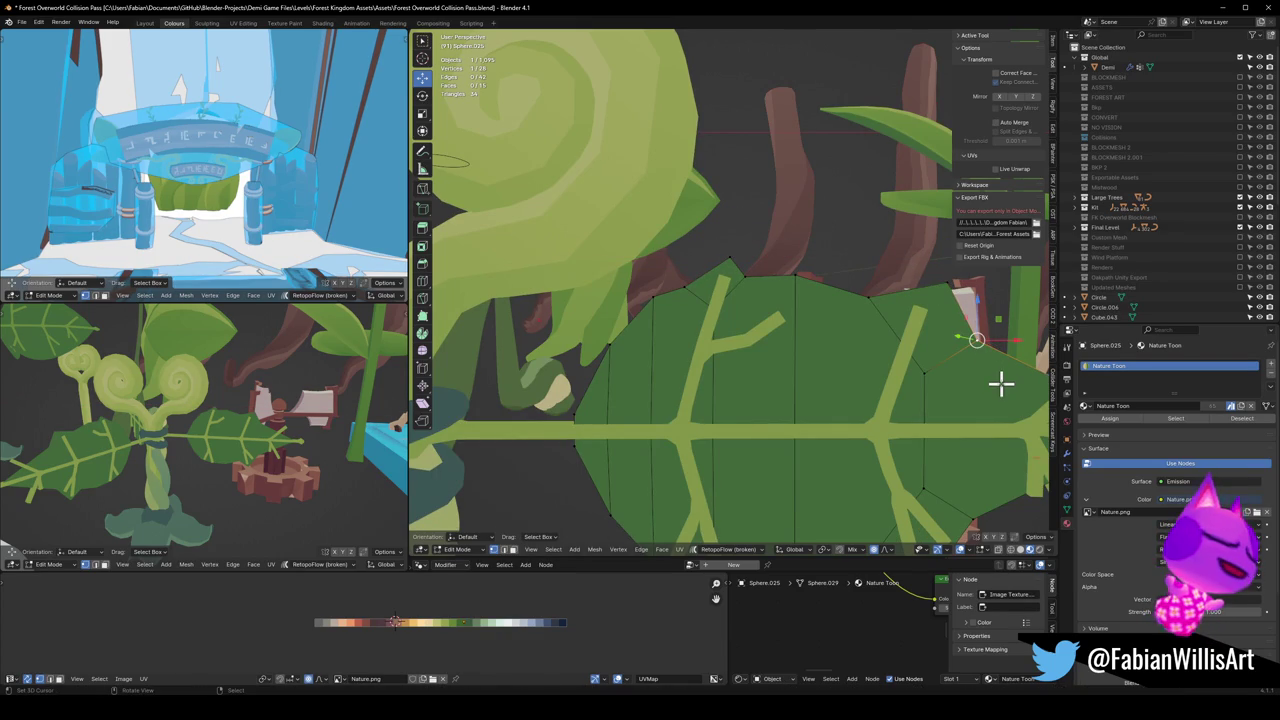
pyautogui.moveTo(1001, 379)
pyautogui.mouseDown(button='middle')
pyautogui.moveTo(843, 354)
pyautogui.moveTo(823, 417)
pyautogui.mouseUp(button='middle')
# Step: Nudge the selected edge vertex, then two upper edge vertices, sideways along X with proportional falloff
pyautogui.press('g')
pyautogui.press('x')
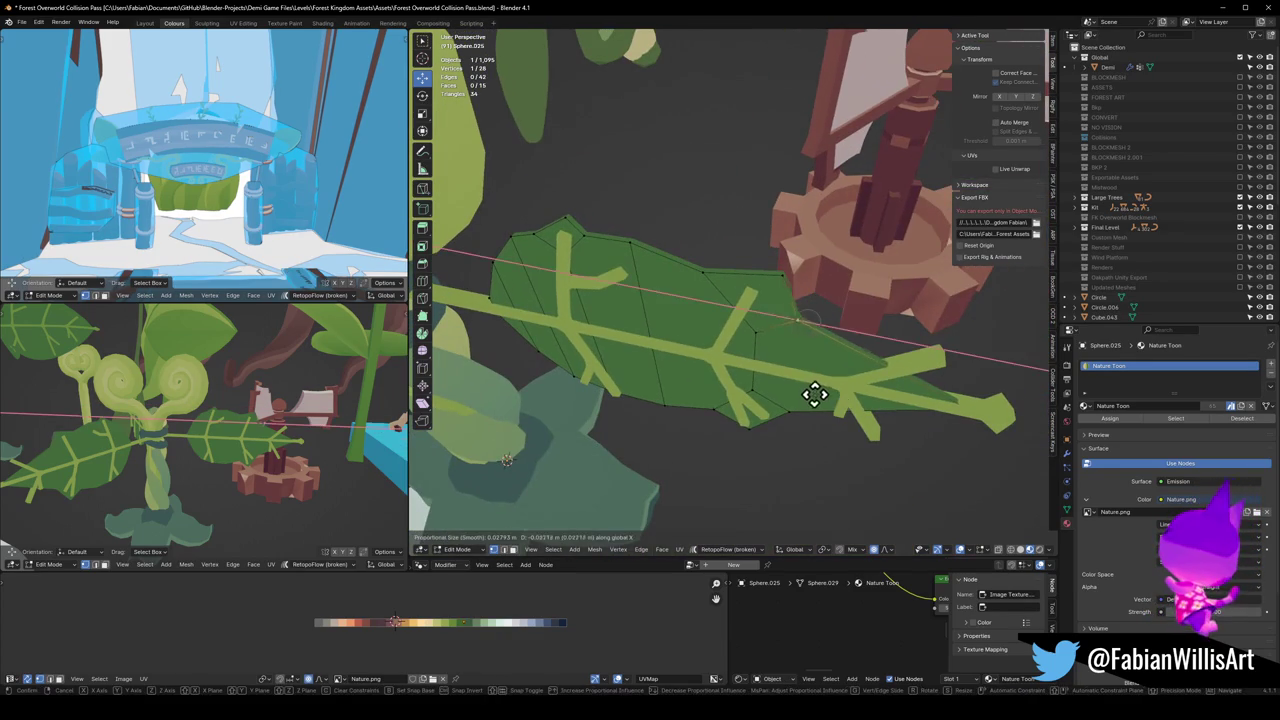
pyautogui.click(820, 396)
pyautogui.moveTo(789, 280); pyautogui.dragTo(817, 320, button='middle')
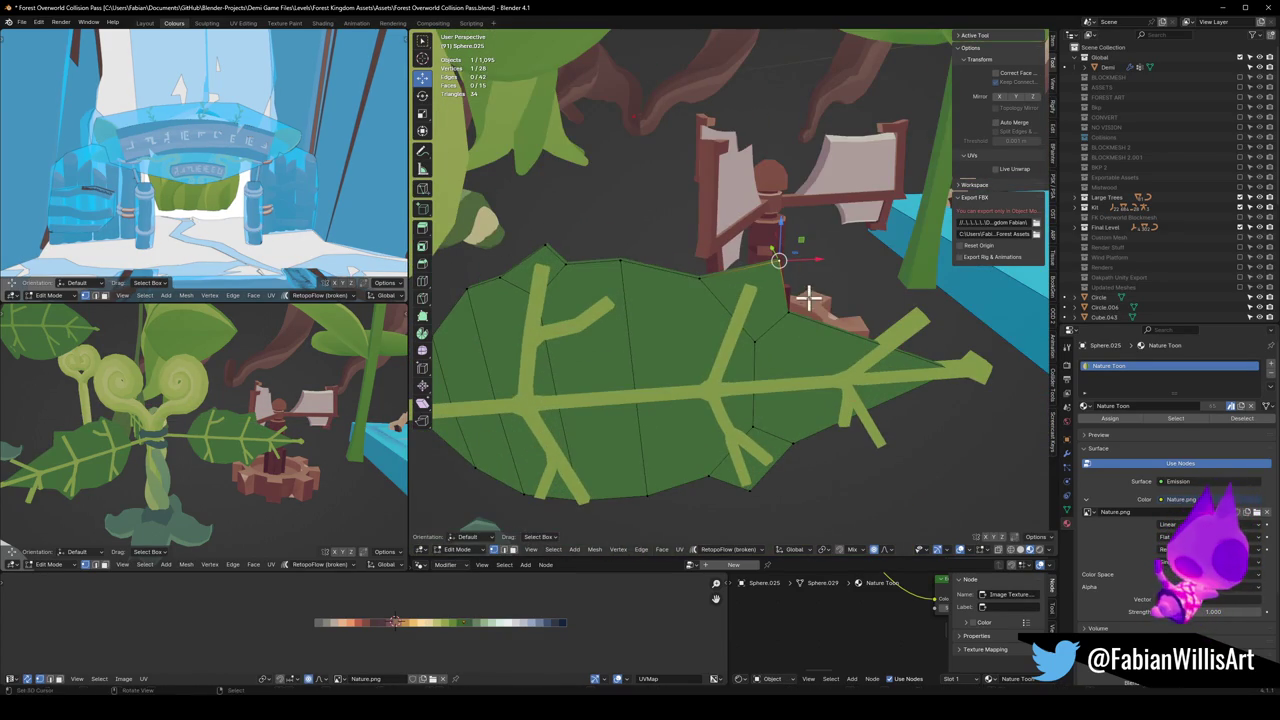
pyautogui.press('g')
pyautogui.press('x')
pyautogui.click(824, 296)
pyautogui.keyDown('shift'); pyautogui.click(740, 268); pyautogui.keyUp('shift')
pyautogui.press('g')
pyautogui.press('x')
pyautogui.click(797, 302)
pyautogui.moveTo(797, 302); pyautogui.dragTo(737, 277, button='middle')
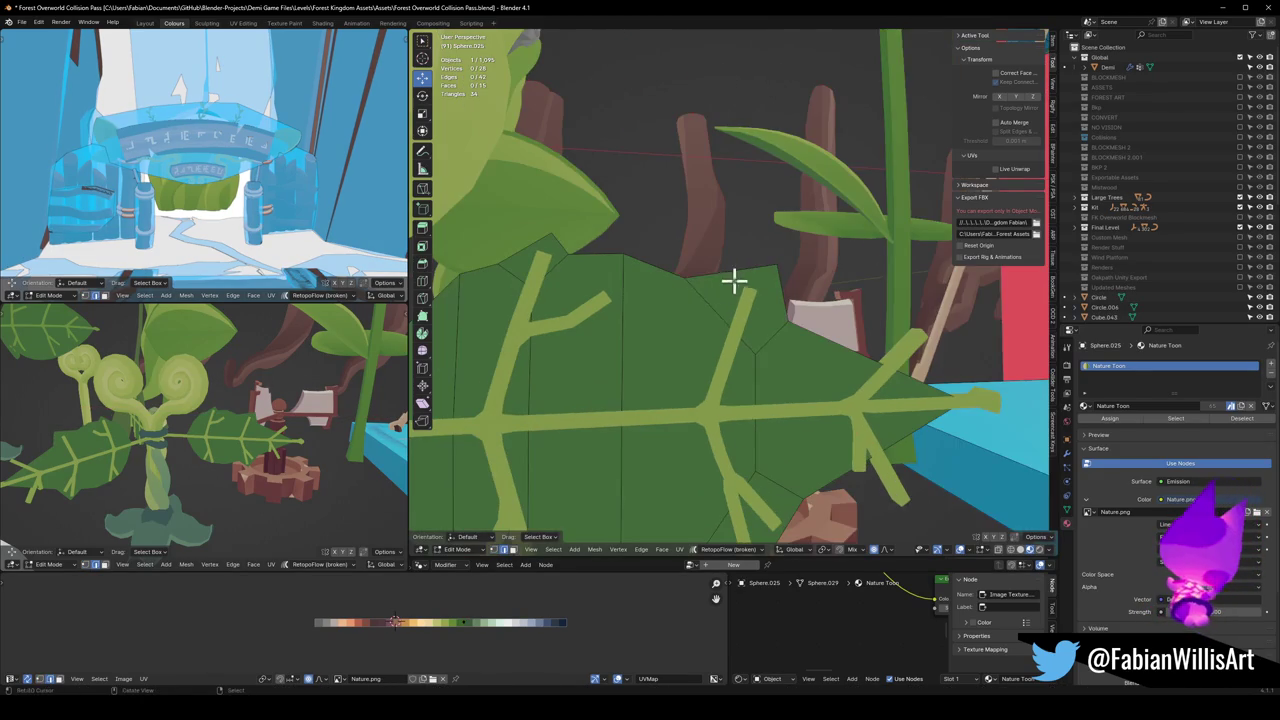
# Step: Try a vertex bevel on a bottom-edge vertex of the leaf, then undo it
pyautogui.click(717, 318)
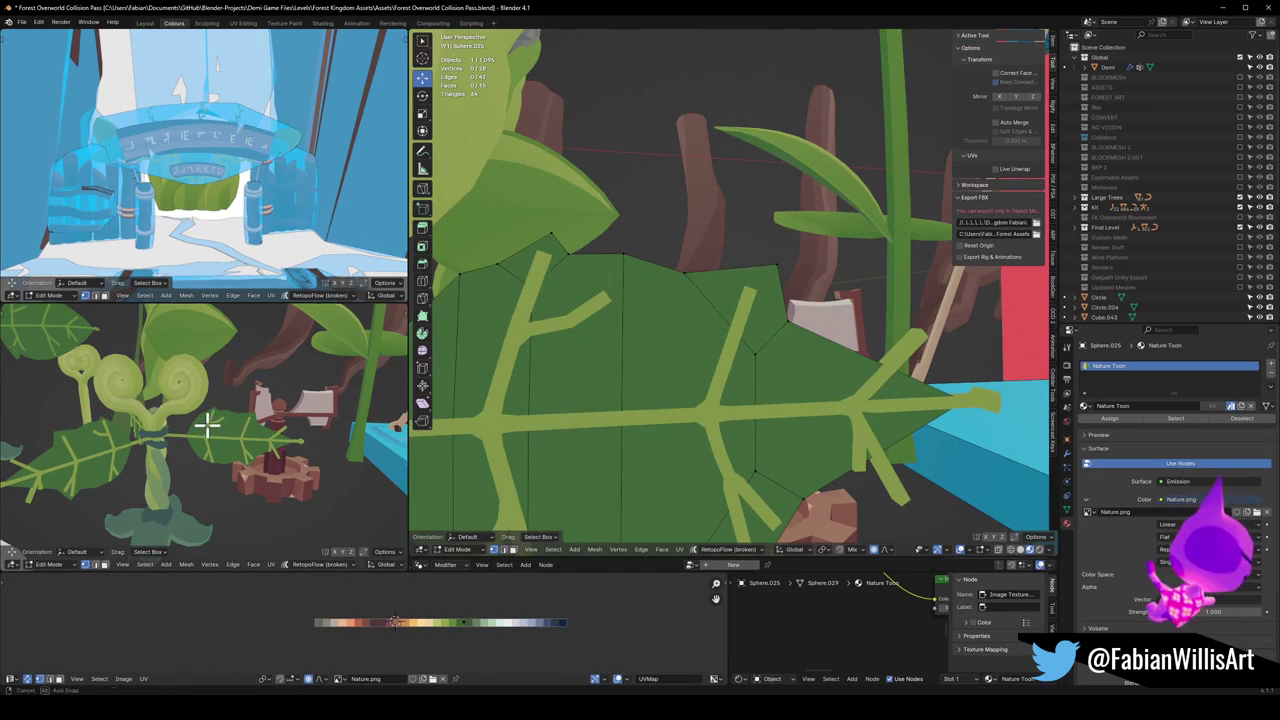
pyautogui.scroll(3, 200, 420)
pyautogui.scroll(2, 200, 420)
pyautogui.moveTo(720, 388)
pyautogui.mouseDown(button='middle')
pyautogui.moveTo(741, 292)
pyautogui.moveTo(686, 380)
pyautogui.mouseUp(button='middle')
pyautogui.click(686, 380)
pyautogui.hotkey('ctrl', 'shift', 'b')
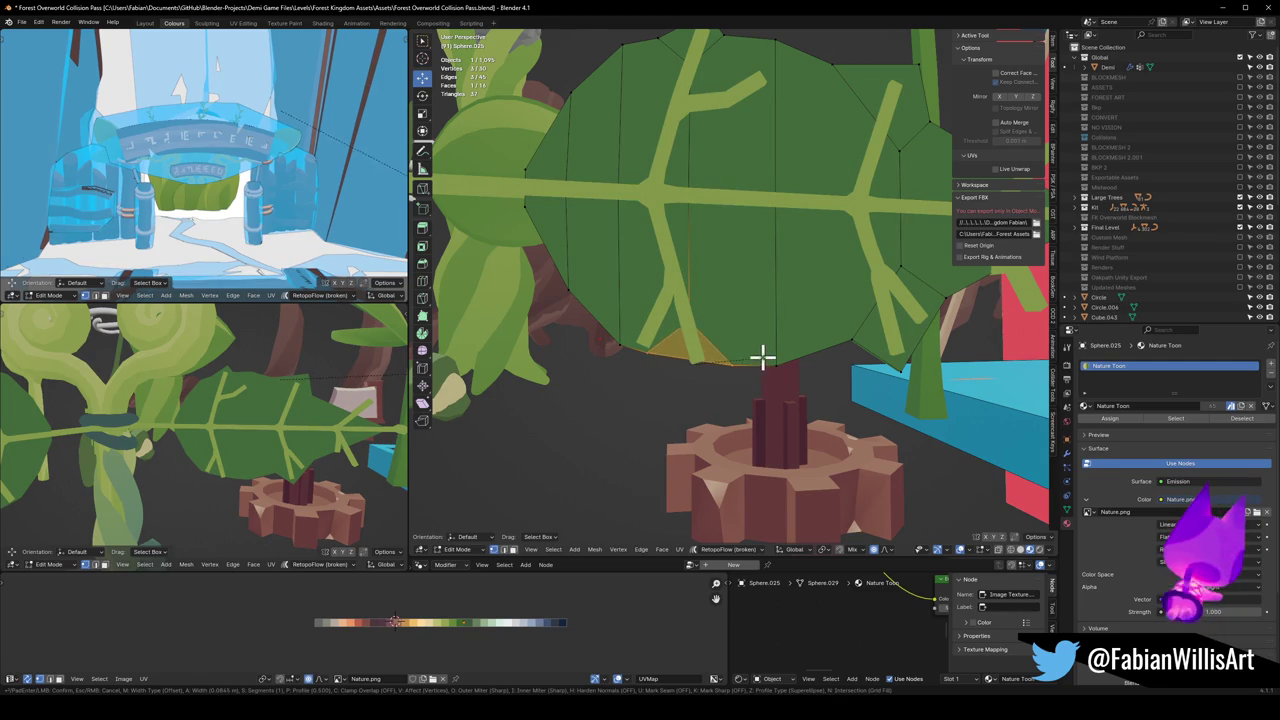
pyautogui.click(763, 357)
pyautogui.hotkey('ctrl', 'z')
# Step: Add an edge loop across the leaf and move its lower-edge vertex along Z
pyautogui.hotkey('ctrl', 'r')
pyautogui.click(697, 366)
pyautogui.click(700, 366)
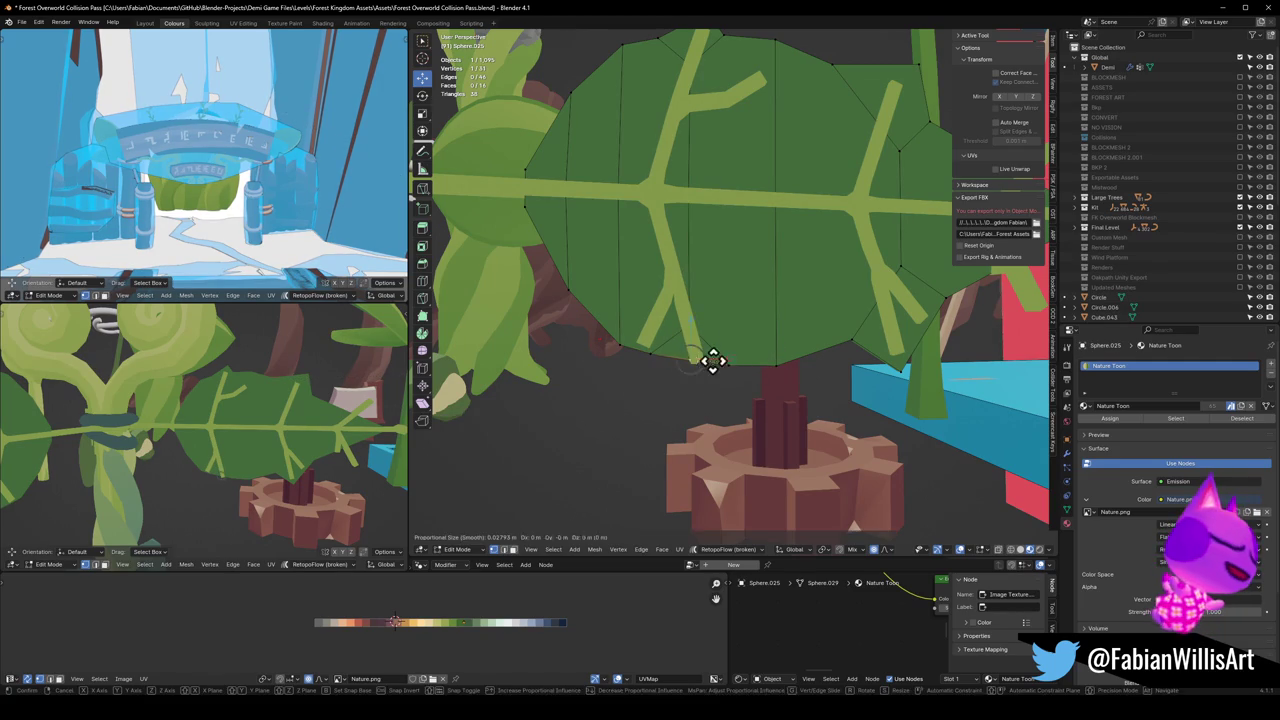
pyautogui.press('g')
pyautogui.press('z')
pyautogui.click(705, 395)
# Step: Redo that lower-edge vertex move sideways along X, then save the blend file
pyautogui.press('g')
pyautogui.press('x')
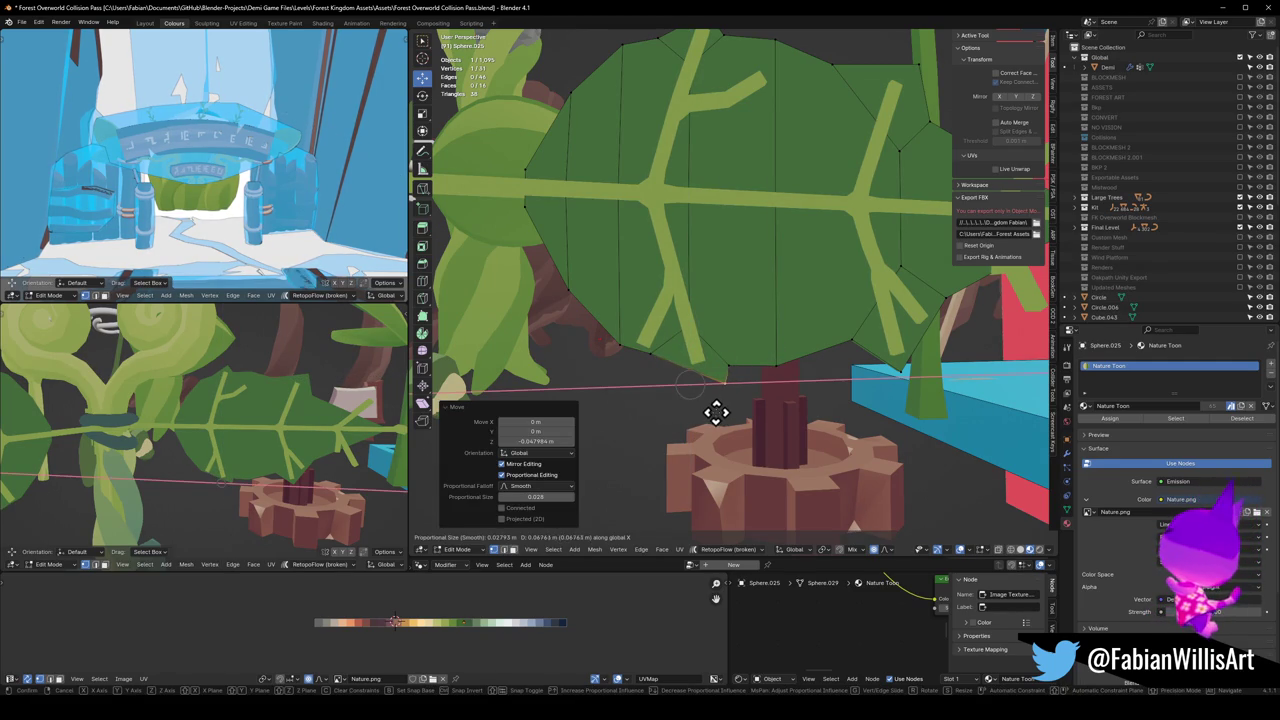
pyautogui.press('Escape')
pyautogui.hotkey('ctrl', 'z')
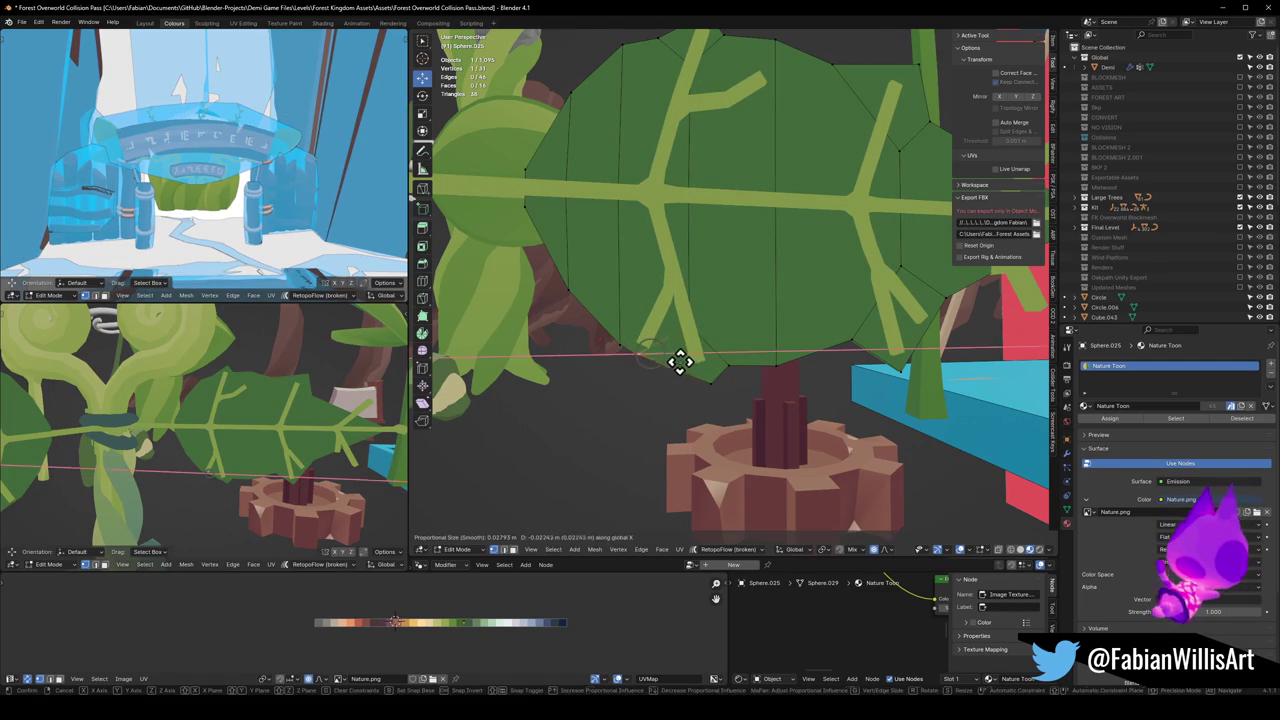
pyautogui.press('g')
pyautogui.press('x')
pyautogui.click(689, 363)
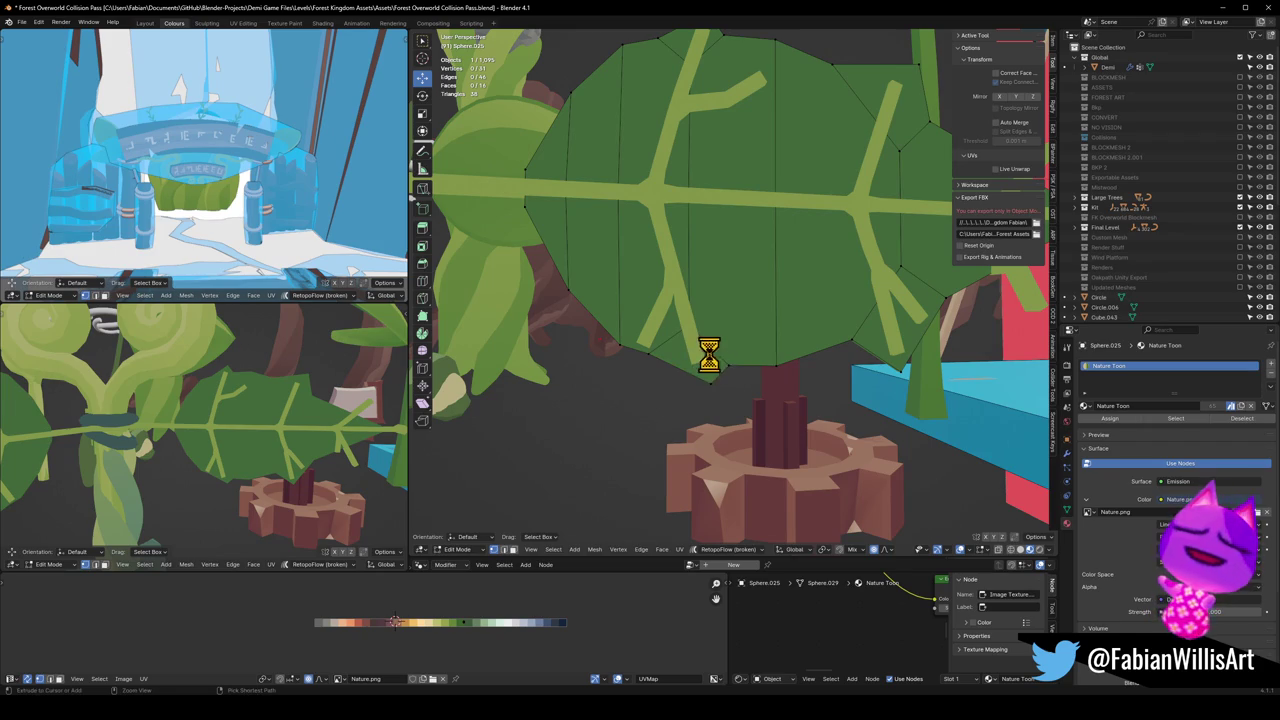
pyautogui.hotkey('ctrl', 's')
pyautogui.scroll(-5, 259, 415)
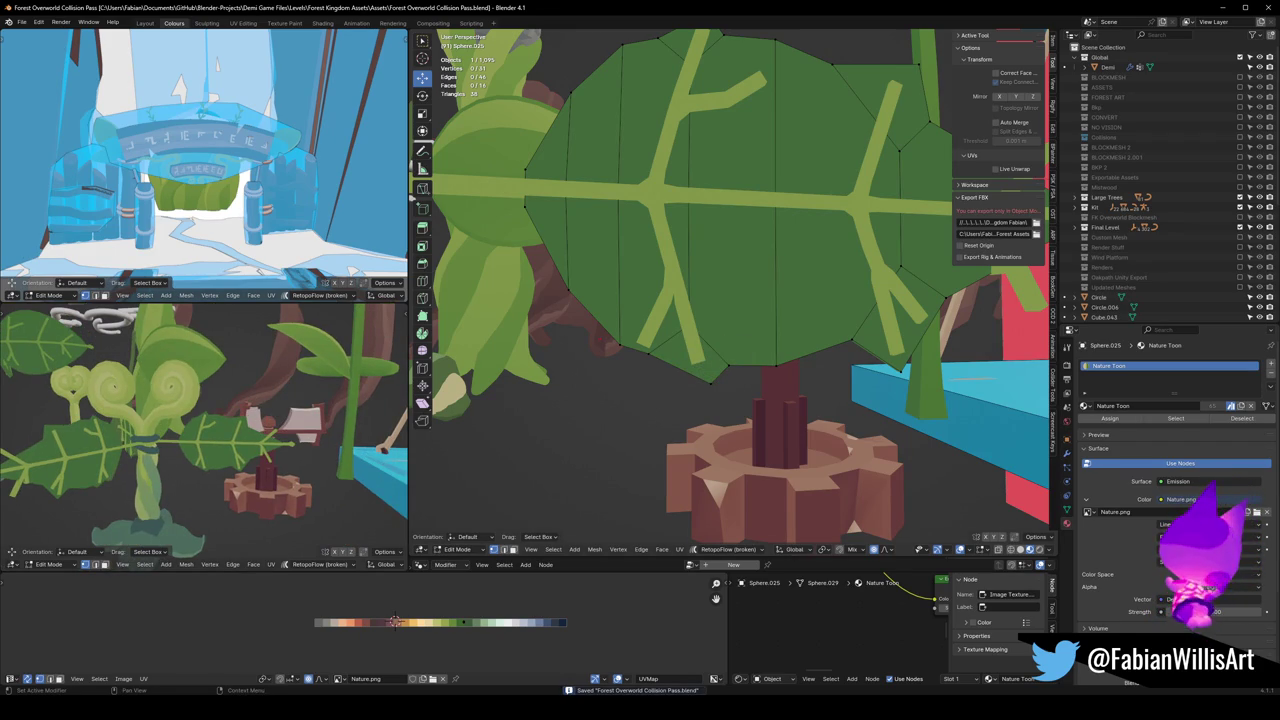
# Step: Add two more edge loops across the broad leaf
pyautogui.moveTo(604, 373)
pyautogui.mouseDown(button='middle')
pyautogui.moveTo(657, 349)
pyautogui.moveTo(714, 391)
pyautogui.moveTo(790, 412)
pyautogui.mouseUp(button='middle')
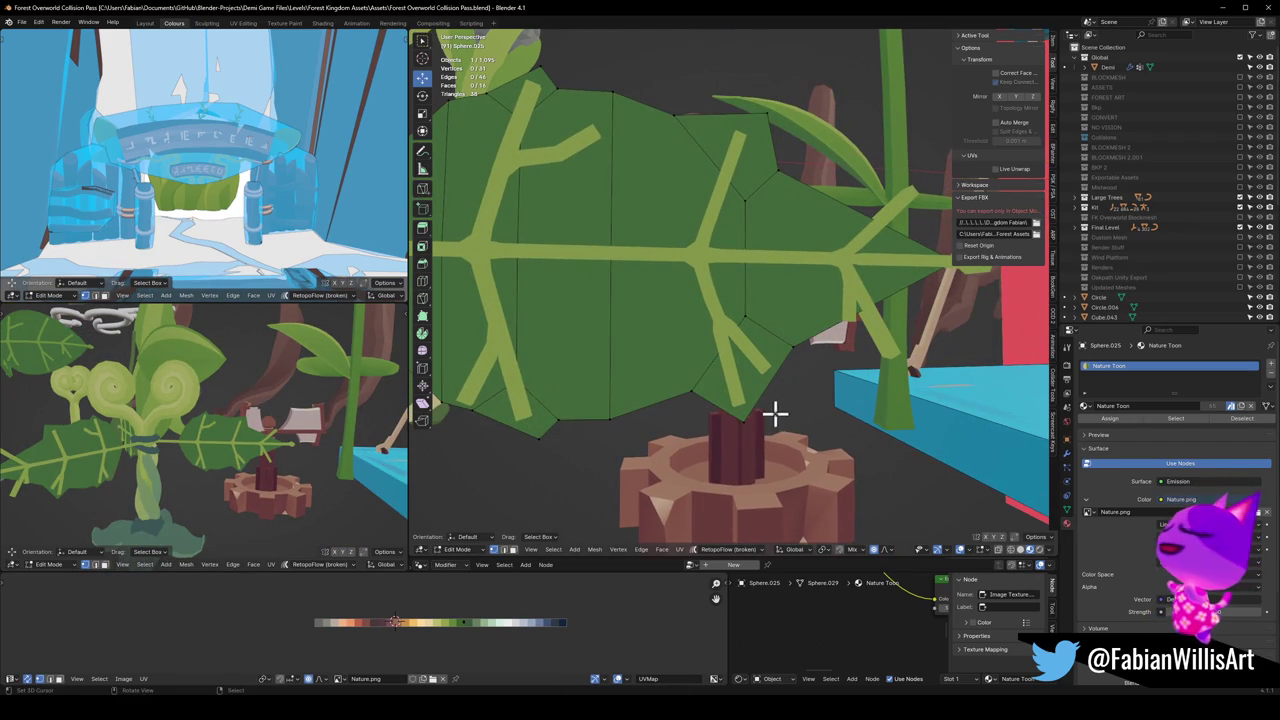
pyautogui.hotkey('ctrl', 'r')
pyautogui.moveTo(768, 390); pyautogui.dragTo(786, 403)
pyautogui.click(777, 385)
pyautogui.hotkey('ctrl', 'r')
pyautogui.click(792, 383)
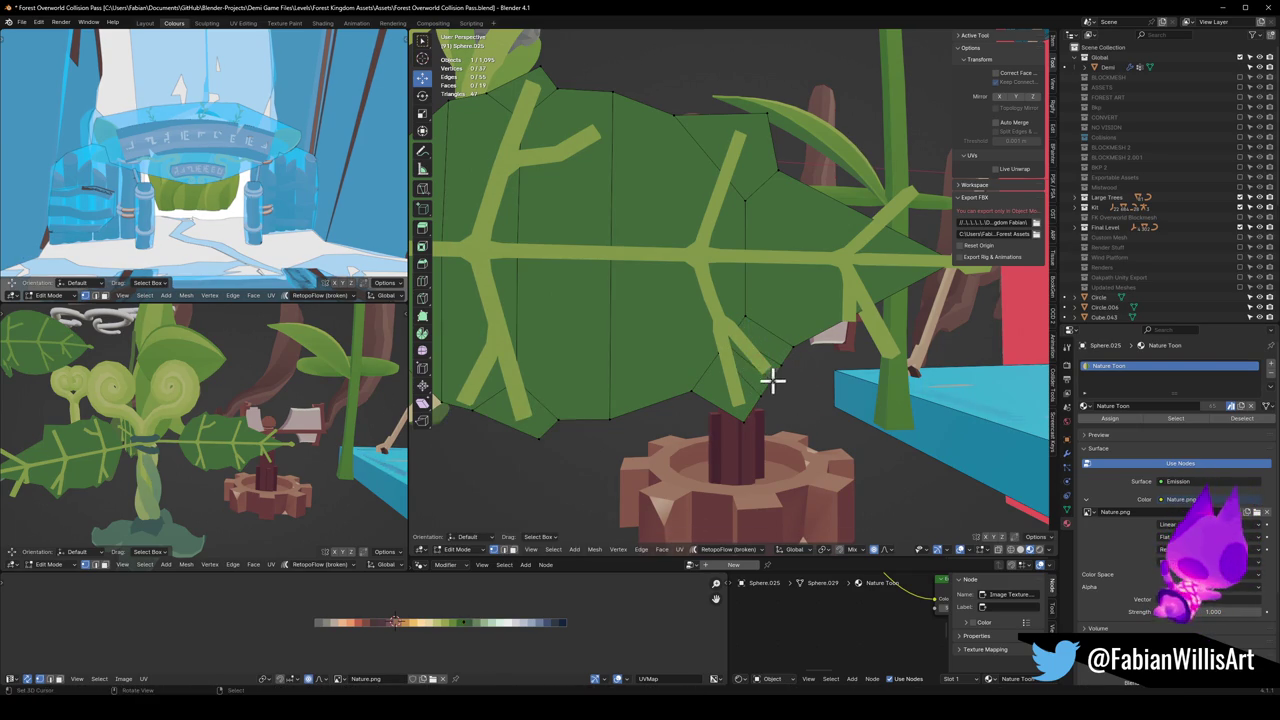
# Step: Move a lower-edge vertex and slide a neighbouring vertex along its edge
pyautogui.click(782, 364)
pyautogui.press('g')
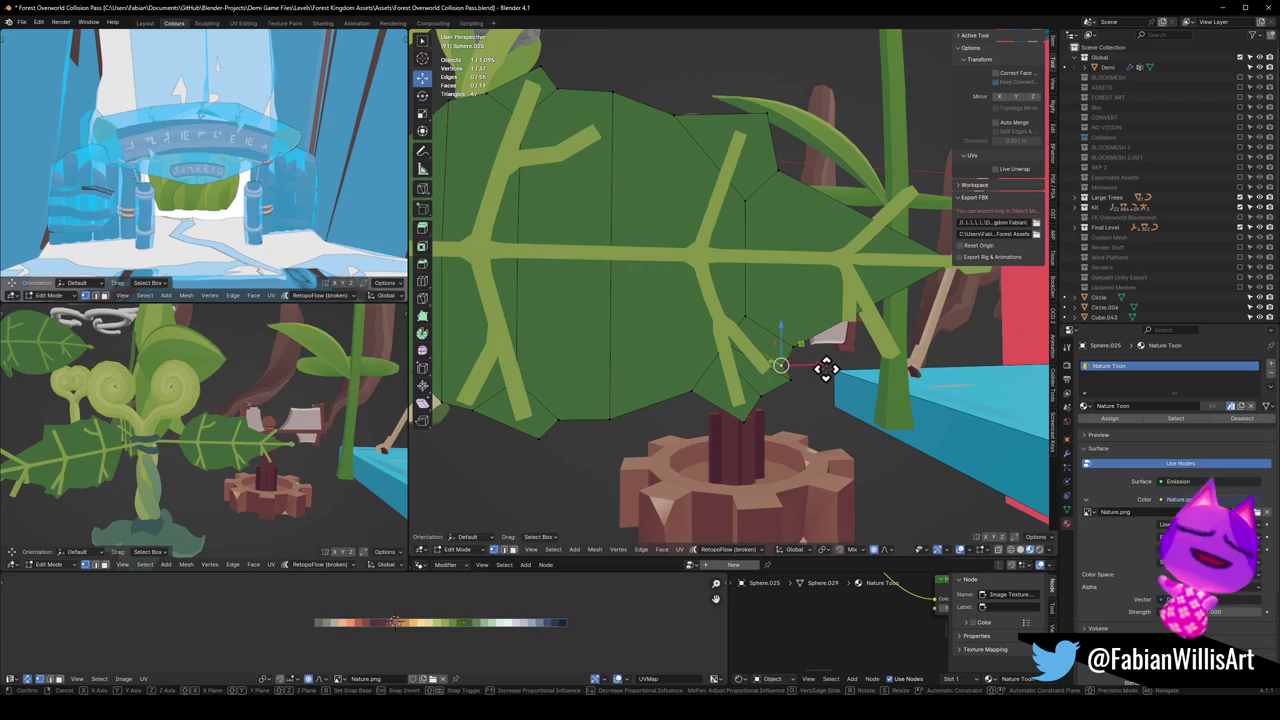
pyautogui.click(826, 366)
pyautogui.click(790, 365)
pyautogui.press('g')
pyautogui.press('g')
pyautogui.click(775, 362)
pyautogui.scroll(3, 306, 420)
pyautogui.scroll(2, 300, 418)
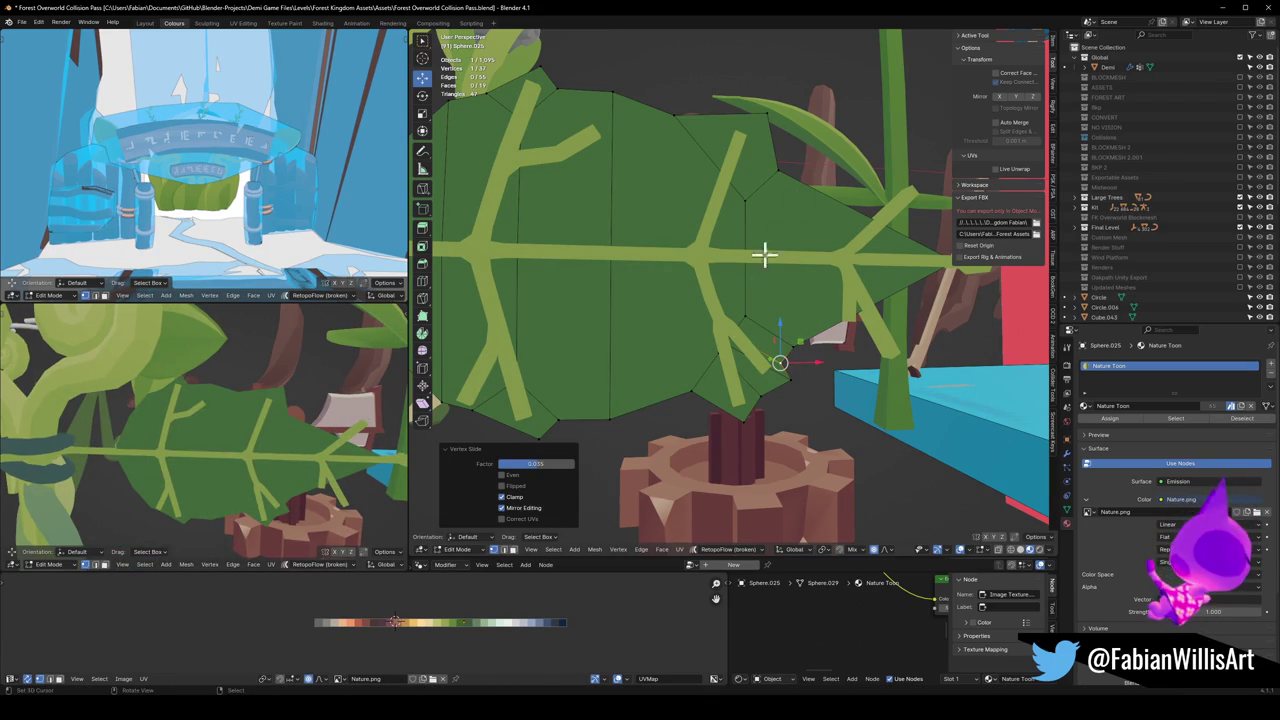
# Step: Move the leaf-tip vertex and shift it sideways along X
pyautogui.click(771, 123)
pyautogui.press('g')
pyautogui.click(802, 130)
pyautogui.press('g')
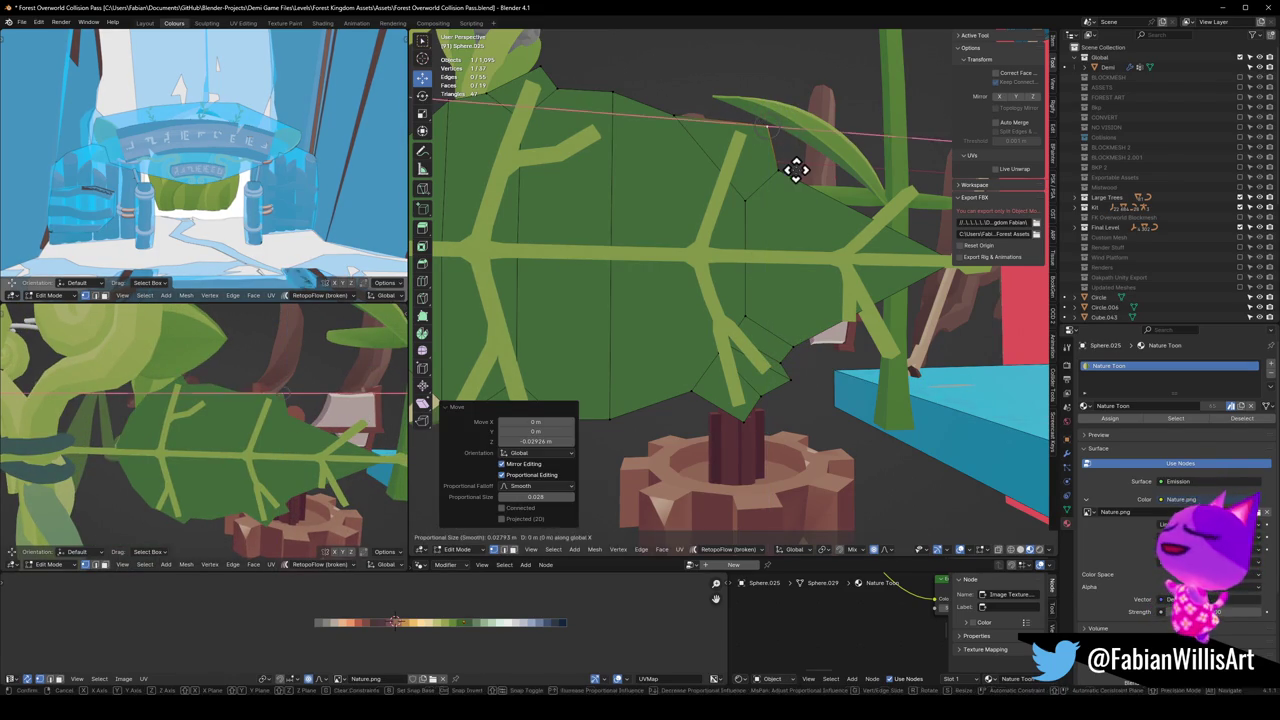
pyautogui.press('x')
pyautogui.click(789, 130)
pyautogui.press('g')
# Step: Raise a vertex near the leaf tip along Z to sharpen the point
pyautogui.click(786, 175)
pyautogui.press('g')
pyautogui.press('z')
pyautogui.click(785, 135)
pyautogui.press('g')
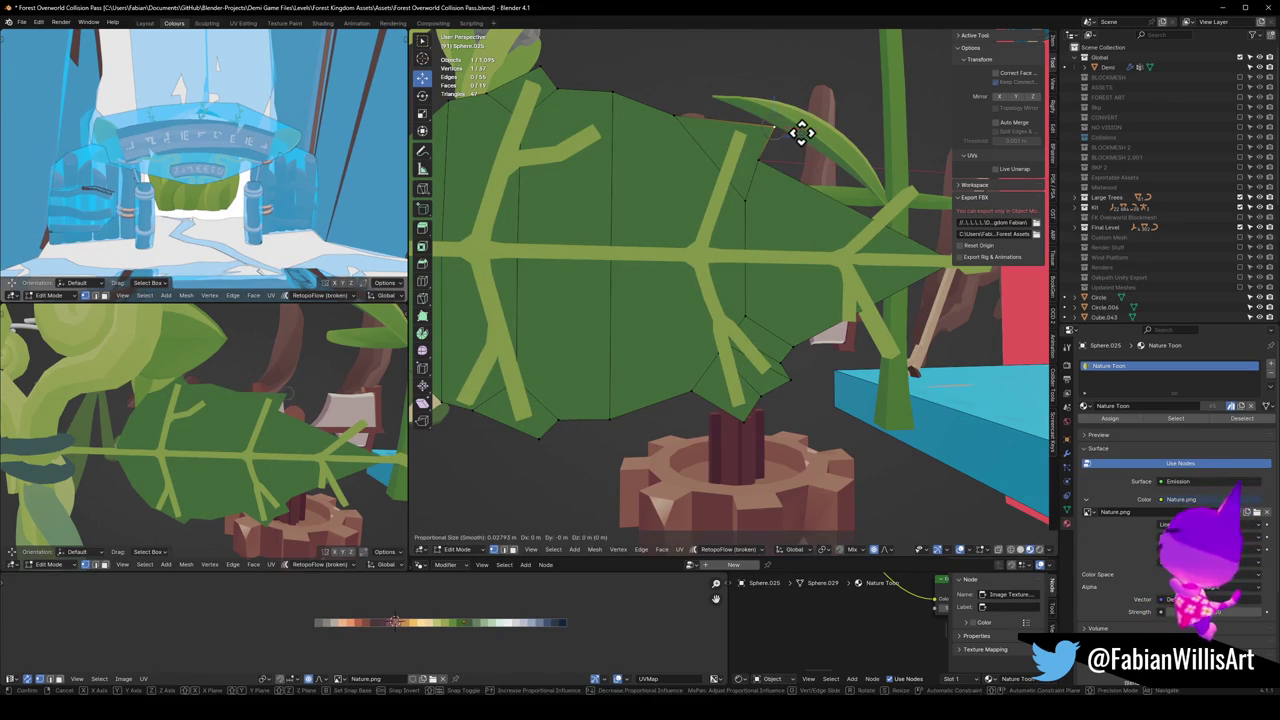
pyautogui.click(800, 130)
pyautogui.scroll(-3, 228, 428)
pyautogui.scroll(-2, 329, 380)
# Step: Shift a bottom-edge vertex of the leaf sideways along X
pyautogui.moveTo(309, 391); pyautogui.dragTo(330, 400, button='middle')
pyautogui.moveTo(685, 385); pyautogui.dragTo(628, 423, button='middle')
pyautogui.click(615, 414)
pyautogui.press('g')
pyautogui.press('x')
pyautogui.click(630, 393)
# Step: Push another bottom-edge vertex further left along X in several nudges
pyautogui.click(668, 383)
pyautogui.press('g')
pyautogui.press('x')
pyautogui.click(674, 383)
pyautogui.press('g')
pyautogui.press('x')
pyautogui.click(670, 392)
pyautogui.press('g')
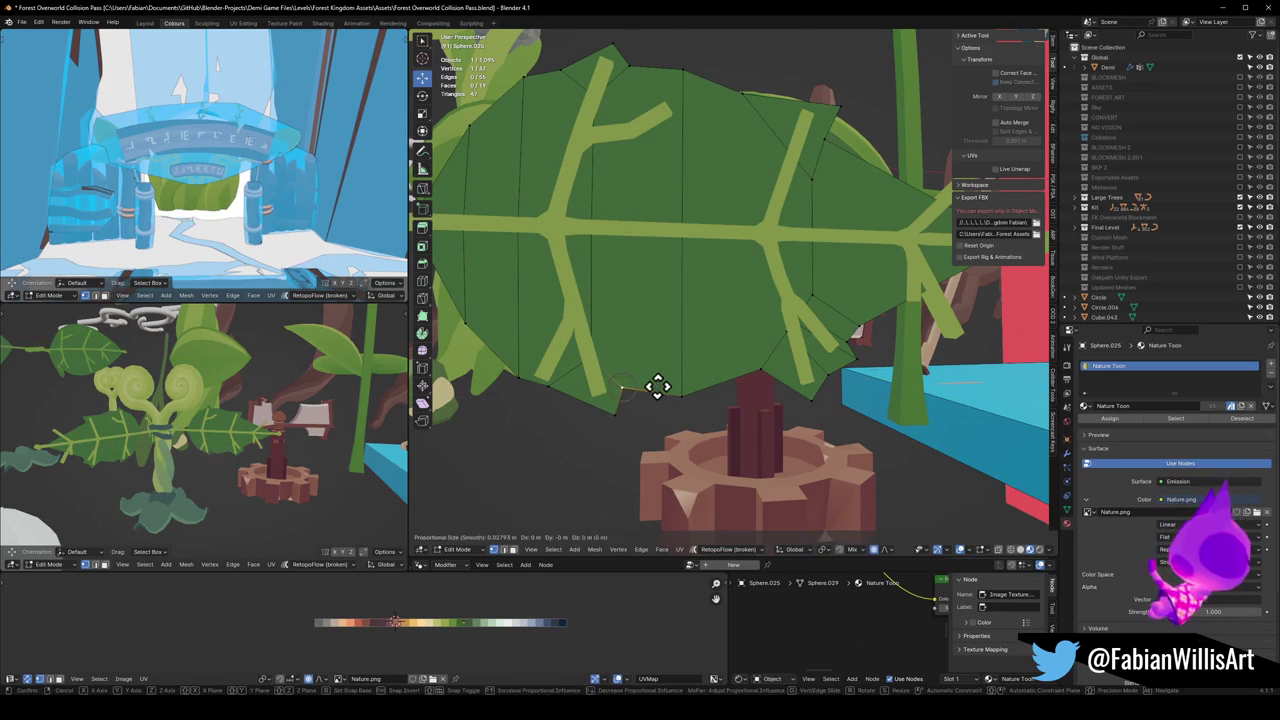
pyautogui.press('x')
pyautogui.click(643, 395)
# Step: Pull a lower leaf-edge vertex downward along Z into a serration
pyautogui.click(620, 411)
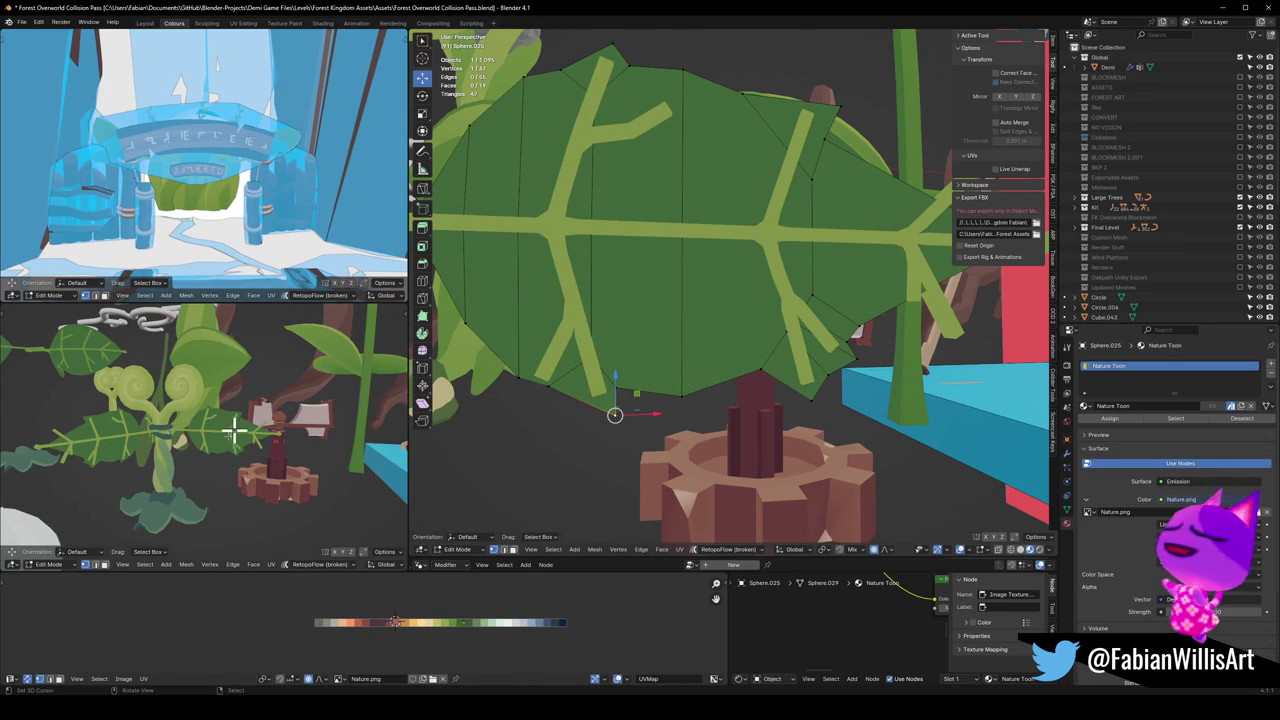
pyautogui.press('g')
pyautogui.press('z')
pyautogui.click(643, 431)
pyautogui.press('g')
pyautogui.press('x')
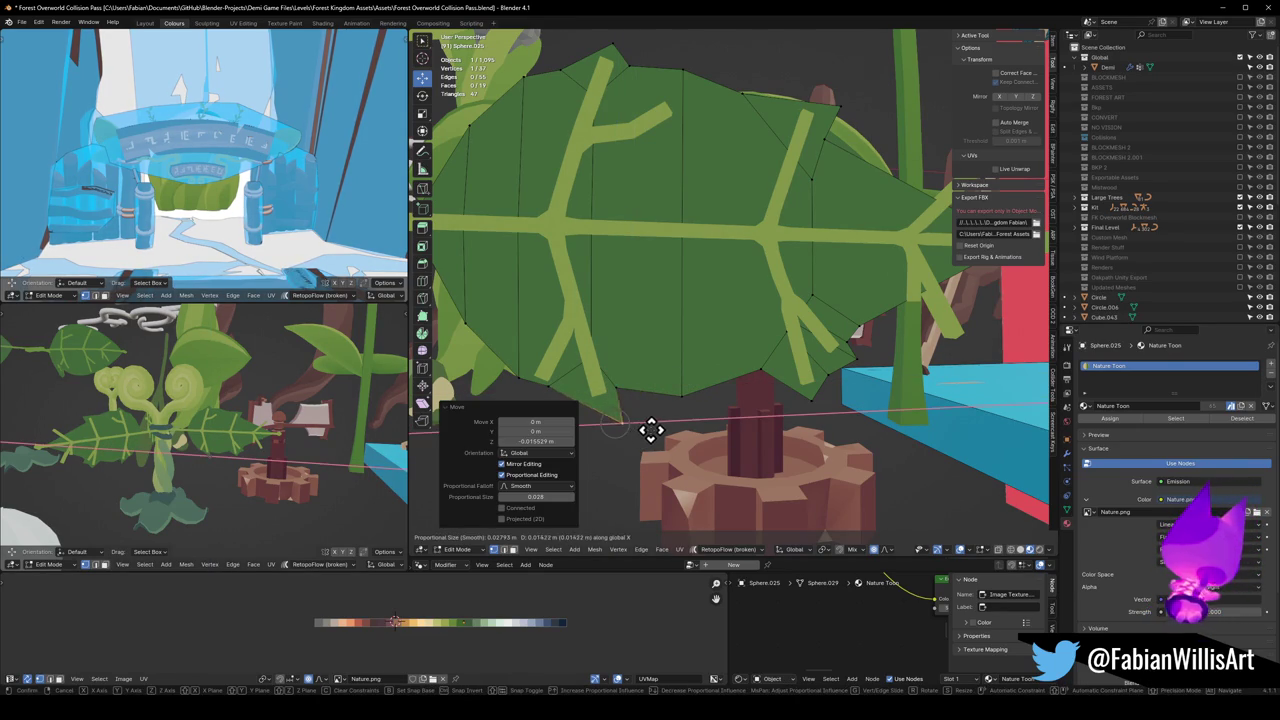
pyautogui.press('Escape')
pyautogui.scroll(2, 250, 445)
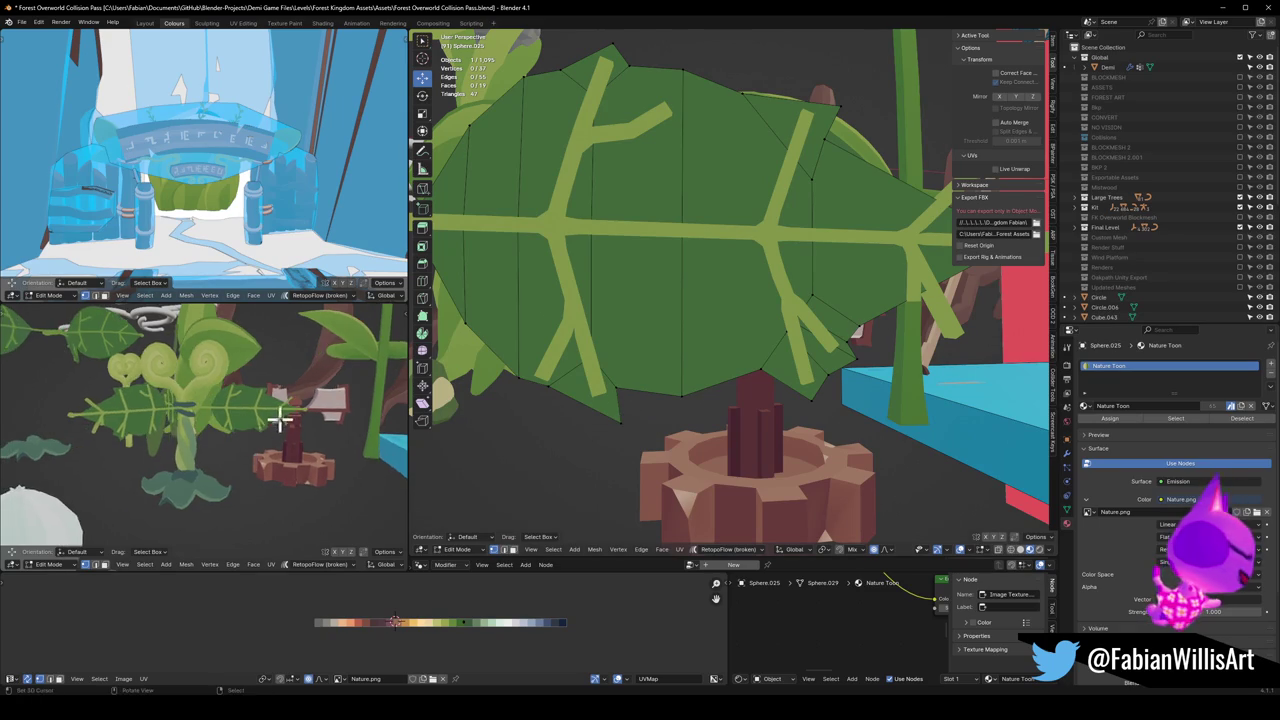
pyautogui.scroll(3, 280, 423)
pyautogui.scroll(2, 283, 429)
pyautogui.press('g')
pyautogui.press('z')
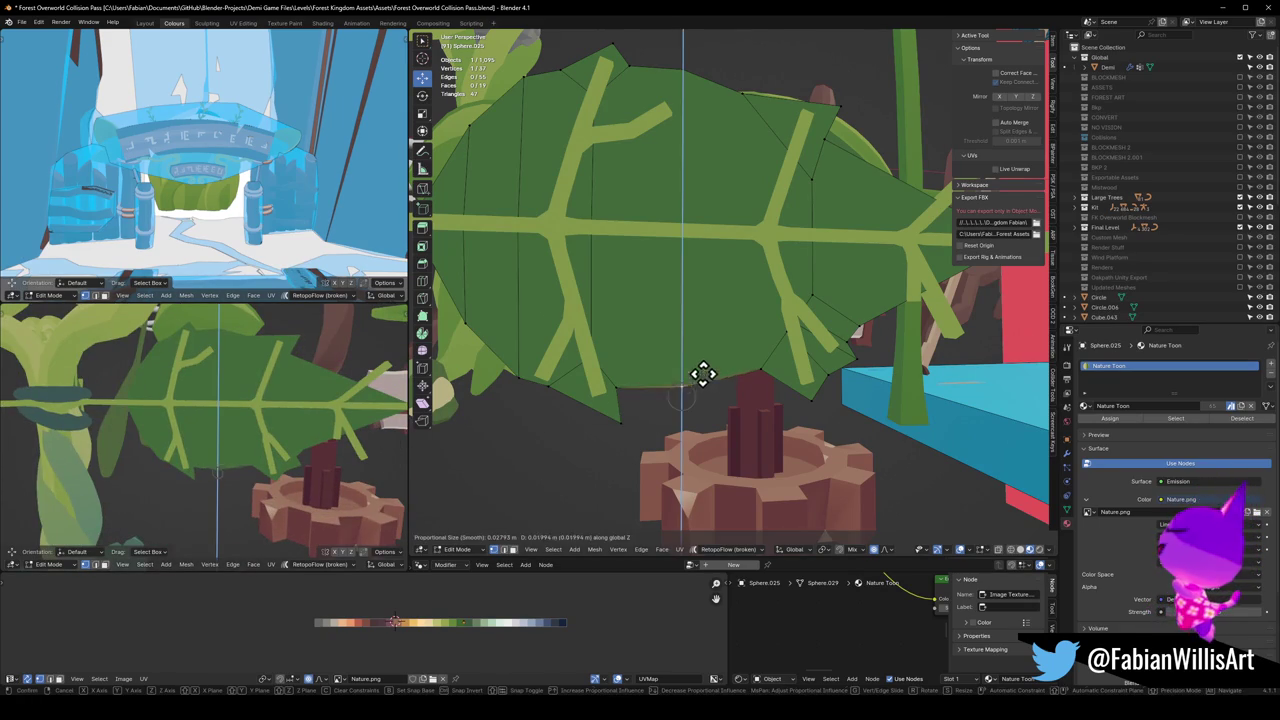
pyautogui.press('Escape')
# Step: Add a centred edge loop, slide a bottom vertex, and lower it about 0.013 m with smooth falloff
pyautogui.hotkey('ctrl', 'r')
pyautogui.click(731, 377)
pyautogui.rightClick(731, 377)
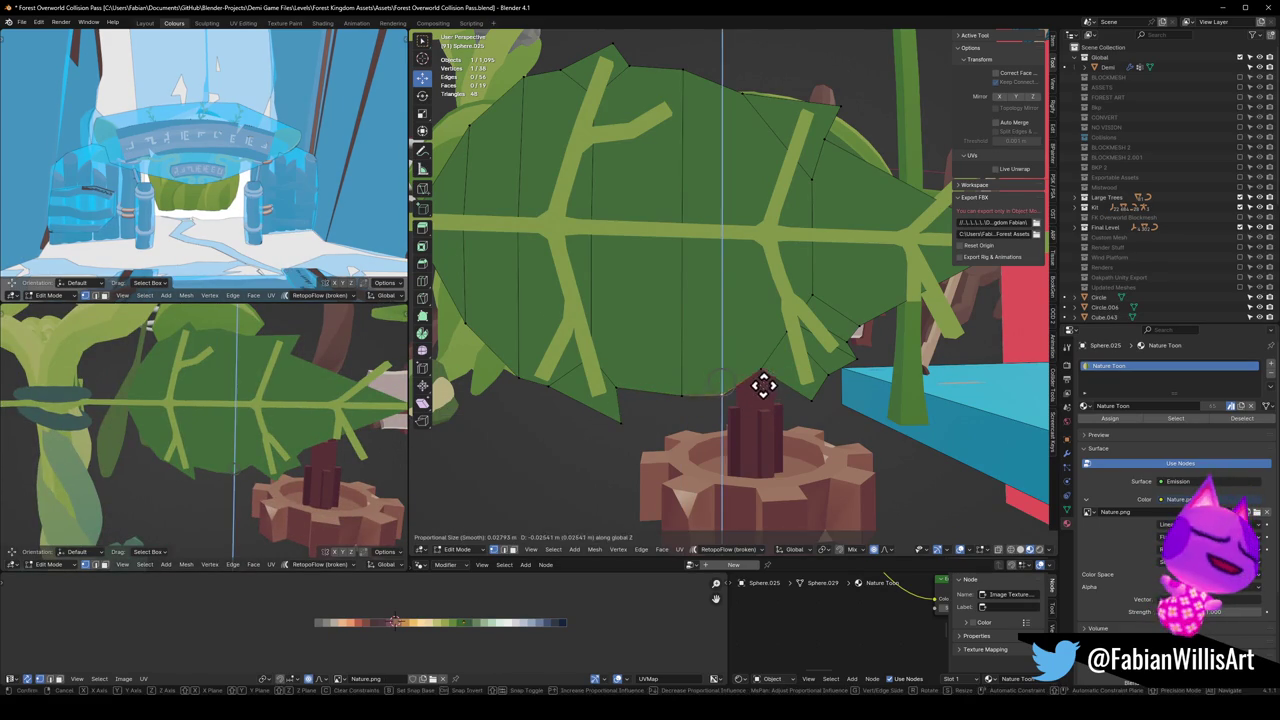
pyautogui.click(743, 380)
pyautogui.hotkey('shift', 'v')
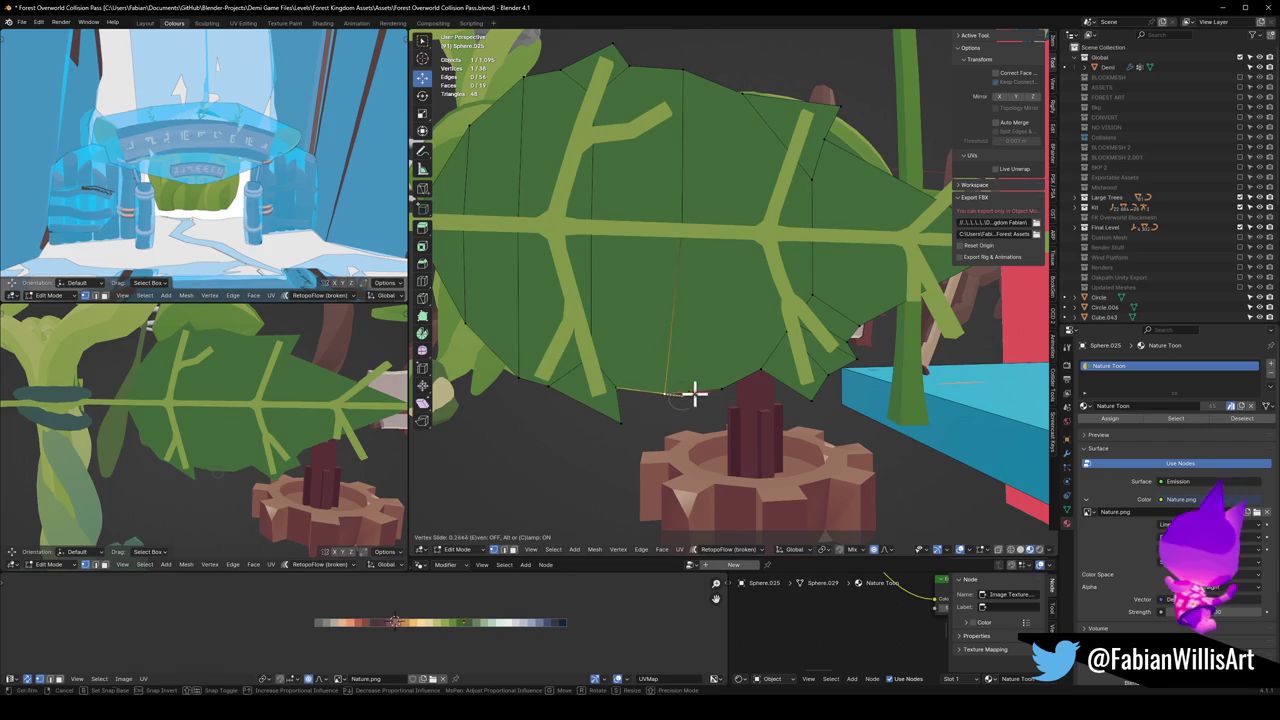
pyautogui.click(681, 396)
pyautogui.press('g')
pyautogui.press('z')
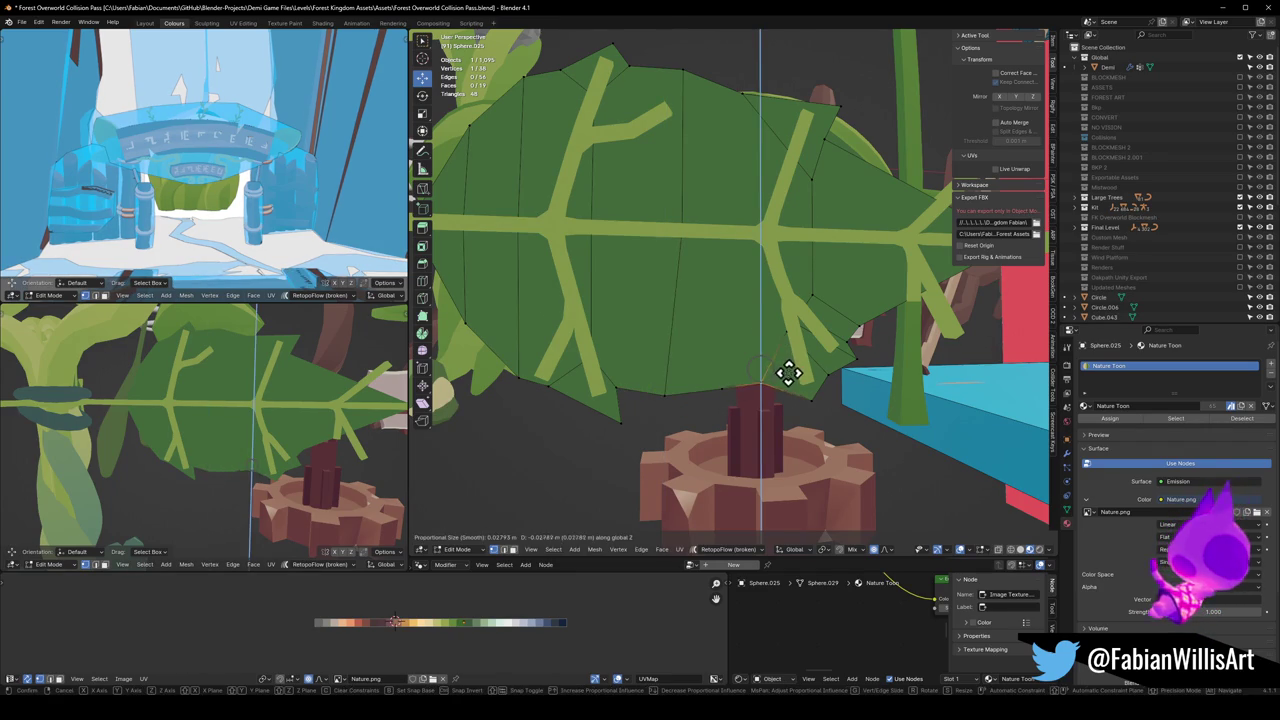
pyautogui.click(790, 366)
pyautogui.scroll(-2, 286, 363)
pyautogui.scroll(-2, 275, 378)
pyautogui.scroll(1, 265, 390)
pyautogui.moveTo(265, 390)
pyautogui.mouseDown(button='middle')
pyautogui.moveTo(280, 420)
pyautogui.moveTo(323, 405)
pyautogui.moveTo(307, 413)
pyautogui.mouseUp(button='middle')
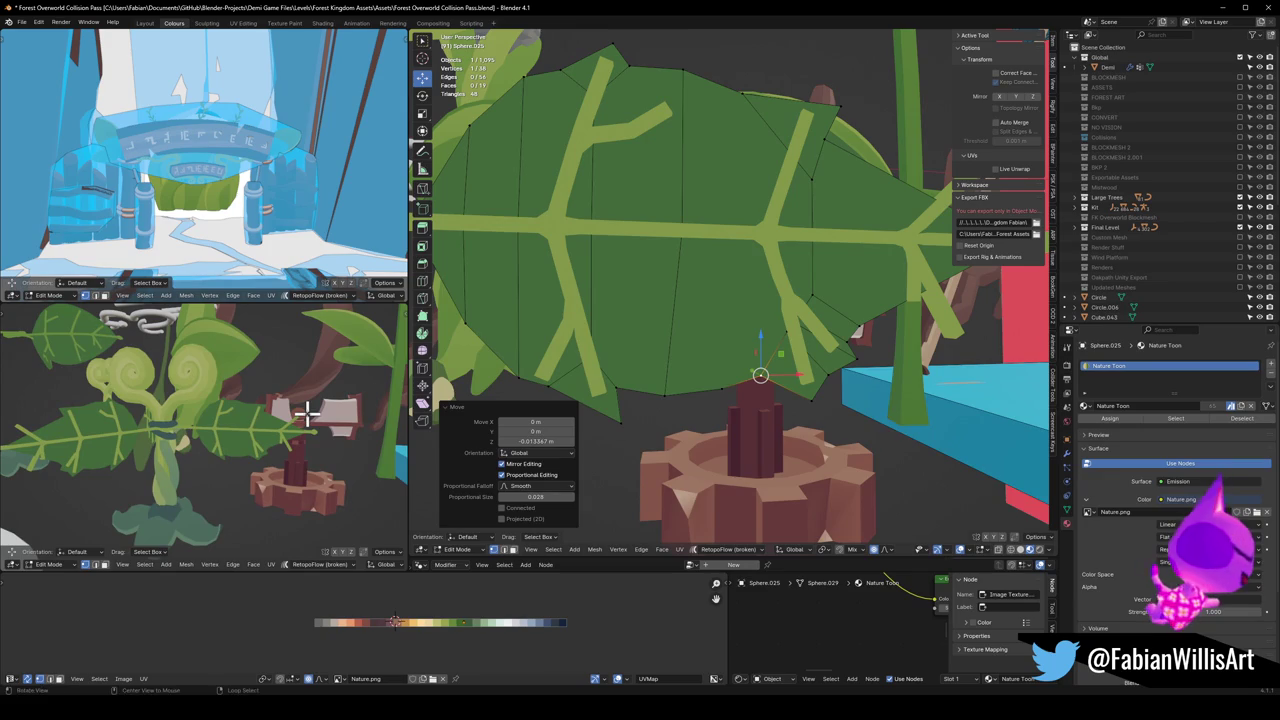
pyautogui.moveTo(910, 318)
pyautogui.mouseDown(button='middle')
pyautogui.moveTo(823, 366)
pyautogui.moveTo(850, 360)
pyautogui.mouseUp(button='middle')
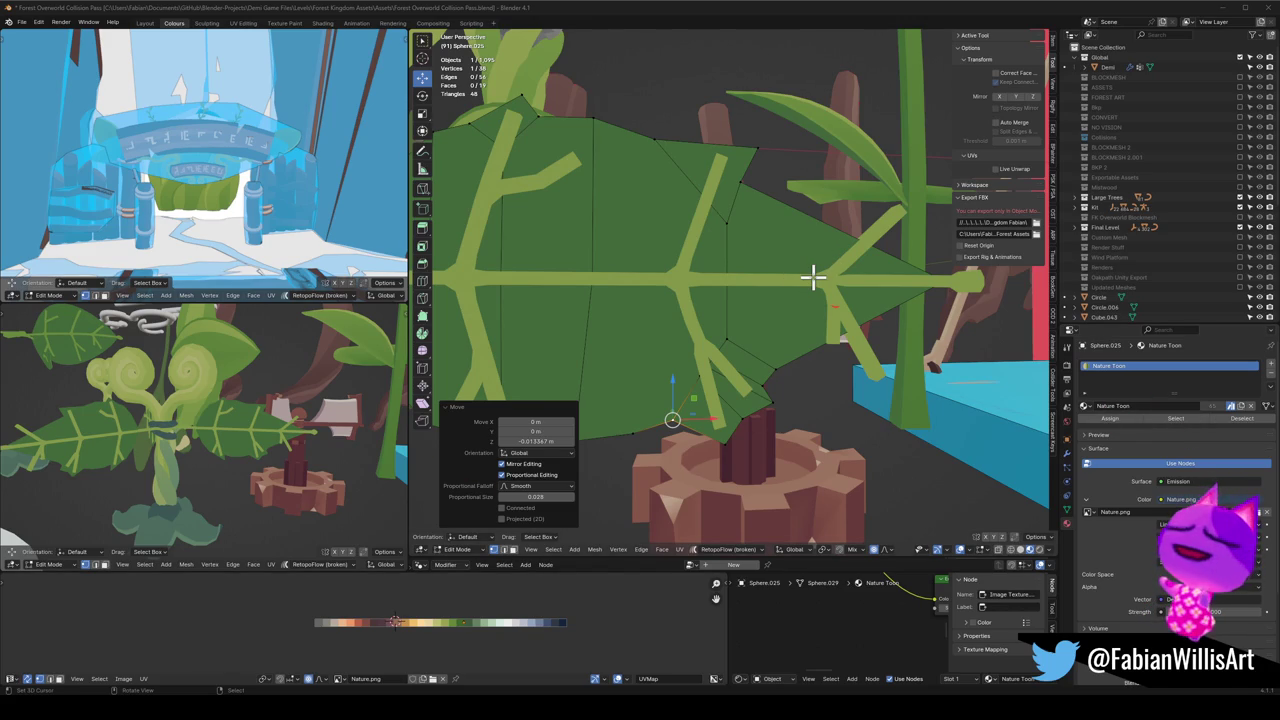
# Step: Raise and lower a lower-edge vertex along Z with proportional editing
pyautogui.moveTo(695, 337); pyautogui.dragTo(686, 380, button='middle')
pyautogui.press('g')
pyautogui.press('z')
pyautogui.click(698, 358)
pyautogui.press('g')
pyautogui.press('z')
pyautogui.click(648, 372)
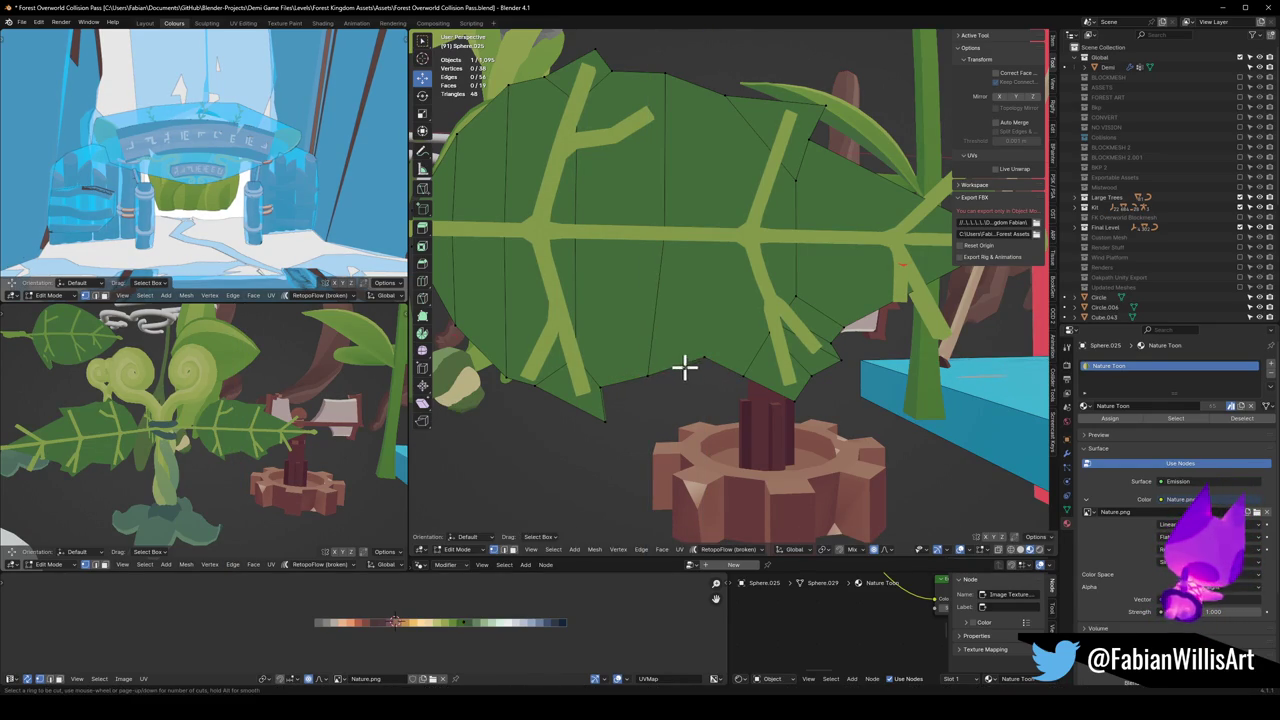
# Step: Select further lower-edge points and nudge each one vertically along Z
pyautogui.click(679, 369)
pyautogui.press('g')
pyautogui.press('z')
pyautogui.click(666, 356)
pyautogui.click(680, 361)
pyautogui.press('g')
pyautogui.press('z')
pyautogui.click(680, 349)
pyautogui.click(629, 366)
pyautogui.press('g')
pyautogui.press('z')
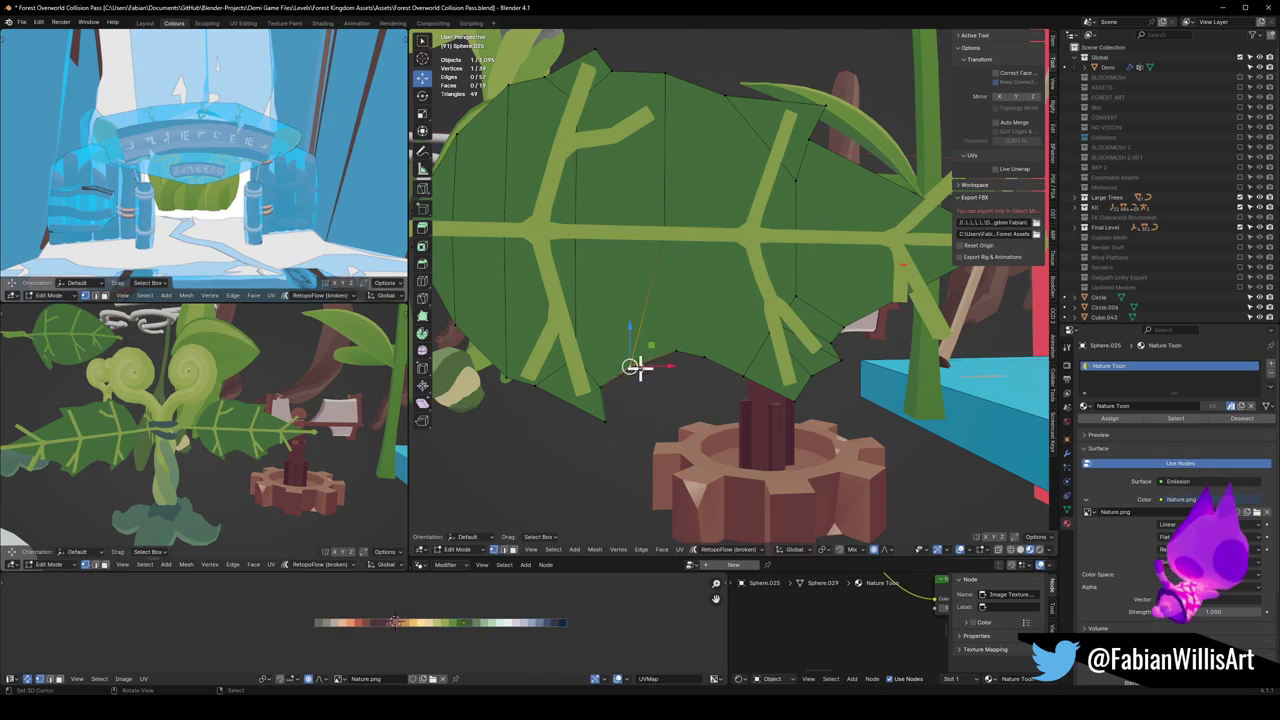
pyautogui.click(648, 371)
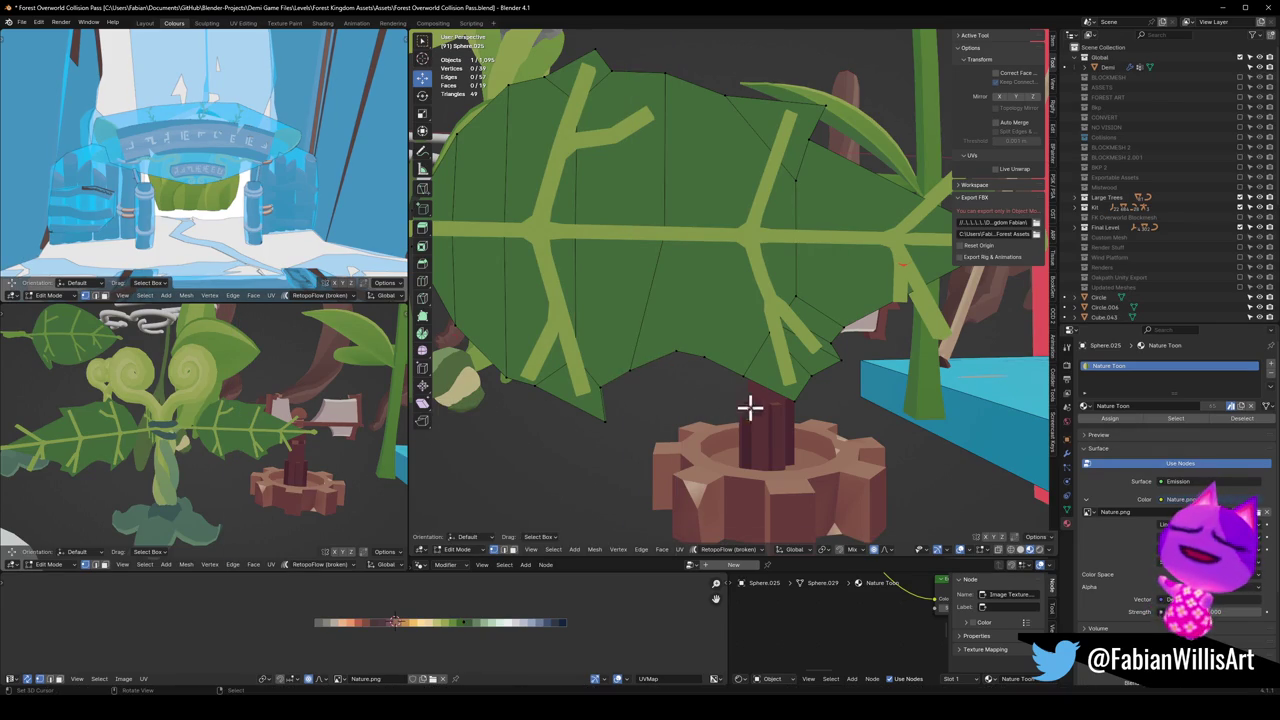
# Step: Shift lower-edge points sideways along X, then make a small vertical adjustment
pyautogui.press('g')
pyautogui.press('x')
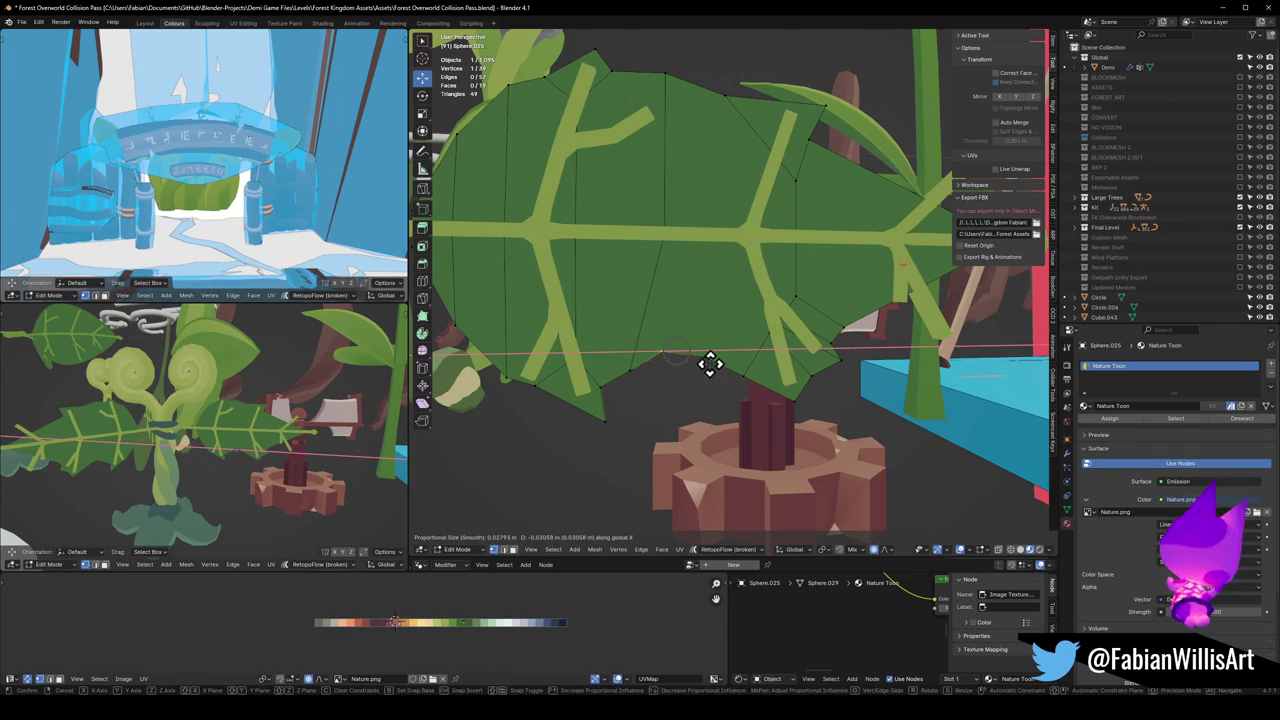
pyautogui.click(721, 366)
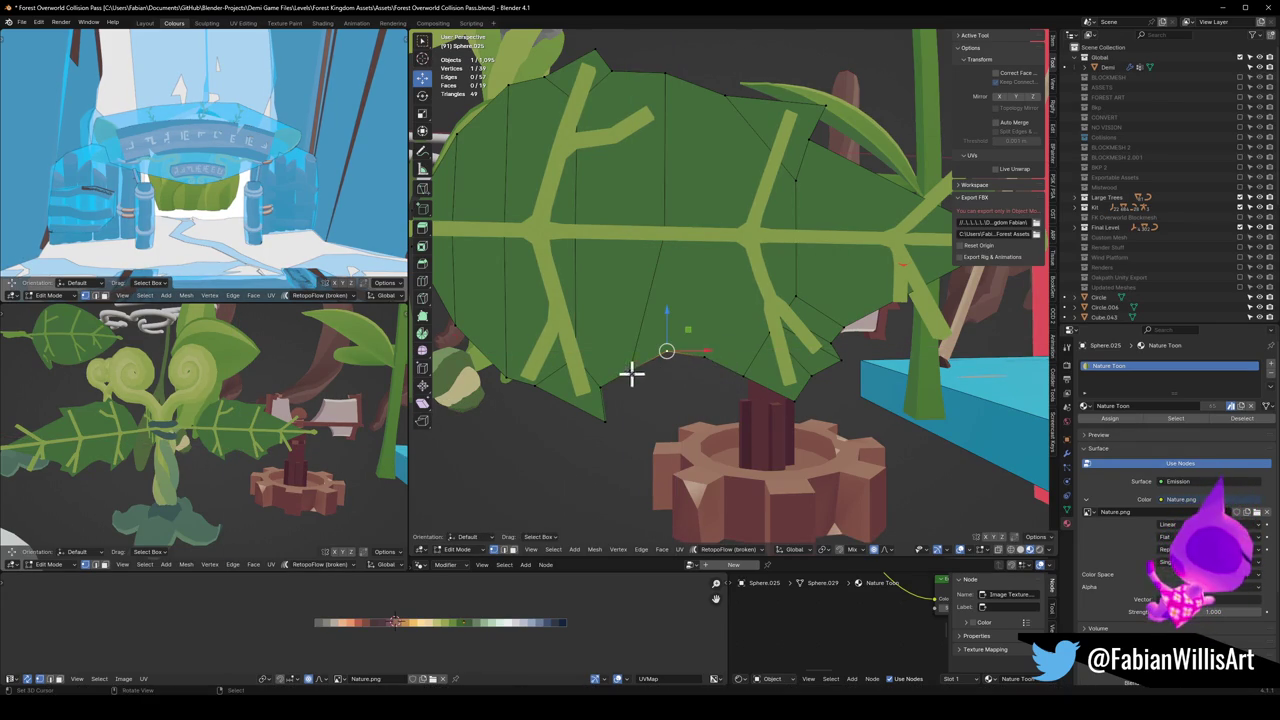
pyautogui.press('g')
pyautogui.press('z')
pyautogui.press('x')
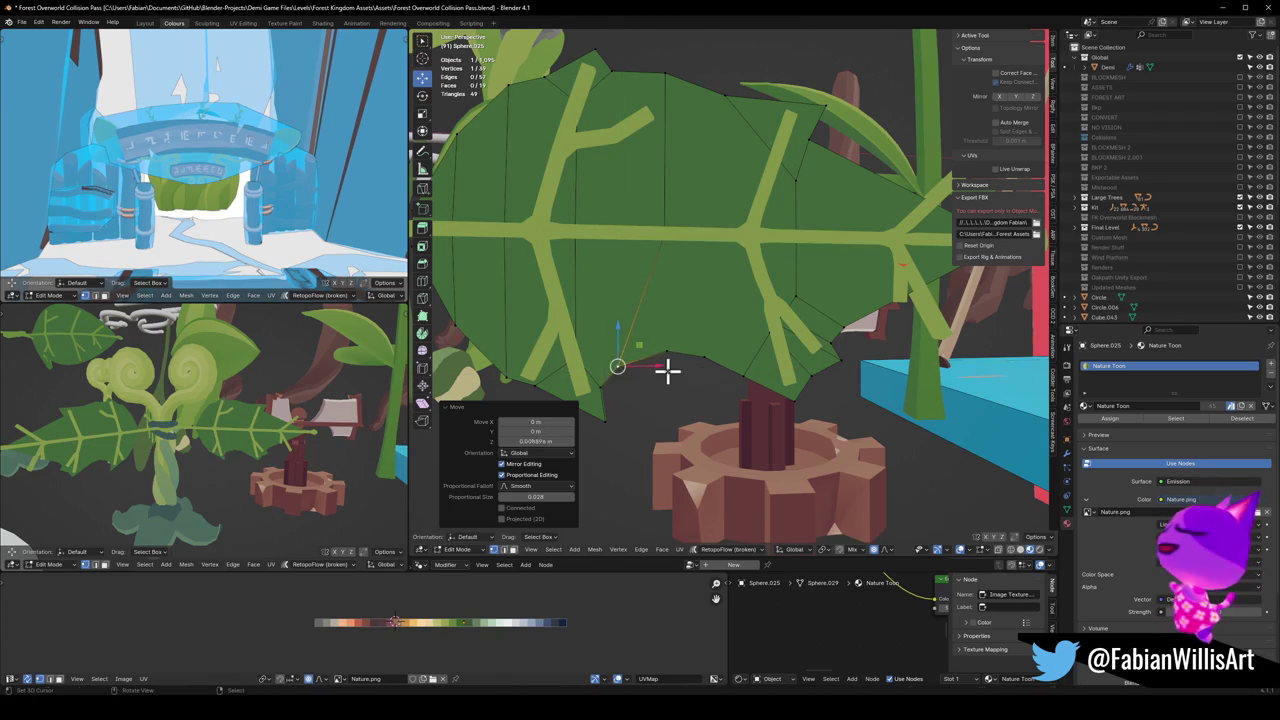
pyautogui.click(735, 357)
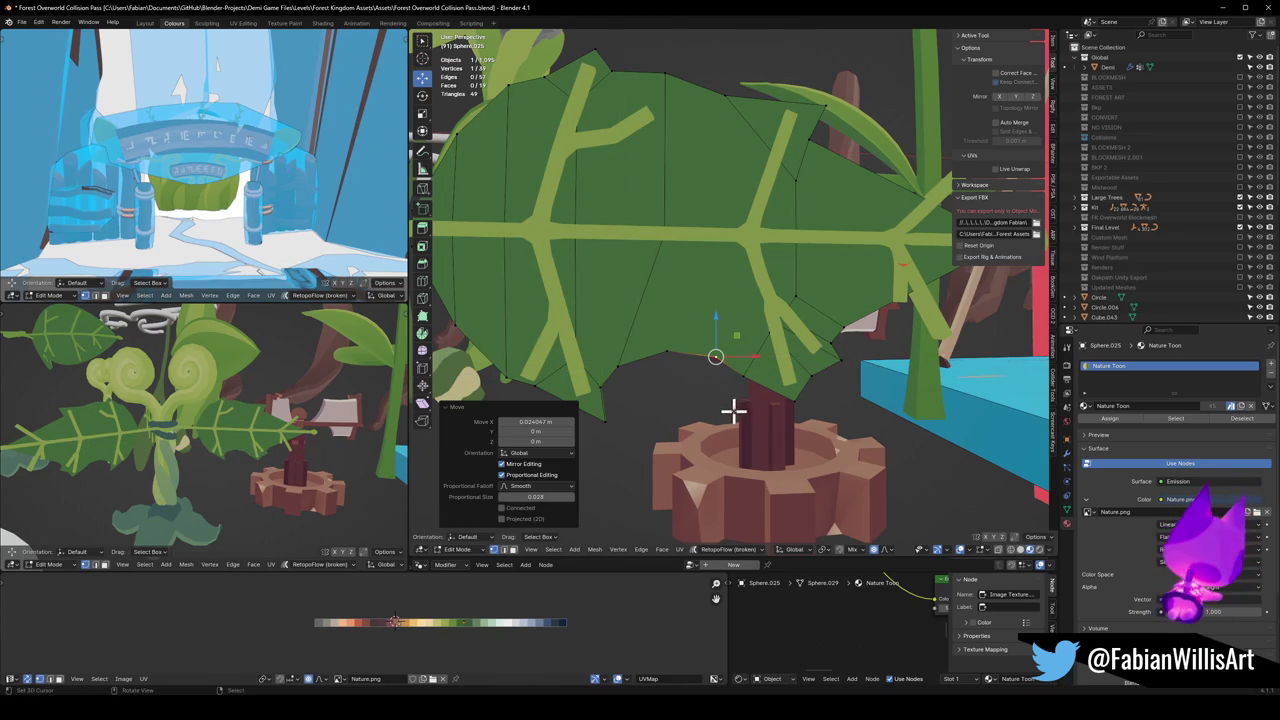
pyautogui.press('g')
pyautogui.press('z')
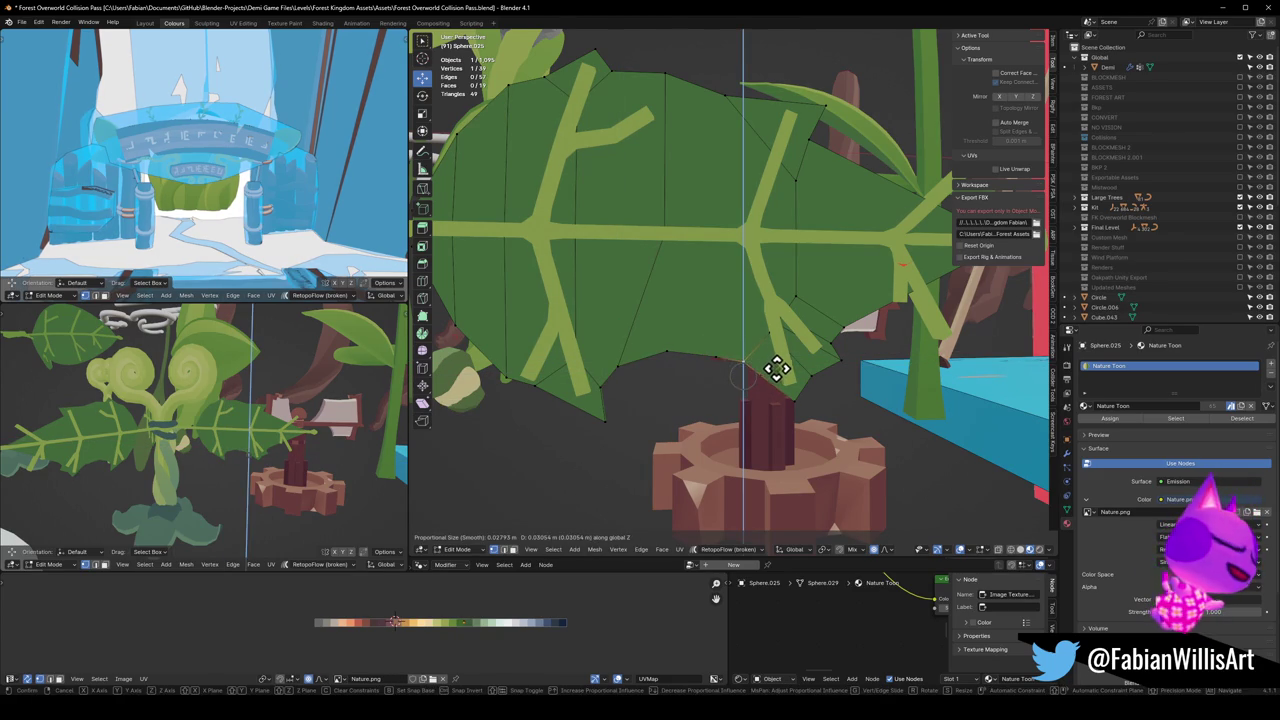
pyautogui.click(735, 357)
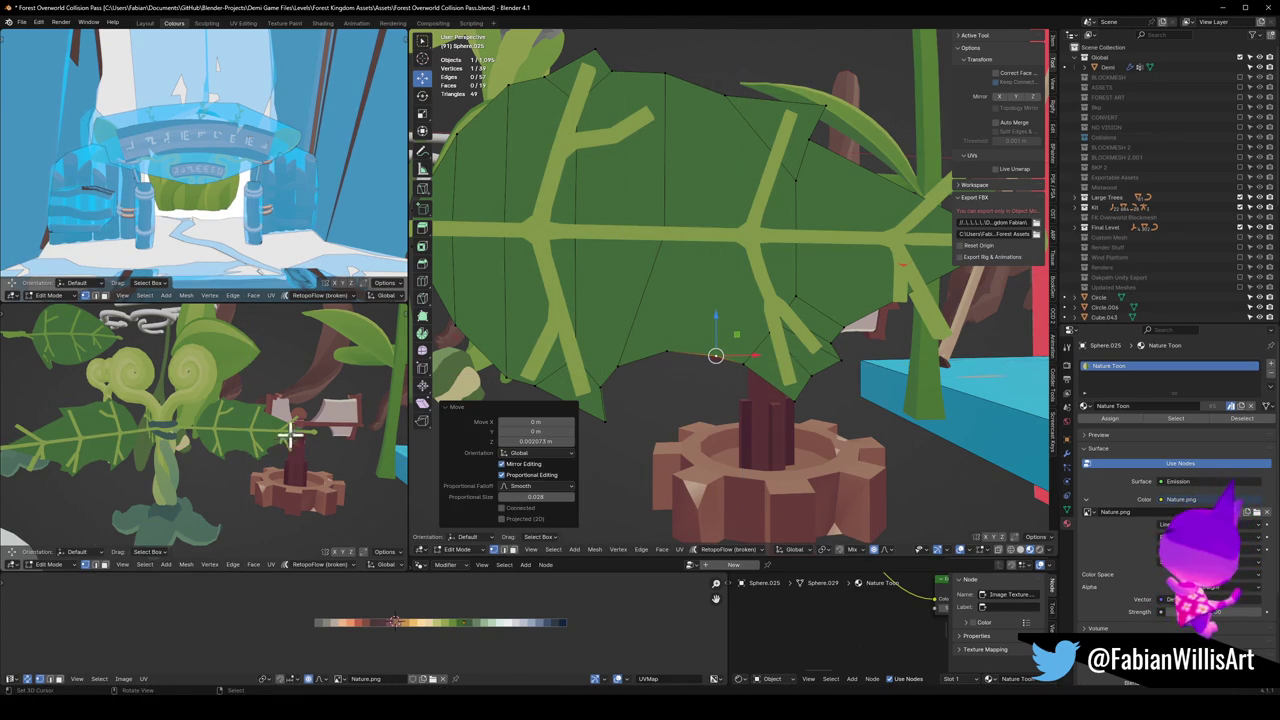
# Step: From a more face-on angle, move another leaf-edge point vertically along Z
pyautogui.scroll(3, 296, 433)
pyautogui.scroll(-3, 281, 418)
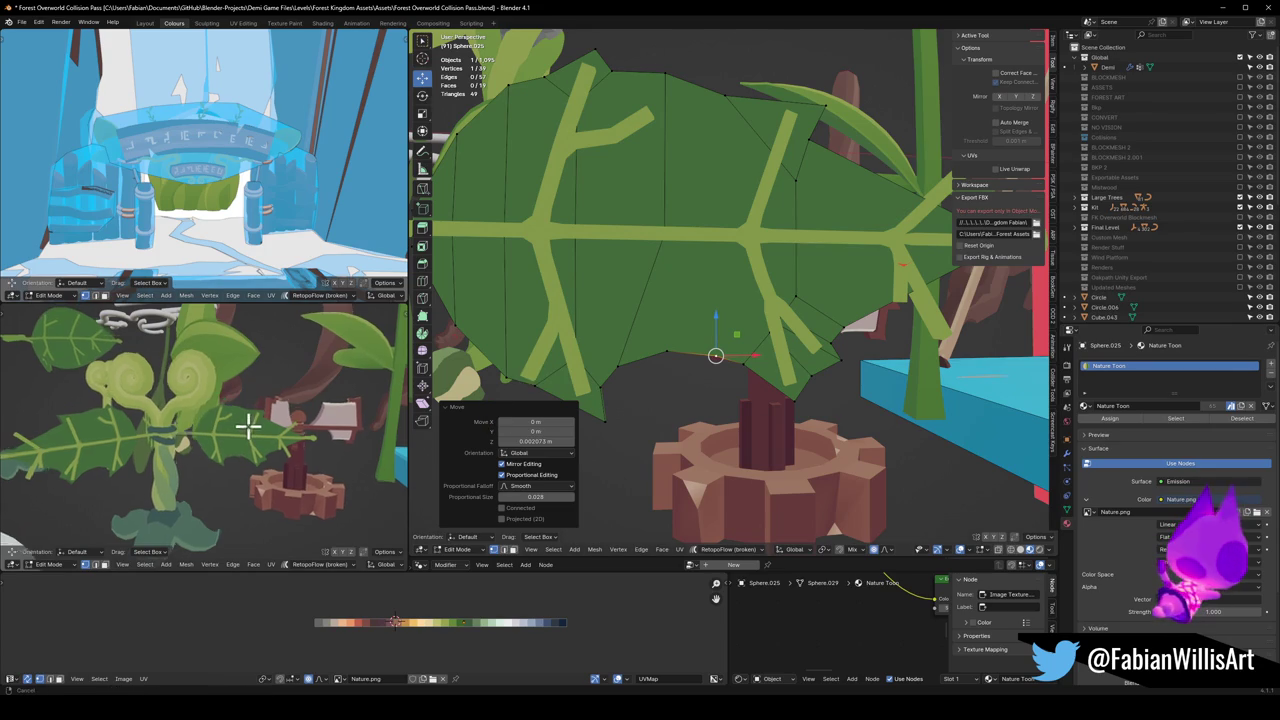
pyautogui.moveTo(686, 223)
pyautogui.mouseDown(button='middle')
pyautogui.moveTo(680, 294)
pyautogui.moveTo(694, 200)
pyautogui.mouseUp(button='middle')
pyautogui.press('g')
pyautogui.press('z')
pyautogui.click(722, 222)
pyautogui.keyDown('shift'); pyautogui.rightClick(690, 208); pyautogui.keyUp('shift')
# Step: Extrude a new top-edge point vertically, adjust its height, then deselect all
pyautogui.press('e')
pyautogui.press('z')
pyautogui.click(715, 221)
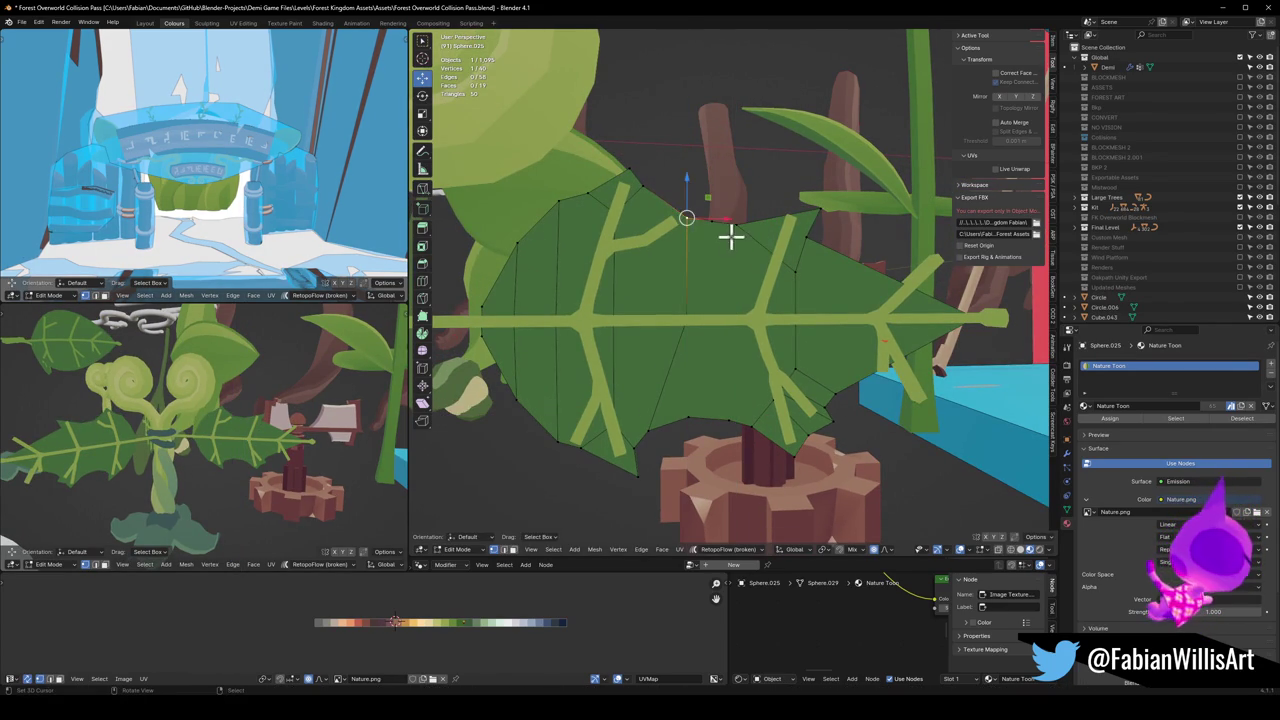
pyautogui.press('g')
pyautogui.press('z')
pyautogui.click(717, 228)
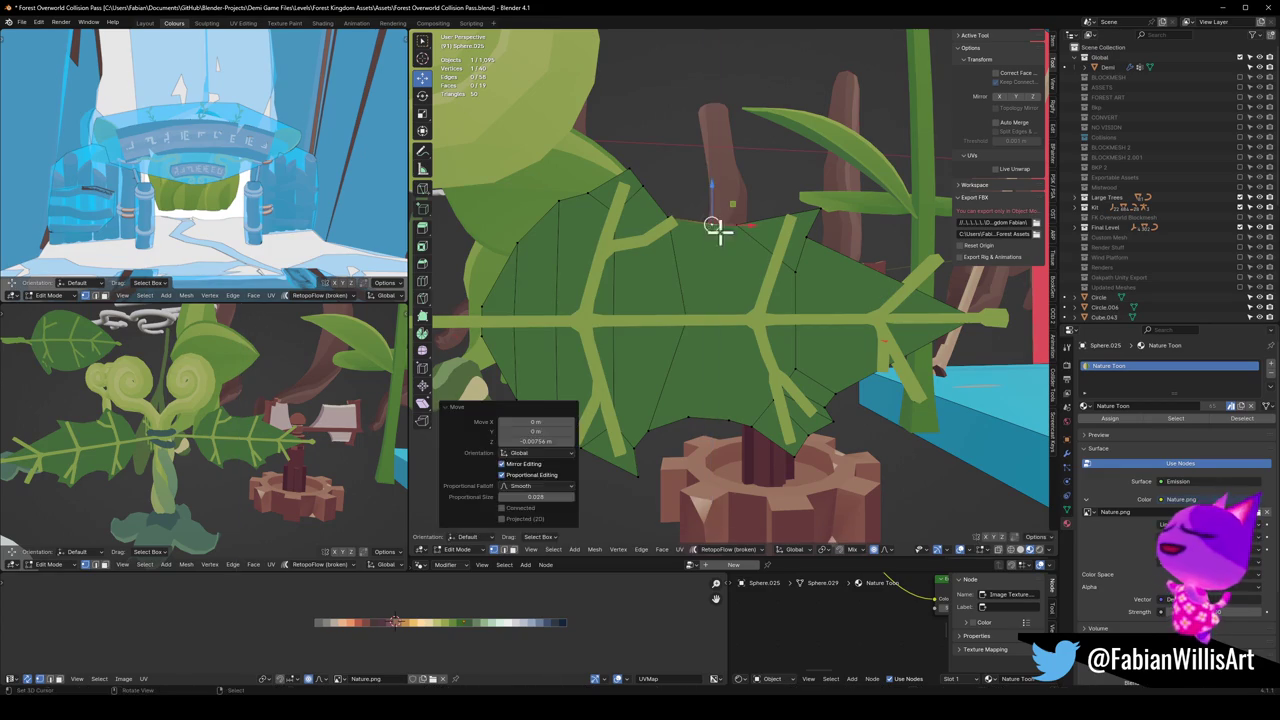
pyautogui.hotkey('alt', 'a')
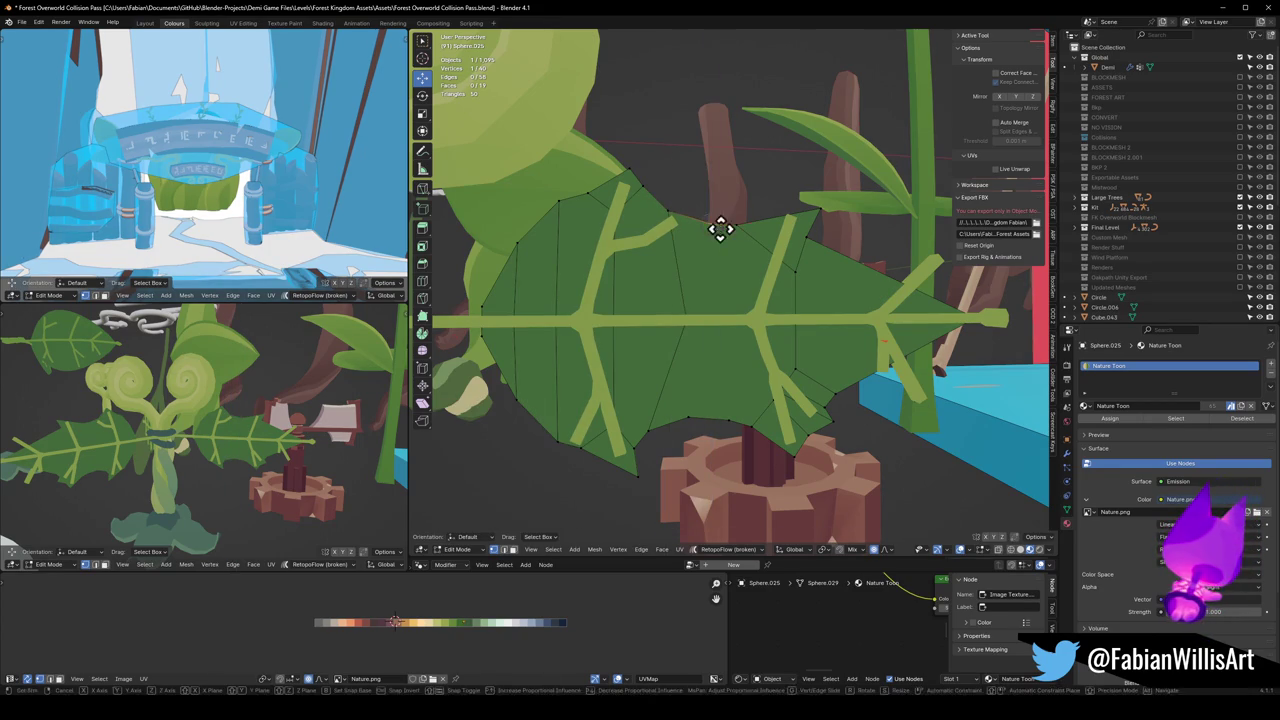
# Step: Shift top-edge points sideways along X into spikes, undoing a stray move
pyautogui.press('g')
pyautogui.press('x')
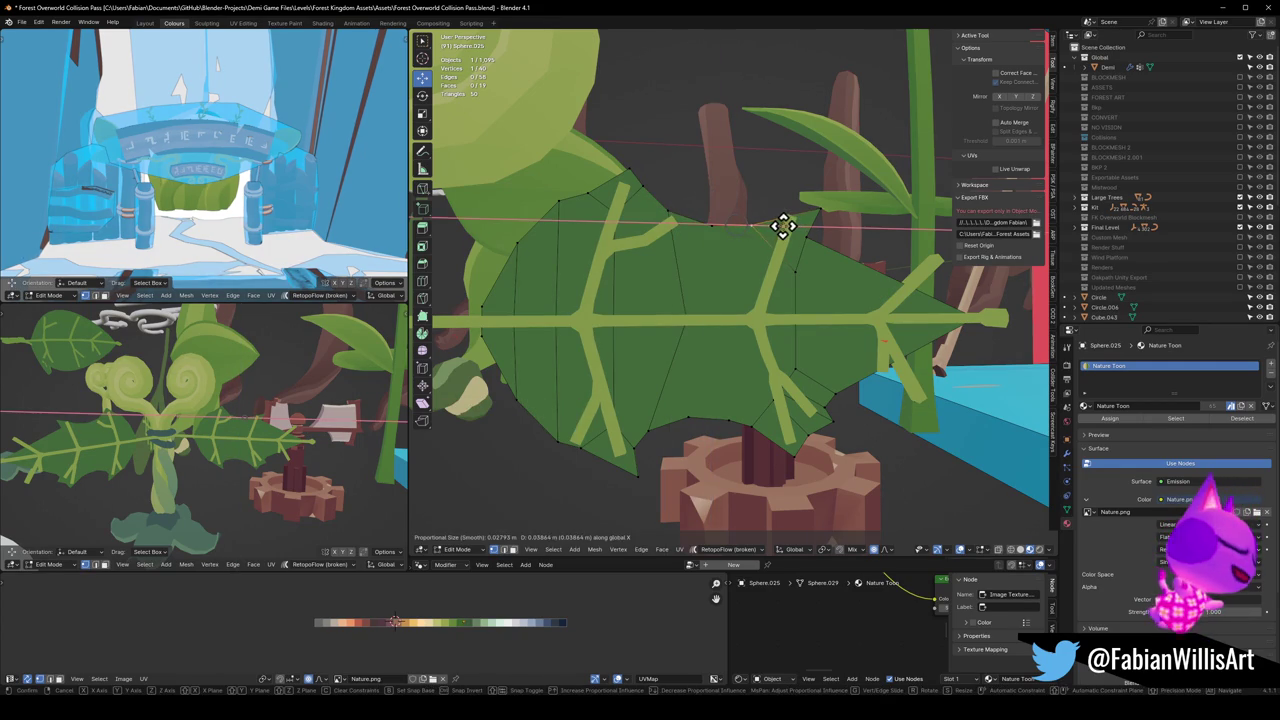
pyautogui.click(783, 226)
pyautogui.press('g')
pyautogui.press('x')
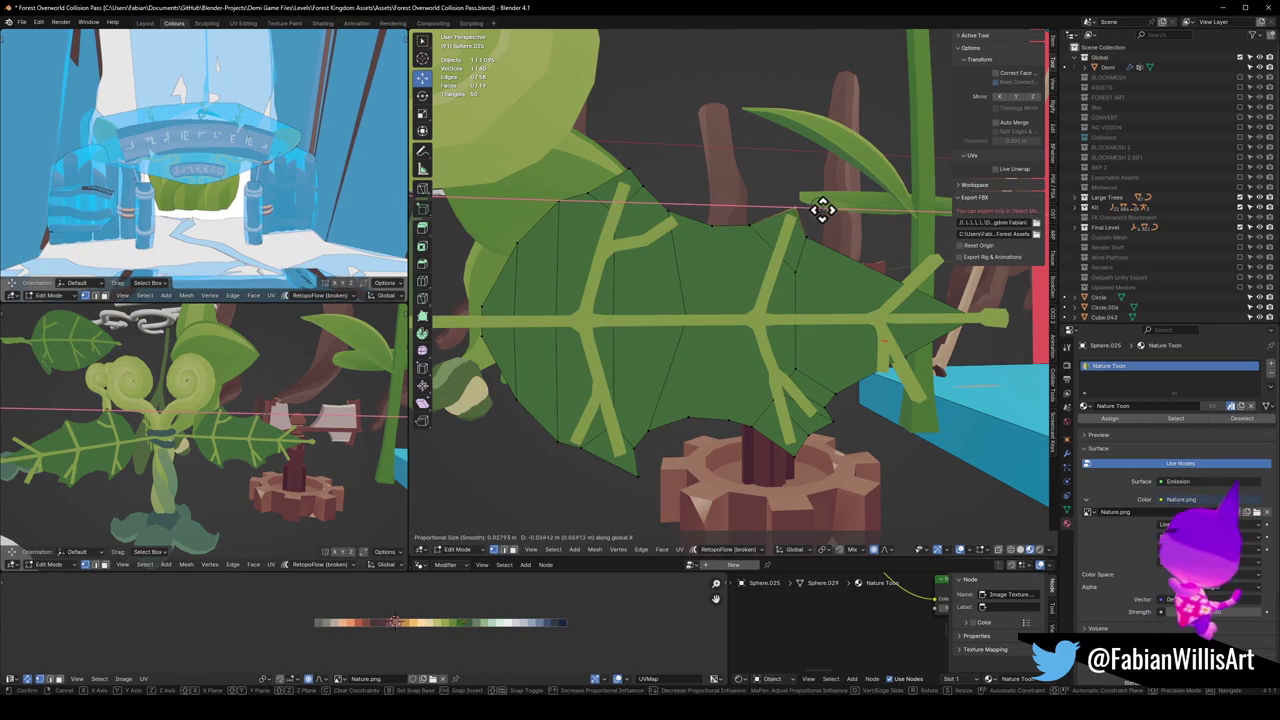
pyautogui.click(824, 208)
pyautogui.press('g')
pyautogui.press('y')
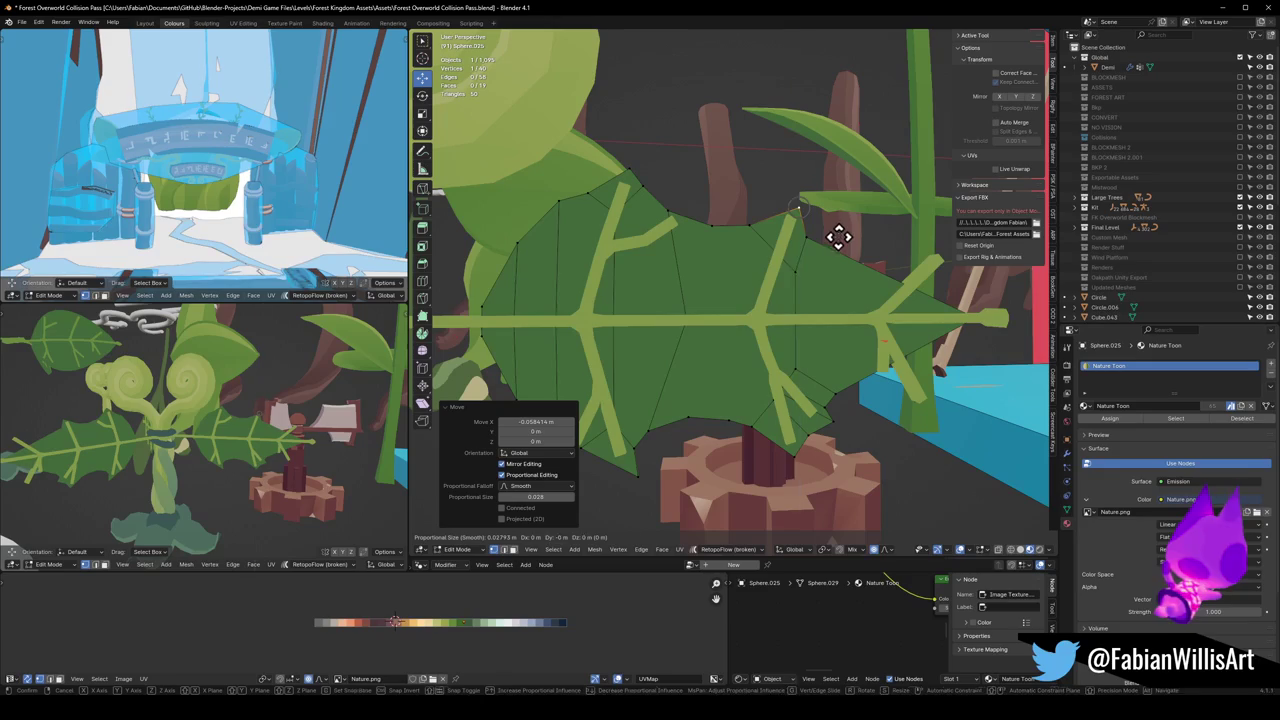
pyautogui.press('Escape')
pyautogui.hotkey('ctrl', 'z')
# Step: Adjust the heights of three top-edge points along Z to sharpen the serrations
pyautogui.moveTo(251, 478)
pyautogui.mouseDown(button='middle')
pyautogui.moveTo(266, 443)
pyautogui.moveTo(314, 429)
pyautogui.moveTo(300, 420)
pyautogui.mouseUp(button='middle')
pyautogui.press('g')
pyautogui.press('z')
pyautogui.click(655, 182)
pyautogui.press('g')
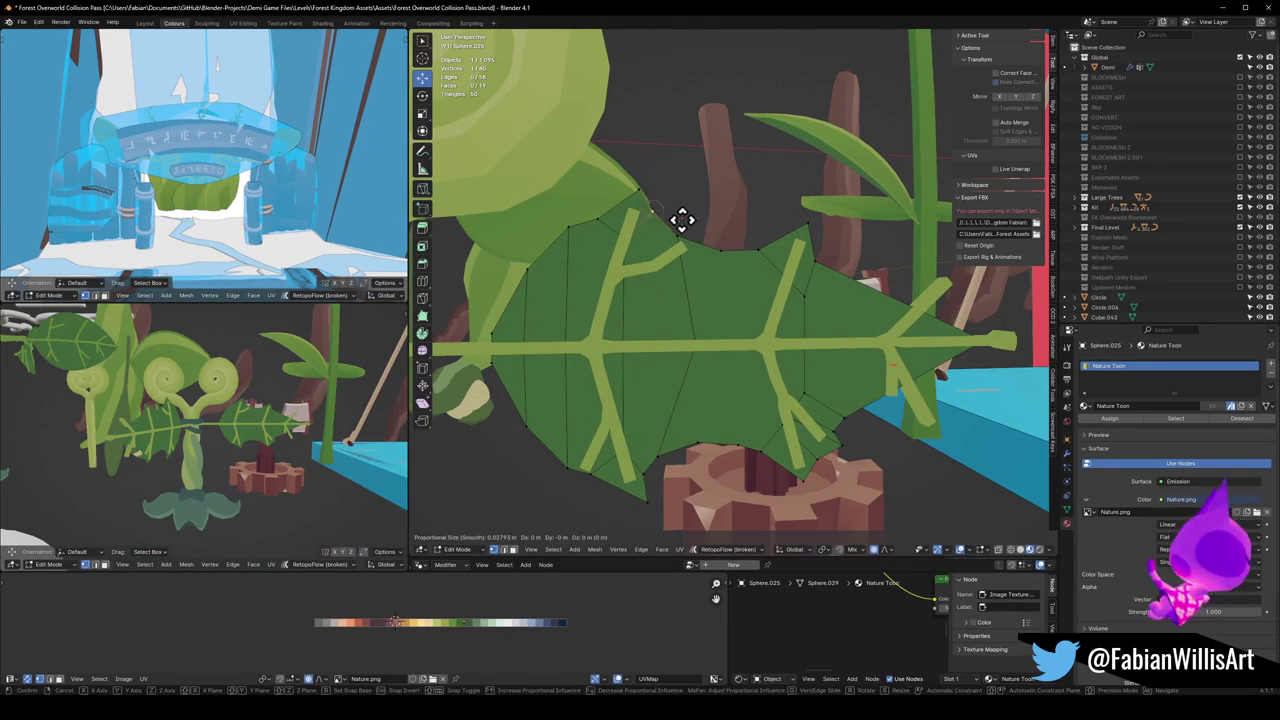
pyautogui.press('z')
pyautogui.click(686, 214)
pyautogui.press('g')
pyautogui.press('z')
pyautogui.click(723, 248)
# Step: Save the blend file, then inspect the leaf's underside and pick an edge point
pyautogui.hotkey('ctrl', 's')
pyautogui.scroll(2, 268, 450)
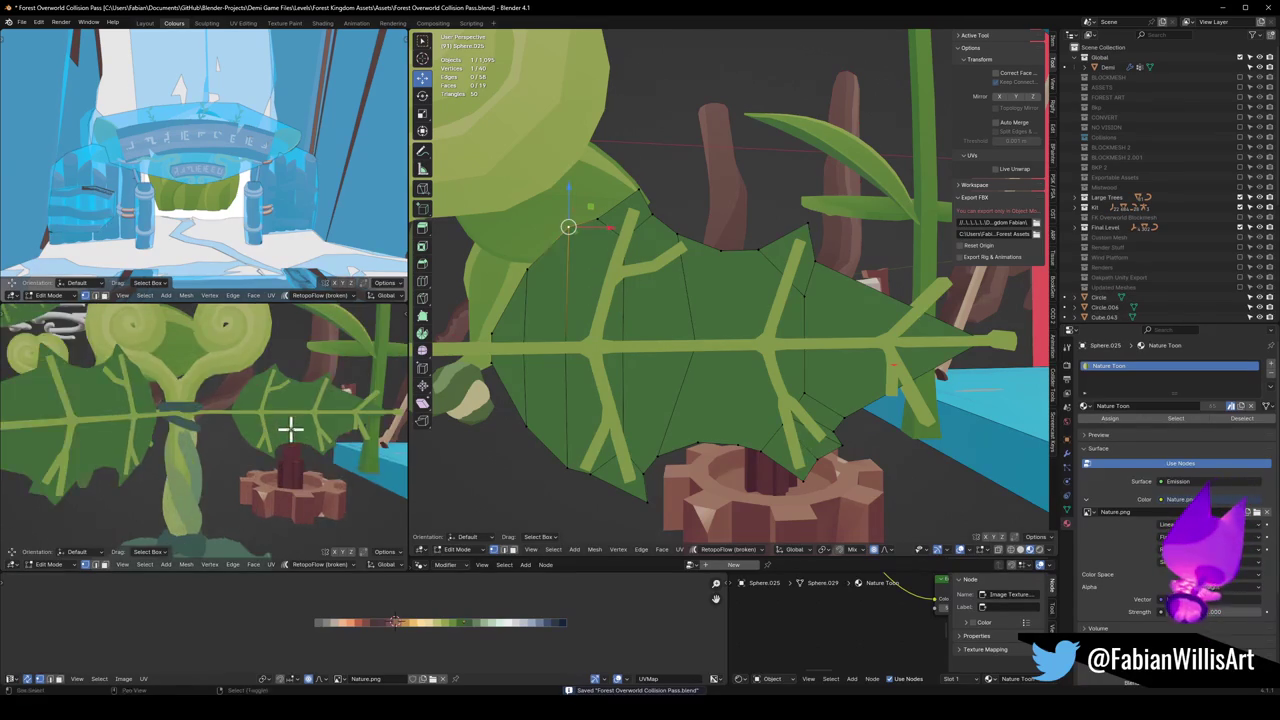
pyautogui.scroll(2, 288, 428)
pyautogui.scroll(1, 273, 432)
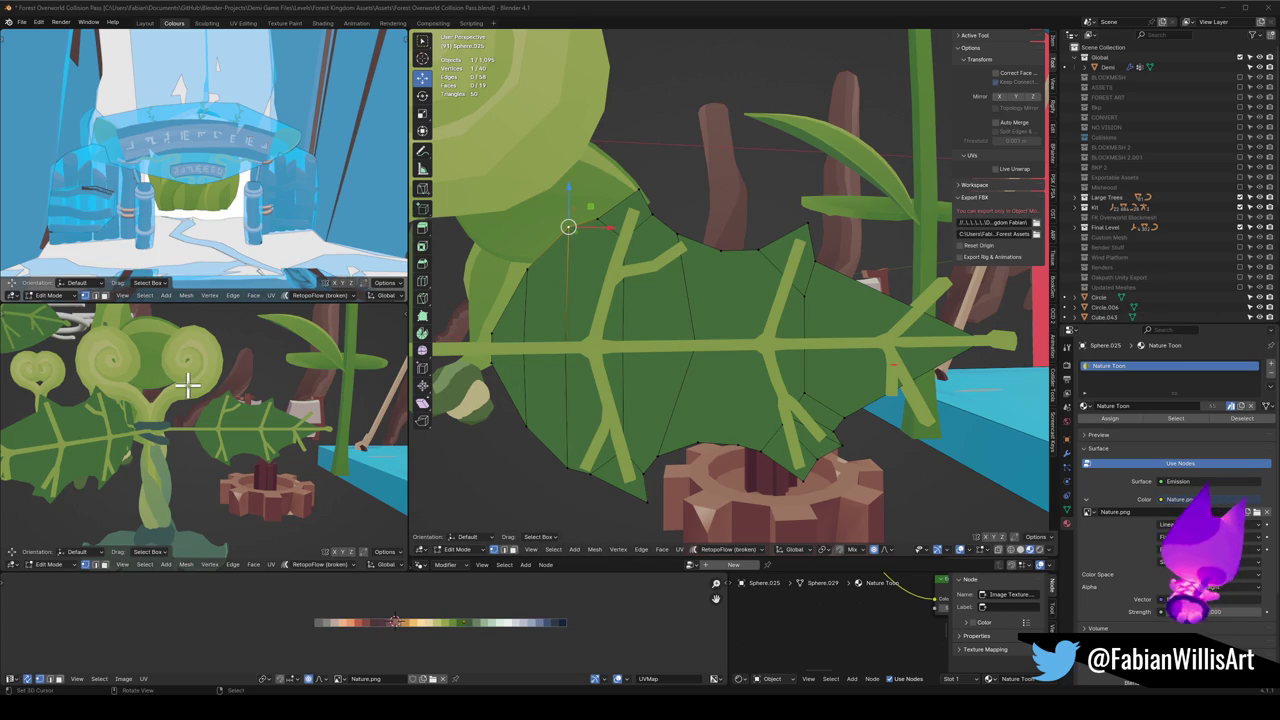
pyautogui.moveTo(757, 329); pyautogui.dragTo(765, 334, button='middle')
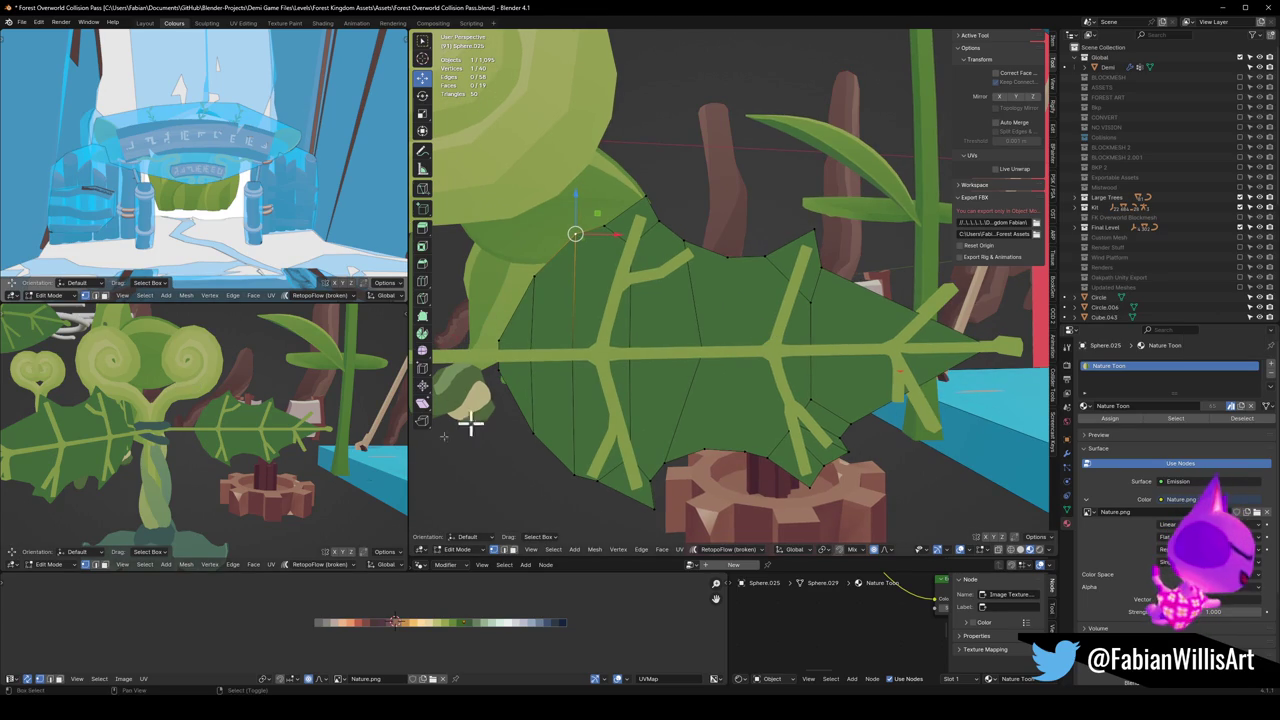
pyautogui.moveTo(240, 447); pyautogui.dragTo(234, 430, button='middle')
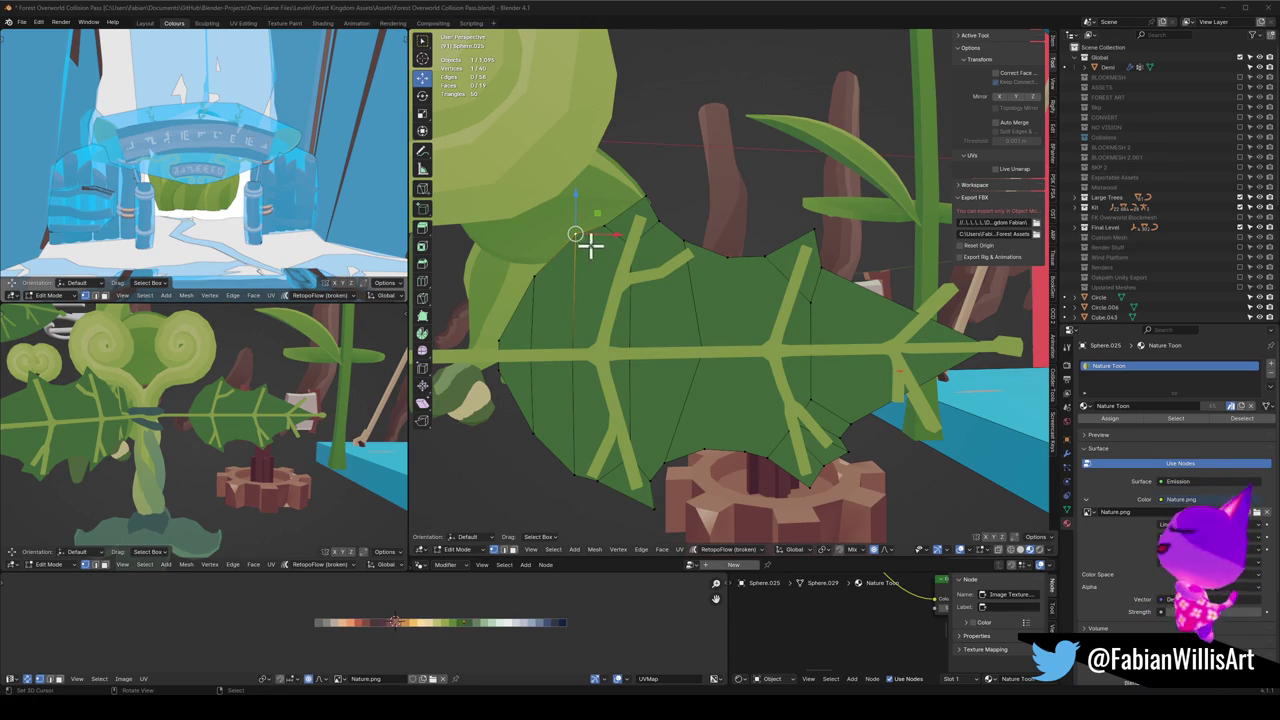
pyautogui.moveTo(711, 276)
pyautogui.mouseDown(button='middle')
pyautogui.moveTo(700, 317)
pyautogui.moveTo(734, 329)
pyautogui.mouseUp(button='middle')
pyautogui.moveTo(629, 400)
pyautogui.mouseDown(button='middle')
pyautogui.moveTo(682, 345)
pyautogui.moveTo(680, 323)
pyautogui.moveTo(689, 363)
pyautogui.moveTo(686, 343)
pyautogui.moveTo(734, 349)
pyautogui.moveTo(651, 349)
pyautogui.moveTo(706, 365)
pyautogui.mouseUp(button='middle')
pyautogui.click(646, 331)
# Step: Shift a leaf point sideways along X, cancelling the stray moves
pyautogui.press('g')
pyautogui.rightClick(689, 363)
pyautogui.press('g')
pyautogui.press('x')
pyautogui.click(703, 363)
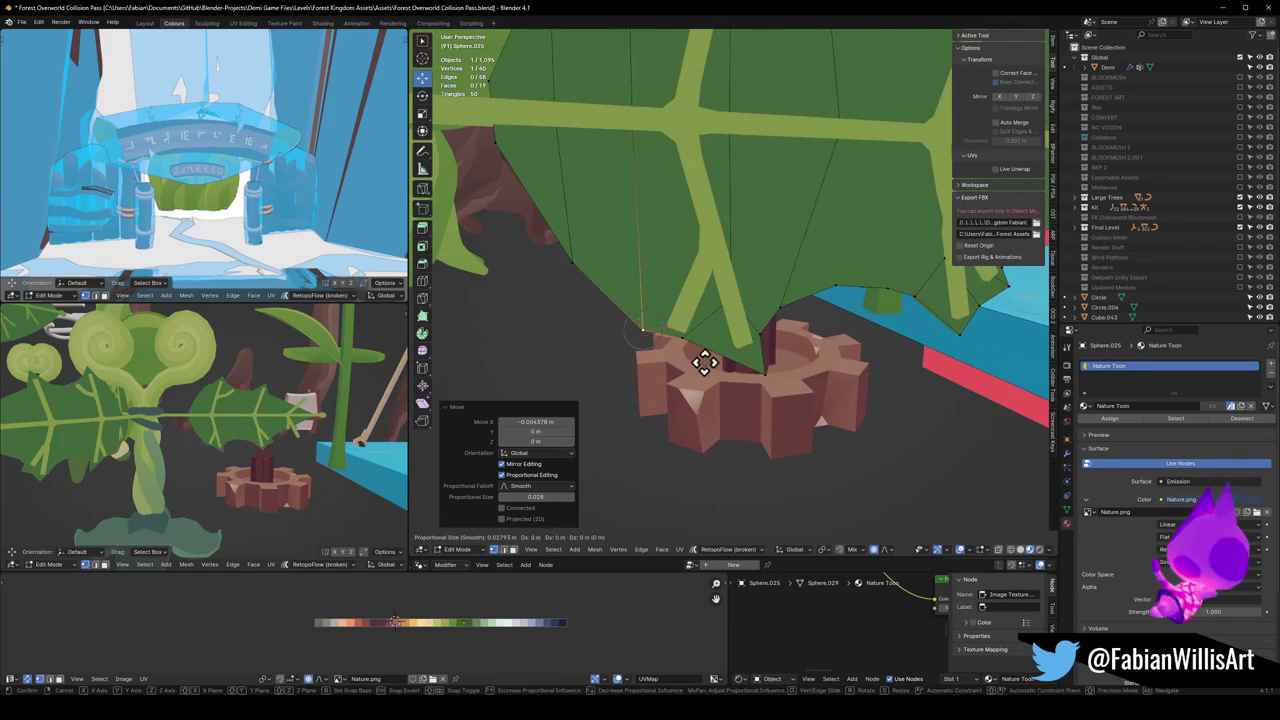
pyautogui.press('g')
pyautogui.press('z')
pyautogui.rightClick(706, 355)
# Step: Adjust the heights of two adjacent leaf-edge points along Z
pyautogui.moveTo(589, 263)
pyautogui.mouseDown(button='middle')
pyautogui.moveTo(737, 314)
pyautogui.moveTo(768, 349)
pyautogui.mouseUp(button='middle')
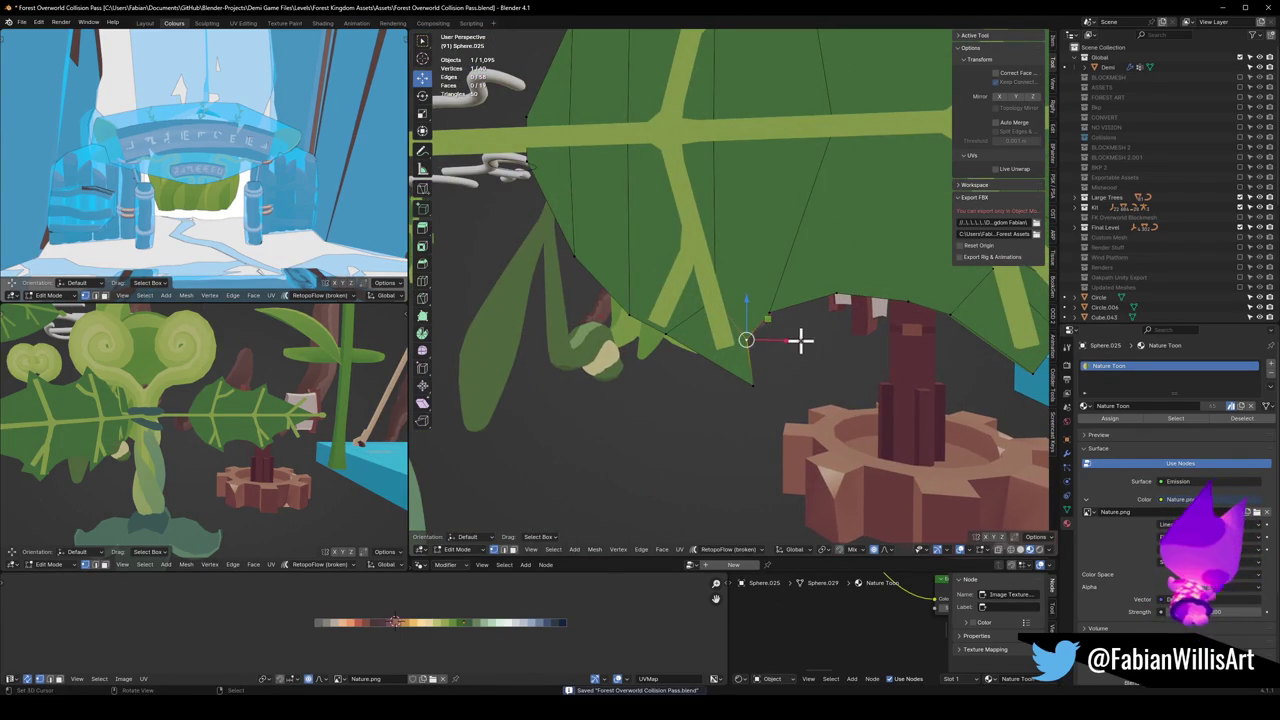
pyautogui.press('g')
pyautogui.press('z')
pyautogui.click(830, 297)
pyautogui.click(838, 296)
pyautogui.press('g')
pyautogui.press('z')
pyautogui.click(853, 297)
# Step: Raise a point on the lower leaf edge along Z
pyautogui.moveTo(853, 297)
pyautogui.mouseDown(button='middle')
pyautogui.moveTo(786, 311)
pyautogui.moveTo(818, 296)
pyautogui.mouseUp(button='middle')
pyautogui.scroll(4, 860, 340)
pyautogui.click(883, 374)
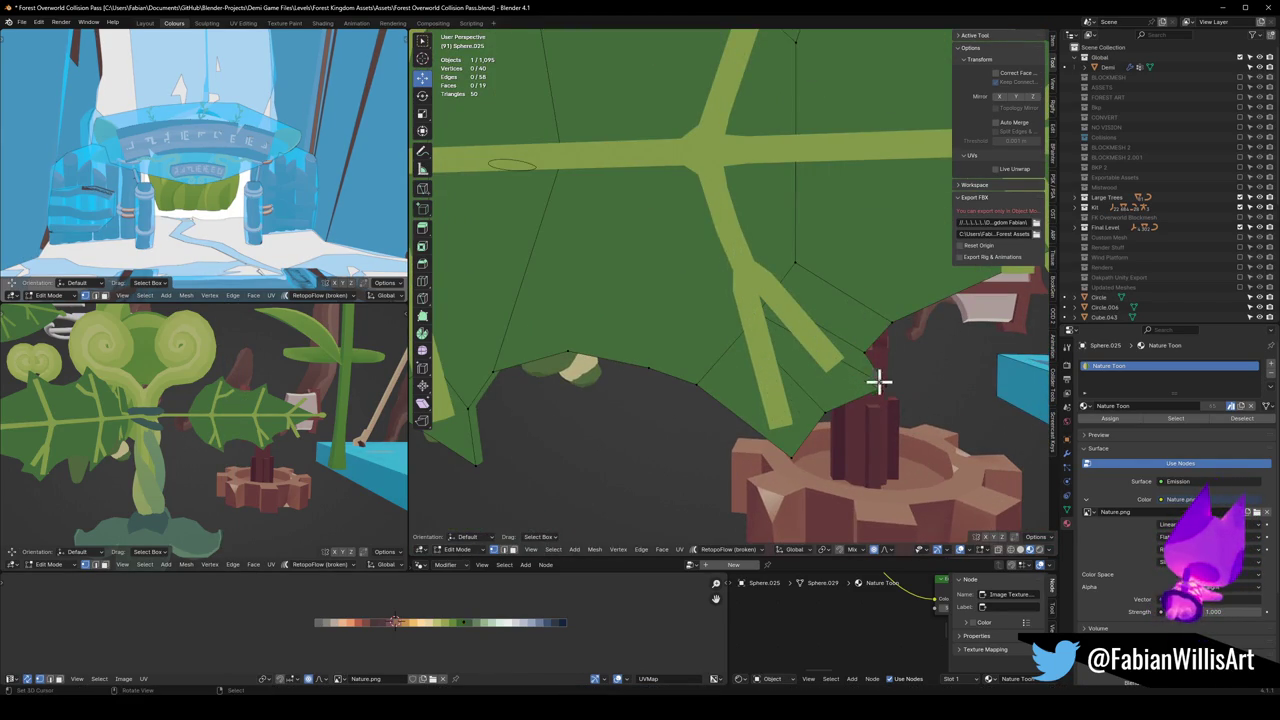
pyautogui.press('g')
pyautogui.press('z')
pyautogui.click(894, 346)
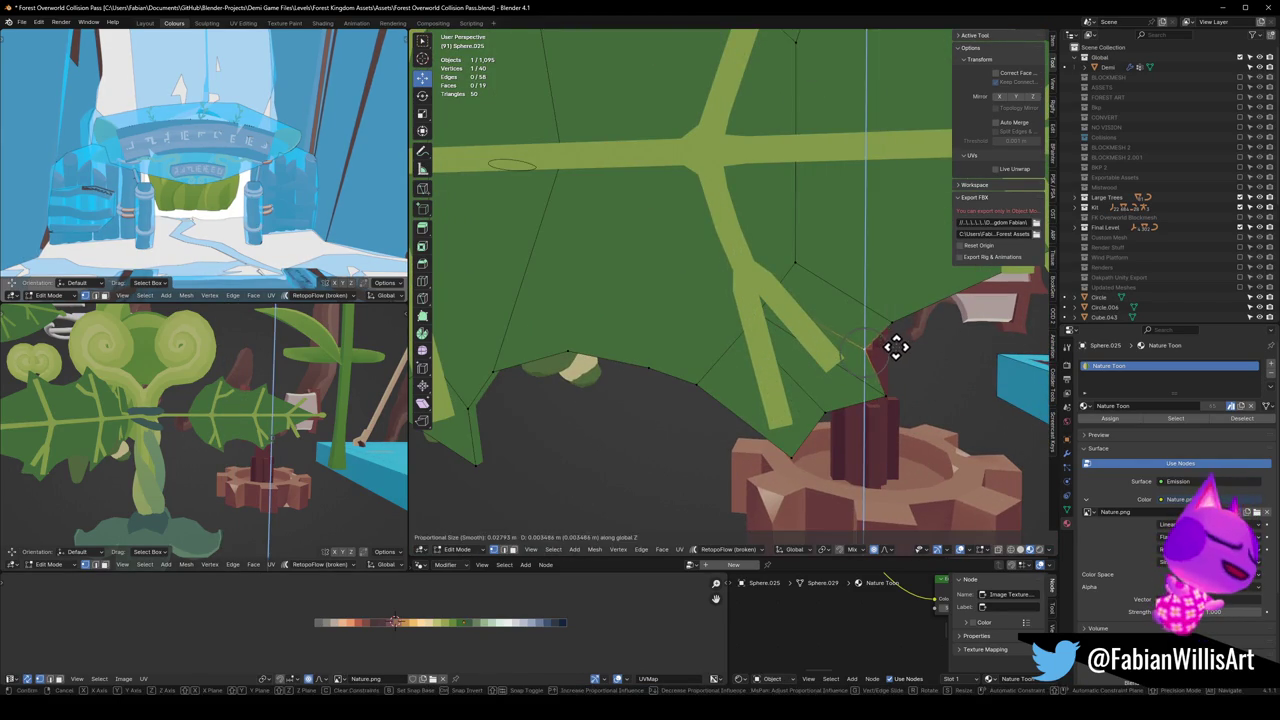
# Step: Move another leaf point along Z, then sideways along X
pyautogui.moveTo(894, 346)
pyautogui.mouseDown(button='middle')
pyautogui.moveTo(875, 318)
pyautogui.moveTo(817, 331)
pyautogui.mouseUp(button='middle')
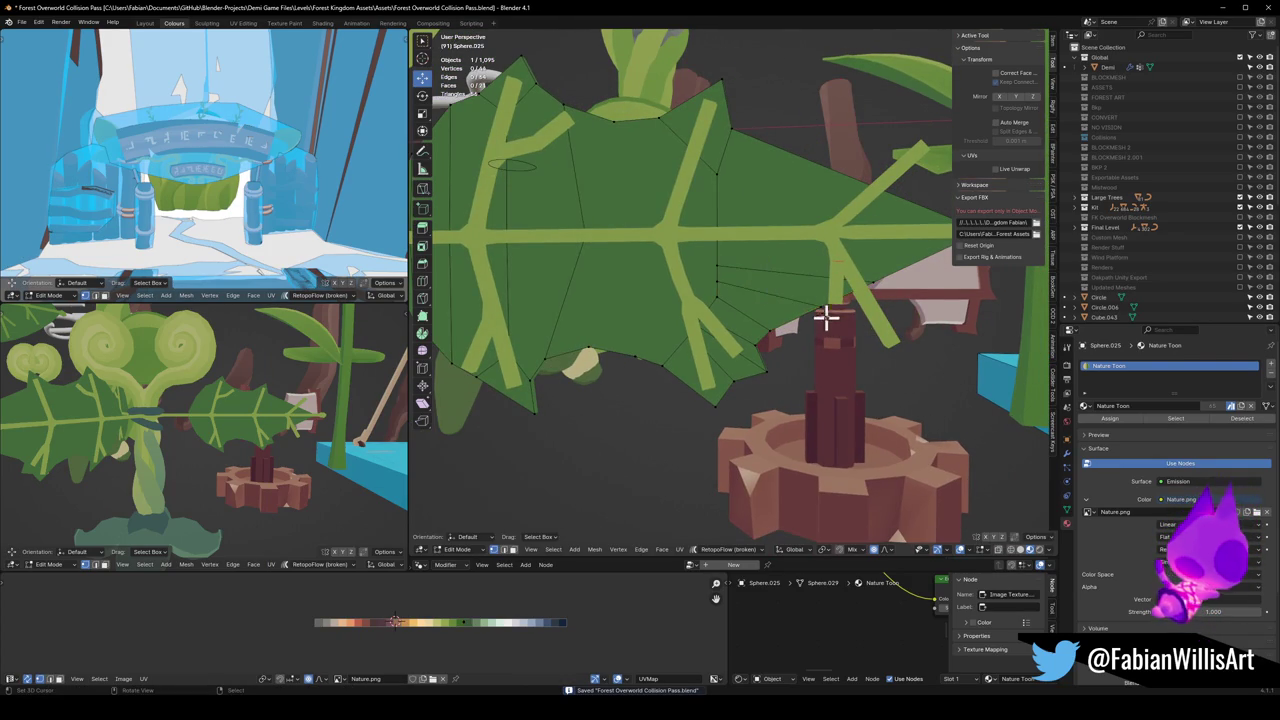
pyautogui.press('g')
pyautogui.press('z')
pyautogui.click(847, 336)
pyautogui.press('g')
pyautogui.press('x')
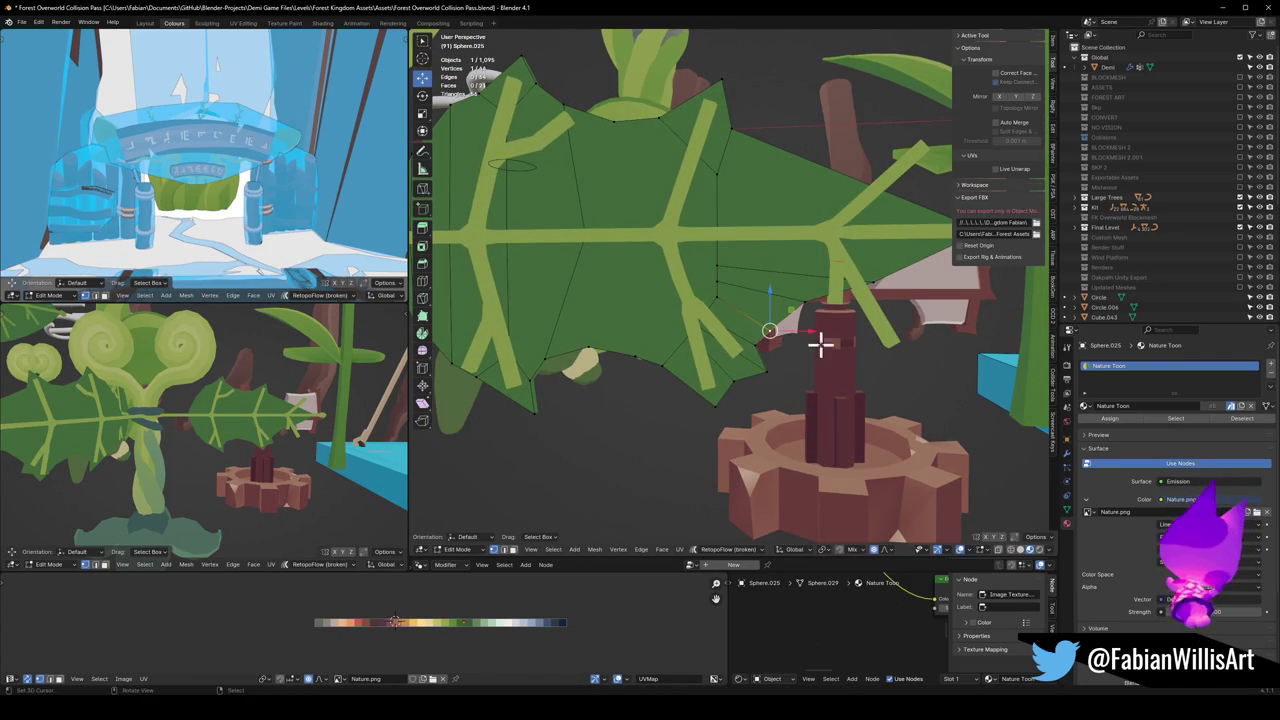
pyautogui.click(809, 336)
pyautogui.press('g')
pyautogui.press('z')
pyautogui.rightClick(820, 323)
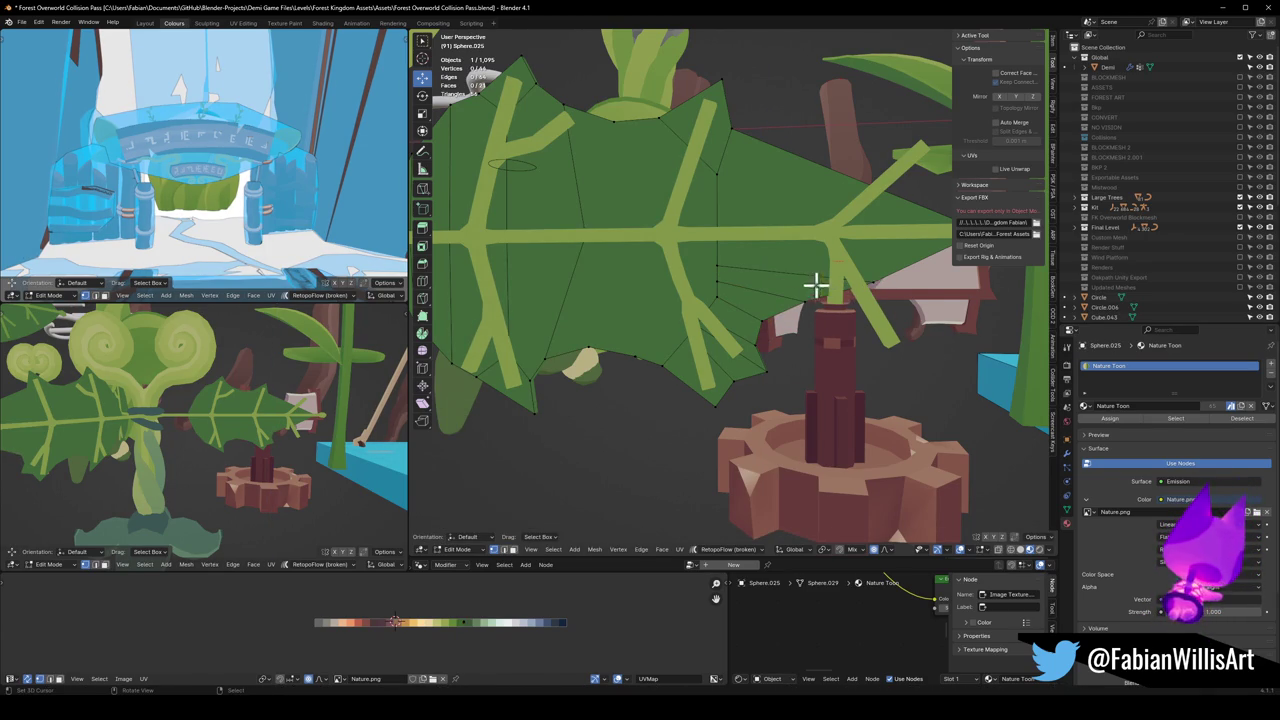
# Step: Dissolve the fan of thin leaf faces into a single face and return to vertex mode
pyautogui.click(822, 286)
pyautogui.hotkey('ctrl', 'x')
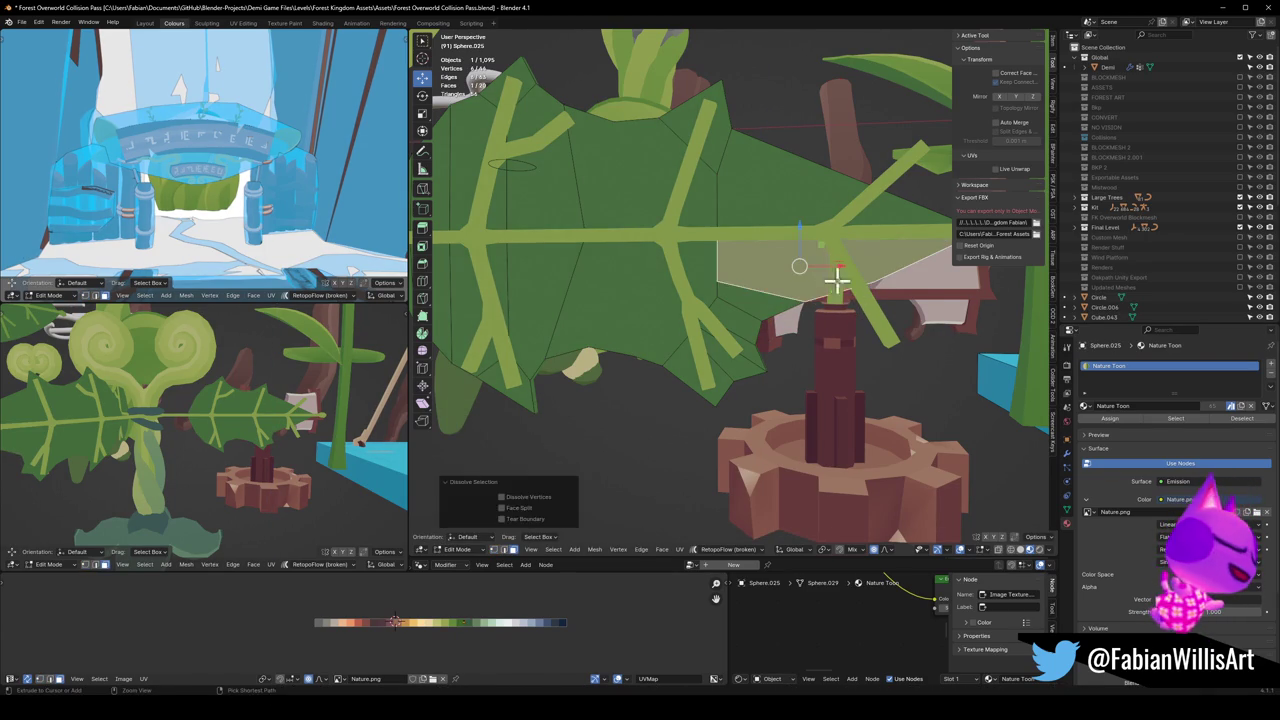
pyautogui.click(829, 320)
pyautogui.press('1')
# Step: Lower a vertex about 0.097 m along Z, then isolate the leaf in Local front orthographic view
pyautogui.press('g')
pyautogui.press('z')
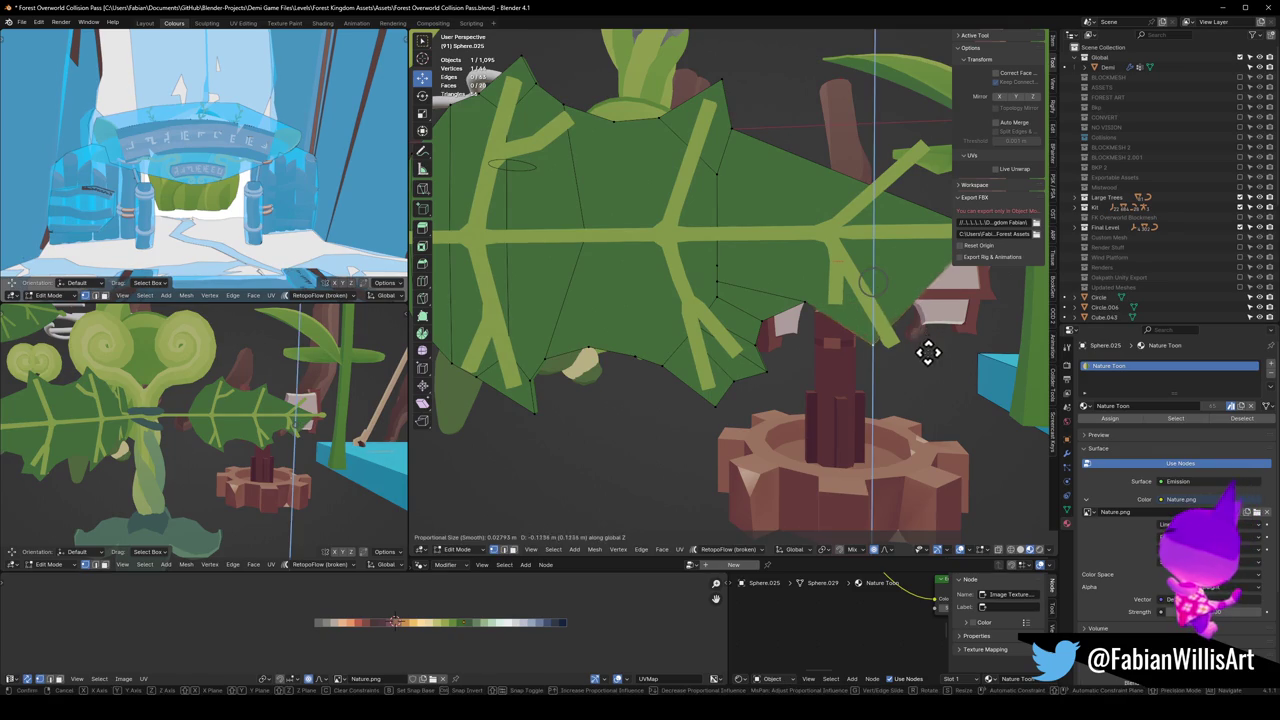
pyautogui.click(934, 340)
pyautogui.moveTo(934, 340)
pyautogui.mouseDown(button='middle')
pyautogui.moveTo(838, 313)
pyautogui.moveTo(800, 325)
pyautogui.mouseUp(button='middle')
pyautogui.press('KP_Divide')
pyautogui.press('KP_1')
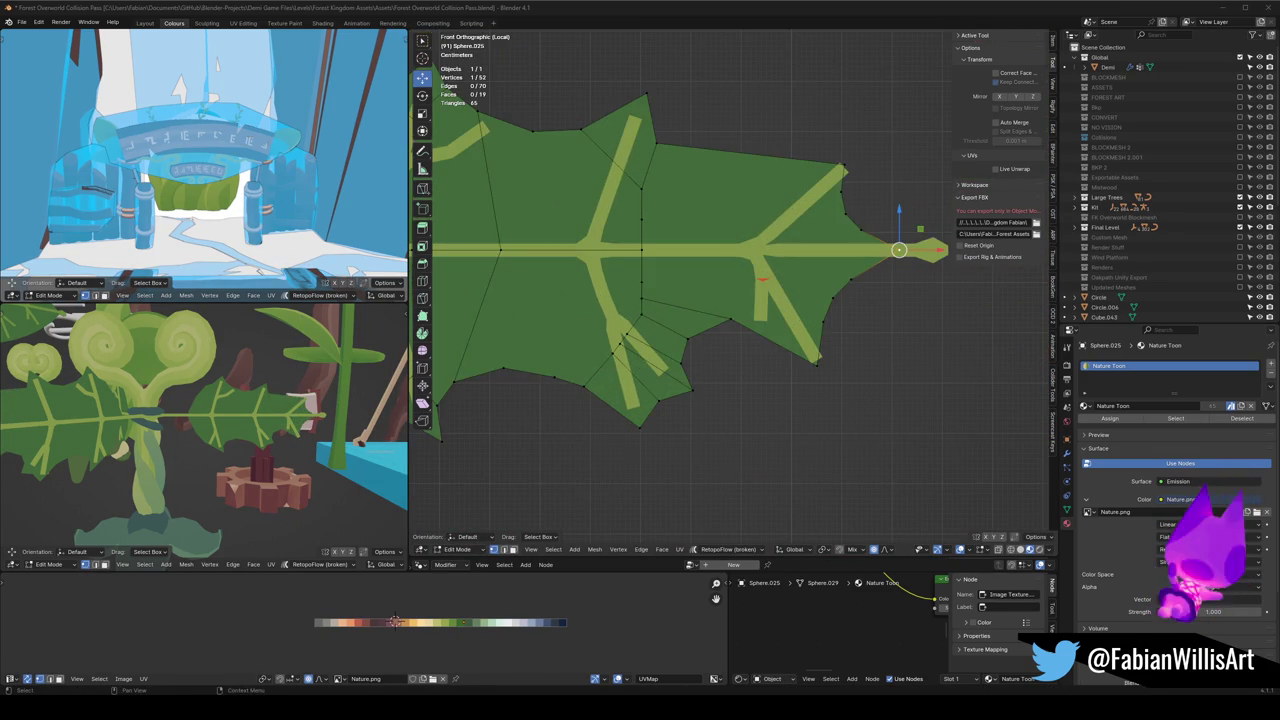
# Step: Move the leaf tip vertices with proportional falloff to sharpen the tip
pyautogui.press('g')
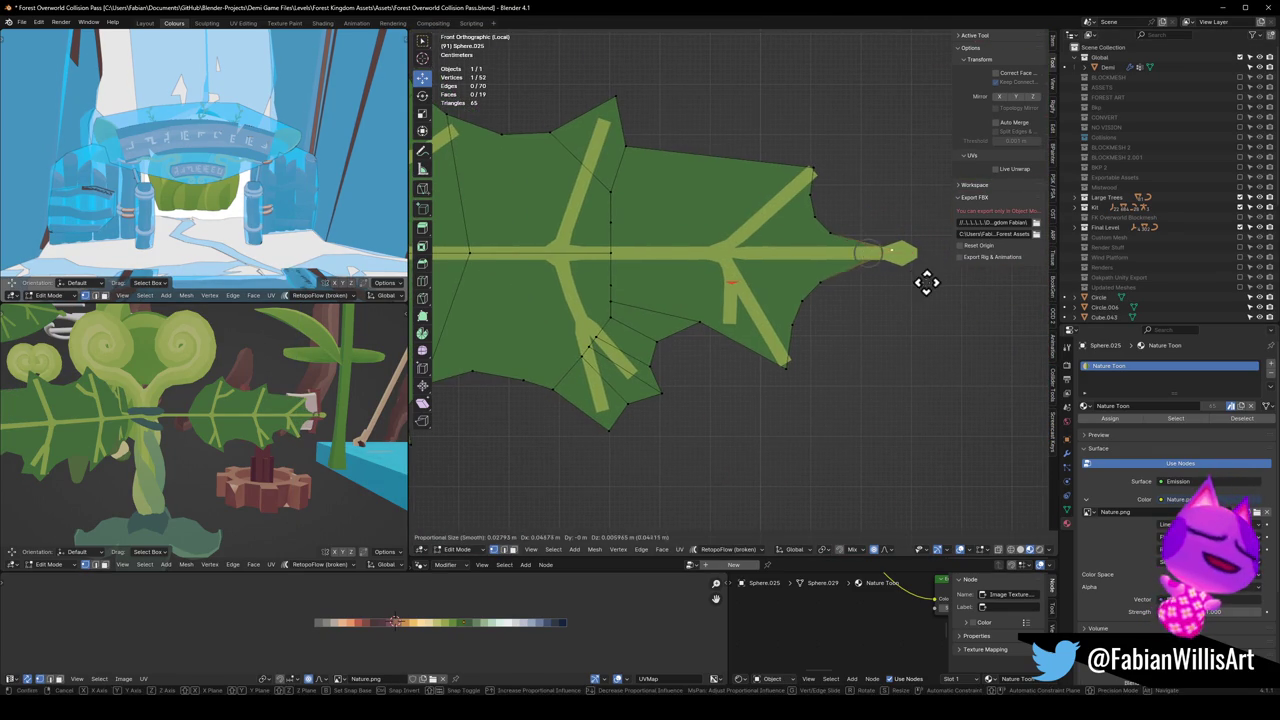
pyautogui.click(922, 287)
pyautogui.keyDown('shift'); pyautogui.click(843, 251); pyautogui.keyUp('shift')
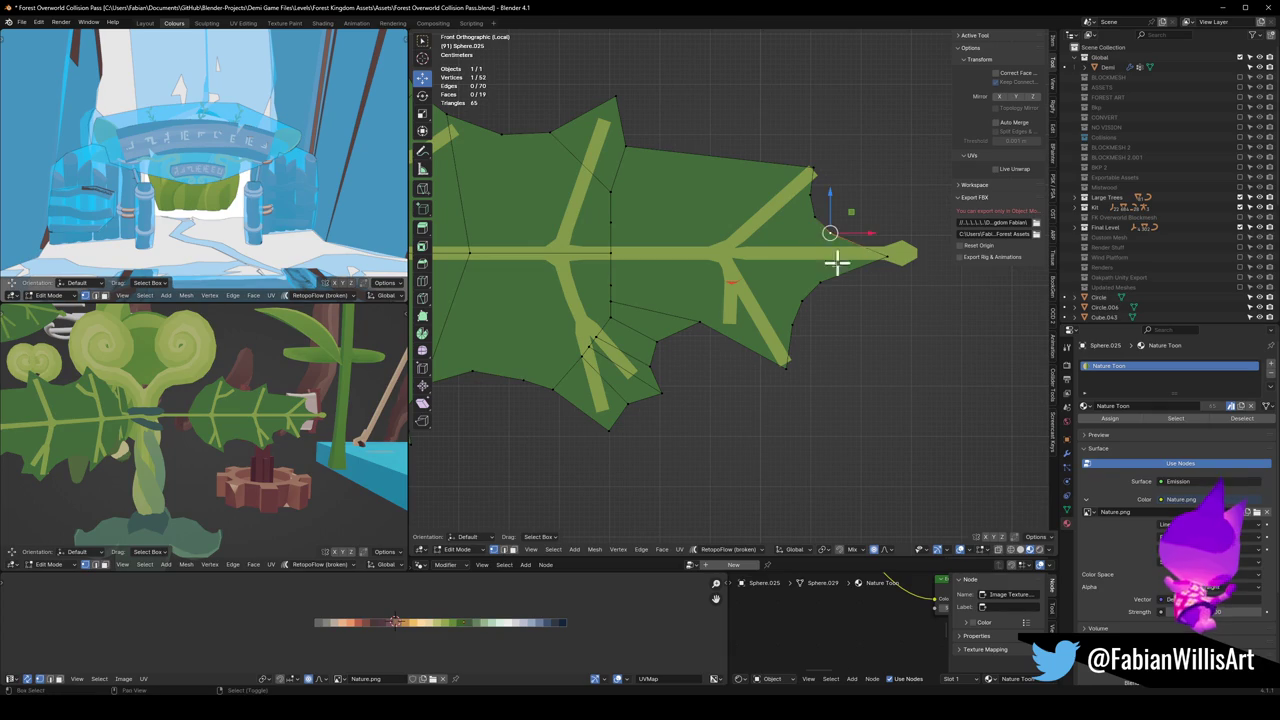
pyautogui.click(871, 263)
pyautogui.keyDown('shift'); pyautogui.click(804, 298); pyautogui.keyUp('shift')
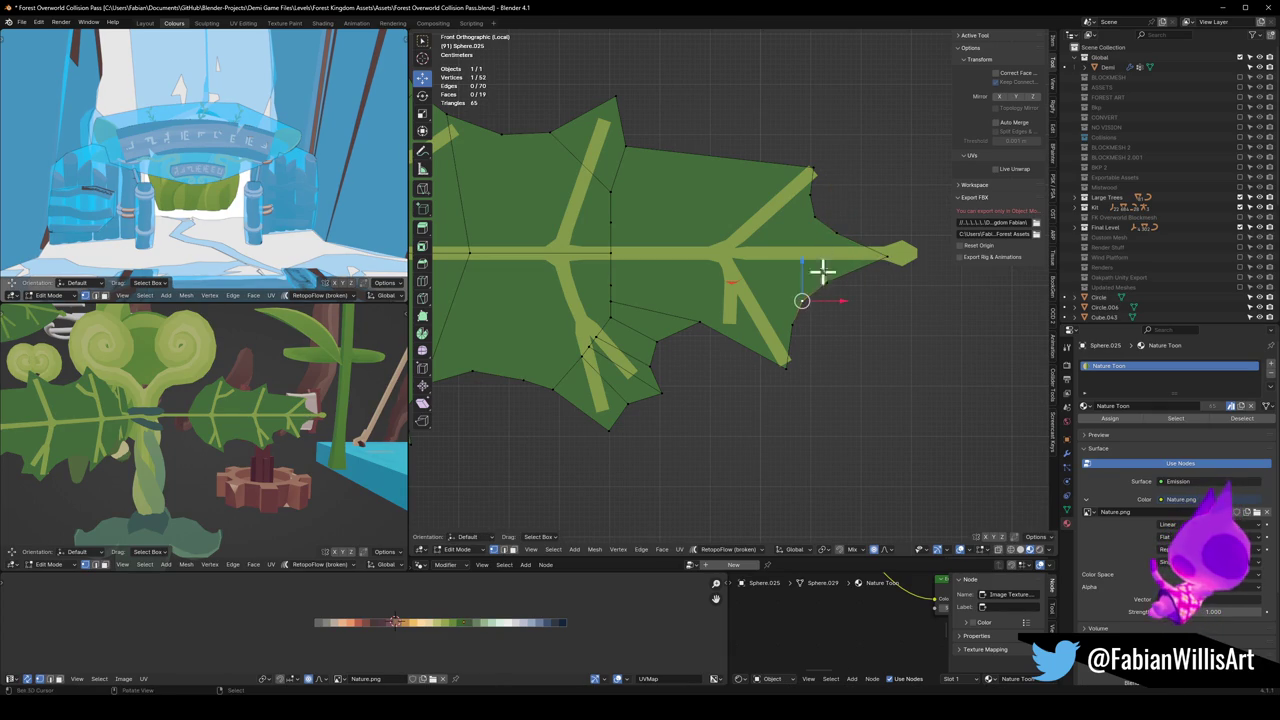
pyautogui.press('g')
pyautogui.click(856, 216)
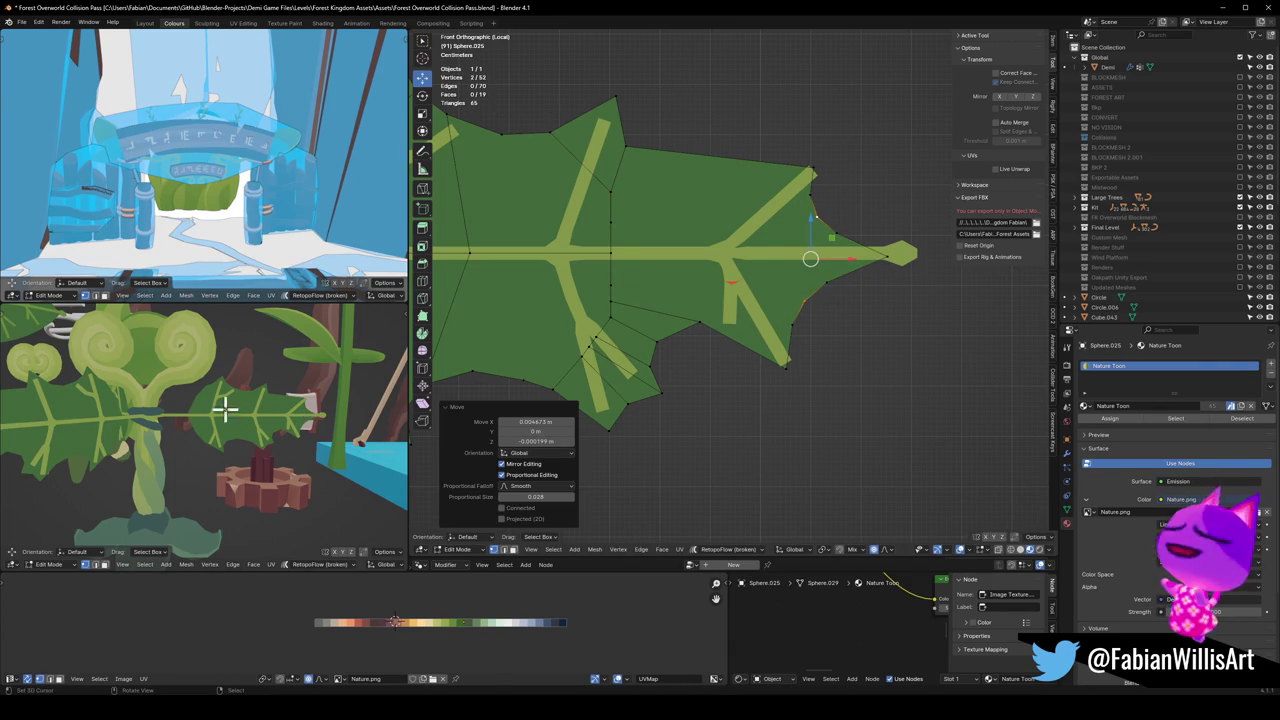
# Step: Add a loop cut across the leaf and select a path of faces across it
pyautogui.hotkey('ctrl', 'r')
pyautogui.click(698, 198)
pyautogui.press('3')
pyautogui.click(614, 249)
pyautogui.keyDown('shift'); pyautogui.click(563, 220); pyautogui.keyUp('shift')
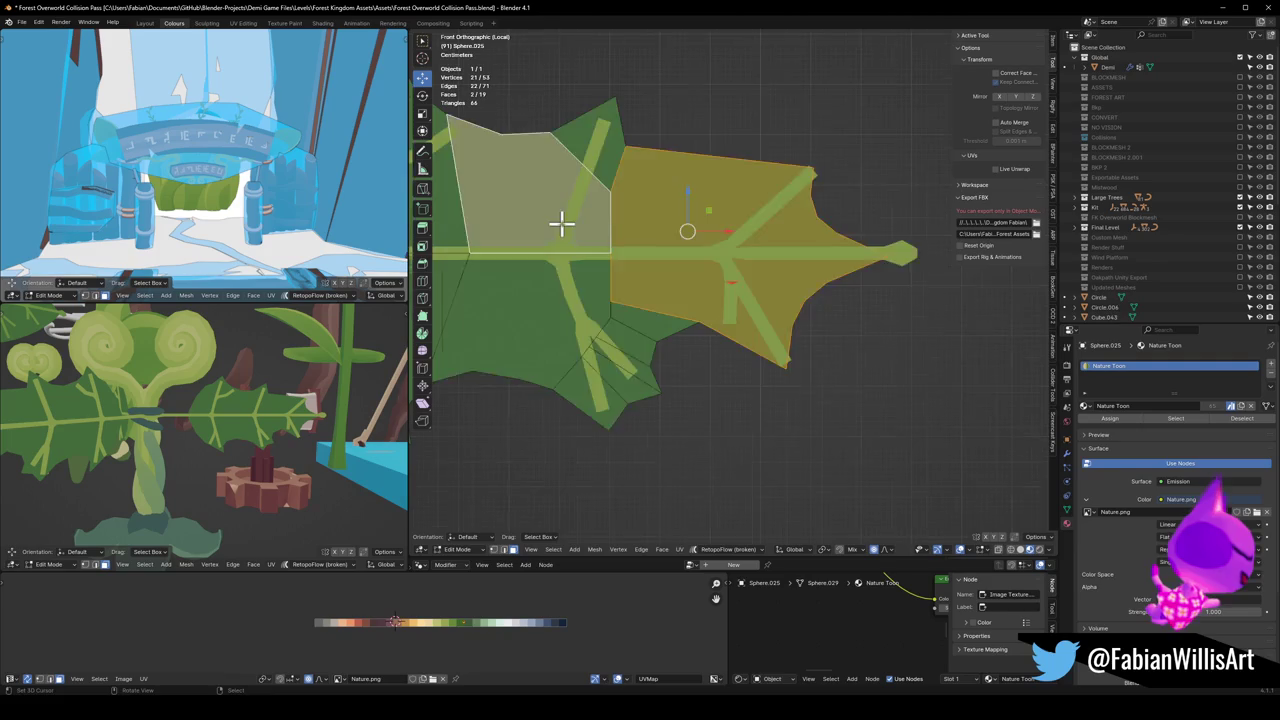
pyautogui.scroll(-1, 600, 255)
pyautogui.keyDown('shift'); pyautogui.click(681, 313); pyautogui.keyUp('shift')
pyautogui.keyDown('ctrl'); pyautogui.click(679, 335); pyautogui.keyUp('ctrl')
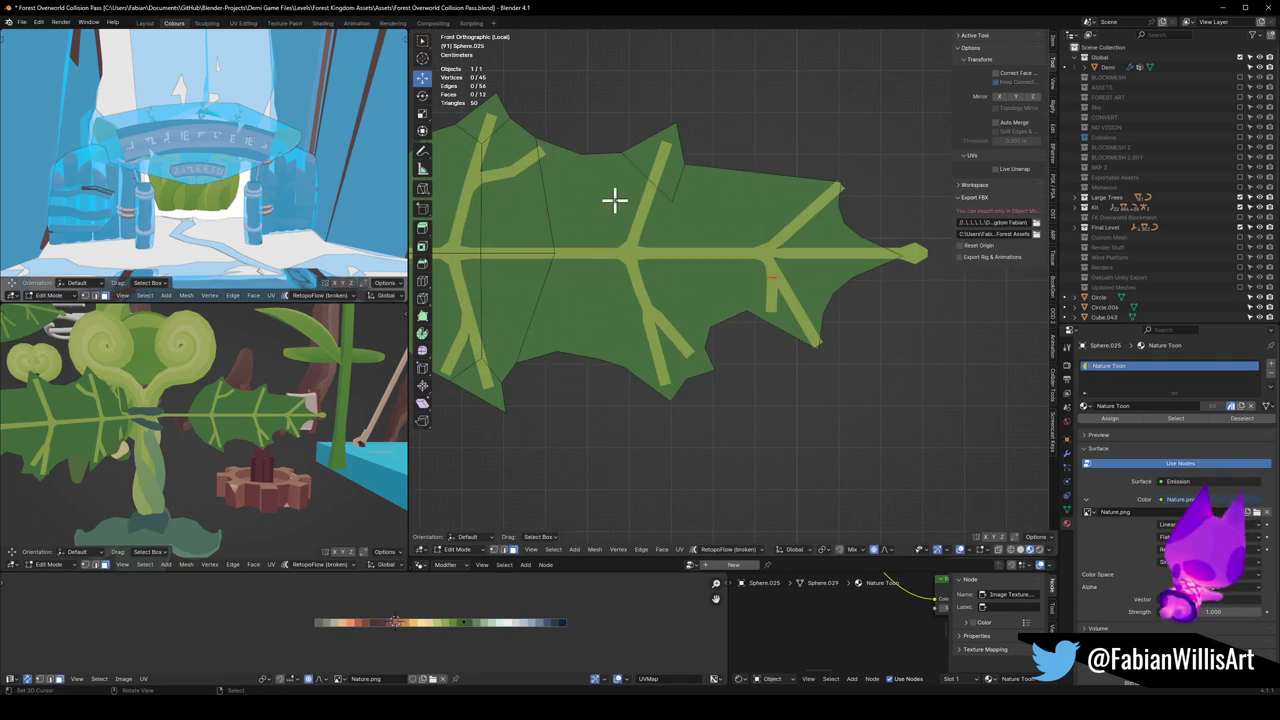
# Step: Add a vertex on the leaf's top edge and pull it out into a serrated point
pyautogui.press('1')
pyautogui.click(760, 177)
pyautogui.press('g')
pyautogui.click(746, 206)
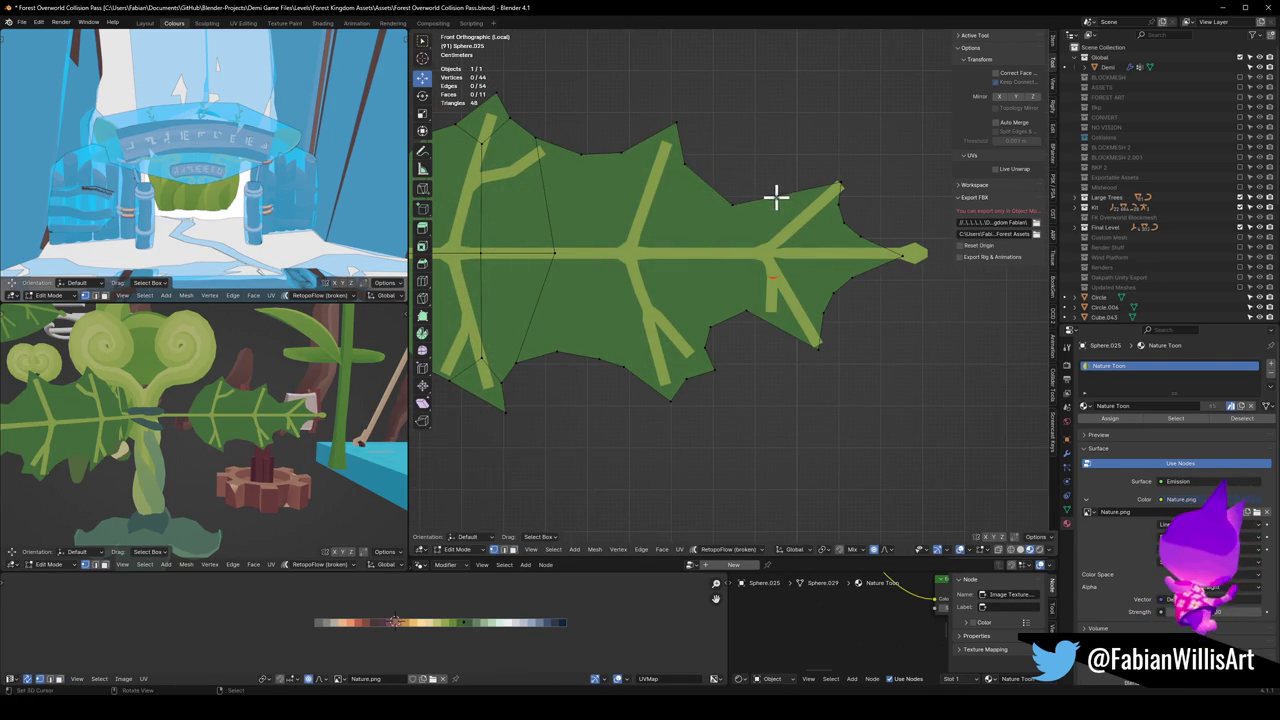
pyautogui.press('g')
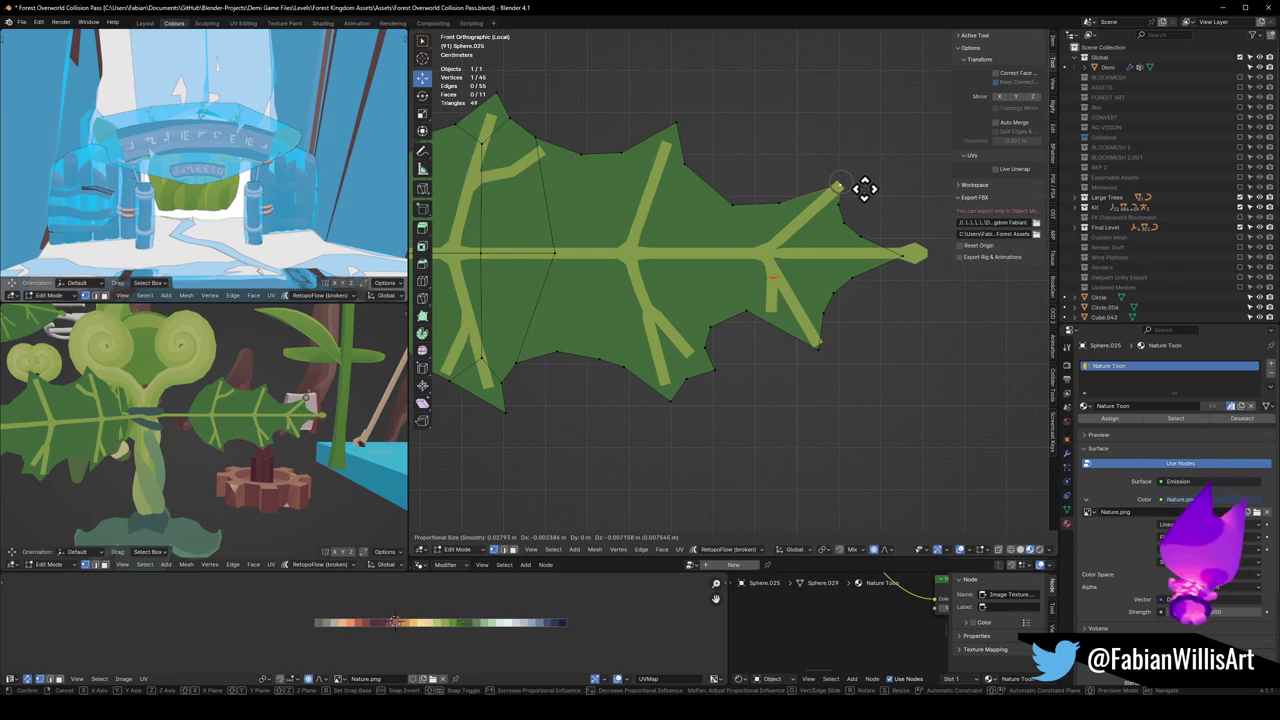
pyautogui.click(828, 342)
pyautogui.press('g')
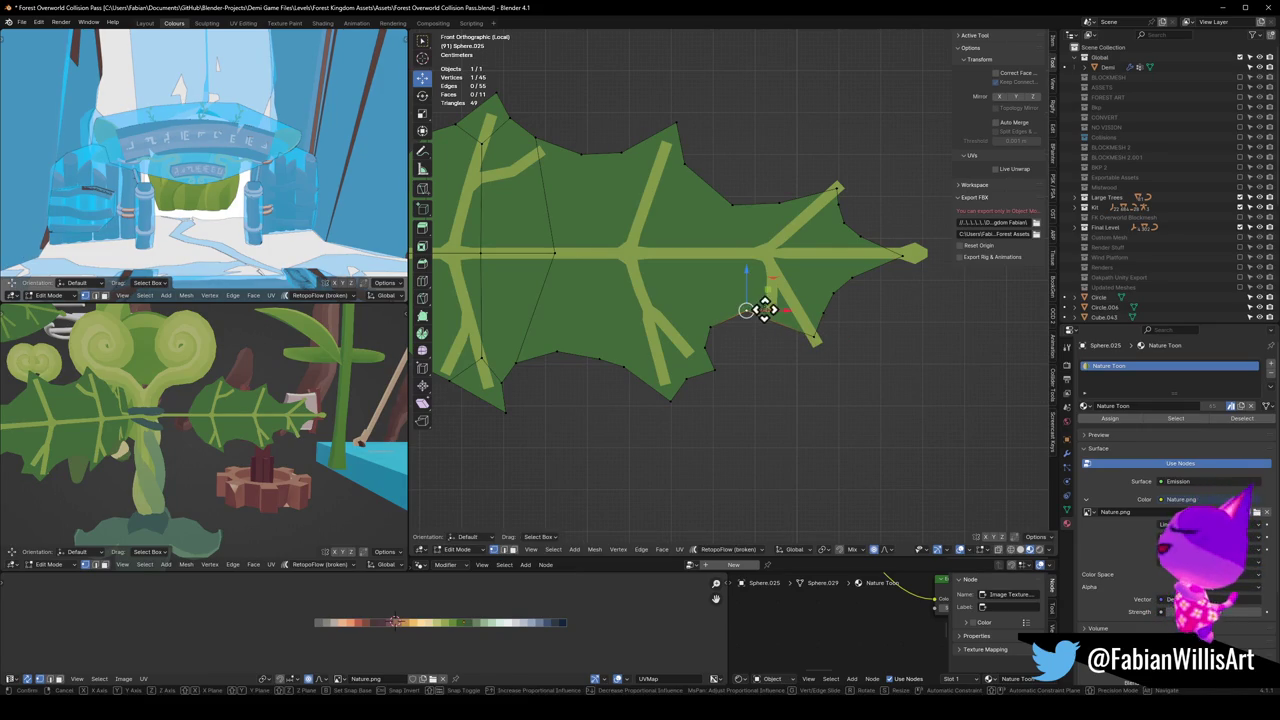
# Step: Nudge a lower-edge vertex down-left into a point with smooth falloff
pyautogui.click(770, 318)
pyautogui.click(783, 330)
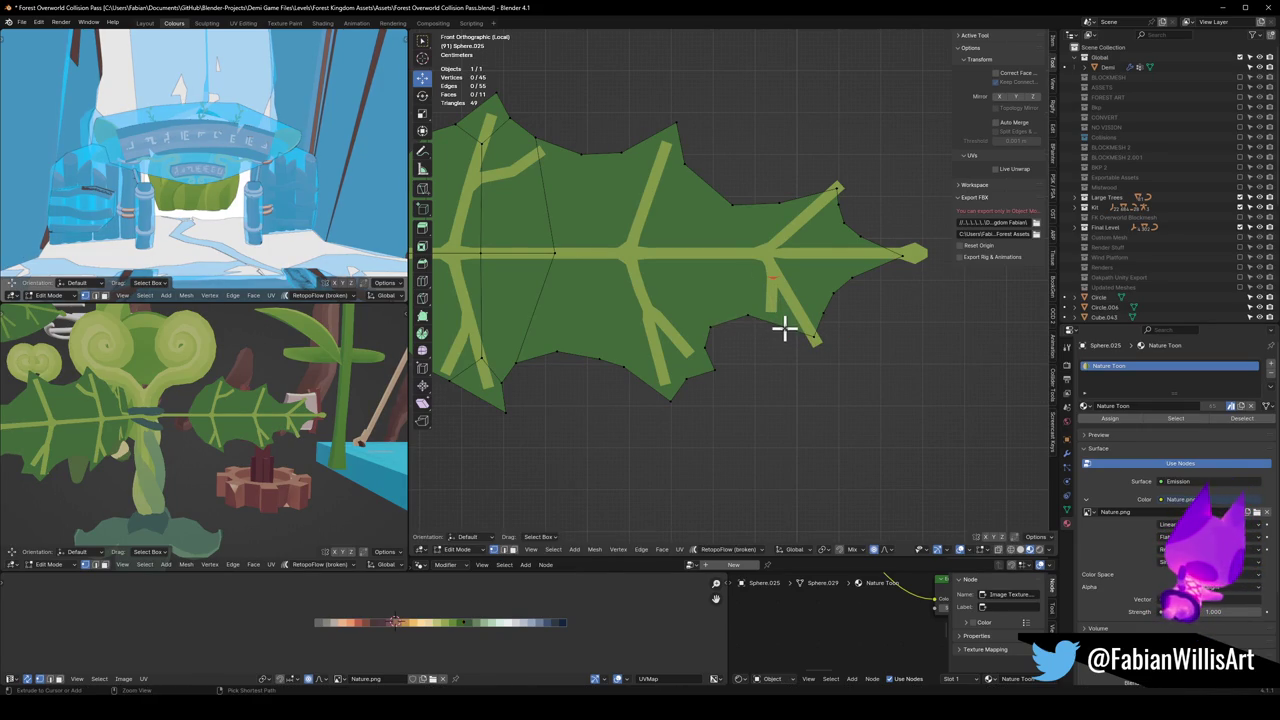
pyautogui.press('g')
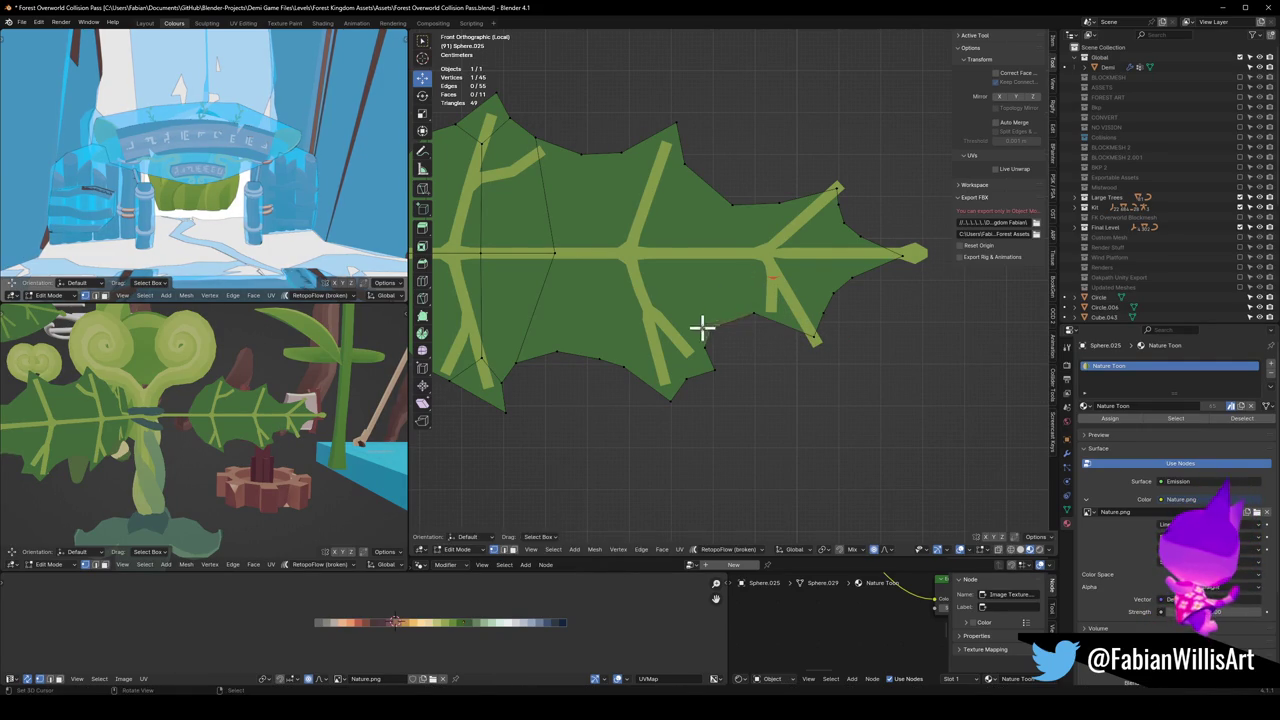
pyautogui.click(744, 310)
pyautogui.click(738, 332)
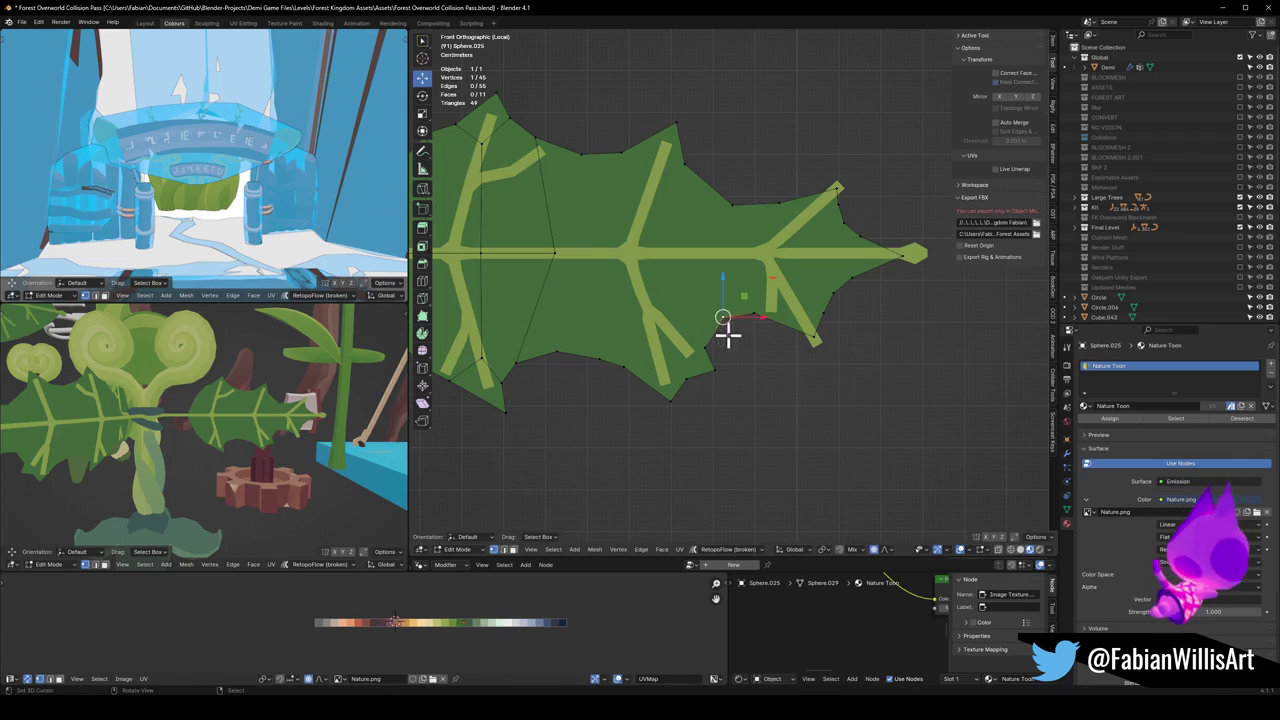
pyautogui.moveTo(705, 347); pyautogui.dragTo(686, 370)
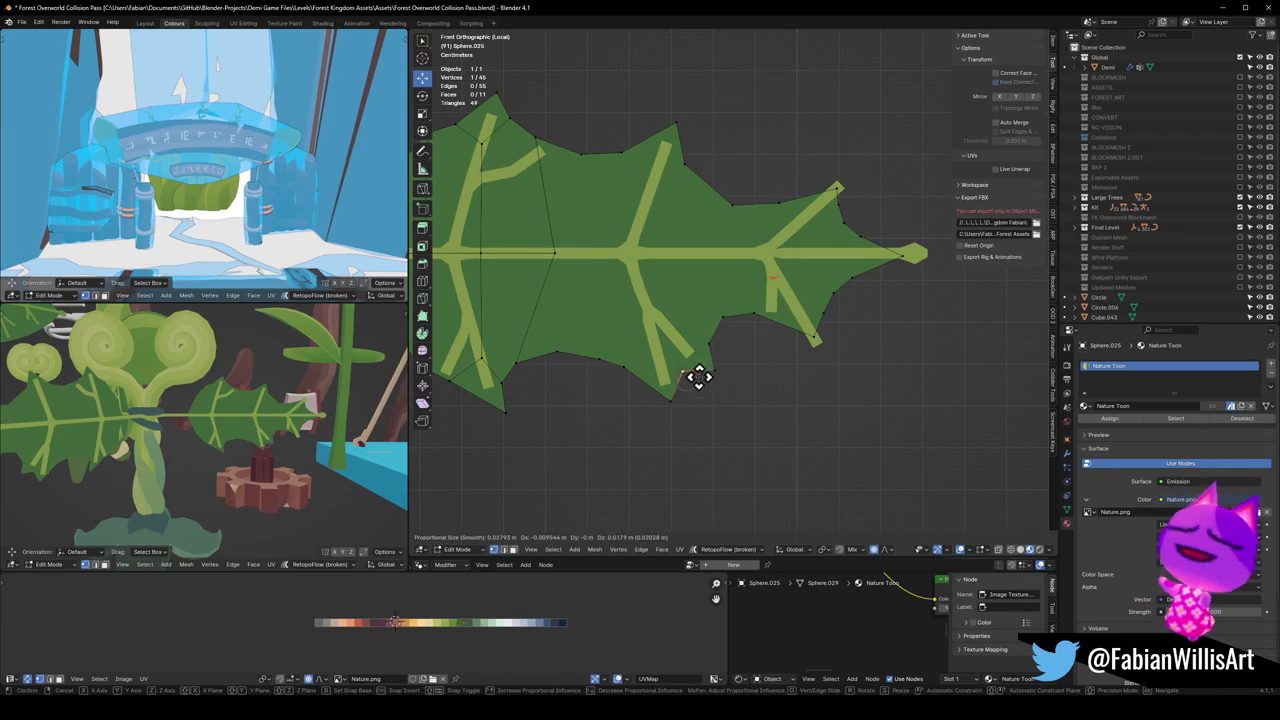
pyautogui.press('g')
pyautogui.click(671, 383)
pyautogui.press('g')
pyautogui.click(712, 361)
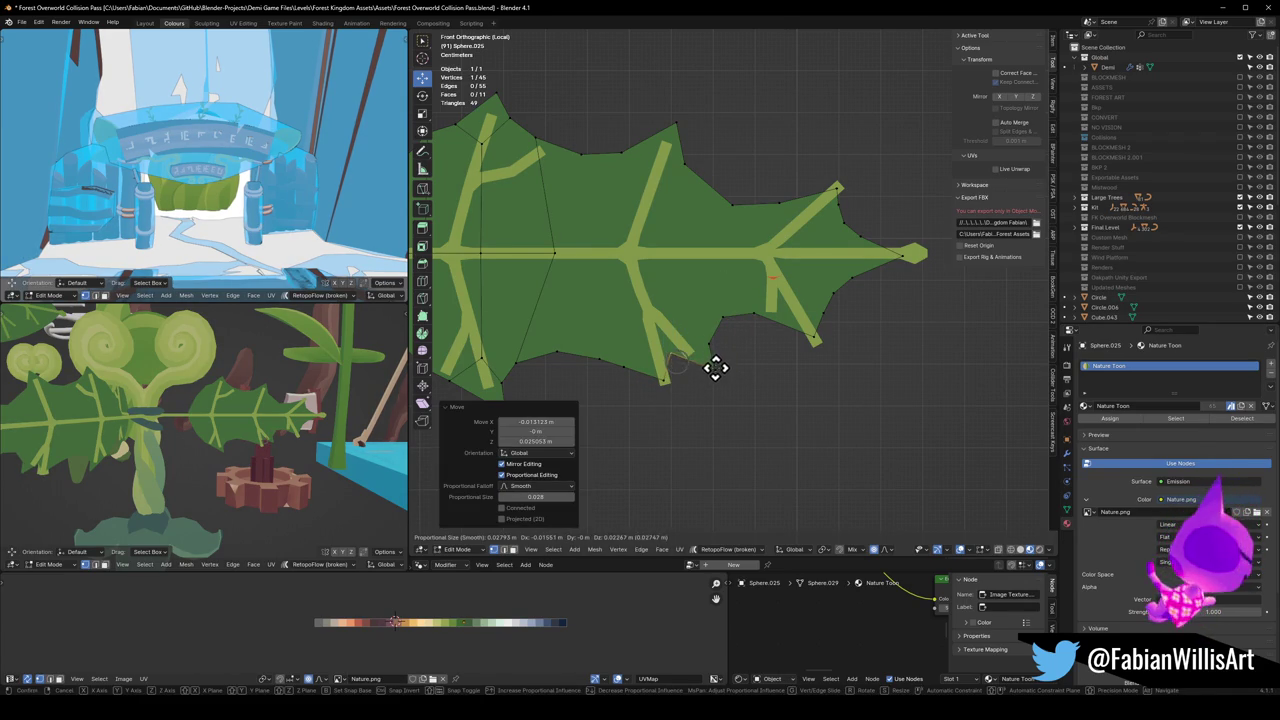
pyautogui.click(723, 370)
# Step: Add and reposition vertices along the lower outline to sharpen its serrations
pyautogui.moveTo(723, 370)
pyautogui.mouseDown()
pyautogui.moveTo(686, 343)
pyautogui.moveTo(740, 308)
pyautogui.mouseUp()
pyautogui.click(751, 311)
pyautogui.click(794, 329)
pyautogui.moveTo(783, 323)
pyautogui.mouseDown()
pyautogui.moveTo(808, 308)
pyautogui.moveTo(763, 314)
pyautogui.moveTo(789, 307)
pyautogui.moveTo(814, 337)
pyautogui.moveTo(800, 314)
pyautogui.moveTo(820, 305)
pyautogui.moveTo(774, 309)
pyautogui.moveTo(763, 291)
pyautogui.mouseUp()
pyautogui.click(754, 309)
pyautogui.keyDown('ctrl'); pyautogui.rightClick(766, 331); pyautogui.keyUp('ctrl')
pyautogui.click(752, 313)
pyautogui.click(765, 290)
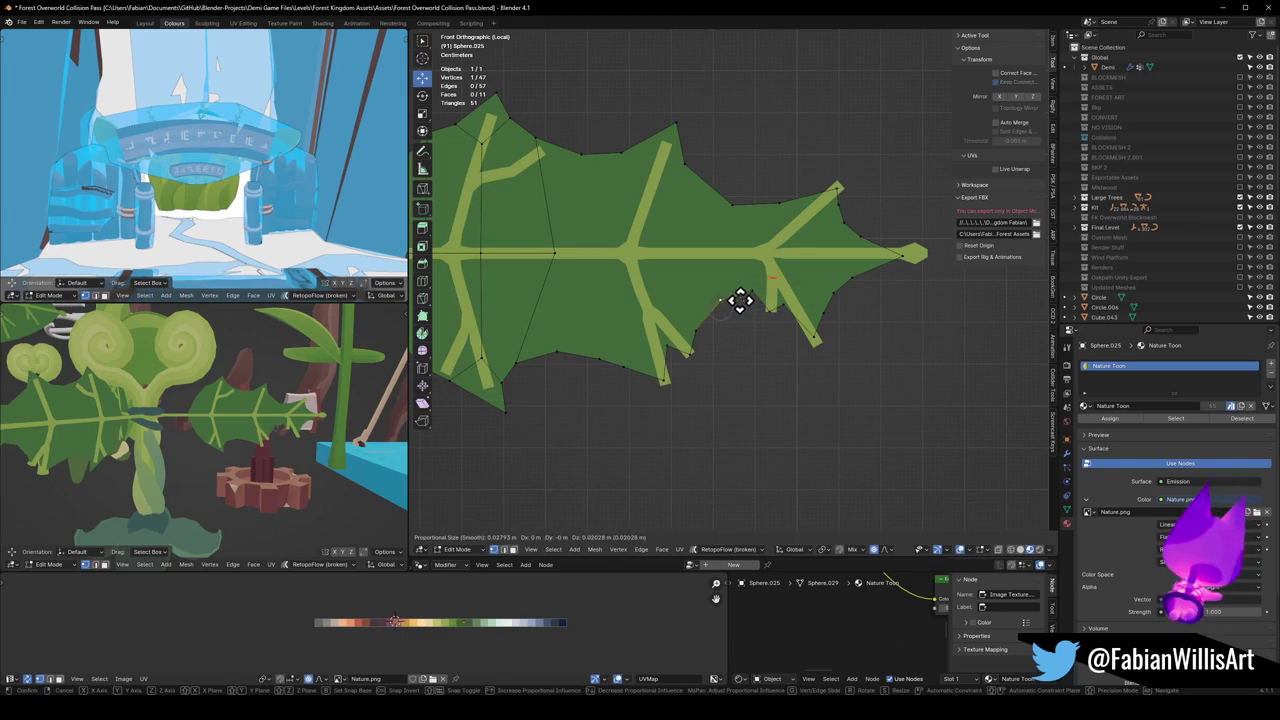
pyautogui.moveTo(755, 292); pyautogui.dragTo(768, 296)
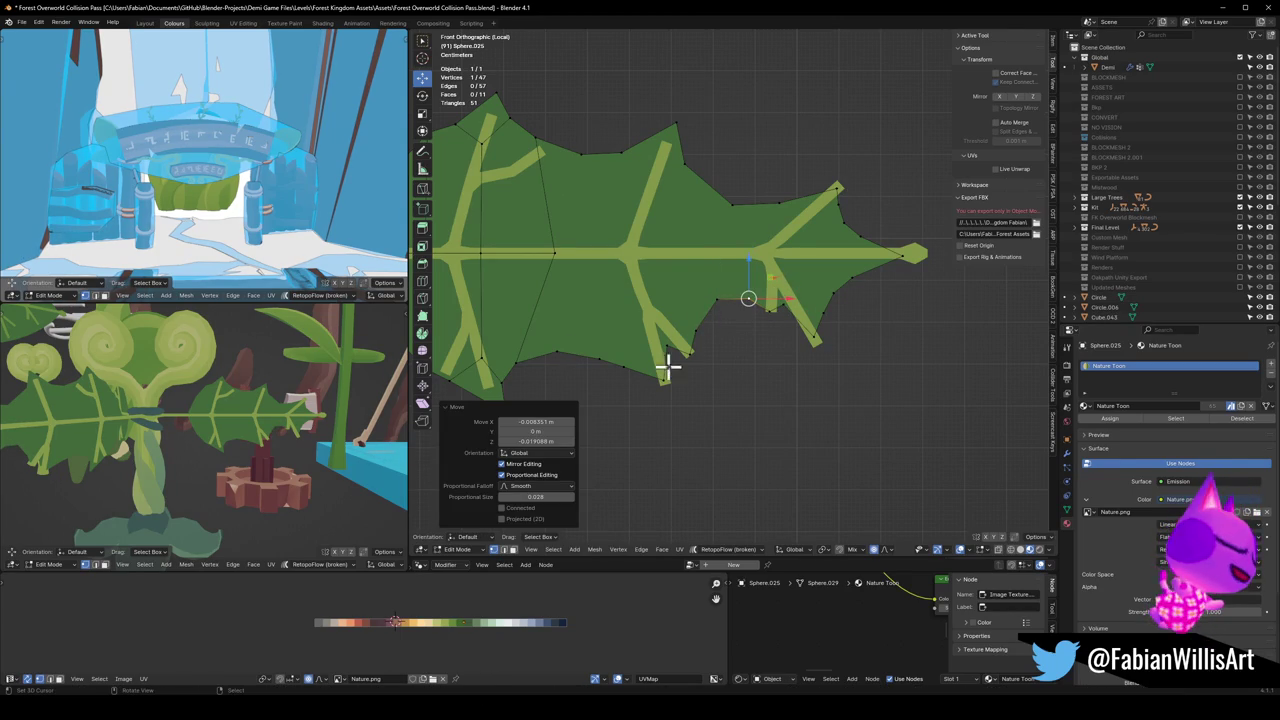
pyautogui.click(731, 306)
pyautogui.click(677, 368)
pyautogui.moveTo(649, 349)
pyautogui.mouseDown()
pyautogui.moveTo(603, 360)
pyautogui.moveTo(611, 342)
pyautogui.mouseUp()
pyautogui.click(516, 363)
# Step: In face select mode, select the leaf faces from the lower edge to the left side
pyautogui.press('3')
pyautogui.click(651, 300)
pyautogui.keyDown('shift'); pyautogui.click(605, 340); pyautogui.keyUp('shift')
pyautogui.keyDown('shift'); pyautogui.click(559, 326); pyautogui.keyUp('shift')
pyautogui.keyDown('shift'); pyautogui.click(505, 307); pyautogui.keyUp('shift')
pyautogui.keyDown('shift'); pyautogui.click(480, 275); pyautogui.keyUp('shift')
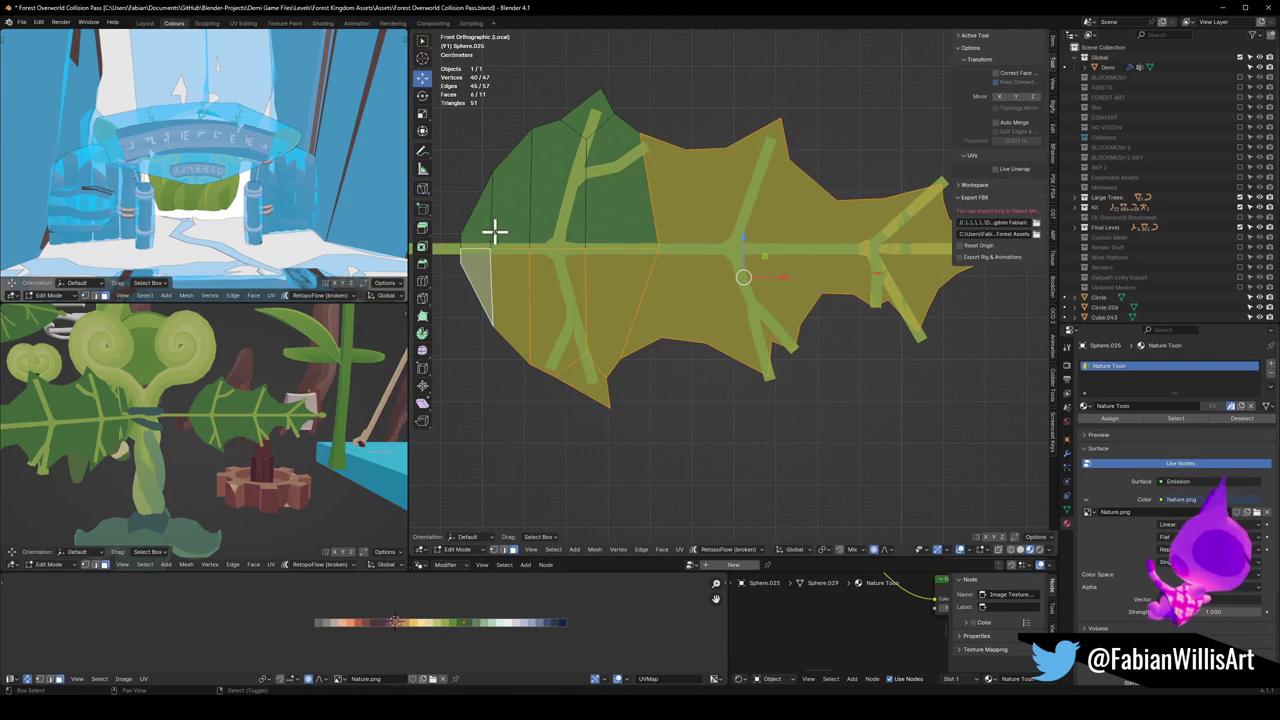
# Step: Select the remaining top leaf faces, dissolve all faces into one, and clear the selection
pyautogui.keyDown('shift'); pyautogui.click(478, 232); pyautogui.keyUp('shift')
pyautogui.keyDown('shift'); pyautogui.click(510, 205); pyautogui.keyUp('shift')
pyautogui.keyDown('shift'); pyautogui.click(557, 194); pyautogui.keyUp('shift')
pyautogui.keyDown('shift'); pyautogui.click(596, 133); pyautogui.keyUp('shift')
pyautogui.keyDown('shift'); pyautogui.click(600, 190); pyautogui.keyUp('shift')
pyautogui.hotkey('ctrl', 'x')
pyautogui.hotkey('alt', 'a')
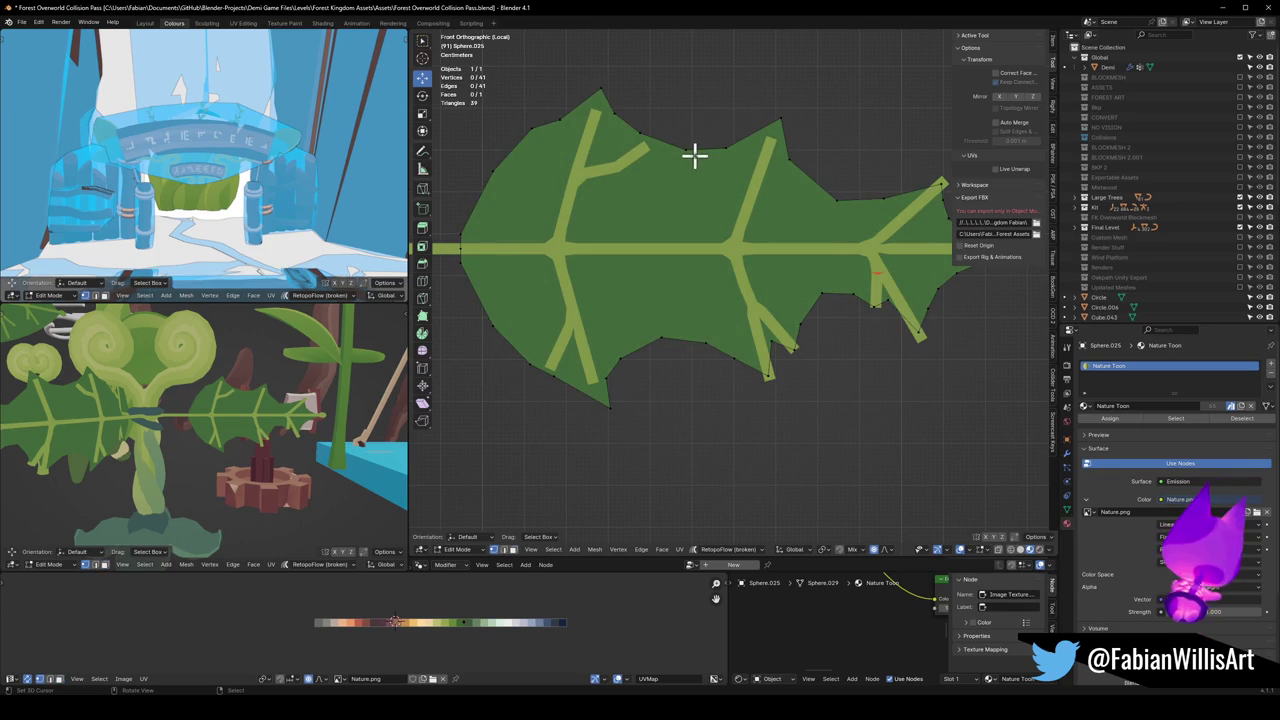
# Step: Add a new vertex on the upper outline and reposition the top tip and top-left vertices
pyautogui.click(640, 133)
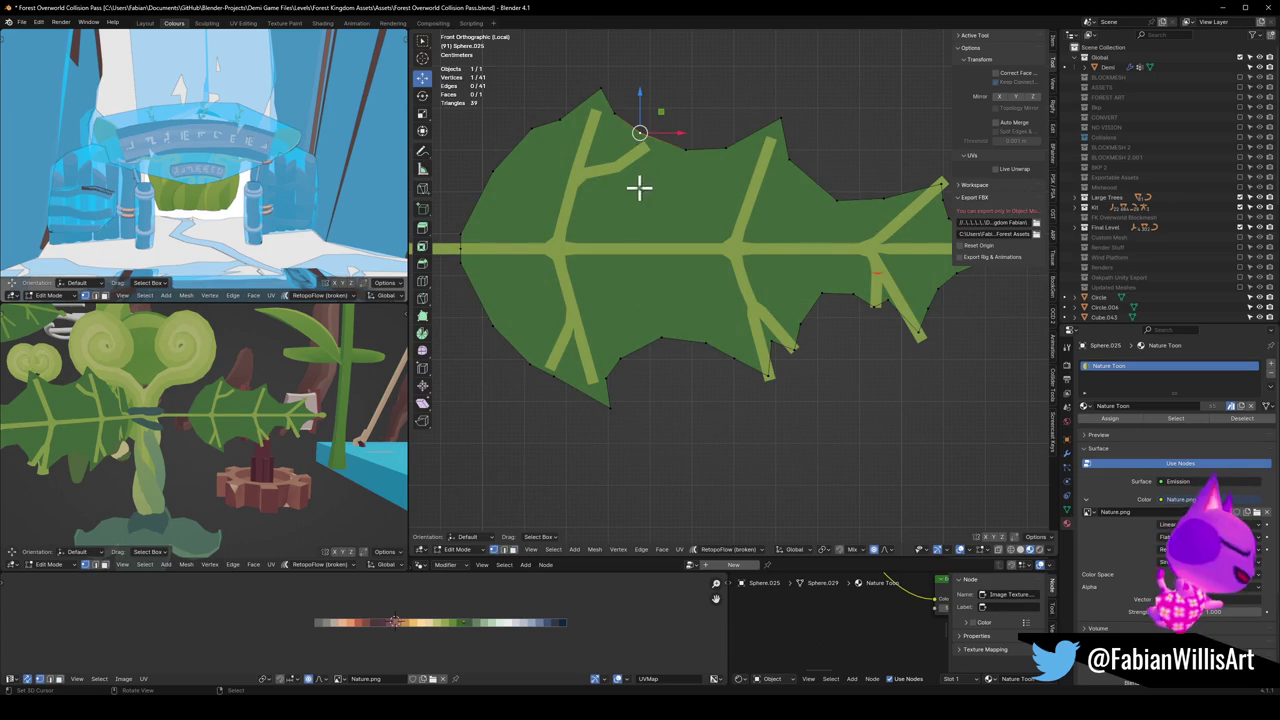
pyautogui.scroll(1, 642, 185)
pyautogui.keyDown('shift'); pyautogui.moveTo(649, 189); pyautogui.dragTo(681, 300, button='middle'); pyautogui.keyUp('shift')
pyautogui.keyDown('ctrl'); pyautogui.rightClick(684, 270); pyautogui.keyUp('ctrl')
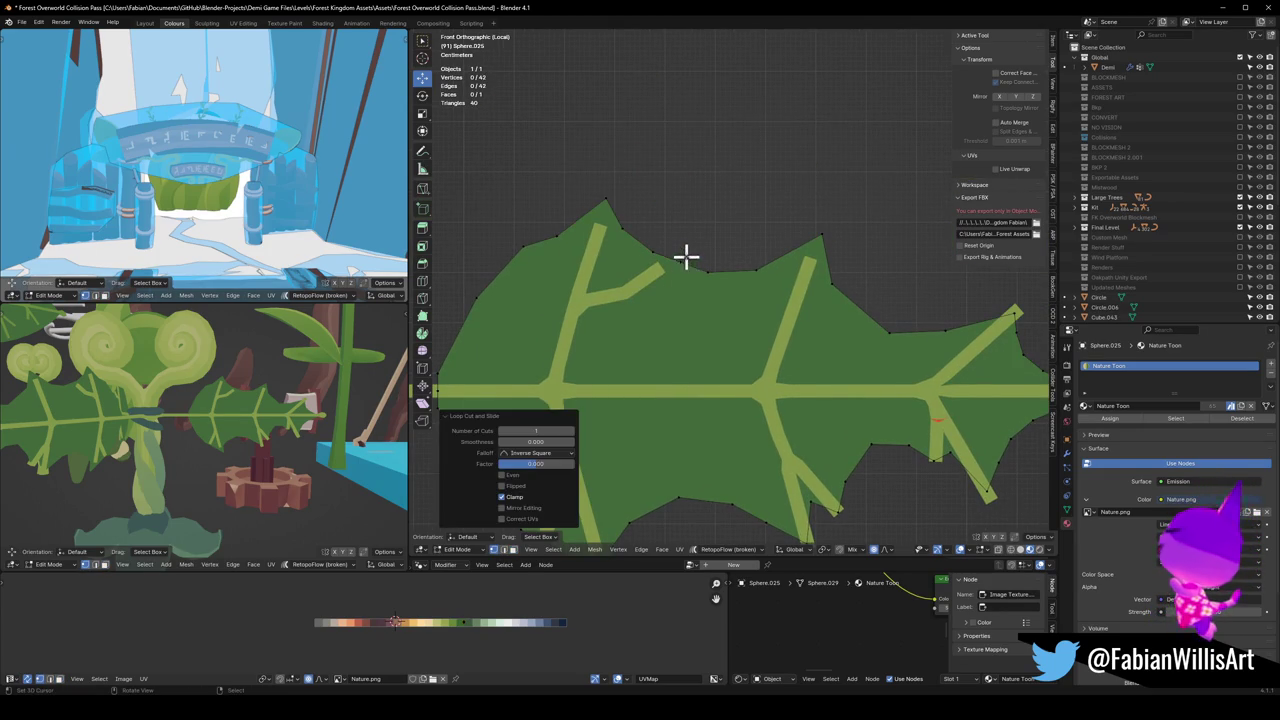
pyautogui.press('g')
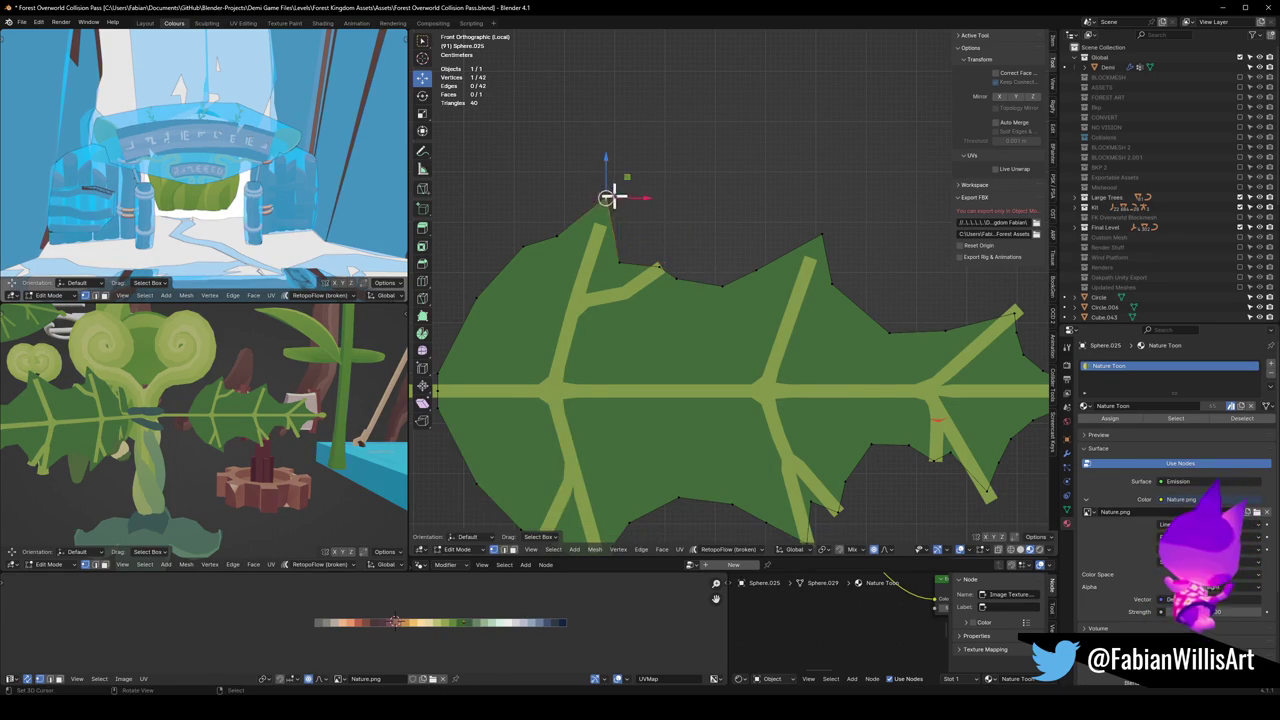
pyautogui.click(596, 230)
pyautogui.press('g')
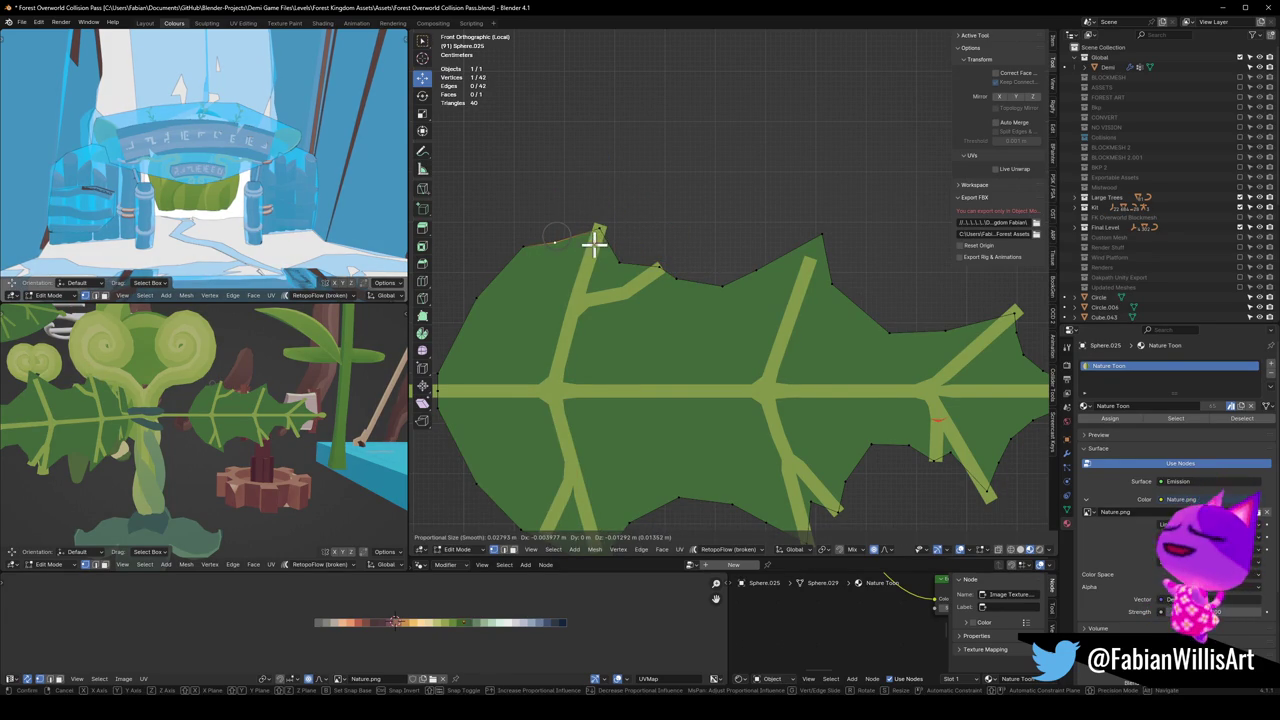
pyautogui.click(546, 262)
pyautogui.scroll(-2, 594, 314)
pyautogui.press('g')
pyautogui.click(600, 295)
# Step: Dissolve the two notch vertices on the upper-left edge and reposition the top vertex
pyautogui.click(608, 277)
pyautogui.hotkey('ctrl', 'x')
pyautogui.click(610, 265)
pyautogui.hotkey('ctrl', 'x')
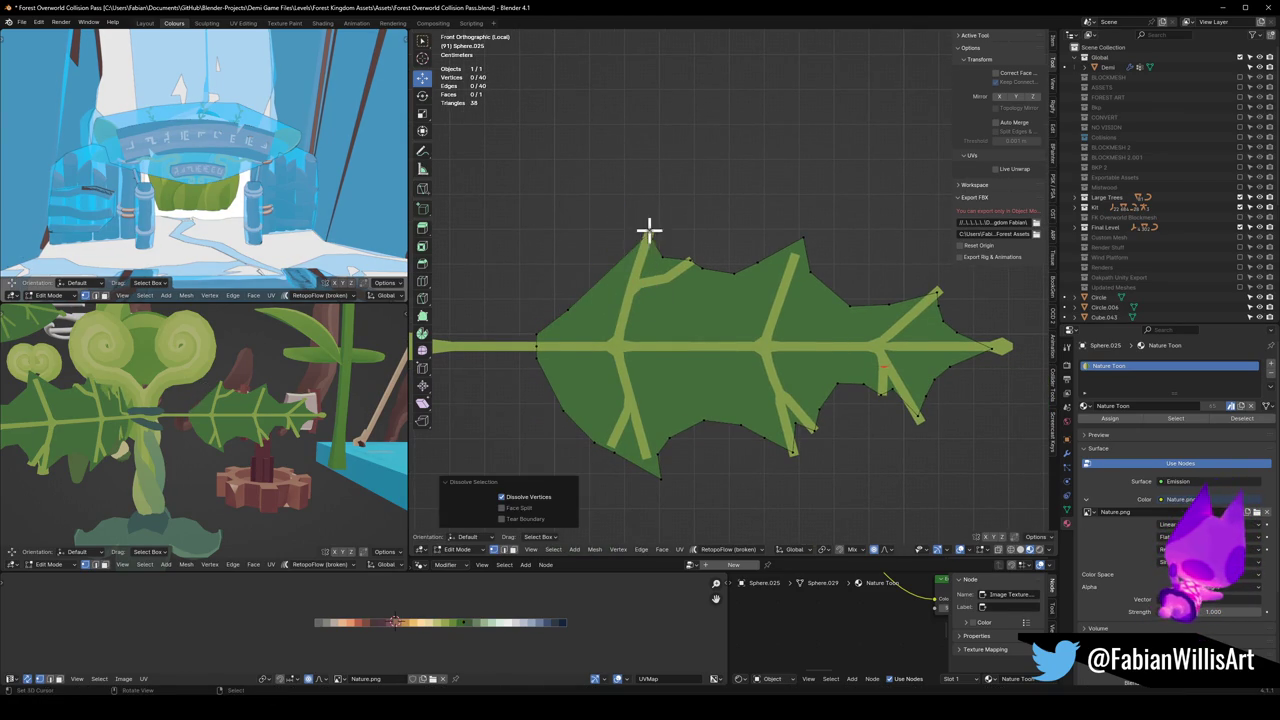
pyautogui.click(649, 229)
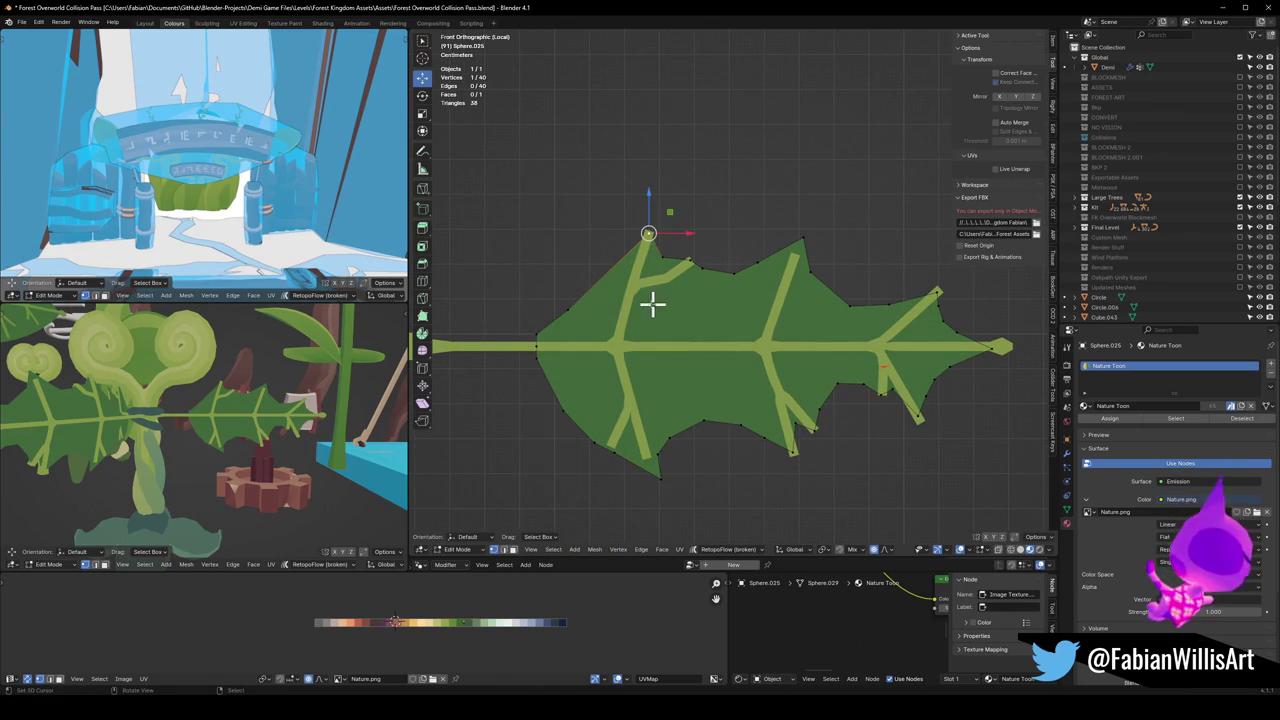
pyautogui.press('g')
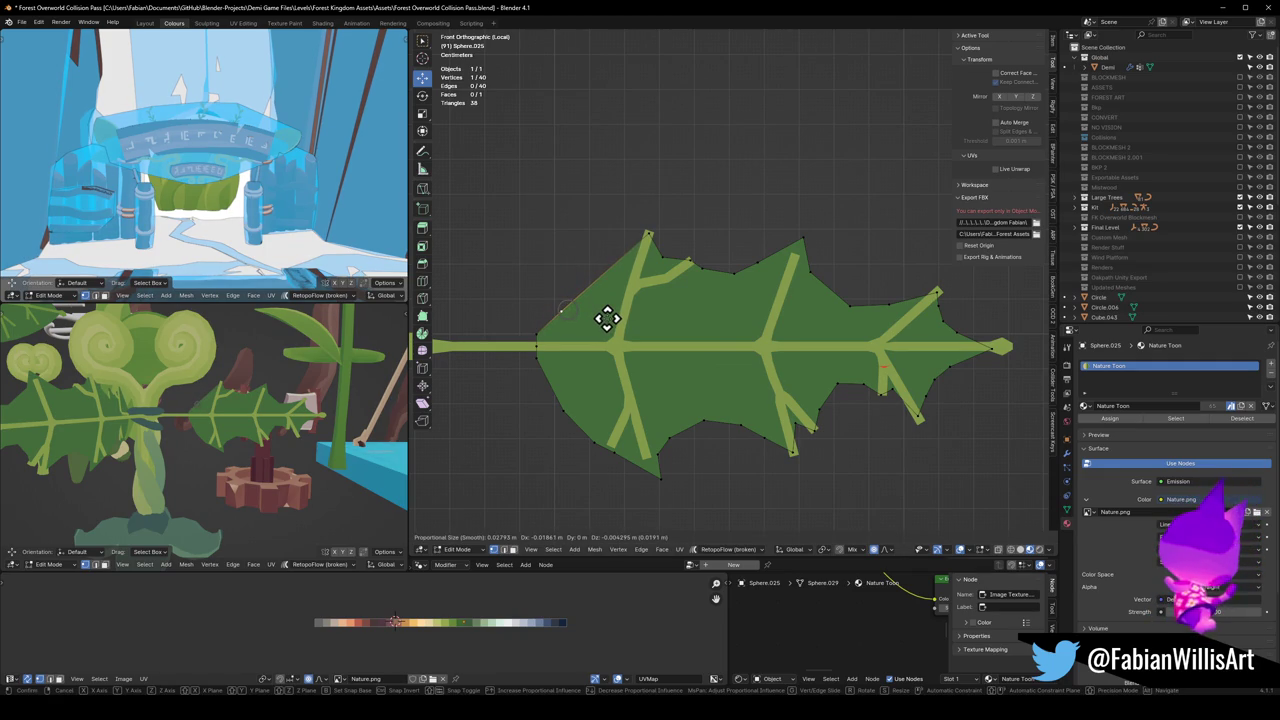
pyautogui.click(610, 316)
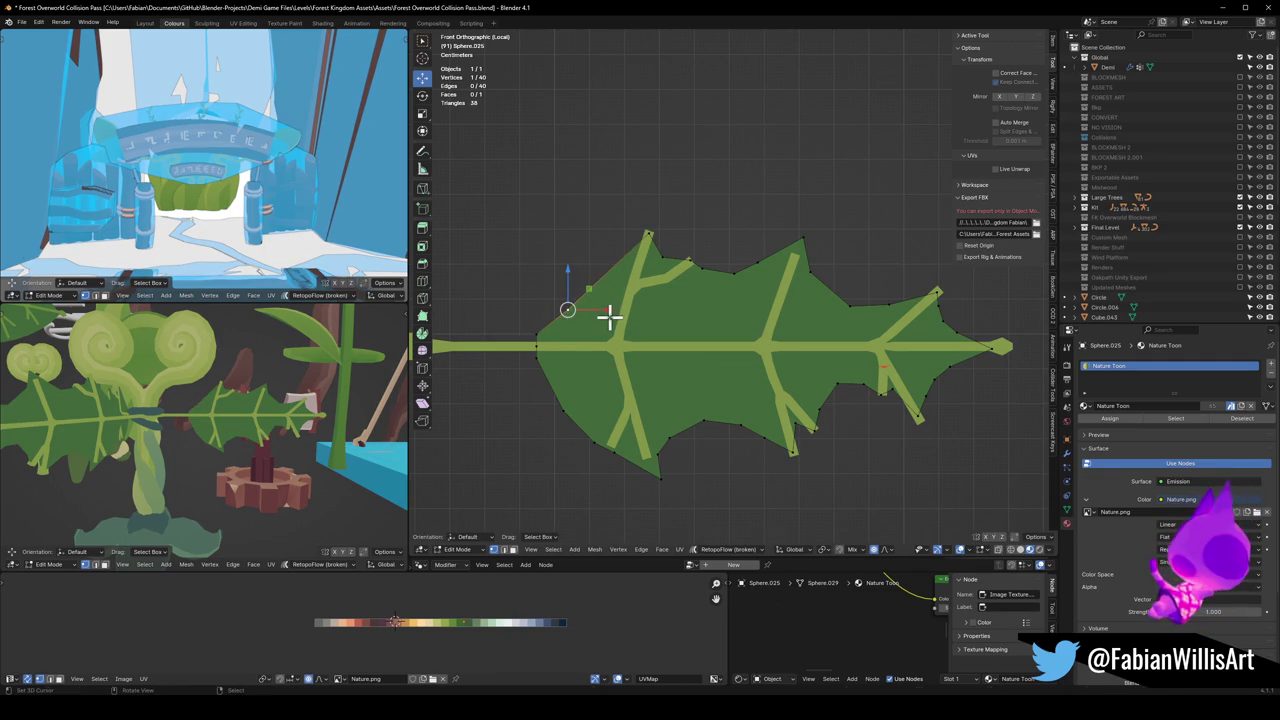
pyautogui.click(615, 315)
# Step: Reshape the upper-left edge and bevel a corner vertex into 2 segments at 0.0599 m
pyautogui.click(613, 292)
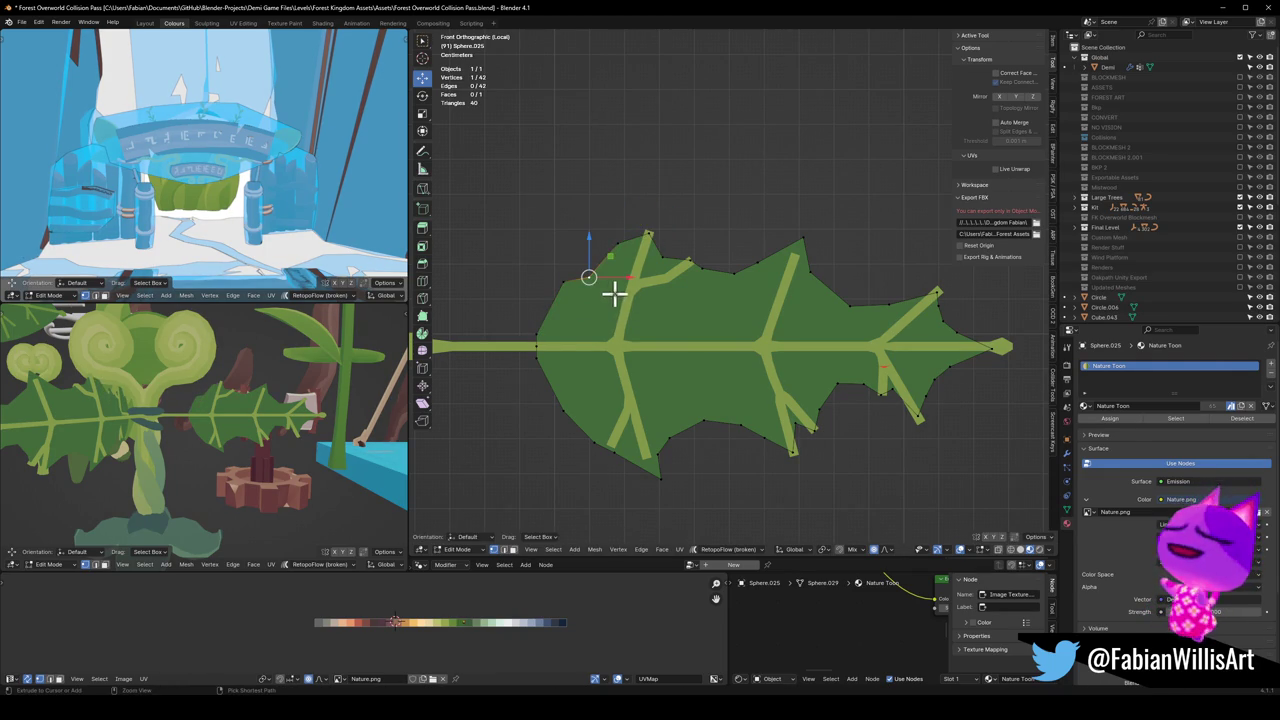
pyautogui.click(560, 303)
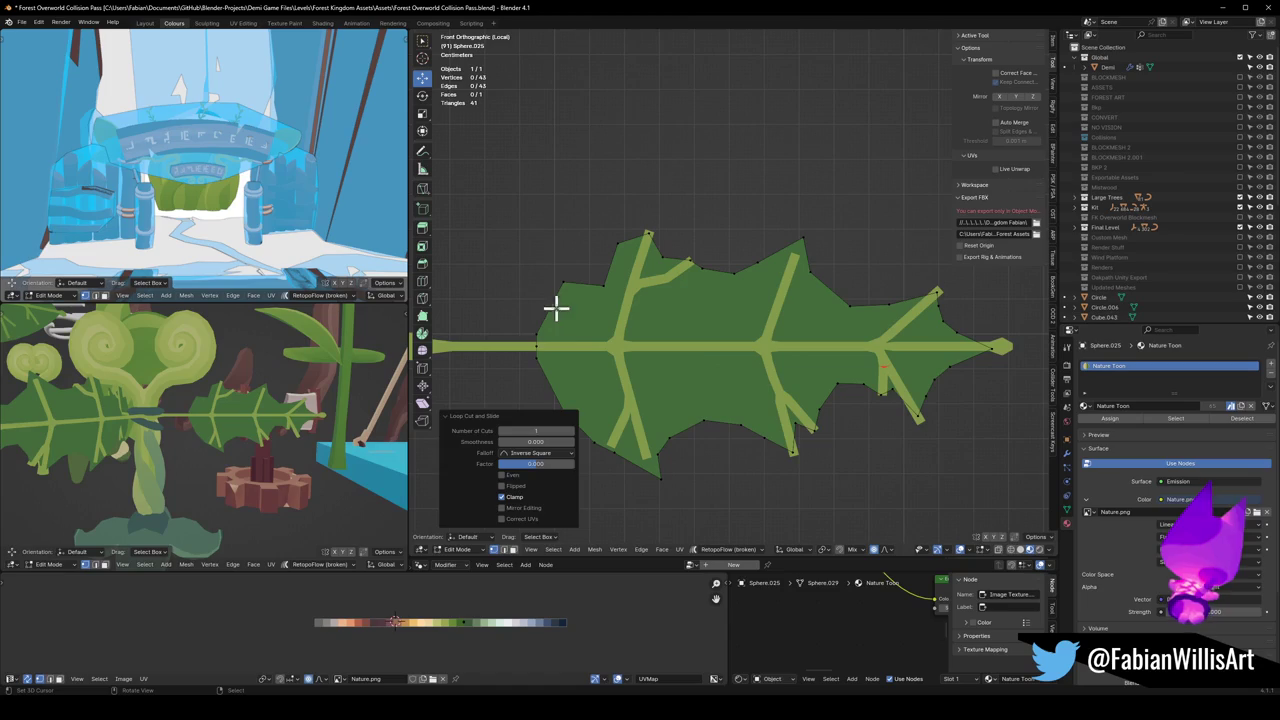
pyautogui.click(600, 300)
pyautogui.press('g')
pyautogui.click(605, 281)
pyautogui.hotkey('ctrl', 'shift', 'b')
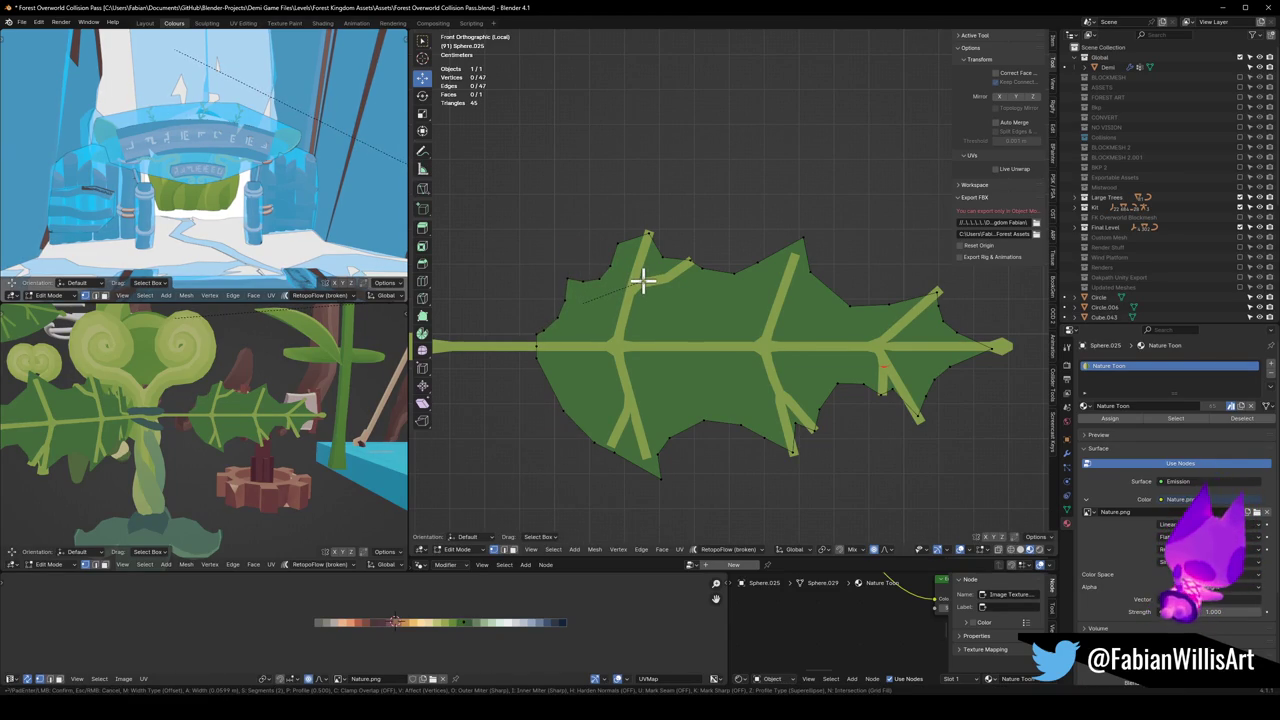
pyautogui.click(643, 281)
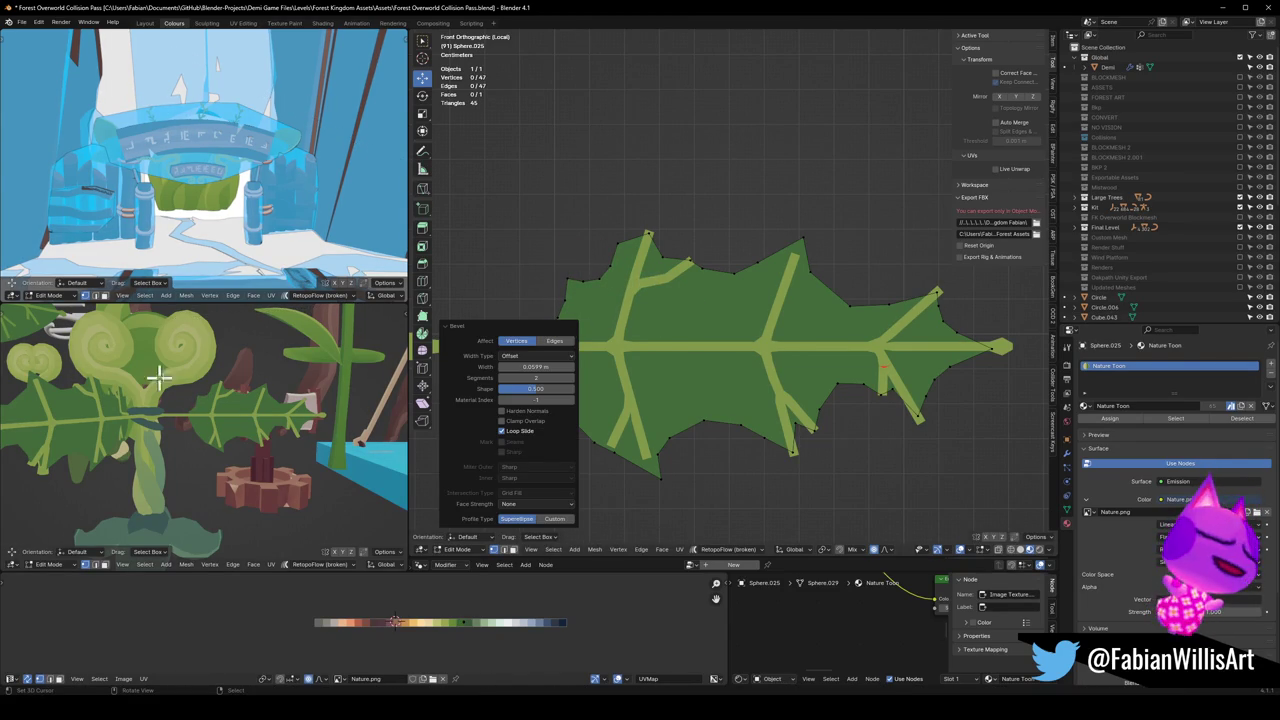
# Step: Save the file and pull a lower leaf-edge point upward into a new position
pyautogui.hotkey('ctrl', 's')
pyautogui.keyDown('shift'); pyautogui.moveTo(766, 366); pyautogui.dragTo(794, 349, button='middle'); pyautogui.keyUp('shift')
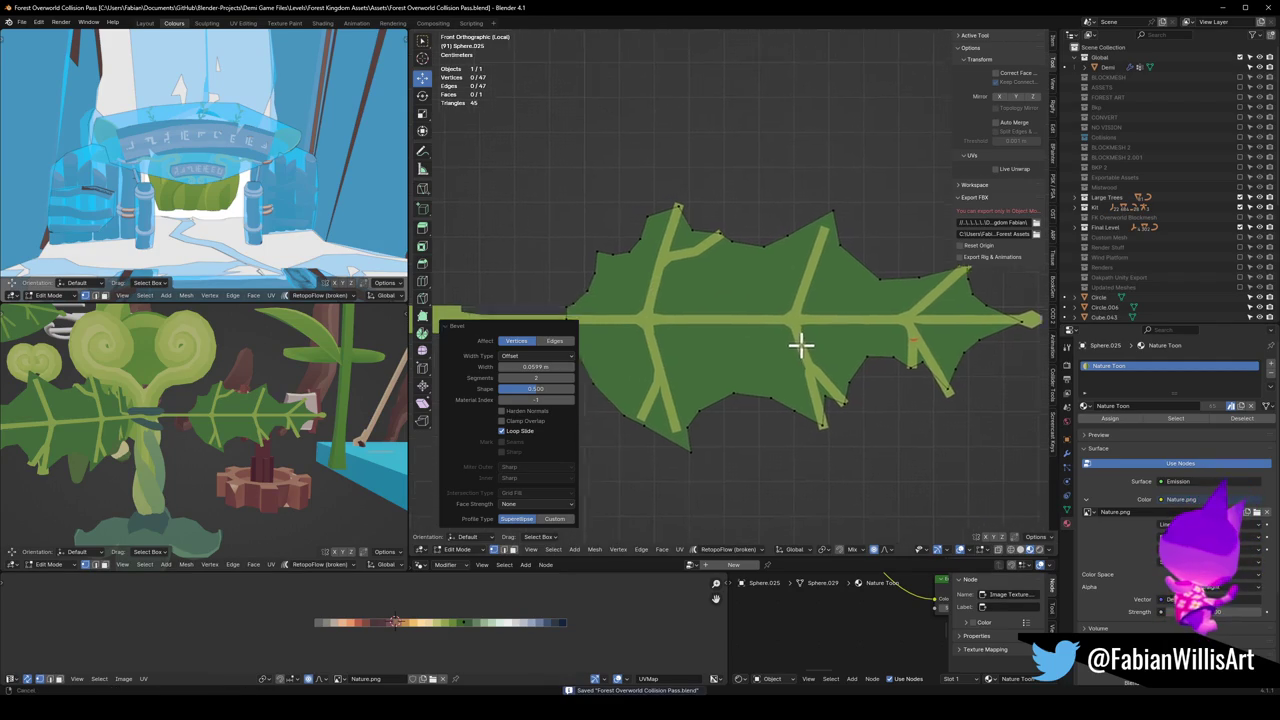
pyautogui.moveTo(714, 455)
pyautogui.mouseDown()
pyautogui.moveTo(694, 434)
pyautogui.moveTo(745, 390)
pyautogui.moveTo(728, 386)
pyautogui.moveTo(697, 427)
pyautogui.moveTo(720, 427)
pyautogui.mouseUp()
pyautogui.press('g')
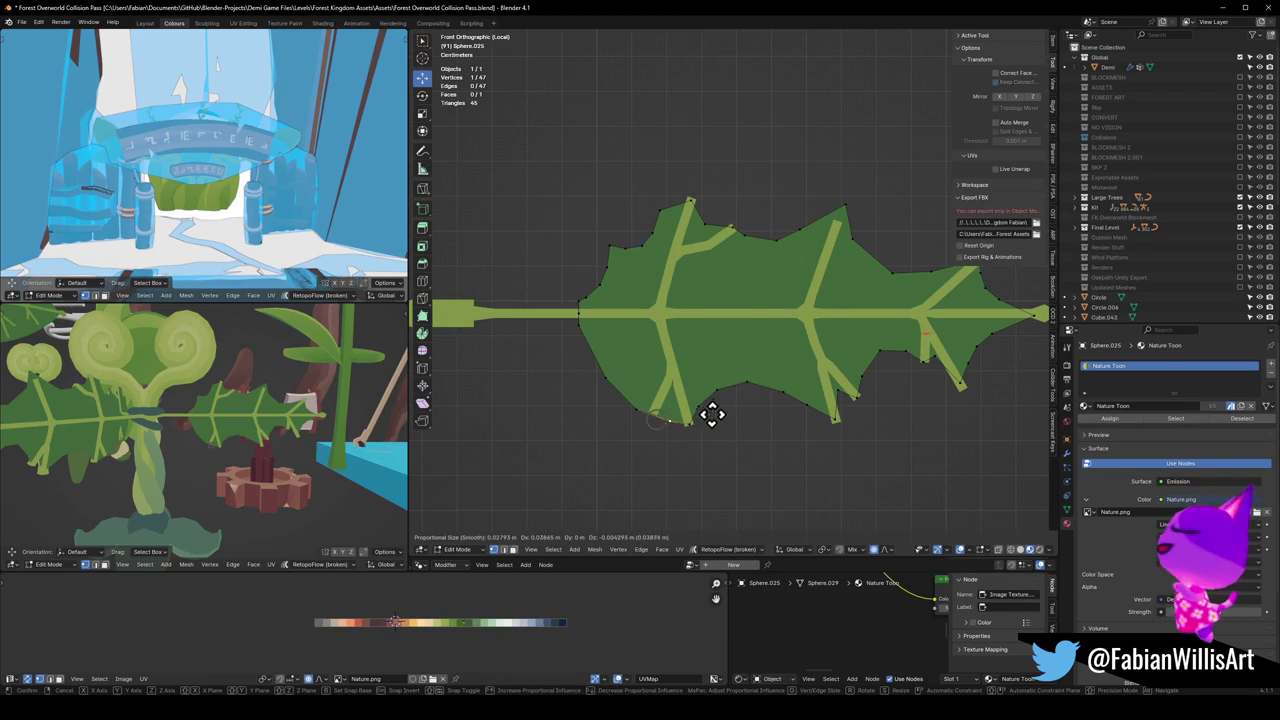
pyautogui.click(657, 409)
pyautogui.press('g')
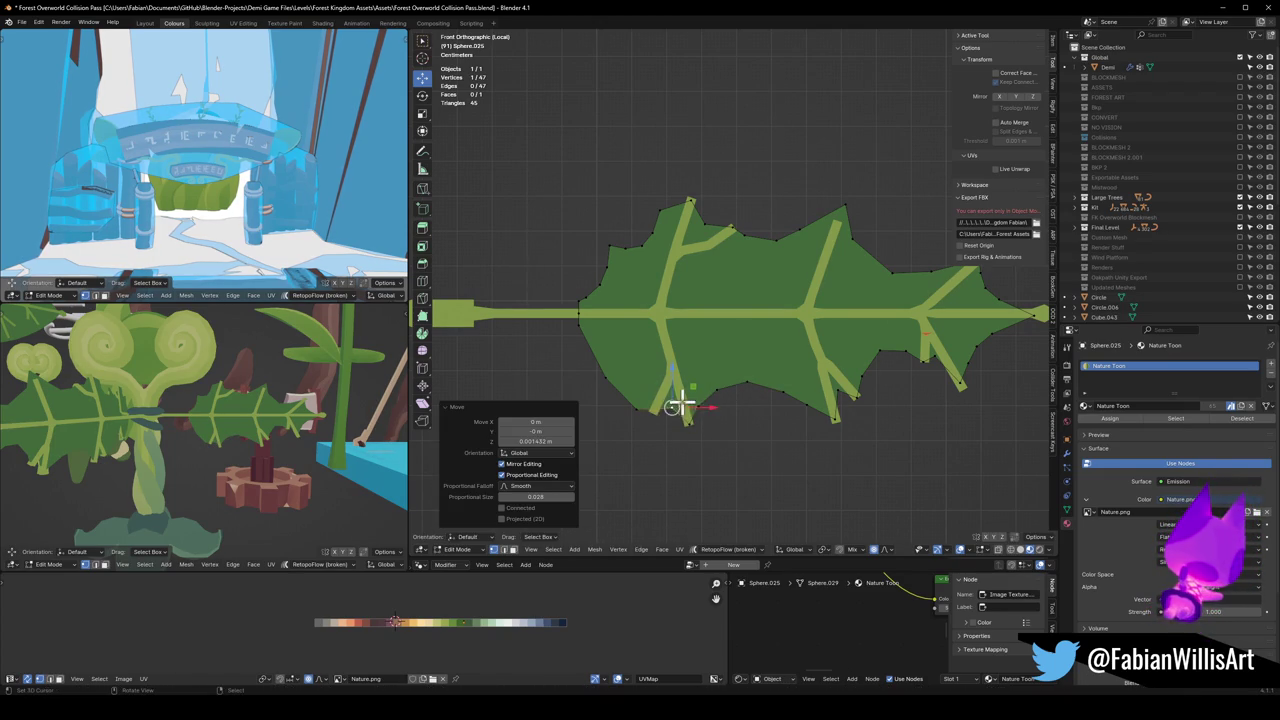
pyautogui.click(686, 417)
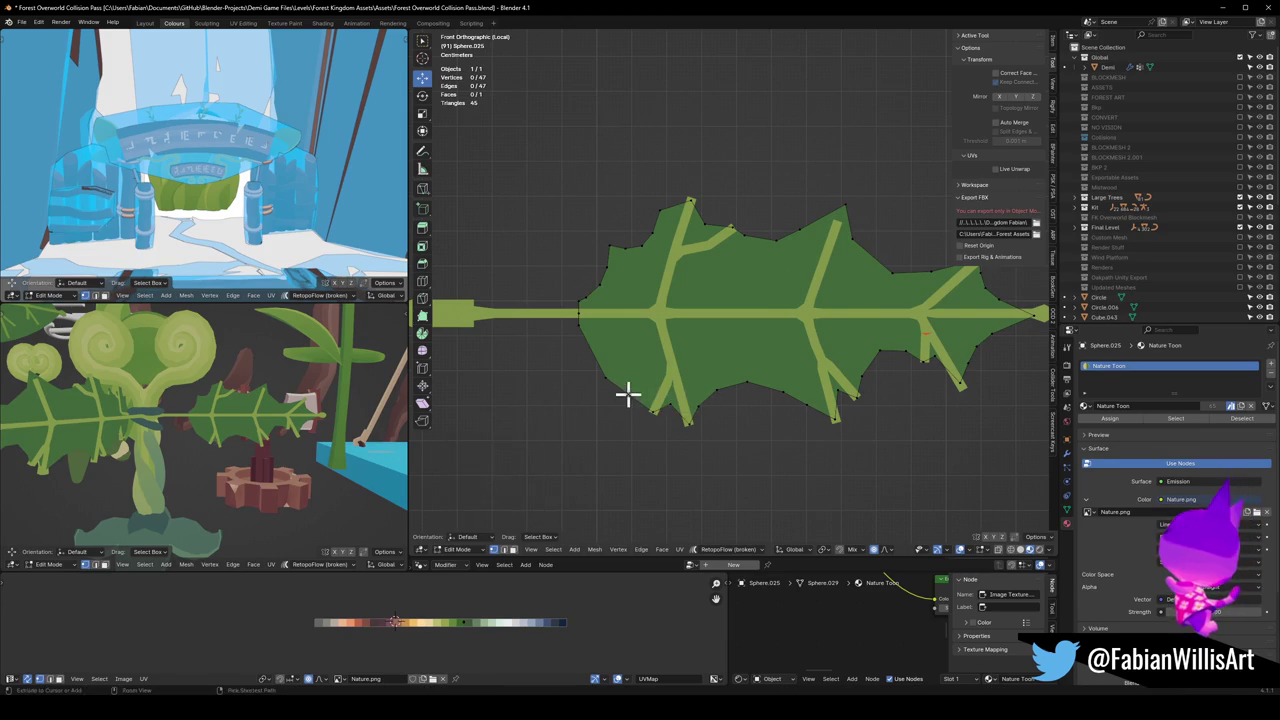
# Step: Extrude two new points along the left edge, then remove them again
pyautogui.press('e')
pyautogui.click(665, 374)
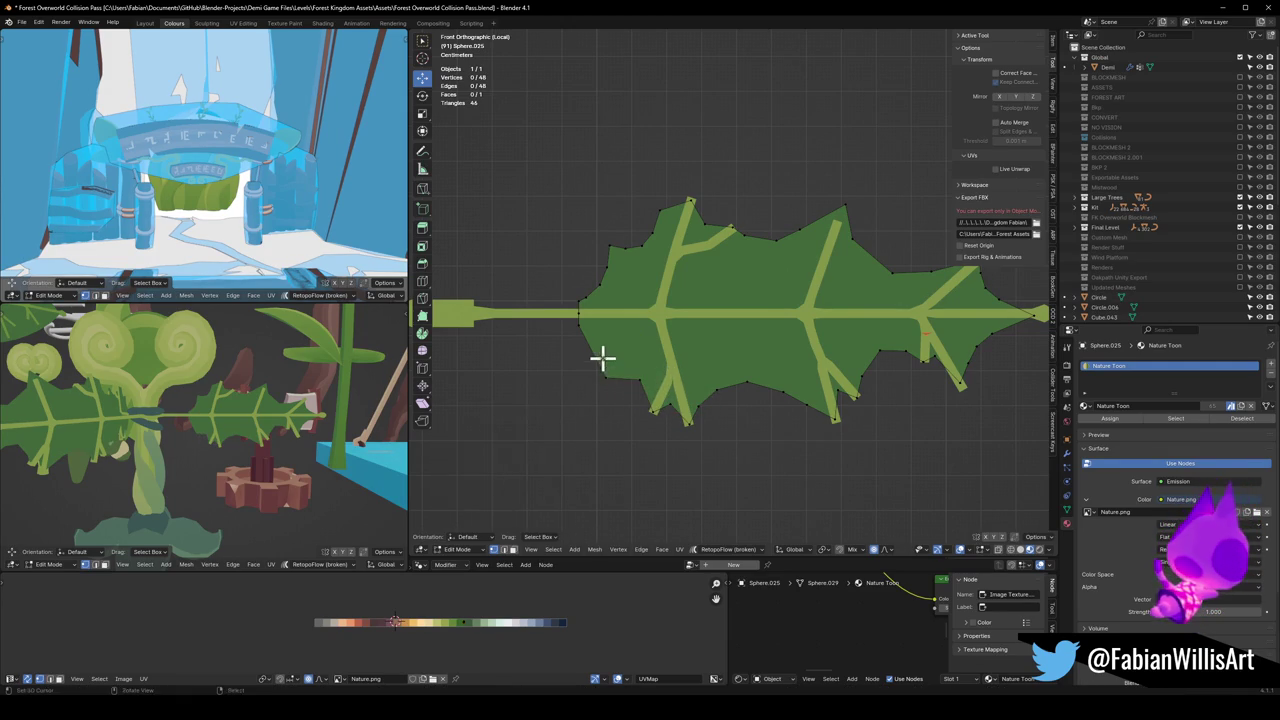
pyautogui.press('e')
pyautogui.click(617, 340)
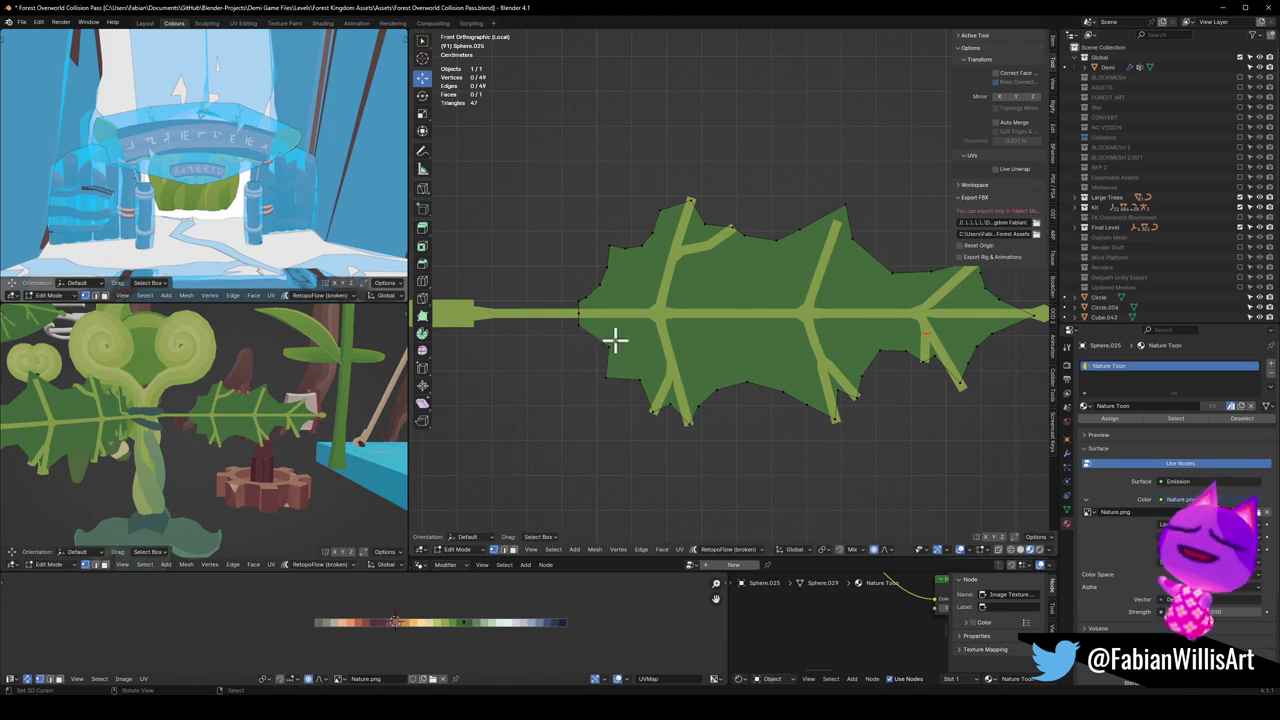
pyautogui.hotkey('ctrl', 'z')
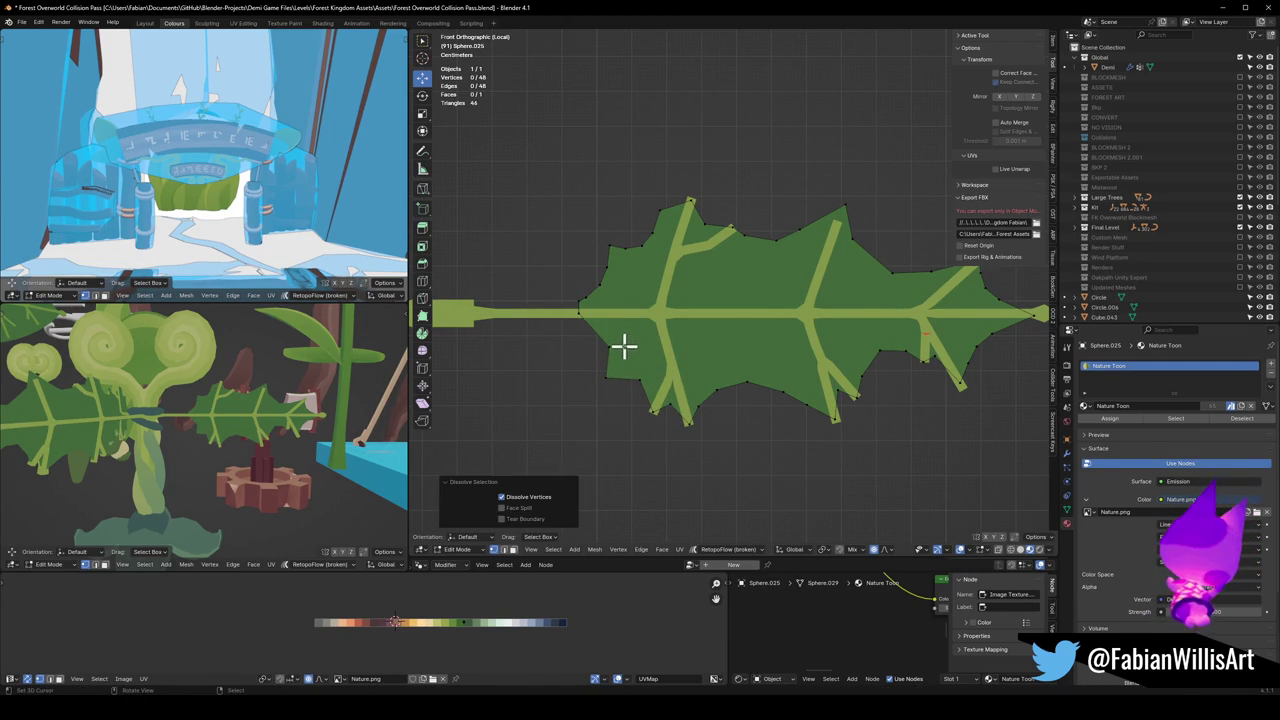
pyautogui.hotkey('ctrl', 'z')
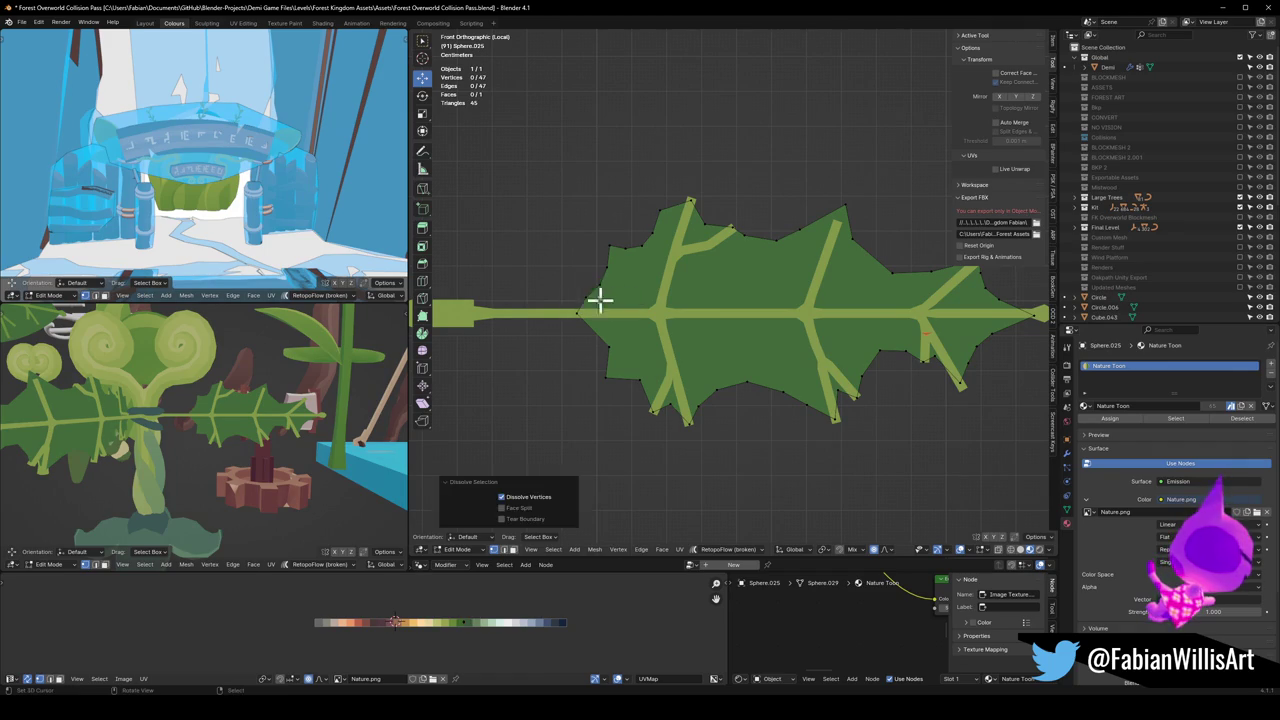
pyautogui.hotkey('ctrl', 'z')
pyautogui.hotkey('ctrl', 'z')
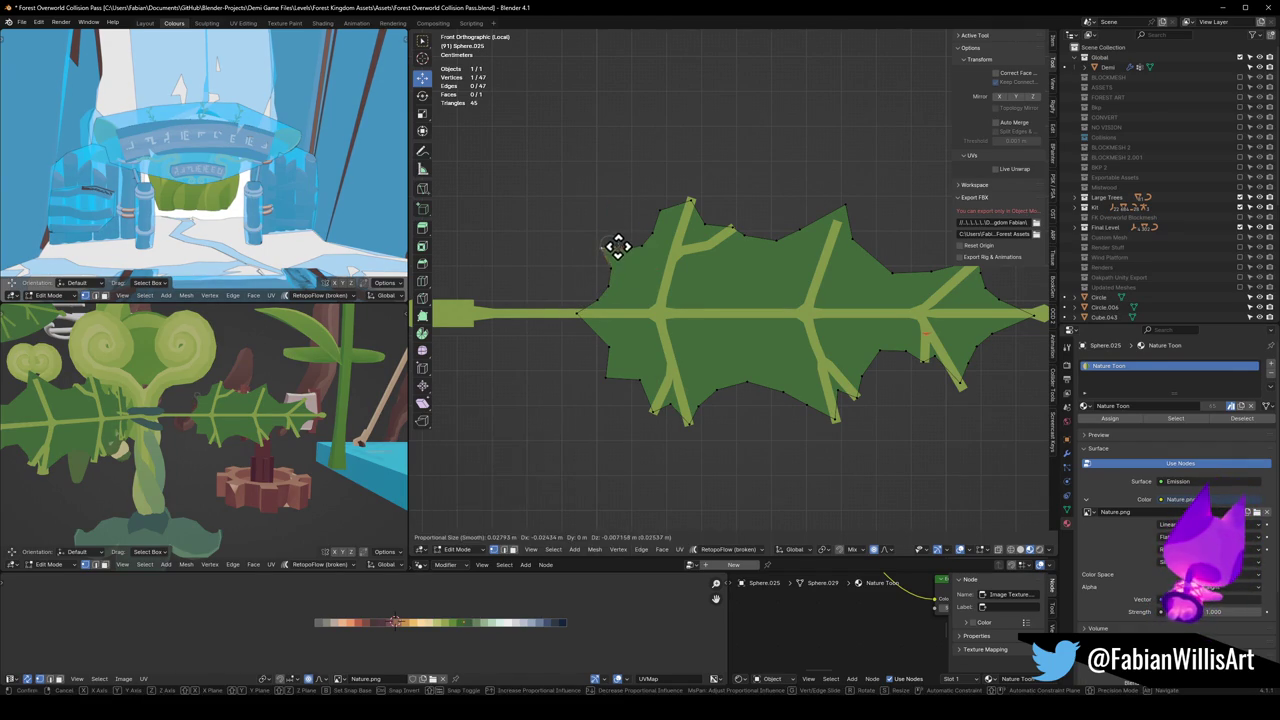
# Step: Reposition a point on the upper-left edge and remove the extra upper-edge point
pyautogui.press('g')
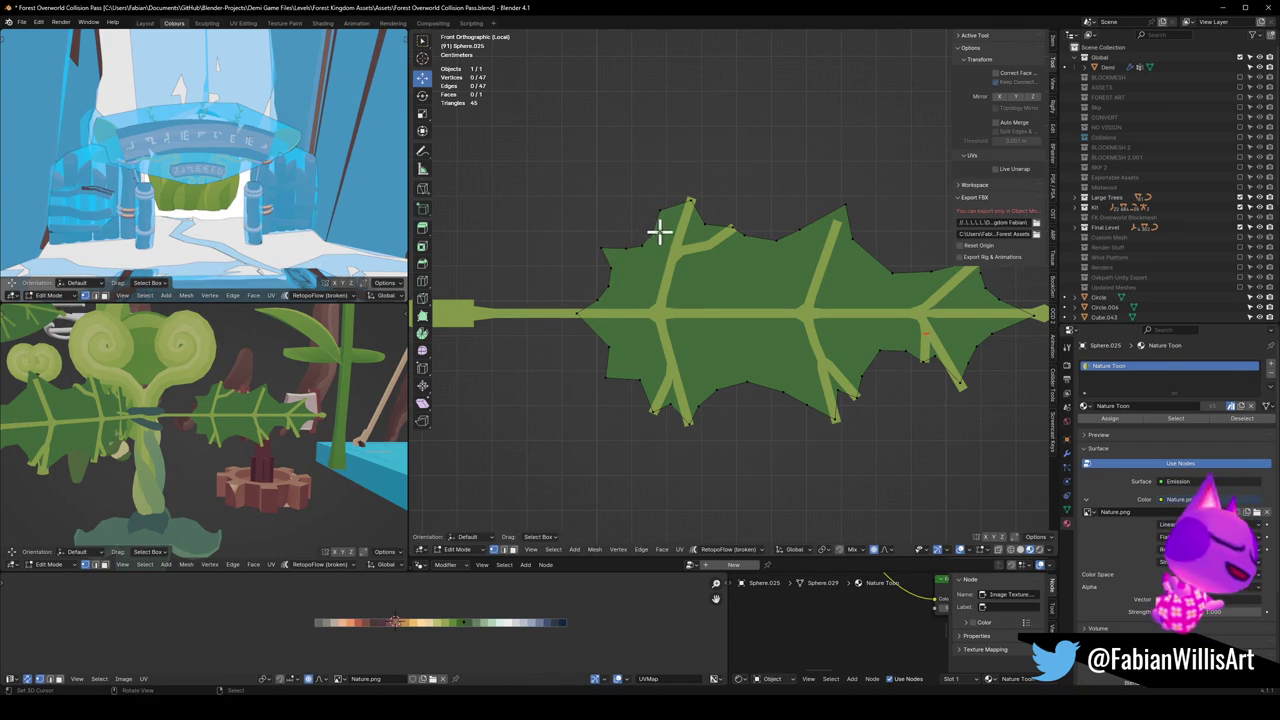
pyautogui.click(694, 245)
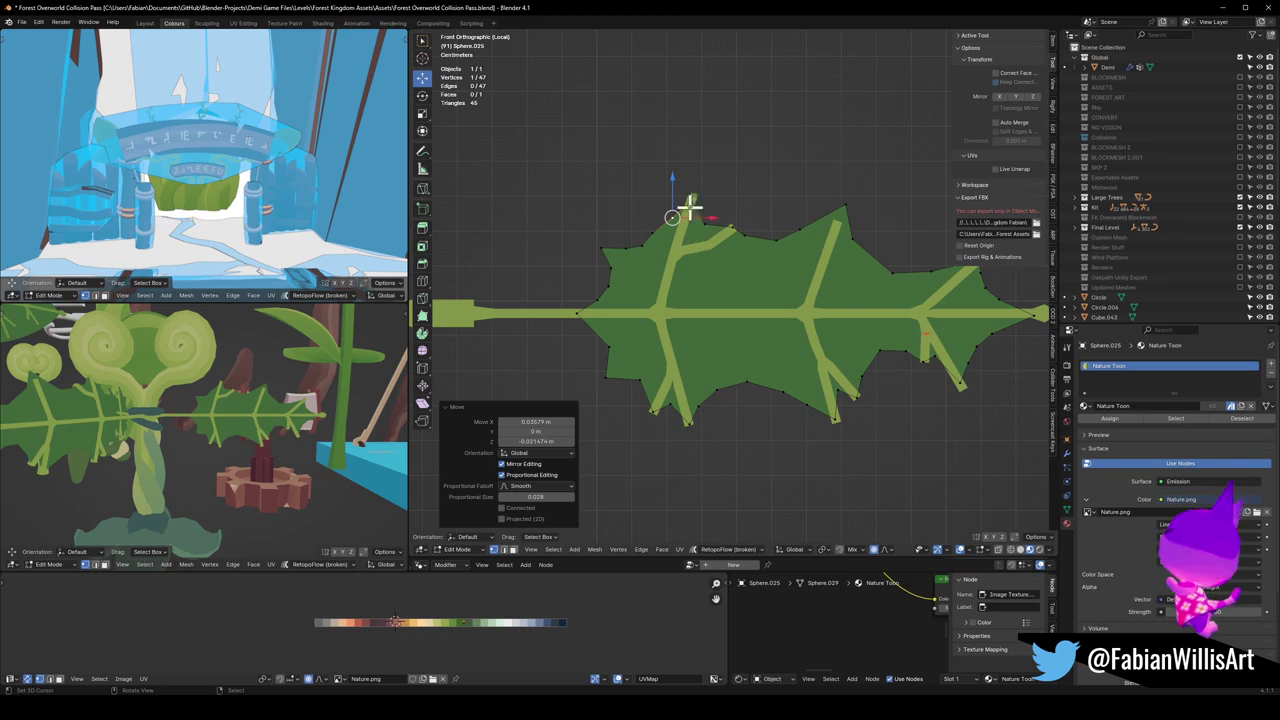
pyautogui.press('g')
pyautogui.click(651, 236)
pyautogui.press('g')
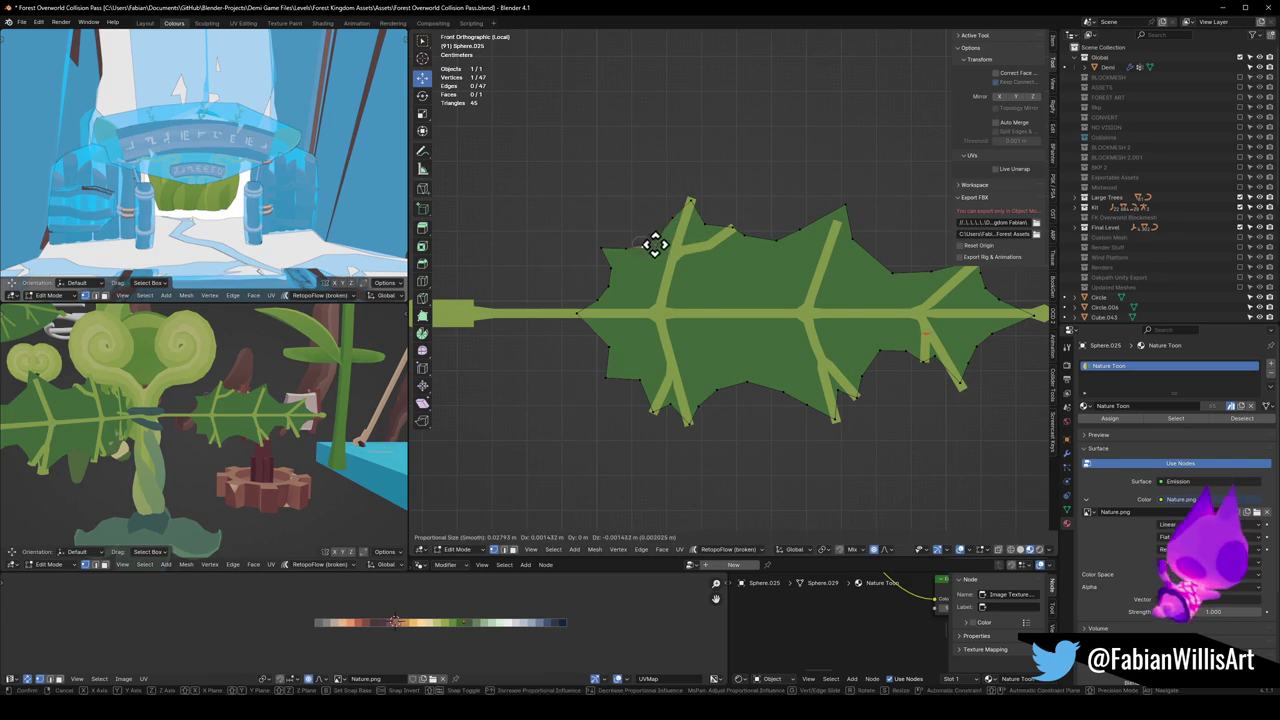
pyautogui.click(655, 237)
pyautogui.hotkey('ctrl', 'z')
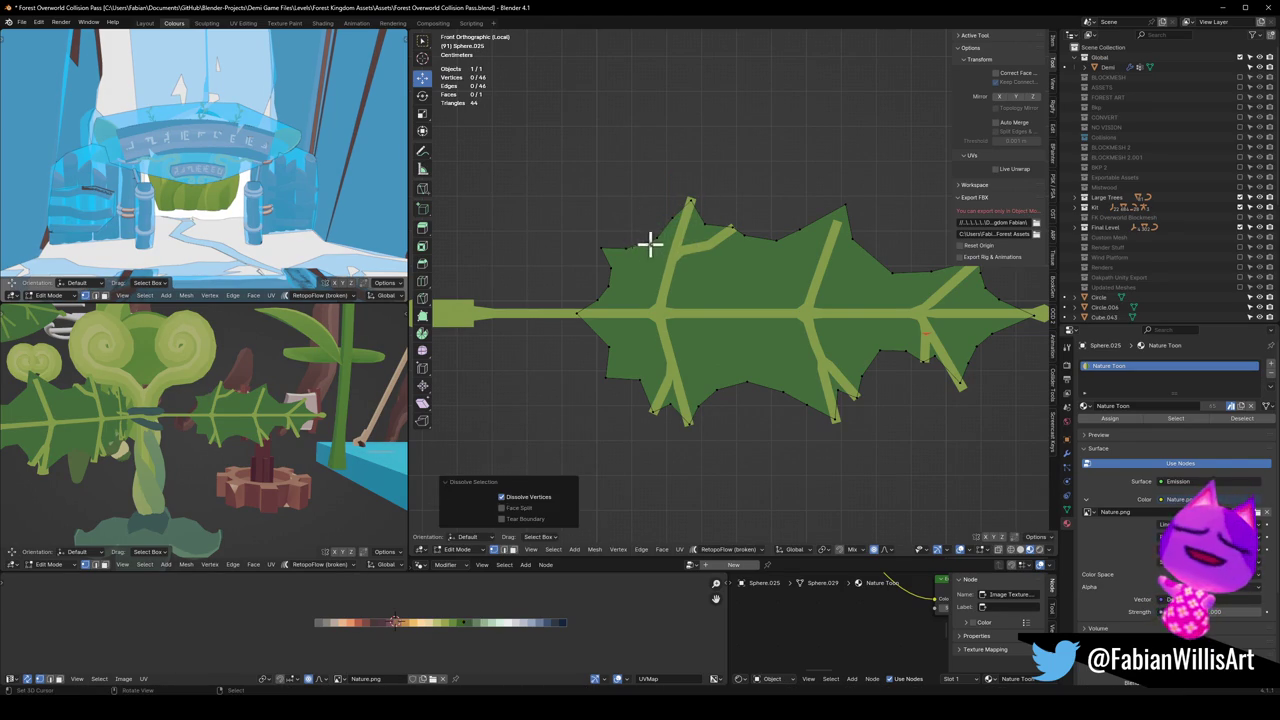
pyautogui.hotkey('ctrl', 'z')
# Step: Move the upper-edge points and place the upper-right tooth point near the top edge
pyautogui.press('g')
pyautogui.press('Escape')
pyautogui.hotkey('ctrl', 'shift', 'z')
pyautogui.press('g')
pyautogui.click(673, 252)
pyautogui.press('g')
pyautogui.click(703, 246)
pyautogui.press('g')
pyautogui.click(708, 237)
pyautogui.click(704, 222)
pyautogui.press('g')
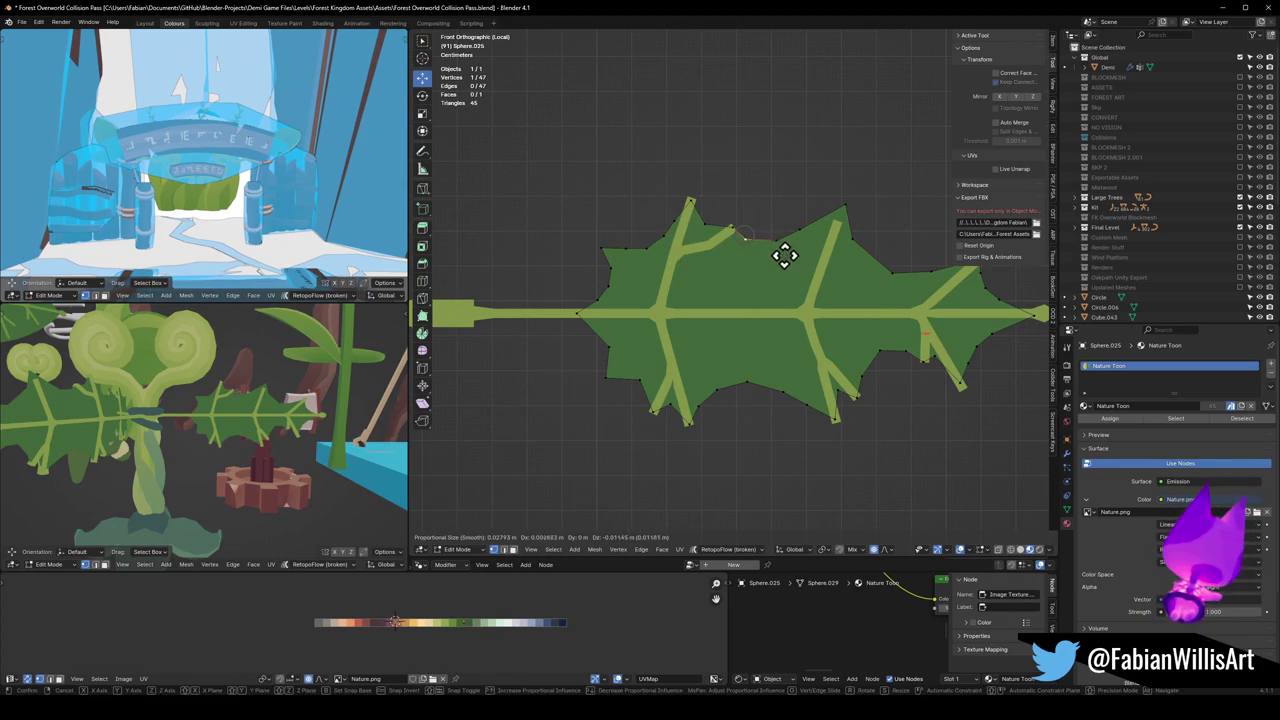
pyautogui.click(772, 246)
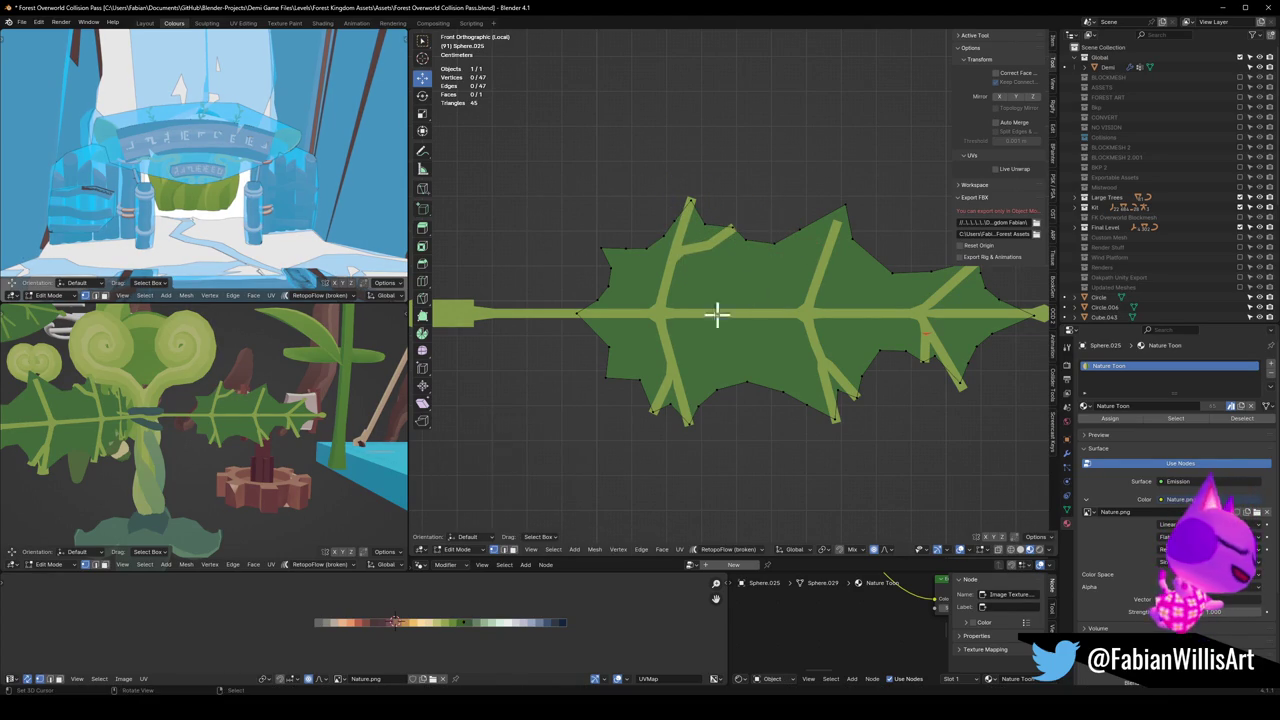
# Step: Scale the whole 47-vertex leaf mesh to 1.05 along Z
pyautogui.moveTo(278, 401)
pyautogui.mouseDown(button='middle')
pyautogui.moveTo(334, 397)
pyautogui.moveTo(183, 400)
pyautogui.moveTo(234, 408)
pyautogui.moveTo(231, 430)
pyautogui.moveTo(300, 410)
pyautogui.mouseUp(button='middle')
pyautogui.press('a')
pyautogui.press('s')
pyautogui.press('z')
pyautogui.click(800, 240)
pyautogui.scroll(2, 294, 400)
# Step: Undo the vertical stretch, bevel another edge vertex at 0.0423 m, and return to Object Mode
pyautogui.moveTo(294, 400)
pyautogui.mouseDown(button='middle')
pyautogui.moveTo(294, 420)
pyautogui.moveTo(290, 408)
pyautogui.mouseUp(button='middle')
pyautogui.scroll(2, 290, 405)
pyautogui.hotkey('ctrl', 'z')
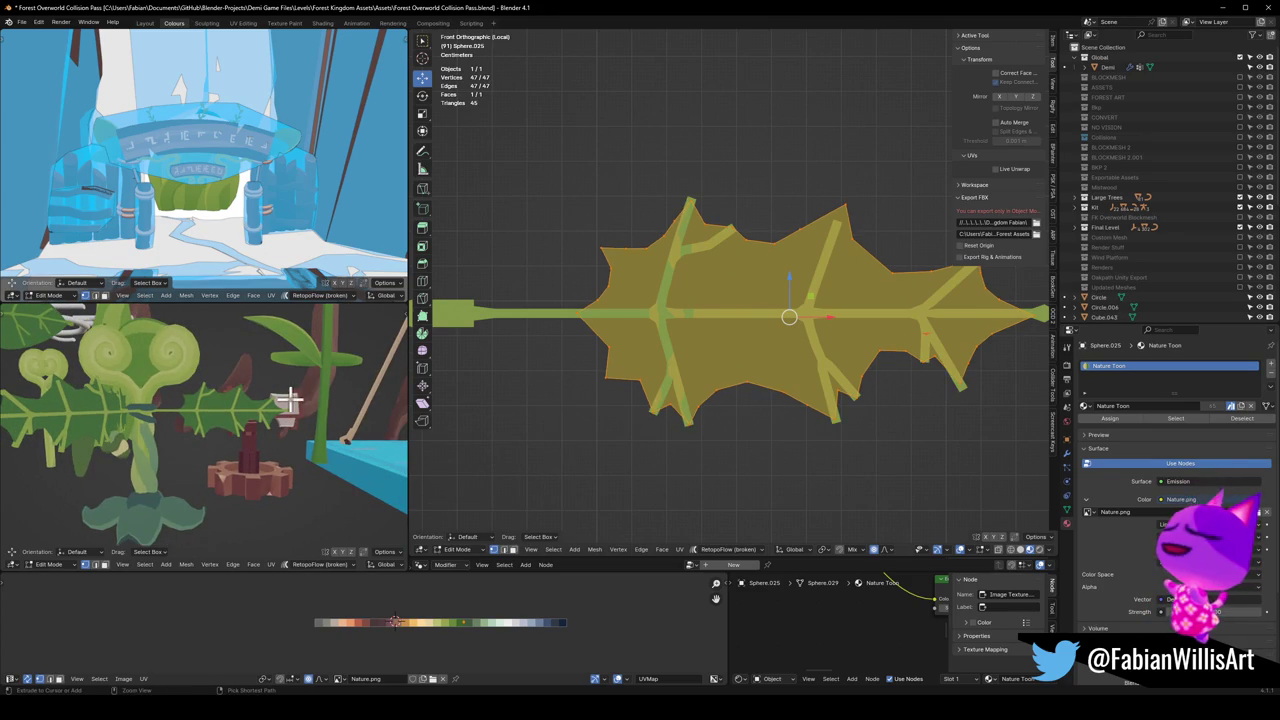
pyautogui.hotkey('alt', 'a')
pyautogui.hotkey('ctrl', 'shift', 'b')
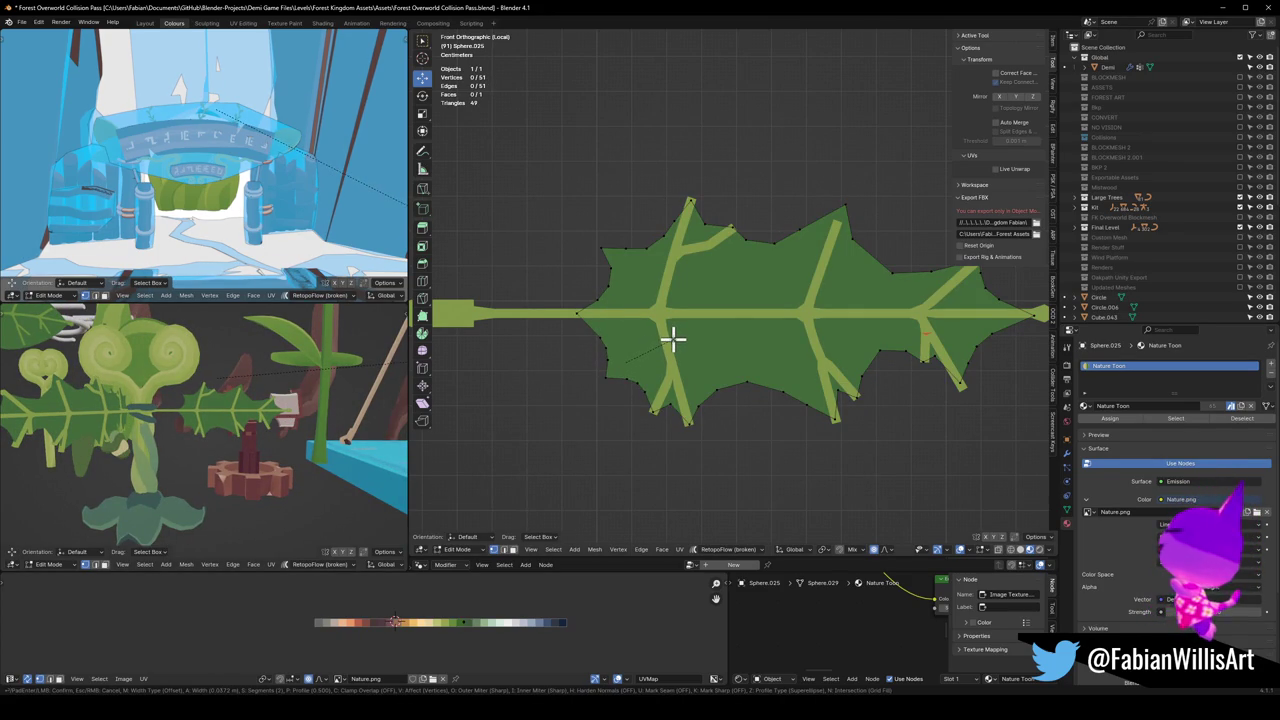
pyautogui.click(675, 338)
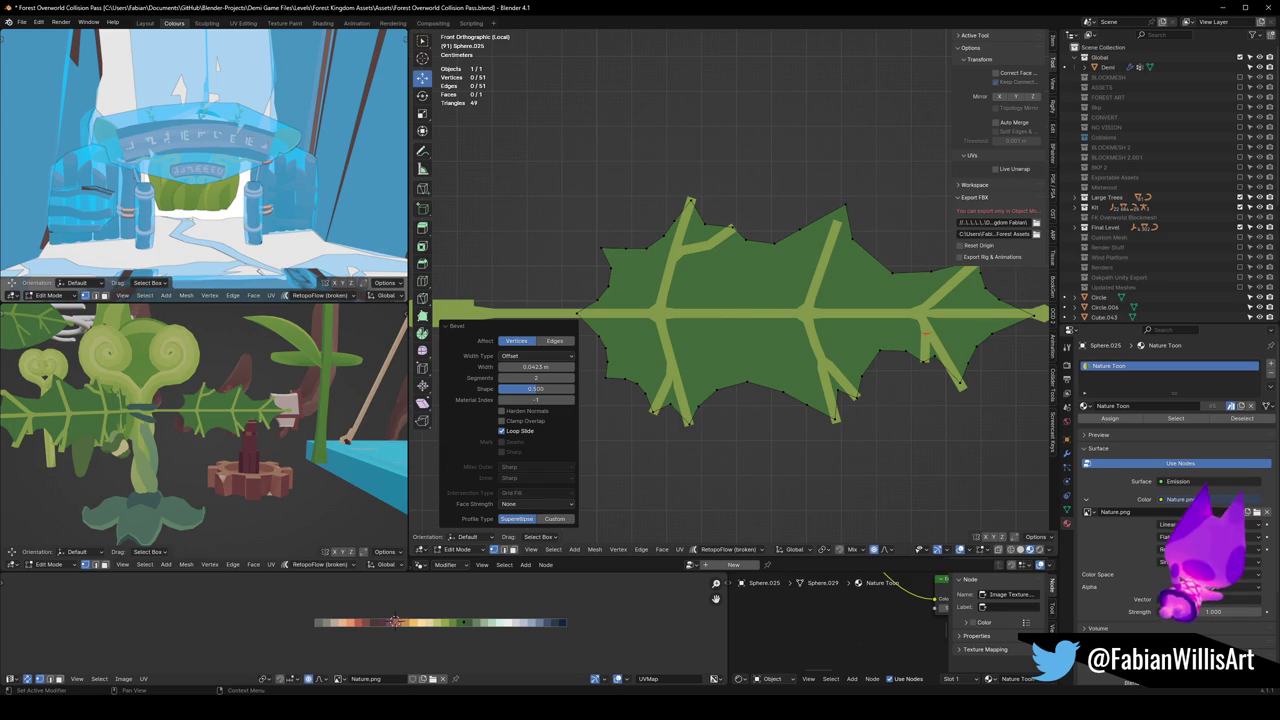
pyautogui.scroll(-4, 847, 380)
pyautogui.press('Tab')
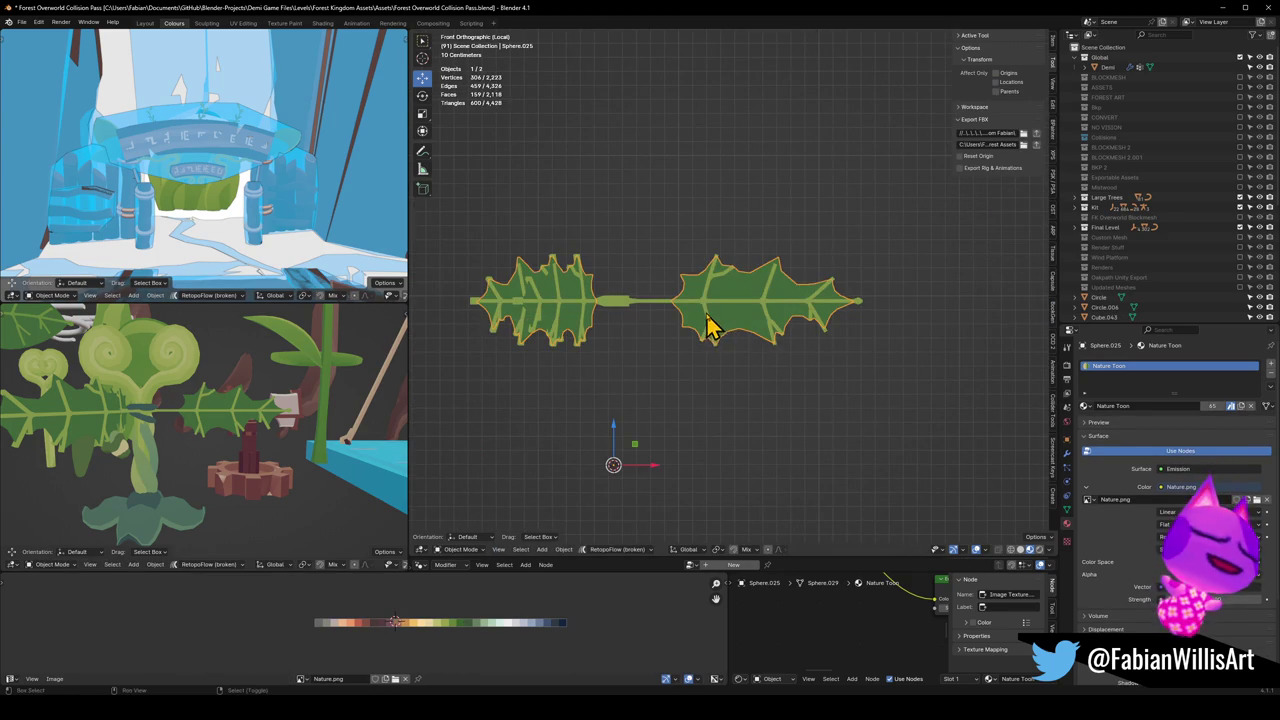
# Step: Select both leaf objects, make the right leaf active, and enter Edit Mode
pyautogui.keyDown('shift'); pyautogui.click(720, 334); pyautogui.keyUp('shift')
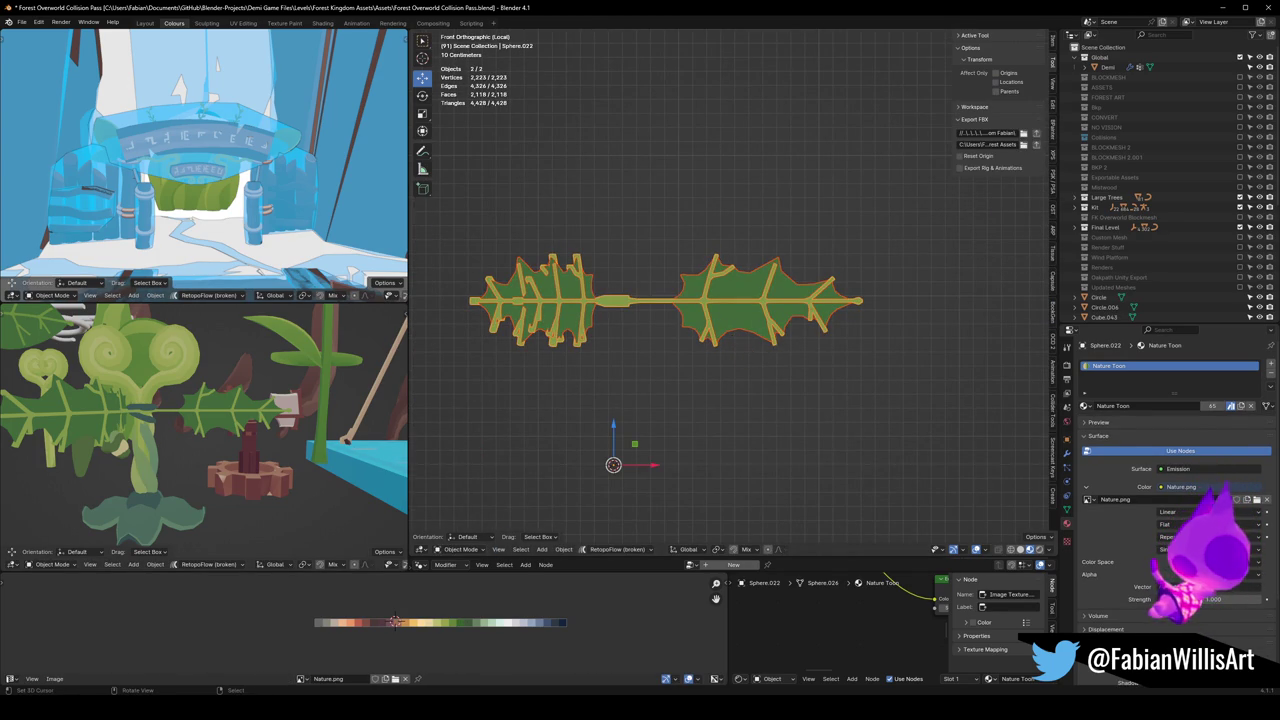
pyautogui.keyDown('shift'); pyautogui.click(714, 291); pyautogui.keyUp('shift')
pyautogui.press('Tab')
pyautogui.scroll(2, 743, 294)
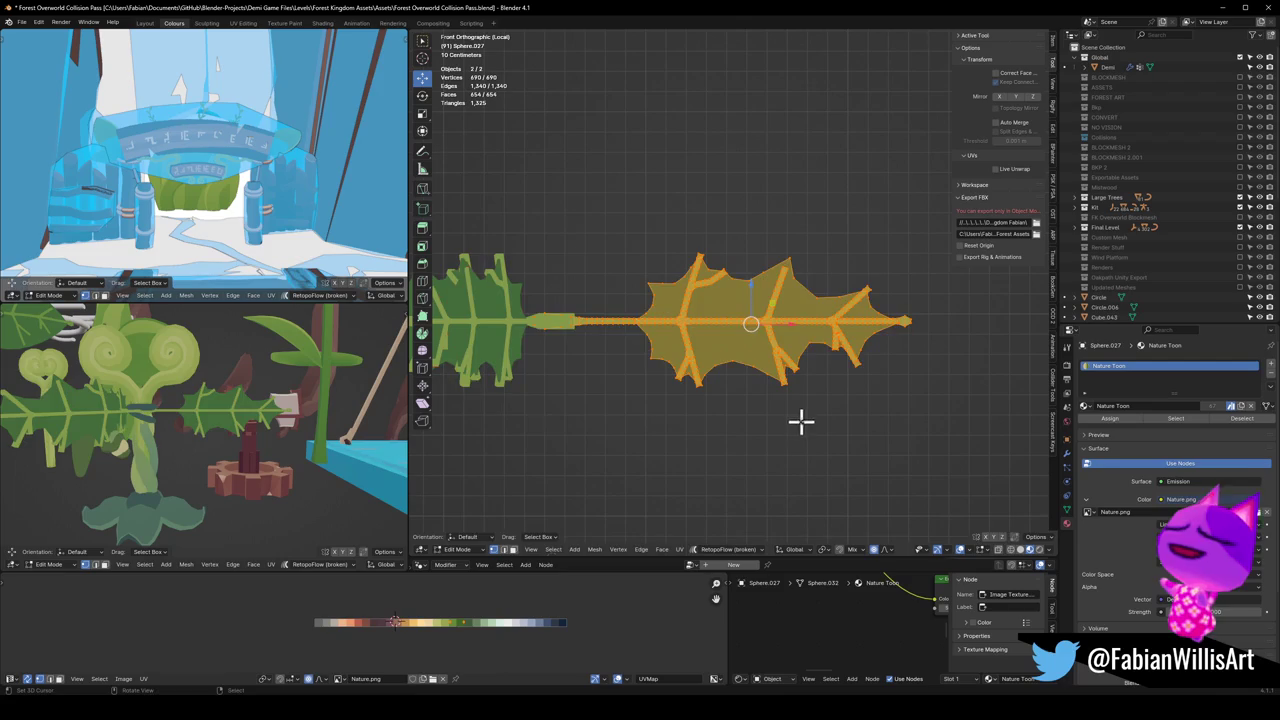
# Step: Rotate the leaf, shrink it to about half size, raise it, and tilt it about 16 degrees
pyautogui.press('r')
pyautogui.click(829, 360)
pyautogui.press('s')
pyautogui.click(780, 340)
pyautogui.press('g')
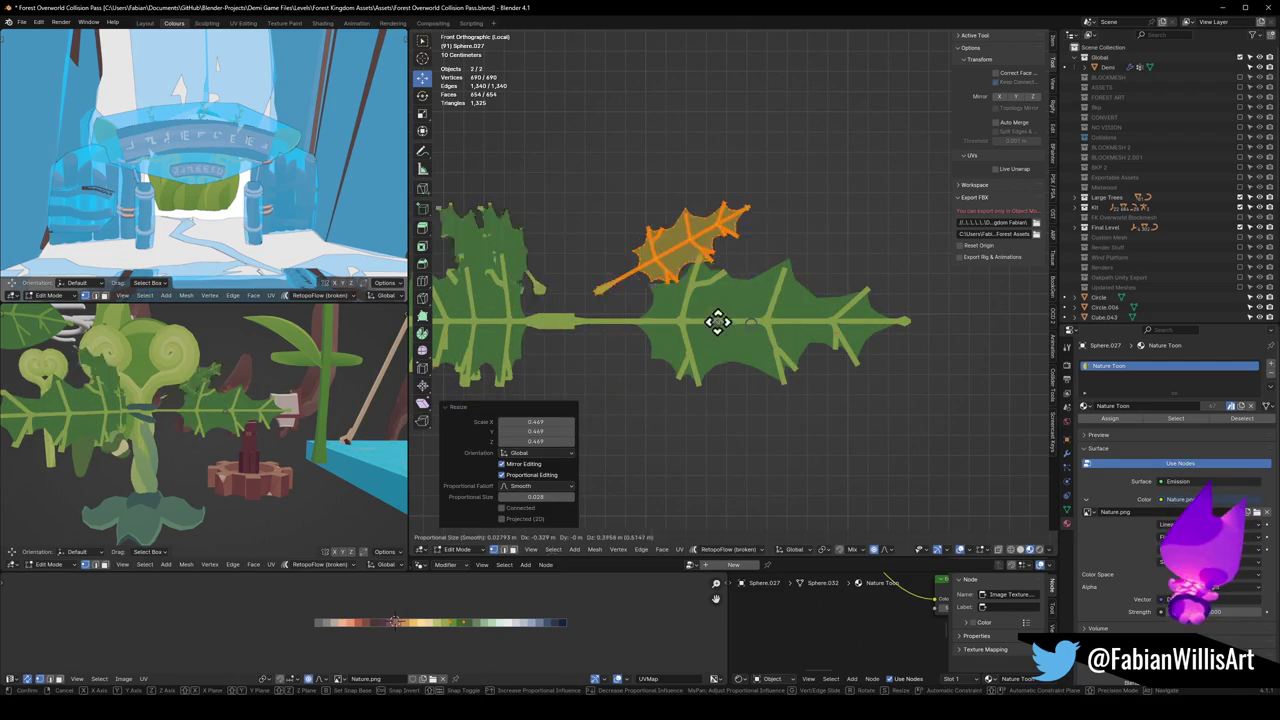
pyautogui.click(724, 319)
pyautogui.press('r')
pyautogui.click(711, 333)
# Step: Ease the tilt back to about 4 degrees, settle the small leaf above the broad leaf, and enlarge it slightly
pyautogui.press('g')
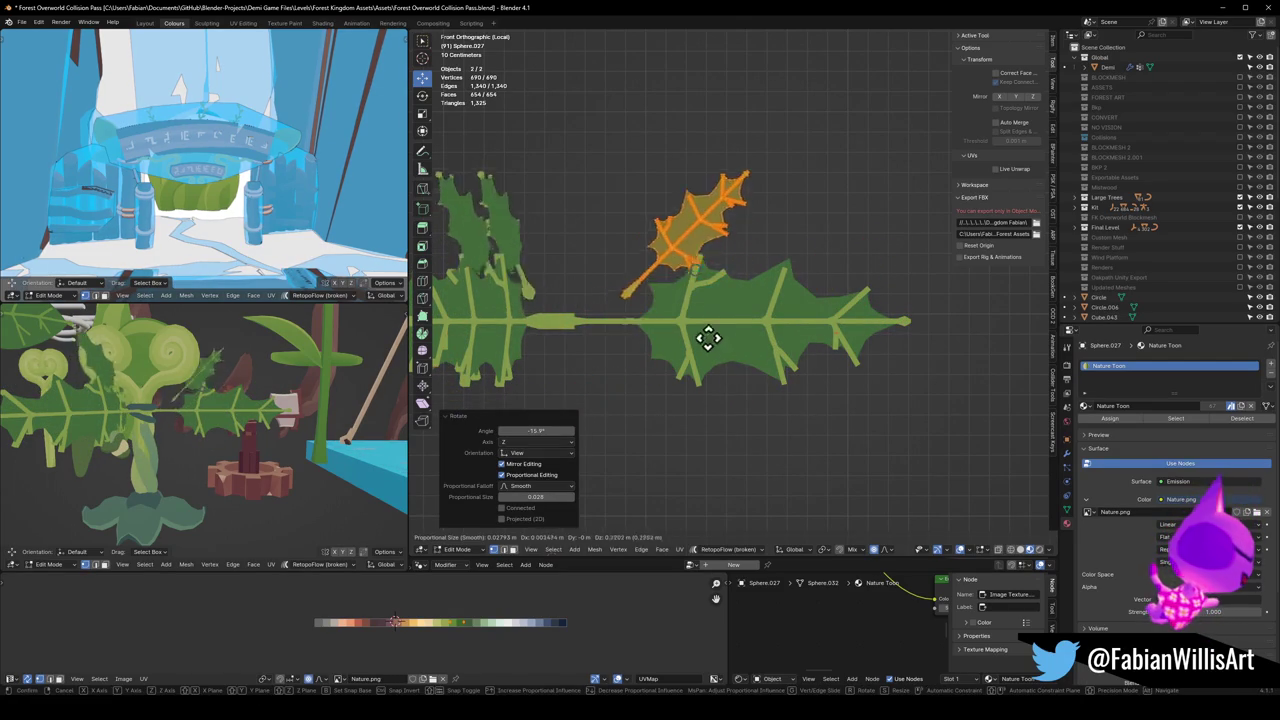
pyautogui.click(728, 346)
pyautogui.press('r')
pyautogui.click(728, 380)
pyautogui.press('g')
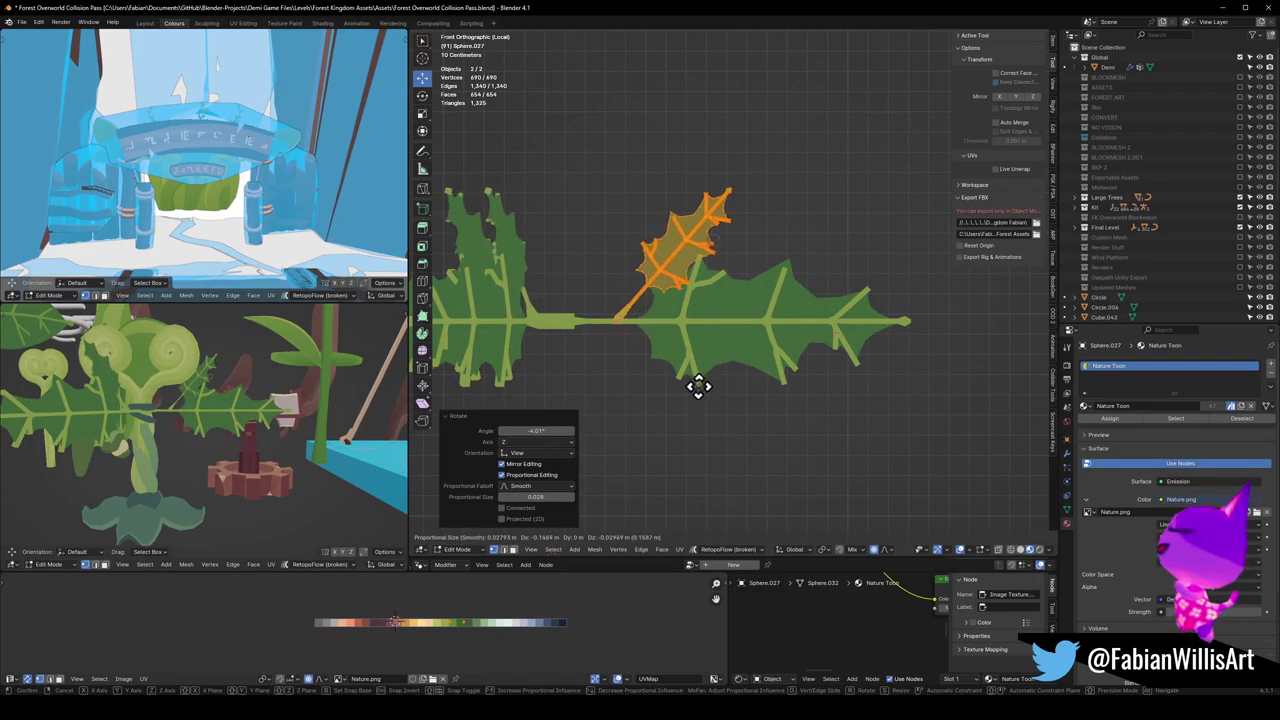
pyautogui.click(698, 386)
pyautogui.press('s')
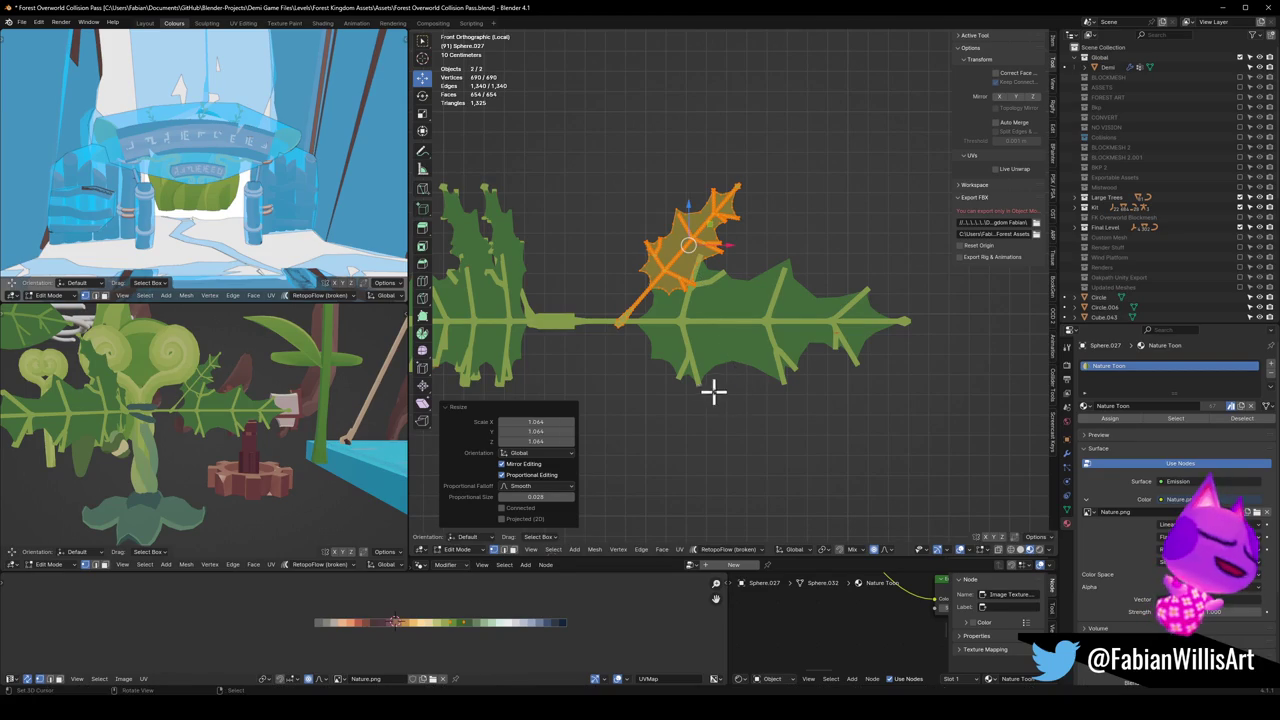
pyautogui.click(700, 380)
# Step: Select the edge path along the small leaf's midrib, starting from its base
pyautogui.hotkey('alt', 'a')
pyautogui.scroll(3, 625, 302)
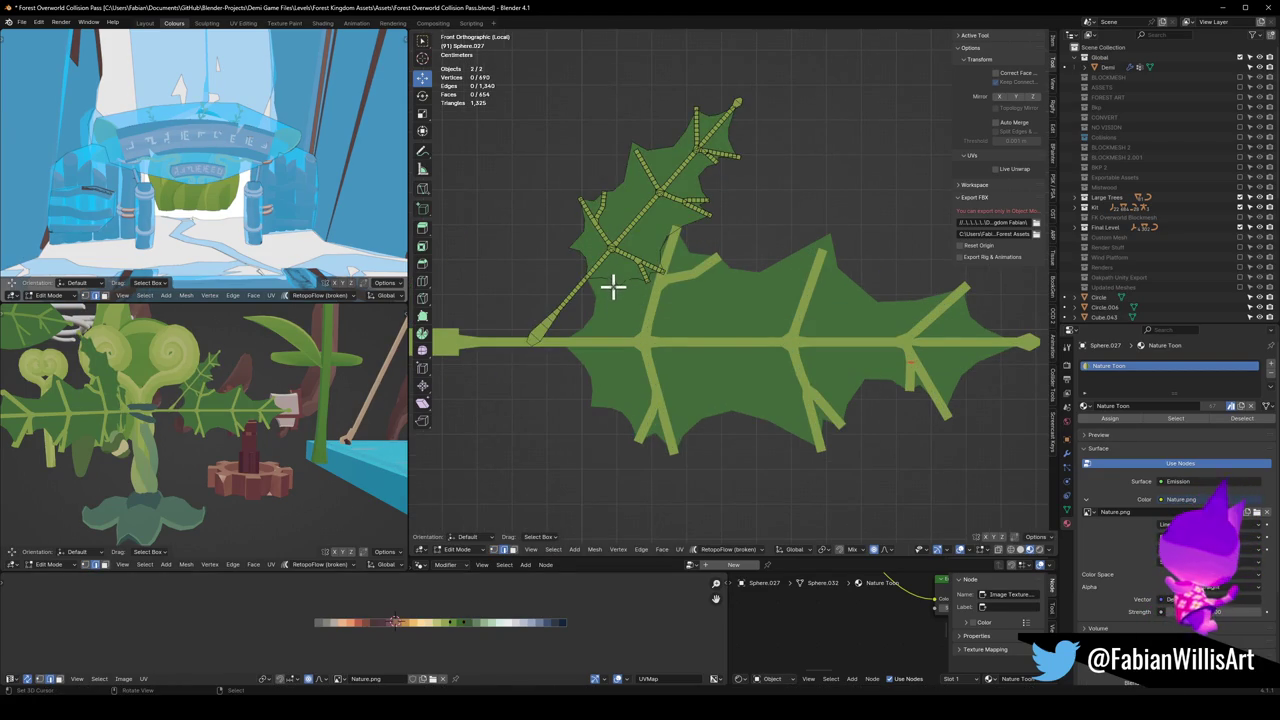
pyautogui.click(613, 289)
pyautogui.scroll(1, 620, 289)
pyautogui.scroll(2, 700, 330)
pyautogui.keyDown('ctrl'); pyautogui.click(598, 263); pyautogui.keyUp('ctrl')
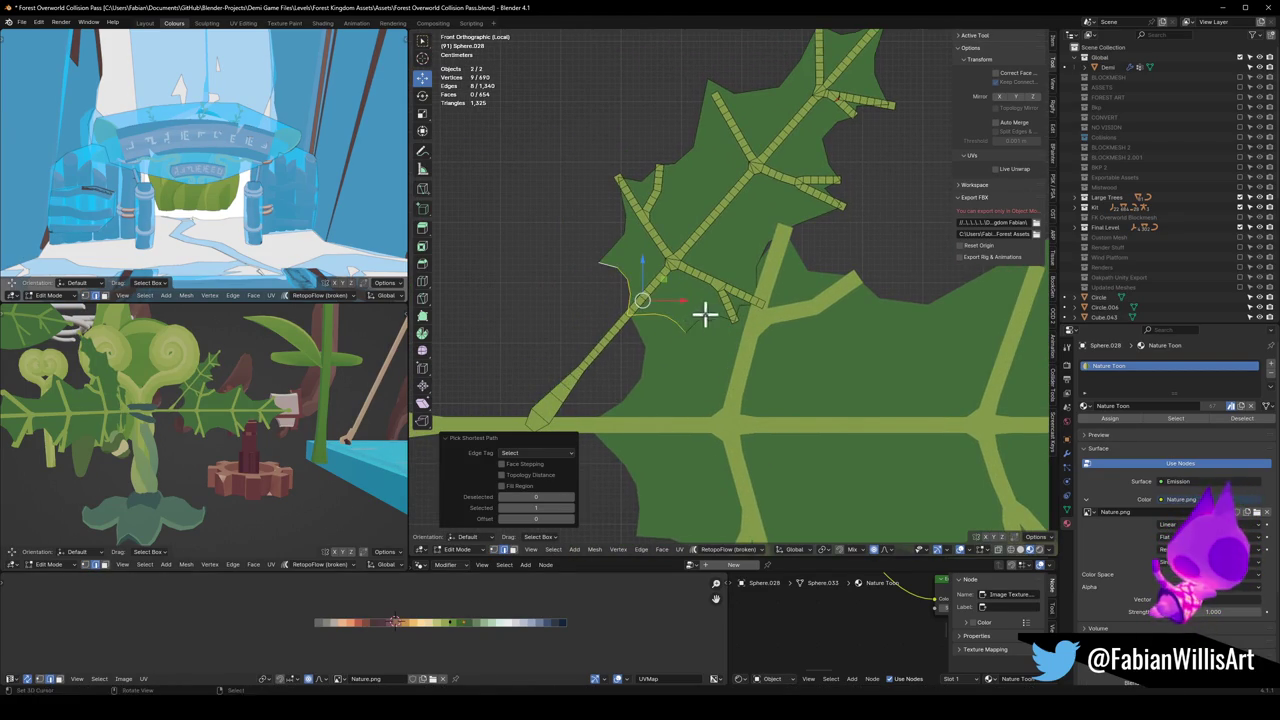
# Step: Shift the midrib edge path, rotate it about -12 degrees, and nudge it vertically on Z
pyautogui.press('g')
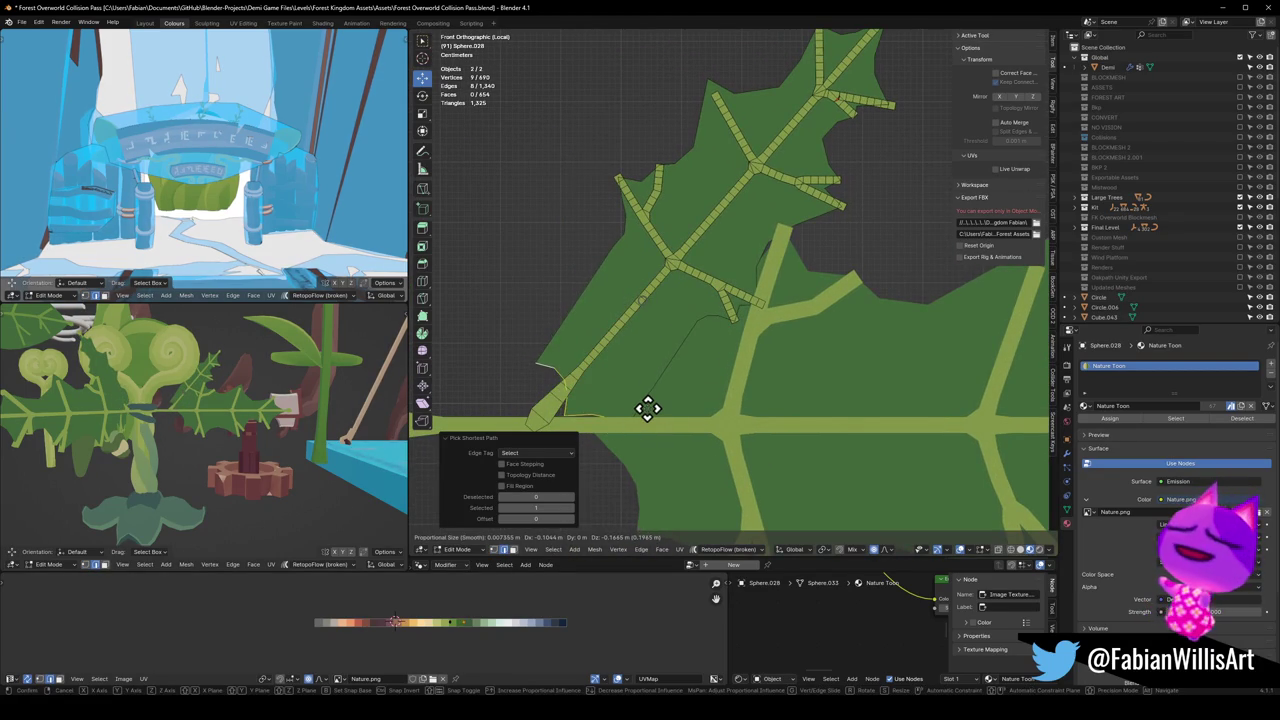
pyautogui.click(625, 425)
pyautogui.press('s')
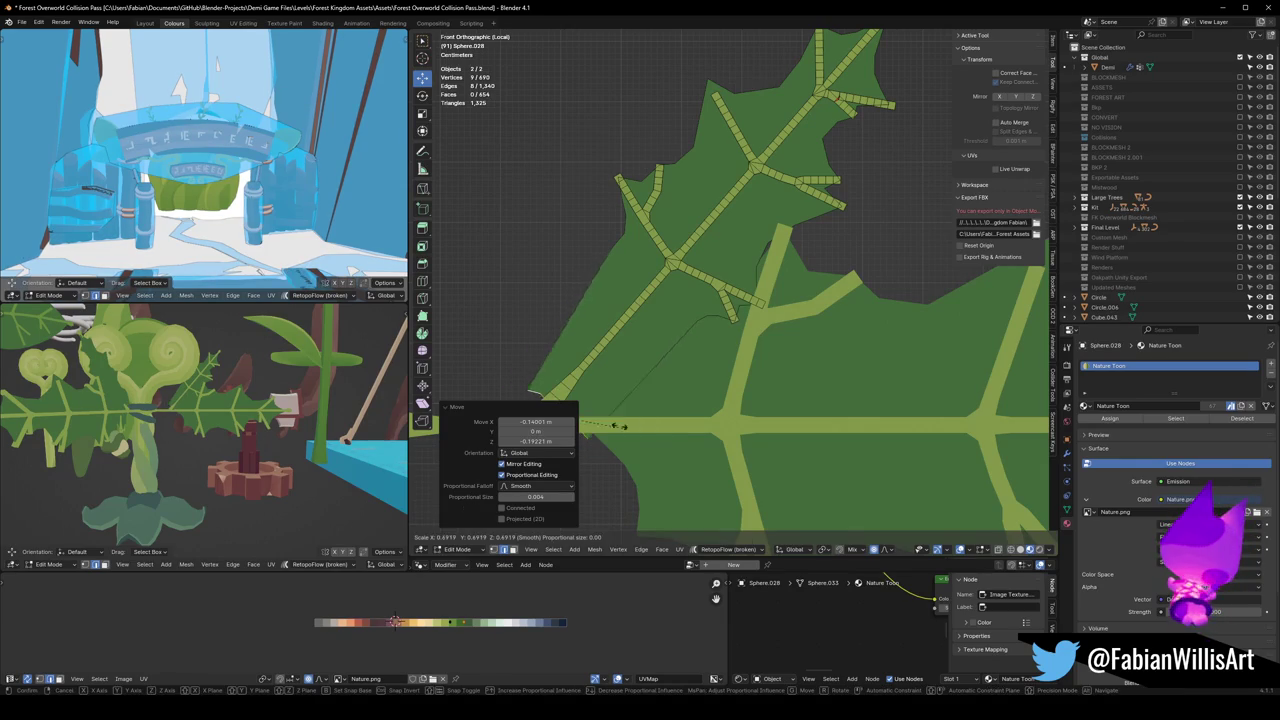
pyautogui.press('Escape')
pyautogui.press('g')
pyautogui.click(650, 430)
pyautogui.press('r')
pyautogui.click(658, 425)
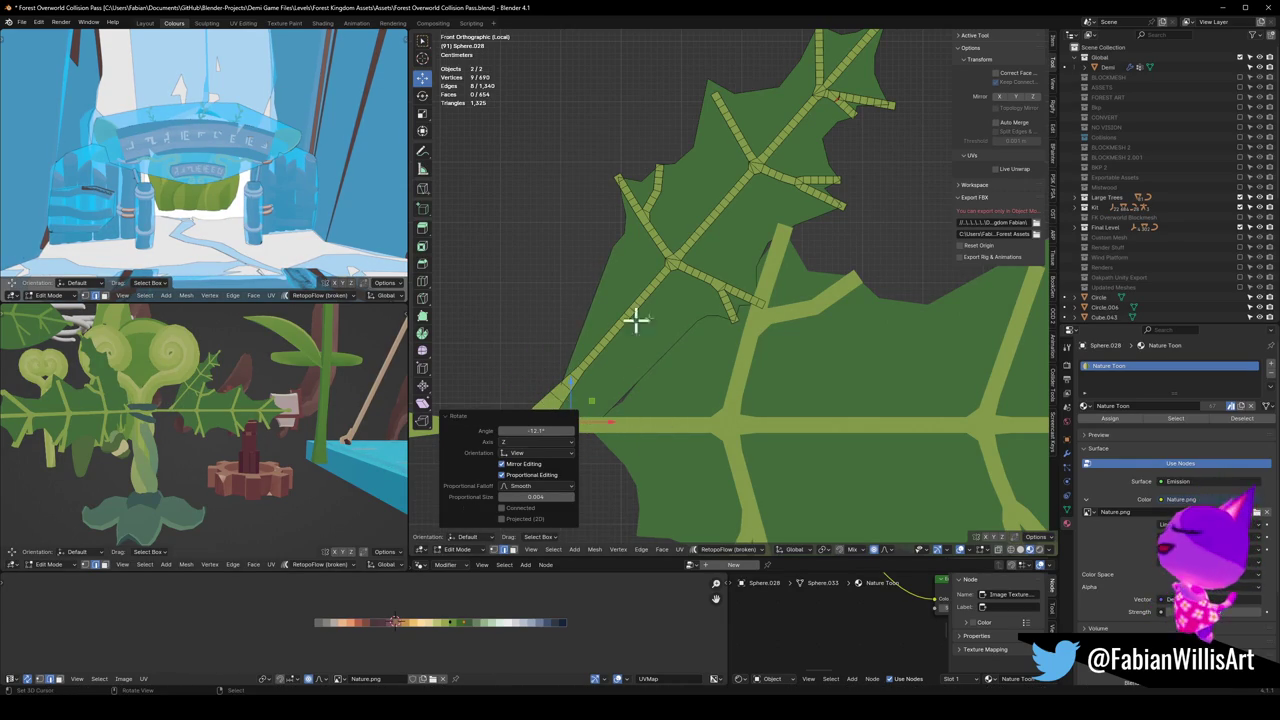
pyautogui.scroll(-3, 720, 294)
pyautogui.press('g')
pyautogui.press('z')
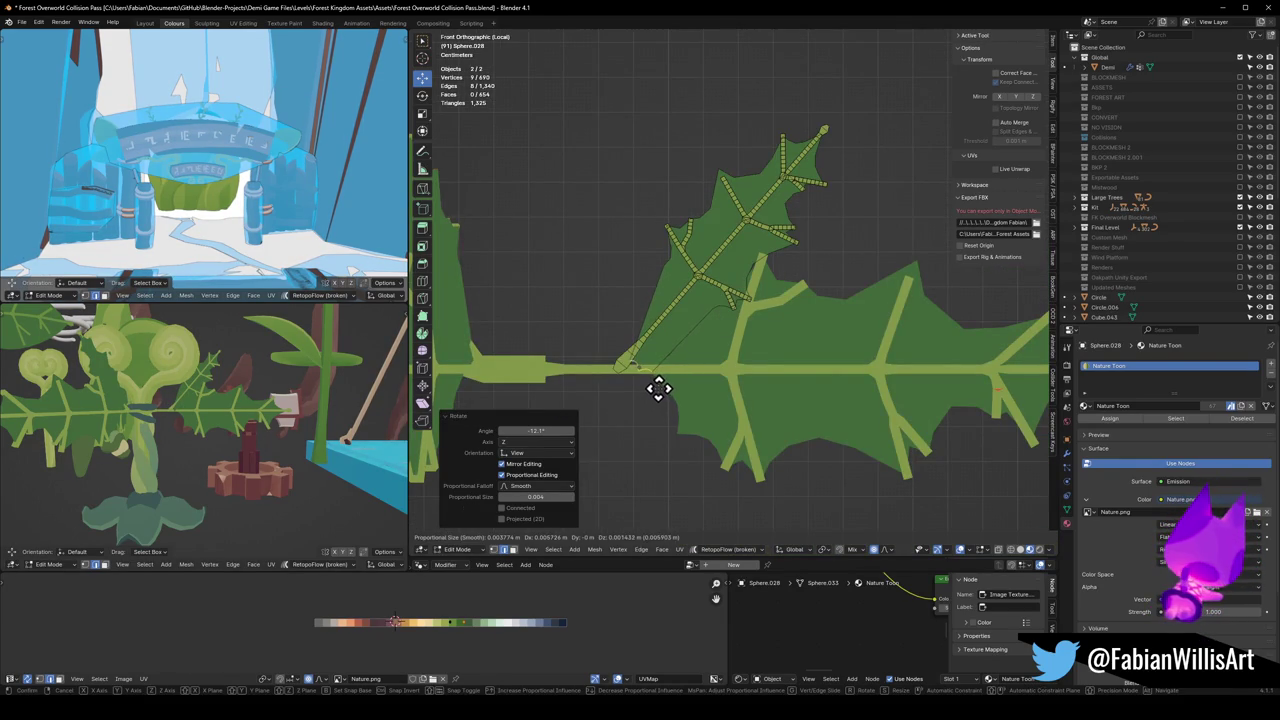
pyautogui.click(660, 388)
# Step: Test duplicating and rotating the whole side leaf, then undo the trial copies
pyautogui.click(658, 320)
pyautogui.press('l')
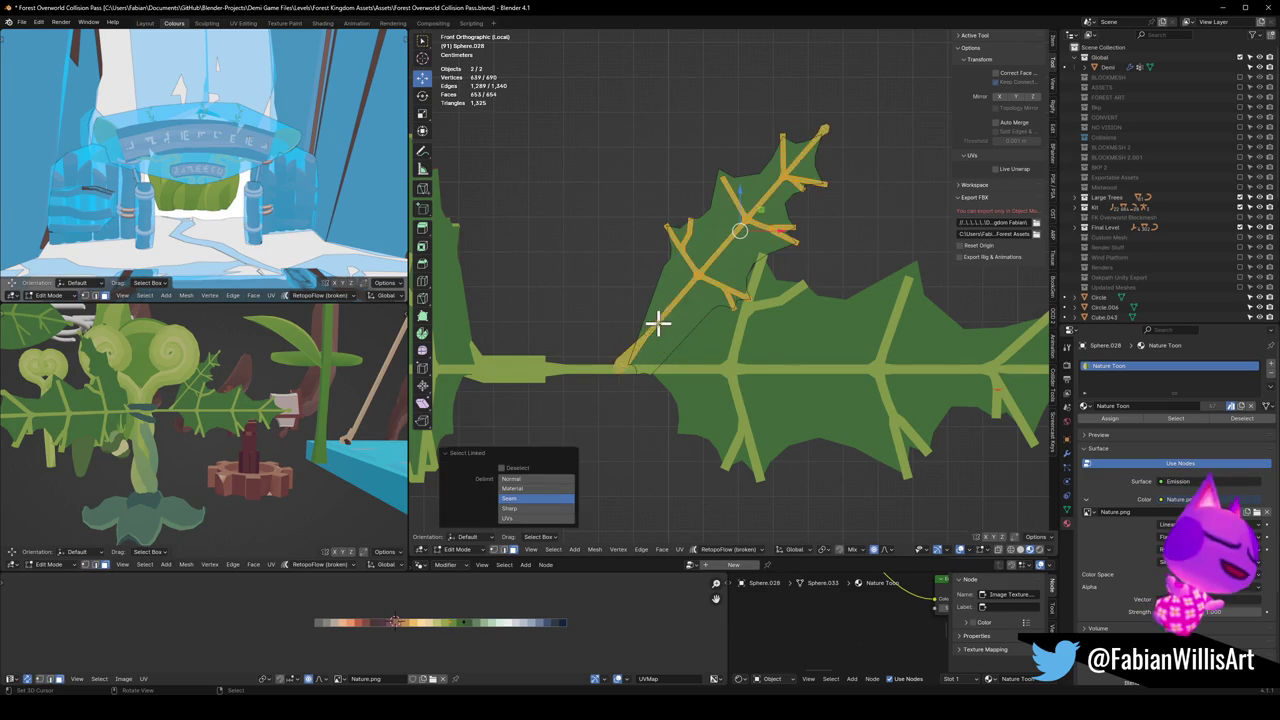
pyautogui.scroll(-2, 700, 345)
pyautogui.hotkey('shift', 'd')
pyautogui.click(780, 352)
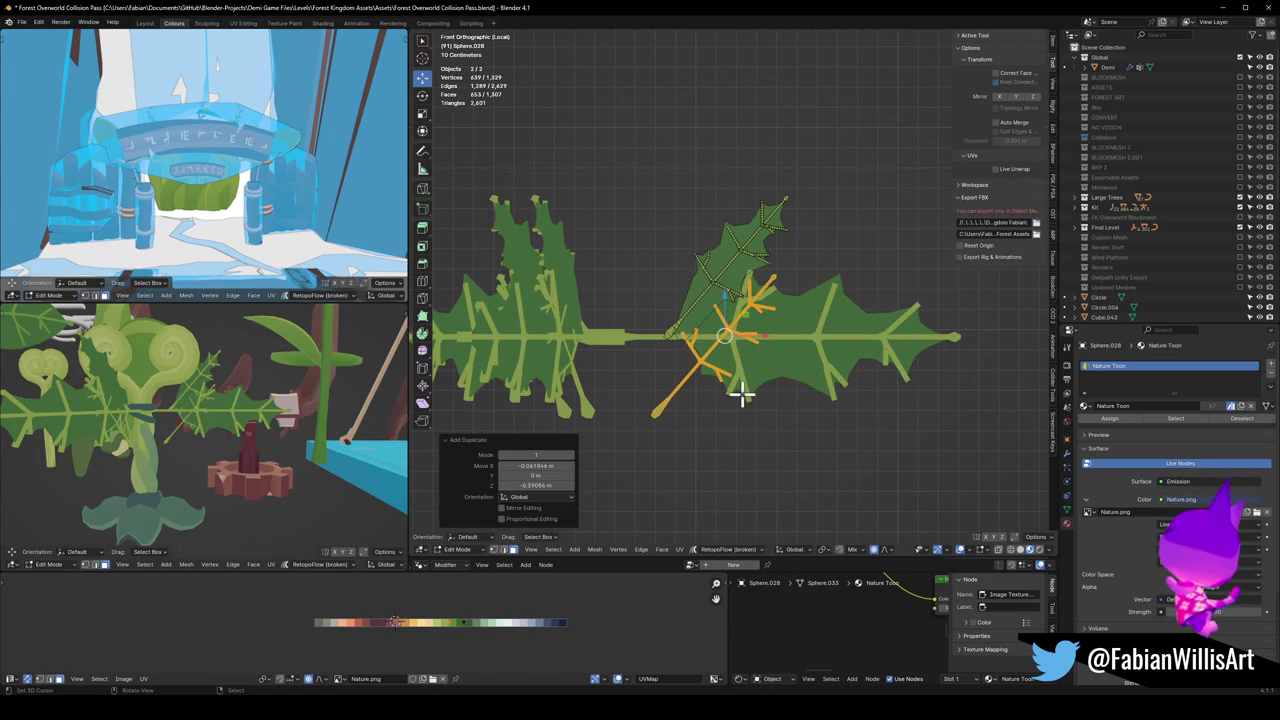
pyautogui.hotkey('ctrl', 'z')
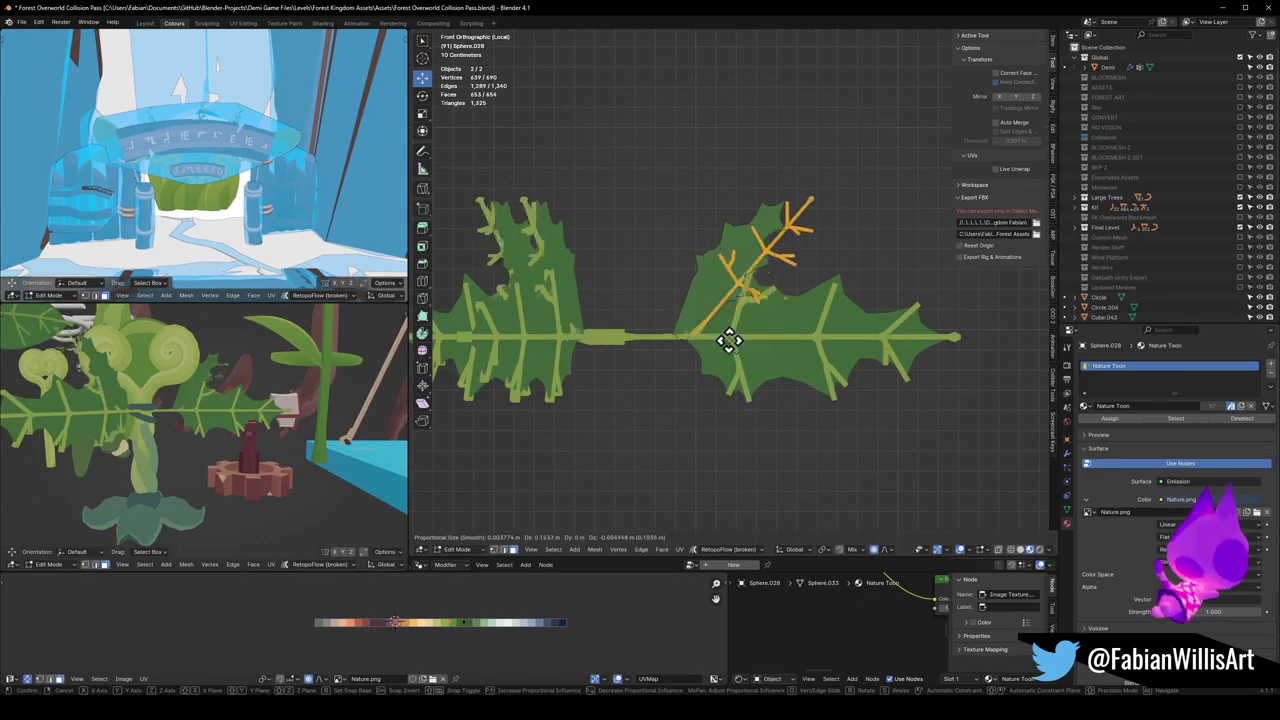
pyautogui.press('l')
pyautogui.hotkey('shift', 'd')
pyautogui.press('r')
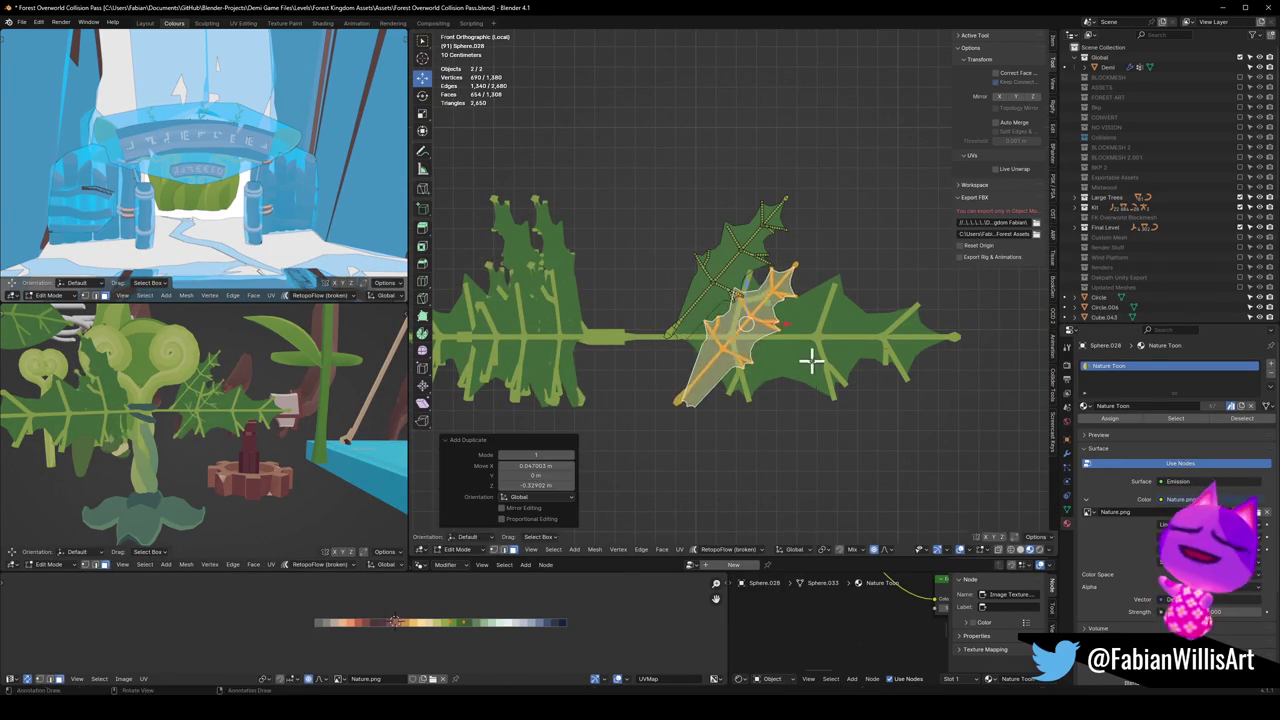
pyautogui.click(808, 357)
pyautogui.press('g')
pyautogui.press('Escape')
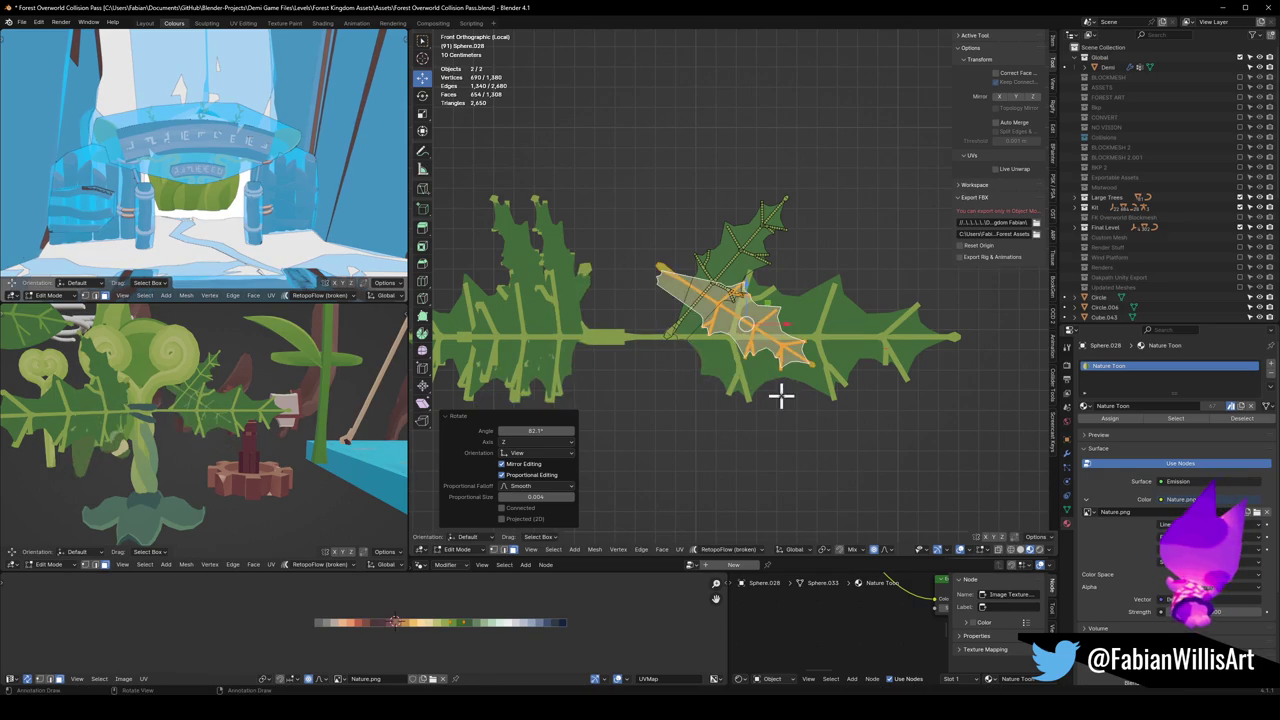
pyautogui.hotkey('ctrl', 'z')
pyautogui.hotkey('ctrl', 'z')
# Step: Duplicate the side leaf and rotate and move the copy down to the stem base
pyautogui.hotkey('shift', 'd')
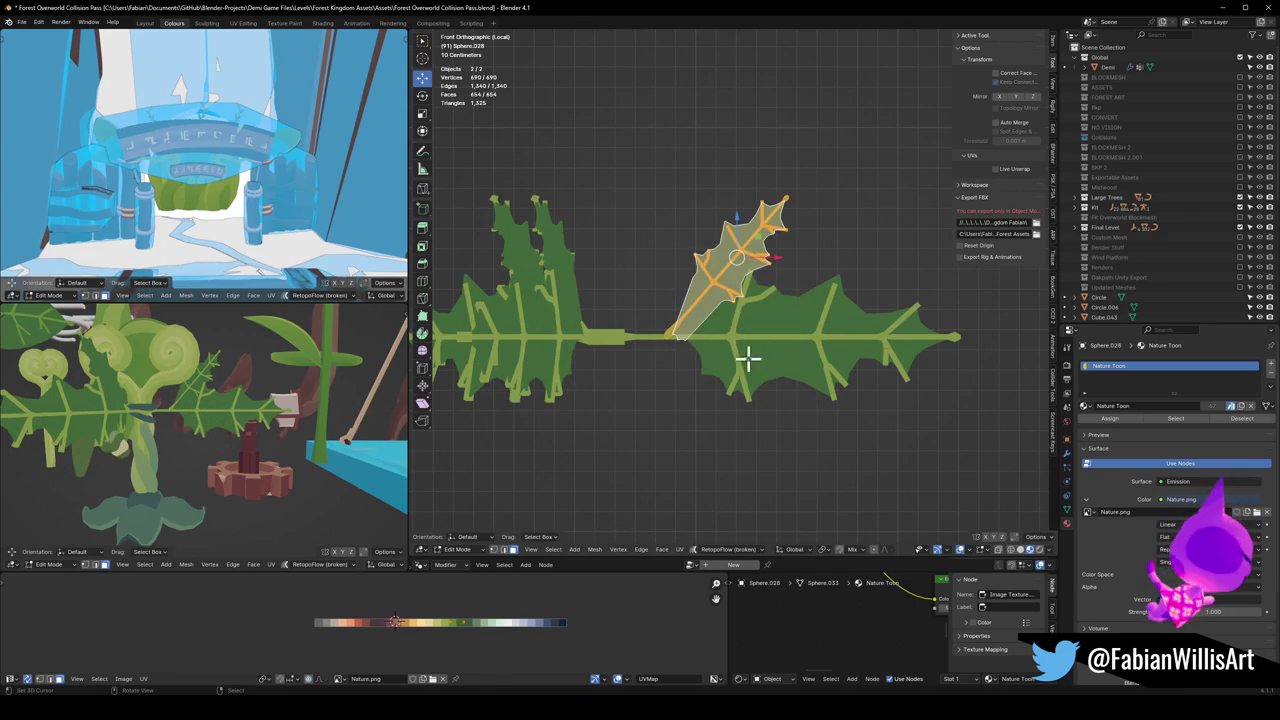
pyautogui.click(789, 365)
pyautogui.press('r')
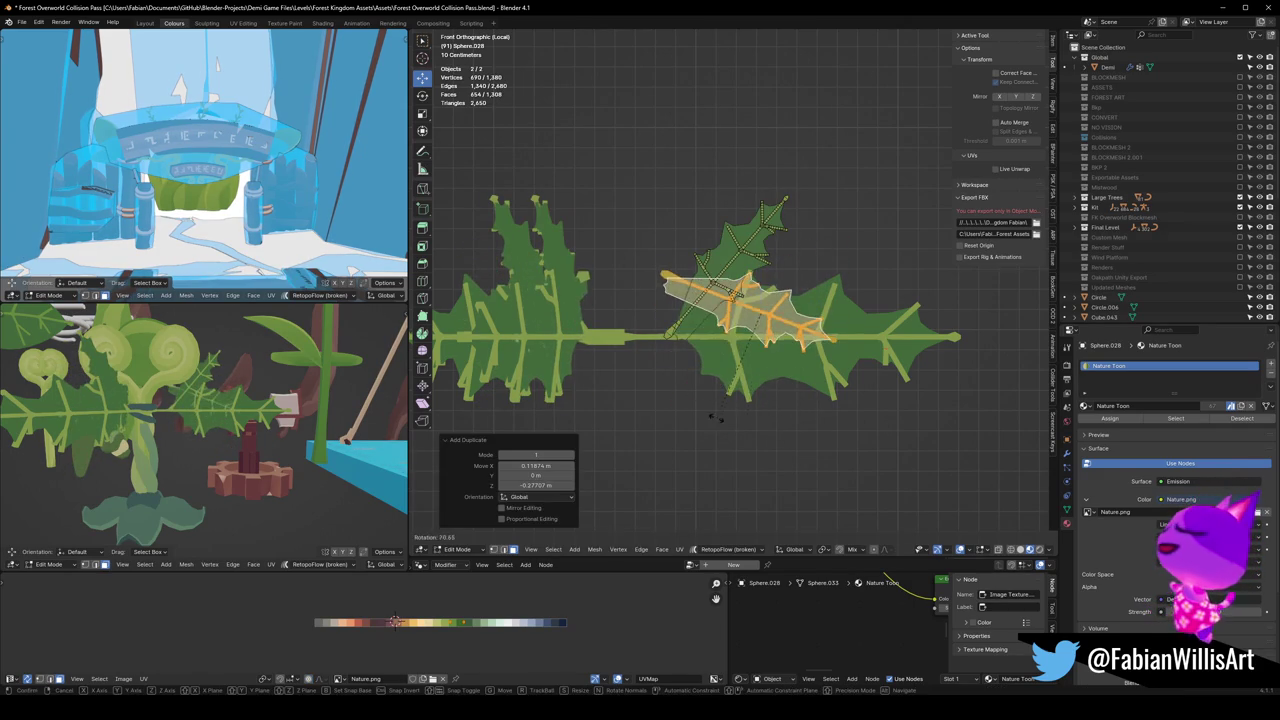
pyautogui.click(775, 390)
pyautogui.press('g')
pyautogui.click(825, 400)
pyautogui.press('r')
pyautogui.click(805, 435)
pyautogui.press('g')
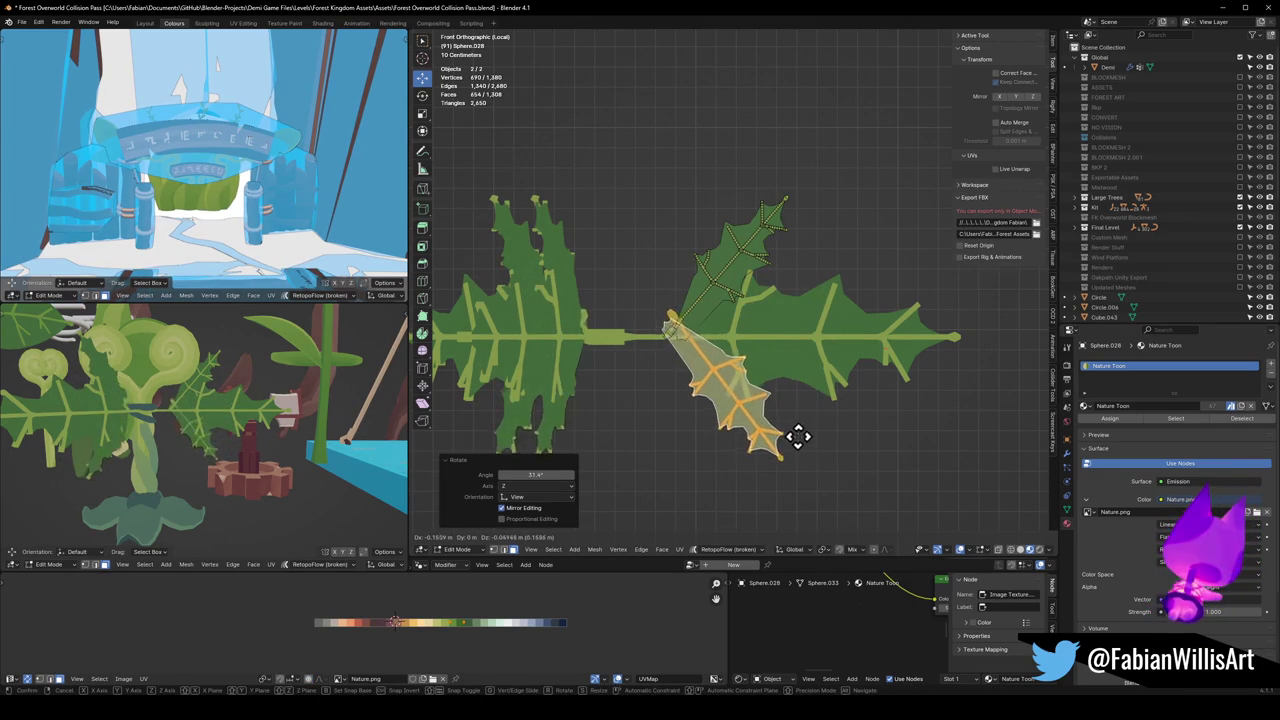
pyautogui.click(795, 458)
pyautogui.press('r')
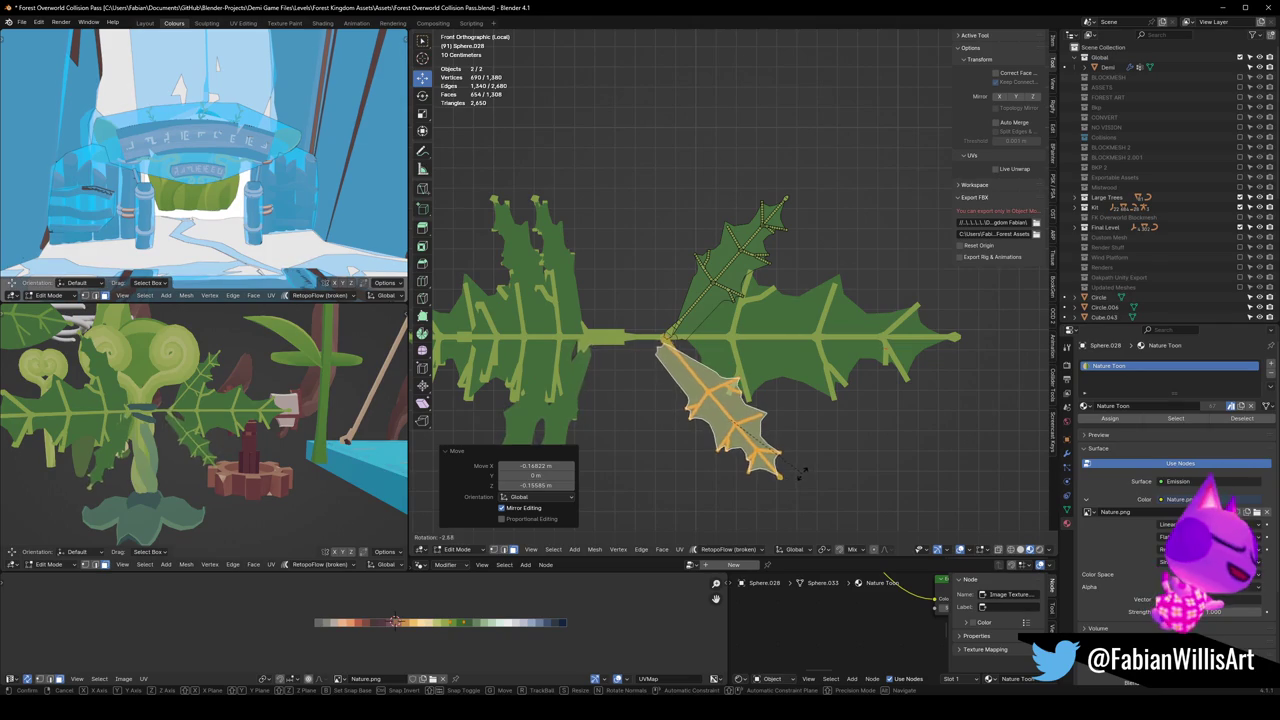
pyautogui.click(797, 480)
pyautogui.press('g')
pyautogui.click(800, 479)
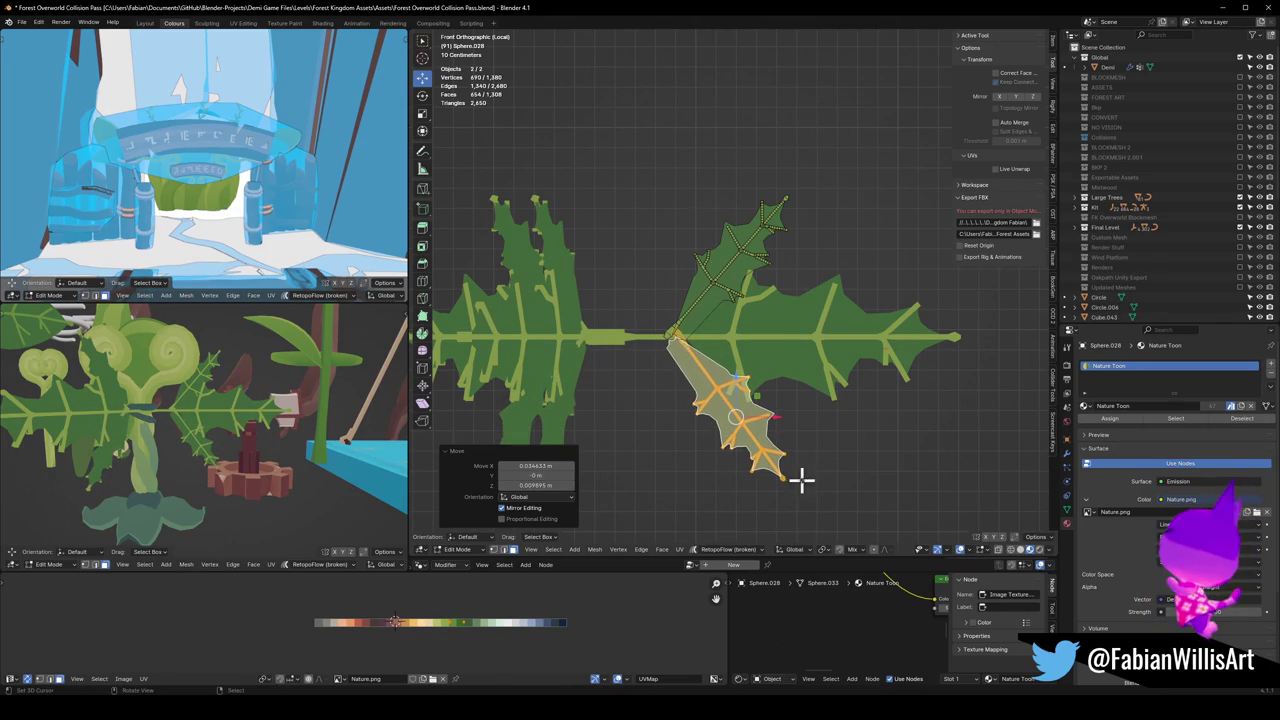
# Step: Inspect the leaves from the side and delete the extra duplicated leaf vertices
pyautogui.moveTo(213, 421); pyautogui.dragTo(284, 432, button='middle')
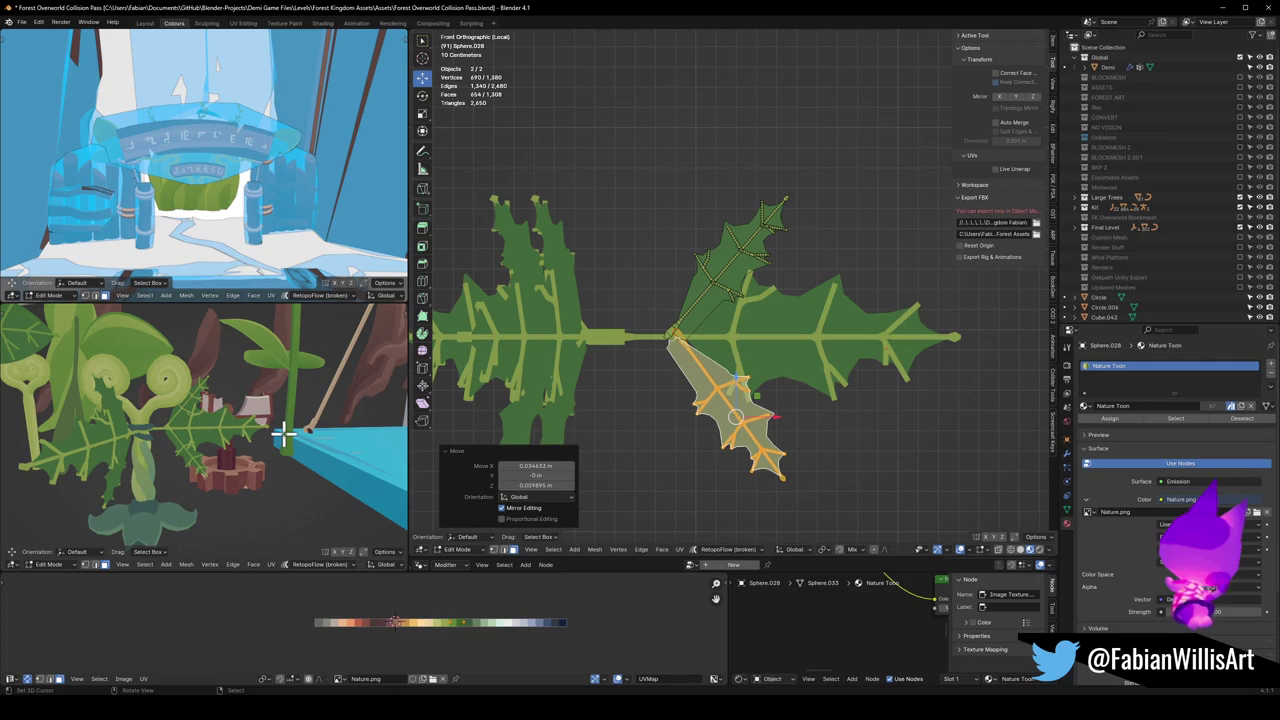
pyautogui.moveTo(188, 450)
pyautogui.mouseDown(button='middle')
pyautogui.moveTo(220, 451)
pyautogui.moveTo(145, 447)
pyautogui.moveTo(588, 392)
pyautogui.mouseUp(button='middle')
pyautogui.press('x')
pyautogui.click(758, 278)
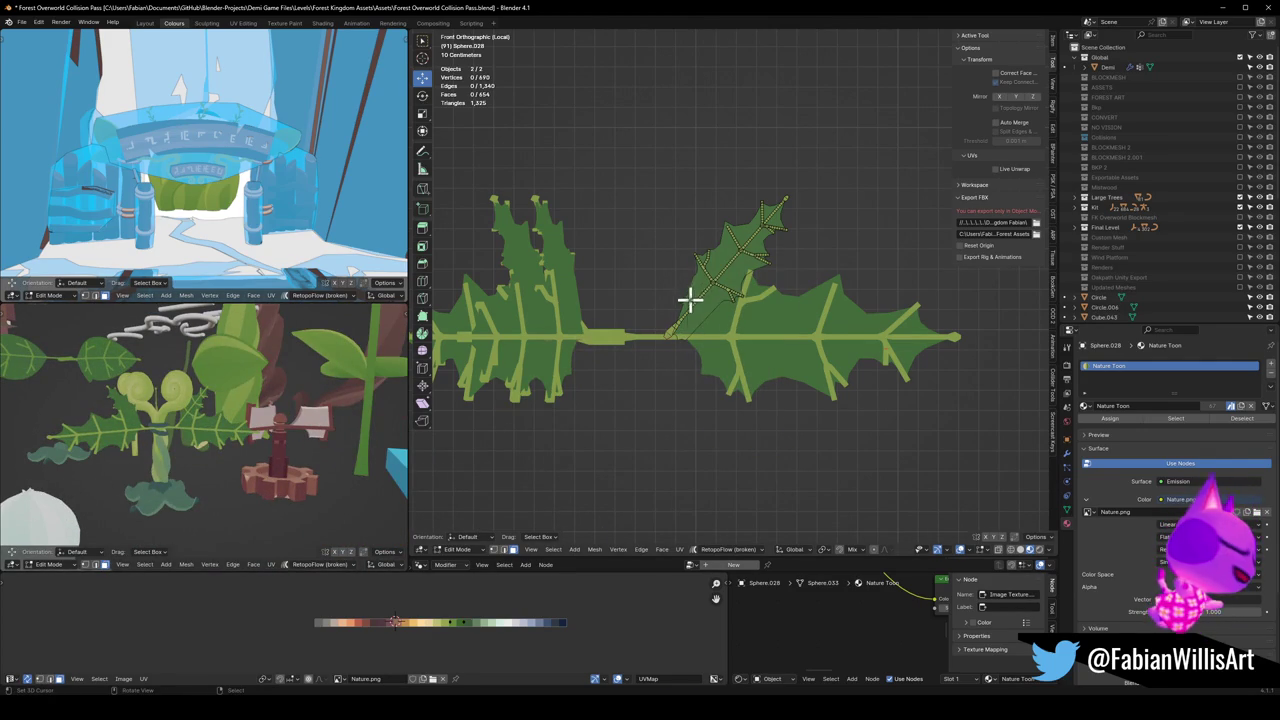
# Step: Return to Object Mode and delete the two selected leaf objects
pyautogui.press('Tab')
pyautogui.press('Delete')
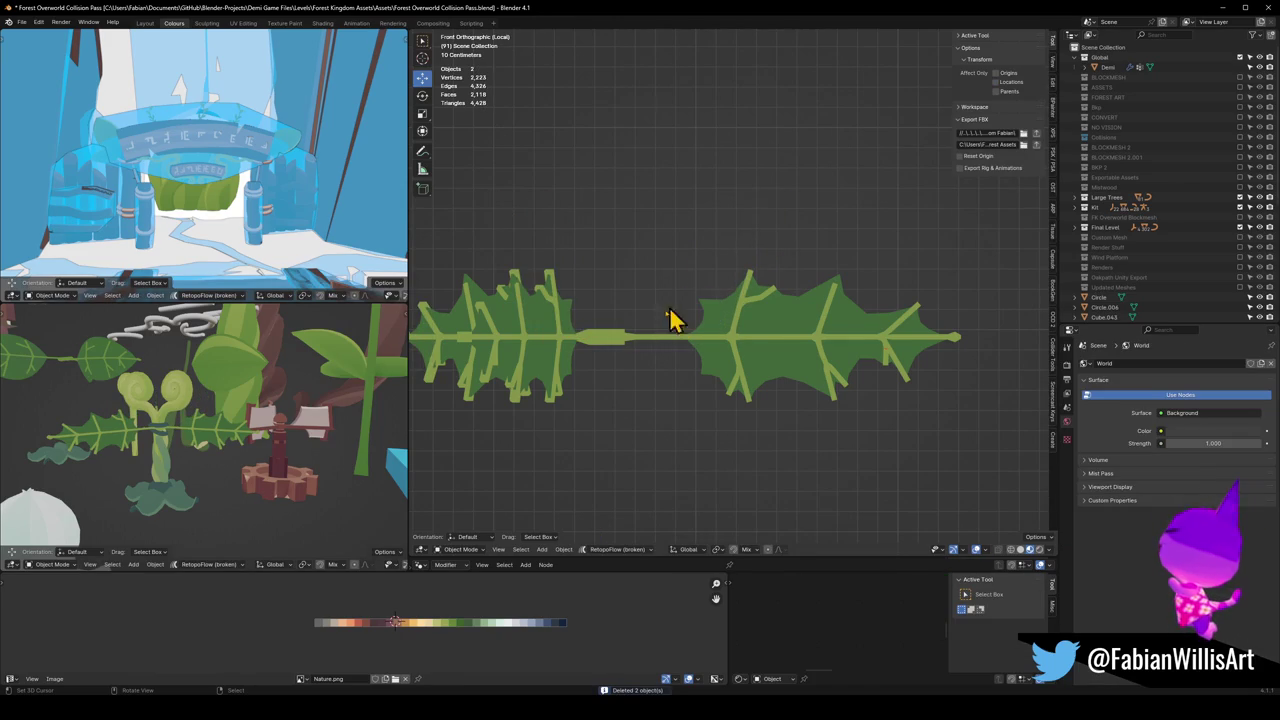
pyautogui.scroll(2, 214, 408)
pyautogui.scroll(3, 286, 429)
pyautogui.scroll(2, 294, 429)
pyautogui.scroll(2, 280, 435)
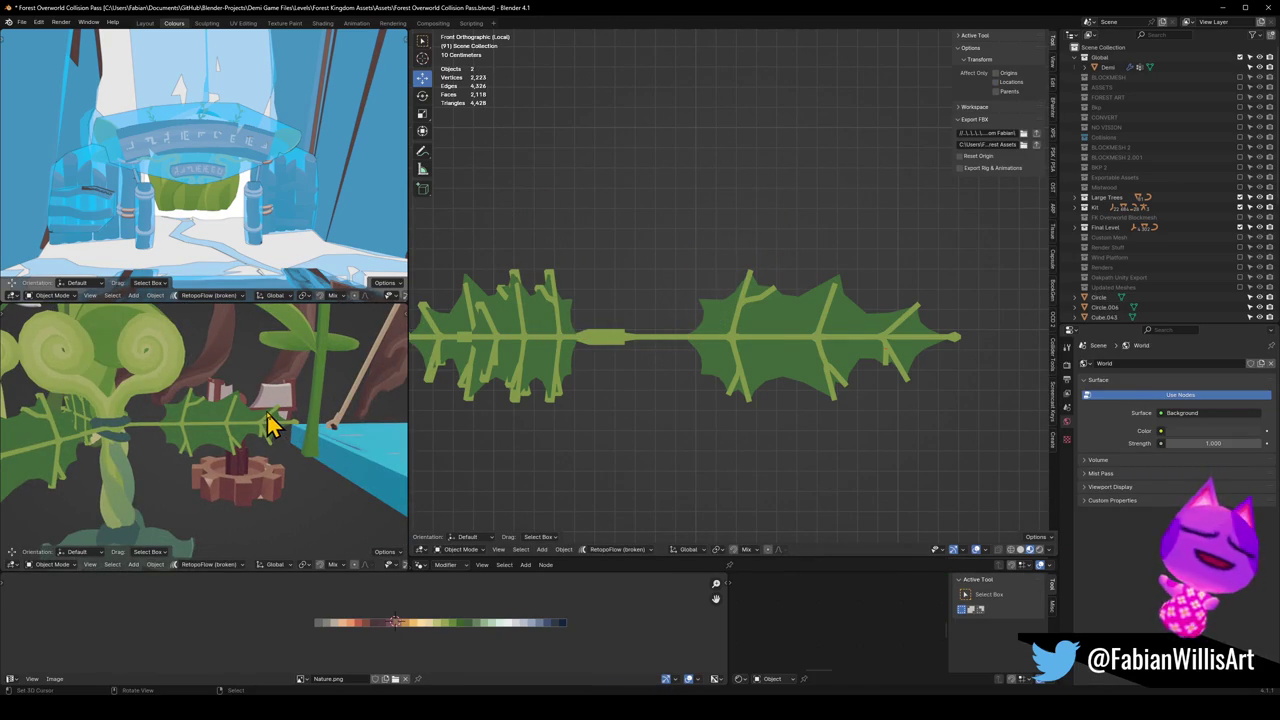
# Step: Try one subdivision level on the holly leaf, then undo it
pyautogui.click(737, 362)
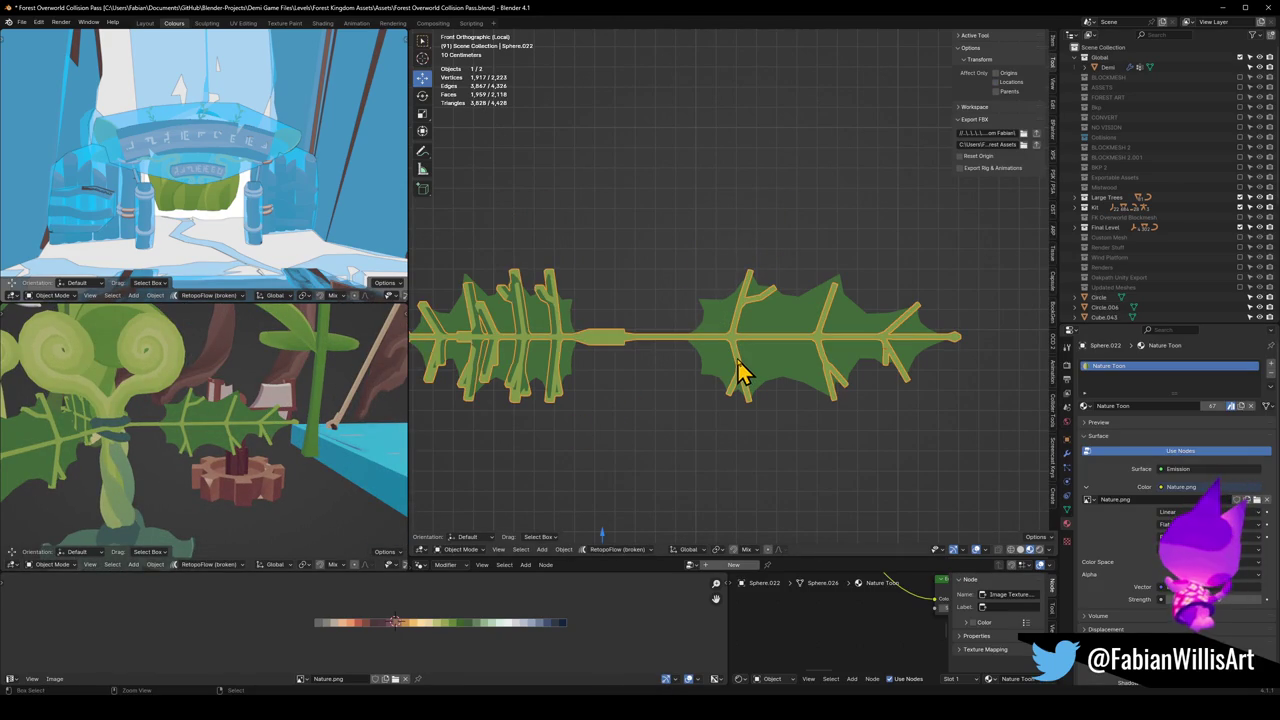
pyautogui.hotkey('ctrl', '1')
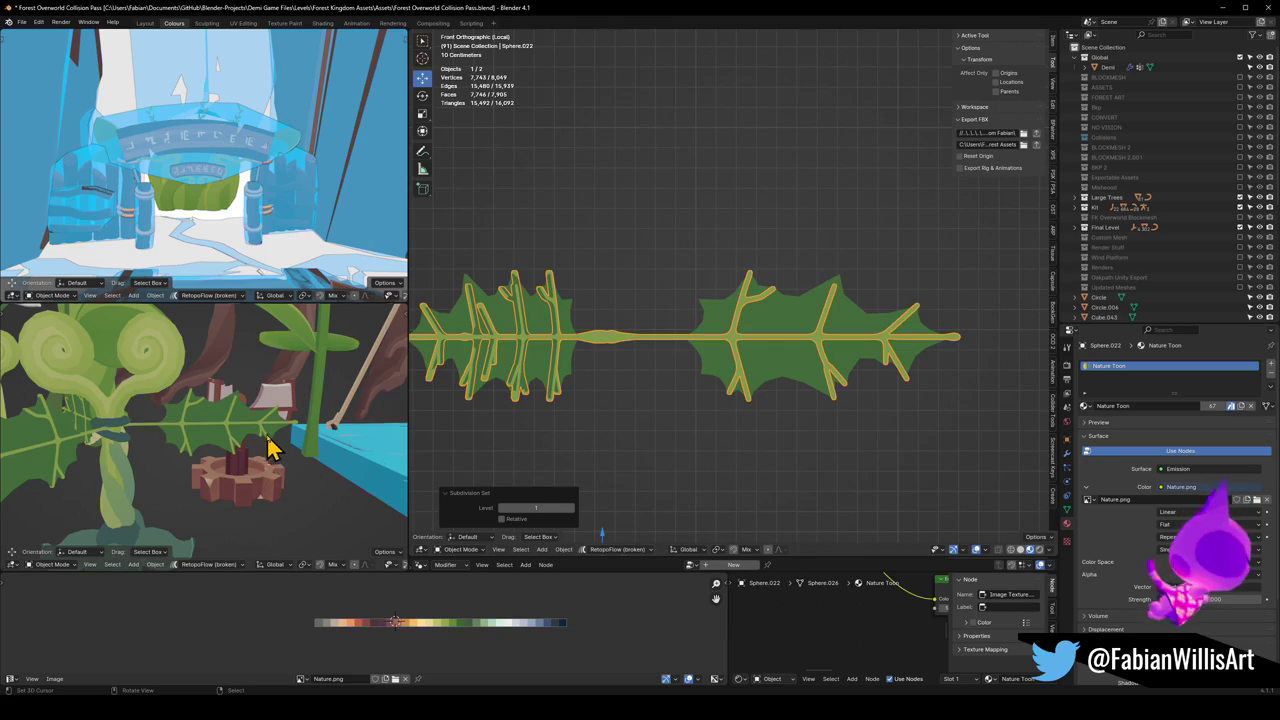
pyautogui.scroll(-2, 272, 442)
pyautogui.scroll(-1, 272, 442)
pyautogui.moveTo(272, 442); pyautogui.dragTo(262, 447, button='middle')
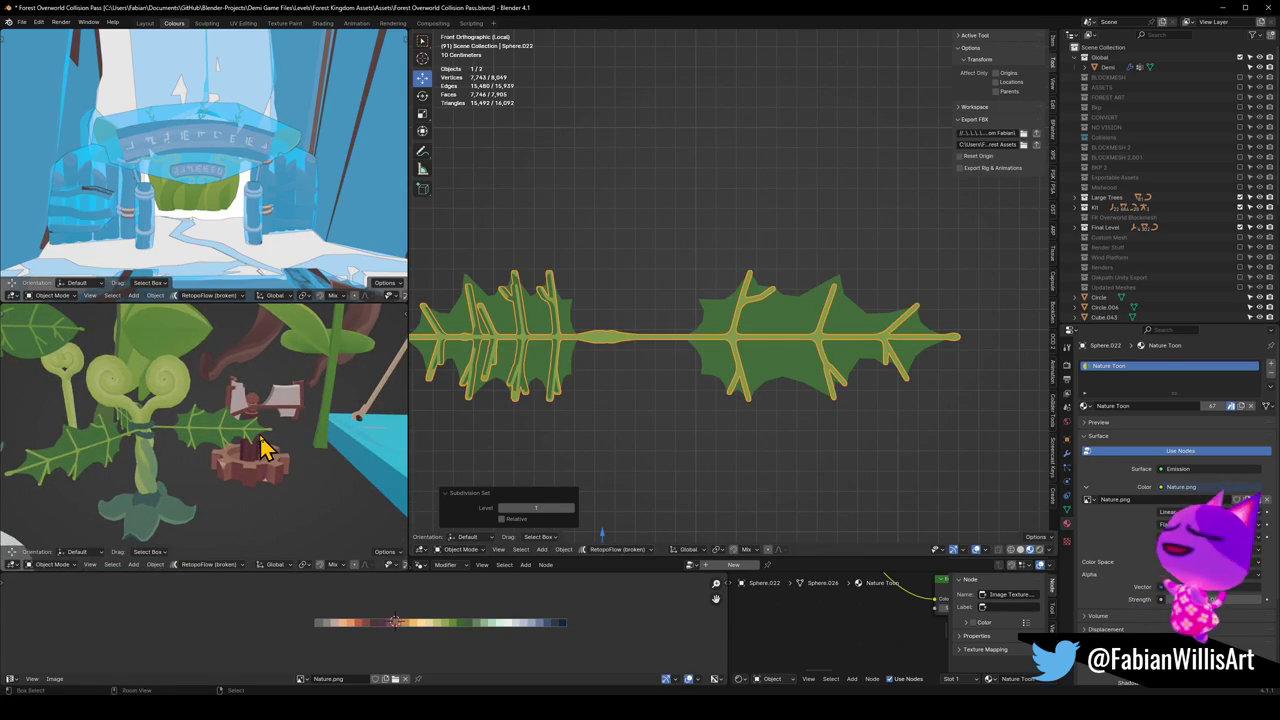
pyautogui.hotkey('ctrl', 'z')
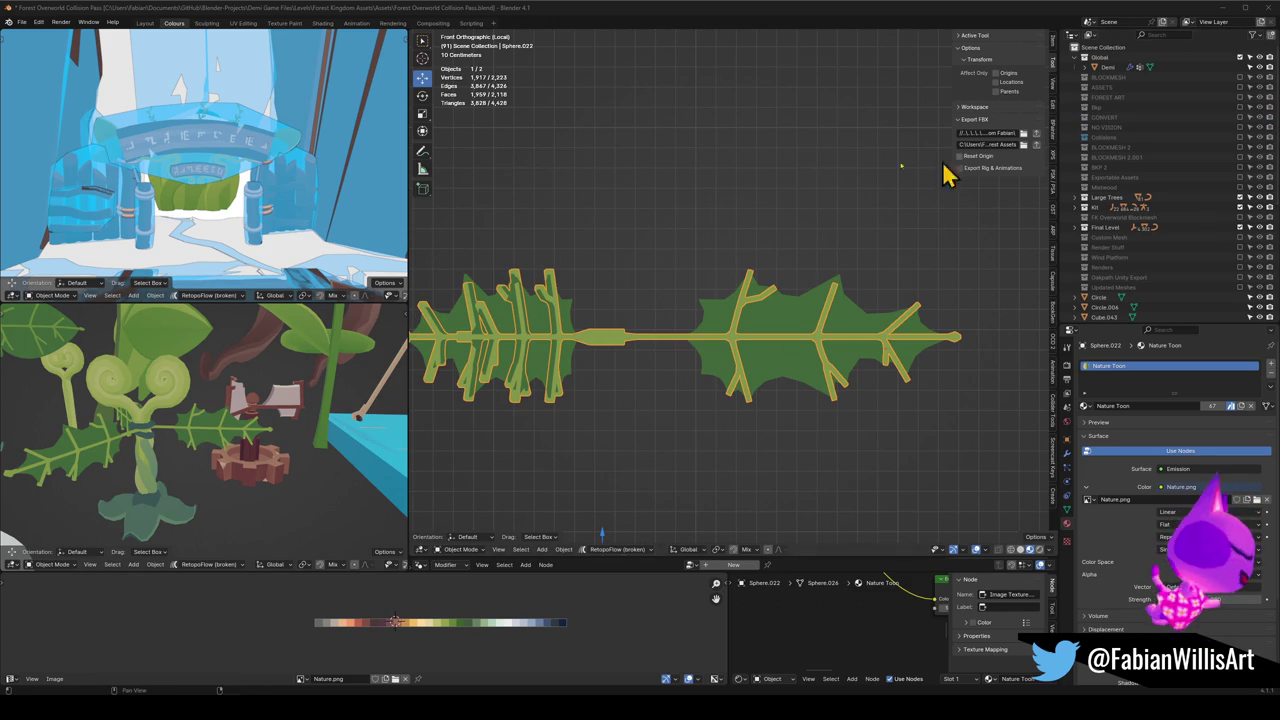
pyautogui.press('g')
pyautogui.moveTo(830, 320)
pyautogui.mouseDown(button='middle')
pyautogui.moveTo(777, 334)
pyautogui.moveTo(814, 334)
pyautogui.moveTo(823, 297)
pyautogui.mouseUp(button='middle')
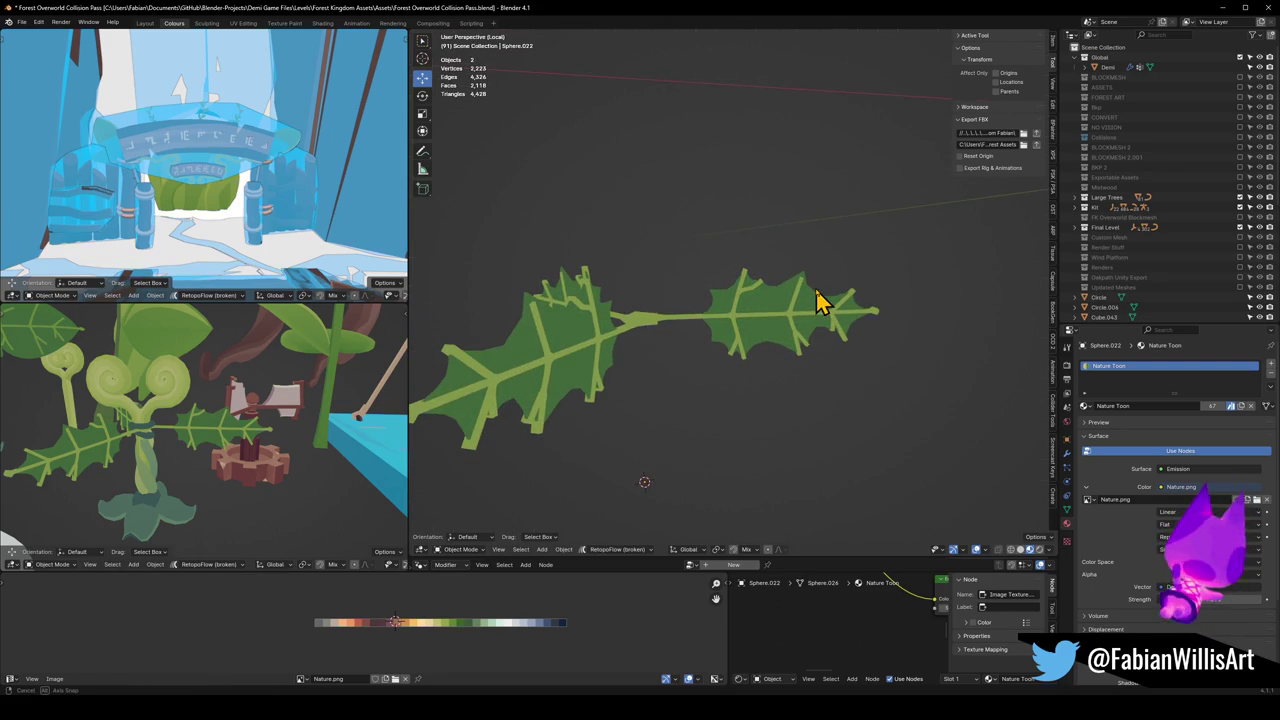
# Step: Unhide all objects, exit local view to show the full scene, and save the file
pyautogui.hotkey('alt', 'h')
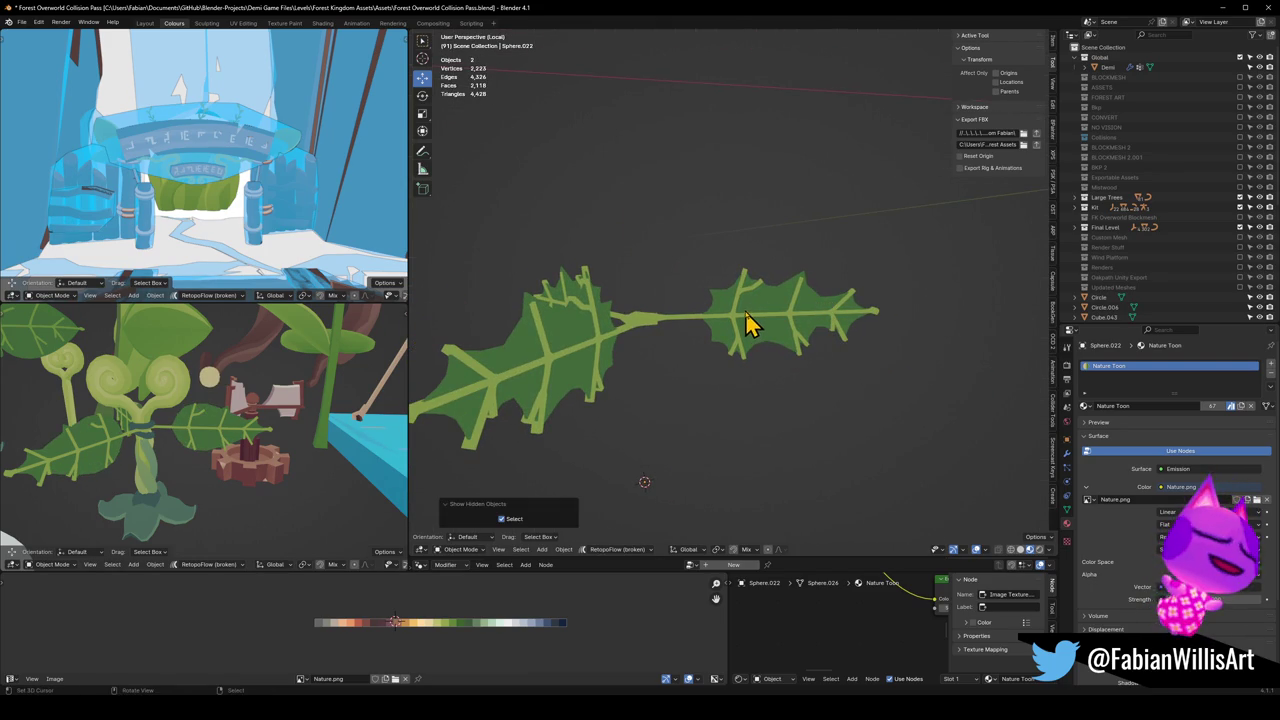
pyautogui.moveTo(750, 322)
pyautogui.mouseDown(button='middle')
pyautogui.moveTo(771, 323)
pyautogui.moveTo(677, 297)
pyautogui.moveTo(694, 271)
pyautogui.mouseUp(button='middle')
pyautogui.press('KP_Divide')
pyautogui.scroll(-3, 786, 363)
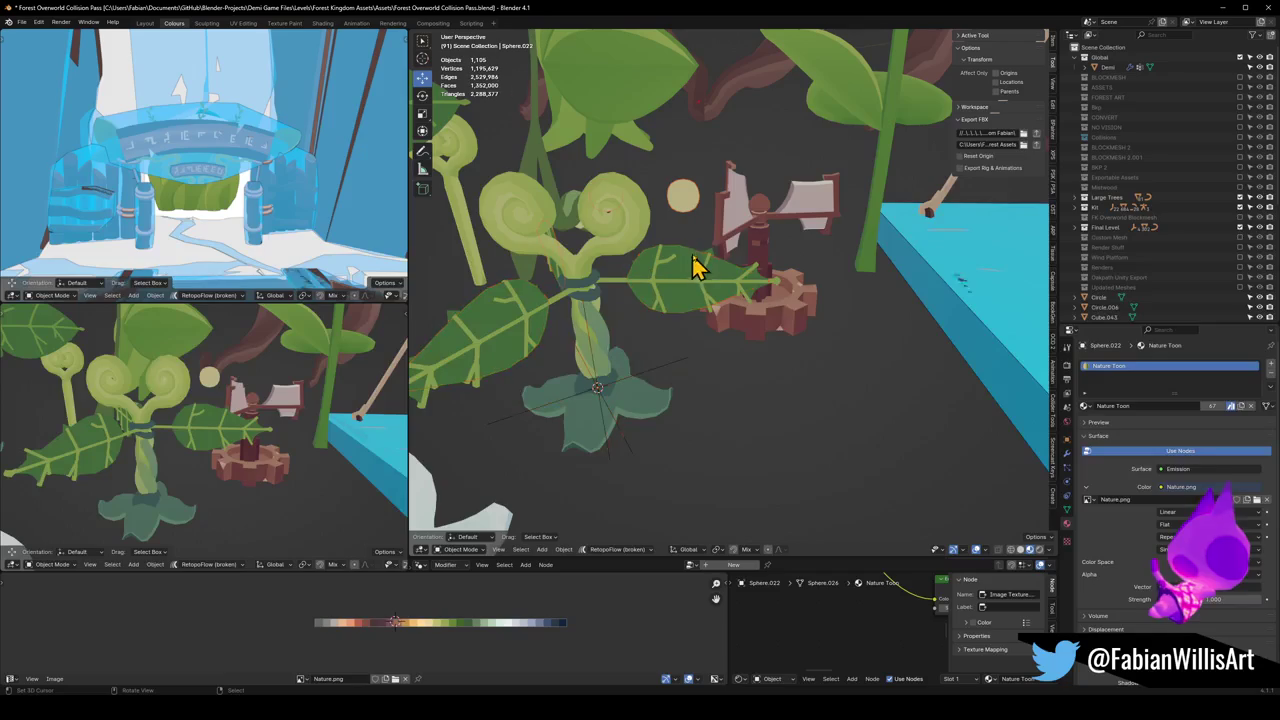
pyautogui.click(716, 250)
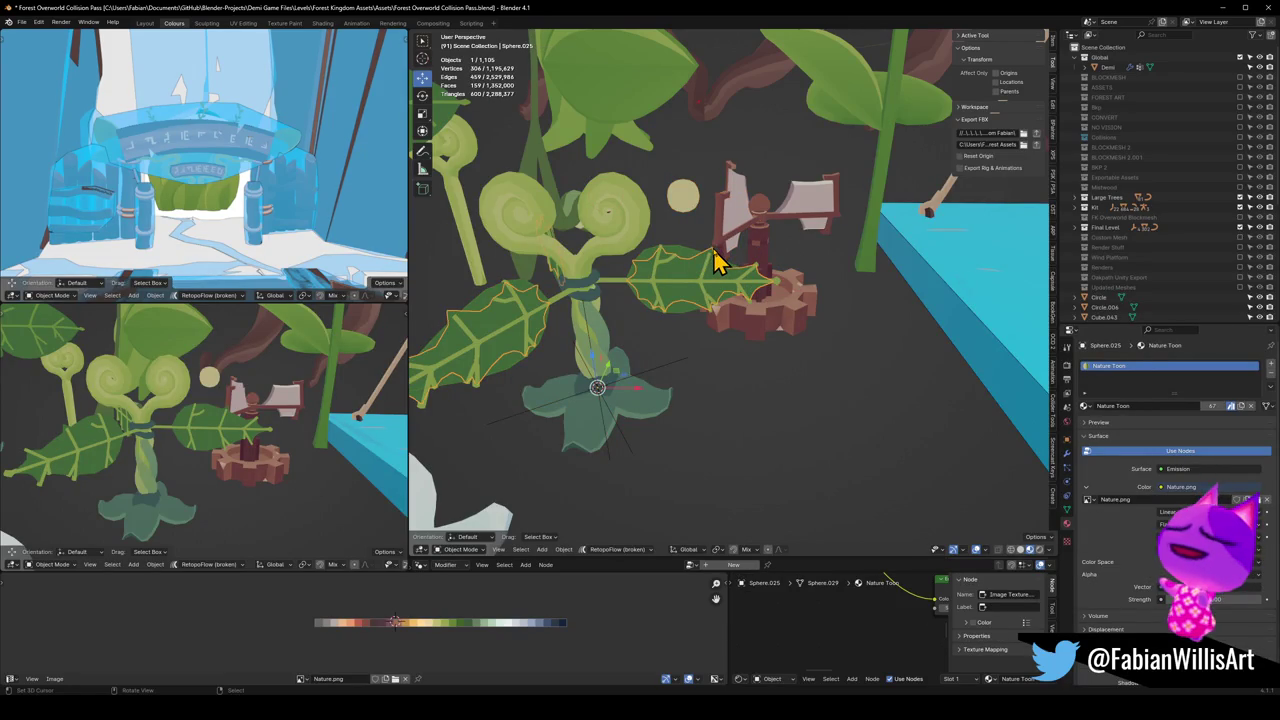
pyautogui.click(711, 253)
pyautogui.moveTo(703, 331); pyautogui.dragTo(706, 286, button='middle')
pyautogui.hotkey('ctrl', 's')
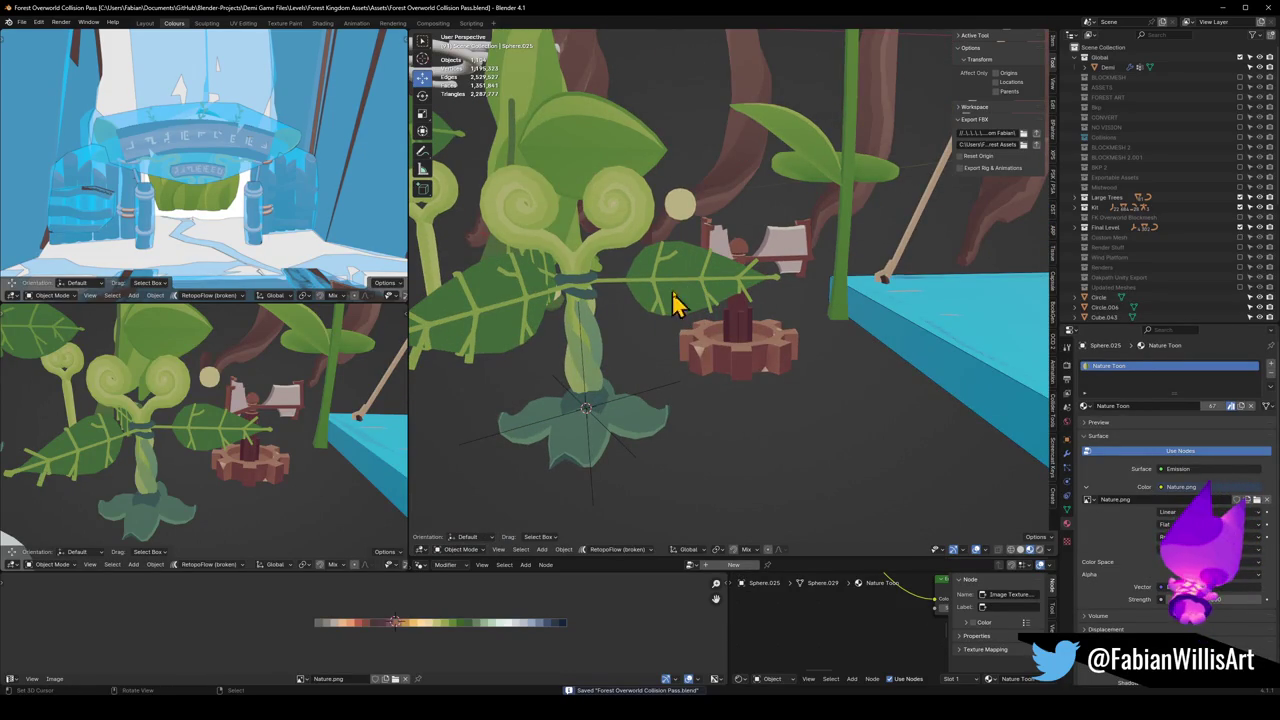
pyautogui.click(683, 278)
# Step: In vertex mode on the broad leaf, dissolve an extra vertex on its upper edge
pyautogui.press('Tab')
pyautogui.scroll(4, 700, 300)
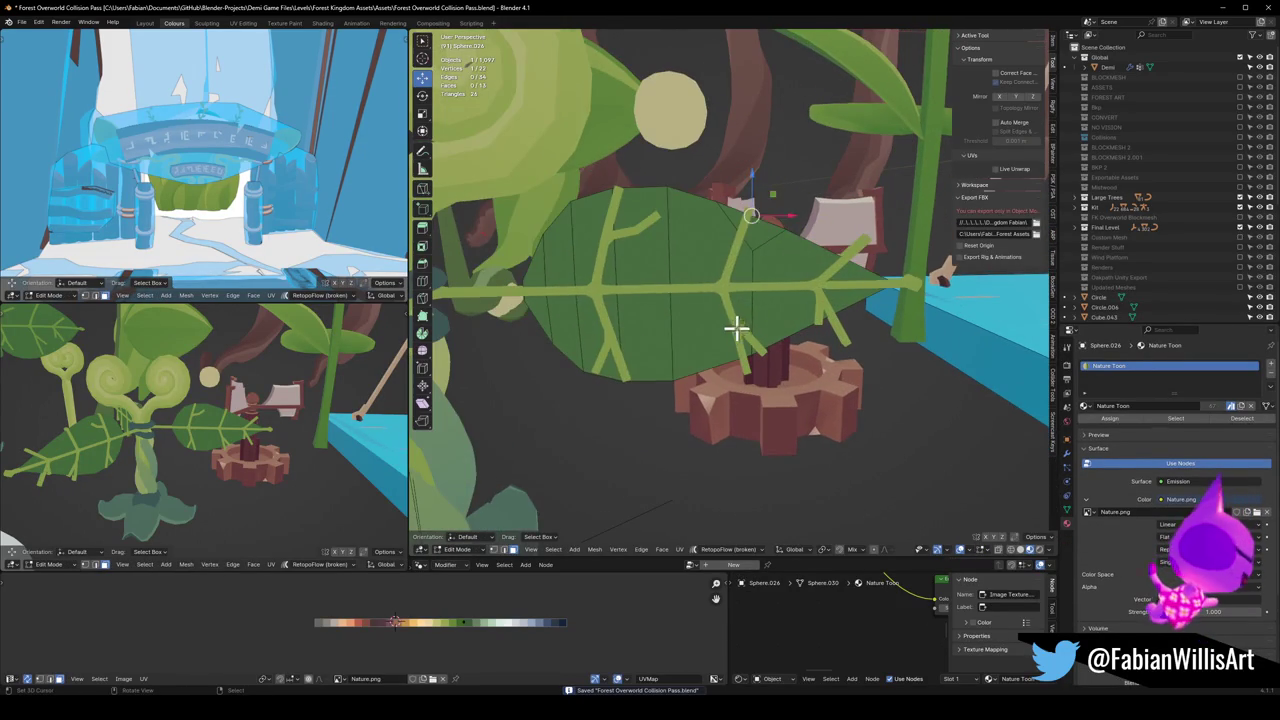
pyautogui.press('1')
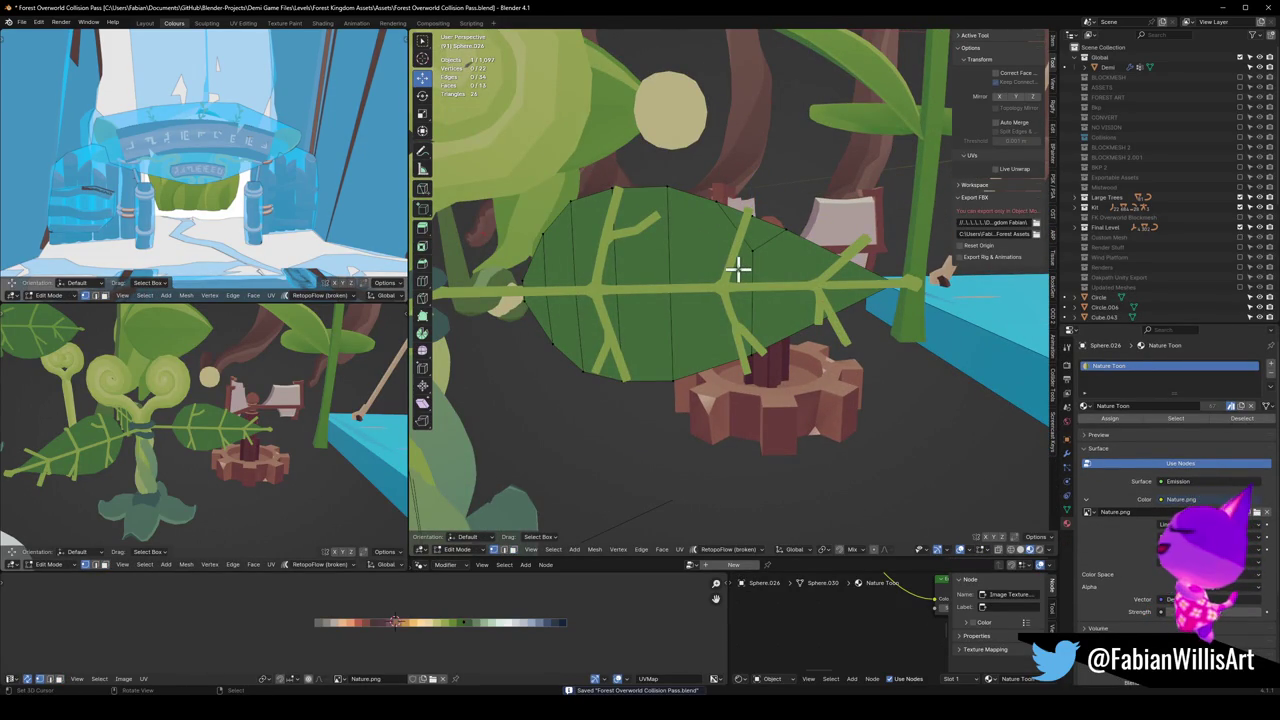
pyautogui.click(717, 218)
pyautogui.hotkey('ctrl', 'x')
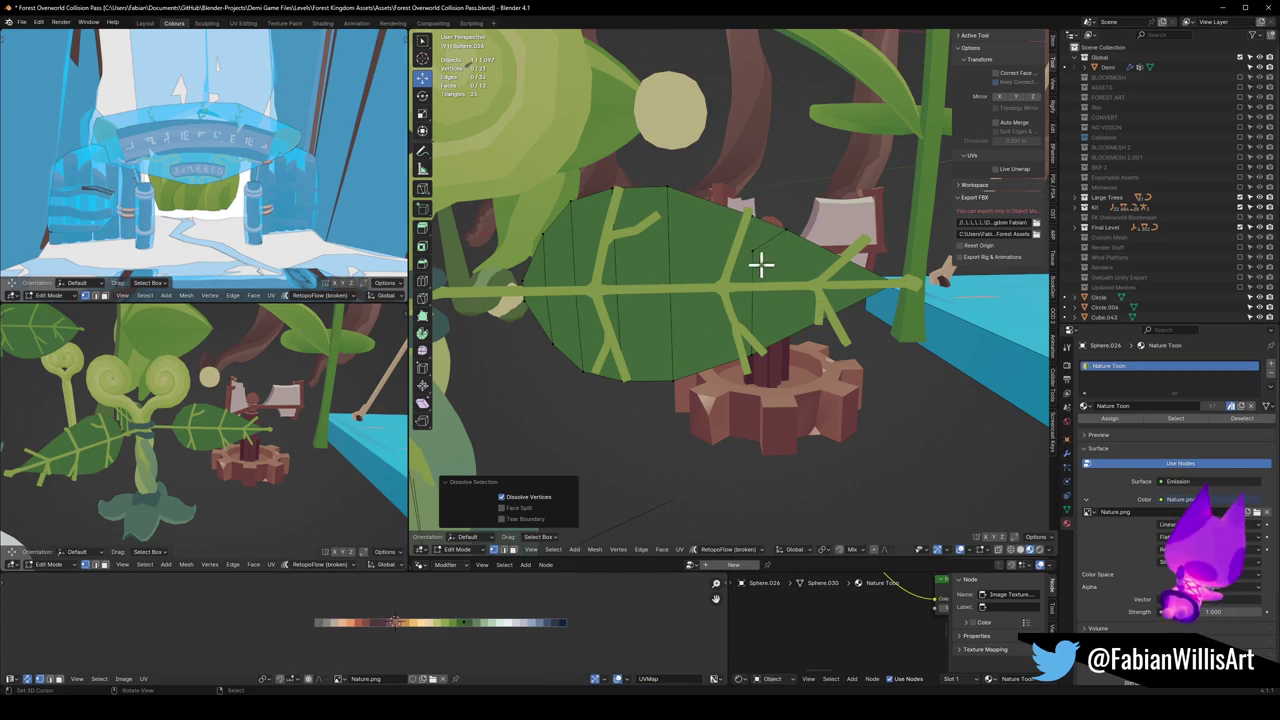
pyautogui.scroll(2, 768, 235)
pyautogui.scroll(1, 757, 260)
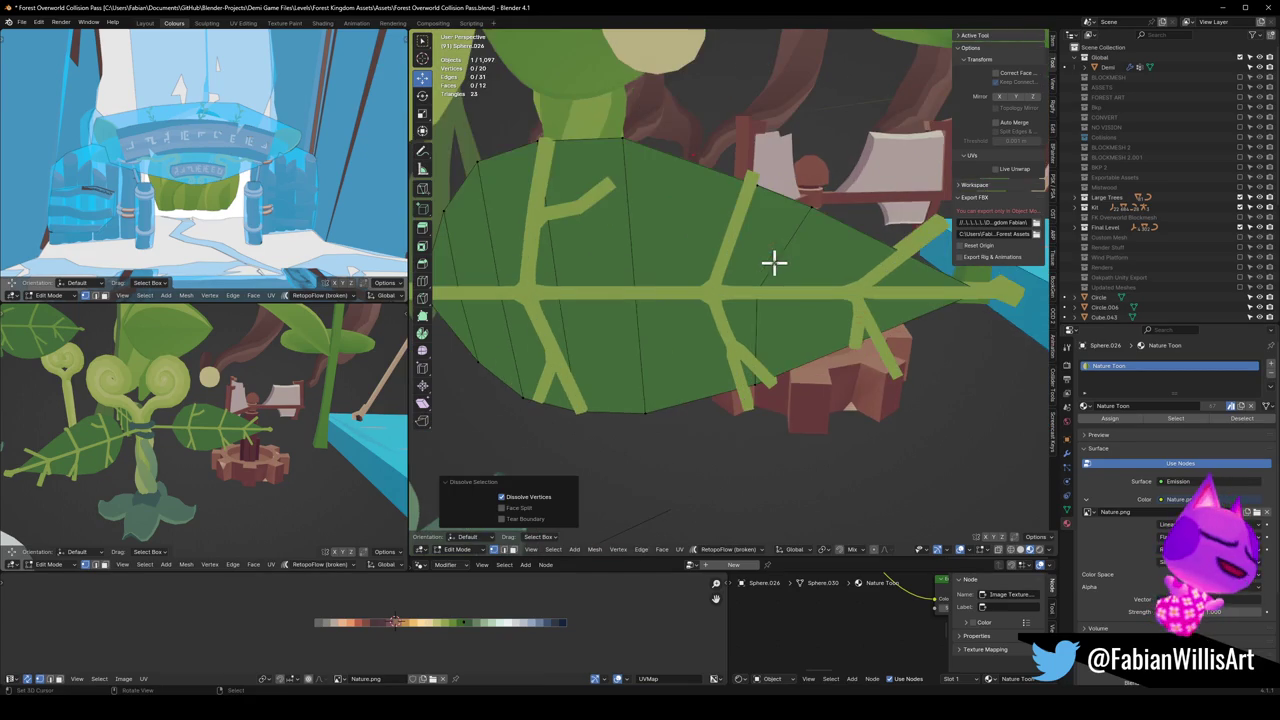
pyautogui.moveTo(790, 255); pyautogui.dragTo(760, 263, button='middle')
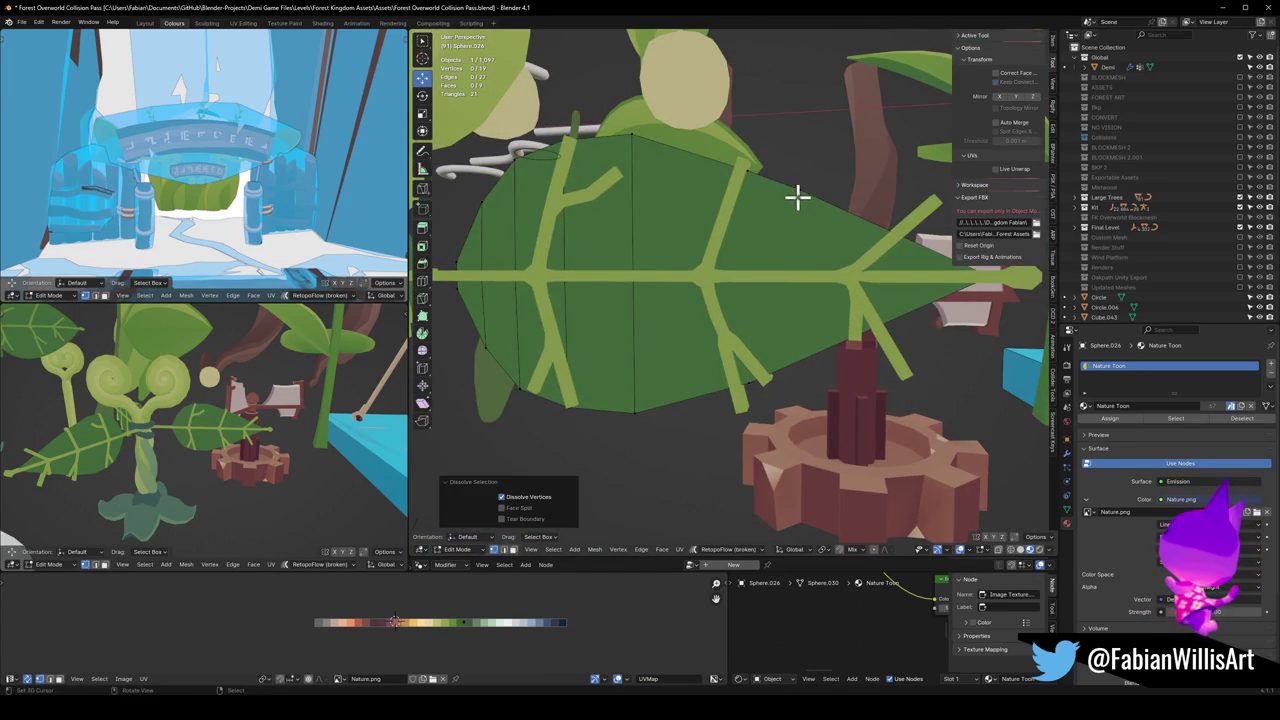
# Step: Raise a vertex on the leaf's lower edge slightly along Z
pyautogui.click(760, 375)
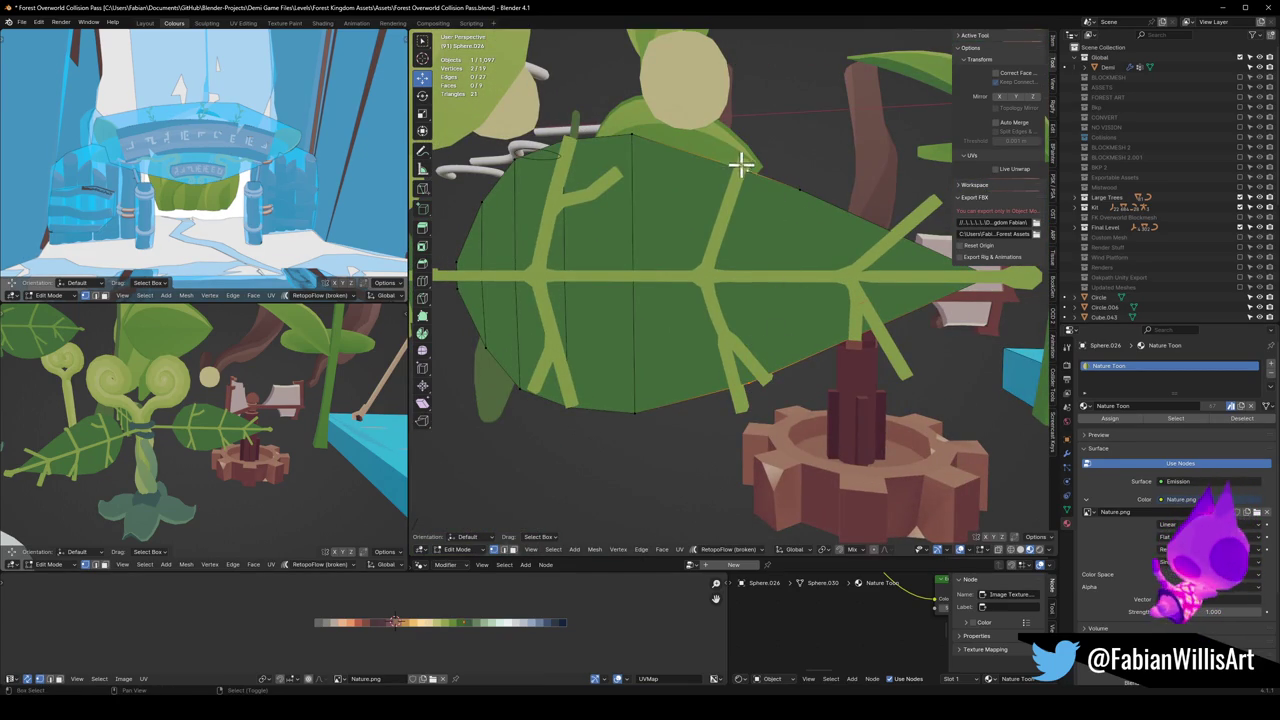
pyautogui.moveTo(779, 235)
pyautogui.mouseDown(button='middle')
pyautogui.moveTo(760, 240)
pyautogui.moveTo(737, 209)
pyautogui.mouseUp(button='middle')
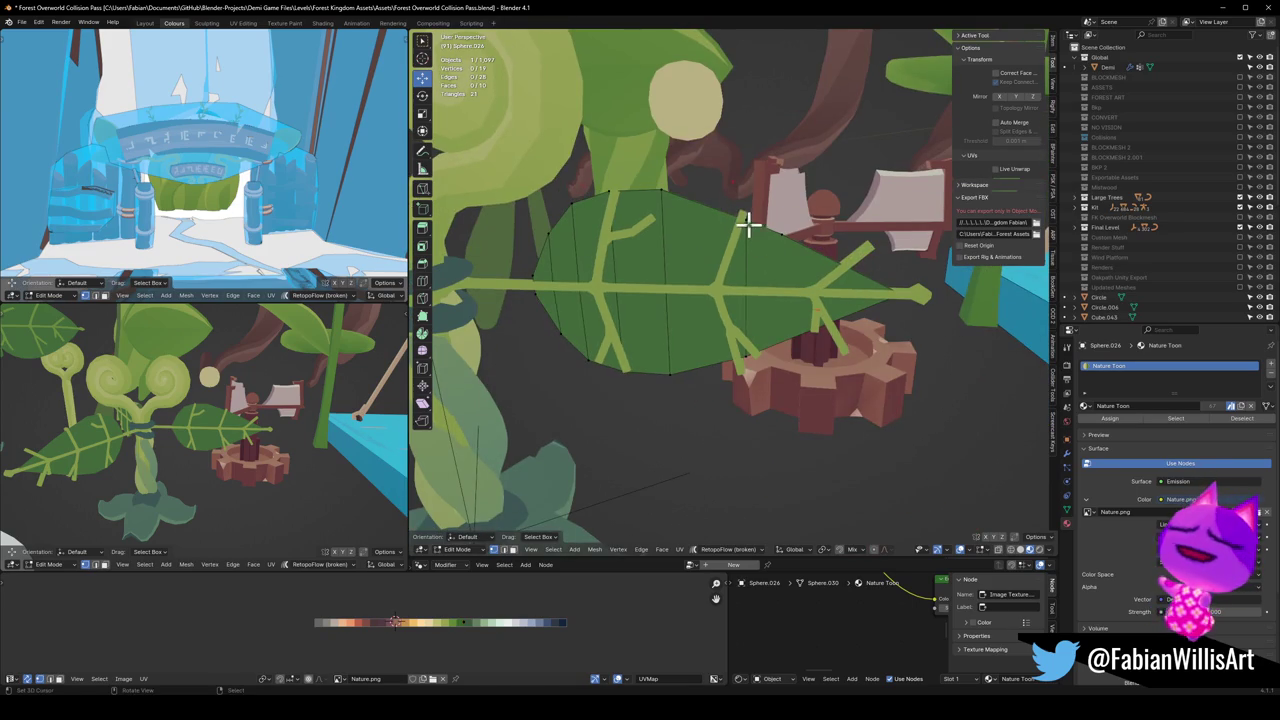
pyautogui.press('g')
pyautogui.press('z')
pyautogui.click(789, 224)
pyautogui.moveTo(771, 303)
pyautogui.mouseDown(button='middle')
pyautogui.moveTo(791, 274)
pyautogui.moveTo(771, 300)
pyautogui.moveTo(716, 291)
pyautogui.mouseUp(button='middle')
# Step: Inset all of the leaf's faces to form a rim border
pyautogui.press('a')
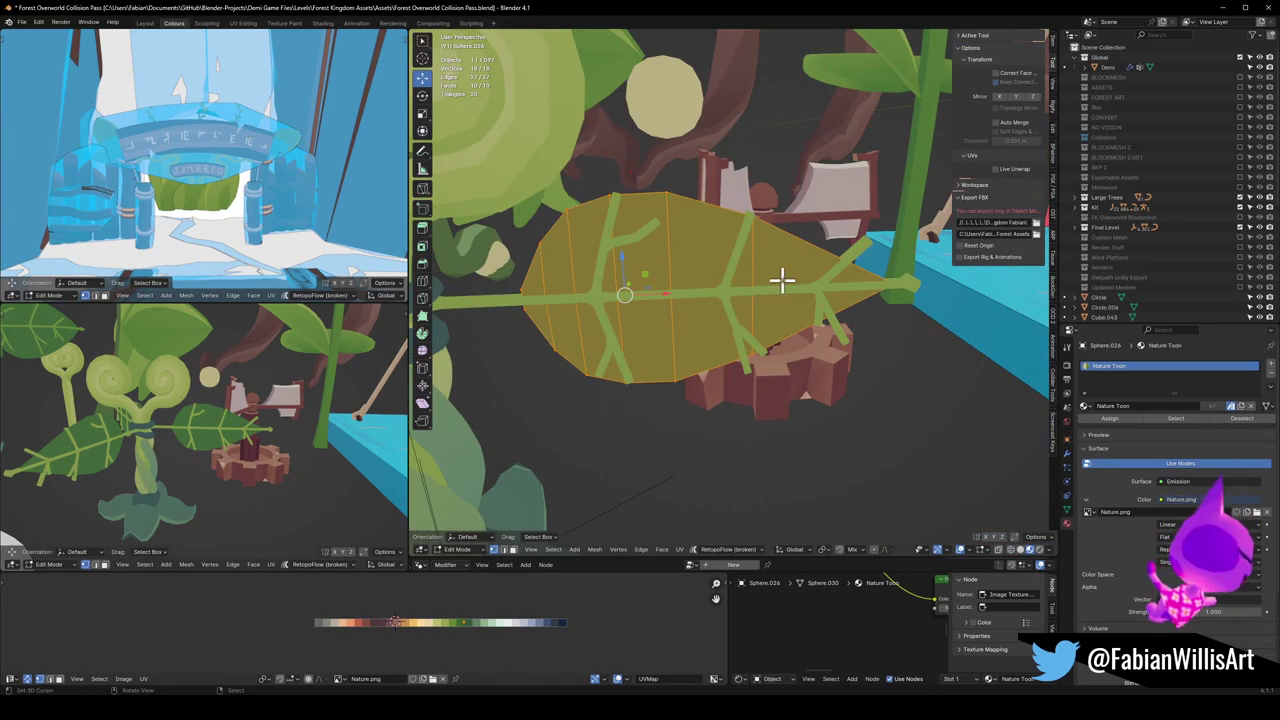
pyautogui.press('i')
pyautogui.click(766, 283)
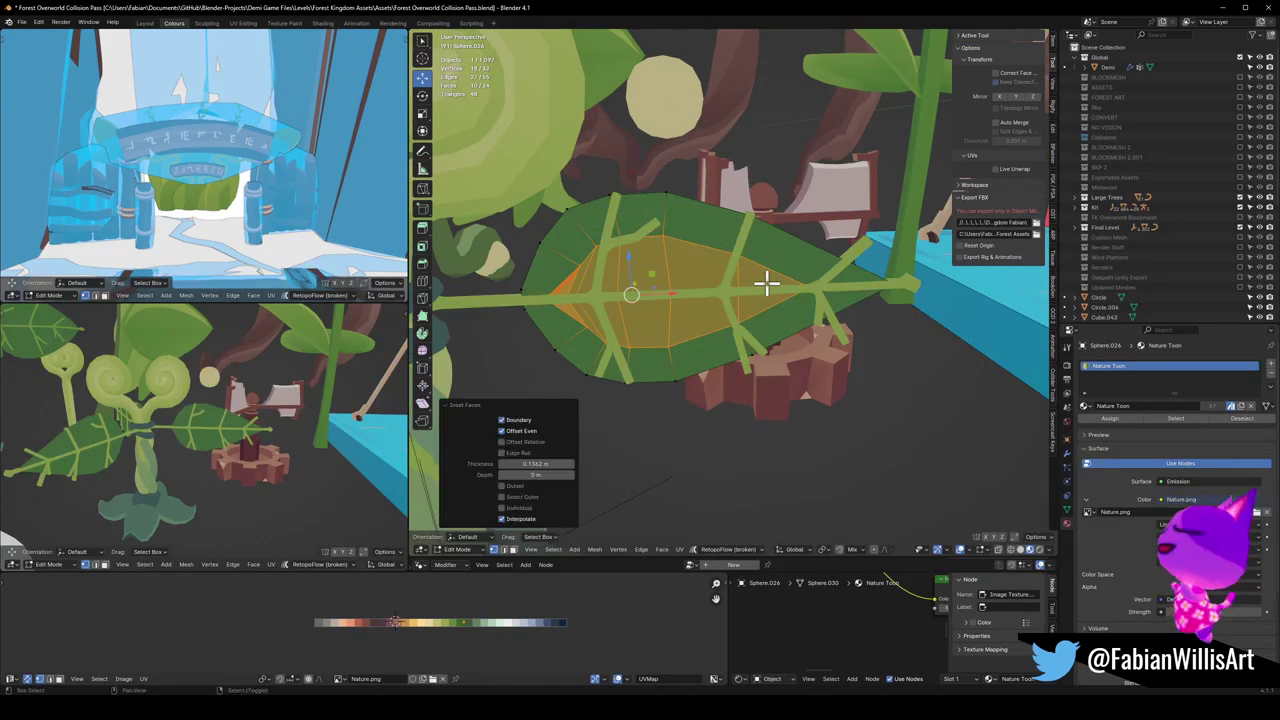
pyautogui.hotkey('ctrl', 'z')
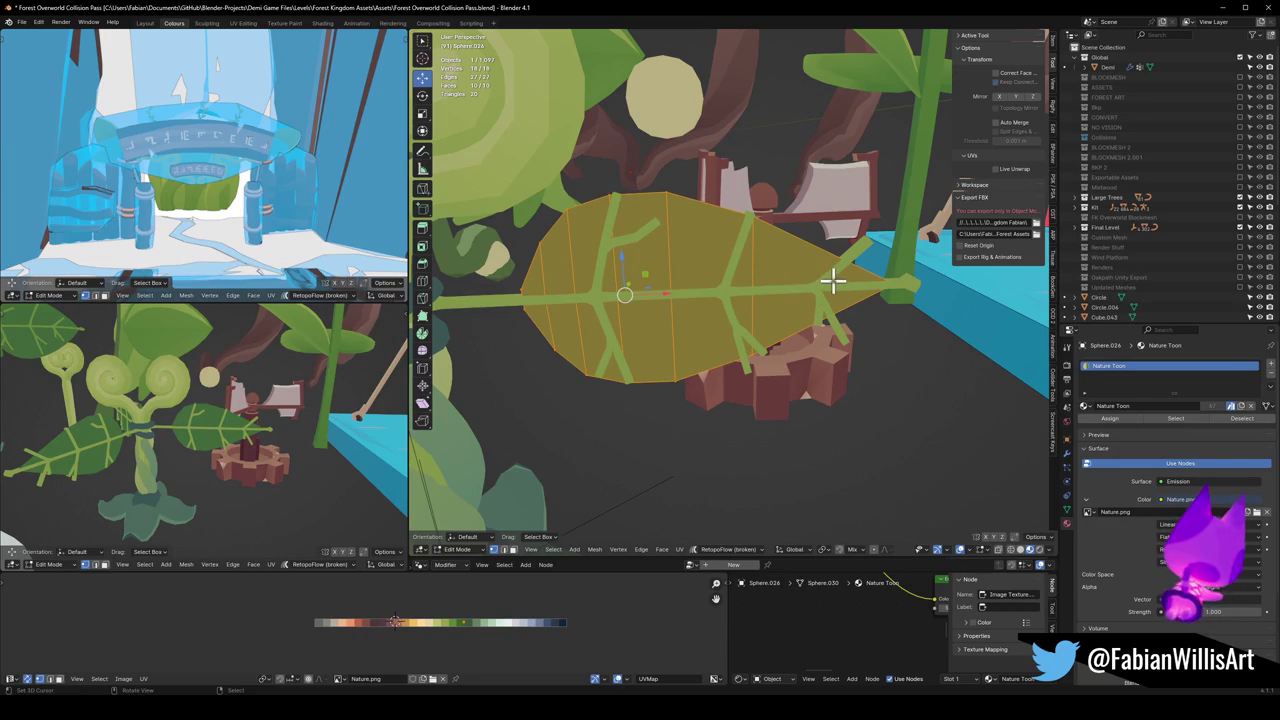
pyautogui.press('i')
pyautogui.click(836, 298)
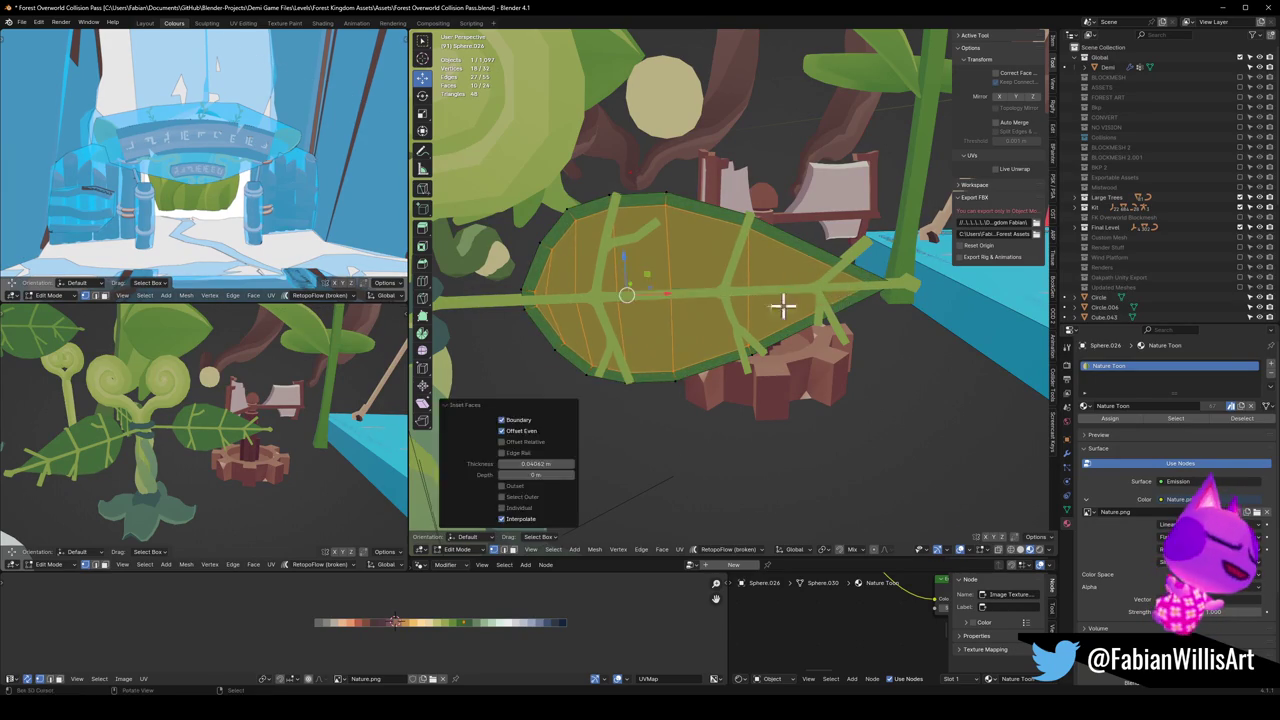
# Step: Shift the outer rim ring's UVs along X to give it a lighter green colour
pyautogui.hotkey('alt', 'a')
pyautogui.keyDown('alt'); pyautogui.click(531, 308); pyautogui.keyUp('alt')
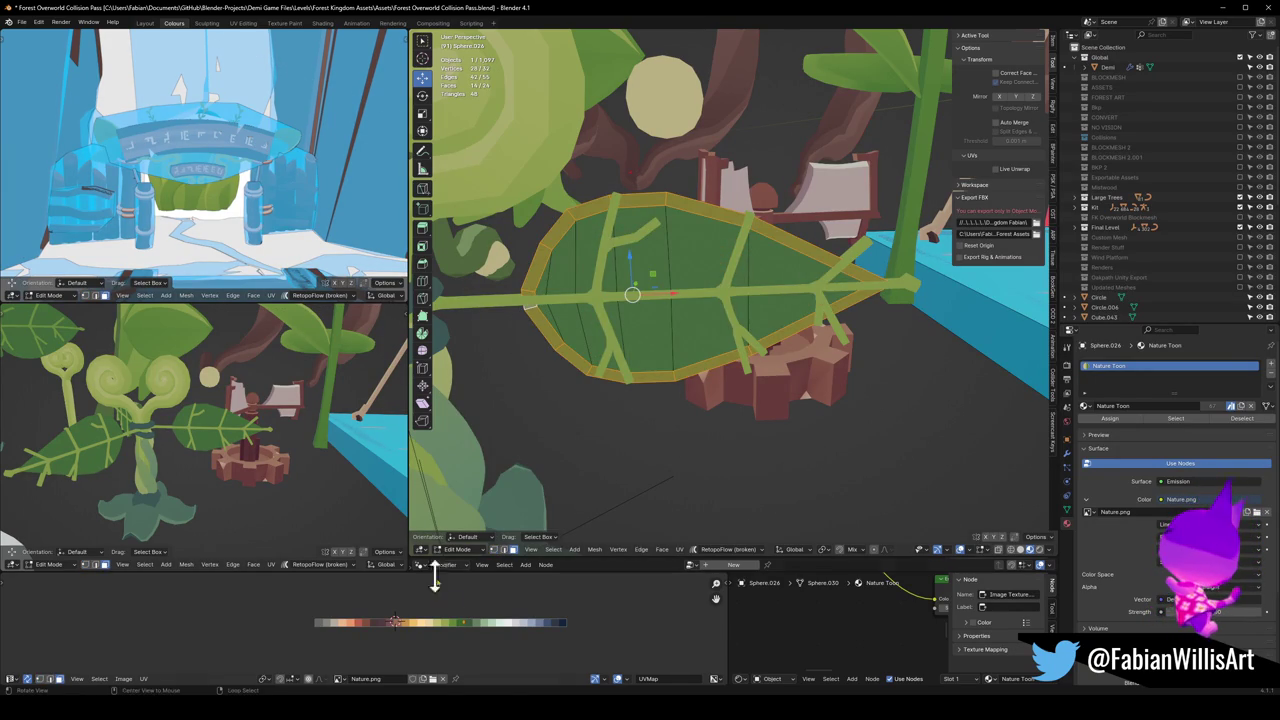
pyautogui.press('g')
pyautogui.press('x')
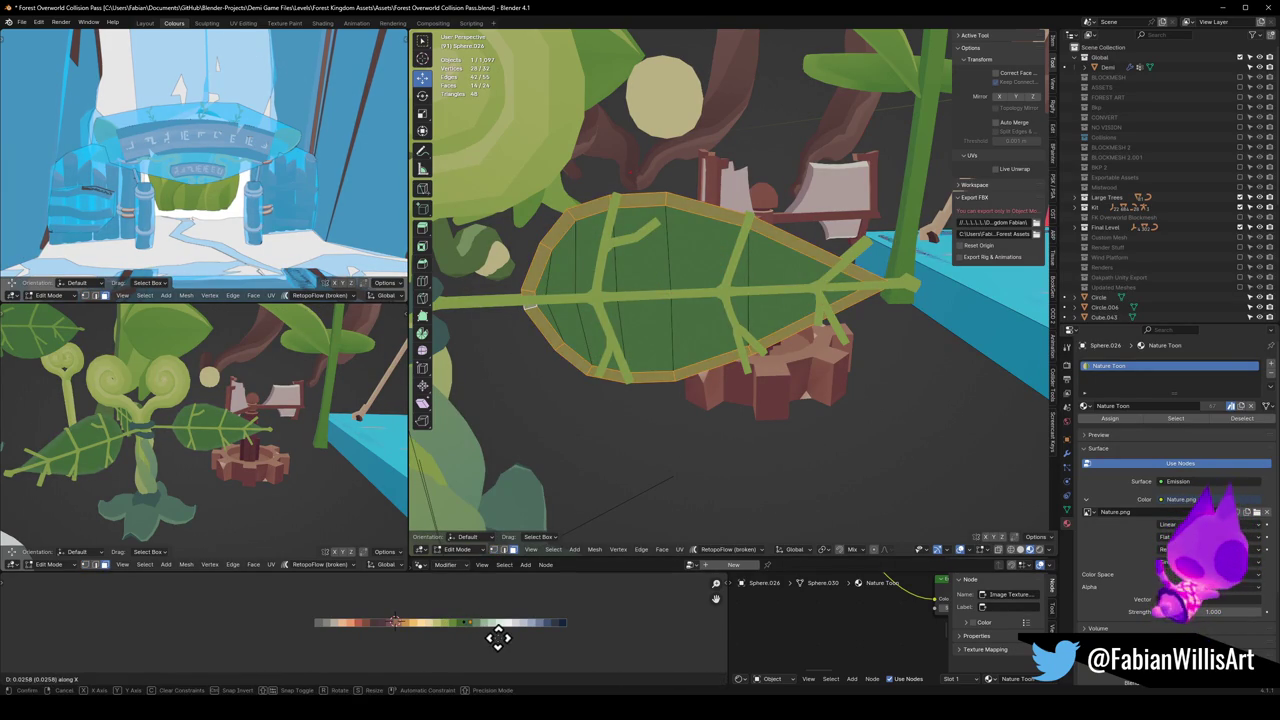
pyautogui.click(386, 626)
pyautogui.press('KP_Decimal')
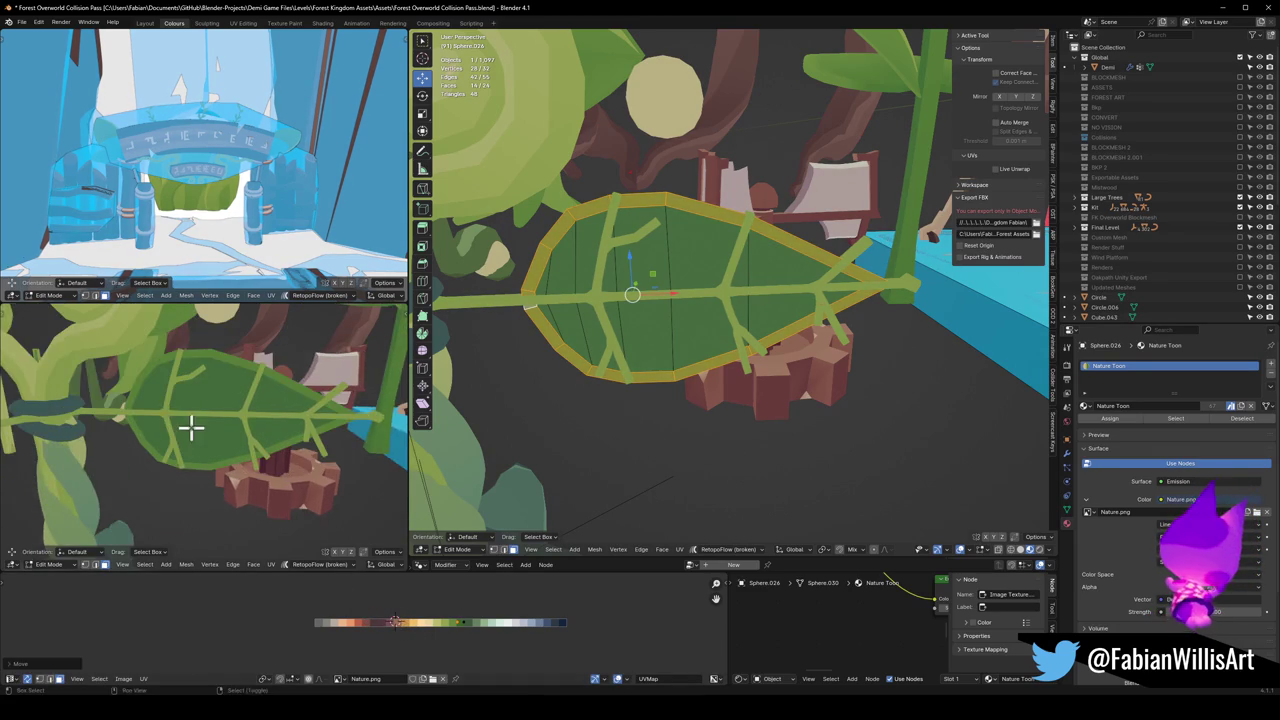
# Step: Scale the leaf's inner faces to 0.910 to widen the light green border, then leave Edit Mode
pyautogui.hotkey('alt', 'a')
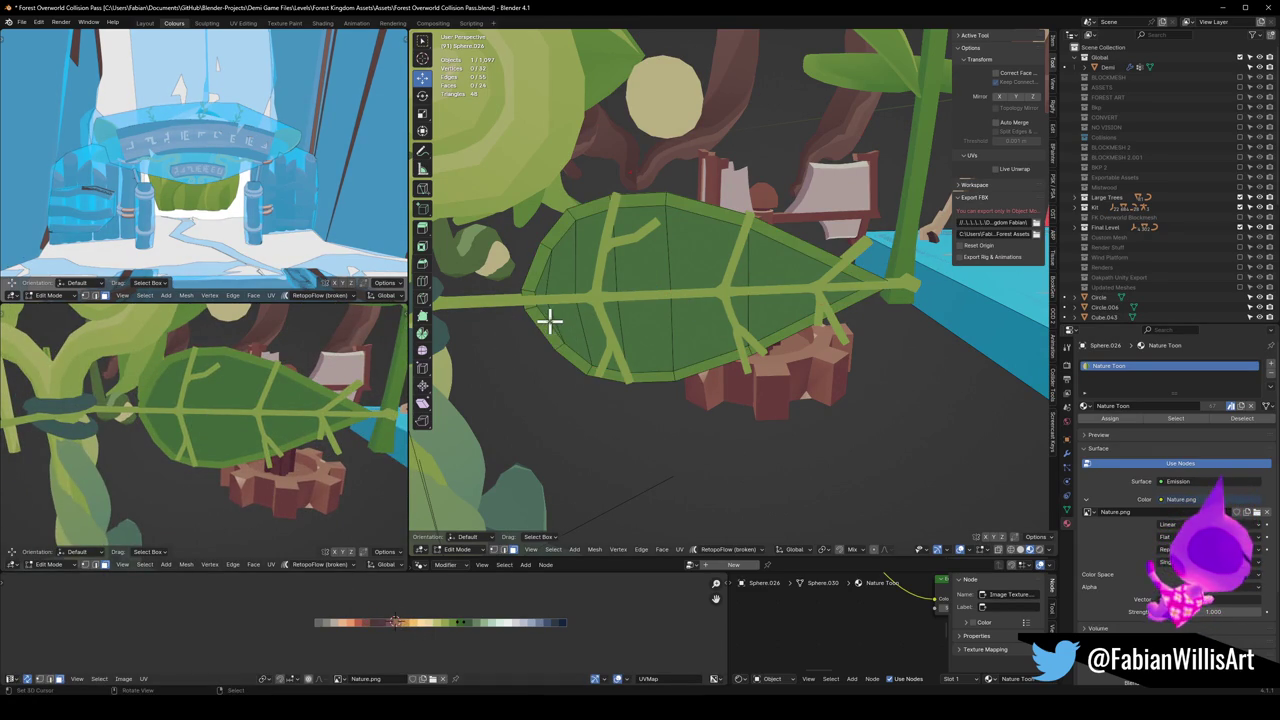
pyautogui.click(543, 294)
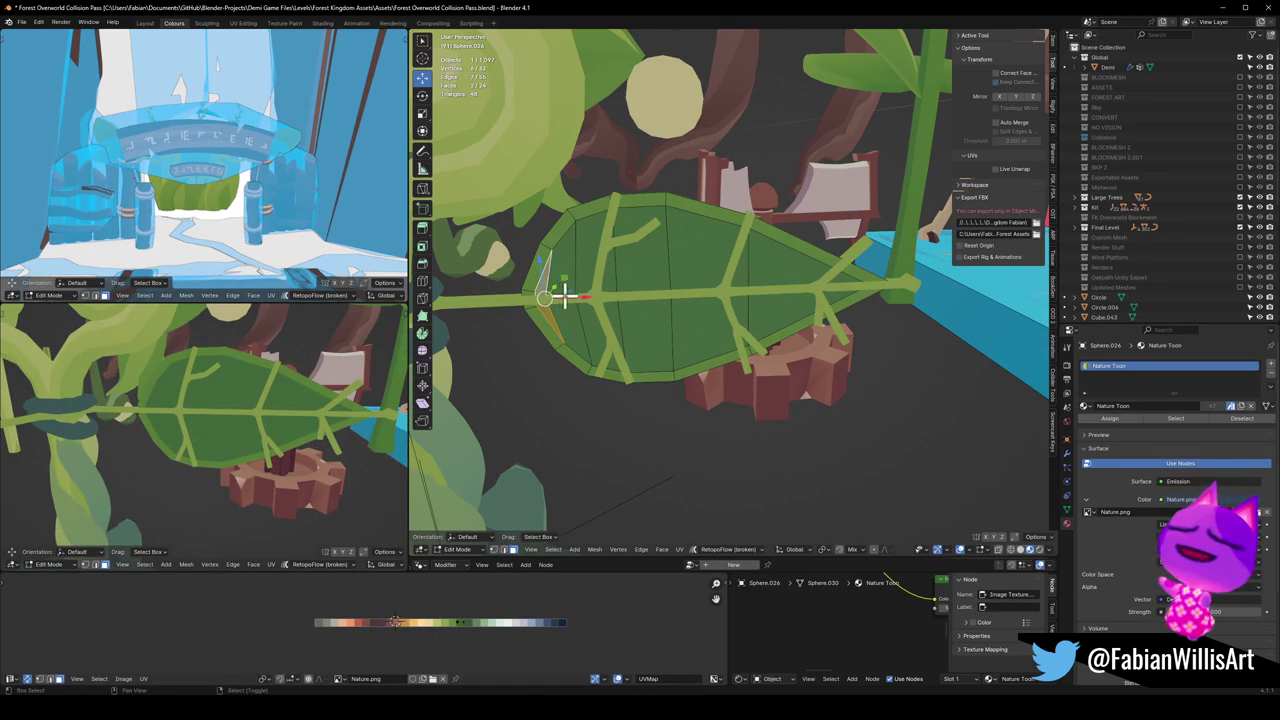
pyautogui.keyDown('ctrl'); pyautogui.click(772, 270); pyautogui.keyUp('ctrl')
pyautogui.press('s')
pyautogui.click(675, 338)
pyautogui.hotkey('shift', '`')
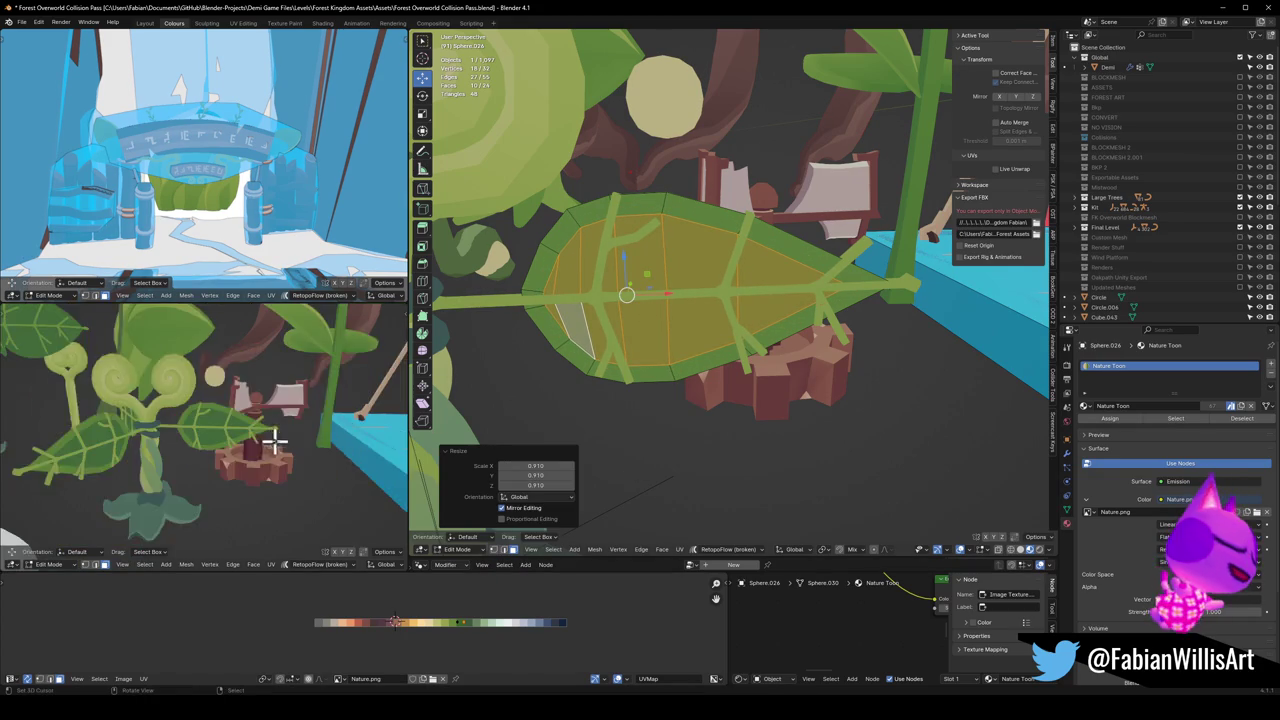
pyautogui.press('w')
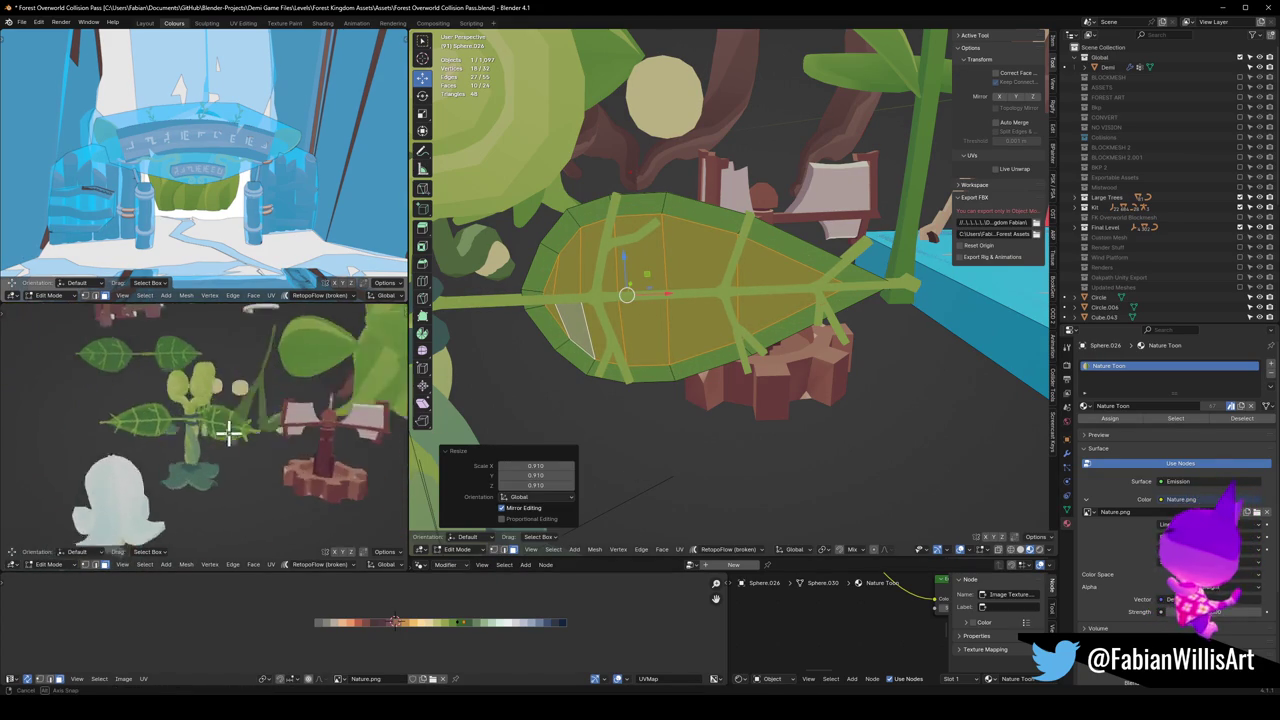
pyautogui.press('s')
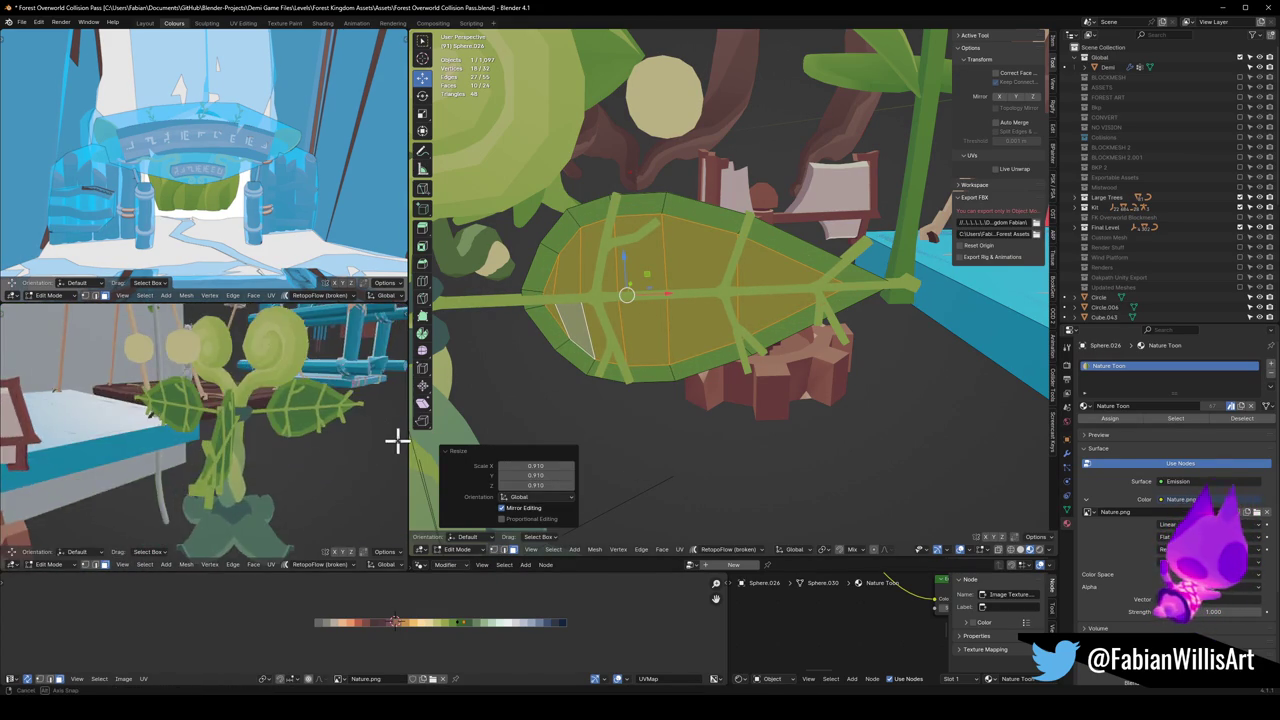
pyautogui.click(256, 400)
pyautogui.scroll(3, 256, 400)
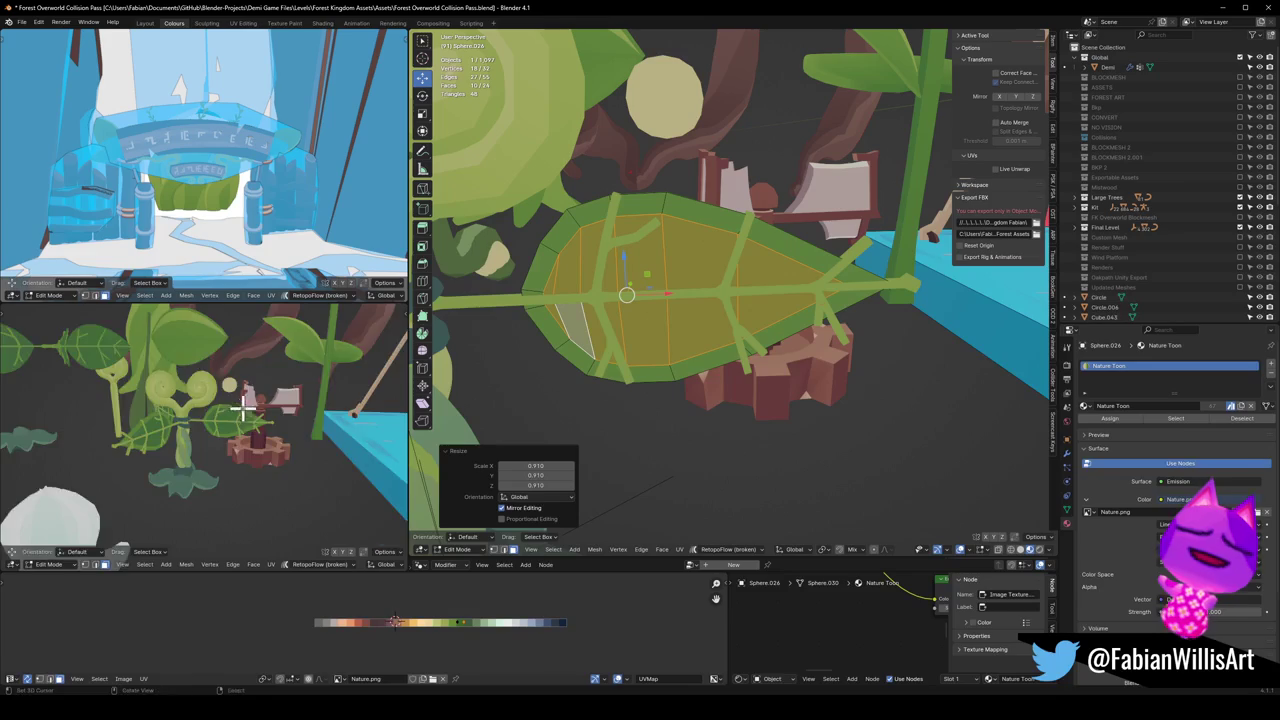
pyautogui.scroll(-3, 260, 401)
pyautogui.scroll(4, 274, 403)
pyautogui.press('Tab')
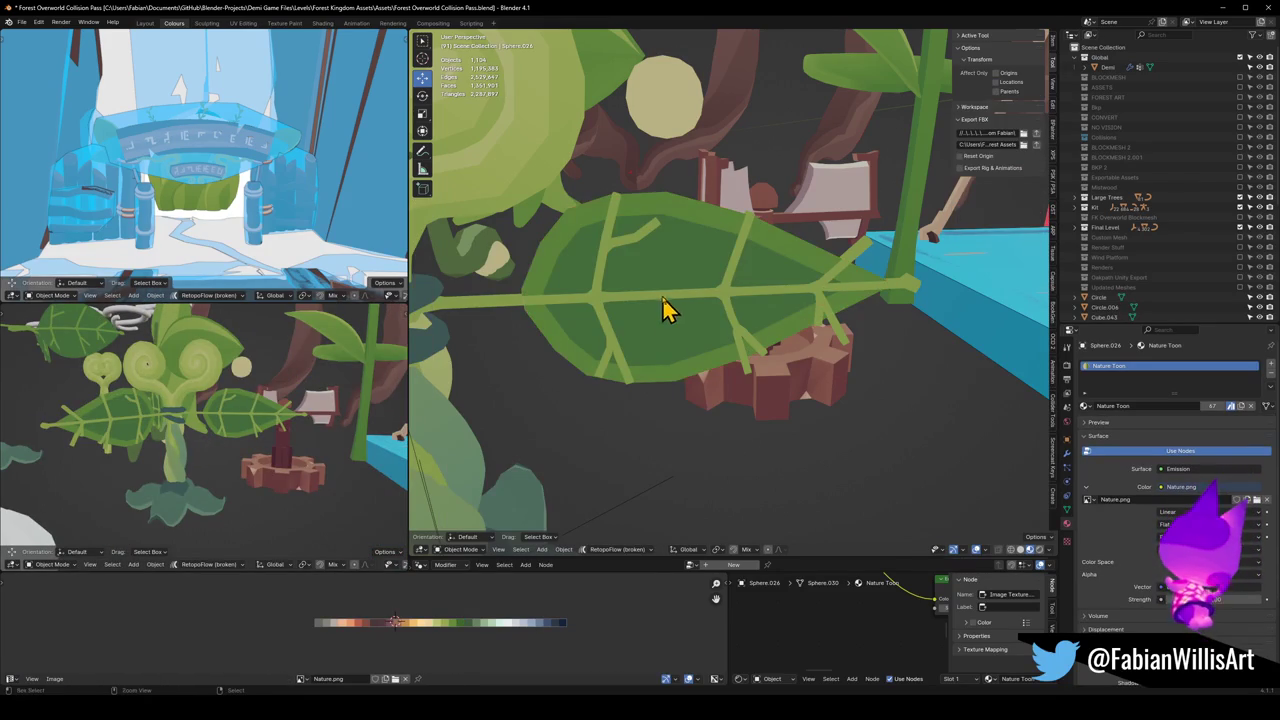
# Step: Save the Blender file and zoom out to view the whole bellflower
pyautogui.hotkey('ctrl', 's')
pyautogui.scroll(-3, 663, 294)
pyautogui.scroll(-3, 600, 323)
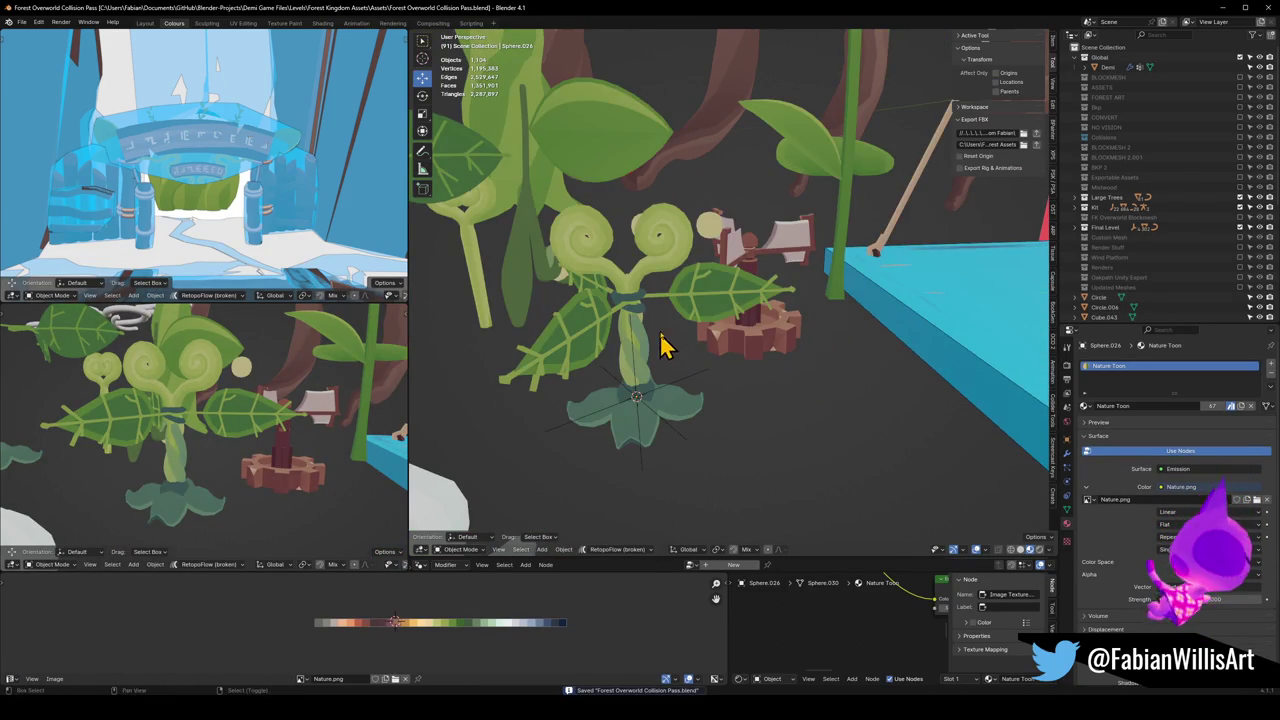
# Step: Inspect the stem's mesh, the leaf, and the beige Nature Toon band around the stem
pyautogui.click(638, 338)
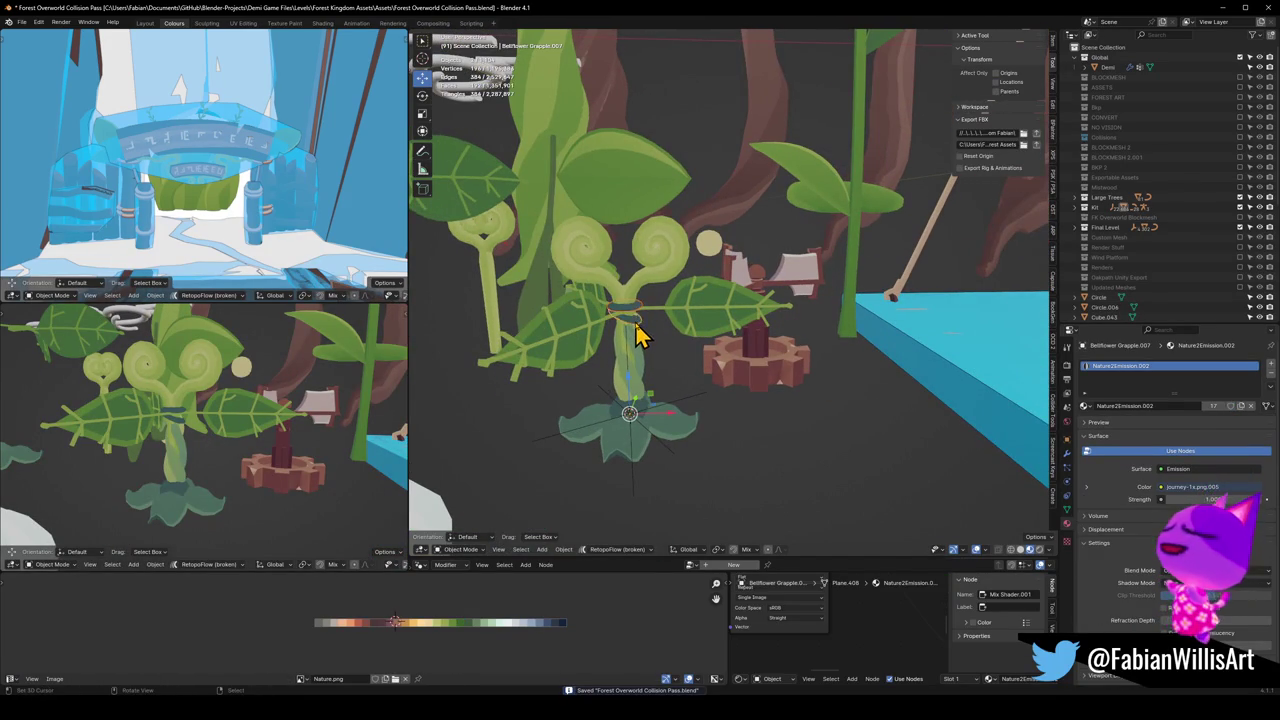
pyautogui.press('Tab')
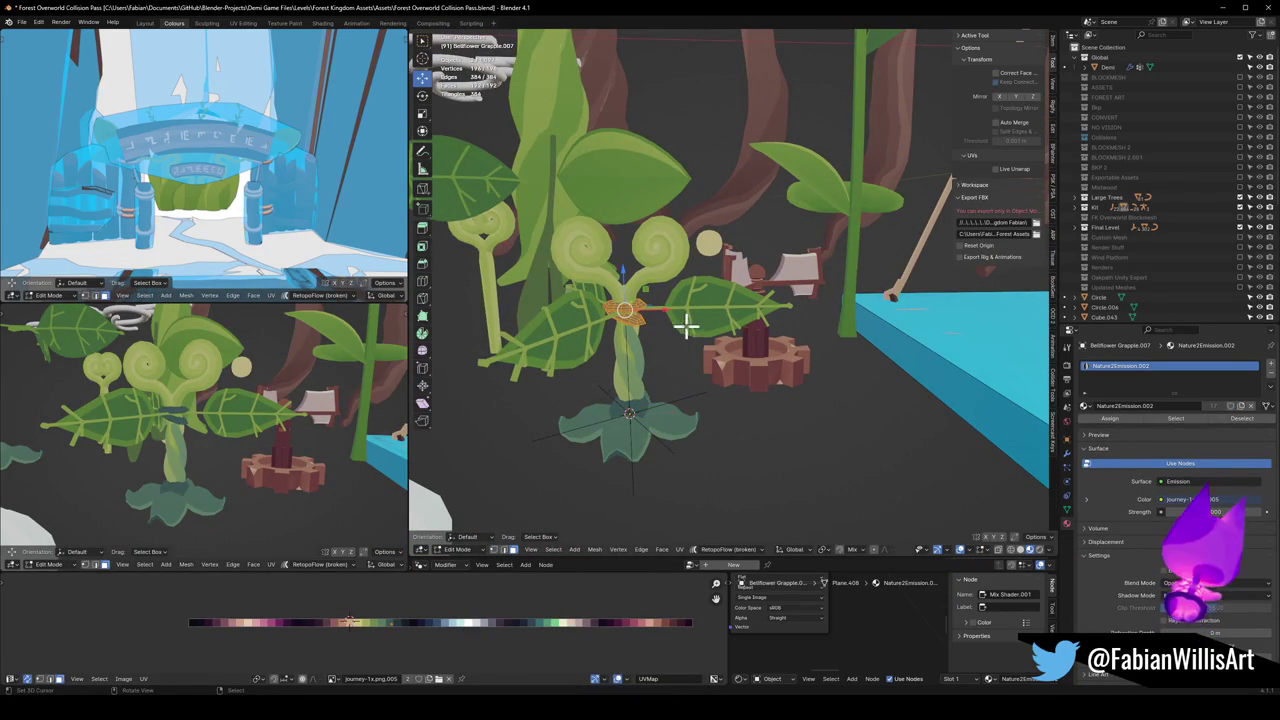
pyautogui.press('Tab')
pyautogui.click(677, 337)
pyautogui.press('q')
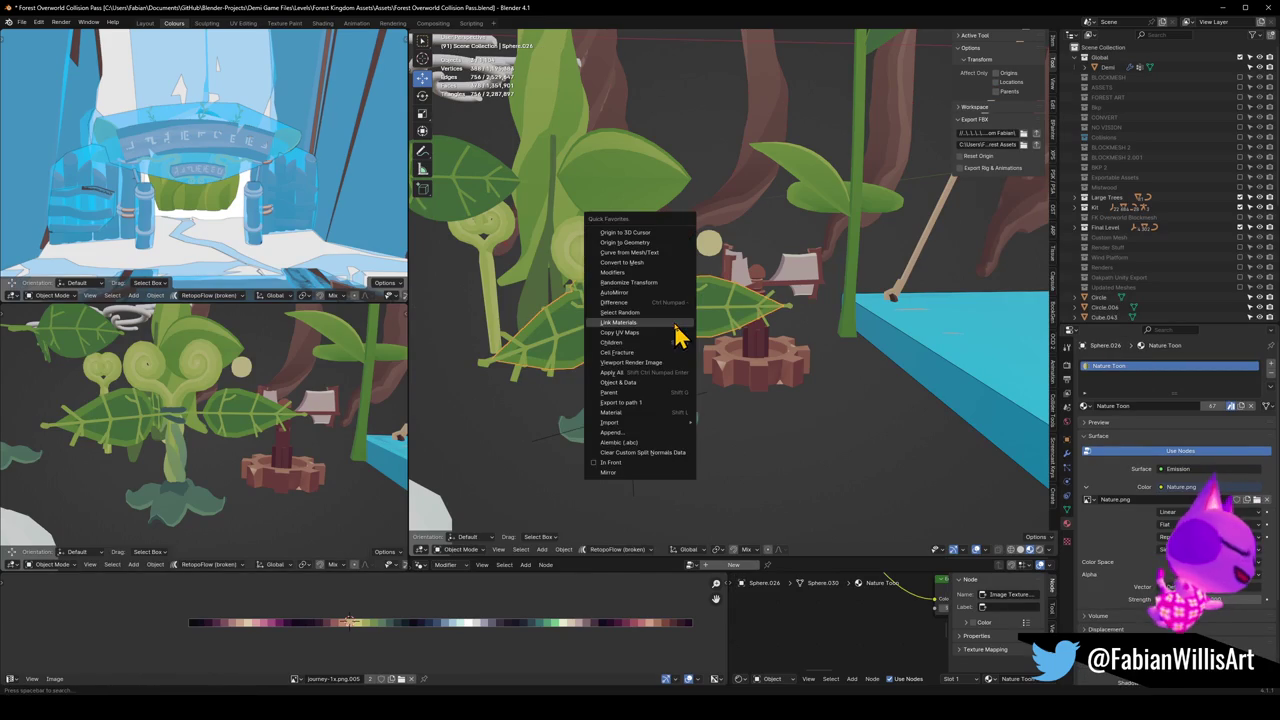
pyautogui.click(677, 337)
pyautogui.scroll(2, 643, 357)
pyautogui.click(555, 328)
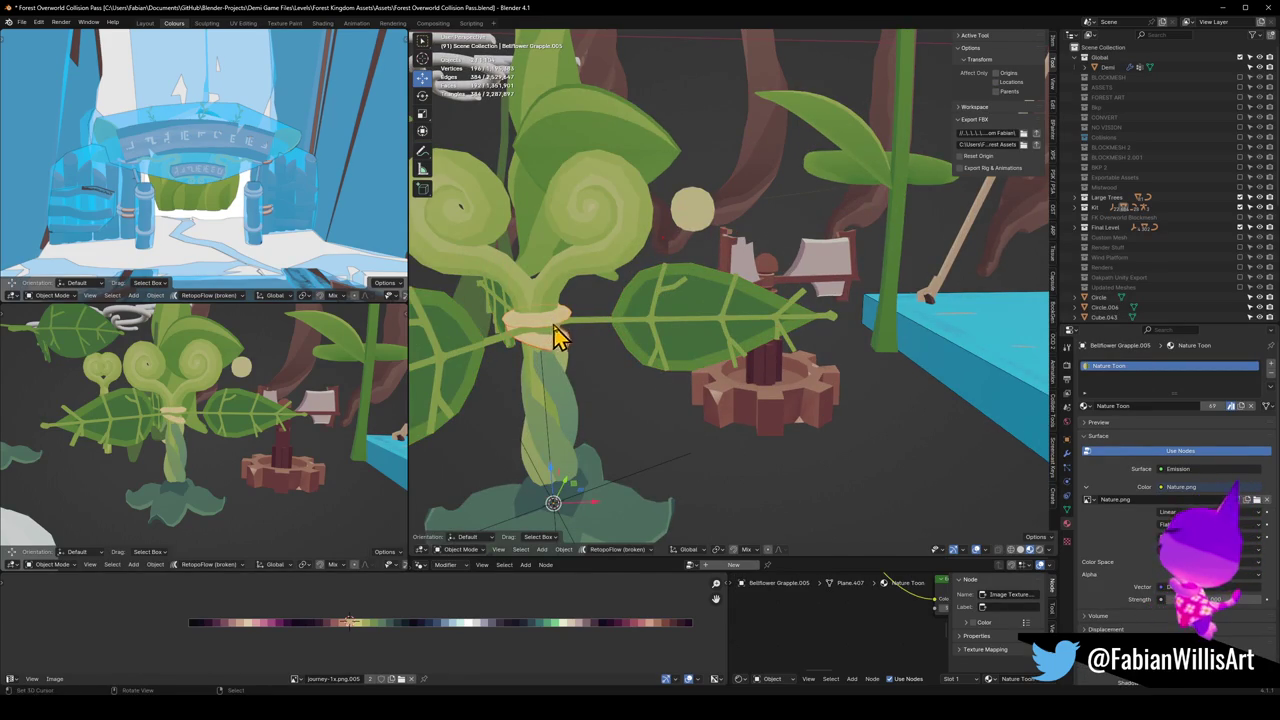